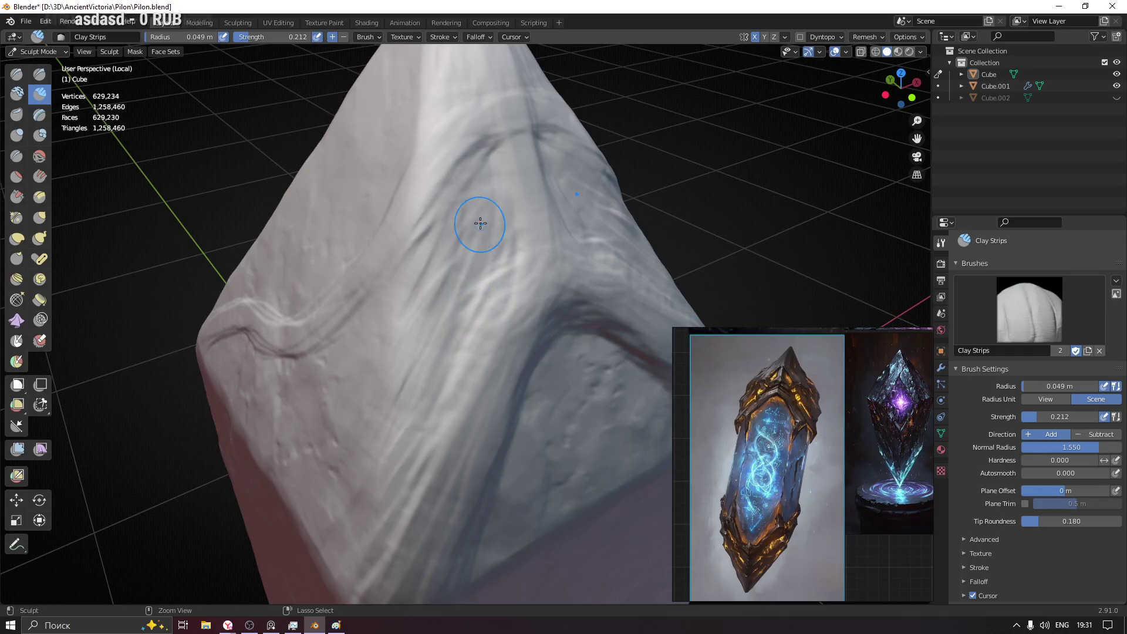
- Inspect the sculpted peak and resize the Clay Strips brush radius to 0.025 m then 0.037 m
{"action": "left_click_drag", "start_coordinate": [369, 343], "coordinate": [357, 411]}
{"action": "mouse_move", "coordinate": [423, 355]}
{"action": "middle_mouse_down"}
{"action": "mouse_move", "coordinate": [365, 420]}
{"action": "mouse_move", "coordinate": [411, 340]}
{"action": "mouse_move", "coordinate": [365, 412]}
{"action": "middle_mouse_up"}
{"action": "scroll", "coordinate": [422, 278], "scroll_direction": "up", "scroll_amount": 2}
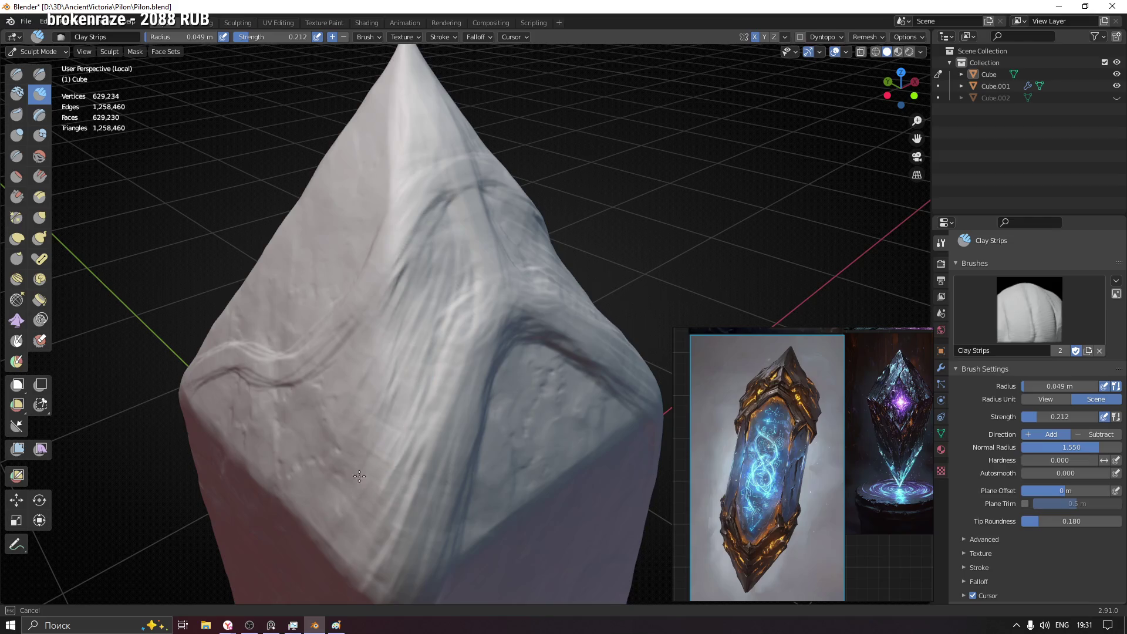
{"action": "mouse_move", "coordinate": [283, 433]}
{"action": "middle_mouse_down"}
{"action": "mouse_move", "coordinate": [453, 335]}
{"action": "mouse_move", "coordinate": [438, 265]}
{"action": "middle_mouse_up"}
{"action": "mouse_move", "coordinate": [428, 320]}
{"action": "middle_mouse_down"}
{"action": "mouse_move", "coordinate": [416, 264]}
{"action": "mouse_move", "coordinate": [406, 268]}
{"action": "middle_mouse_up"}
{"action": "left_click", "coordinate": [404, 291]}
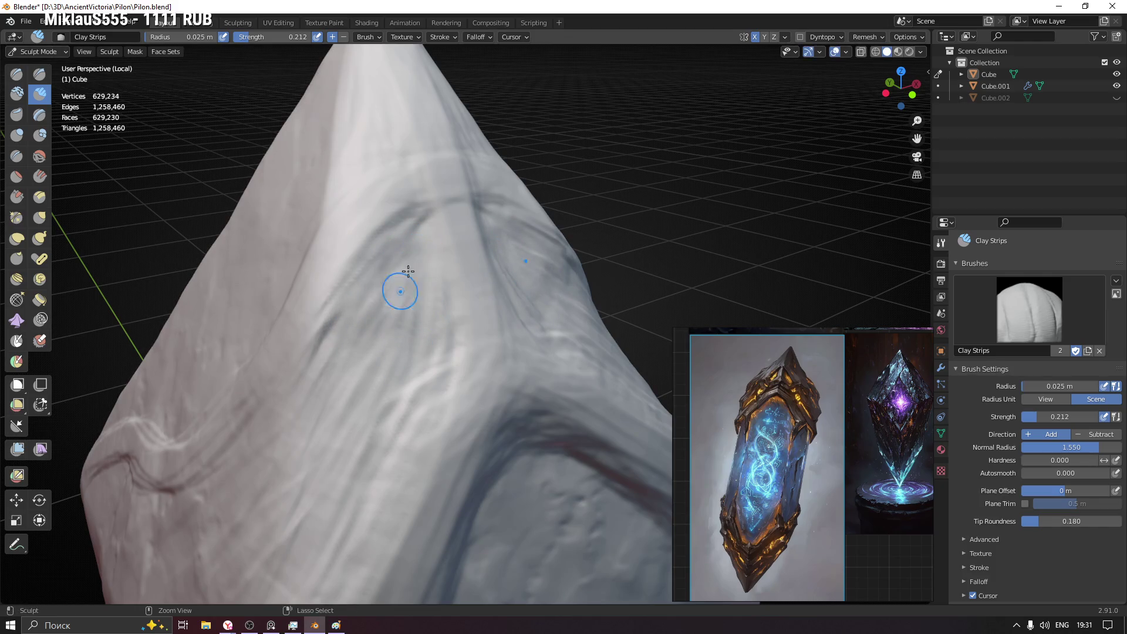
{"action": "key", "text": "f"}
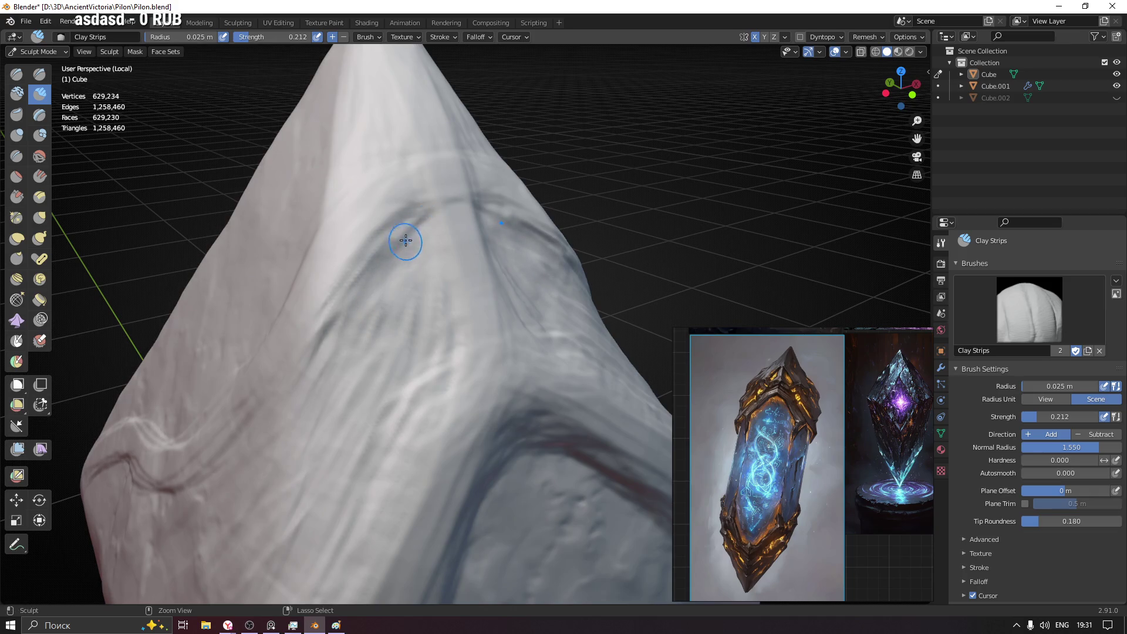
{"action": "middle_click_drag", "start_coordinate": [388, 291], "coordinate": [407, 274]}
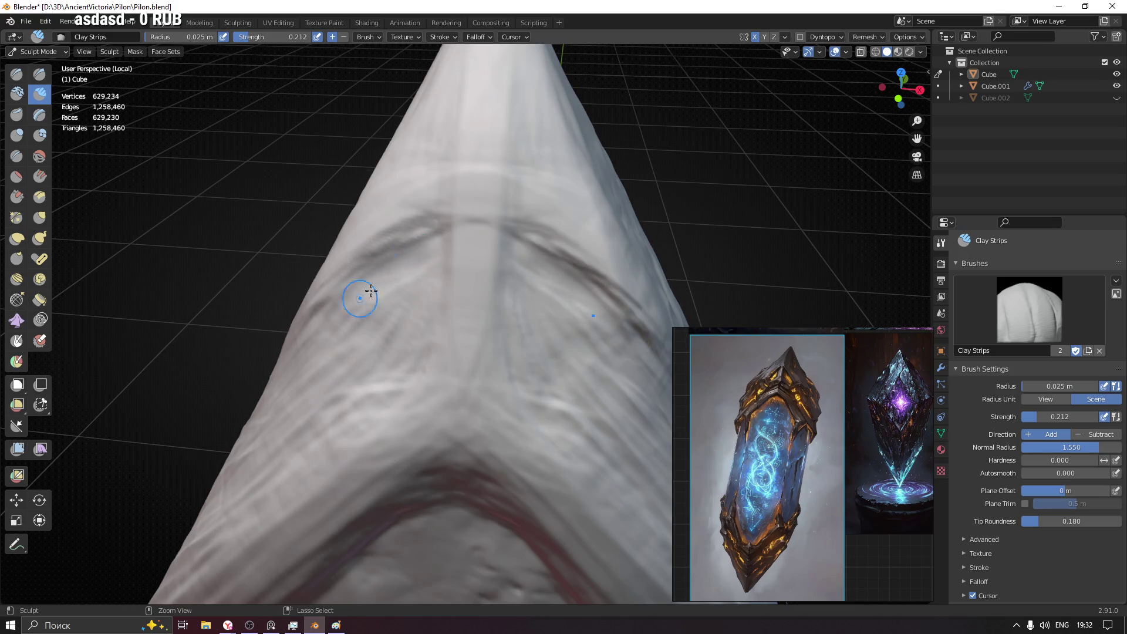
{"action": "middle_click_drag", "start_coordinate": [410, 303], "coordinate": [410, 303]}
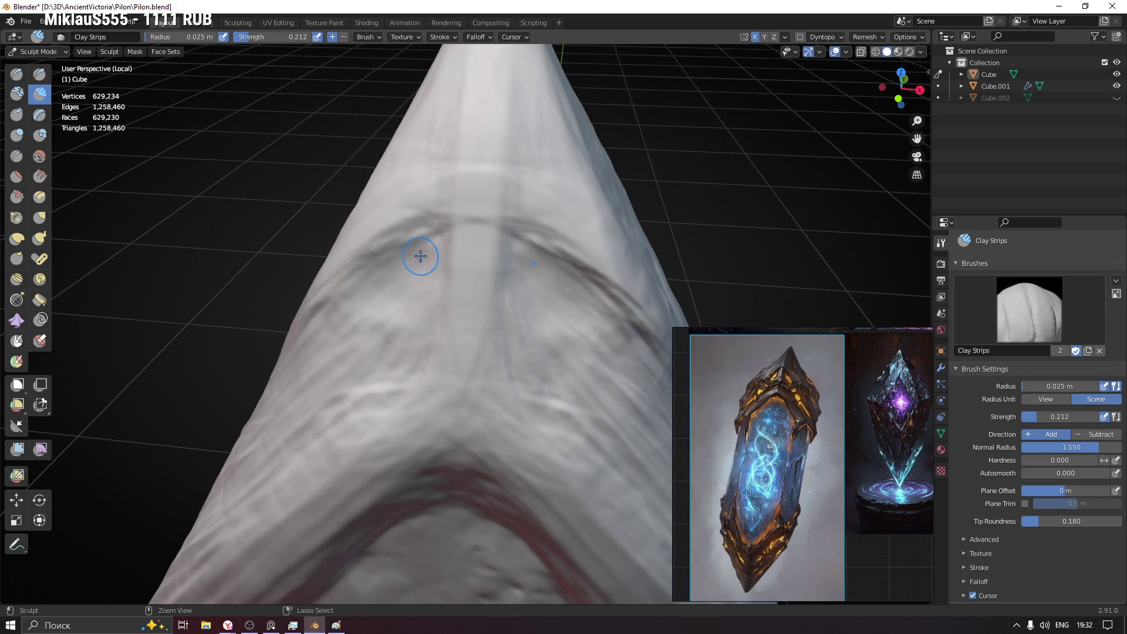
{"action": "key", "text": "f"}
{"action": "left_click", "coordinate": [411, 292]}
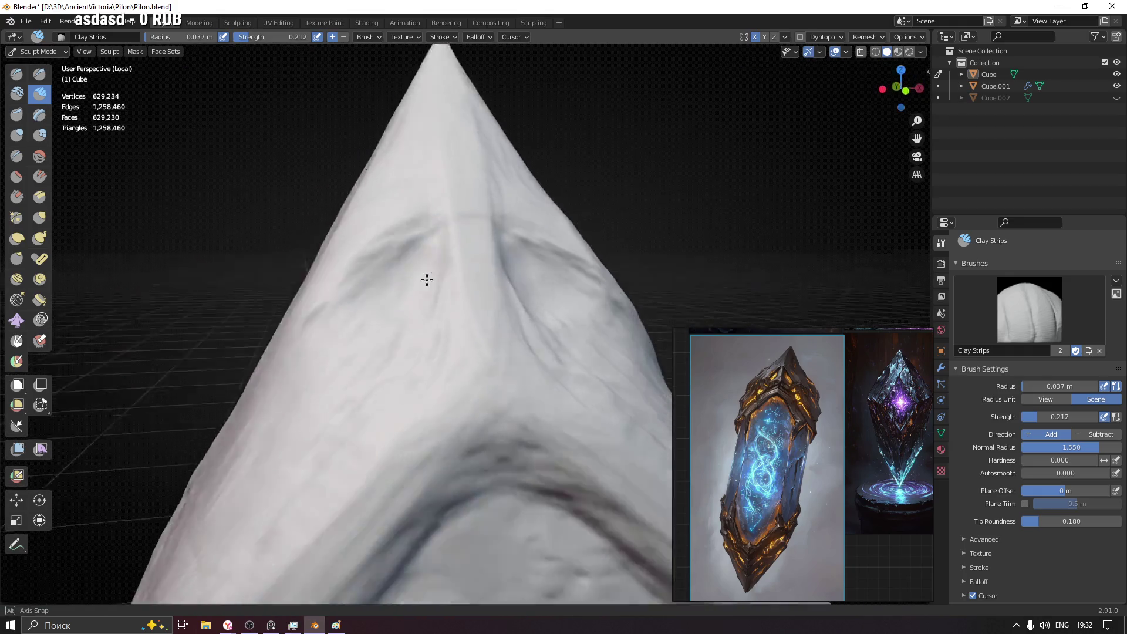
- View the peak frontally and raise the brush strength to 0.418
{"action": "middle_click_drag", "start_coordinate": [414, 269], "coordinate": [418, 256]}
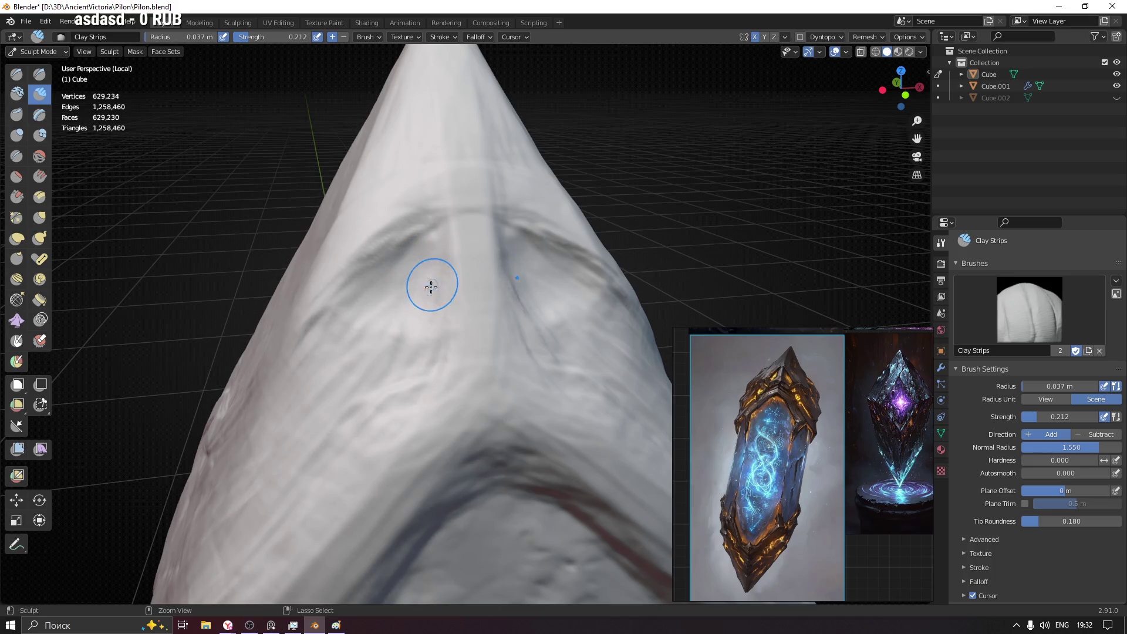
{"action": "mouse_move", "coordinate": [376, 344]}
{"action": "middle_mouse_down"}
{"action": "mouse_move", "coordinate": [456, 377]}
{"action": "mouse_move", "coordinate": [418, 407]}
{"action": "middle_mouse_up"}
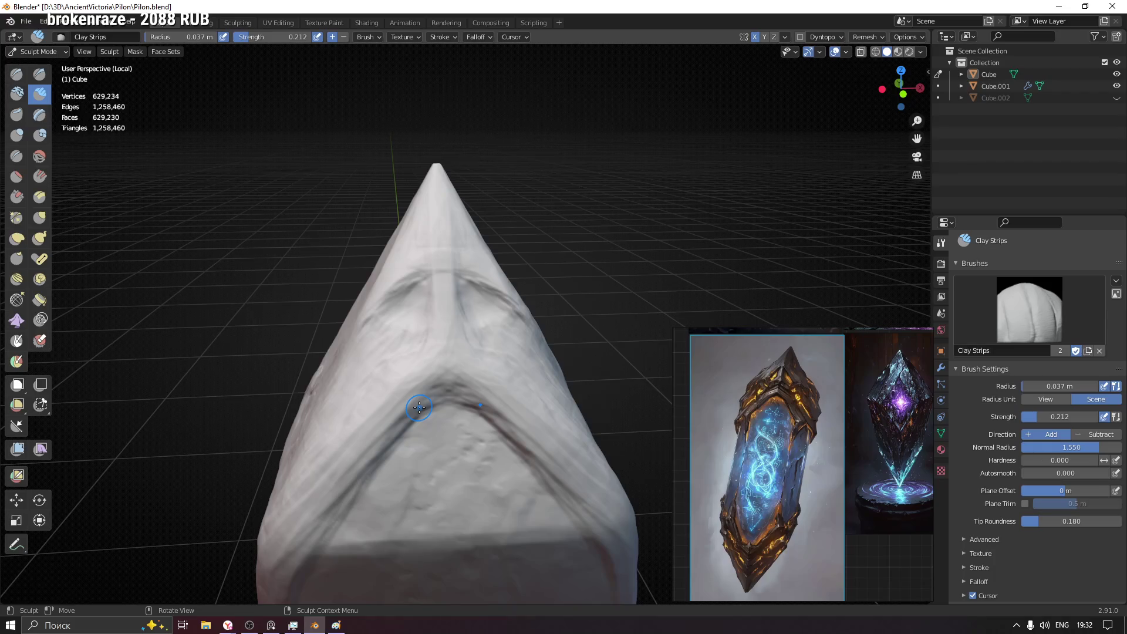
{"action": "mouse_move", "coordinate": [474, 467]}
{"action": "middle_mouse_down"}
{"action": "mouse_move", "coordinate": [461, 377]}
{"action": "mouse_move", "coordinate": [458, 422]}
{"action": "middle_mouse_up"}
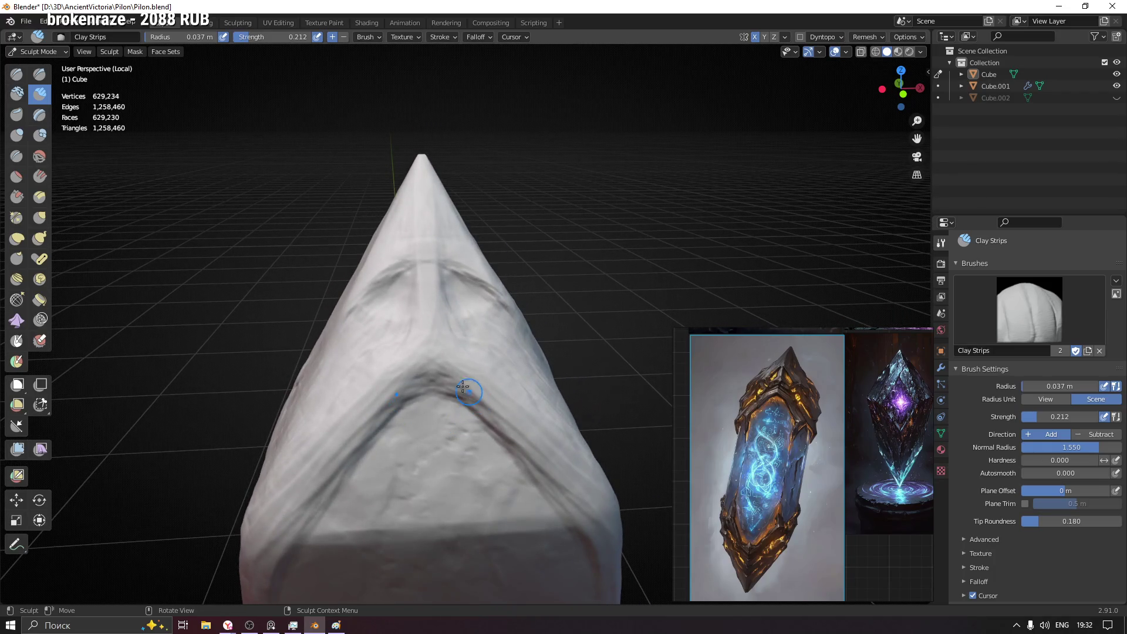
{"action": "mouse_move", "coordinate": [340, 369]}
{"action": "middle_mouse_down"}
{"action": "mouse_move", "coordinate": [398, 370]}
{"action": "mouse_move", "coordinate": [353, 352]}
{"action": "middle_mouse_up"}
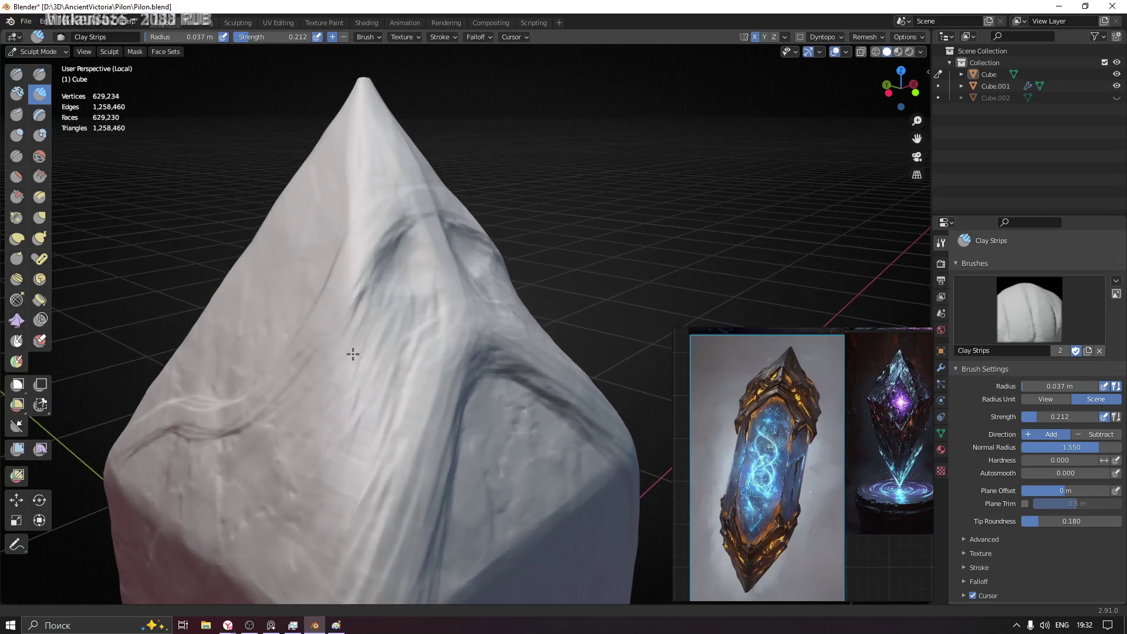
{"action": "middle_click_drag", "start_coordinate": [364, 393], "coordinate": [394, 403]}
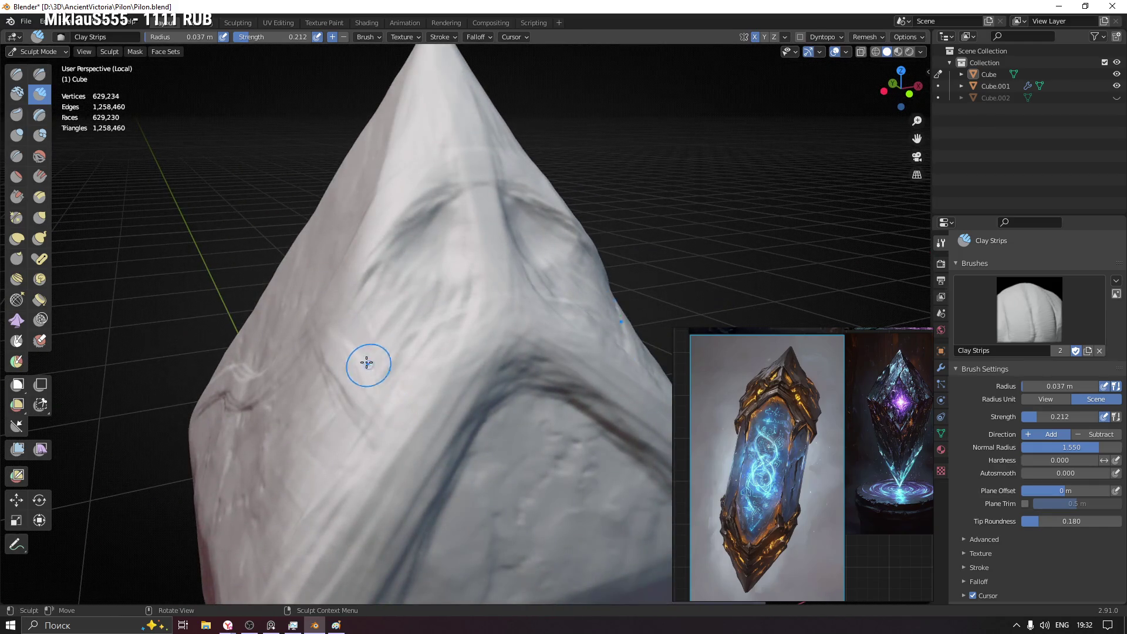
{"action": "key", "text": "shift+f"}
{"action": "left_click", "coordinate": [370, 392]}
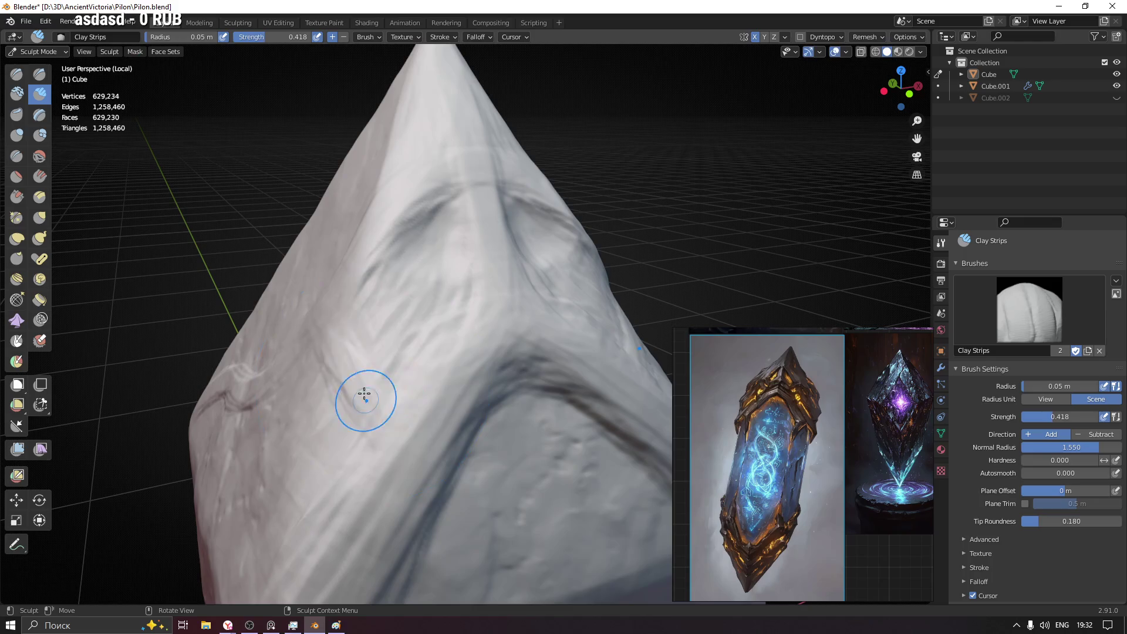
- With a 0.036 m Clay Strips brush, build a raised band wrapping around the upper pylon
{"action": "key", "text": "f"}
{"action": "left_click", "coordinate": [373, 396]}
{"action": "mouse_move", "coordinate": [378, 390]}
{"action": "middle_mouse_down"}
{"action": "mouse_move", "coordinate": [401, 376]}
{"action": "mouse_move", "coordinate": [379, 392]}
{"action": "middle_mouse_up"}
{"action": "left_click_drag", "start_coordinate": [379, 392], "coordinate": [150, 313]}
{"action": "middle_click_drag", "start_coordinate": [149, 313], "coordinate": [482, 375]}
{"action": "left_click_drag", "start_coordinate": [481, 376], "coordinate": [390, 347]}
{"action": "middle_click_drag", "start_coordinate": [391, 347], "coordinate": [401, 295]}
{"action": "mouse_move", "coordinate": [401, 294]}
{"action": "left_mouse_down"}
{"action": "mouse_move", "coordinate": [335, 329]}
{"action": "mouse_move", "coordinate": [171, 359]}
{"action": "left_mouse_up"}
{"action": "middle_click_drag", "start_coordinate": [171, 360], "coordinate": [438, 324]}
{"action": "mouse_move", "coordinate": [461, 301]}
{"action": "left_mouse_down"}
{"action": "mouse_move", "coordinate": [414, 302]}
{"action": "mouse_move", "coordinate": [375, 323]}
{"action": "mouse_move", "coordinate": [340, 450]}
{"action": "left_mouse_up"}
{"action": "mouse_move", "coordinate": [528, 280]}
{"action": "left_mouse_down"}
{"action": "mouse_move", "coordinate": [401, 331]}
{"action": "mouse_move", "coordinate": [327, 326]}
{"action": "mouse_move", "coordinate": [327, 454]}
{"action": "mouse_move", "coordinate": [338, 479]}
{"action": "left_mouse_up"}
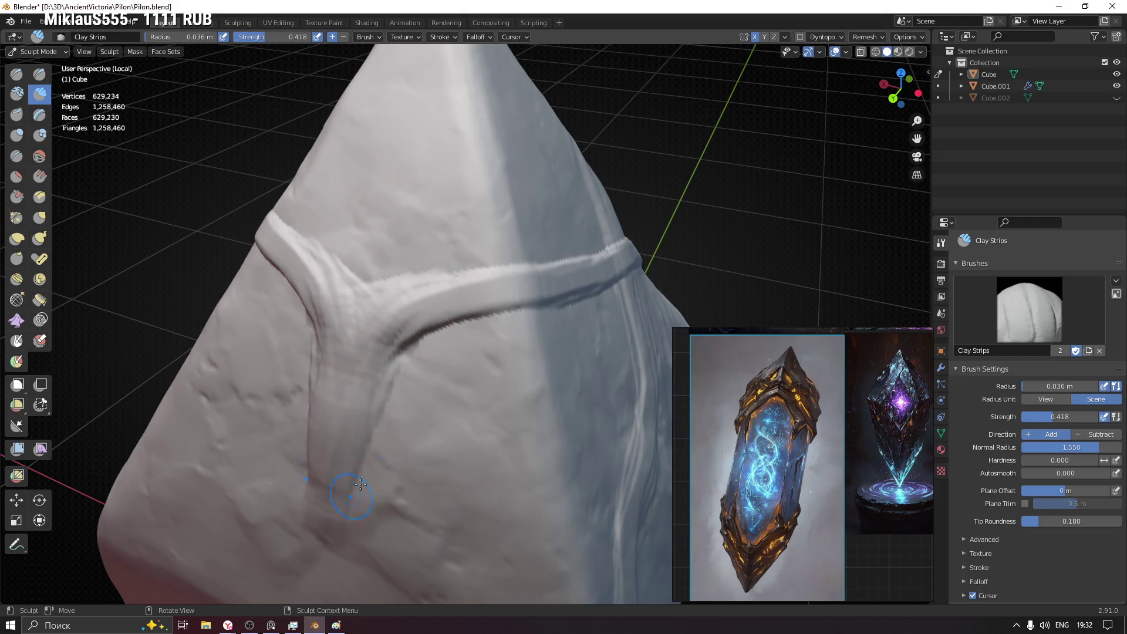
{"action": "scroll", "coordinate": [423, 384], "scroll_direction": "down", "scroll_amount": 3}
- Add crossing strands below the band, then undo the X-shaped strands
{"action": "mouse_move", "coordinate": [423, 385]}
{"action": "middle_mouse_down"}
{"action": "mouse_move", "coordinate": [430, 314]}
{"action": "mouse_move", "coordinate": [411, 285]}
{"action": "mouse_move", "coordinate": [470, 285]}
{"action": "mouse_move", "coordinate": [500, 424]}
{"action": "middle_mouse_up"}
{"action": "scroll", "coordinate": [445, 459], "scroll_direction": "down", "scroll_amount": 2}
{"action": "mouse_move", "coordinate": [445, 458]}
{"action": "middle_mouse_down"}
{"action": "mouse_move", "coordinate": [428, 390]}
{"action": "mouse_move", "coordinate": [493, 370]}
{"action": "mouse_move", "coordinate": [429, 284]}
{"action": "mouse_move", "coordinate": [357, 349]}
{"action": "middle_mouse_up"}
{"action": "scroll", "coordinate": [428, 390], "scroll_direction": "up", "scroll_amount": 3}
{"action": "mouse_move", "coordinate": [316, 353]}
{"action": "left_mouse_down"}
{"action": "mouse_move", "coordinate": [340, 453]}
{"action": "mouse_move", "coordinate": [323, 377]}
{"action": "mouse_move", "coordinate": [333, 381]}
{"action": "left_mouse_up"}
{"action": "middle_click_drag", "start_coordinate": [406, 396], "coordinate": [408, 396]}
{"action": "key", "text": "ctrl+z"}
{"action": "key", "text": "ctrl+z"}
{"action": "key", "text": "ctrl+z"}
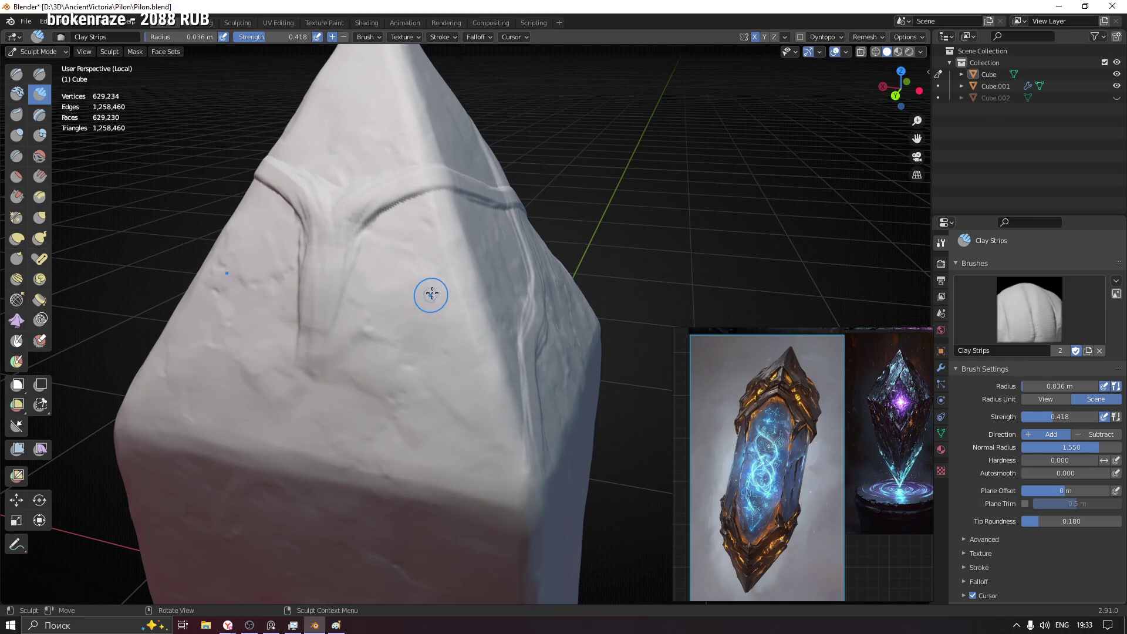
- Sculpt a V-shaped ridge below the band with a stem running down from its tip
{"action": "left_click_drag", "start_coordinate": [458, 288], "coordinate": [384, 353]}
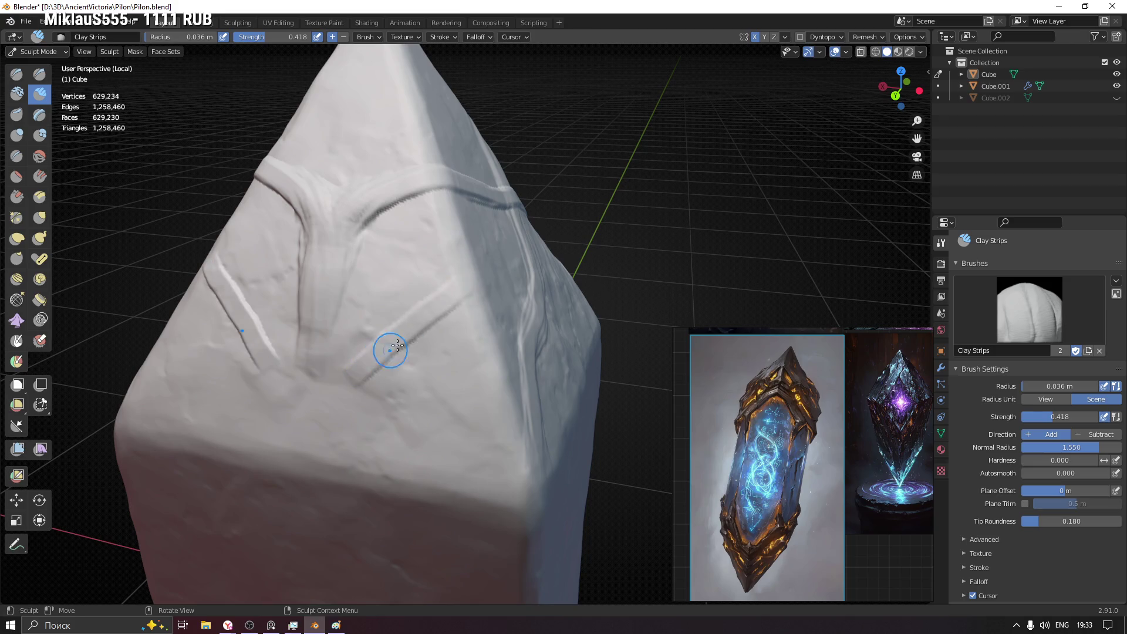
{"action": "left_click_drag", "start_coordinate": [458, 293], "coordinate": [309, 405]}
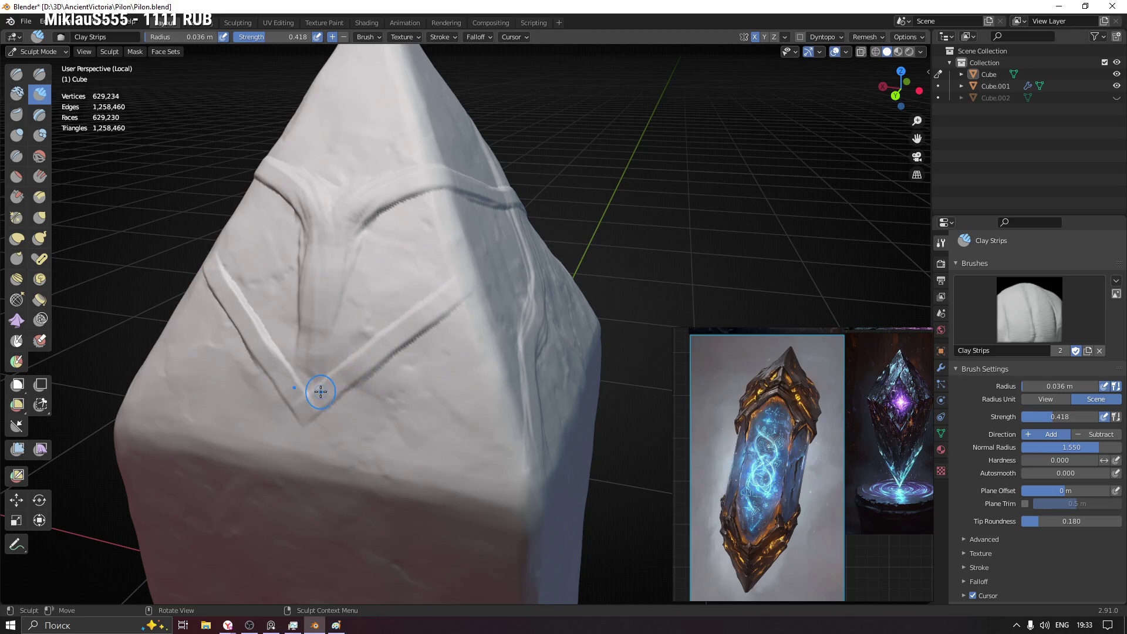
{"action": "left_click_drag", "start_coordinate": [302, 412], "coordinate": [299, 457]}
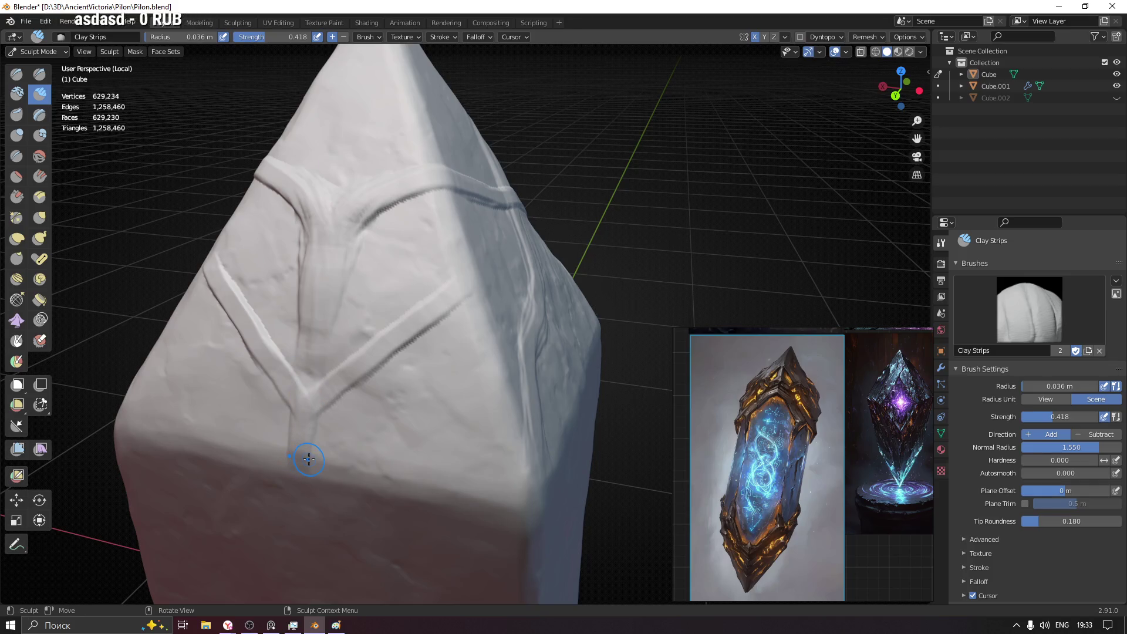
{"action": "mouse_move", "coordinate": [446, 438]}
{"action": "middle_mouse_down"}
{"action": "mouse_move", "coordinate": [372, 381]}
{"action": "mouse_move", "coordinate": [310, 186]}
{"action": "middle_mouse_up"}
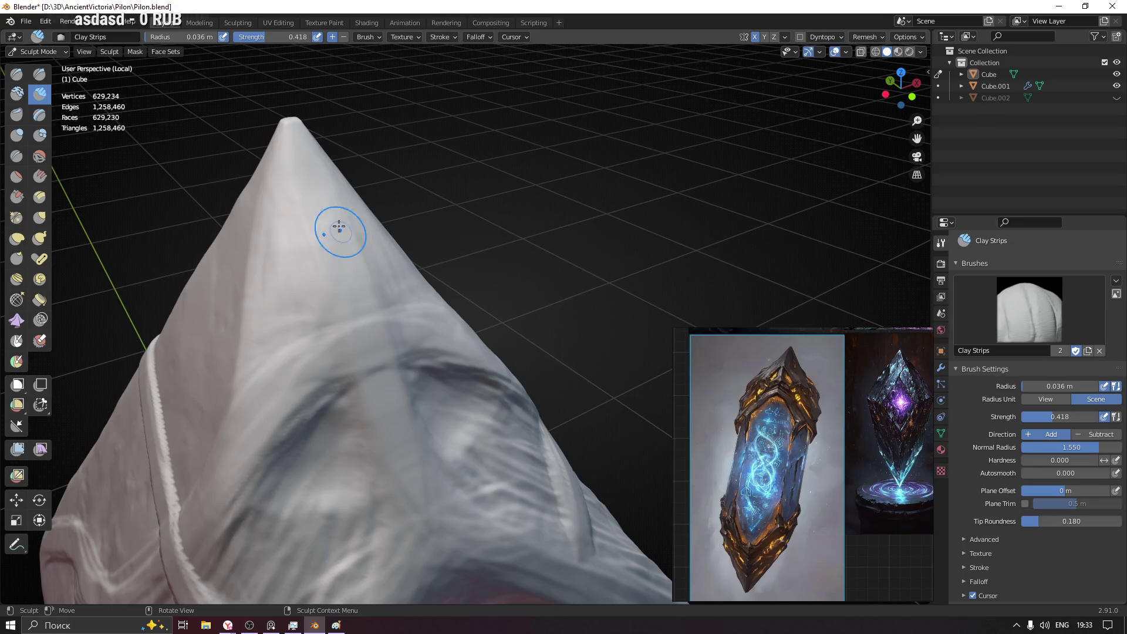
- Carve two creases and extend a vertical ridge down the pyramid's front face
{"action": "left_click_drag", "start_coordinate": [312, 185], "coordinate": [353, 342]}
{"action": "left_click_drag", "start_coordinate": [372, 294], "coordinate": [264, 436]}
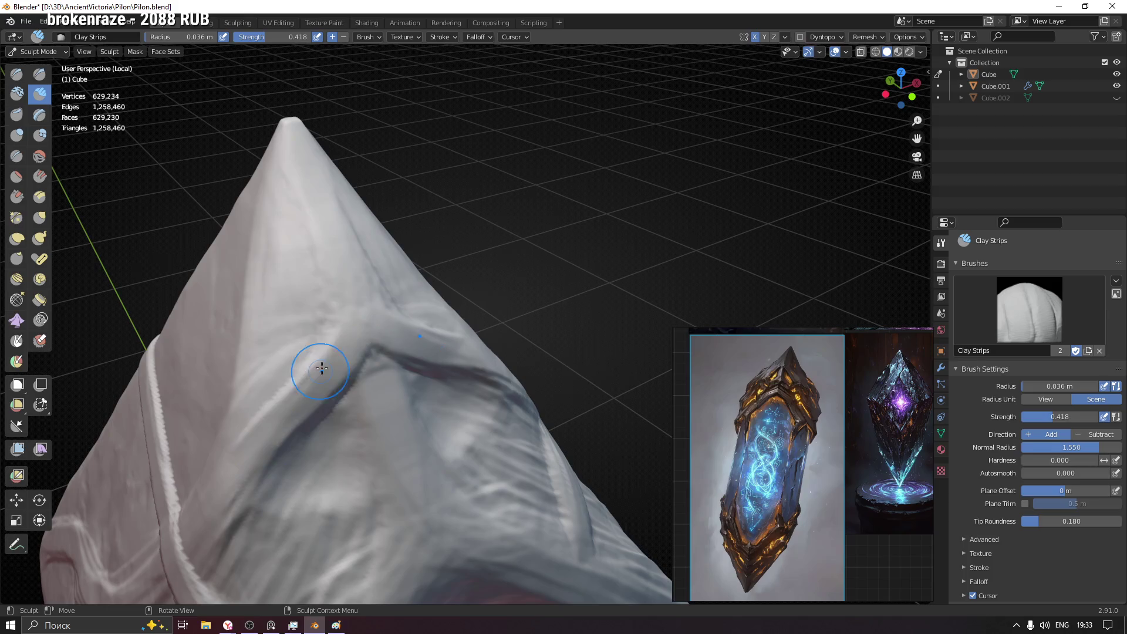
{"action": "middle_click_drag", "start_coordinate": [253, 463], "coordinate": [389, 379]}
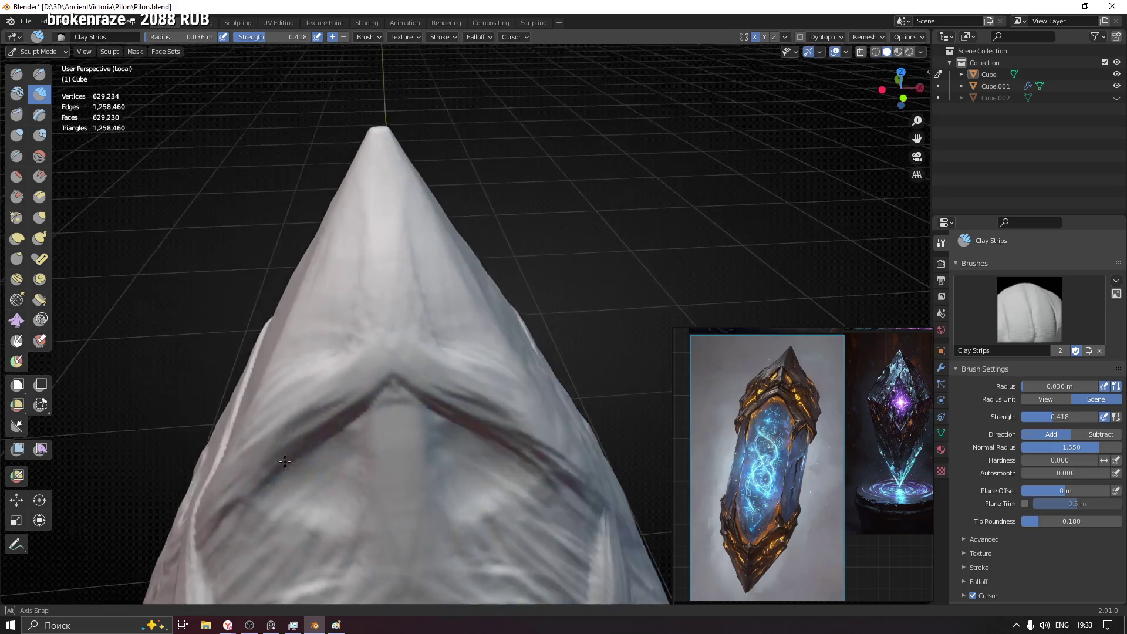
{"action": "left_click_drag", "start_coordinate": [390, 379], "coordinate": [377, 464]}
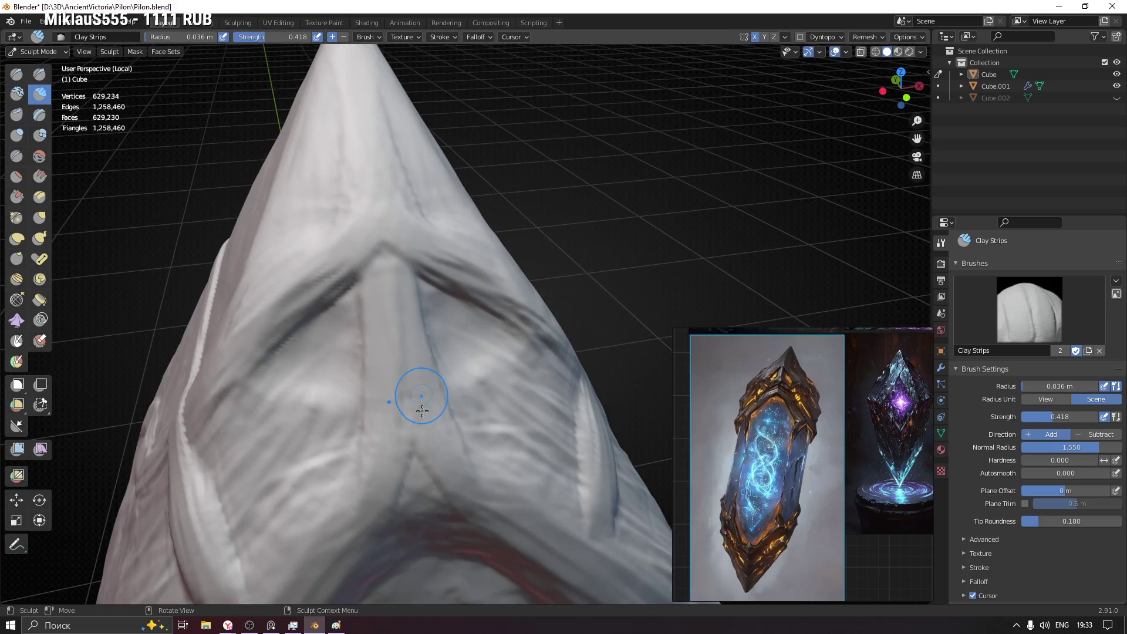
- Lay a new raised band across the pyramid's side with a clay strip beneath it
{"action": "mouse_move", "coordinate": [408, 459]}
{"action": "middle_mouse_down"}
{"action": "mouse_move", "coordinate": [454, 321]}
{"action": "mouse_move", "coordinate": [392, 363]}
{"action": "middle_mouse_up"}
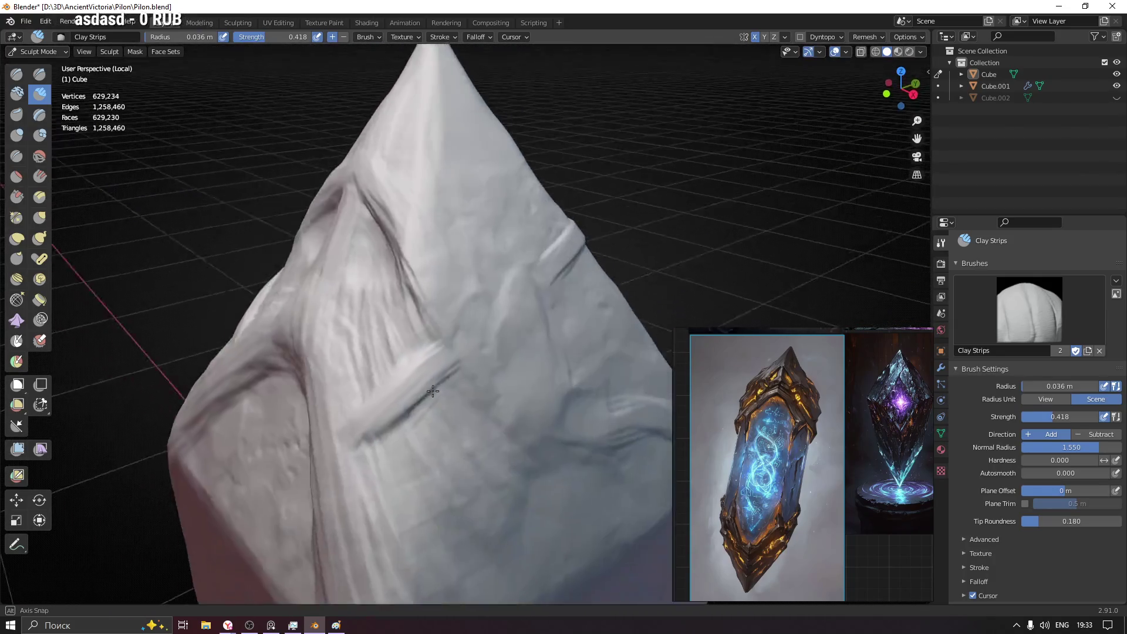
{"action": "mouse_move", "coordinate": [391, 363]}
{"action": "middle_mouse_down"}
{"action": "mouse_move", "coordinate": [447, 350]}
{"action": "mouse_move", "coordinate": [436, 300]}
{"action": "middle_mouse_up"}
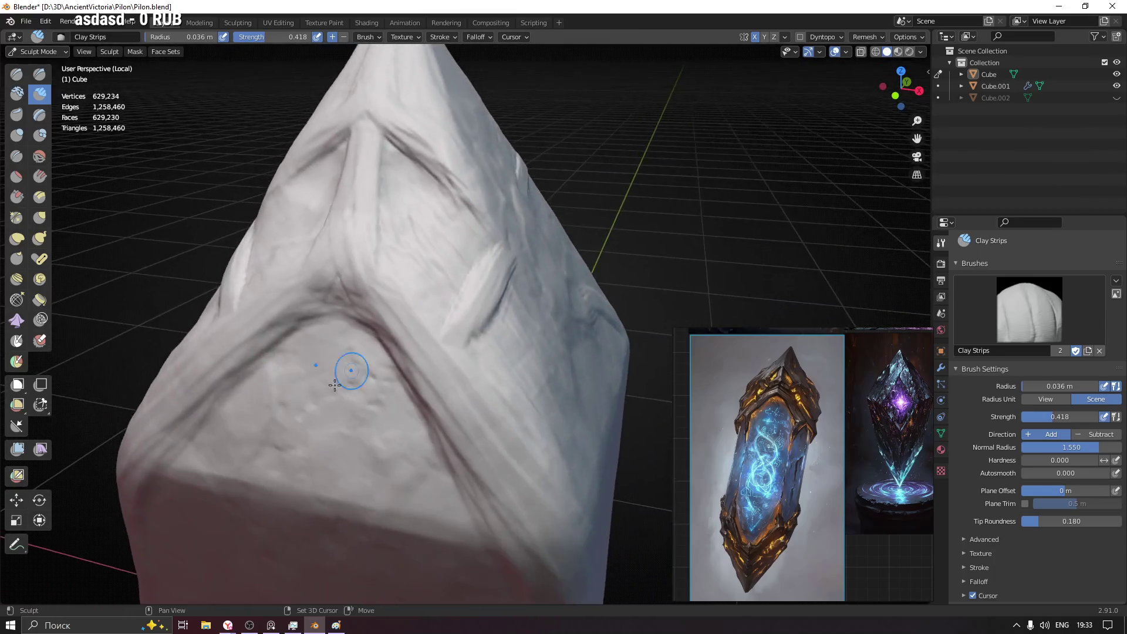
{"action": "mouse_move", "coordinate": [436, 300]}
{"action": "middle_mouse_down"}
{"action": "mouse_move", "coordinate": [418, 346]}
{"action": "mouse_move", "coordinate": [465, 366]}
{"action": "middle_mouse_up"}
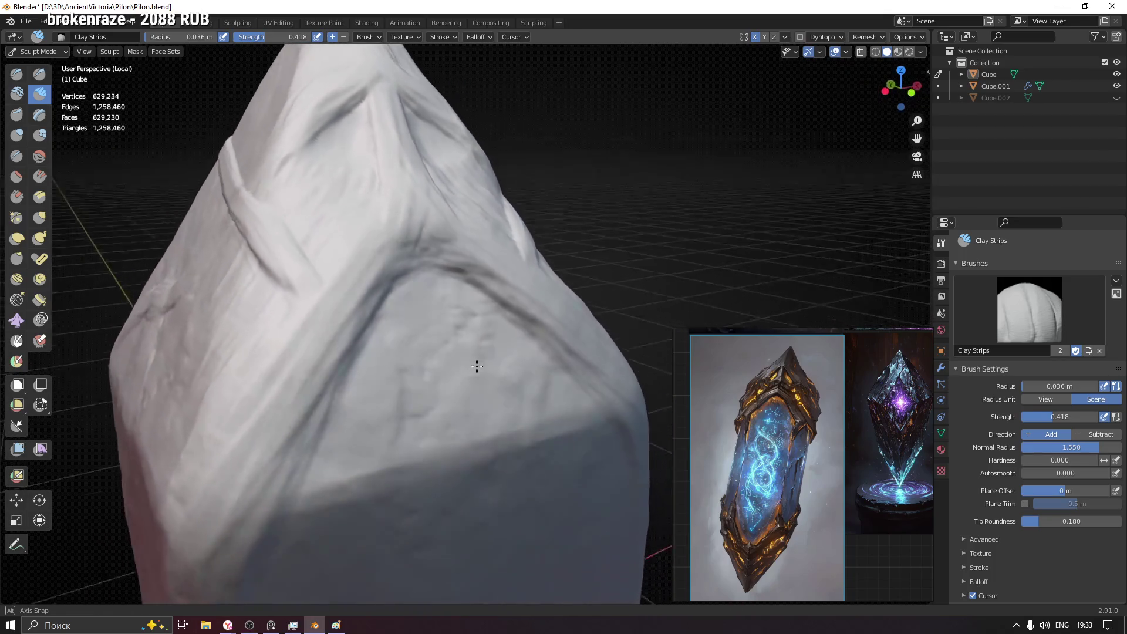
{"action": "mouse_move", "coordinate": [466, 367]}
{"action": "middle_mouse_down"}
{"action": "mouse_move", "coordinate": [456, 378]}
{"action": "mouse_move", "coordinate": [478, 367]}
{"action": "mouse_move", "coordinate": [463, 381]}
{"action": "middle_mouse_up"}
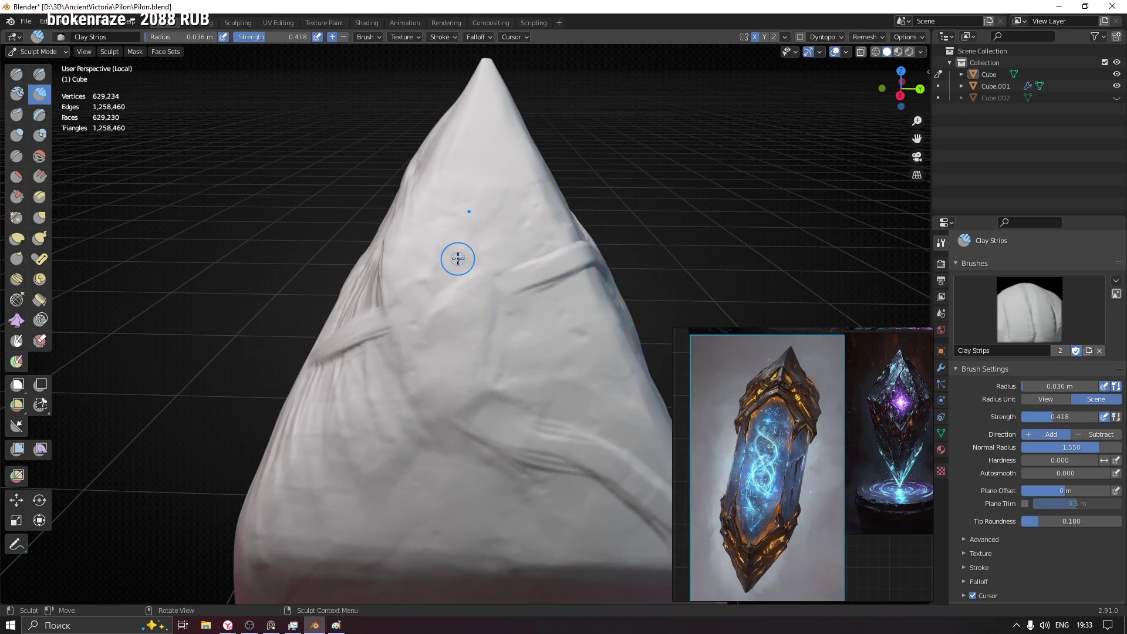
{"action": "left_click_drag", "start_coordinate": [399, 320], "coordinate": [504, 283]}
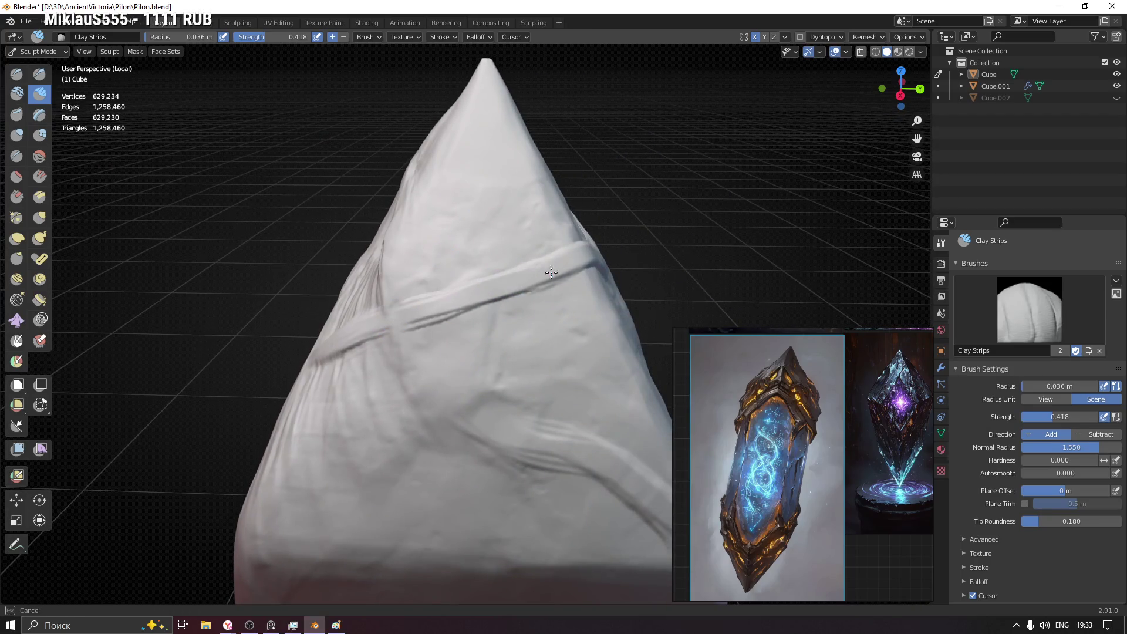
{"action": "left_click_drag", "start_coordinate": [460, 382], "coordinate": [542, 428]}
{"action": "mouse_move", "coordinate": [541, 428]}
{"action": "middle_mouse_down"}
{"action": "mouse_move", "coordinate": [471, 214]}
{"action": "mouse_move", "coordinate": [466, 335]}
{"action": "mouse_move", "coordinate": [428, 326]}
{"action": "mouse_move", "coordinate": [333, 357]}
{"action": "middle_mouse_up"}
{"action": "scroll", "coordinate": [347, 367], "scroll_direction": "up", "scroll_amount": 3}
- Carve a horizontal groove across the pyramid, extend it right, and add a strip along the side
{"action": "mouse_move", "coordinate": [185, 415]}
{"action": "left_mouse_down", "text": "ctrl"}
{"action": "mouse_move", "coordinate": [406, 420]}
{"action": "mouse_move", "coordinate": [466, 391]}
{"action": "mouse_move", "coordinate": [490, 352]}
{"action": "mouse_move", "coordinate": [368, 412]}
{"action": "left_mouse_up", "text": "ctrl"}
{"action": "middle_click_drag", "start_coordinate": [430, 460], "coordinate": [405, 291], "text": "shift"}
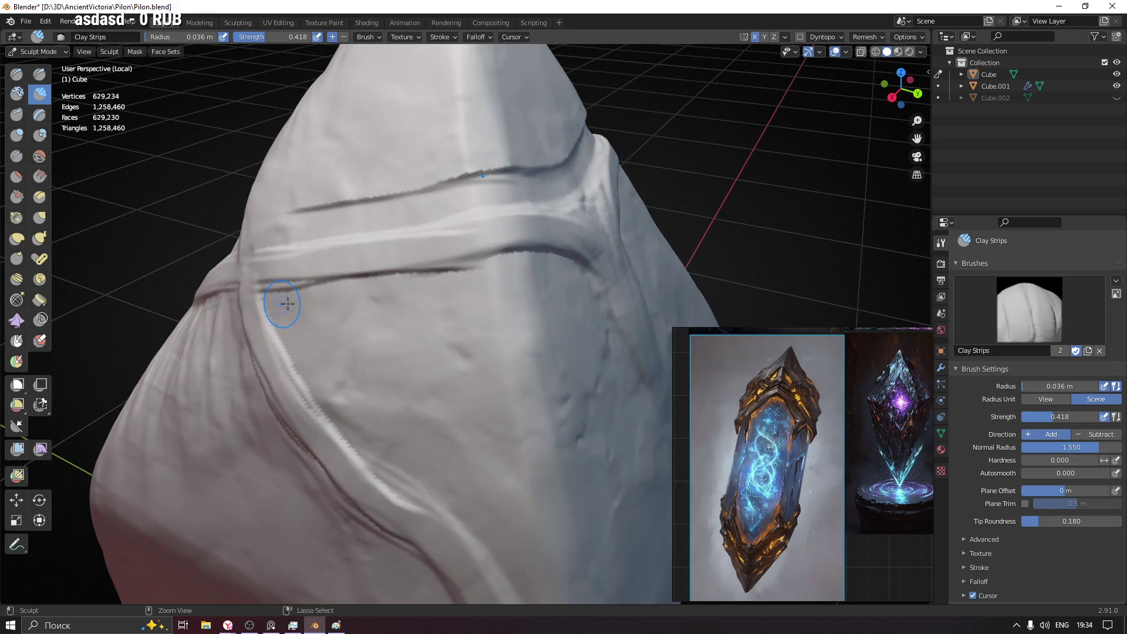
{"action": "left_click_drag", "start_coordinate": [283, 303], "coordinate": [555, 278], "text": "ctrl"}
{"action": "mouse_move", "coordinate": [634, 230]}
{"action": "middle_mouse_down"}
{"action": "mouse_move", "coordinate": [537, 356]}
{"action": "mouse_move", "coordinate": [448, 252]}
{"action": "middle_mouse_up"}
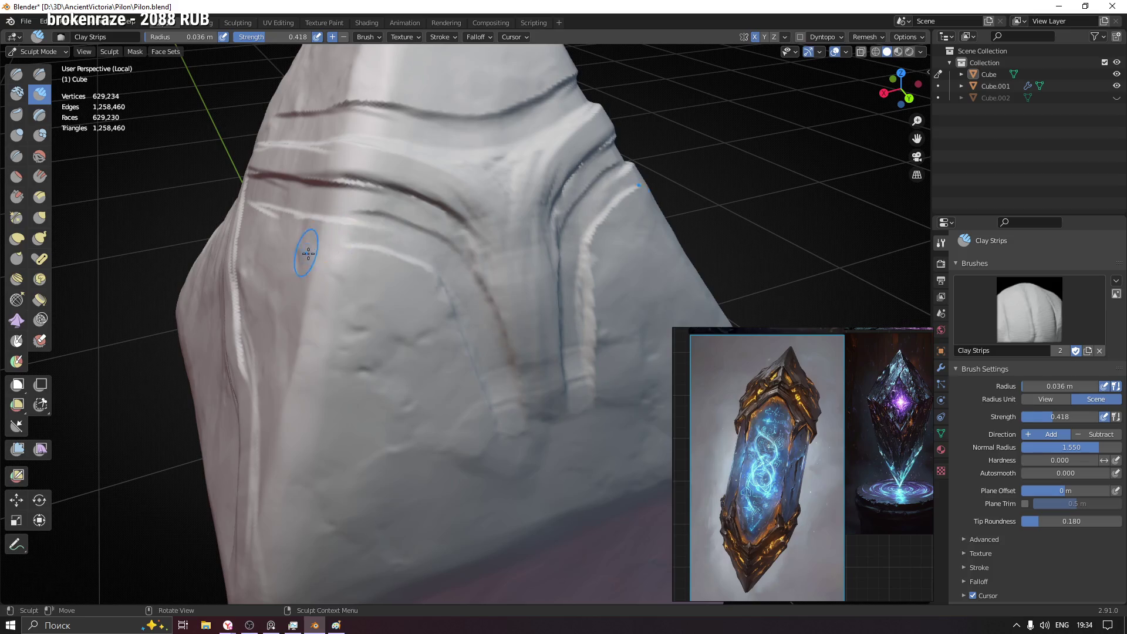
{"action": "middle_click_drag", "start_coordinate": [305, 251], "coordinate": [450, 225]}
{"action": "mouse_move", "coordinate": [450, 225]}
{"action": "left_mouse_down"}
{"action": "mouse_move", "coordinate": [201, 298]}
{"action": "mouse_move", "coordinate": [566, 569]}
{"action": "left_mouse_up"}
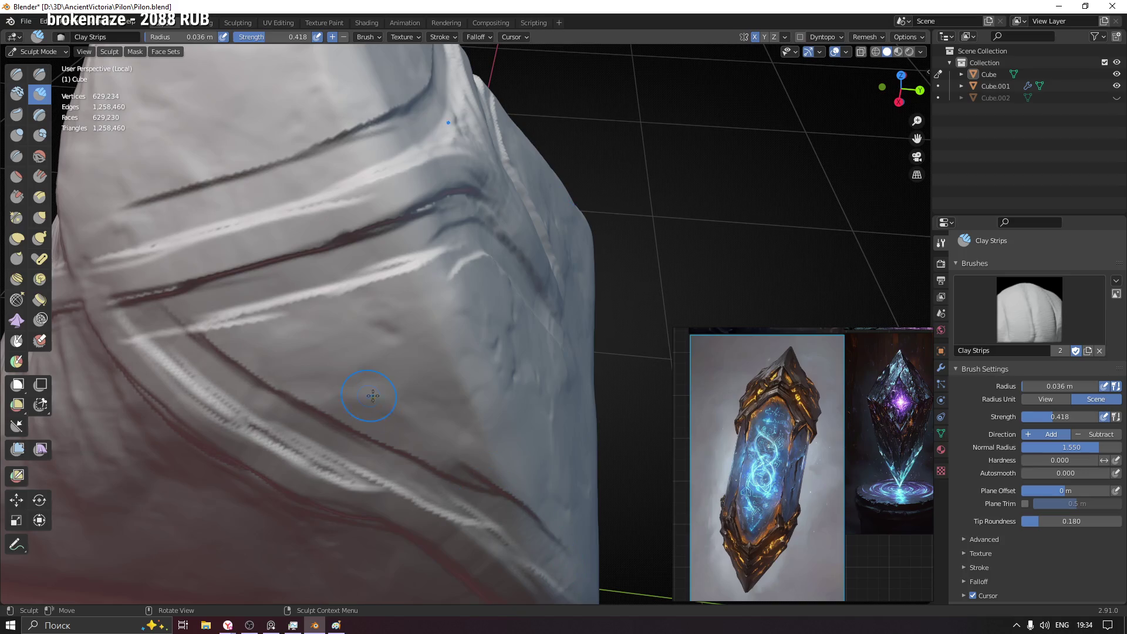
{"action": "middle_click_drag", "start_coordinate": [368, 395], "coordinate": [568, 359], "text": "shift"}
{"action": "scroll", "coordinate": [525, 429], "scroll_direction": "down", "scroll_amount": 2}
- Smooth the bright ridge and crease with a larger brush, then extend the dark crease left
{"action": "key", "text": "f"}
{"action": "left_click", "coordinate": [466, 365]}
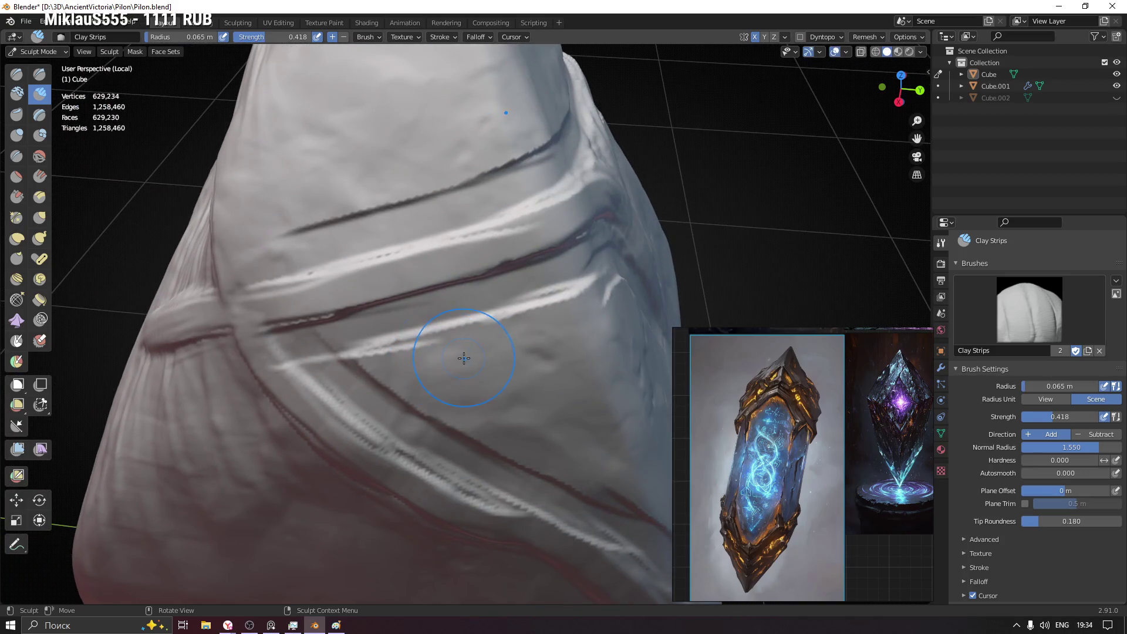
{"action": "left_click_drag", "start_coordinate": [591, 269], "coordinate": [441, 323], "text": "shift"}
{"action": "mouse_move", "coordinate": [508, 335]}
{"action": "middle_mouse_down"}
{"action": "mouse_move", "coordinate": [523, 307]}
{"action": "mouse_move", "coordinate": [537, 326]}
{"action": "mouse_move", "coordinate": [479, 303]}
{"action": "mouse_move", "coordinate": [479, 333]}
{"action": "middle_mouse_up"}
{"action": "key", "text": "f"}
{"action": "left_click", "coordinate": [421, 297]}
{"action": "scroll", "coordinate": [402, 355], "scroll_direction": "up", "scroll_amount": 2}
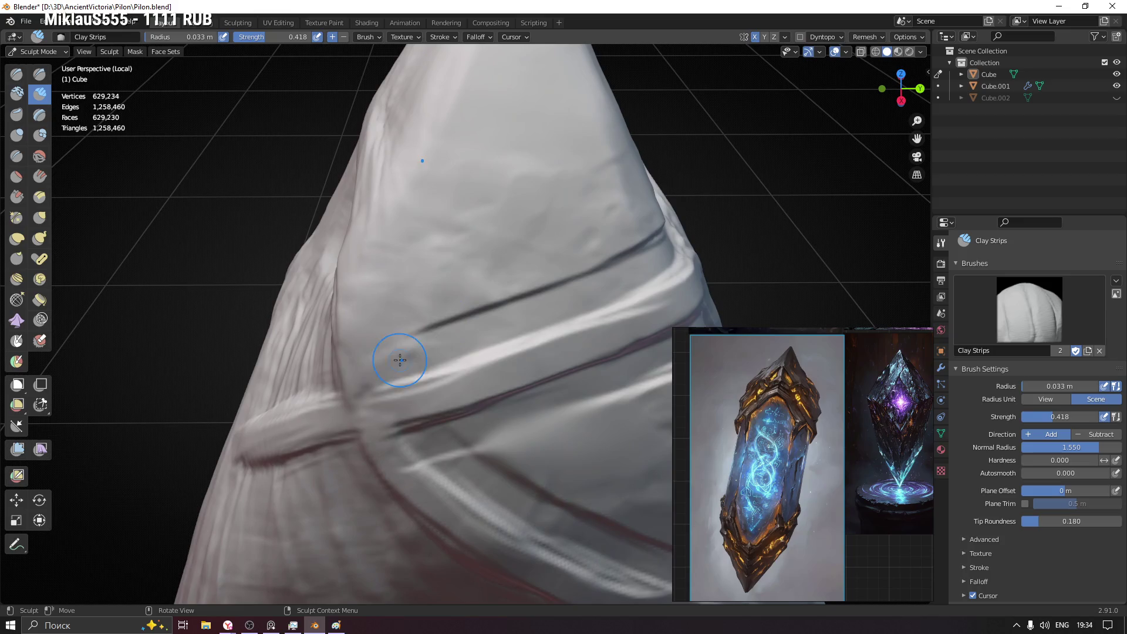
{"action": "left_click_drag", "start_coordinate": [448, 347], "coordinate": [399, 354], "text": "ctrl"}
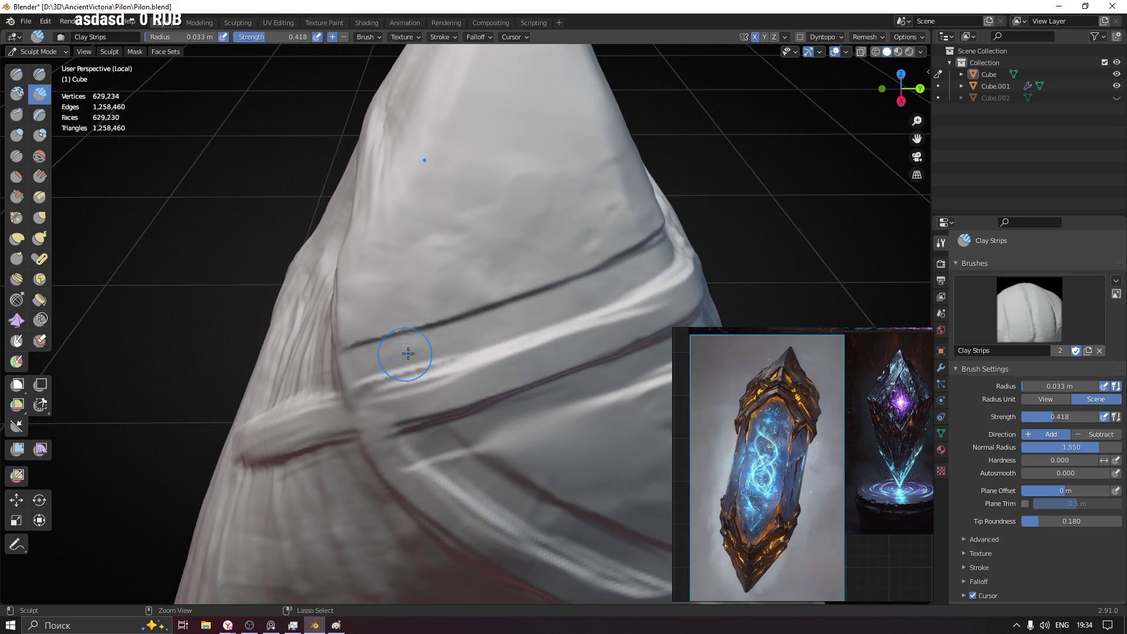
- Carve two grooves down the upper face near the tip and fill the crease at 0.014–0.026 m radius
{"action": "middle_click_drag", "start_coordinate": [400, 354], "coordinate": [444, 258]}
{"action": "left_click_drag", "start_coordinate": [444, 257], "coordinate": [512, 428], "text": "ctrl"}
{"action": "left_click_drag", "start_coordinate": [473, 335], "coordinate": [504, 415], "text": "ctrl"}
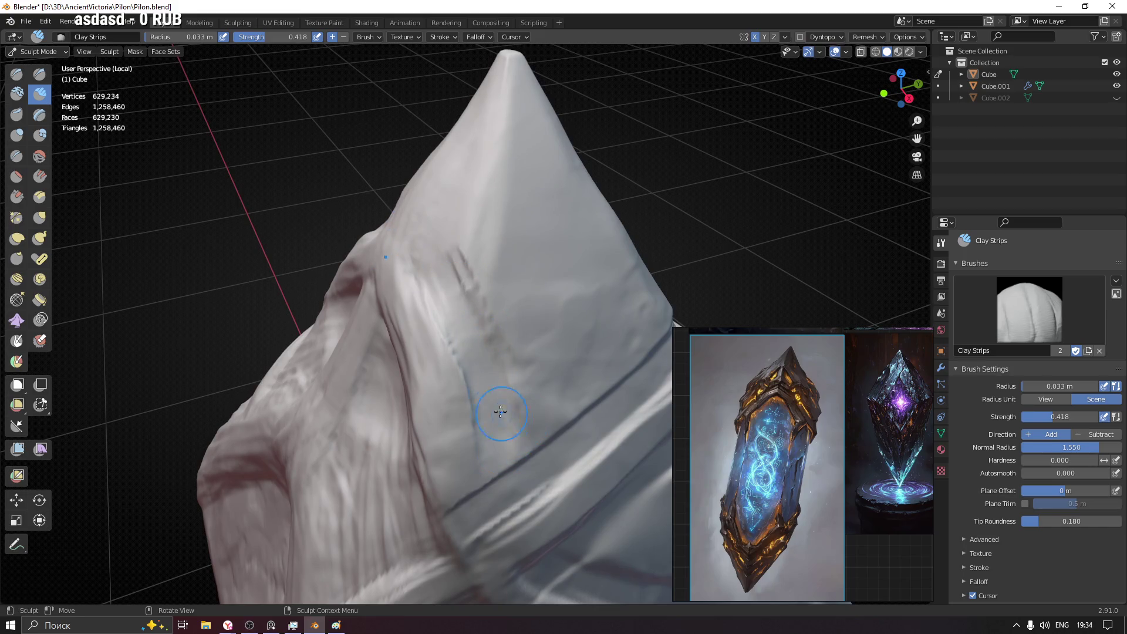
{"action": "mouse_move", "coordinate": [447, 255]}
{"action": "middle_mouse_down"}
{"action": "mouse_move", "coordinate": [468, 252]}
{"action": "mouse_move", "coordinate": [453, 326]}
{"action": "middle_mouse_up"}
{"action": "key", "text": "f"}
{"action": "left_click", "coordinate": [457, 268]}
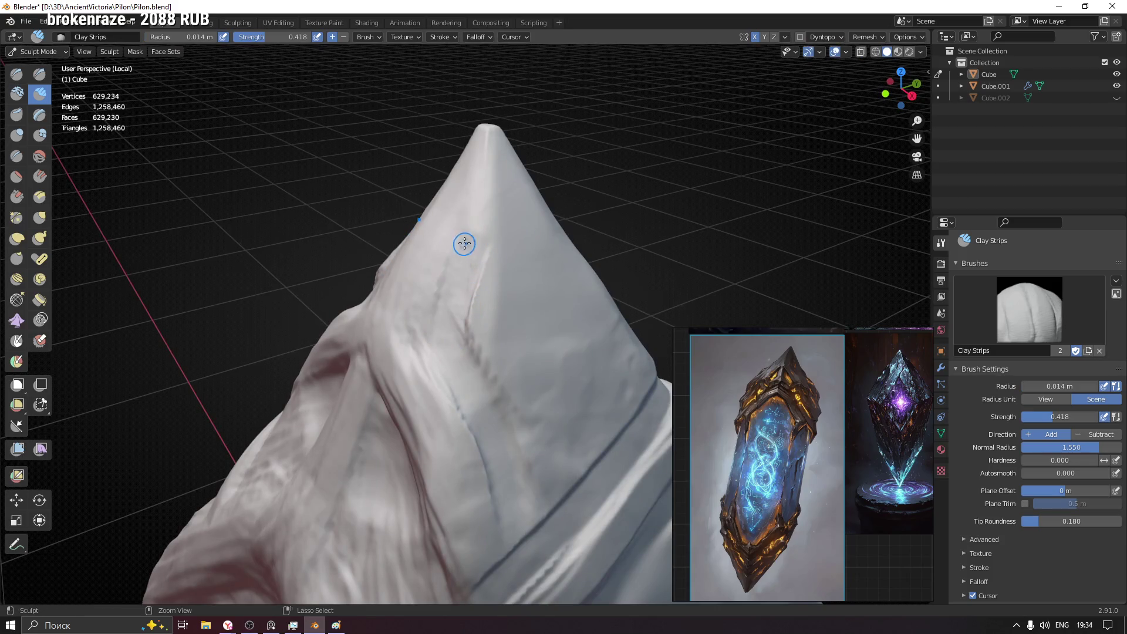
{"action": "key", "text": "f"}
{"action": "left_click", "coordinate": [448, 330]}
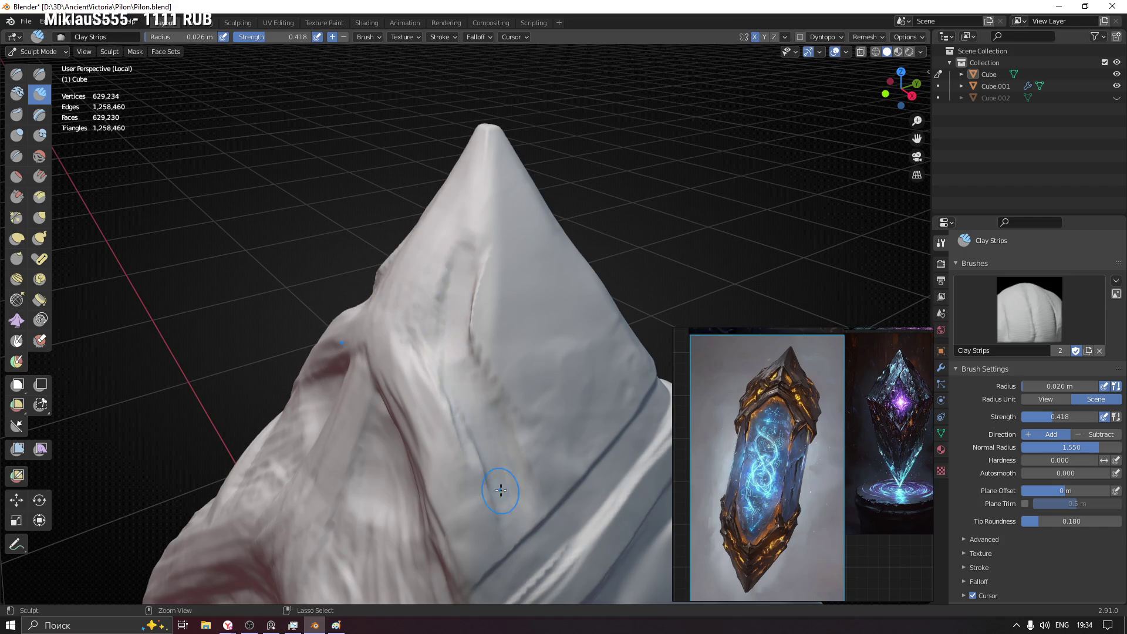
{"action": "middle_click_drag", "start_coordinate": [444, 333], "coordinate": [464, 342]}
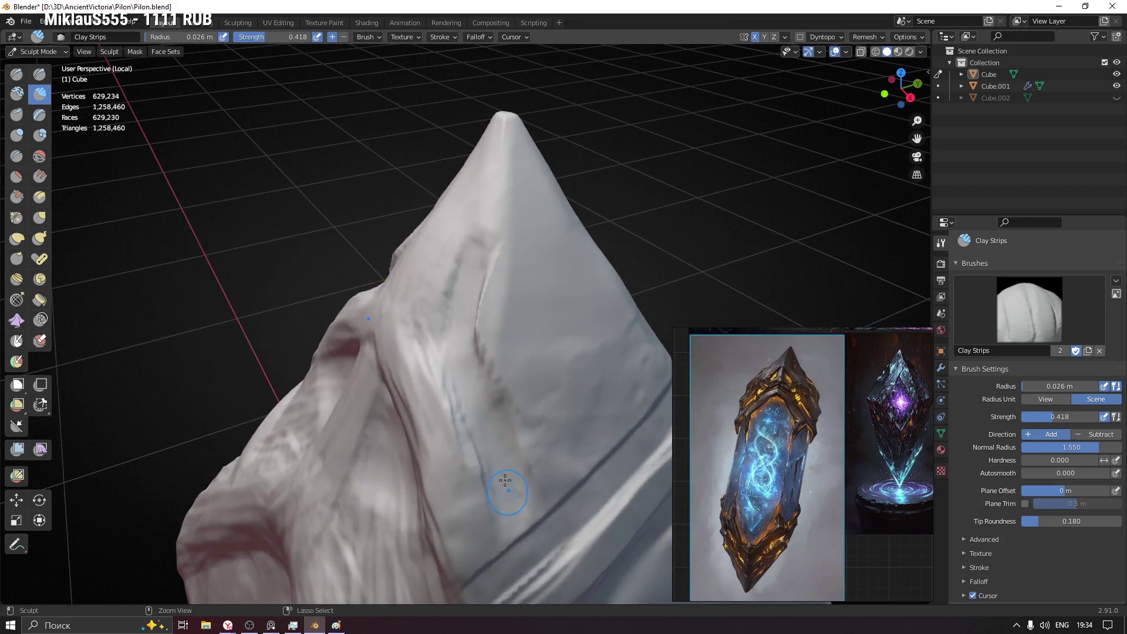
{"action": "middle_click_drag", "start_coordinate": [510, 502], "coordinate": [479, 341]}
{"action": "left_click_drag", "start_coordinate": [484, 379], "coordinate": [478, 347]}
- At 0.044 m, add a strip along the upper face and carve jagged strokes outlining the triangular facet
{"action": "mouse_move", "coordinate": [509, 366]}
{"action": "middle_mouse_down"}
{"action": "mouse_move", "coordinate": [505, 276]}
{"action": "mouse_move", "coordinate": [456, 240]}
{"action": "middle_mouse_up"}
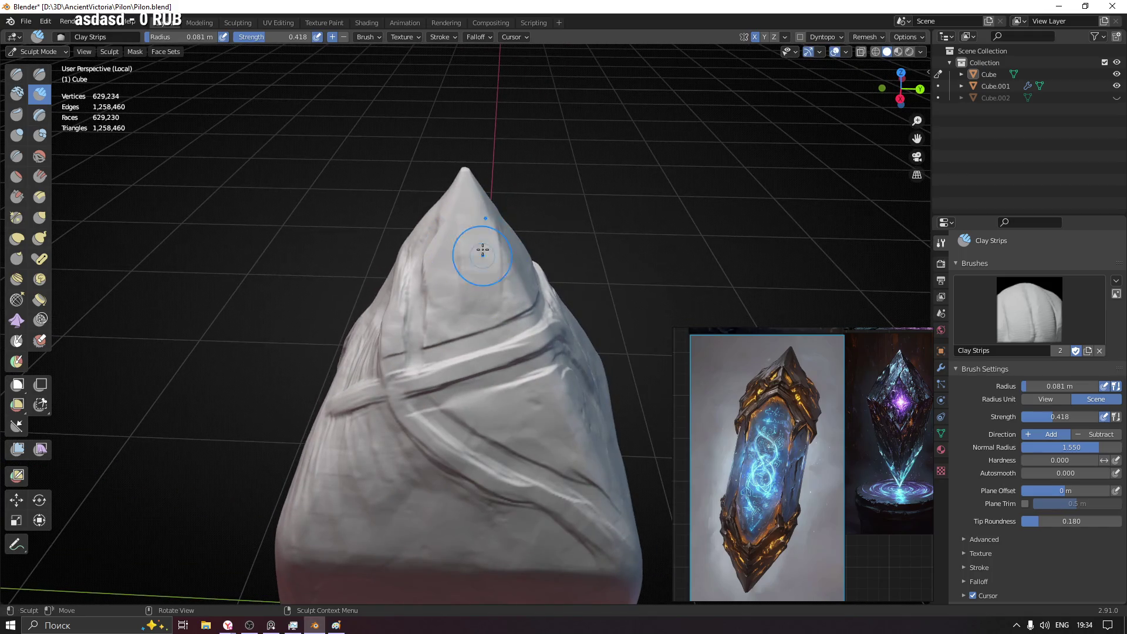
{"action": "mouse_move", "coordinate": [497, 298]}
{"action": "middle_mouse_down"}
{"action": "mouse_move", "coordinate": [522, 269]}
{"action": "mouse_move", "coordinate": [446, 259]}
{"action": "middle_mouse_up"}
{"action": "key", "text": "bracketleft"}
{"action": "key", "text": "bracketleft"}
{"action": "key", "text": "bracketleft"}
{"action": "key", "text": "bracketleft"}
{"action": "left_click_drag", "start_coordinate": [441, 221], "coordinate": [483, 345]}
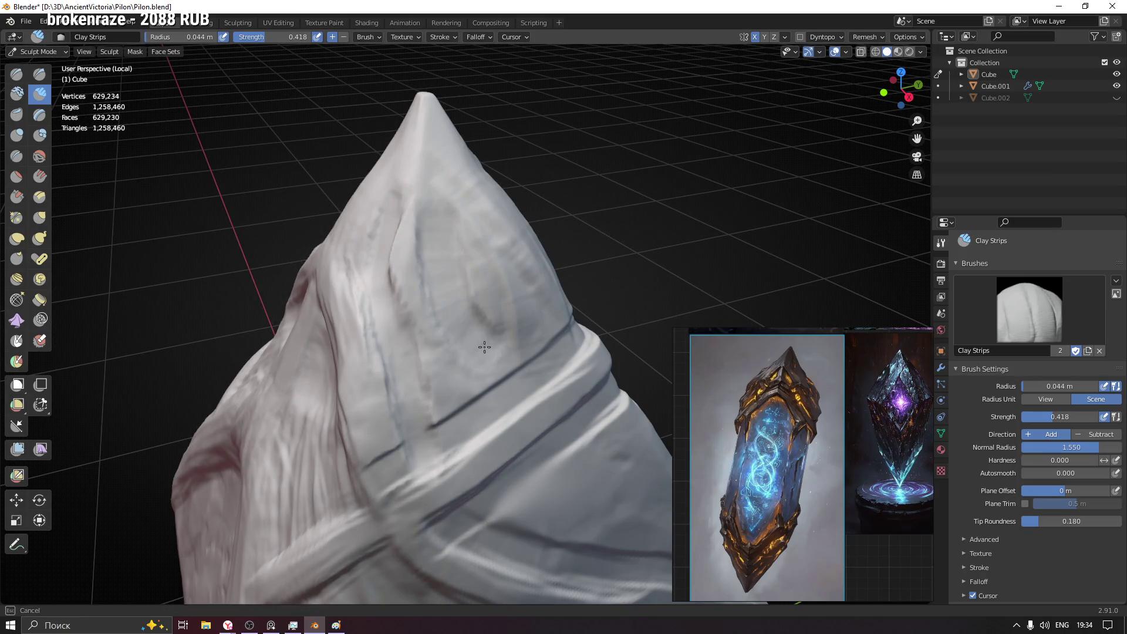
{"action": "middle_click_drag", "start_coordinate": [557, 294], "coordinate": [521, 197]}
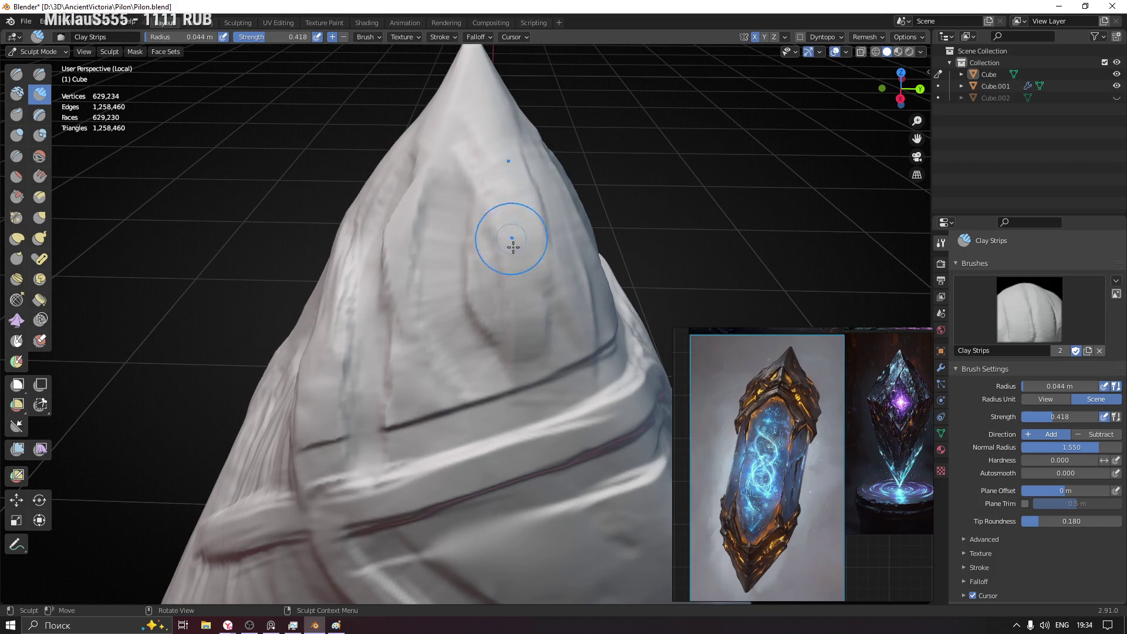
{"action": "mouse_move", "coordinate": [536, 200]}
{"action": "middle_mouse_down"}
{"action": "mouse_move", "coordinate": [535, 265]}
{"action": "mouse_move", "coordinate": [383, 251]}
{"action": "middle_mouse_up"}
{"action": "middle_click_drag", "start_coordinate": [468, 313], "coordinate": [471, 335]}
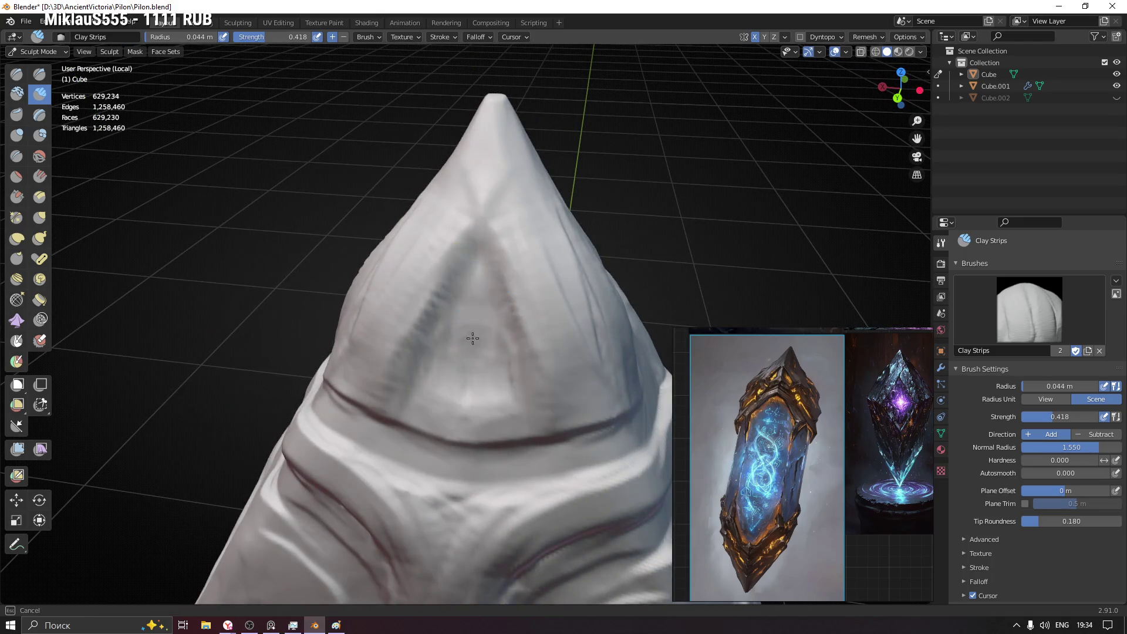
{"action": "left_click_drag", "start_coordinate": [462, 316], "coordinate": [436, 400]}
{"action": "mouse_move", "coordinate": [462, 409]}
{"action": "middle_mouse_down"}
{"action": "mouse_move", "coordinate": [373, 309]}
{"action": "mouse_move", "coordinate": [452, 390]}
{"action": "mouse_move", "coordinate": [503, 318]}
{"action": "mouse_move", "coordinate": [373, 388]}
{"action": "mouse_move", "coordinate": [327, 380]}
{"action": "mouse_move", "coordinate": [590, 365]}
{"action": "middle_mouse_up"}
{"action": "scroll", "coordinate": [555, 330], "scroll_direction": "down", "scroll_amount": 5}
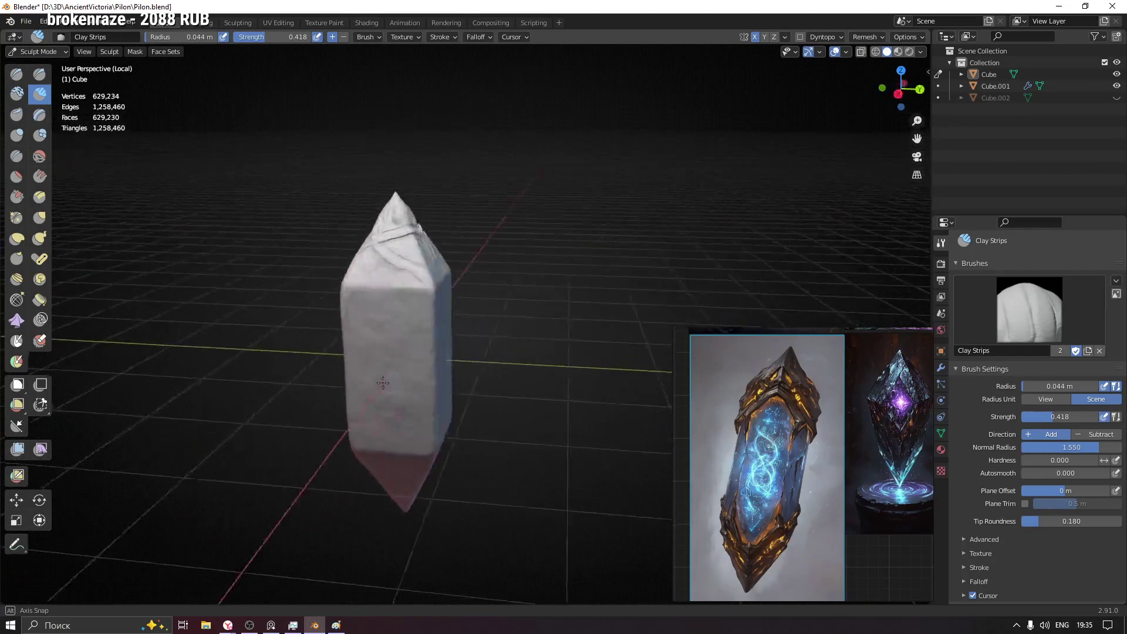
- Shrink the brush to 0.078 m and sculpt clay-strip arcs near the top of the crystal
{"action": "mouse_move", "coordinate": [590, 365]}
{"action": "middle_mouse_down"}
{"action": "mouse_move", "coordinate": [579, 377]}
{"action": "mouse_move", "coordinate": [564, 370]}
{"action": "middle_mouse_up"}
{"action": "scroll", "coordinate": [415, 277], "scroll_direction": "up", "scroll_amount": 5}
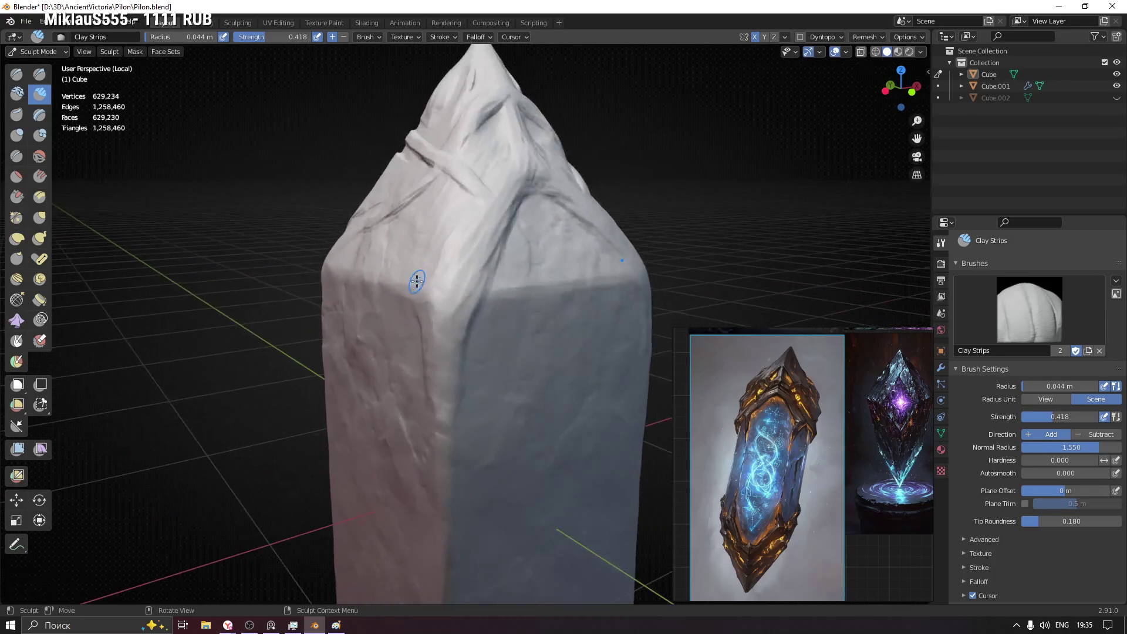
{"action": "mouse_move", "coordinate": [548, 260]}
{"action": "middle_mouse_down"}
{"action": "mouse_move", "coordinate": [491, 296]}
{"action": "mouse_move", "coordinate": [455, 297]}
{"action": "middle_mouse_up"}
{"action": "key", "text": "f"}
{"action": "left_click", "coordinate": [448, 284]}
{"action": "left_click_drag", "start_coordinate": [444, 290], "coordinate": [548, 247]}
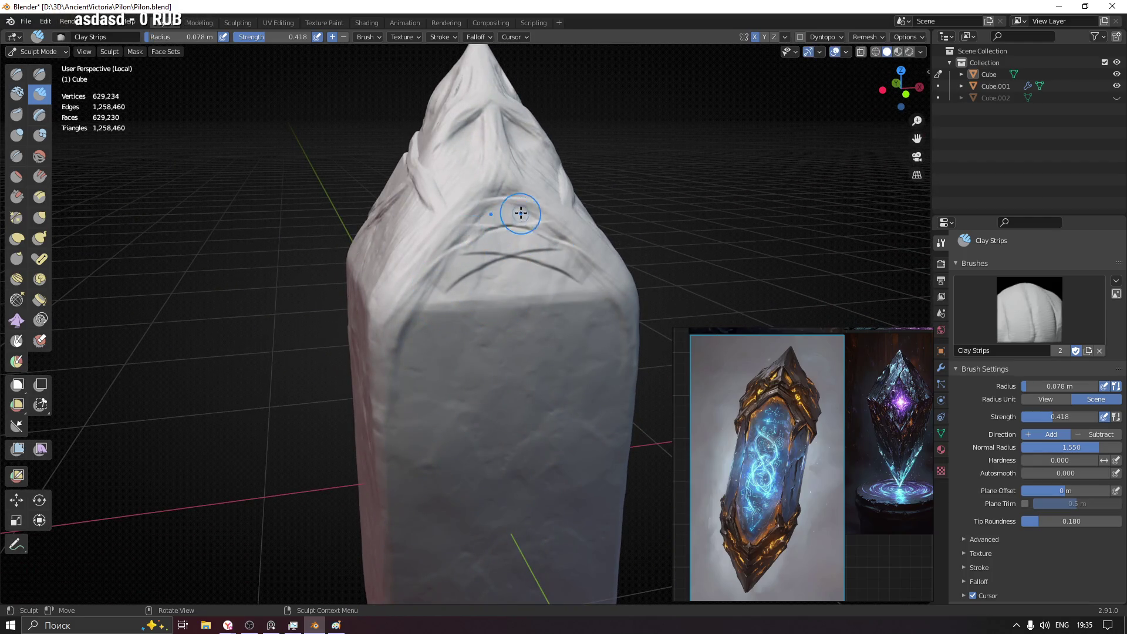
{"action": "scroll", "coordinate": [490, 252], "scroll_direction": "up", "scroll_amount": 3}
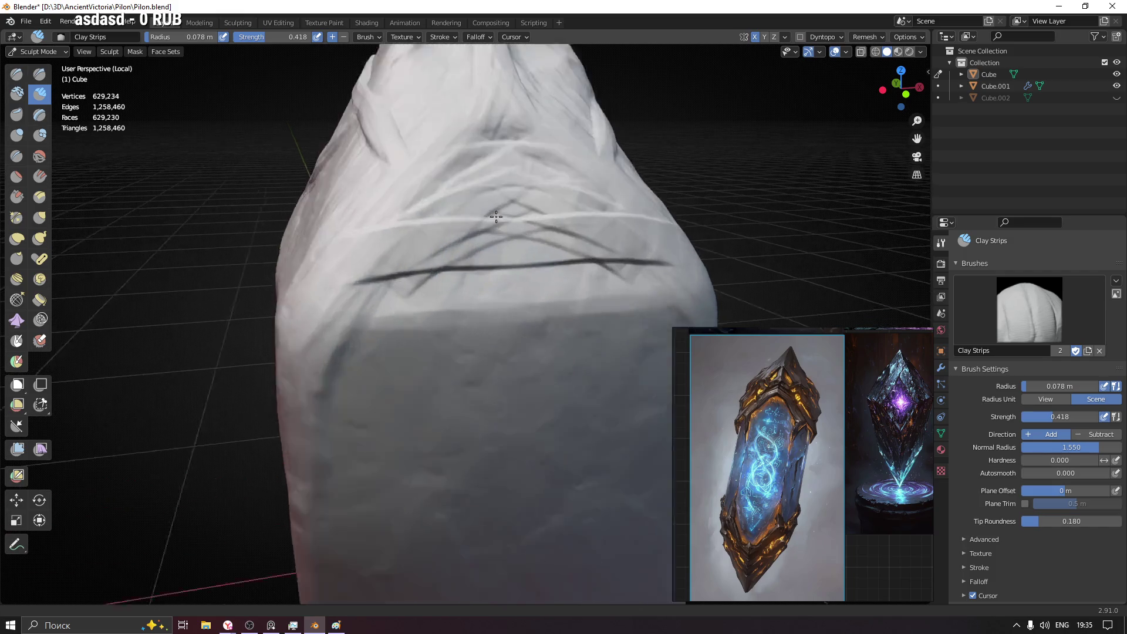
- Lay a long softened groove across the front with a ridge band built above it
{"action": "left_click_drag", "start_coordinate": [348, 272], "coordinate": [679, 264]}
{"action": "mouse_move", "coordinate": [541, 202]}
{"action": "left_mouse_down"}
{"action": "mouse_move", "coordinate": [455, 200]}
{"action": "mouse_move", "coordinate": [478, 165]}
{"action": "mouse_move", "coordinate": [477, 212]}
{"action": "mouse_move", "coordinate": [528, 221]}
{"action": "mouse_move", "coordinate": [502, 202]}
{"action": "mouse_move", "coordinate": [427, 197]}
{"action": "left_mouse_up"}
{"action": "left_click_drag", "start_coordinate": [552, 234], "coordinate": [392, 253], "text": "shift"}
{"action": "mouse_move", "coordinate": [514, 261]}
{"action": "left_mouse_down"}
{"action": "mouse_move", "coordinate": [670, 264]}
{"action": "mouse_move", "coordinate": [465, 265]}
{"action": "mouse_move", "coordinate": [507, 226]}
{"action": "left_mouse_up"}
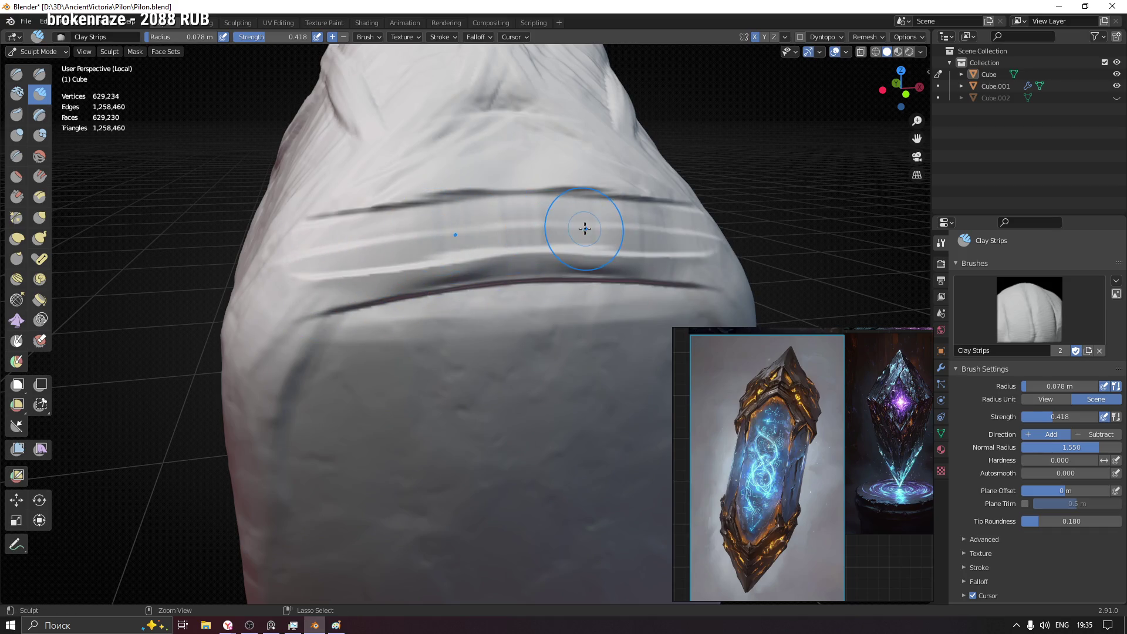
{"action": "scroll", "coordinate": [584, 228], "scroll_direction": "down", "scroll_amount": 2}
{"action": "scroll", "coordinate": [355, 243], "scroll_direction": "down", "scroll_amount": 2}
- With a 0.27 m brush add a ridge below the crease from a face-on view, then shrink to 0.11 m
{"action": "mouse_move", "coordinate": [377, 285]}
{"action": "middle_mouse_down"}
{"action": "mouse_move", "coordinate": [406, 241]}
{"action": "mouse_move", "coordinate": [441, 307]}
{"action": "middle_mouse_up"}
{"action": "scroll", "coordinate": [426, 319], "scroll_direction": "down", "scroll_amount": 2}
{"action": "key", "text": "f"}
{"action": "left_click", "coordinate": [449, 308]}
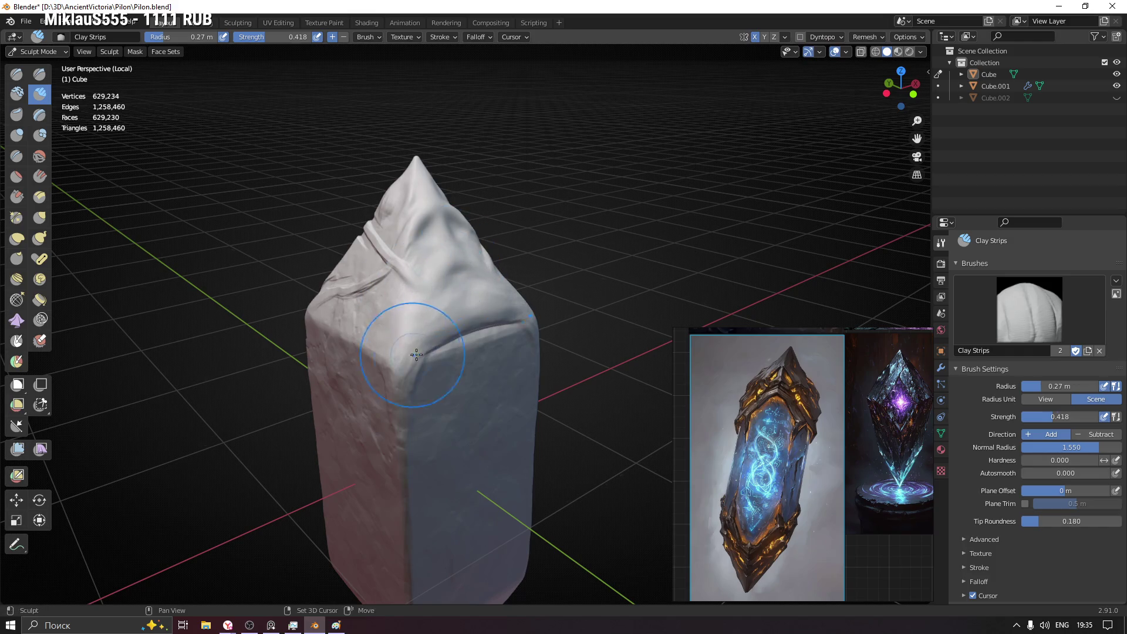
{"action": "mouse_move", "coordinate": [492, 319]}
{"action": "middle_mouse_down"}
{"action": "mouse_move", "coordinate": [405, 312]}
{"action": "mouse_move", "coordinate": [394, 327]}
{"action": "middle_mouse_up"}
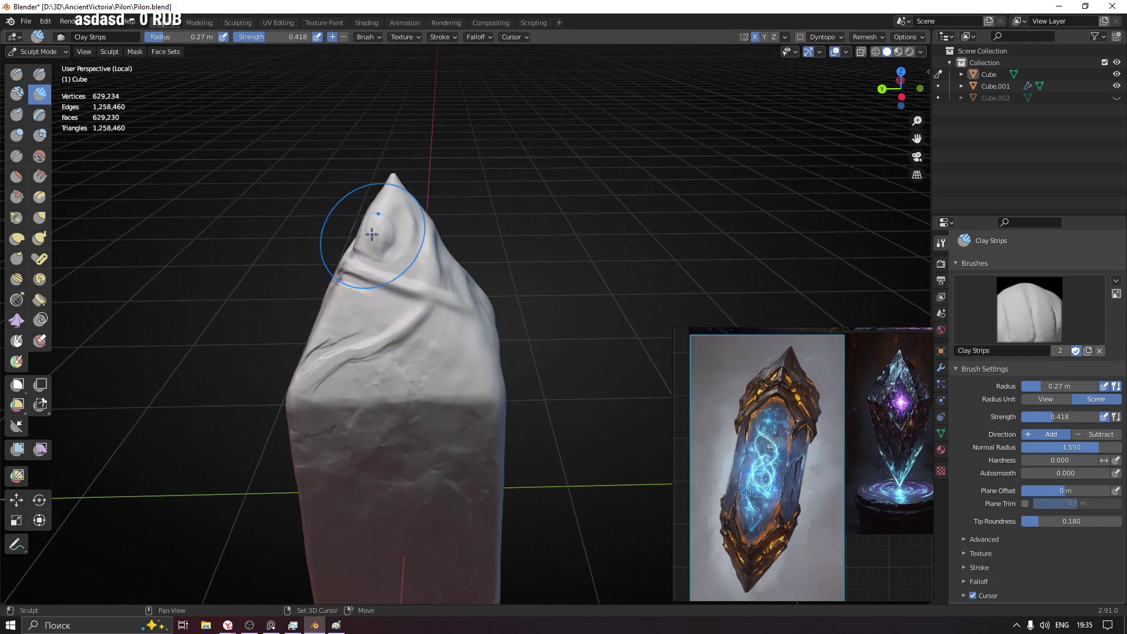
{"action": "middle_click_drag", "start_coordinate": [373, 233], "coordinate": [447, 317]}
{"action": "middle_click_drag", "start_coordinate": [293, 305], "coordinate": [428, 340]}
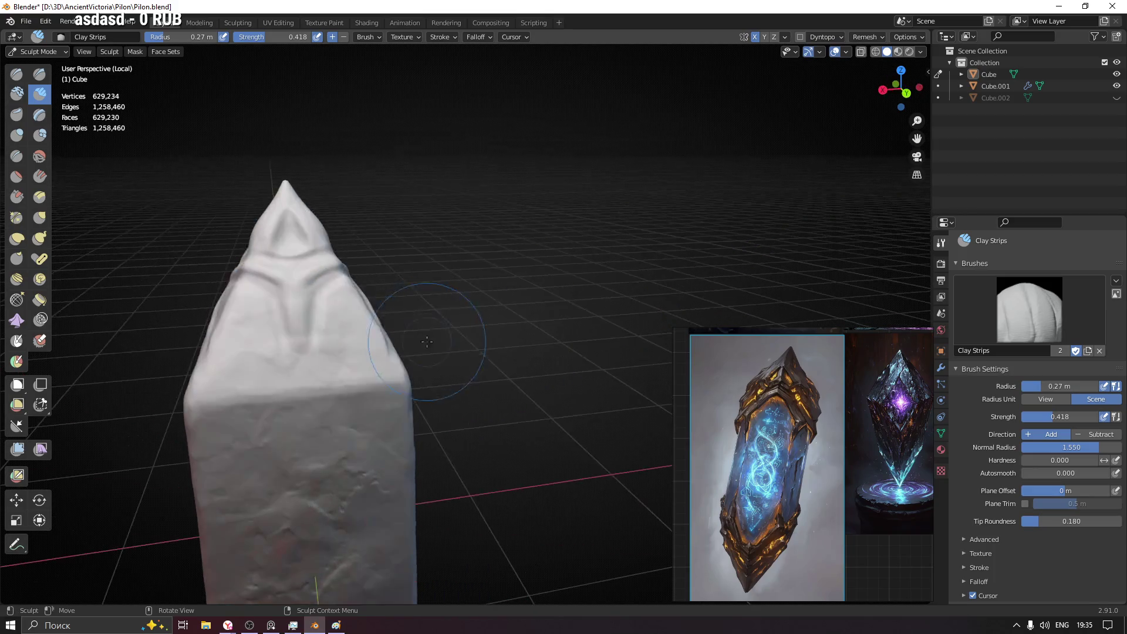
{"action": "middle_click_drag", "start_coordinate": [261, 238], "coordinate": [409, 330]}
{"action": "mouse_move", "coordinate": [209, 285]}
{"action": "middle_mouse_down"}
{"action": "mouse_move", "coordinate": [259, 373]}
{"action": "mouse_move", "coordinate": [415, 285]}
{"action": "mouse_move", "coordinate": [453, 328]}
{"action": "middle_mouse_up"}
{"action": "left_click_drag", "start_coordinate": [453, 327], "coordinate": [490, 331]}
{"action": "key", "text": "f"}
{"action": "left_click", "coordinate": [431, 342]}
{"action": "scroll", "coordinate": [411, 293], "scroll_direction": "up", "scroll_amount": 2}
{"action": "scroll", "coordinate": [411, 294], "scroll_direction": "up", "scroll_amount": 3}
- Level the crease to the front and switch to the Grab brush at 0.21 m
{"action": "middle_click_drag", "start_coordinate": [412, 293], "coordinate": [457, 320]}
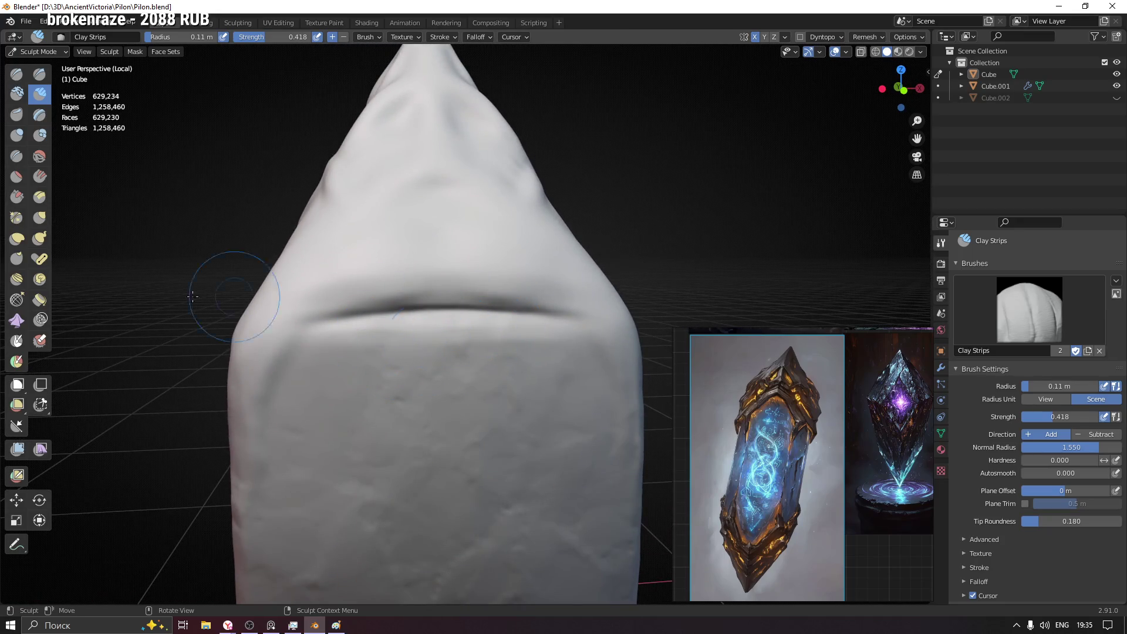
{"action": "key", "text": "g"}
{"action": "key", "text": "f"}
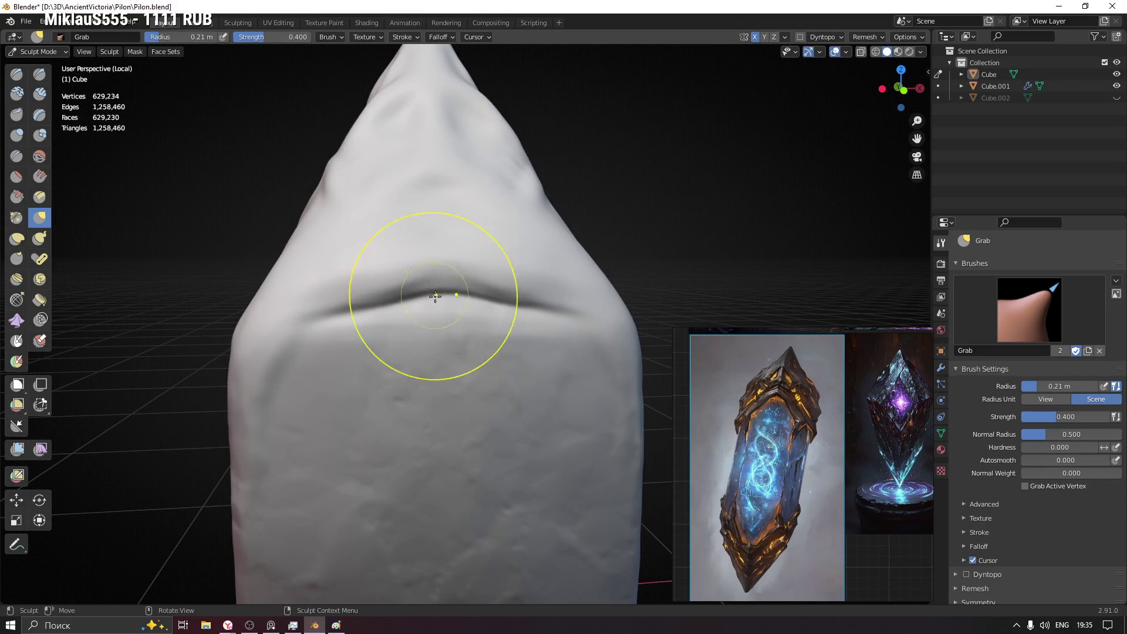
- Grab-pull the crease's left end into a curved fold beneath the top
{"action": "left_click_drag", "start_coordinate": [386, 281], "coordinate": [285, 352]}
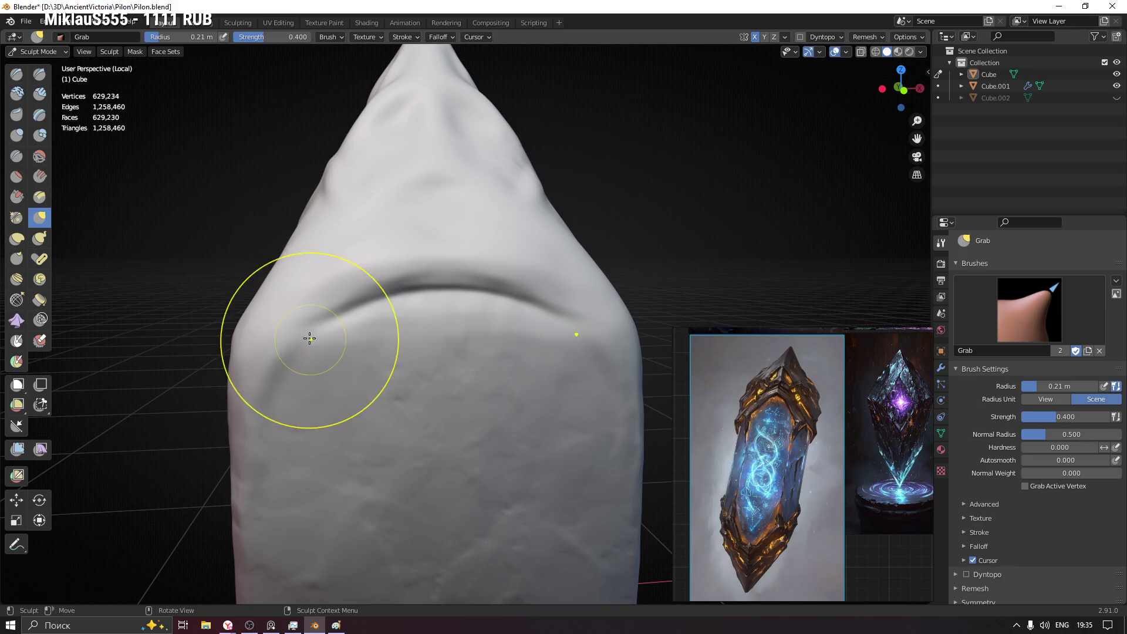
{"action": "mouse_move", "coordinate": [340, 302]}
{"action": "left_mouse_down"}
{"action": "mouse_move", "coordinate": [368, 297]}
{"action": "mouse_move", "coordinate": [313, 333]}
{"action": "left_mouse_up"}
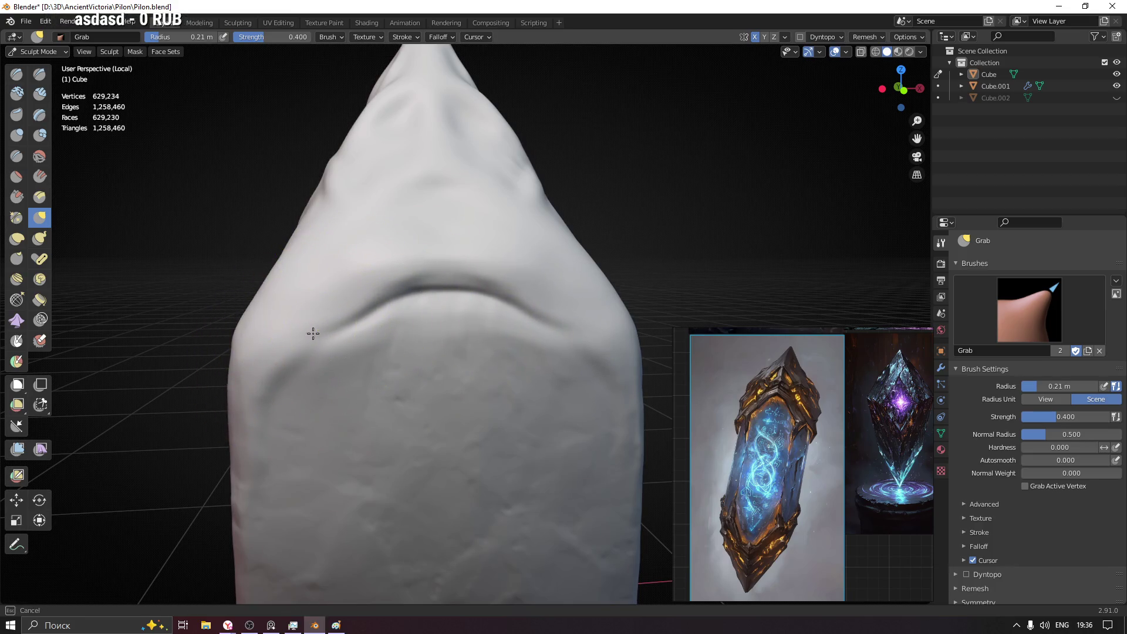
{"action": "left_click_drag", "start_coordinate": [428, 270], "coordinate": [441, 292]}
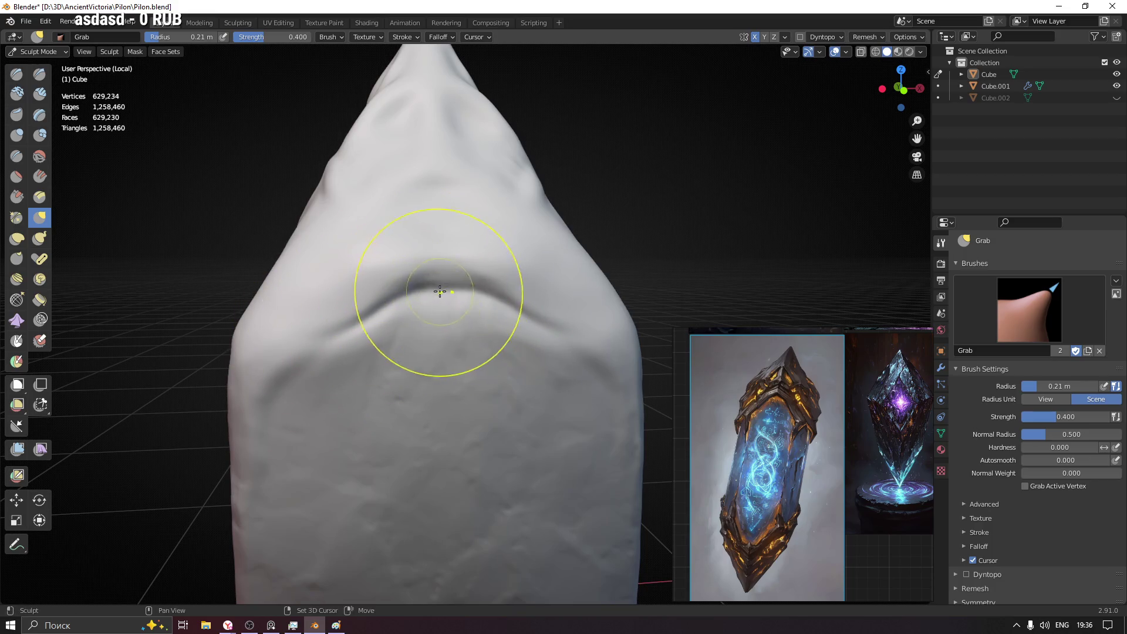
{"action": "left_click_drag", "start_coordinate": [374, 328], "coordinate": [384, 352]}
{"action": "middle_click_drag", "start_coordinate": [385, 352], "coordinate": [576, 390]}
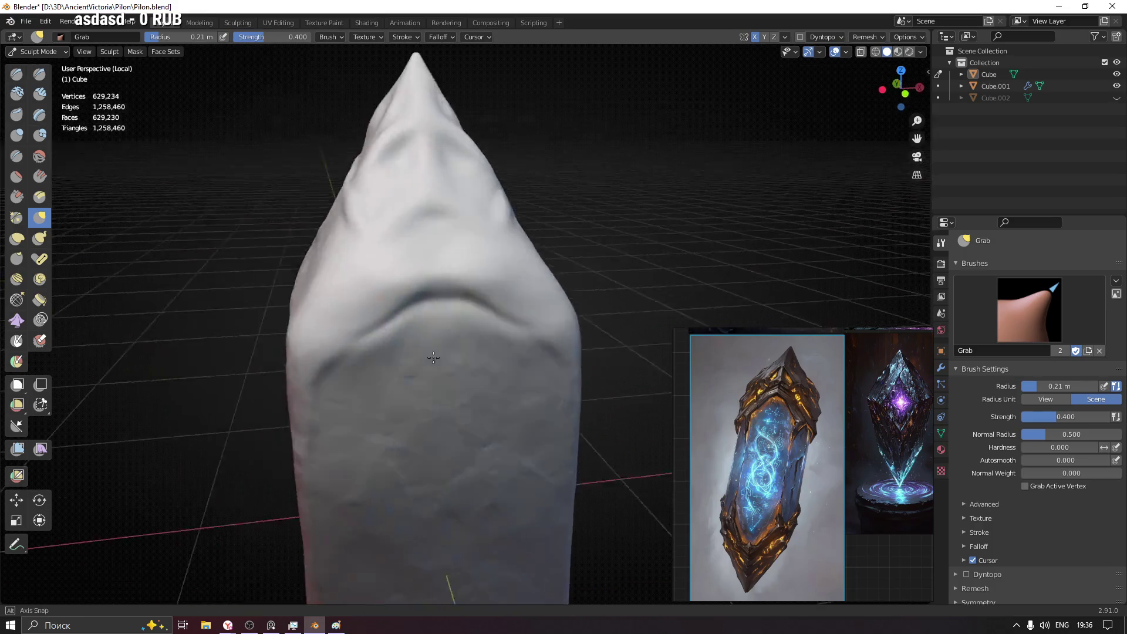
{"action": "scroll", "coordinate": [574, 359], "scroll_direction": "down", "scroll_amount": 3}
- Enlarge the Grab brush to 0.34 m then 0.41 m while checking the sculpt from the front
{"action": "key", "text": "f"}
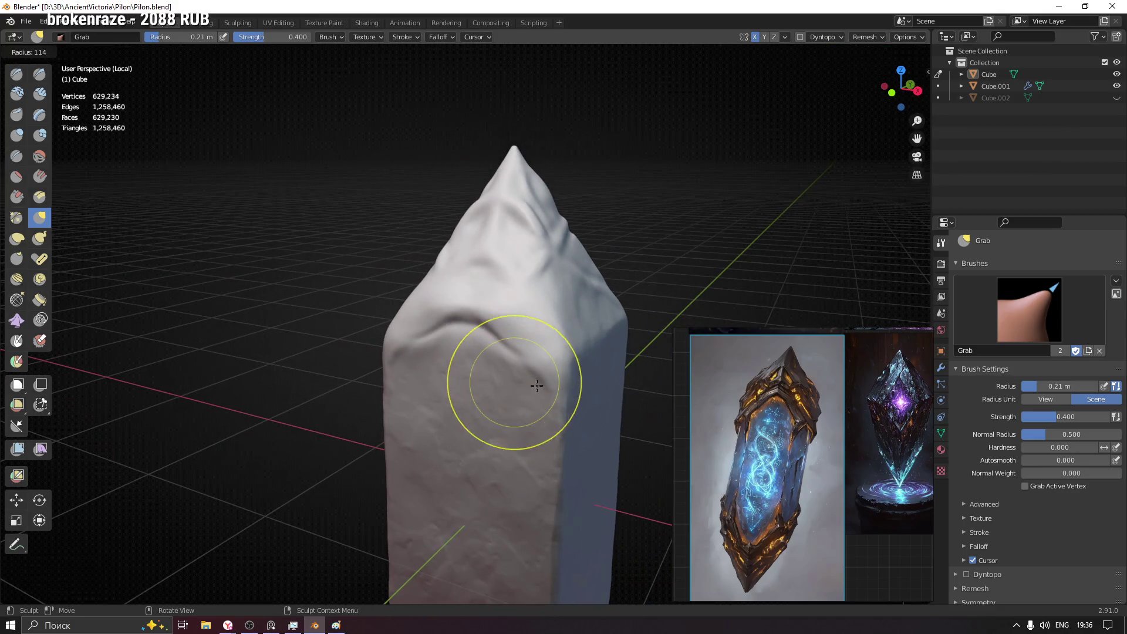
{"action": "left_click", "coordinate": [517, 373]}
{"action": "middle_click_drag", "start_coordinate": [516, 373], "coordinate": [425, 298]}
{"action": "scroll", "coordinate": [428, 340], "scroll_direction": "down", "scroll_amount": 2}
{"action": "middle_click_drag", "start_coordinate": [428, 340], "coordinate": [440, 347]}
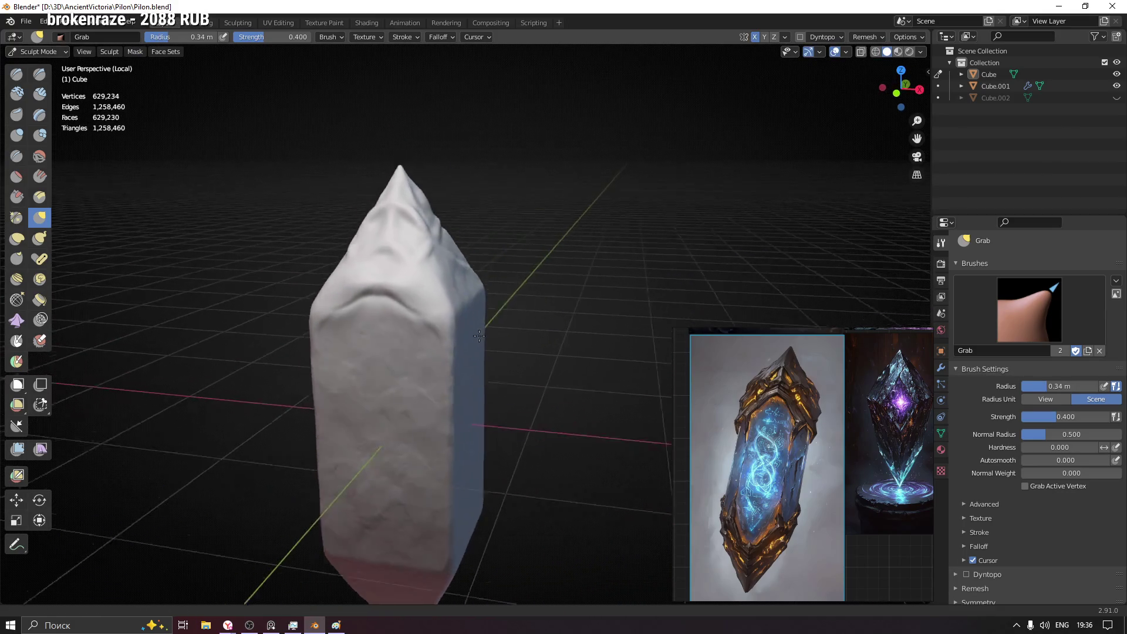
{"action": "middle_click_drag", "start_coordinate": [435, 410], "coordinate": [856, 16]}
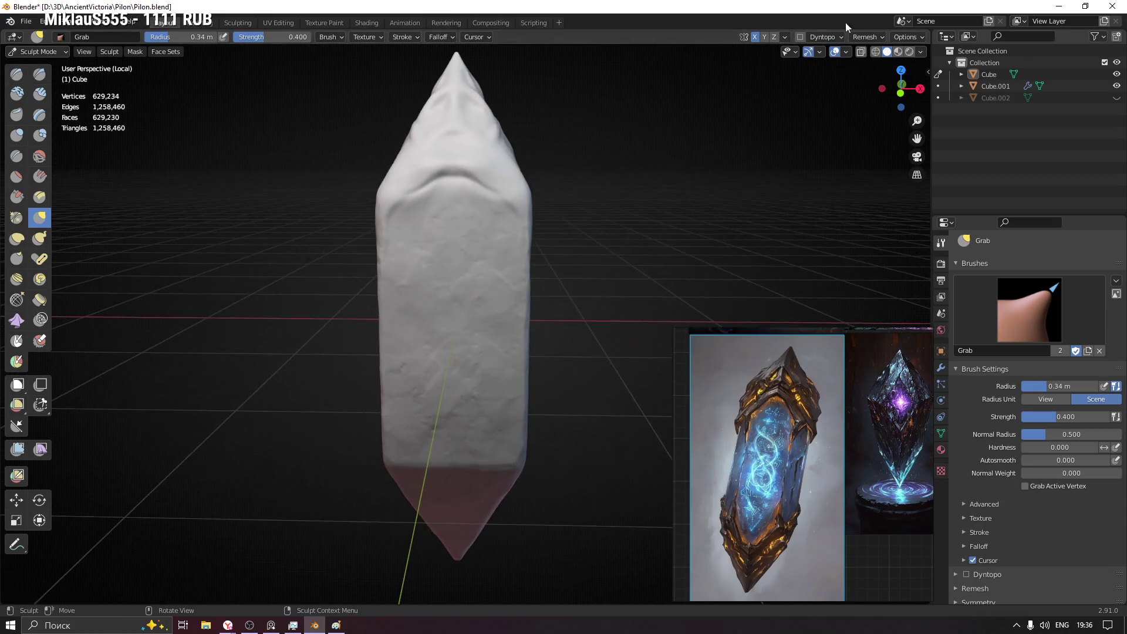
{"action": "middle_click_drag", "start_coordinate": [416, 239], "coordinate": [494, 220]}
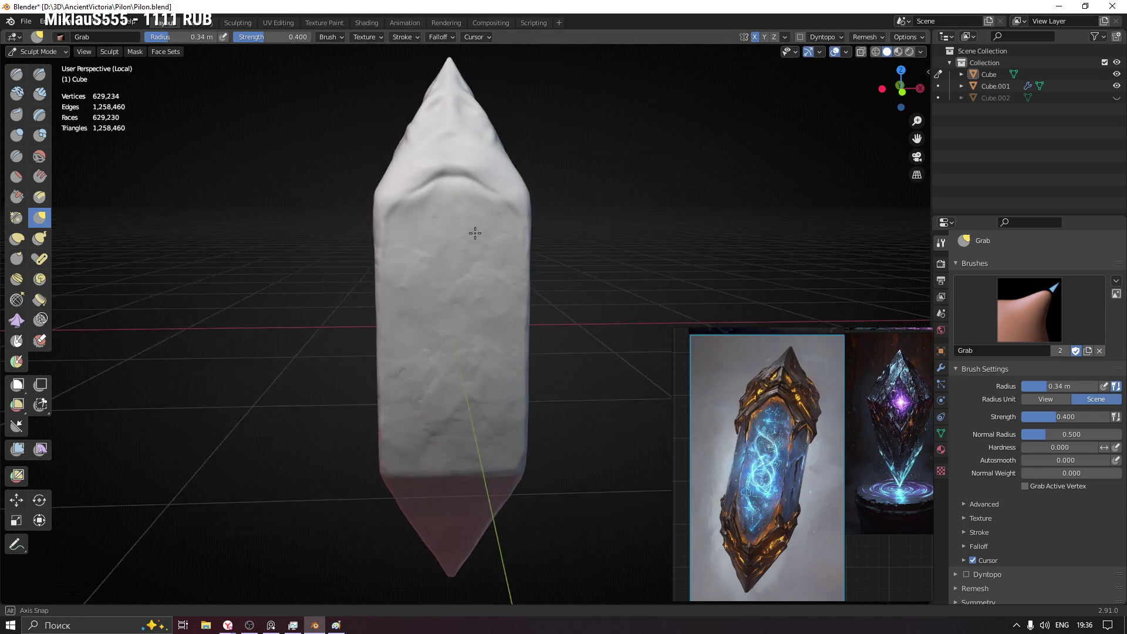
{"action": "middle_click_drag", "start_coordinate": [473, 235], "coordinate": [373, 276]}
{"action": "key", "text": "f"}
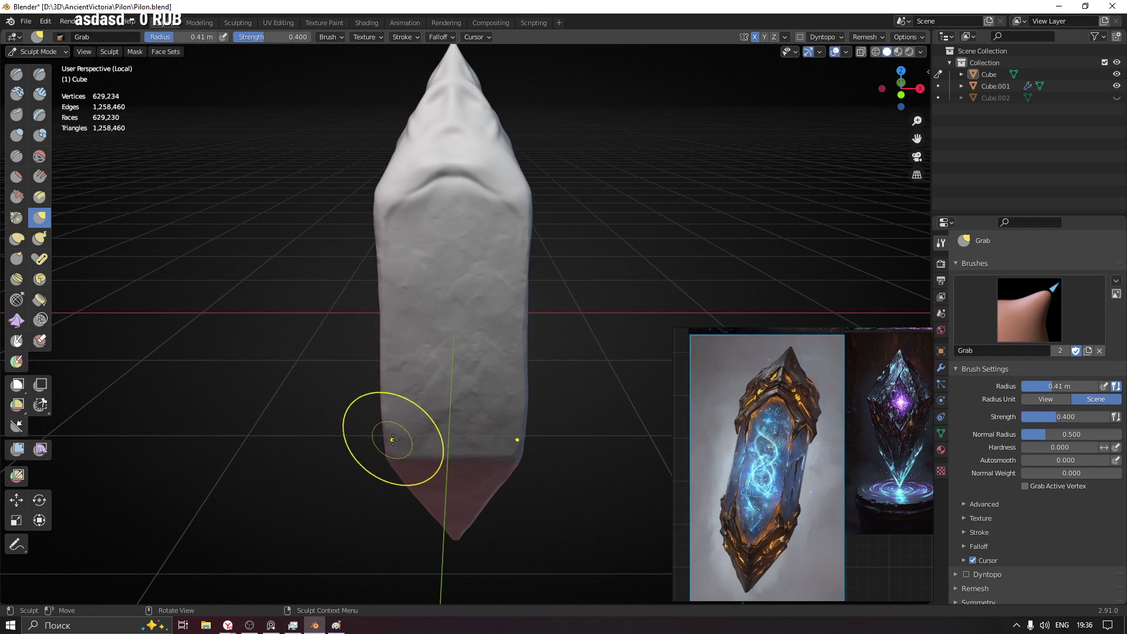
- Inspect the pointed top, shrink the brush to 0.13 m and switch to the rock-anchor Draw brush
{"action": "mouse_move", "coordinate": [391, 227]}
{"action": "middle_mouse_down"}
{"action": "mouse_move", "coordinate": [524, 301]}
{"action": "mouse_move", "coordinate": [264, 282]}
{"action": "middle_mouse_up"}
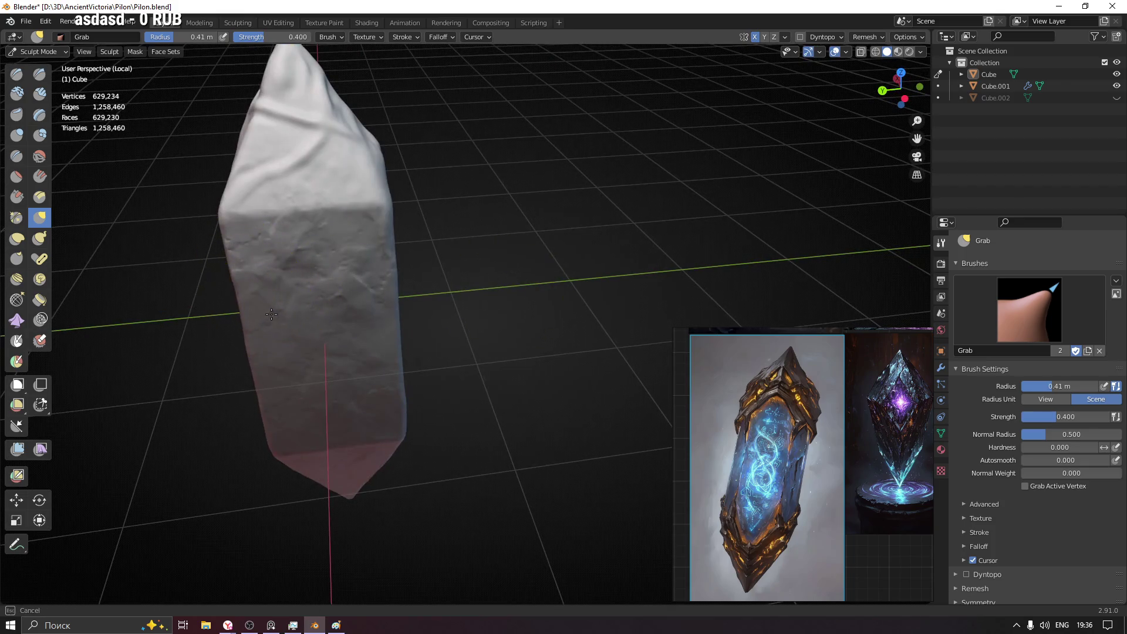
{"action": "mouse_move", "coordinate": [357, 269]}
{"action": "middle_mouse_down"}
{"action": "mouse_move", "coordinate": [388, 291]}
{"action": "mouse_move", "coordinate": [379, 280]}
{"action": "mouse_move", "coordinate": [428, 265]}
{"action": "middle_mouse_up"}
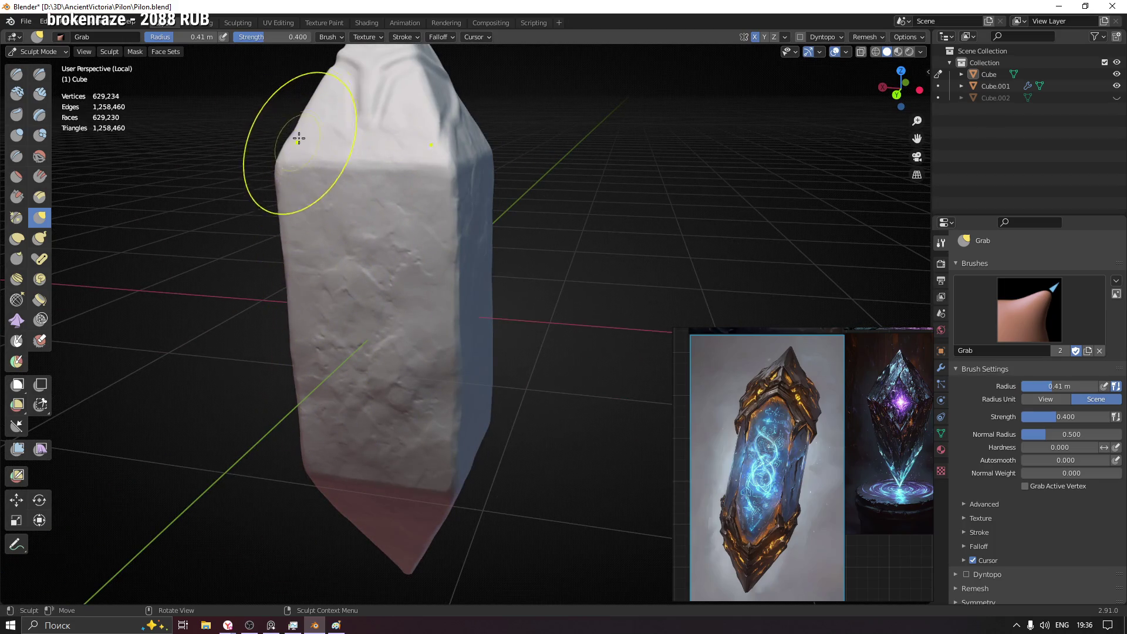
{"action": "middle_click_drag", "start_coordinate": [335, 101], "coordinate": [392, 154]}
{"action": "mouse_move", "coordinate": [465, 139]}
{"action": "middle_mouse_down"}
{"action": "mouse_move", "coordinate": [377, 150]}
{"action": "mouse_move", "coordinate": [445, 162]}
{"action": "middle_mouse_up"}
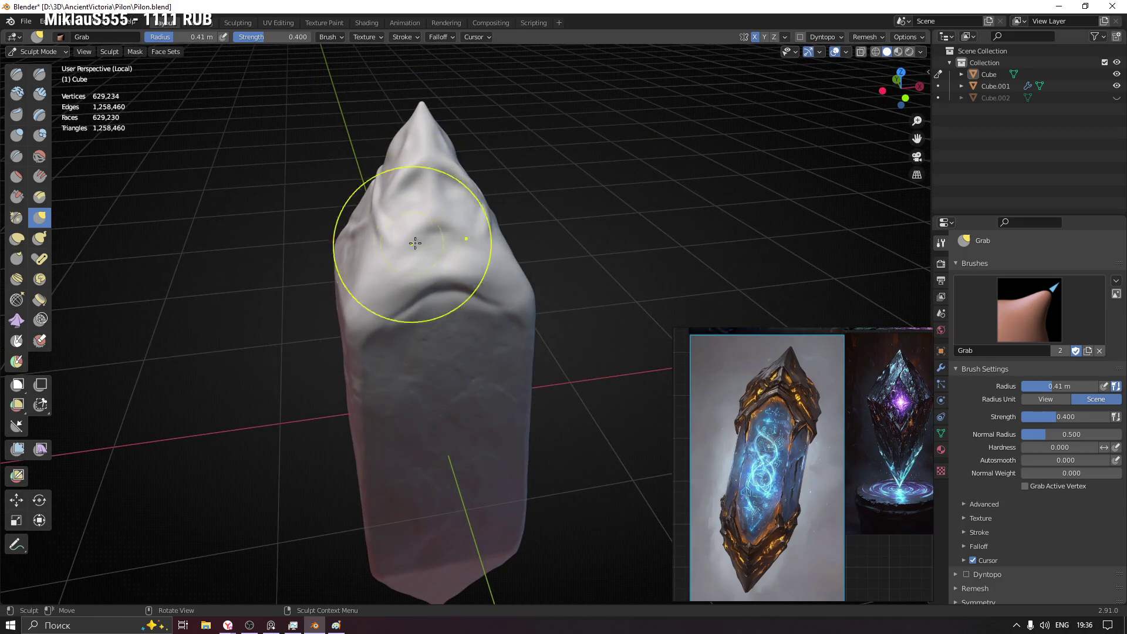
{"action": "key", "text": "f"}
{"action": "left_click", "coordinate": [480, 201]}
{"action": "middle_click_drag", "start_coordinate": [480, 200], "coordinate": [441, 253]}
{"action": "scroll", "coordinate": [440, 252], "scroll_direction": "up", "scroll_amount": 5}
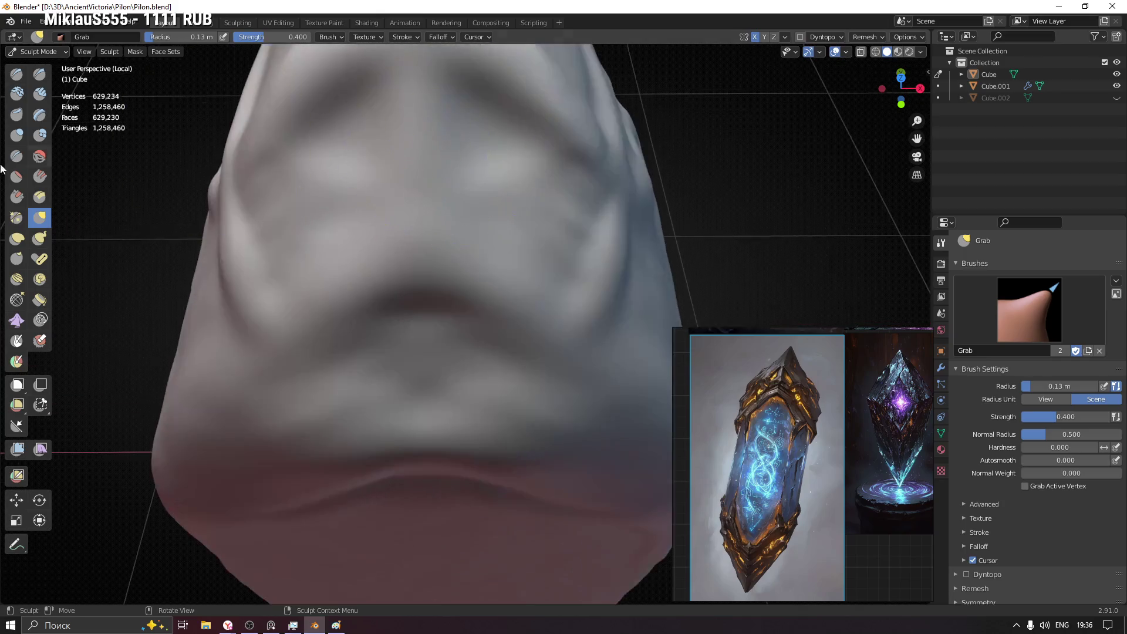
{"action": "left_click", "coordinate": [17, 74]}
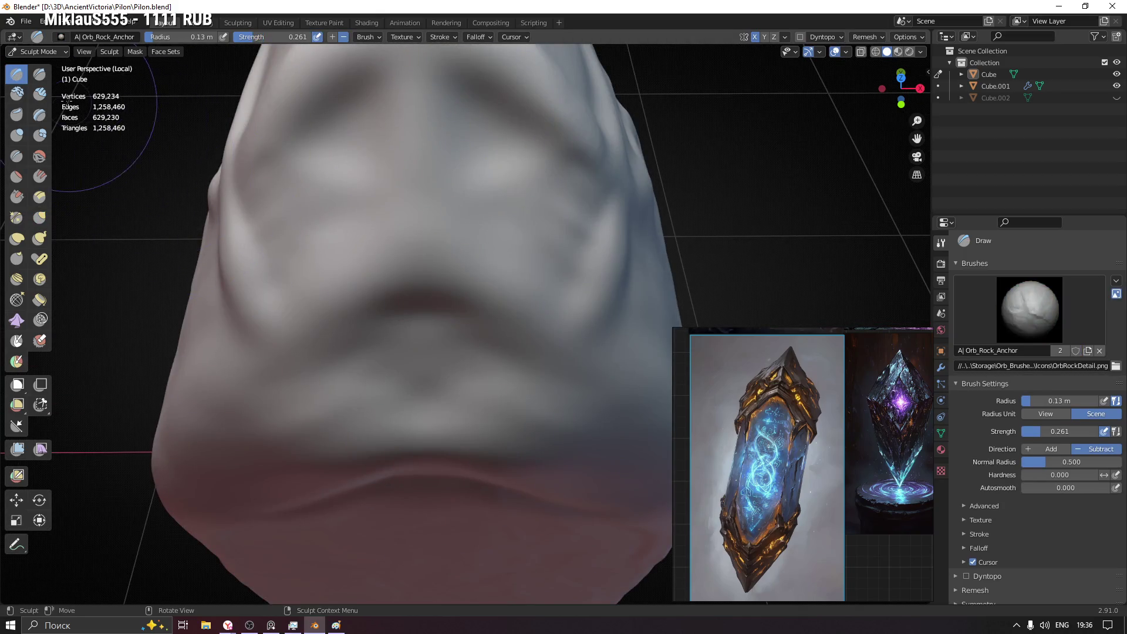
- Select Clay Strips and save the Pilon file with Ctrl+S
{"action": "left_click", "coordinate": [40, 94]}
{"action": "scroll", "coordinate": [350, 211], "scroll_direction": "down", "scroll_amount": 4}
{"action": "middle_click_drag", "start_coordinate": [350, 212], "coordinate": [378, 260]}
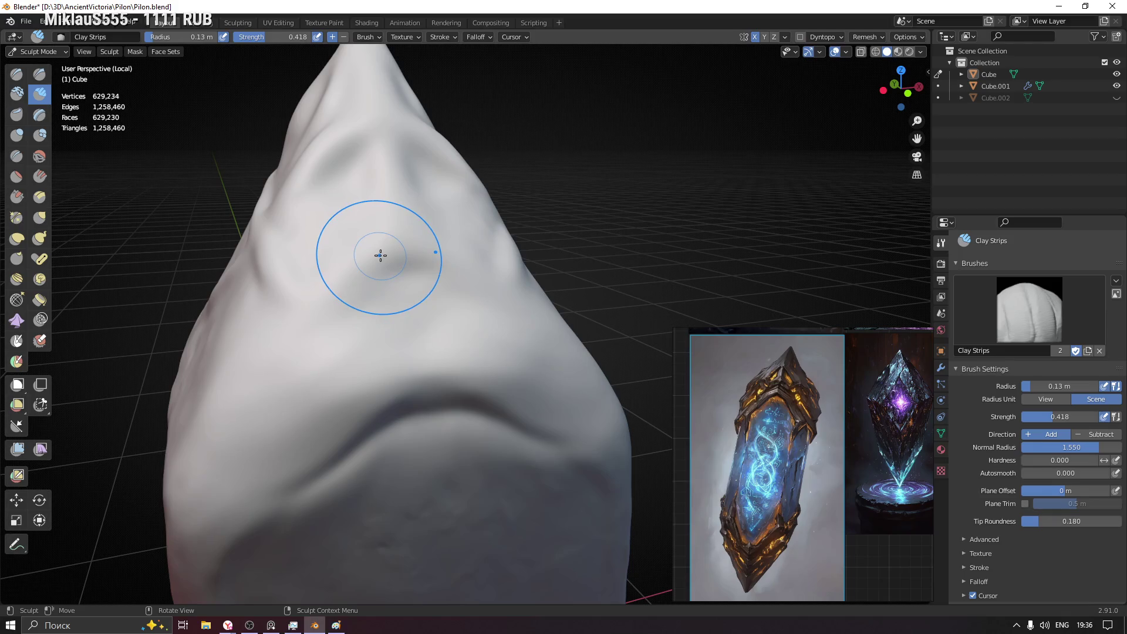
{"action": "key", "text": "ctrl+s"}
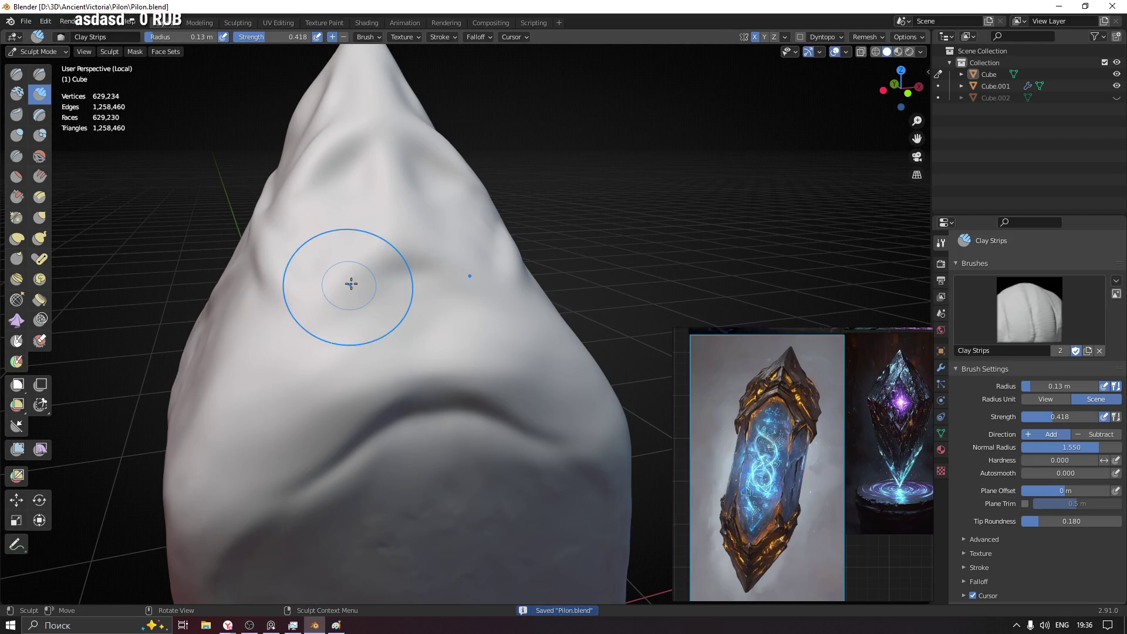
{"action": "scroll", "coordinate": [448, 239], "scroll_direction": "down", "scroll_amount": 2}
- Switch back to the Draw tool and open the brush picker for Orb_Rock_Detail
{"action": "middle_click_drag", "start_coordinate": [418, 282], "coordinate": [447, 262]}
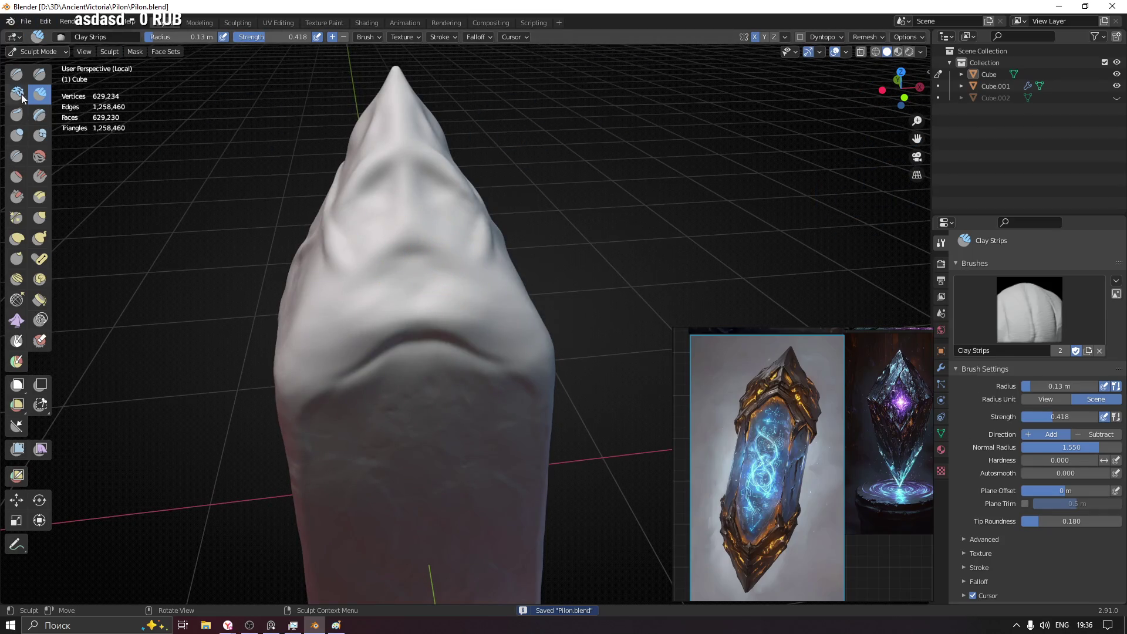
{"action": "left_click", "coordinate": [17, 73]}
{"action": "left_click", "coordinate": [1029, 304]}
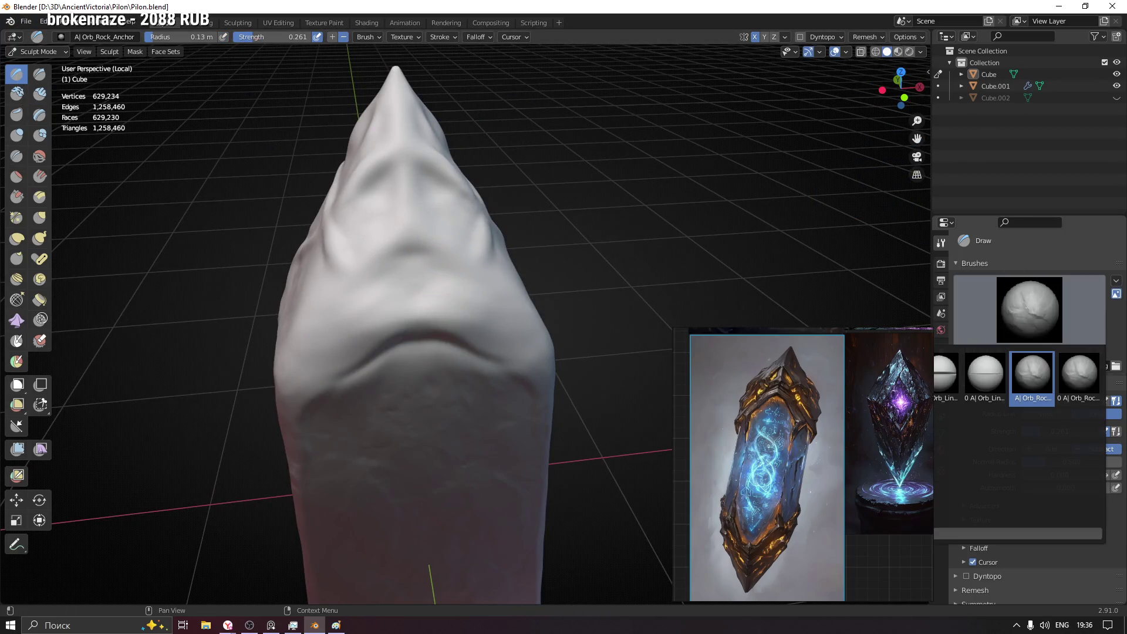
- With the Orb_Rock_Detail brush at 0.2 m radius and 0.533 strength, sculpt rock detail onto the pointed top
{"action": "left_click", "coordinate": [1077, 374]}
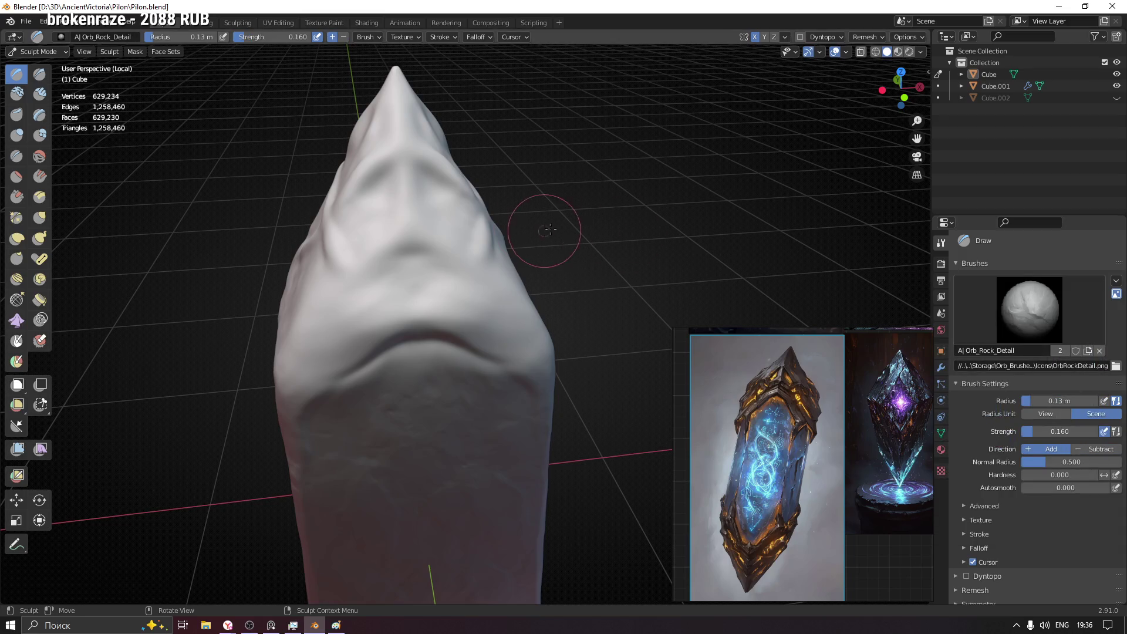
{"action": "key", "text": "f"}
{"action": "left_click", "coordinate": [425, 225]}
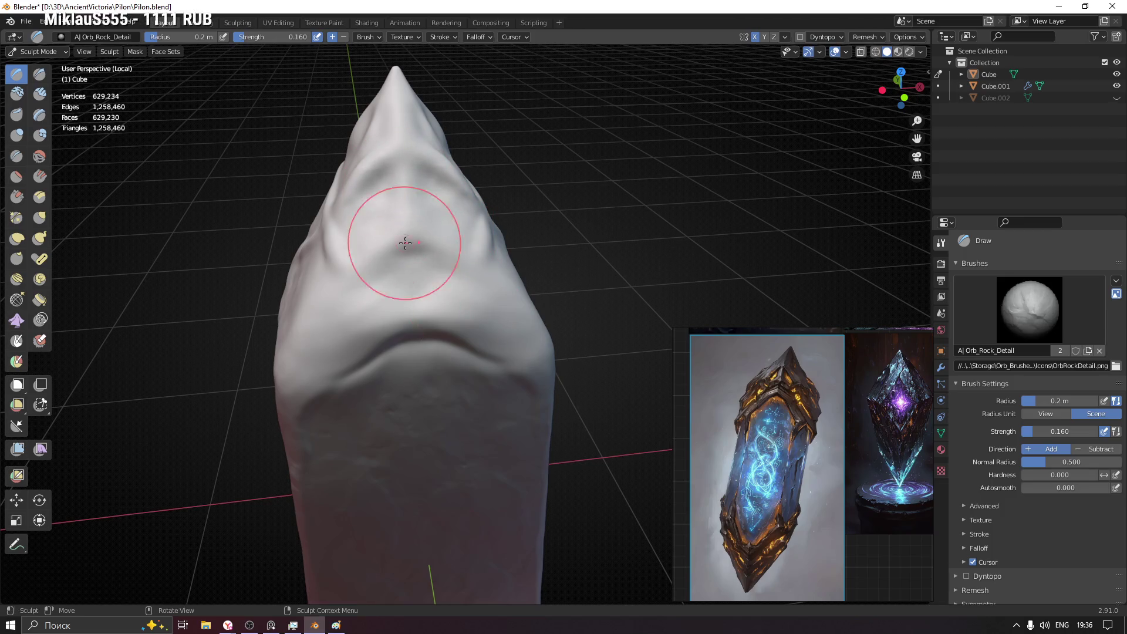
{"action": "key", "text": "shift+f"}
{"action": "left_click", "coordinate": [498, 252]}
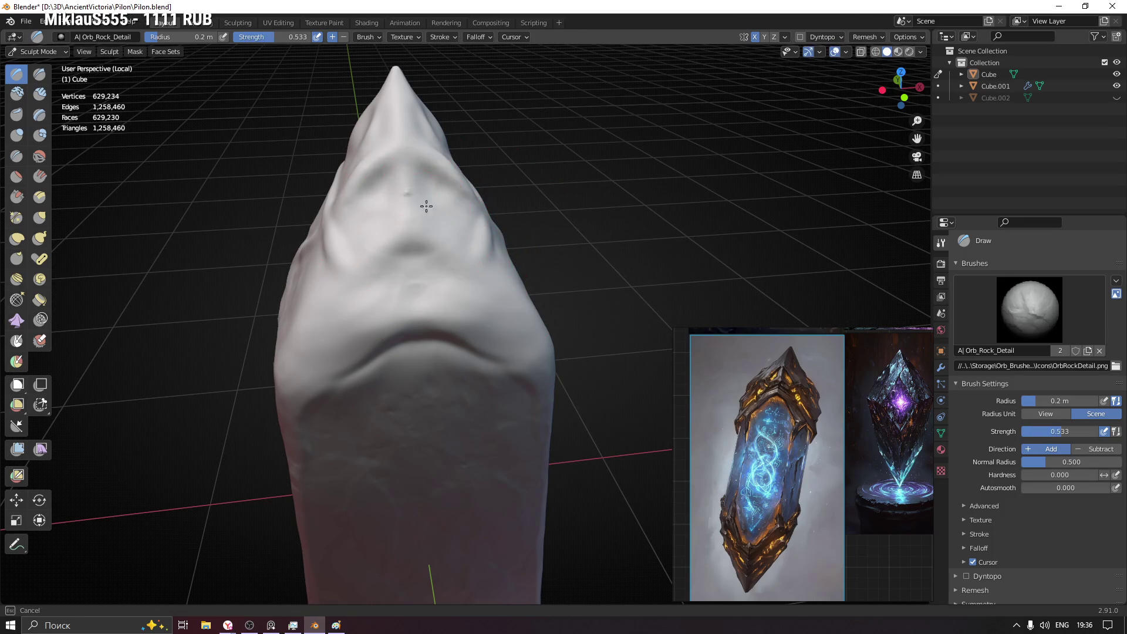
{"action": "left_click_drag", "start_coordinate": [415, 193], "coordinate": [478, 277]}
- Lower strength to 0.352, stroke ridges and hollows on the top, then undo the last two strokes
{"action": "mouse_move", "coordinate": [616, 238]}
{"action": "middle_mouse_down"}
{"action": "mouse_move", "coordinate": [555, 224]}
{"action": "mouse_move", "coordinate": [520, 236]}
{"action": "middle_mouse_up"}
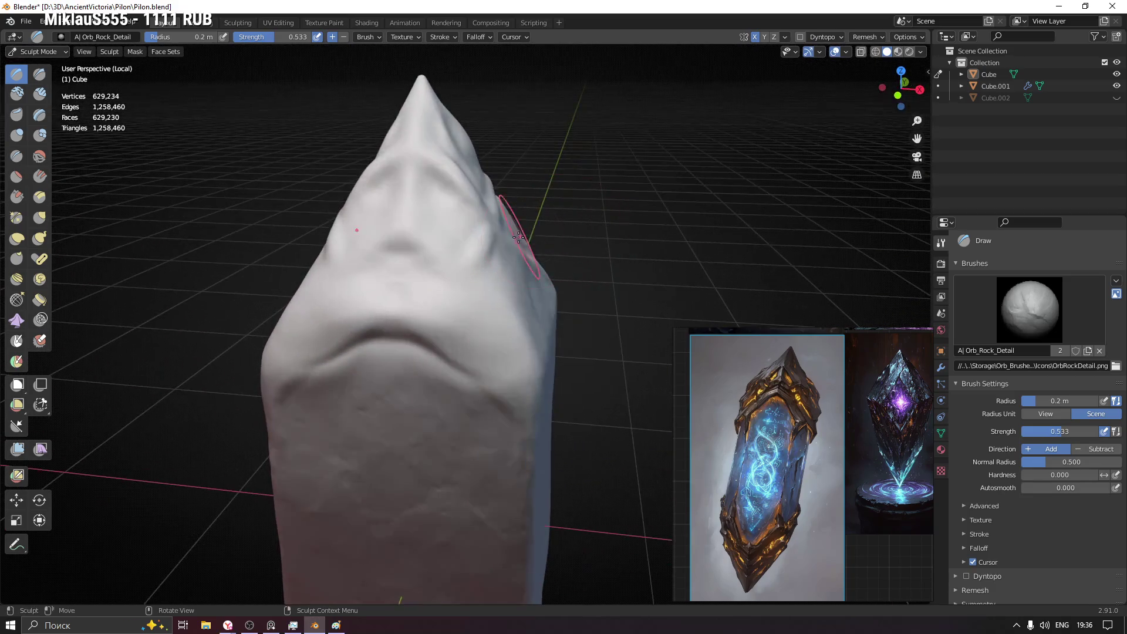
{"action": "key", "text": "shift+f"}
{"action": "left_click", "coordinate": [443, 237]}
{"action": "mouse_move", "coordinate": [442, 235]}
{"action": "left_mouse_down"}
{"action": "mouse_move", "coordinate": [432, 144]}
{"action": "mouse_move", "coordinate": [458, 207]}
{"action": "mouse_move", "coordinate": [414, 265]}
{"action": "left_mouse_up"}
{"action": "key", "text": "ctrl+z"}
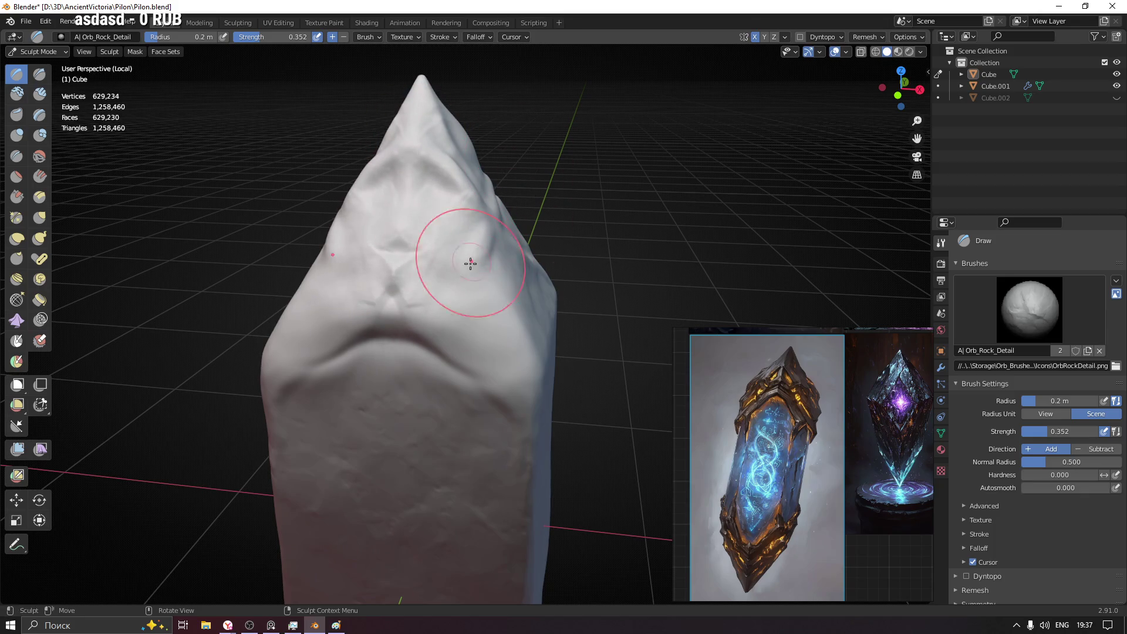
{"action": "key", "text": "ctrl+z"}
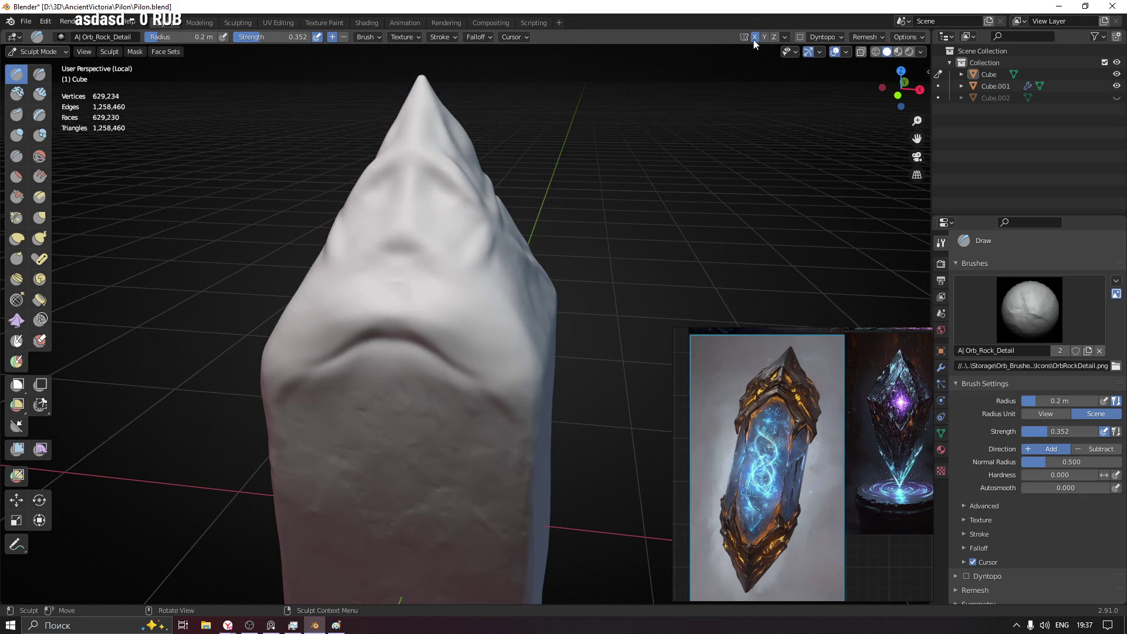
- Carve creases and ridges down the face and across the top of the pylon
{"action": "mouse_move", "coordinate": [419, 148]}
{"action": "left_mouse_down"}
{"action": "mouse_move", "coordinate": [411, 239]}
{"action": "mouse_move", "coordinate": [466, 253]}
{"action": "mouse_move", "coordinate": [524, 393]}
{"action": "left_mouse_up"}
{"action": "mouse_move", "coordinate": [524, 392]}
{"action": "middle_mouse_down"}
{"action": "mouse_move", "coordinate": [478, 296]}
{"action": "mouse_move", "coordinate": [503, 277]}
{"action": "middle_mouse_up"}
{"action": "mouse_move", "coordinate": [503, 277]}
{"action": "left_mouse_down"}
{"action": "mouse_move", "coordinate": [509, 227]}
{"action": "mouse_move", "coordinate": [536, 284]}
{"action": "left_mouse_up"}
{"action": "mouse_move", "coordinate": [535, 285]}
{"action": "middle_mouse_down"}
{"action": "mouse_move", "coordinate": [431, 320]}
{"action": "mouse_move", "coordinate": [528, 302]}
{"action": "middle_mouse_up"}
{"action": "middle_click_drag", "start_coordinate": [314, 289], "coordinate": [454, 252]}
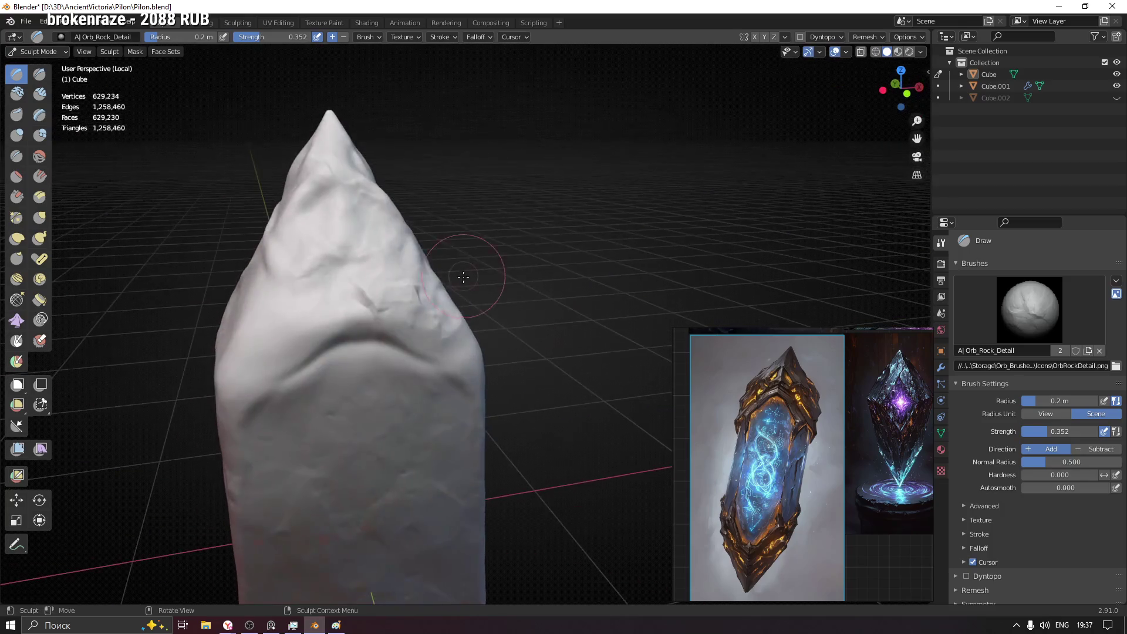
- At strength 0.200, carve creases into the front face running up toward the peak
{"action": "key", "text": "shift+f"}
{"action": "left_click", "coordinate": [426, 267]}
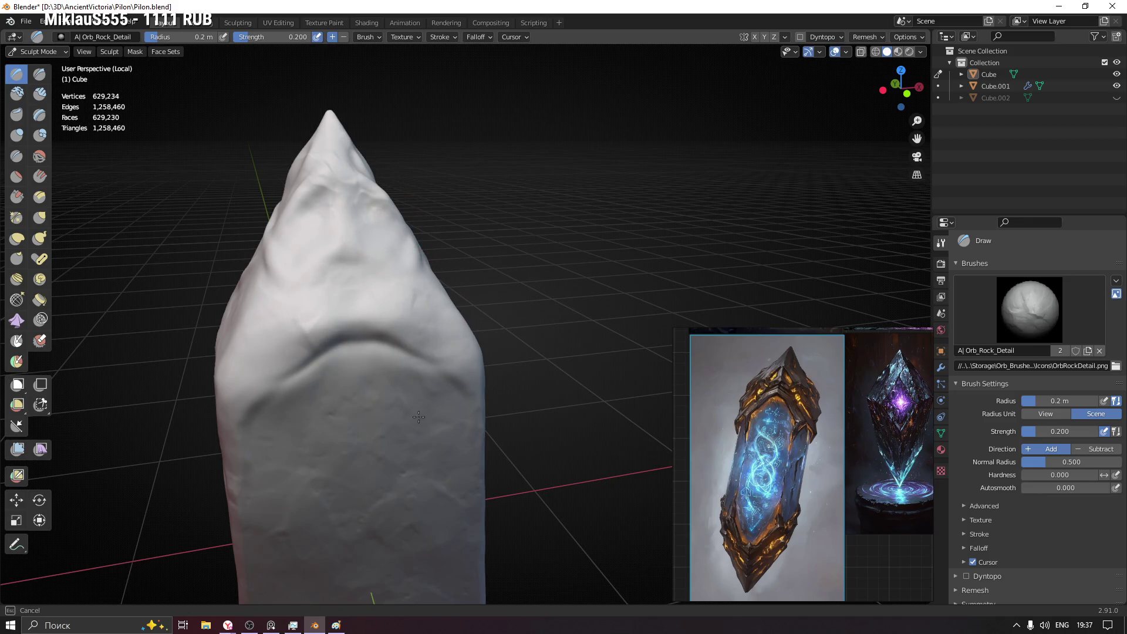
{"action": "left_click_drag", "start_coordinate": [286, 362], "coordinate": [401, 329]}
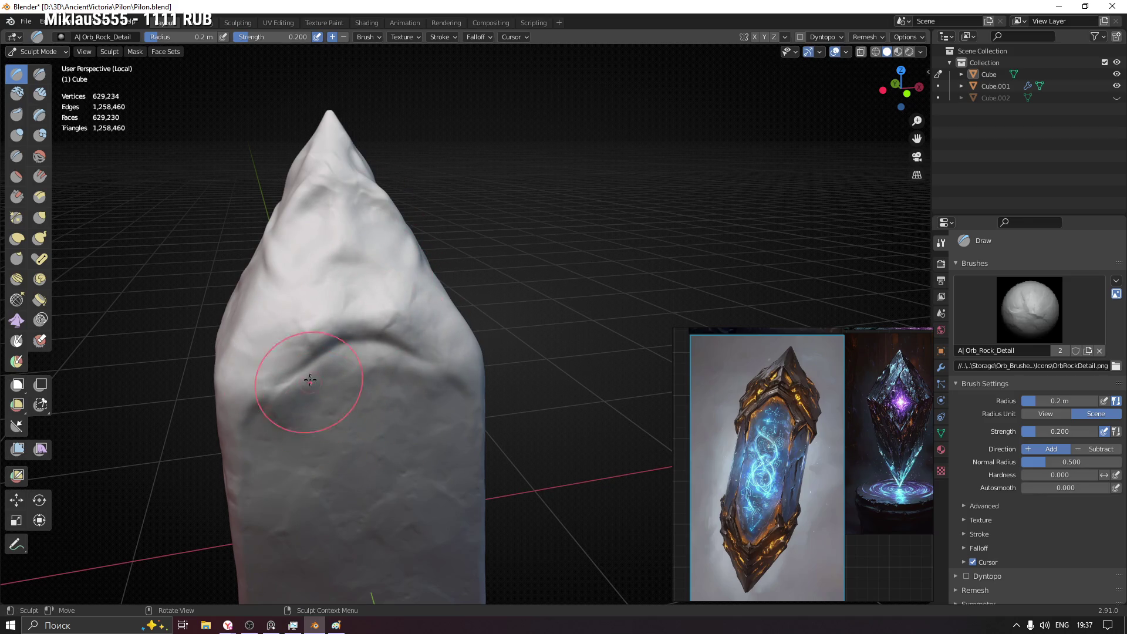
{"action": "middle_click_drag", "start_coordinate": [311, 382], "coordinate": [453, 240]}
{"action": "scroll", "coordinate": [418, 257], "scroll_direction": "down", "scroll_amount": 2}
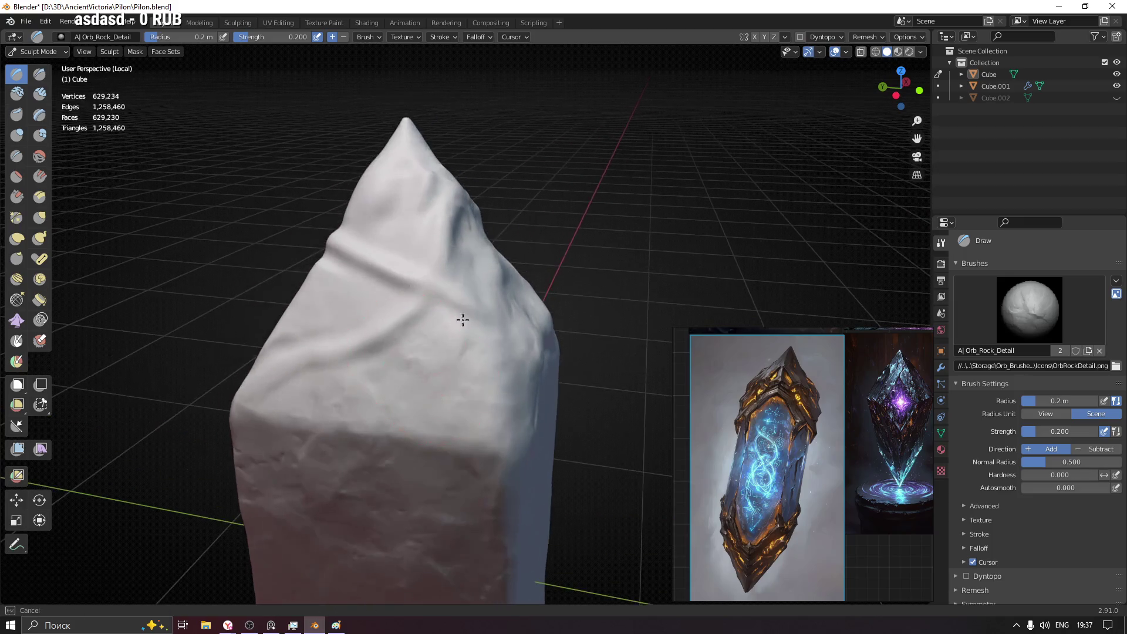
{"action": "left_click_drag", "start_coordinate": [302, 379], "coordinate": [405, 235]}
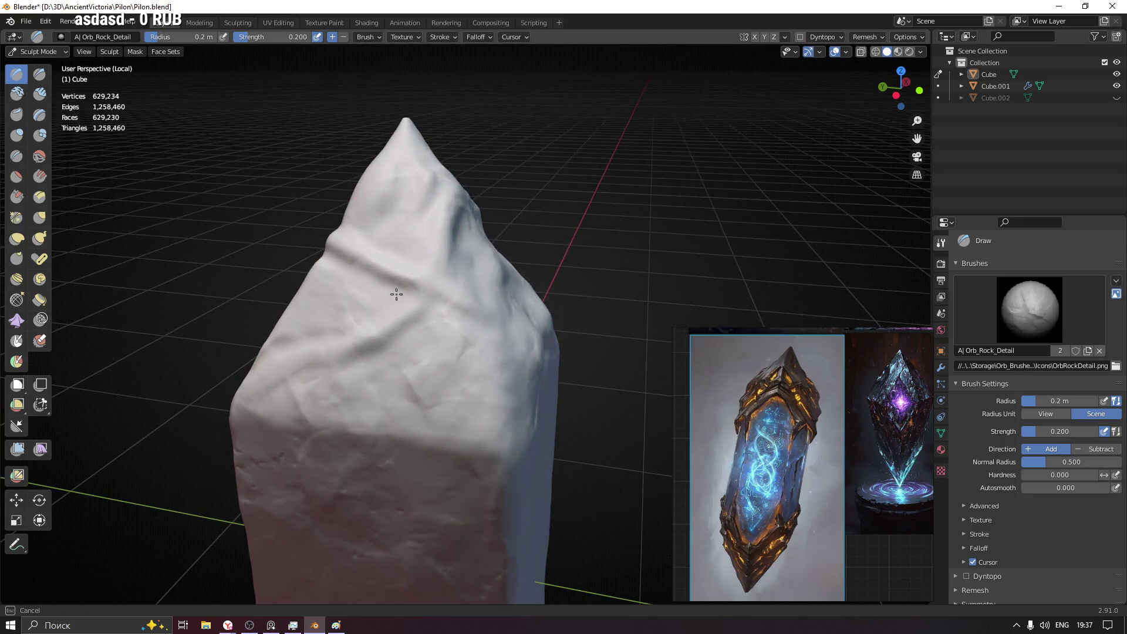
{"action": "middle_click_drag", "start_coordinate": [452, 288], "coordinate": [426, 228]}
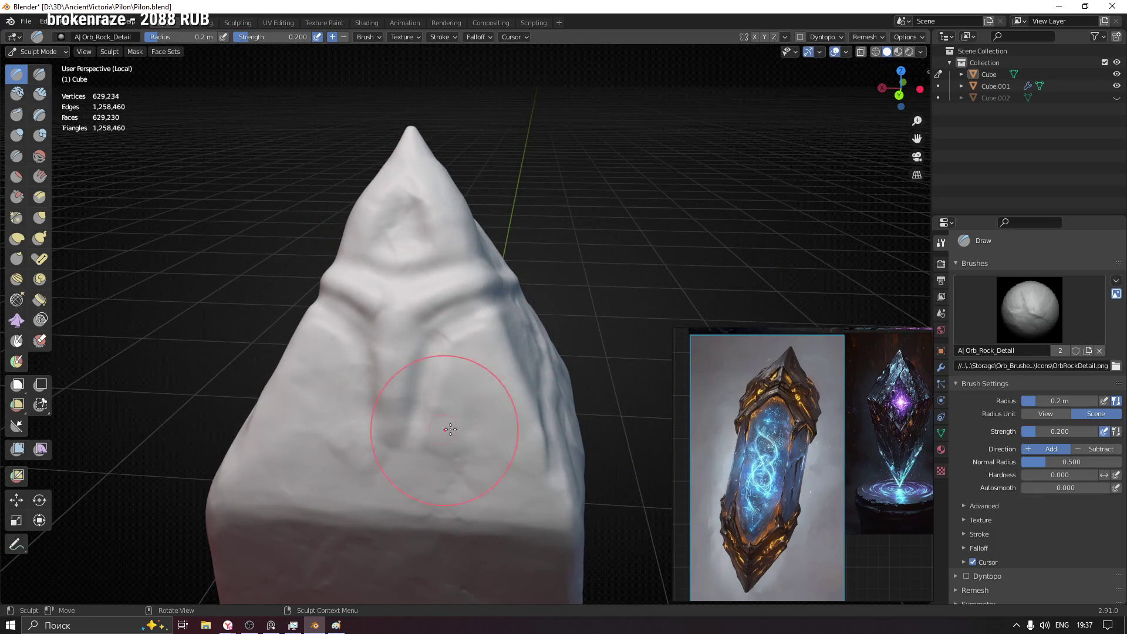
{"action": "scroll", "coordinate": [399, 297], "scroll_direction": "up", "scroll_amount": 3}
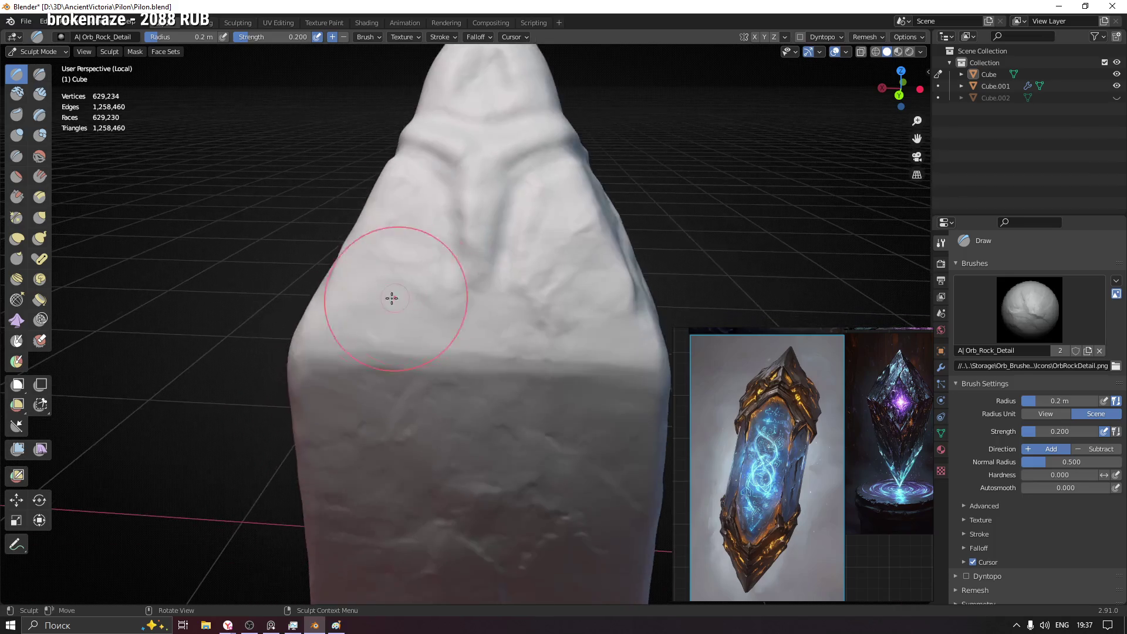
{"action": "mouse_move", "coordinate": [365, 428]}
{"action": "middle_mouse_down"}
{"action": "mouse_move", "coordinate": [527, 290]}
{"action": "mouse_move", "coordinate": [412, 282]}
{"action": "mouse_move", "coordinate": [435, 279]}
{"action": "middle_mouse_up"}
{"action": "scroll", "coordinate": [461, 297], "scroll_direction": "down", "scroll_amount": 4}
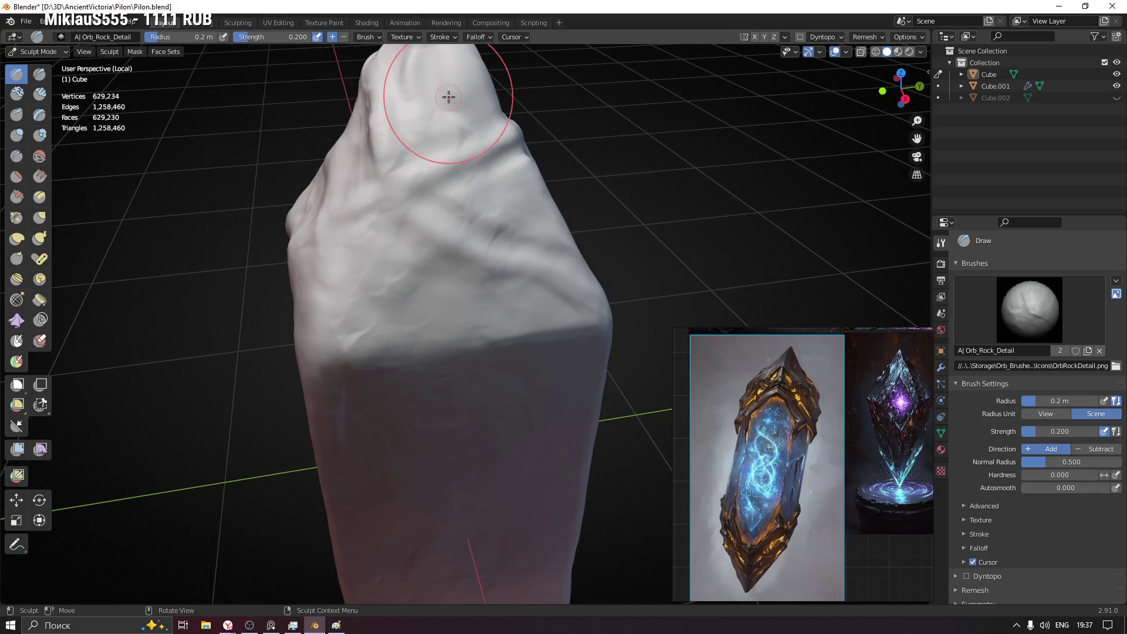
{"action": "middle_click_drag", "start_coordinate": [476, 159], "coordinate": [441, 239]}
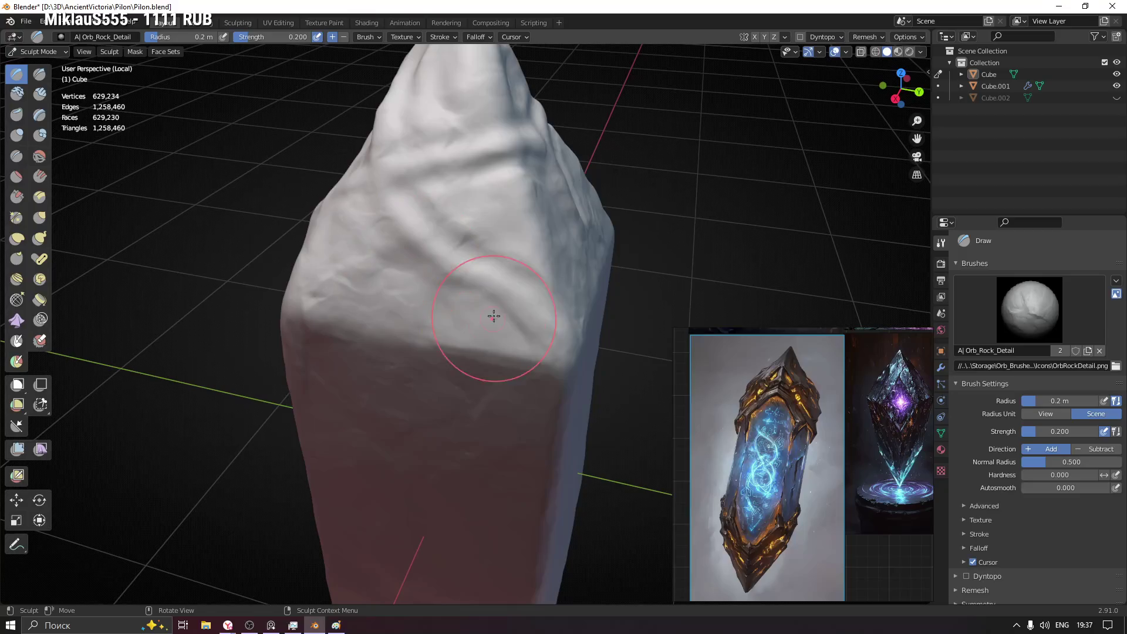
{"action": "mouse_move", "coordinate": [555, 309]}
{"action": "middle_mouse_down"}
{"action": "mouse_move", "coordinate": [424, 283]}
{"action": "mouse_move", "coordinate": [502, 239]}
{"action": "middle_mouse_up"}
{"action": "scroll", "coordinate": [453, 308], "scroll_direction": "down", "scroll_amount": 2}
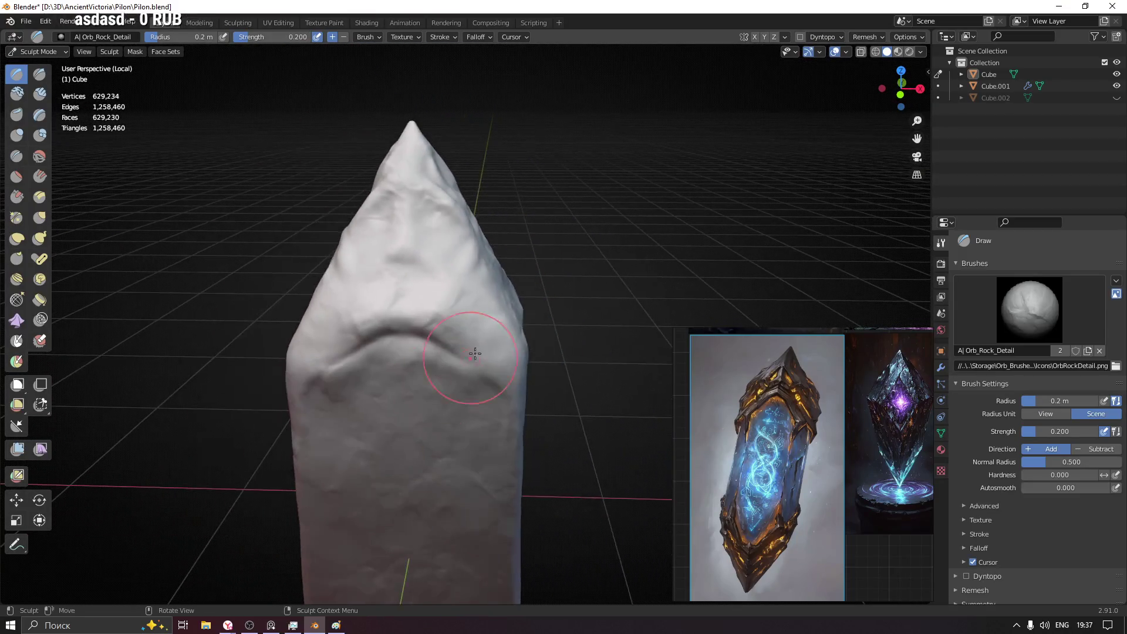
{"action": "left_click", "coordinate": [17, 217]}
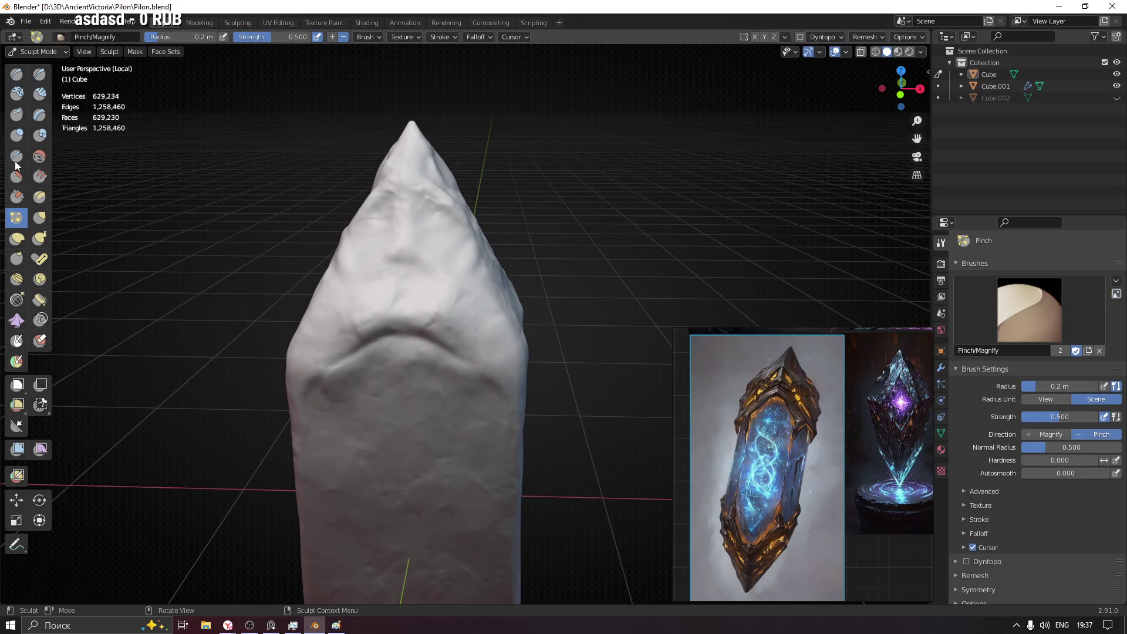
- With the Crease brush shrunk to 0.084 then 0.05 m, deepen crease grooves on the upper face
{"action": "left_click", "coordinate": [17, 156]}
{"action": "scroll", "coordinate": [388, 229], "scroll_direction": "up", "scroll_amount": 3}
{"action": "key", "text": "f"}
{"action": "left_click", "coordinate": [388, 256]}
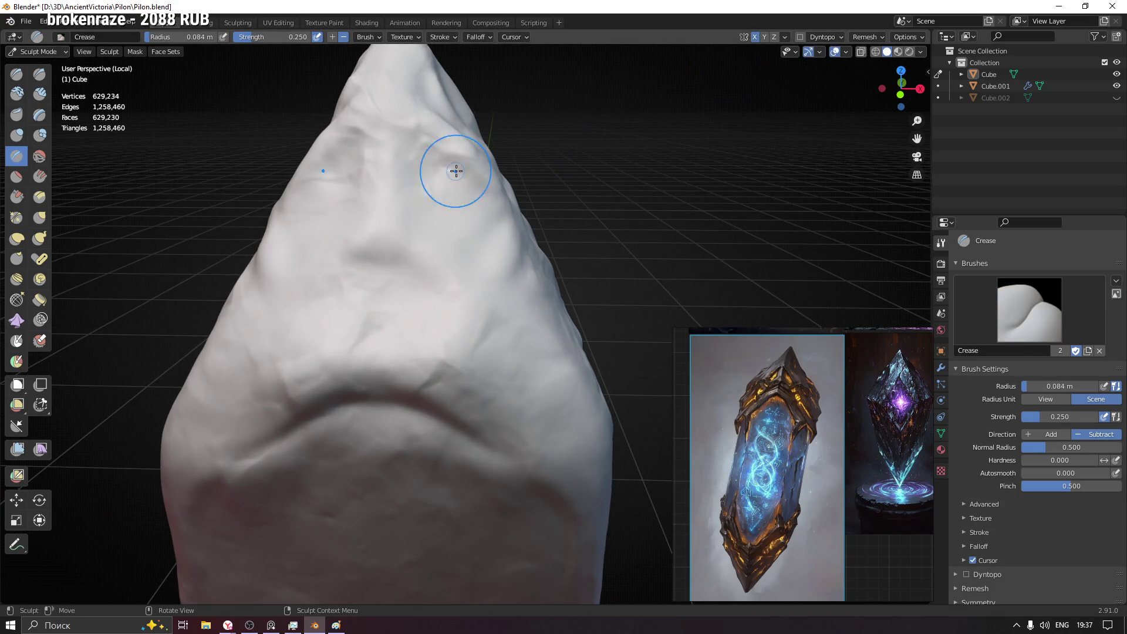
{"action": "scroll", "coordinate": [455, 170], "scroll_direction": "up", "scroll_amount": 1}
{"action": "scroll", "coordinate": [436, 191], "scroll_direction": "up", "scroll_amount": 1}
{"action": "scroll", "coordinate": [472, 209], "scroll_direction": "up", "scroll_amount": 1}
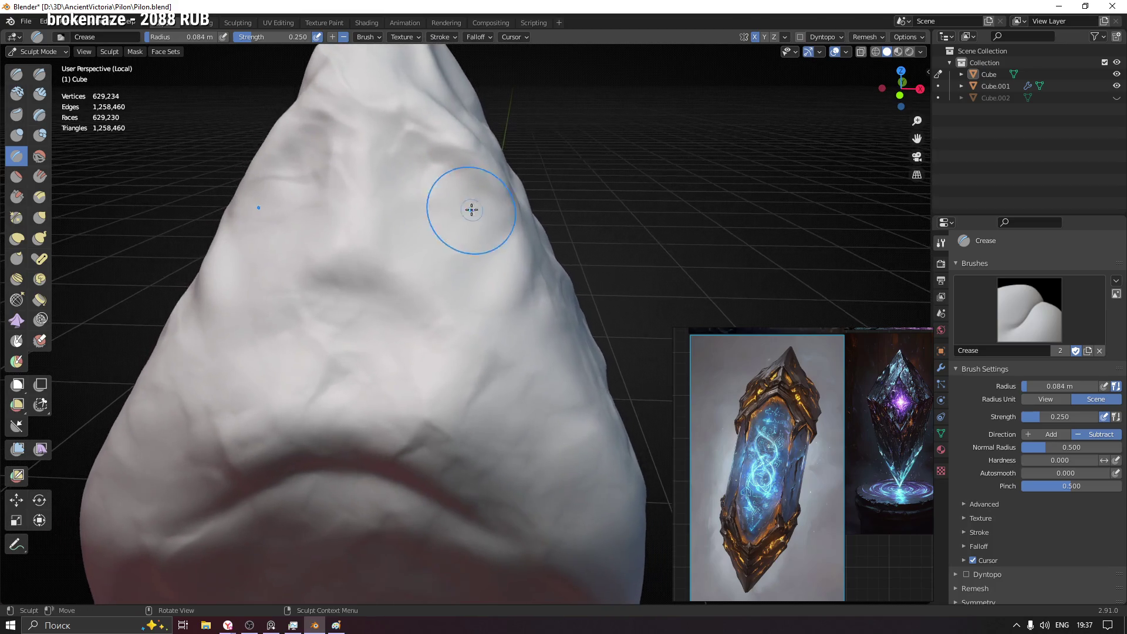
{"action": "middle_click_drag", "start_coordinate": [473, 208], "coordinate": [369, 172]}
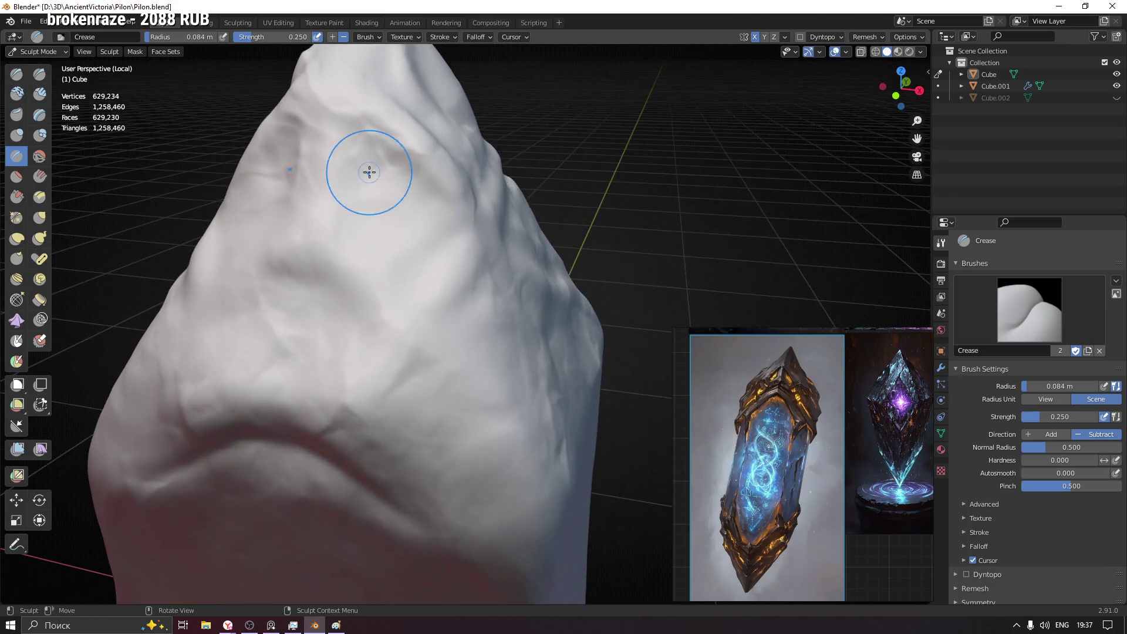
{"action": "key", "text": "f"}
{"action": "left_click", "coordinate": [401, 169]}
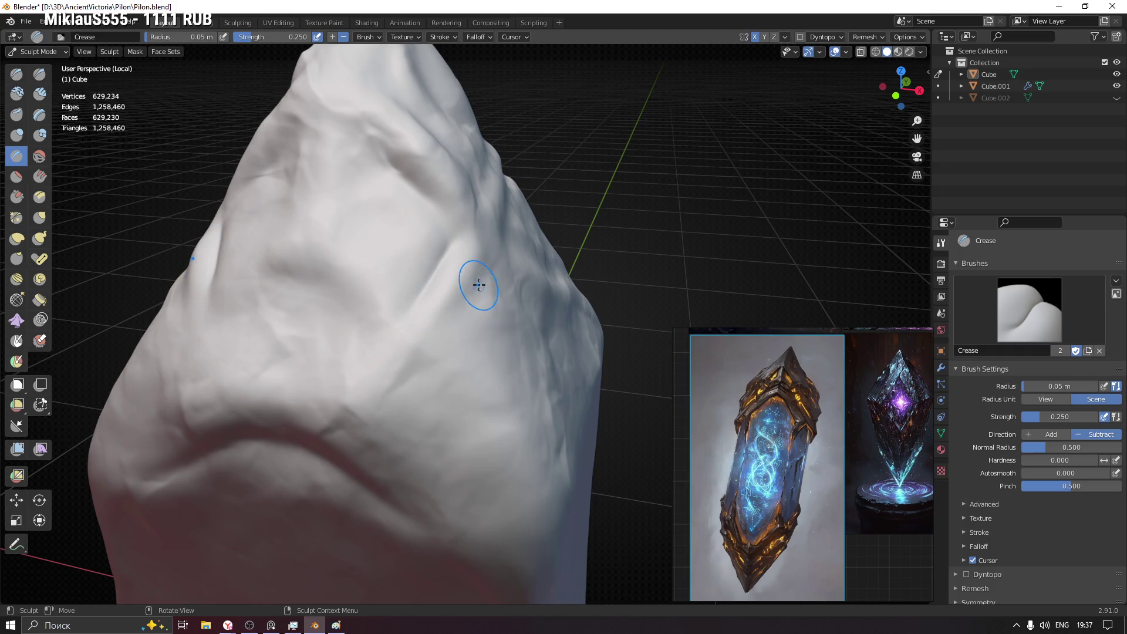
{"action": "mouse_move", "coordinate": [418, 295]}
{"action": "left_mouse_down"}
{"action": "mouse_move", "coordinate": [474, 302]}
{"action": "mouse_move", "coordinate": [445, 344]}
{"action": "left_mouse_up"}
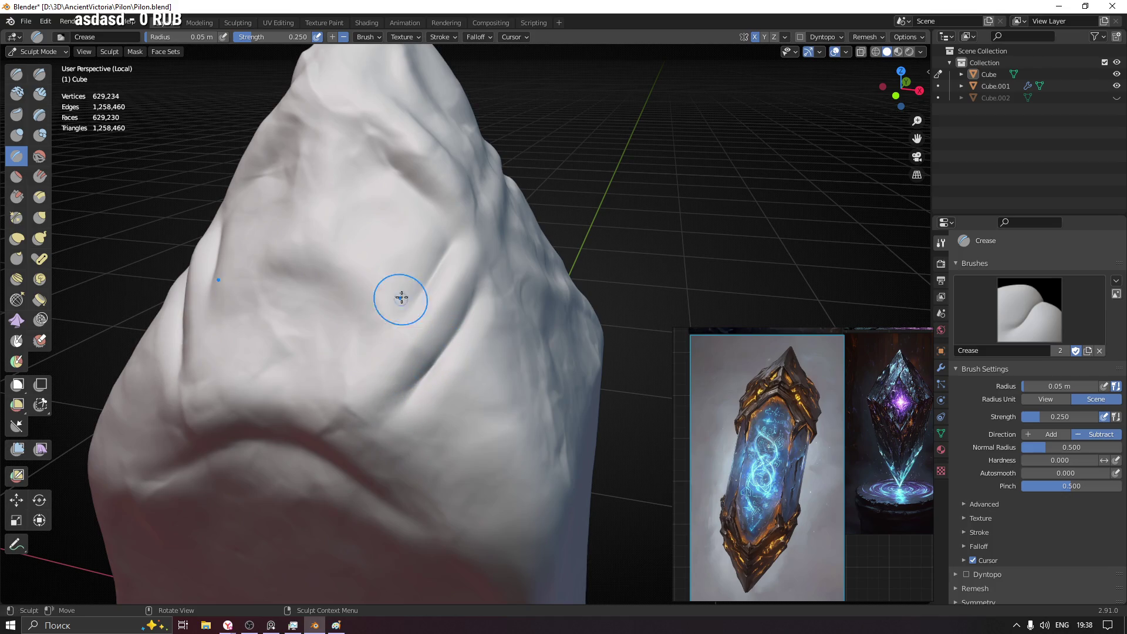
{"action": "left_click_drag", "start_coordinate": [442, 257], "coordinate": [376, 353]}
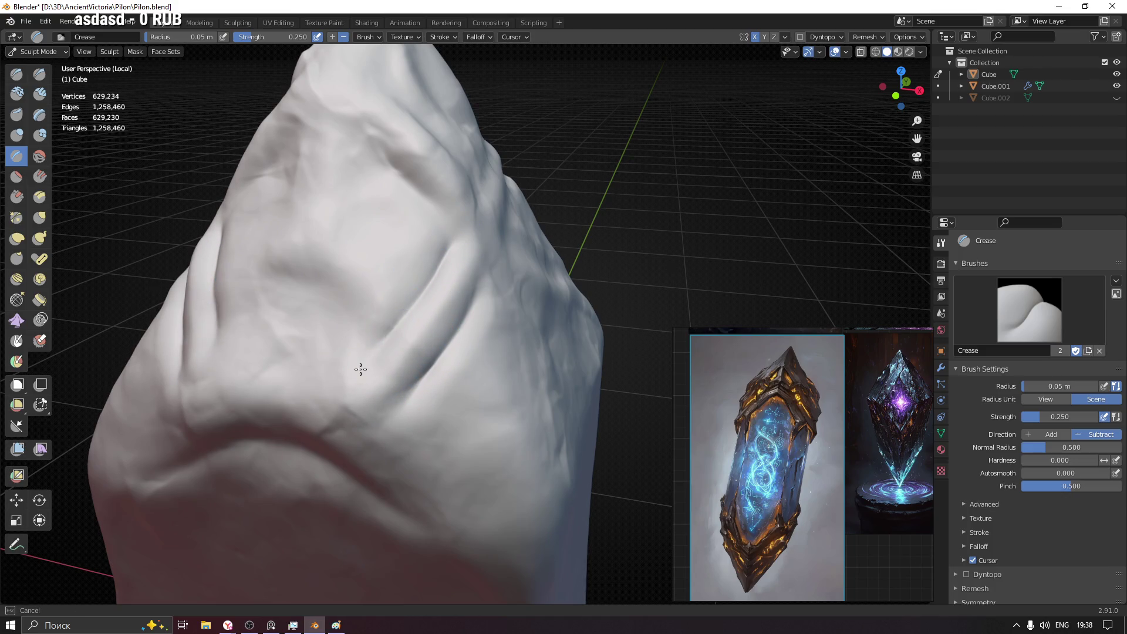
- Carve crease grooves around the front panel and reshape the upper surface with a long crease
{"action": "mouse_move", "coordinate": [367, 364]}
{"action": "middle_mouse_down"}
{"action": "mouse_move", "coordinate": [309, 307]}
{"action": "mouse_move", "coordinate": [373, 336]}
{"action": "mouse_move", "coordinate": [441, 276]}
{"action": "middle_mouse_up"}
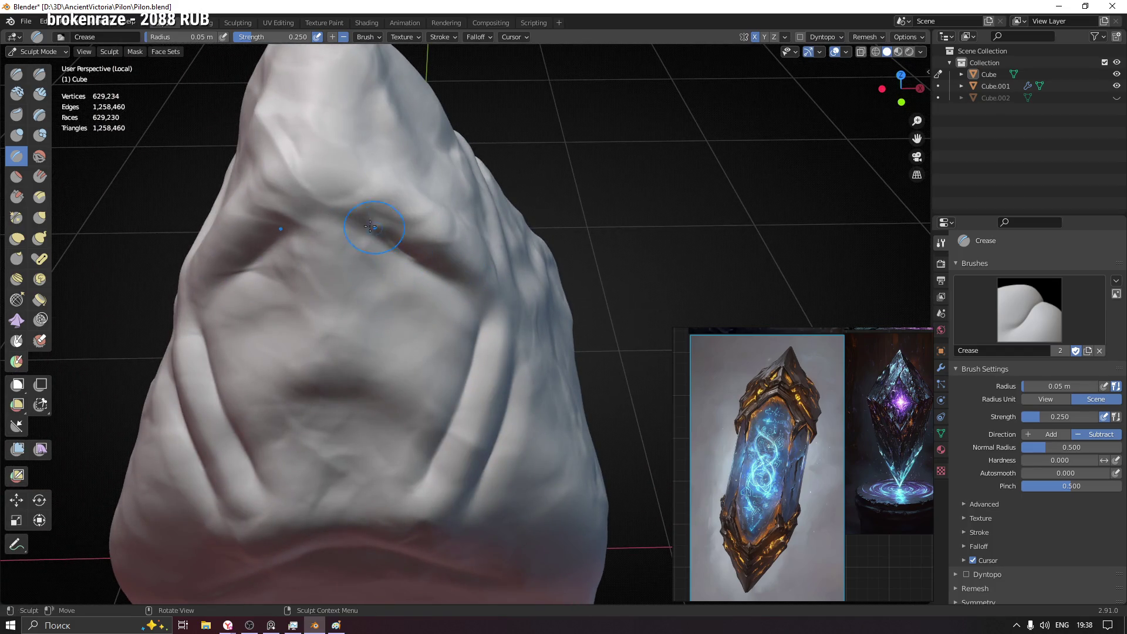
{"action": "middle_click_drag", "start_coordinate": [325, 221], "coordinate": [328, 232]}
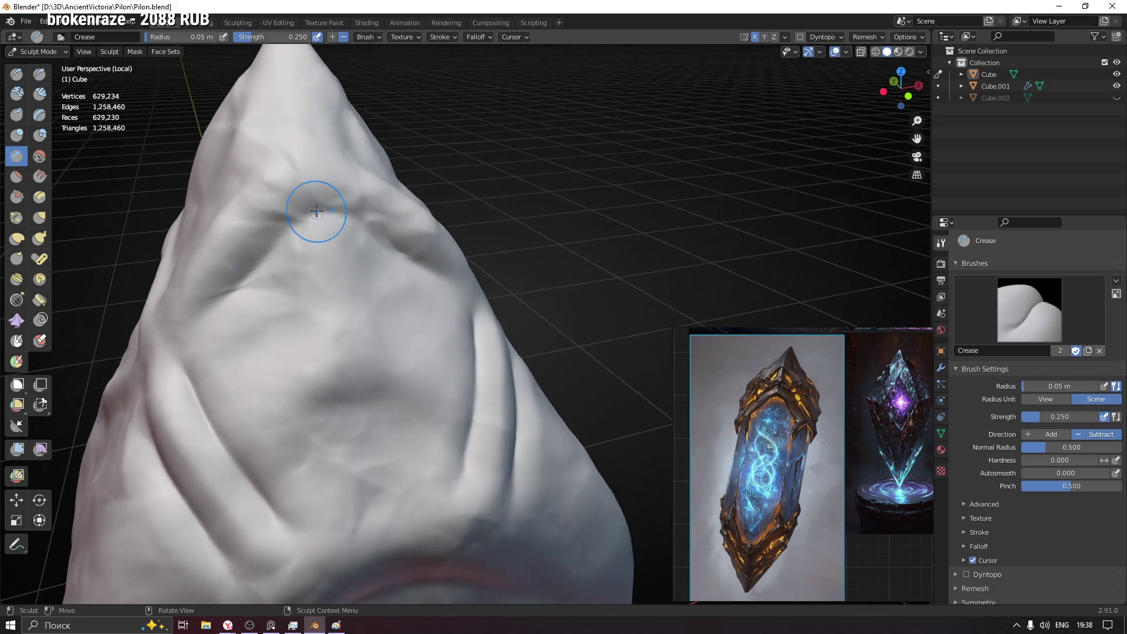
{"action": "left_click_drag", "start_coordinate": [297, 227], "coordinate": [225, 294]}
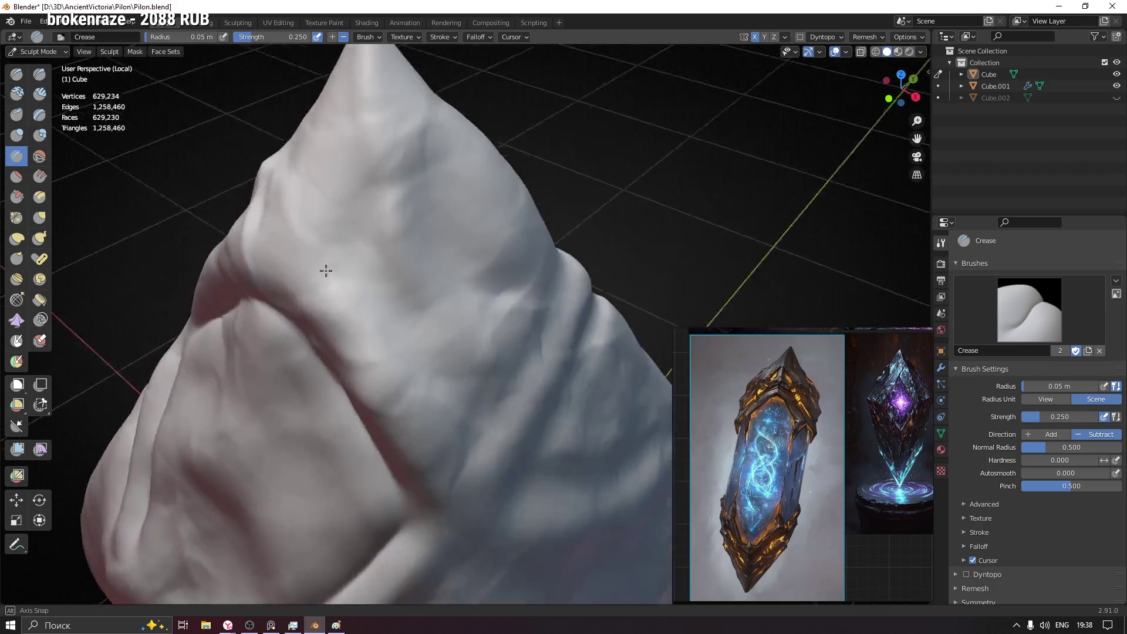
{"action": "middle_click_drag", "start_coordinate": [194, 337], "coordinate": [326, 287]}
{"action": "mouse_move", "coordinate": [340, 171]}
{"action": "middle_mouse_down"}
{"action": "mouse_move", "coordinate": [385, 221]}
{"action": "mouse_move", "coordinate": [411, 191]}
{"action": "middle_mouse_up"}
{"action": "mouse_move", "coordinate": [411, 199]}
{"action": "left_mouse_down"}
{"action": "mouse_move", "coordinate": [377, 252]}
{"action": "mouse_move", "coordinate": [410, 309]}
{"action": "mouse_move", "coordinate": [515, 360]}
{"action": "mouse_move", "coordinate": [449, 342]}
{"action": "left_mouse_up"}
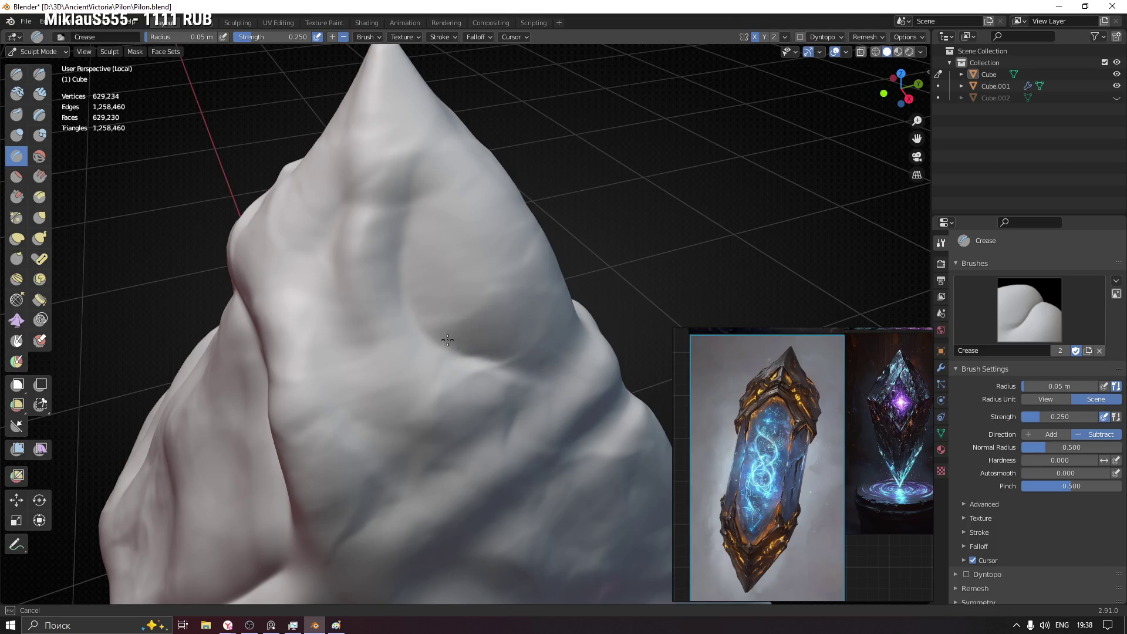
{"action": "mouse_move", "coordinate": [398, 221]}
{"action": "left_mouse_down"}
{"action": "mouse_move", "coordinate": [428, 335]}
{"action": "mouse_move", "coordinate": [529, 370]}
{"action": "mouse_move", "coordinate": [579, 372]}
{"action": "left_mouse_up"}
{"action": "scroll", "coordinate": [477, 231], "scroll_direction": "up", "scroll_amount": 2}
{"action": "scroll", "coordinate": [478, 229], "scroll_direction": "down", "scroll_amount": 3}
- Carve a crease along the upper side and a thin crease line on the pylon's side
{"action": "middle_click_drag", "start_coordinate": [477, 230], "coordinate": [519, 263]}
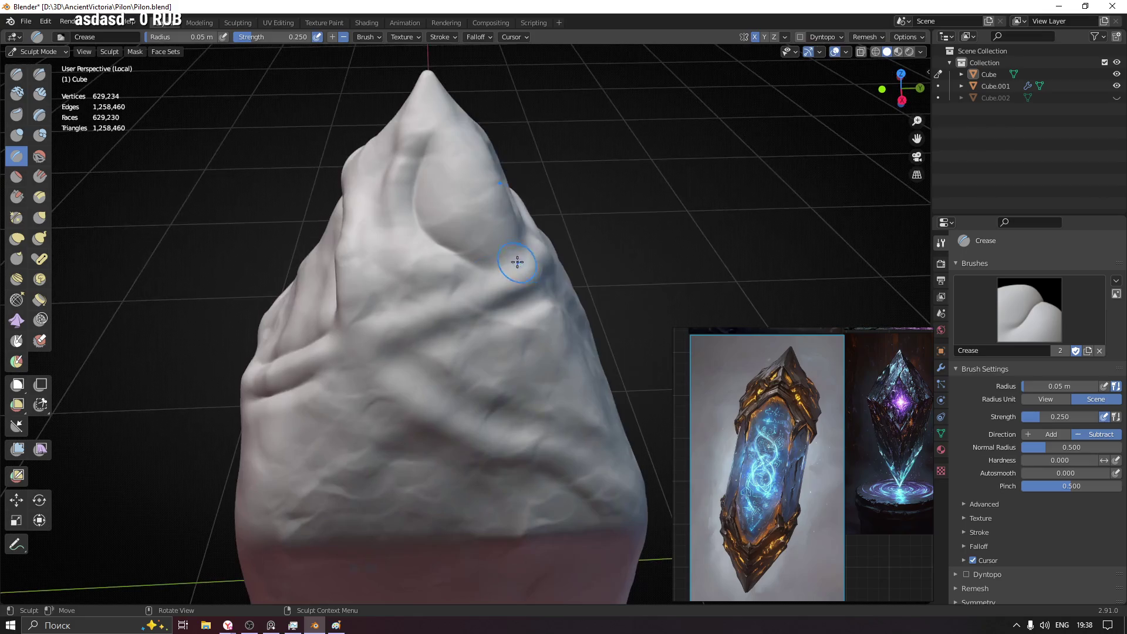
{"action": "left_click_drag", "start_coordinate": [400, 353], "coordinate": [497, 321]}
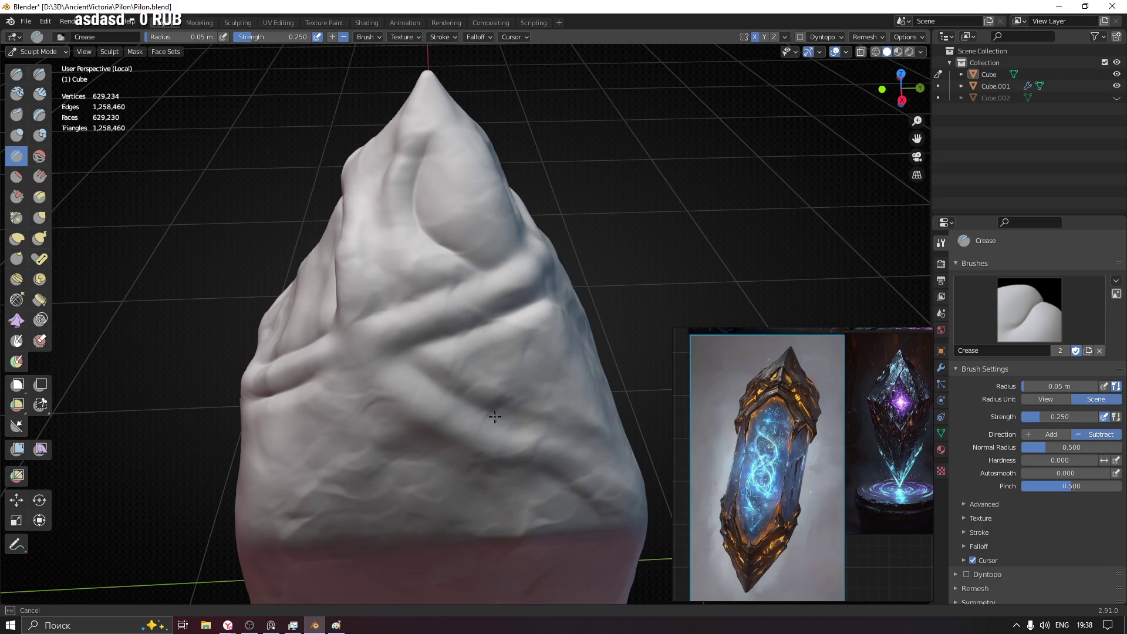
{"action": "middle_click_drag", "start_coordinate": [574, 412], "coordinate": [565, 342], "text": "shift"}
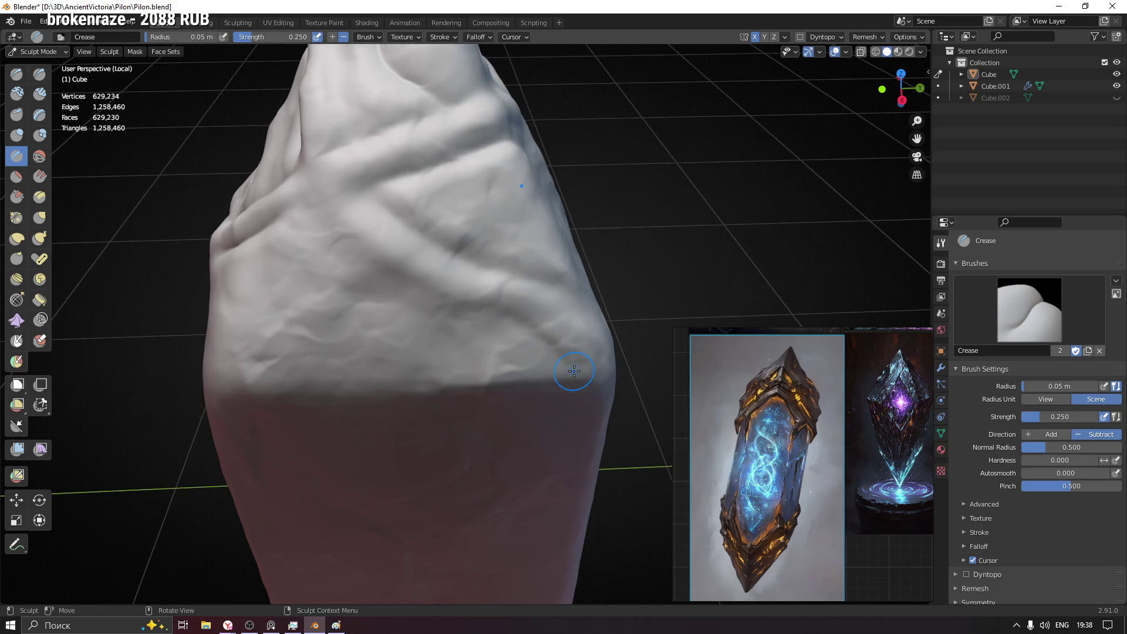
{"action": "left_click_drag", "start_coordinate": [526, 323], "coordinate": [430, 303]}
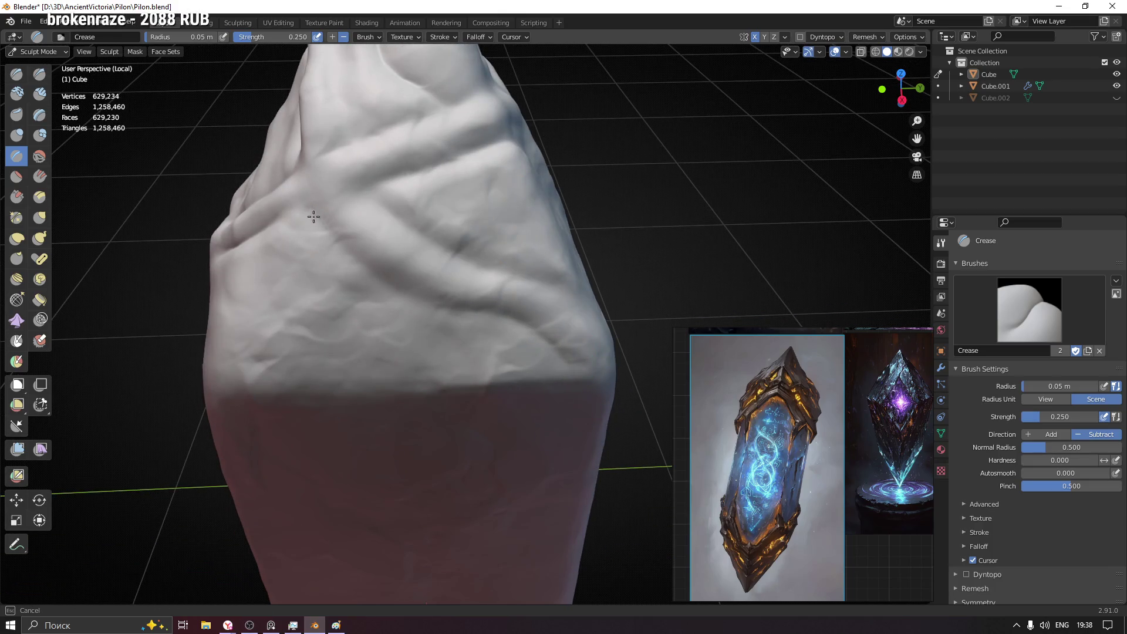
{"action": "mouse_move", "coordinate": [282, 277]}
{"action": "middle_mouse_down"}
{"action": "mouse_move", "coordinate": [342, 348]}
{"action": "mouse_move", "coordinate": [458, 267]}
{"action": "mouse_move", "coordinate": [430, 290]}
{"action": "middle_mouse_up"}
{"action": "scroll", "coordinate": [471, 305], "scroll_direction": "up", "scroll_amount": 2}
{"action": "scroll", "coordinate": [449, 285], "scroll_direction": "up", "scroll_amount": 2}
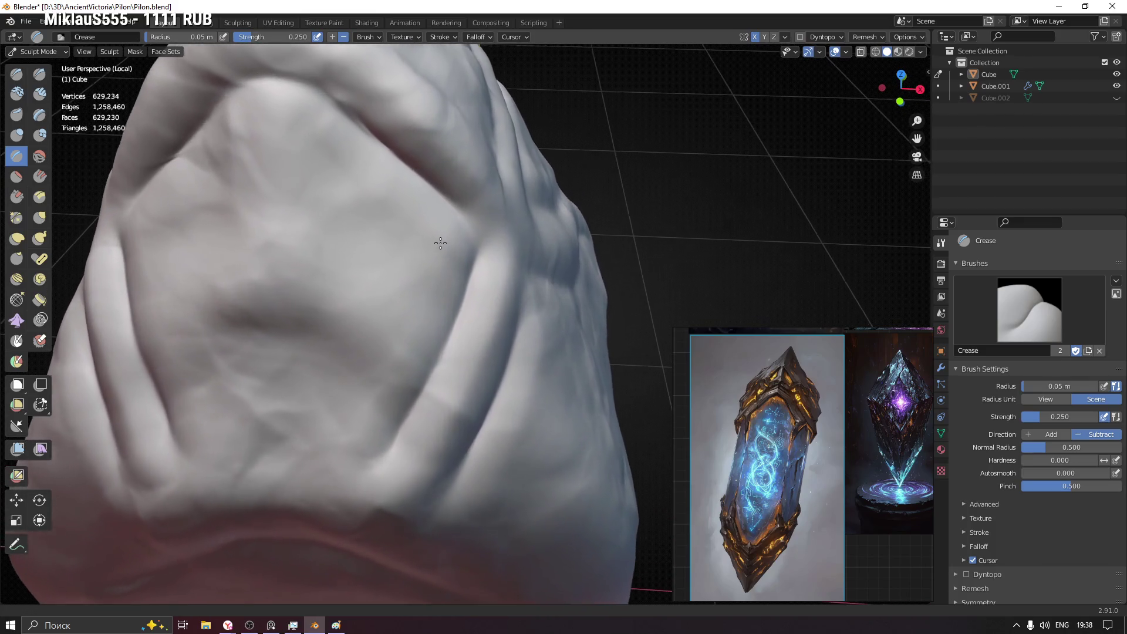
{"action": "left_click", "coordinate": [17, 198]}
{"action": "left_click", "coordinate": [18, 218]}
- With a 0.064 m Pinch radius, tighten the crease into a sharper line
{"action": "mouse_move", "coordinate": [352, 291]}
{"action": "middle_mouse_down"}
{"action": "mouse_move", "coordinate": [440, 297]}
{"action": "mouse_move", "coordinate": [395, 278]}
{"action": "mouse_move", "coordinate": [438, 247]}
{"action": "mouse_move", "coordinate": [447, 217]}
{"action": "mouse_move", "coordinate": [433, 251]}
{"action": "middle_mouse_up"}
{"action": "middle_click_drag", "start_coordinate": [441, 214], "coordinate": [414, 301]}
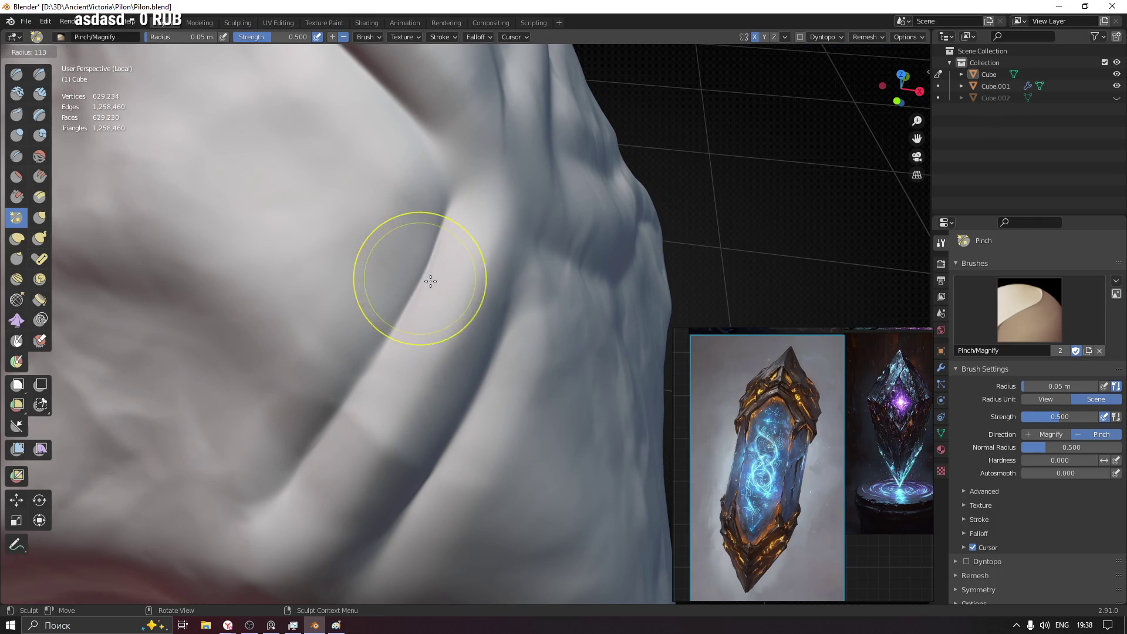
{"action": "key", "text": "f"}
{"action": "left_click", "coordinate": [395, 335]}
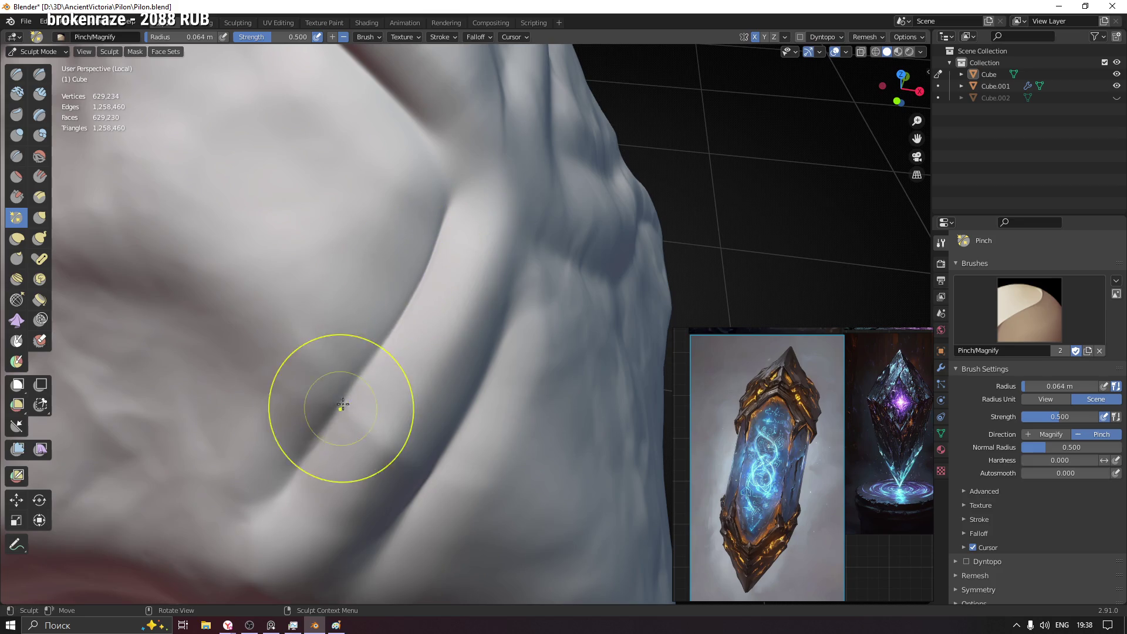
{"action": "mouse_move", "coordinate": [455, 296]}
{"action": "middle_mouse_down"}
{"action": "mouse_move", "coordinate": [503, 353]}
{"action": "mouse_move", "coordinate": [532, 453]}
{"action": "mouse_move", "coordinate": [541, 280]}
{"action": "middle_mouse_up"}
{"action": "left_click_drag", "start_coordinate": [541, 280], "coordinate": [517, 300]}
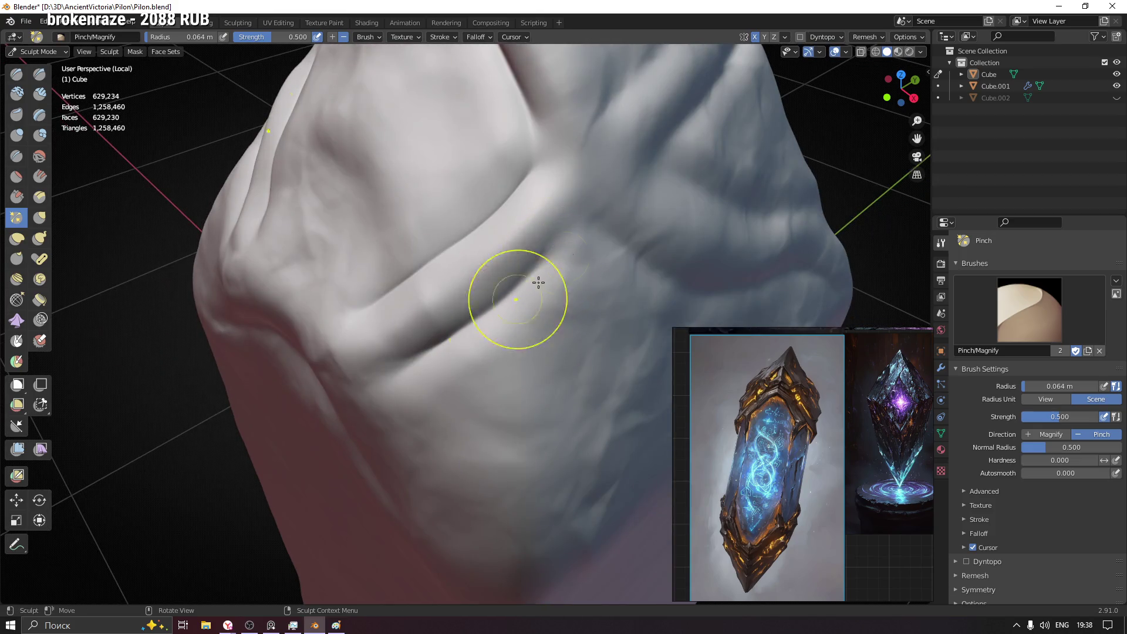
{"action": "left_click_drag", "start_coordinate": [551, 261], "coordinate": [410, 359]}
- Adjust the radius to 0.037 then 0.076 m and pinch a crease along the side
{"action": "middle_click_drag", "start_coordinate": [420, 344], "coordinate": [453, 289]}
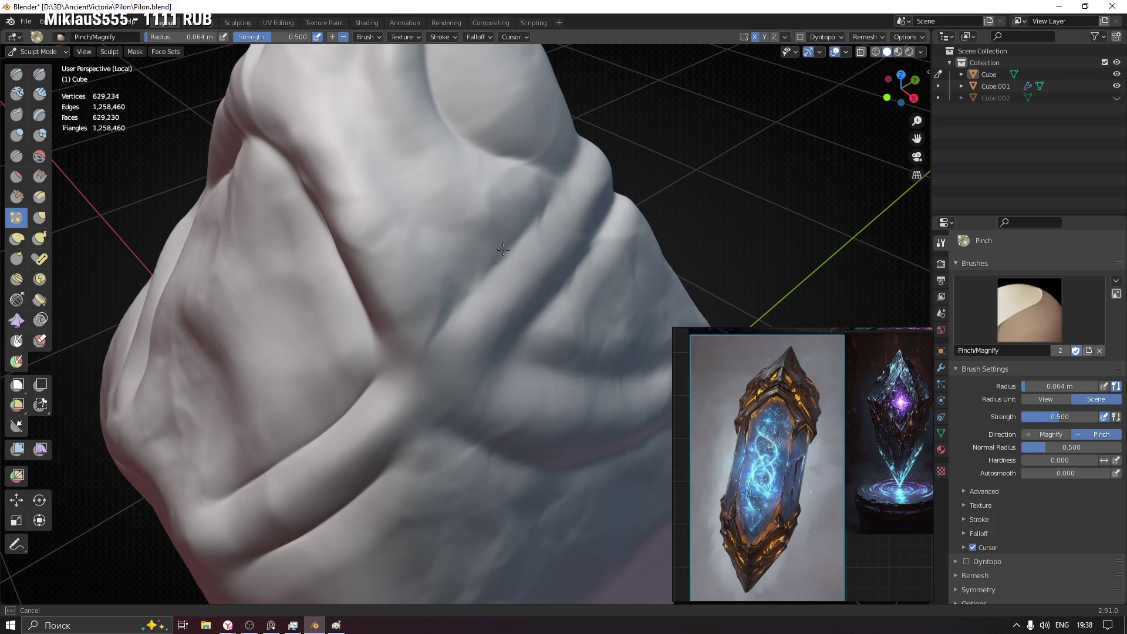
{"action": "middle_click_drag", "start_coordinate": [555, 290], "coordinate": [625, 315]}
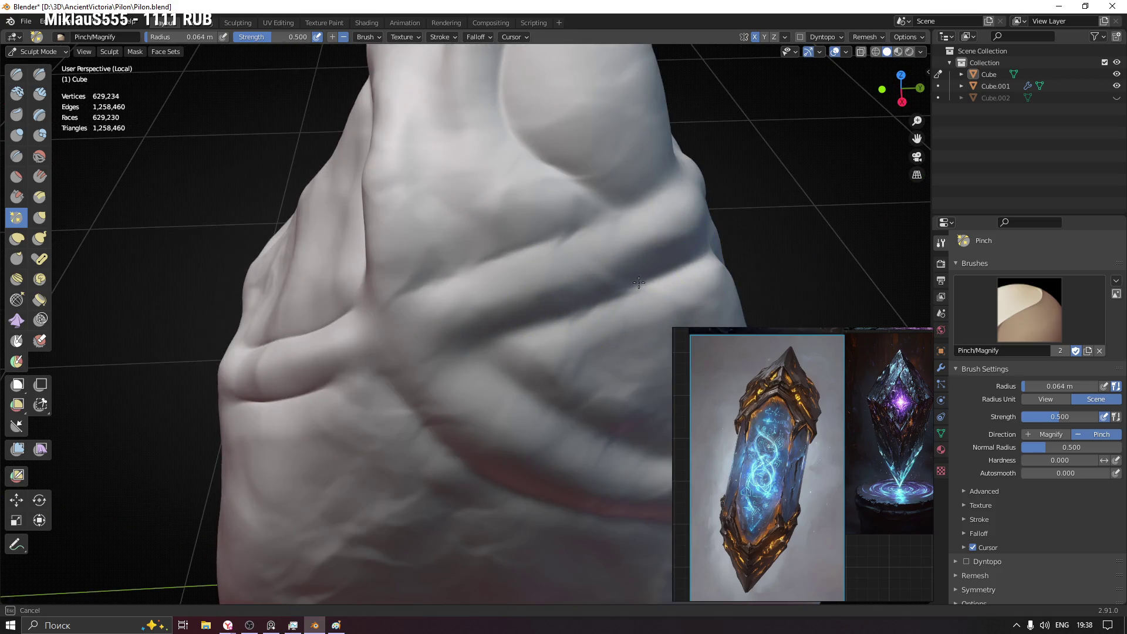
{"action": "mouse_move", "coordinate": [667, 272]}
{"action": "middle_mouse_down"}
{"action": "mouse_move", "coordinate": [402, 302]}
{"action": "mouse_move", "coordinate": [476, 279]}
{"action": "middle_mouse_up"}
{"action": "key", "text": "f"}
{"action": "left_click", "coordinate": [487, 284]}
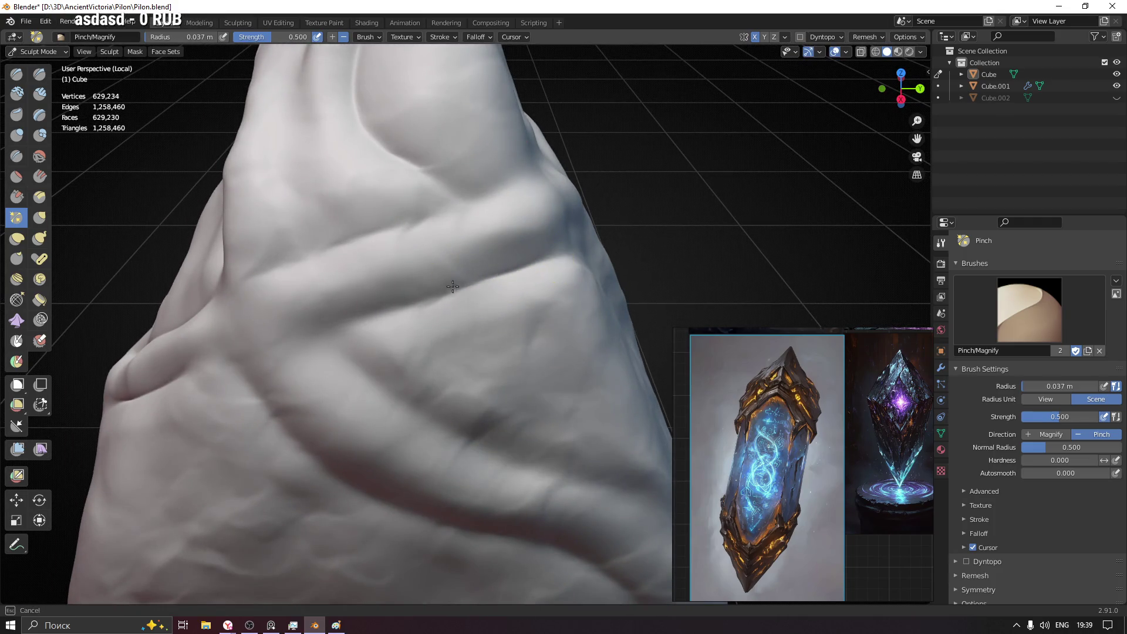
{"action": "key", "text": "f"}
{"action": "left_click", "coordinate": [407, 301]}
{"action": "left_click_drag", "start_coordinate": [348, 361], "coordinate": [484, 434]}
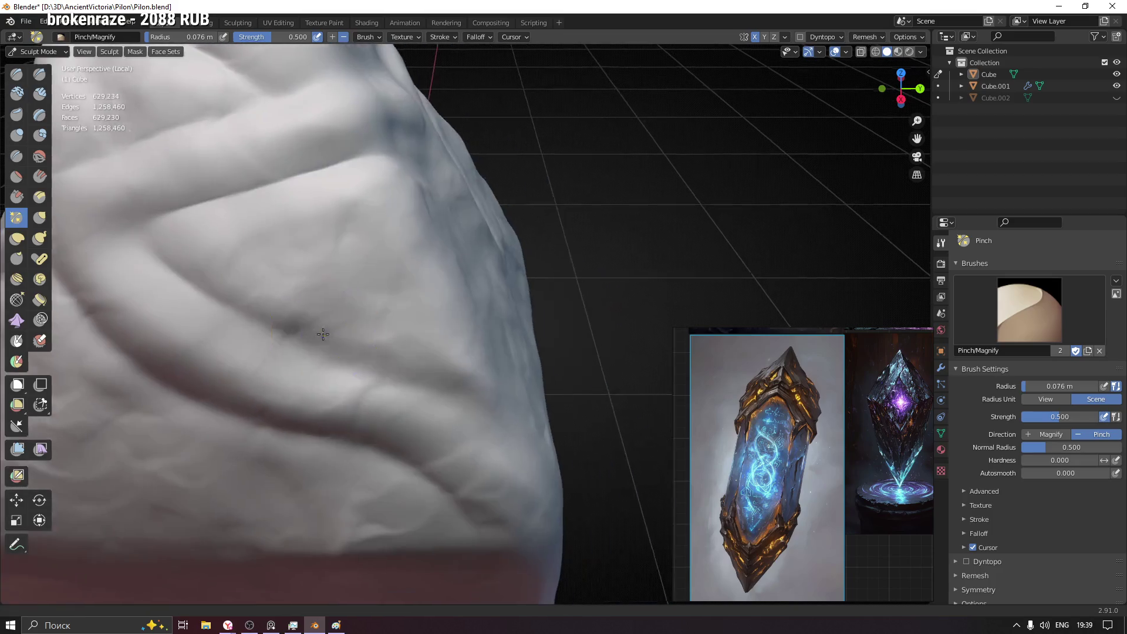
{"action": "middle_click_drag", "start_coordinate": [483, 435], "coordinate": [414, 388]}
{"action": "scroll", "coordinate": [370, 371], "scroll_direction": "down", "scroll_amount": 3}
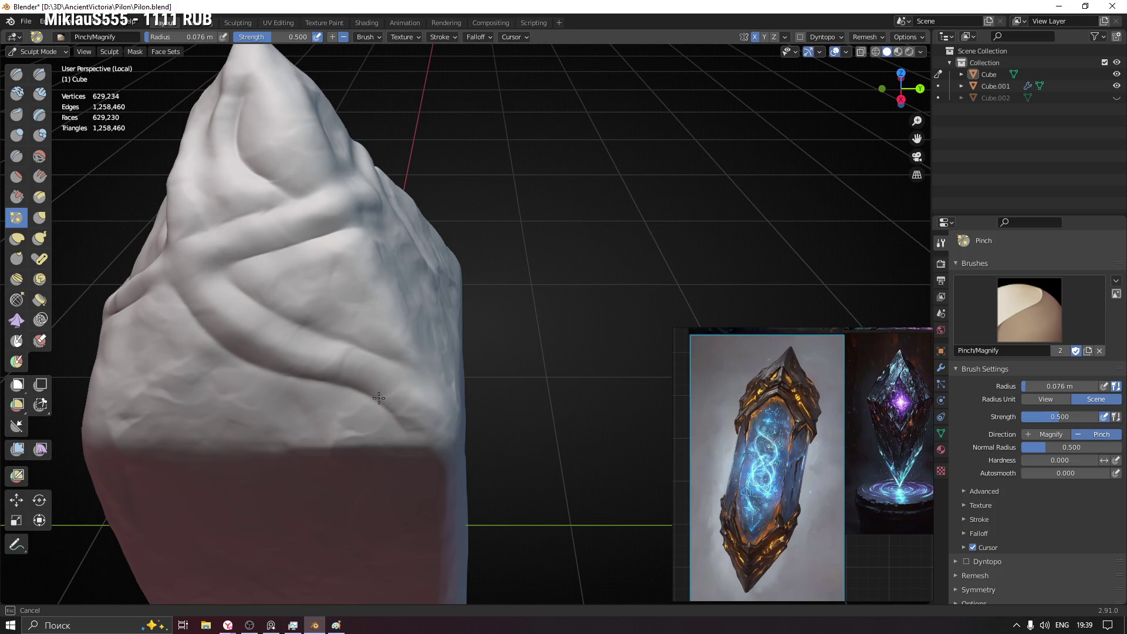
- Pinch the creases under the upper bulge, below the peak, and along the upper ridge into crisp edges
{"action": "mouse_move", "coordinate": [242, 300]}
{"action": "middle_mouse_down"}
{"action": "mouse_move", "coordinate": [231, 302]}
{"action": "mouse_move", "coordinate": [577, 323]}
{"action": "mouse_move", "coordinate": [534, 244]}
{"action": "mouse_move", "coordinate": [527, 180]}
{"action": "middle_mouse_up"}
{"action": "scroll", "coordinate": [479, 340], "scroll_direction": "down", "scroll_amount": 3}
{"action": "middle_click_drag", "start_coordinate": [478, 341], "coordinate": [455, 270]}
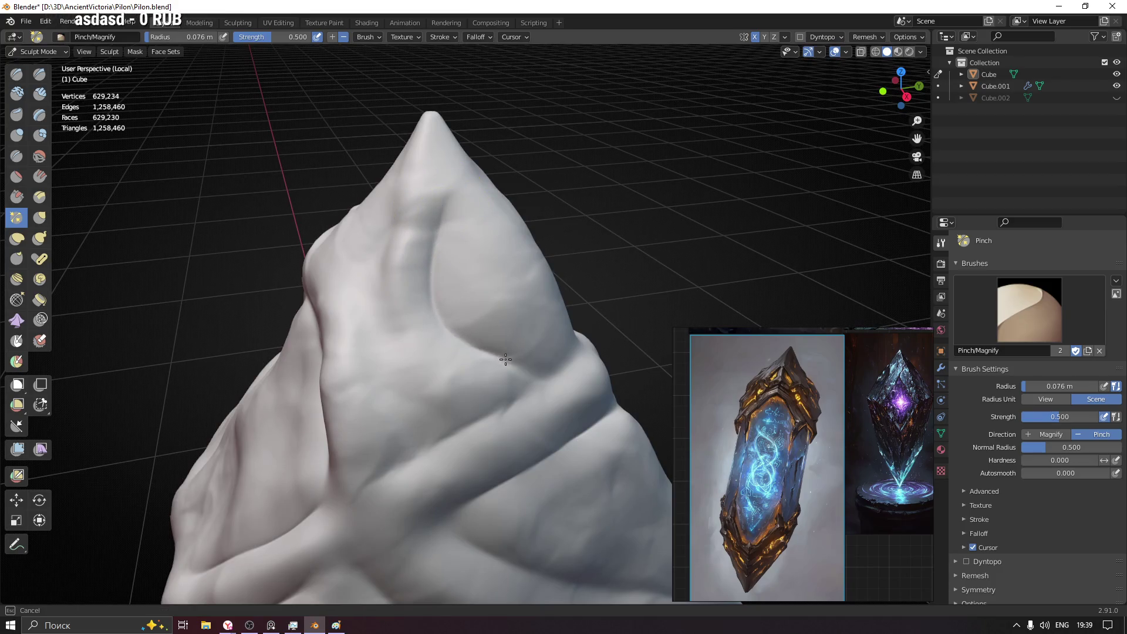
{"action": "left_click_drag", "start_coordinate": [536, 378], "coordinate": [514, 361]}
{"action": "left_click_drag", "start_coordinate": [446, 204], "coordinate": [441, 220]}
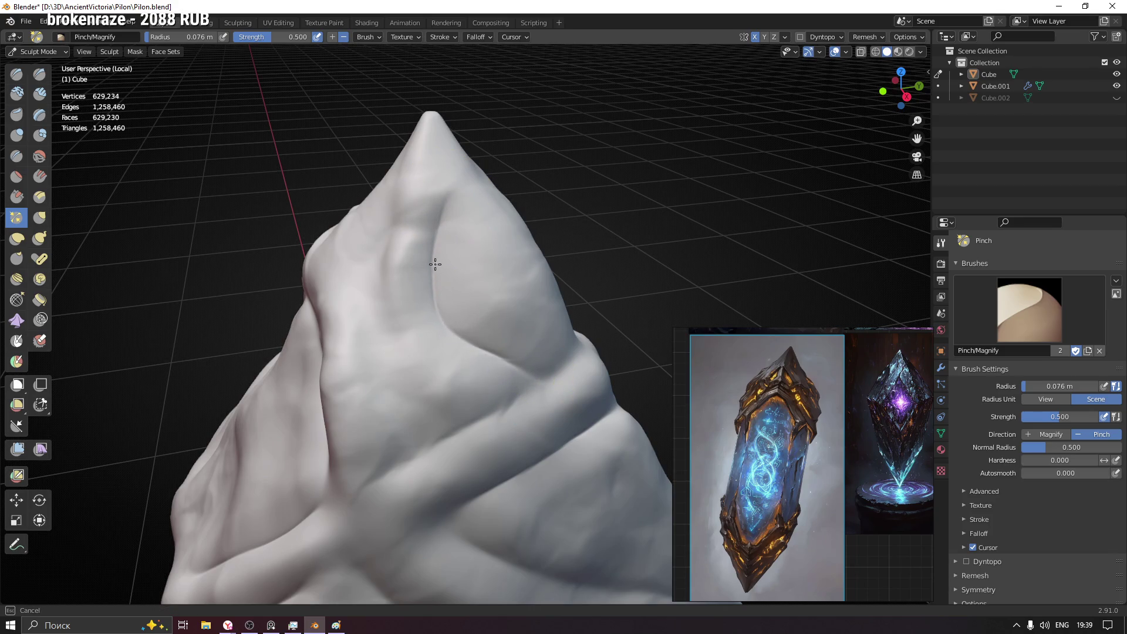
{"action": "mouse_move", "coordinate": [403, 252]}
{"action": "middle_mouse_down"}
{"action": "mouse_move", "coordinate": [479, 403]}
{"action": "mouse_move", "coordinate": [490, 380]}
{"action": "middle_mouse_up"}
{"action": "left_click_drag", "start_coordinate": [491, 381], "coordinate": [491, 363]}
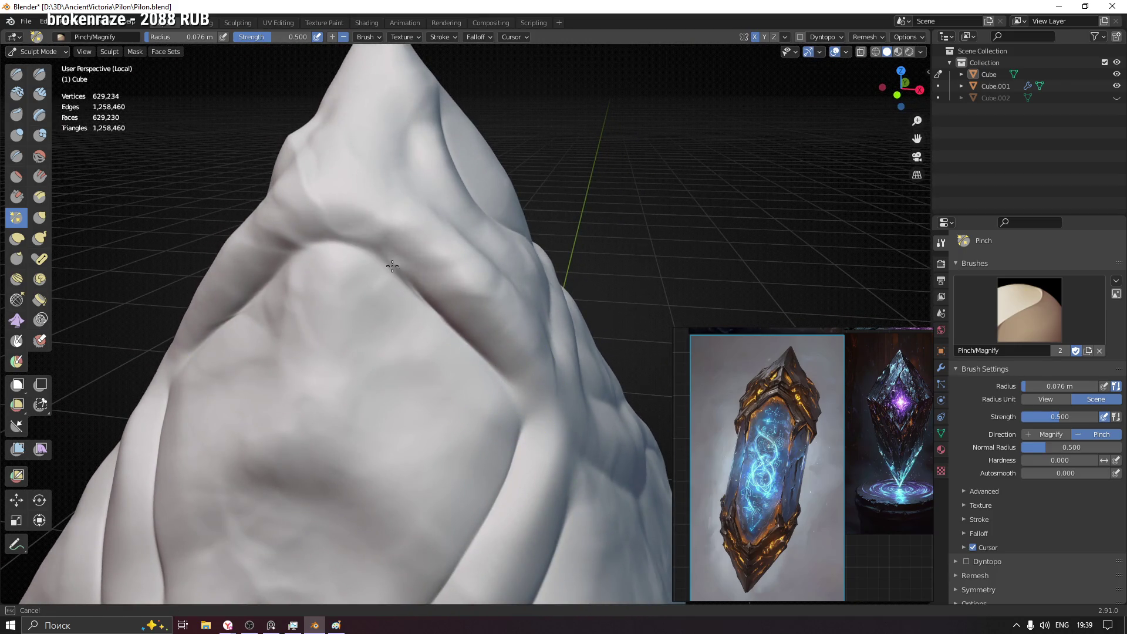
{"action": "left_click_drag", "start_coordinate": [344, 247], "coordinate": [403, 279]}
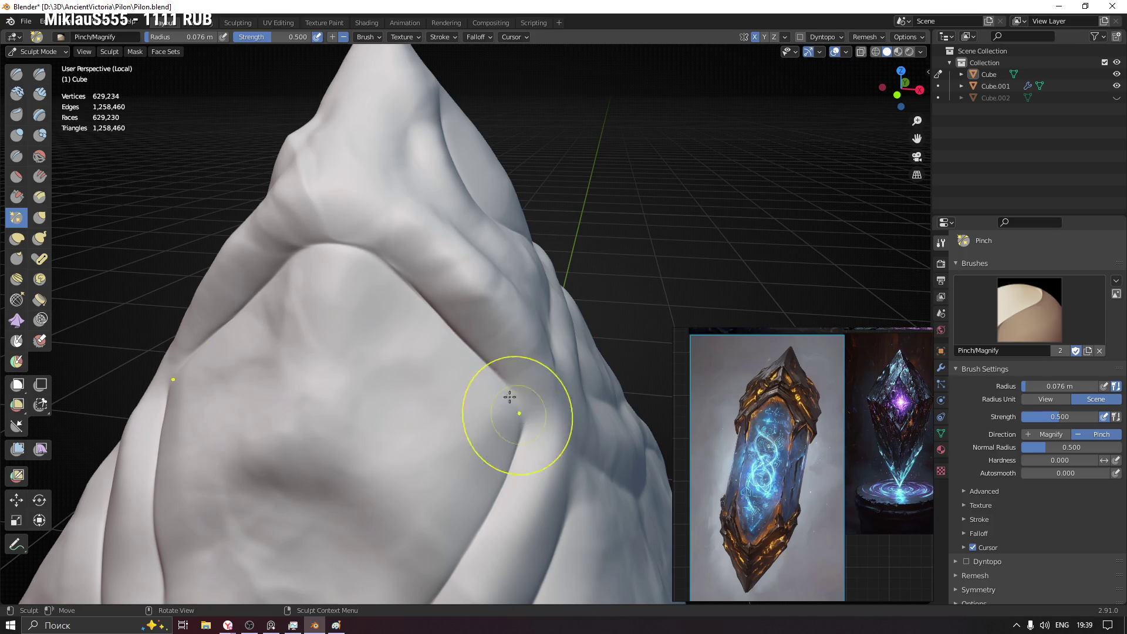
{"action": "scroll", "coordinate": [516, 415], "scroll_direction": "down", "scroll_amount": 3}
{"action": "mouse_move", "coordinate": [415, 465]}
{"action": "middle_mouse_down"}
{"action": "mouse_move", "coordinate": [527, 408]}
{"action": "mouse_move", "coordinate": [435, 406]}
{"action": "middle_mouse_up"}
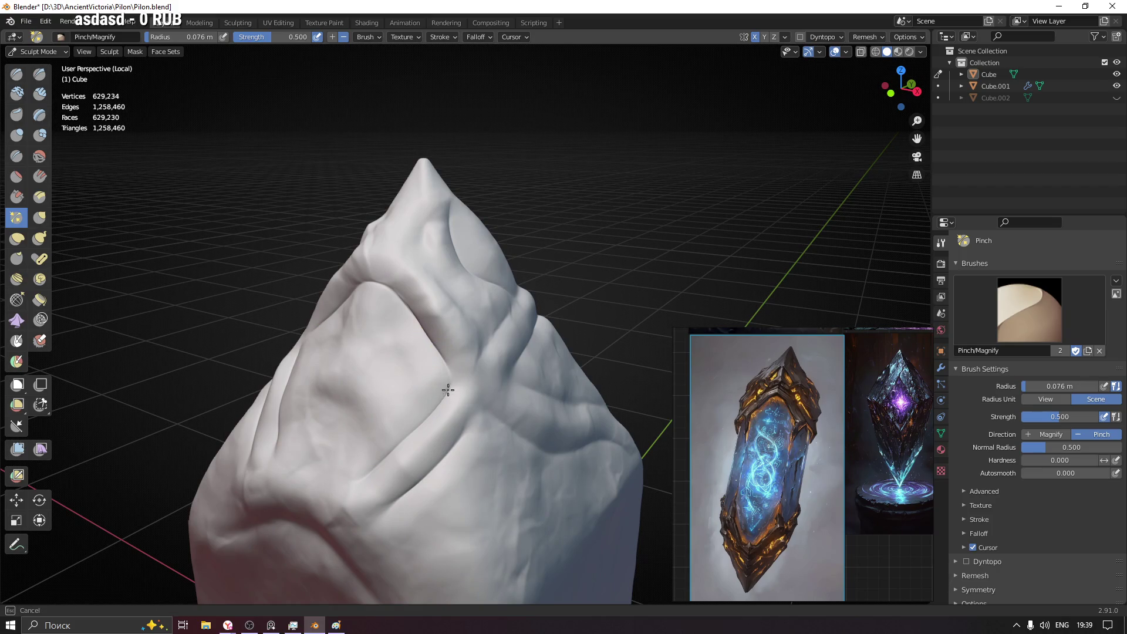
{"action": "mouse_move", "coordinate": [489, 325]}
{"action": "middle_mouse_down"}
{"action": "mouse_move", "coordinate": [443, 383]}
{"action": "mouse_move", "coordinate": [498, 373]}
{"action": "mouse_move", "coordinate": [447, 385]}
{"action": "middle_mouse_up"}
{"action": "key", "text": "g"}
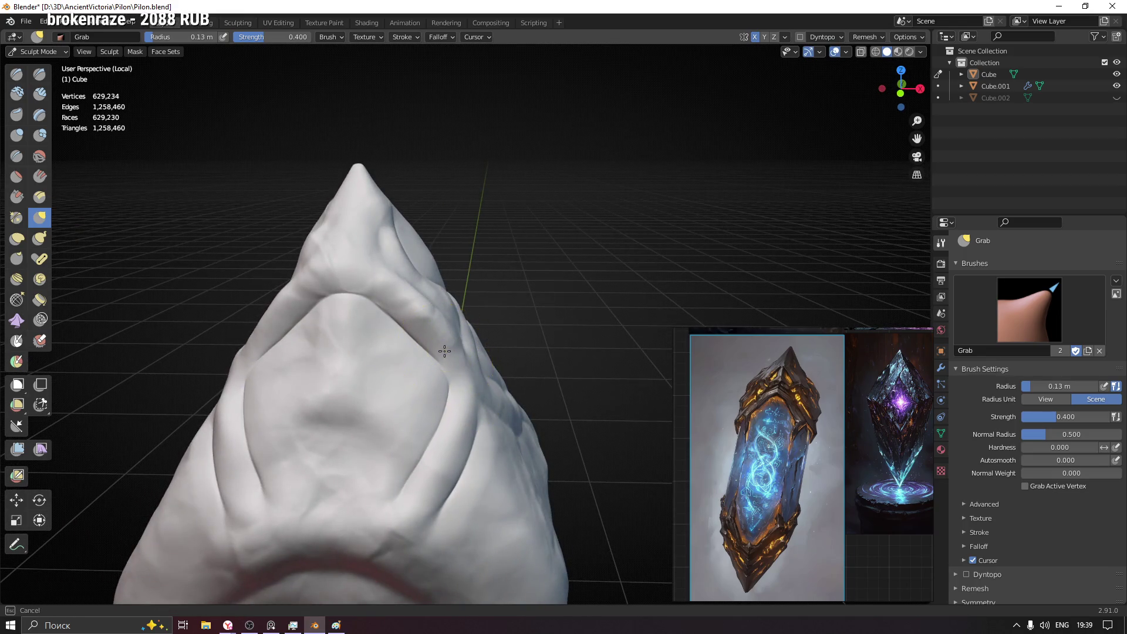
- Pull the upper ridge slightly with the Grab brush and enlarge its radius to 0.18 m
{"action": "left_click_drag", "start_coordinate": [400, 292], "coordinate": [314, 237]}
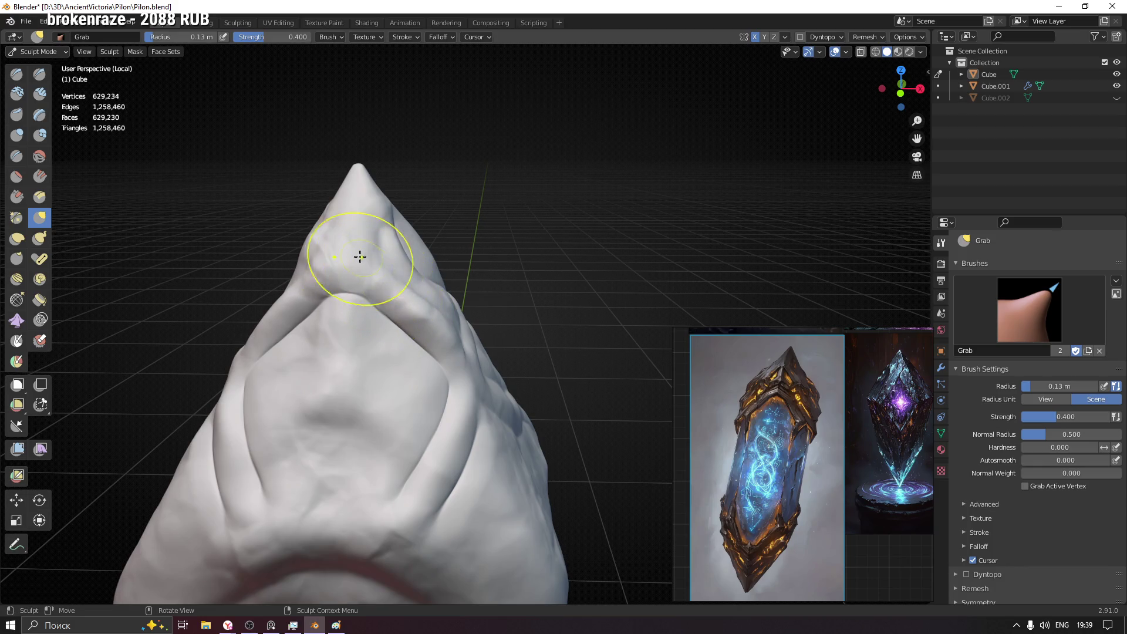
{"action": "middle_click_drag", "start_coordinate": [314, 237], "coordinate": [284, 362]}
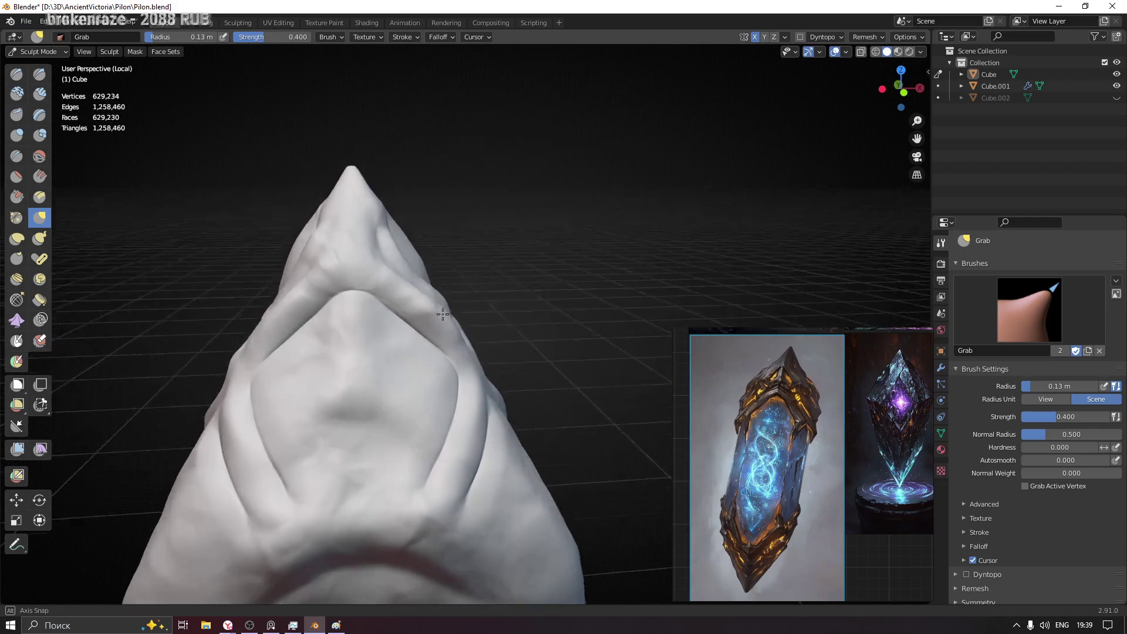
{"action": "key", "text": "f"}
{"action": "left_click", "coordinate": [340, 360]}
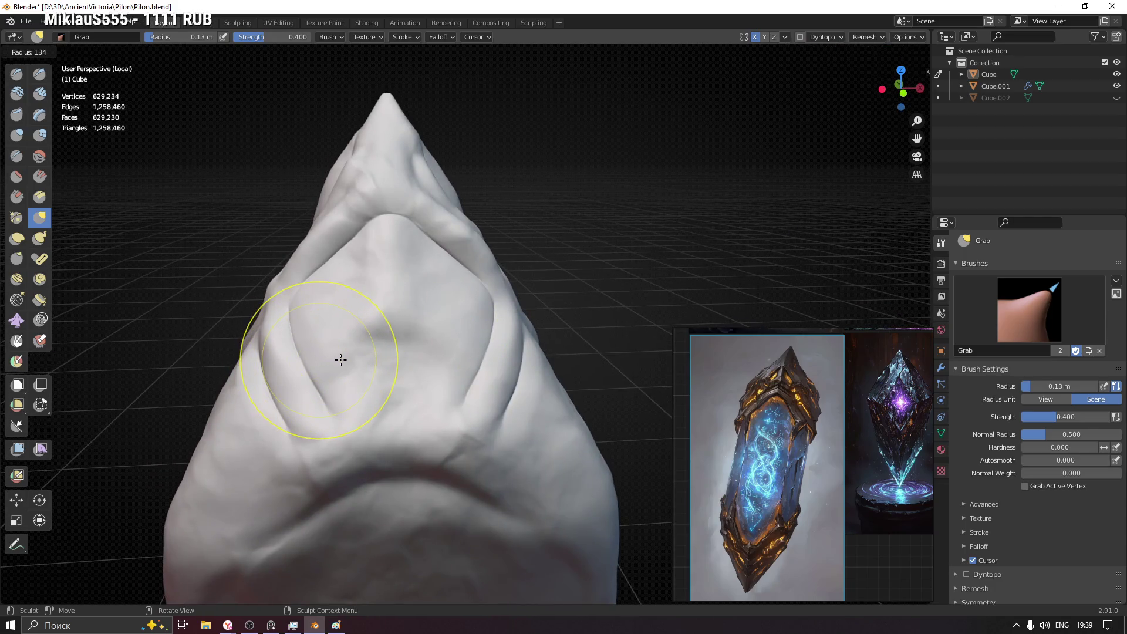
- Drag the left and lower-left ridges of the front panel into a cleaner diamond shape
{"action": "mouse_move", "coordinate": [295, 337]}
{"action": "left_mouse_down"}
{"action": "mouse_move", "coordinate": [299, 329]}
{"action": "mouse_move", "coordinate": [307, 373]}
{"action": "left_mouse_up"}
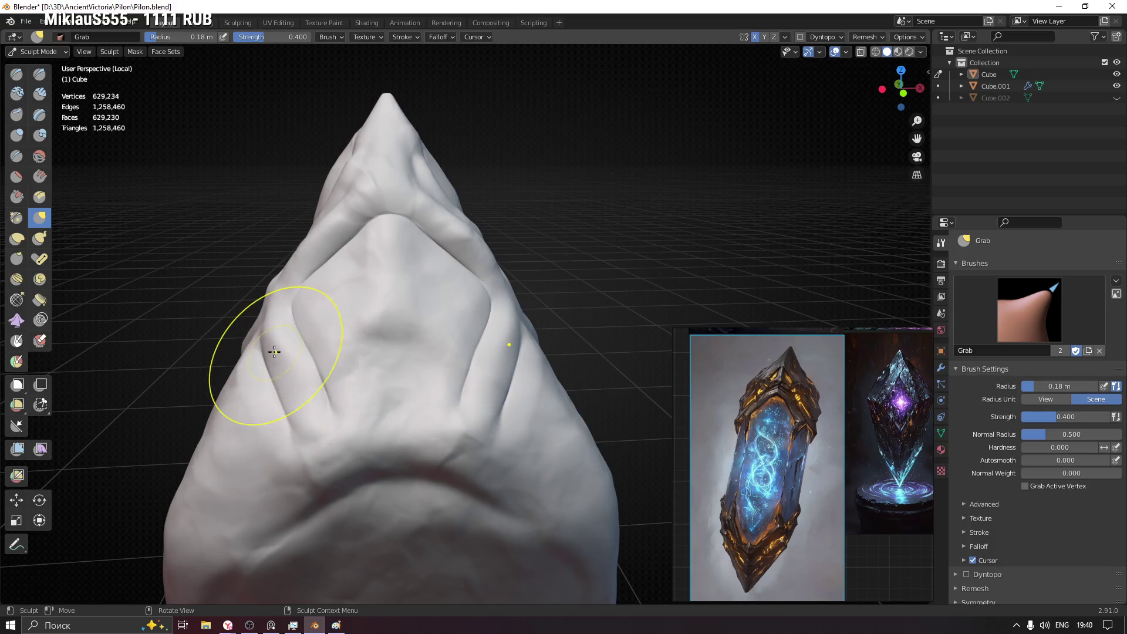
{"action": "left_click_drag", "start_coordinate": [273, 374], "coordinate": [311, 440]}
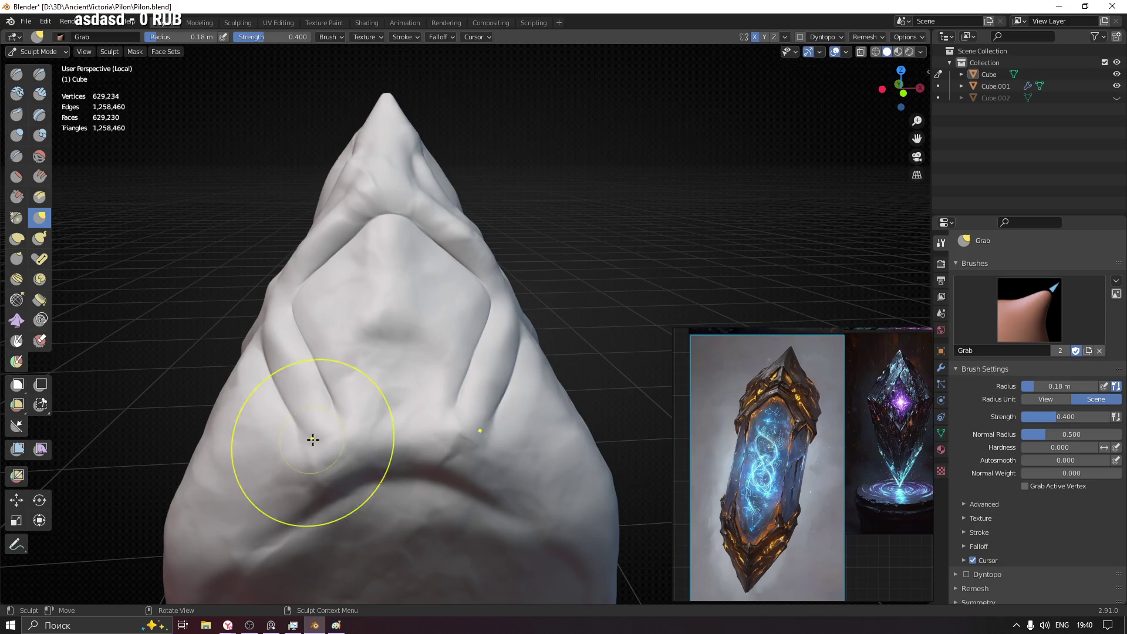
{"action": "middle_click_drag", "start_coordinate": [397, 415], "coordinate": [471, 415]}
{"action": "left_click_drag", "start_coordinate": [374, 418], "coordinate": [372, 428]}
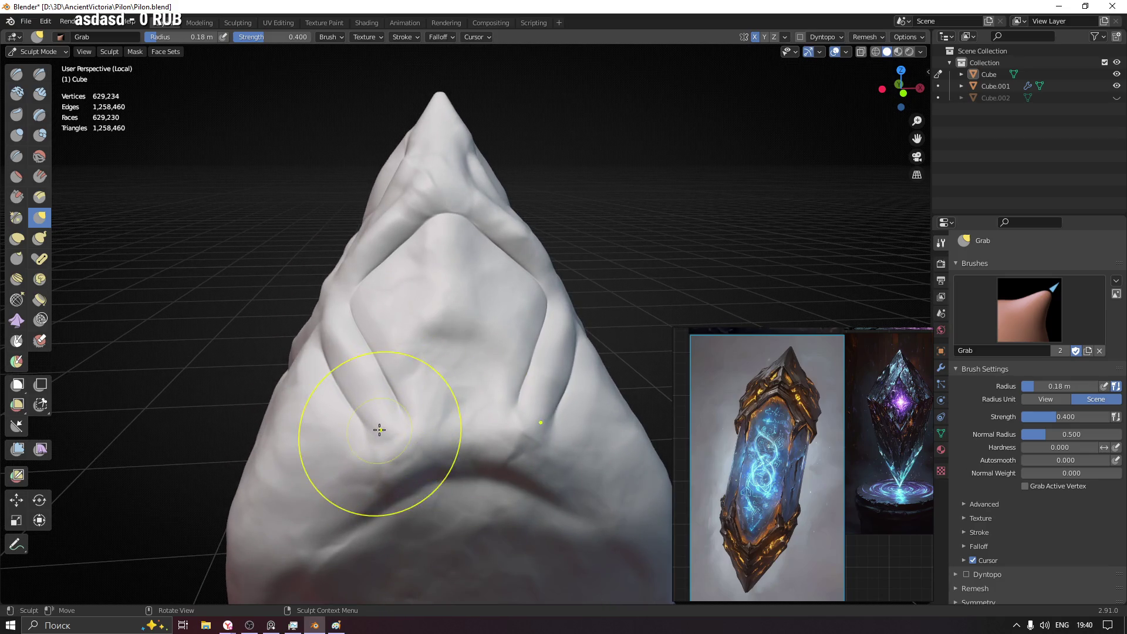
{"action": "mouse_move", "coordinate": [464, 370]}
{"action": "middle_mouse_down"}
{"action": "mouse_move", "coordinate": [466, 415]}
{"action": "mouse_move", "coordinate": [448, 374]}
{"action": "middle_mouse_up"}
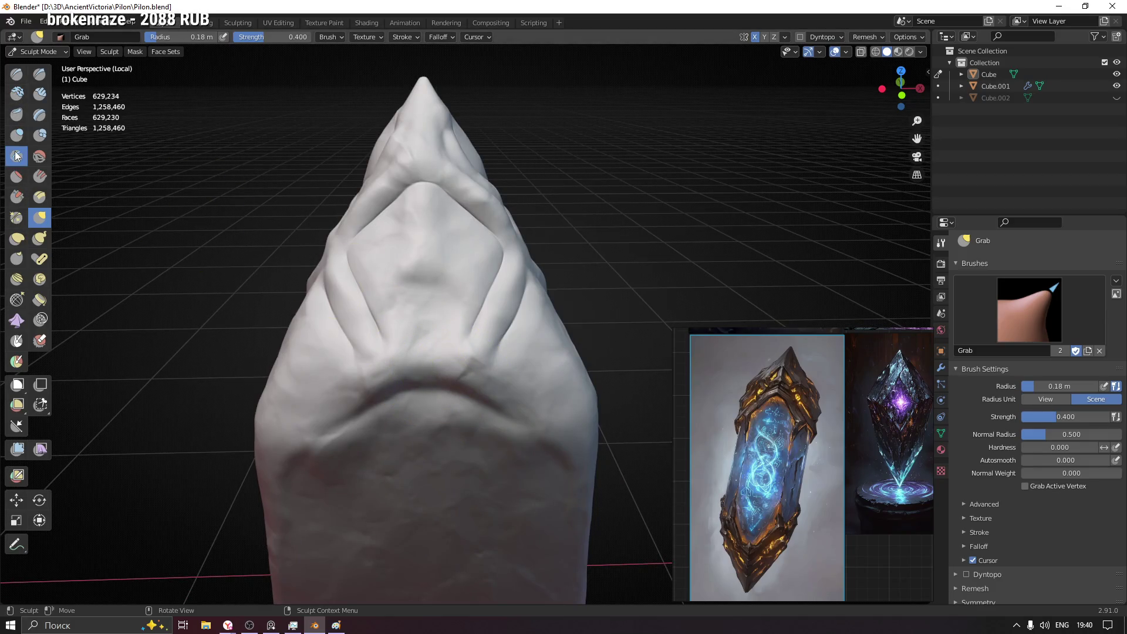
- With a smaller Crease brush, extend the right ridge's groove downward and deepen it below the bulge
{"action": "left_click", "coordinate": [17, 156]}
{"action": "middle_click_drag", "start_coordinate": [495, 397], "coordinate": [478, 302], "text": "ctrl"}
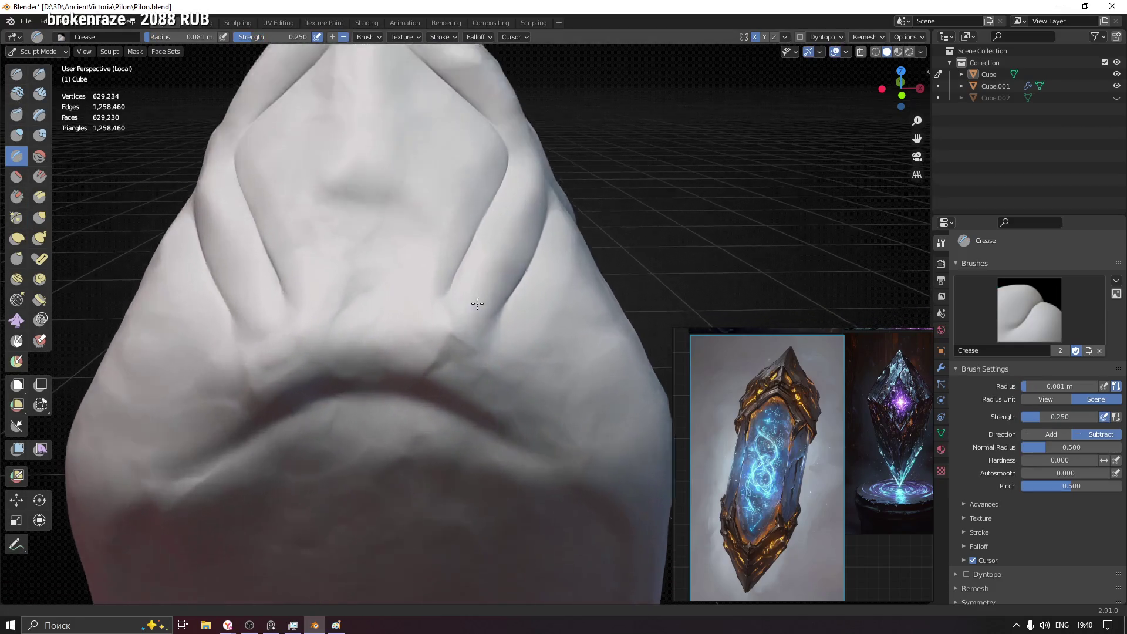
{"action": "key", "text": "f"}
{"action": "left_click", "coordinate": [446, 282]}
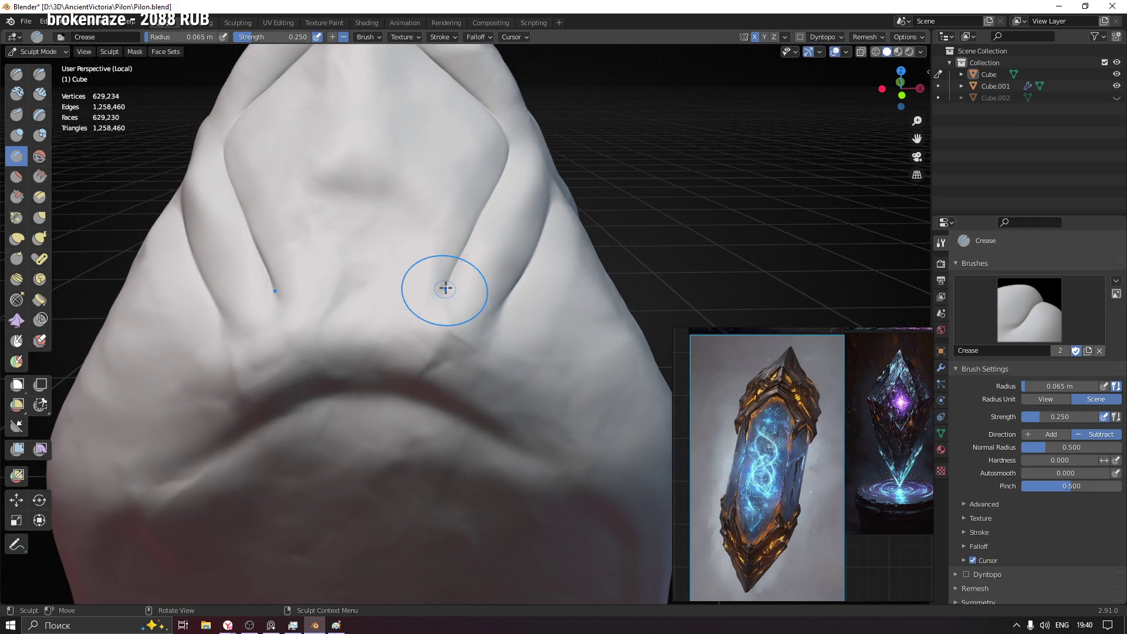
{"action": "mouse_move", "coordinate": [433, 311]}
{"action": "left_mouse_down"}
{"action": "mouse_move", "coordinate": [425, 336]}
{"action": "mouse_move", "coordinate": [433, 302]}
{"action": "mouse_move", "coordinate": [367, 386]}
{"action": "left_mouse_up"}
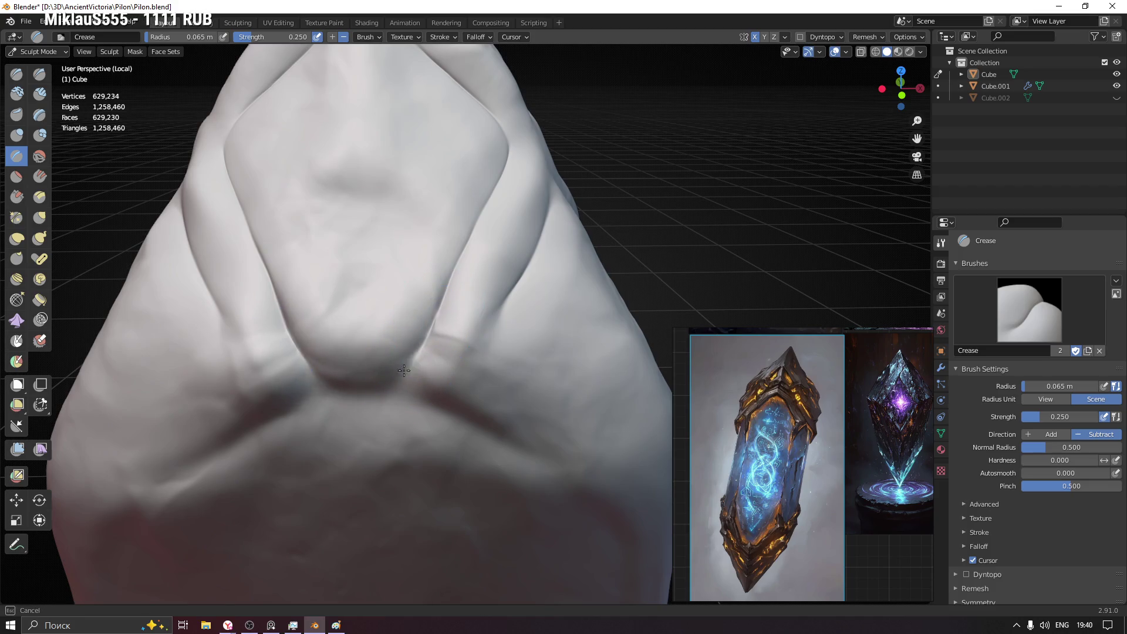
{"action": "left_click_drag", "start_coordinate": [433, 333], "coordinate": [445, 385]}
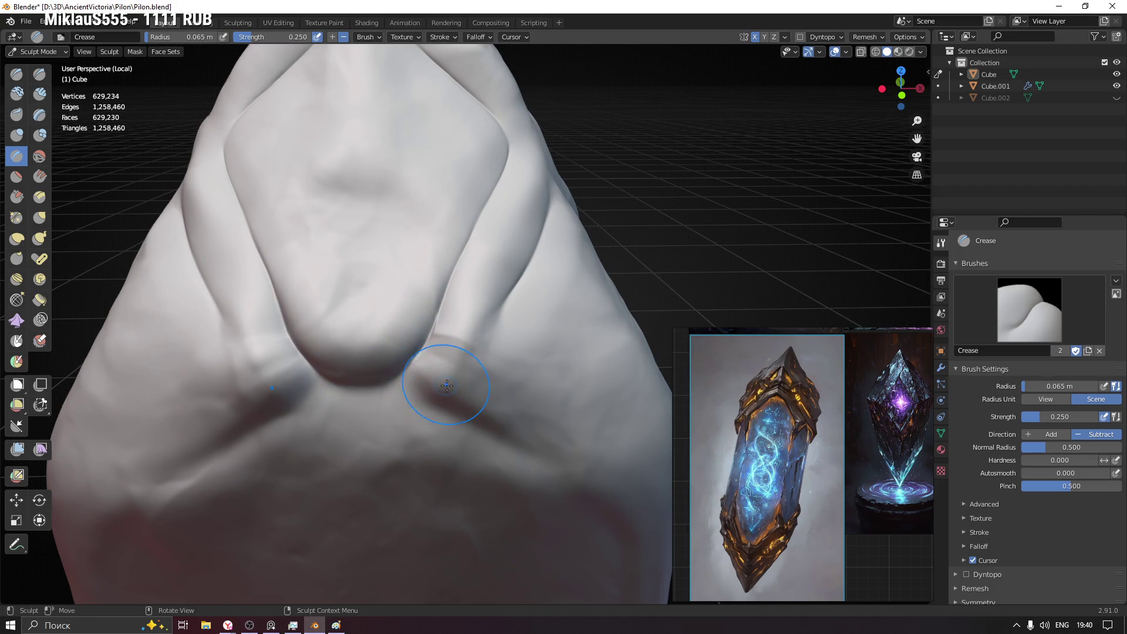
- Shrink the brush further and extend the crease groove down-right on the lower front
{"action": "mouse_move", "coordinate": [483, 335]}
{"action": "left_mouse_down"}
{"action": "mouse_move", "coordinate": [493, 324]}
{"action": "mouse_move", "coordinate": [526, 456]}
{"action": "left_mouse_up"}
{"action": "key", "text": "f"}
{"action": "left_click", "coordinate": [505, 310]}
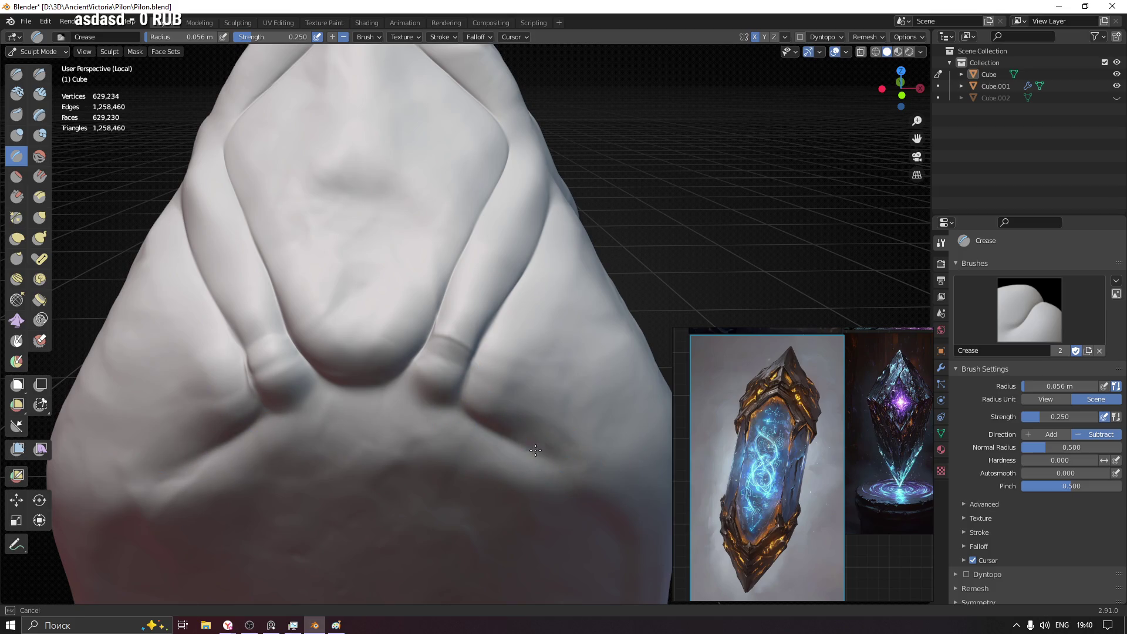
{"action": "middle_click_drag", "start_coordinate": [525, 455], "coordinate": [419, 298], "text": "shift"}
{"action": "left_click_drag", "start_coordinate": [418, 298], "coordinate": [476, 371]}
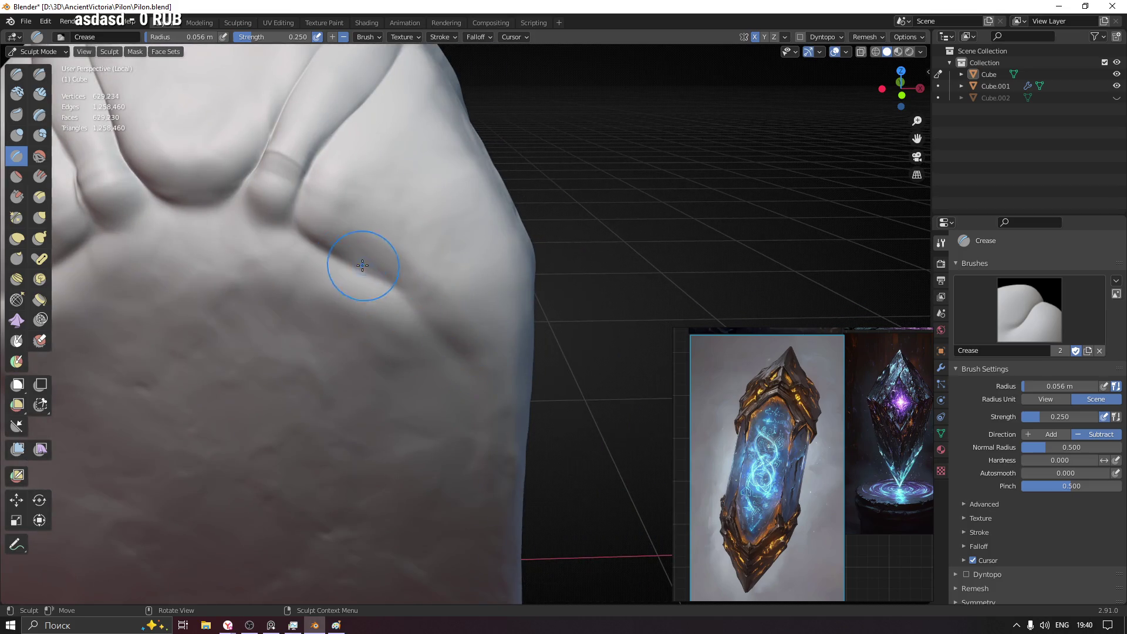
- Shrink the brush again and carve a crease groove down the pylon's side
{"action": "middle_click_drag", "start_coordinate": [365, 267], "coordinate": [377, 265]}
{"action": "key", "text": "f"}
{"action": "left_click", "coordinate": [374, 263]}
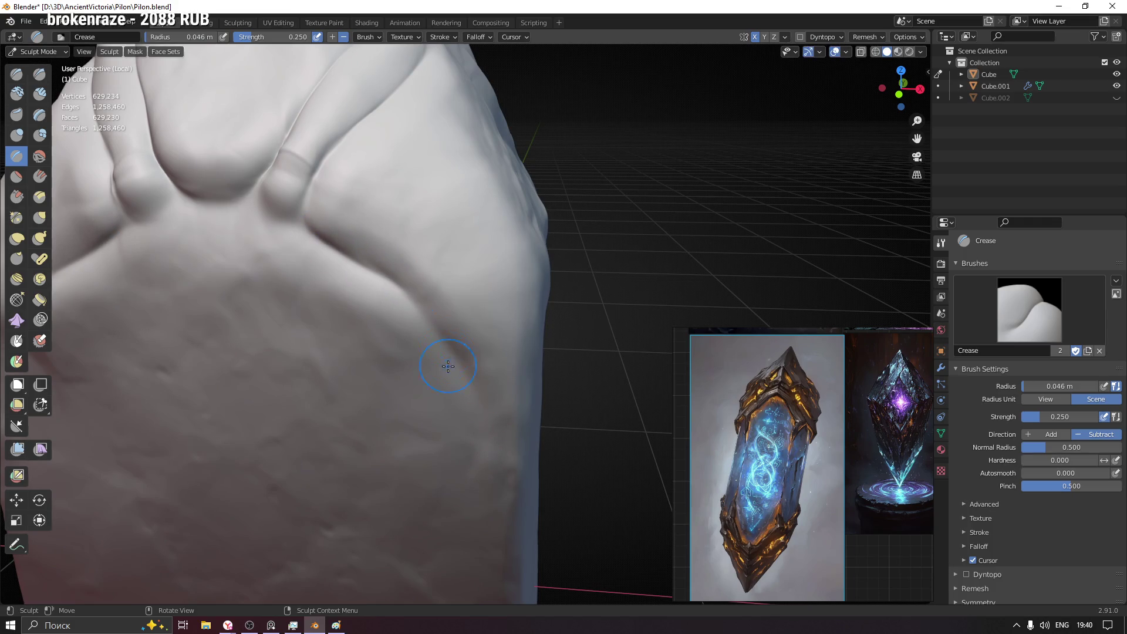
{"action": "left_click_drag", "start_coordinate": [312, 237], "coordinate": [395, 283]}
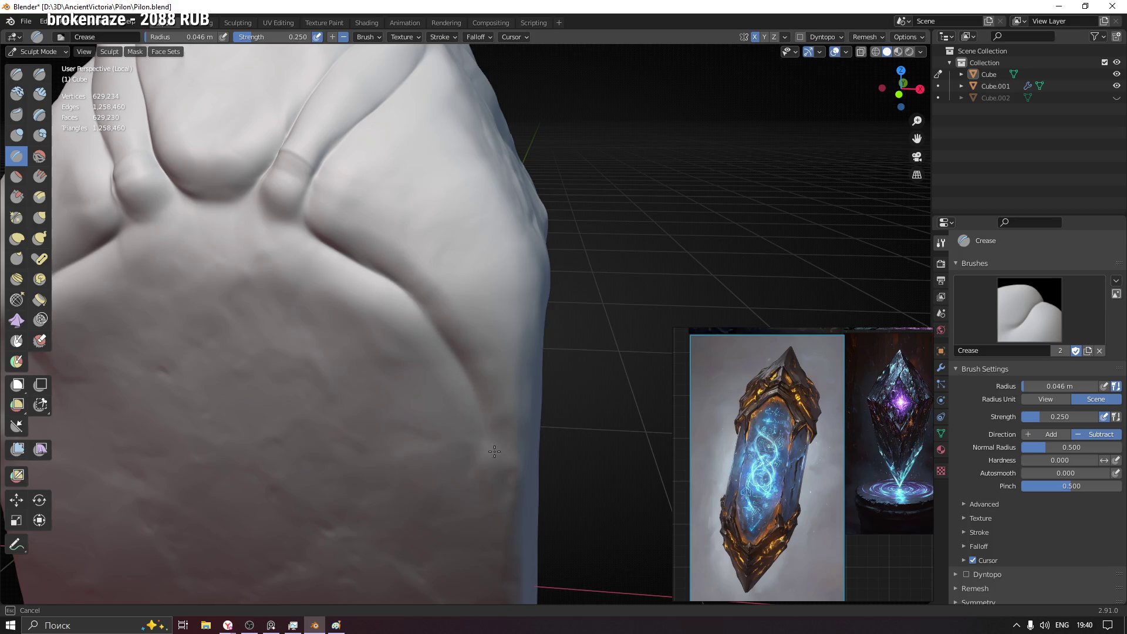
{"action": "scroll", "coordinate": [551, 420], "scroll_direction": "down", "scroll_amount": 3}
{"action": "middle_click_drag", "start_coordinate": [504, 397], "coordinate": [496, 340]}
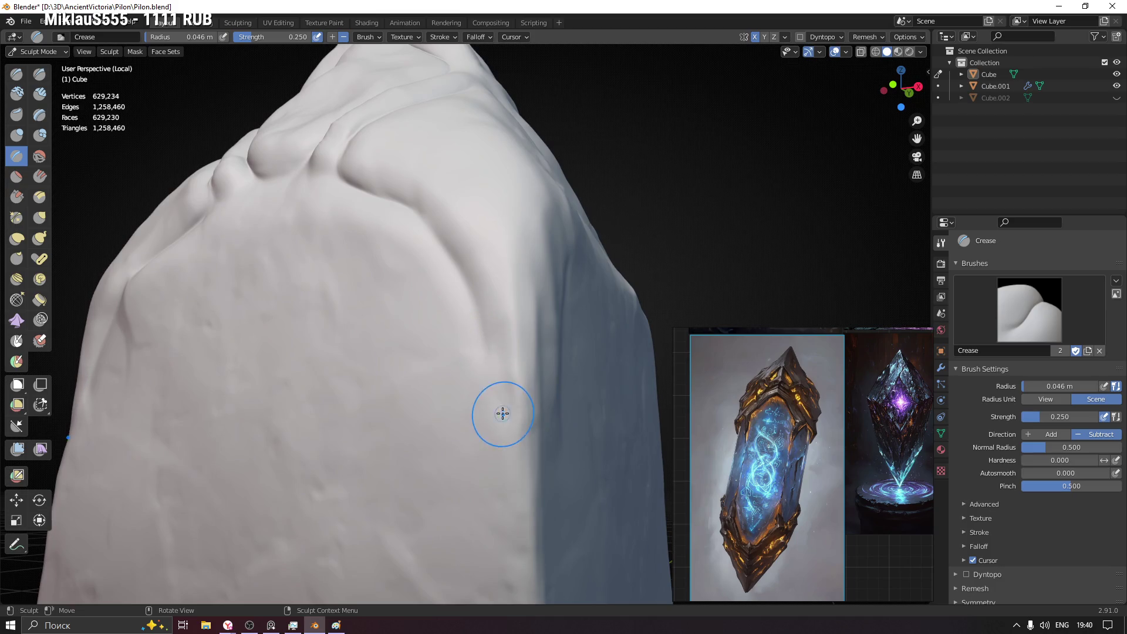
- Carve a first crease down the side edge and pick a different brush falloff curve
{"action": "middle_click_drag", "start_coordinate": [511, 430], "coordinate": [501, 396]}
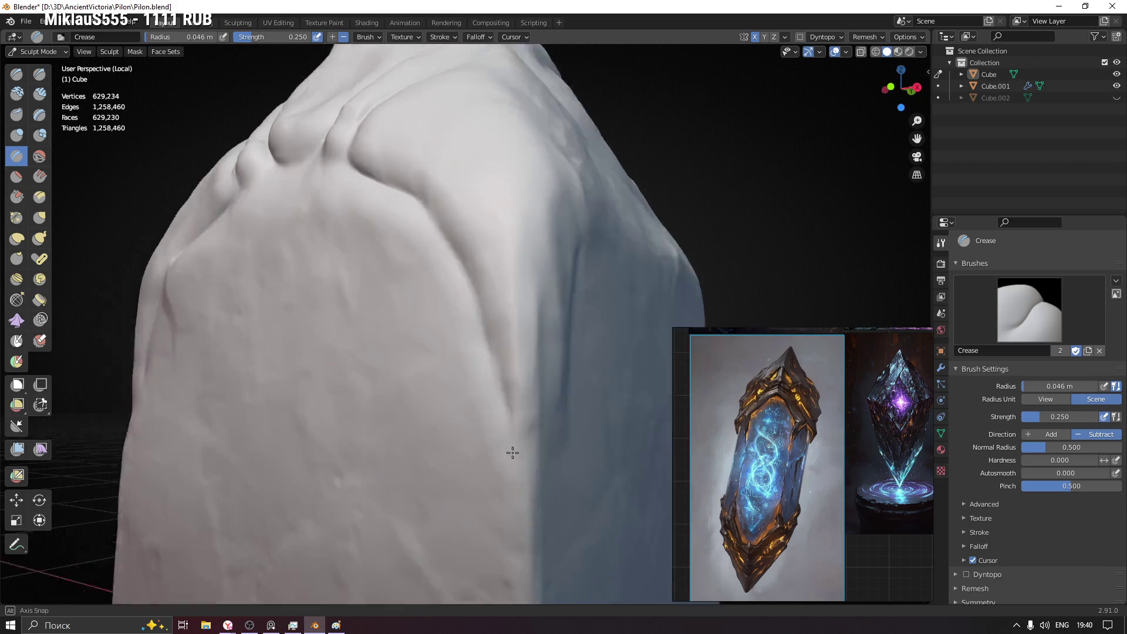
{"action": "left_click_drag", "start_coordinate": [501, 396], "coordinate": [506, 458]}
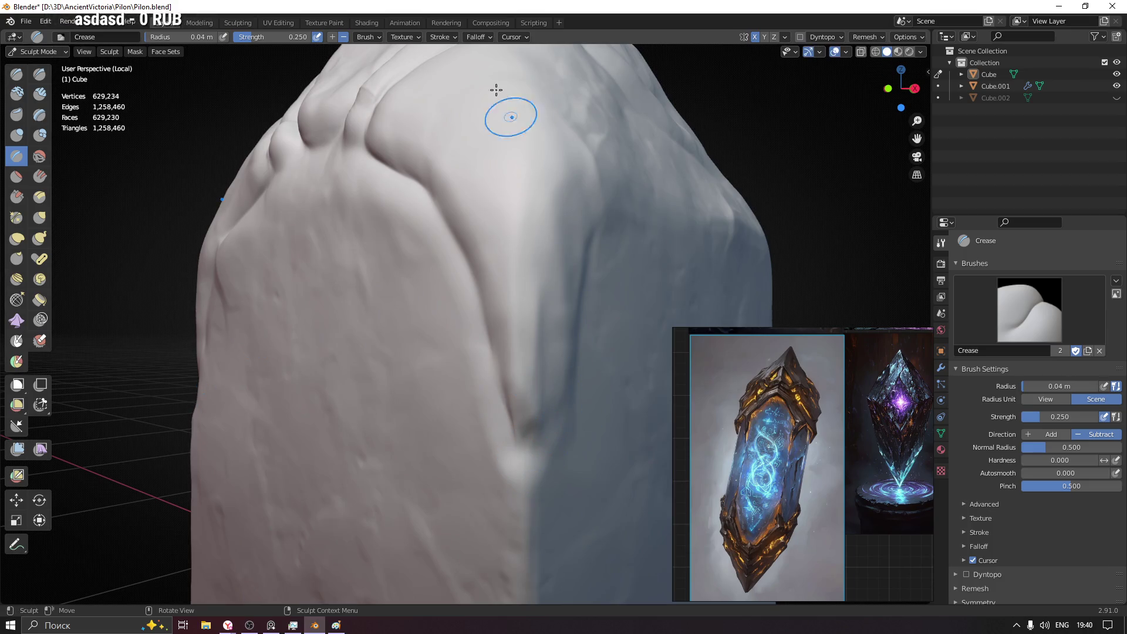
{"action": "left_click", "coordinate": [450, 38]}
{"action": "mouse_move", "coordinate": [476, 37]}
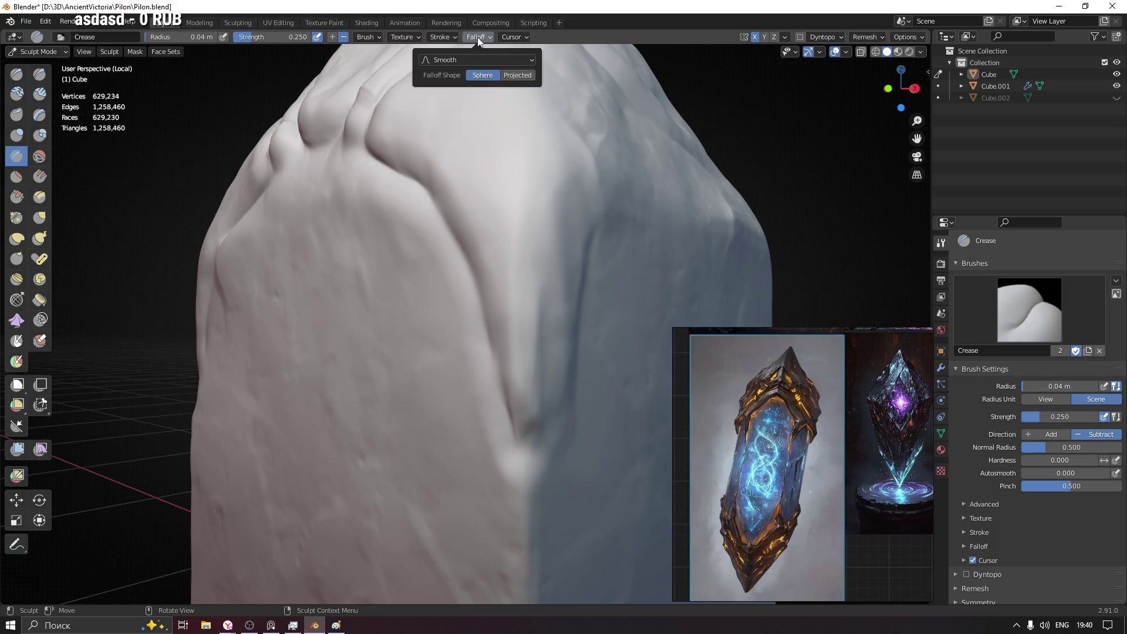
{"action": "left_click", "coordinate": [474, 60]}
{"action": "left_click", "coordinate": [477, 159]}
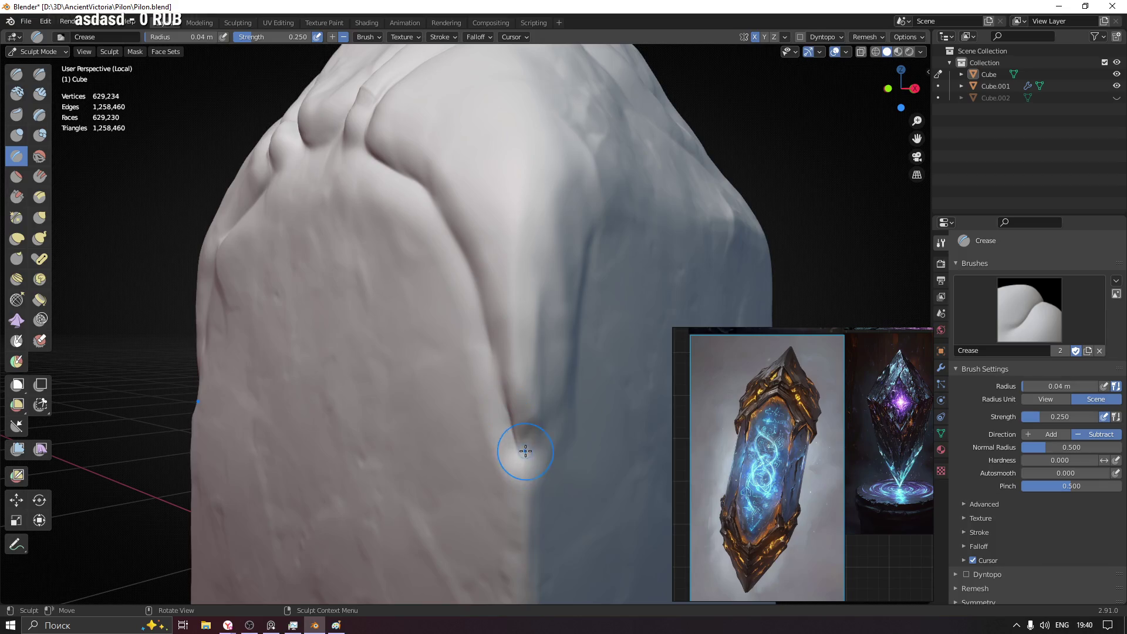
- Deepen and sharpen the crease along the side fold, curling its upper end into a hook
{"action": "mouse_move", "coordinate": [546, 414]}
{"action": "middle_mouse_down"}
{"action": "mouse_move", "coordinate": [567, 380]}
{"action": "mouse_move", "coordinate": [452, 276]}
{"action": "middle_mouse_up"}
{"action": "mouse_move", "coordinate": [453, 277]}
{"action": "left_mouse_down"}
{"action": "mouse_move", "coordinate": [476, 301]}
{"action": "mouse_move", "coordinate": [410, 478]}
{"action": "left_mouse_up"}
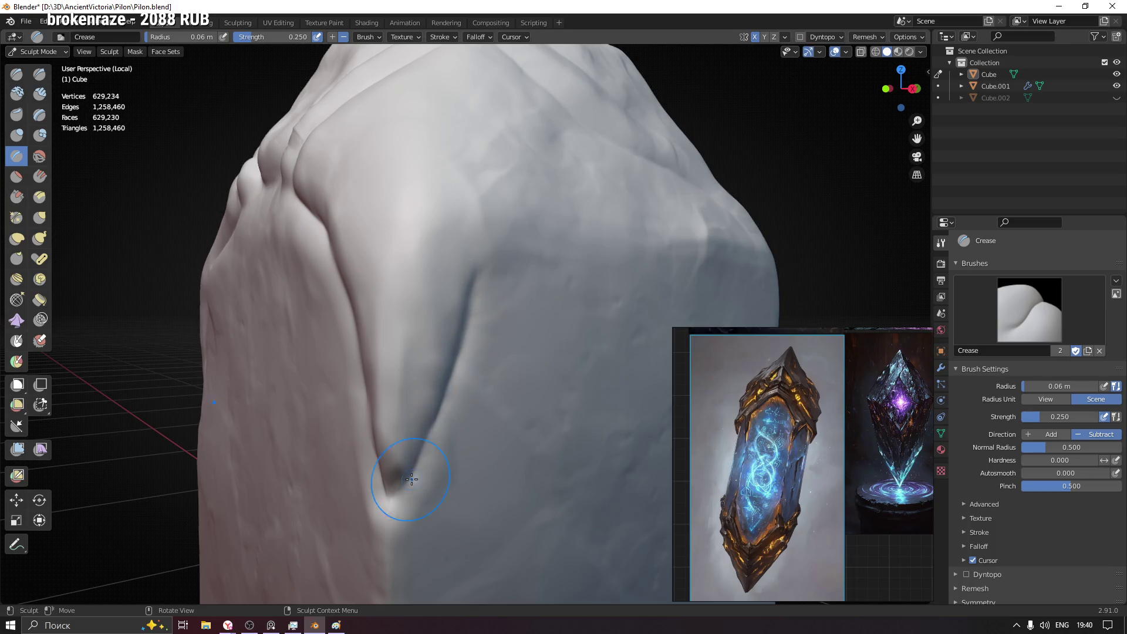
{"action": "middle_click_drag", "start_coordinate": [511, 327], "coordinate": [461, 377]}
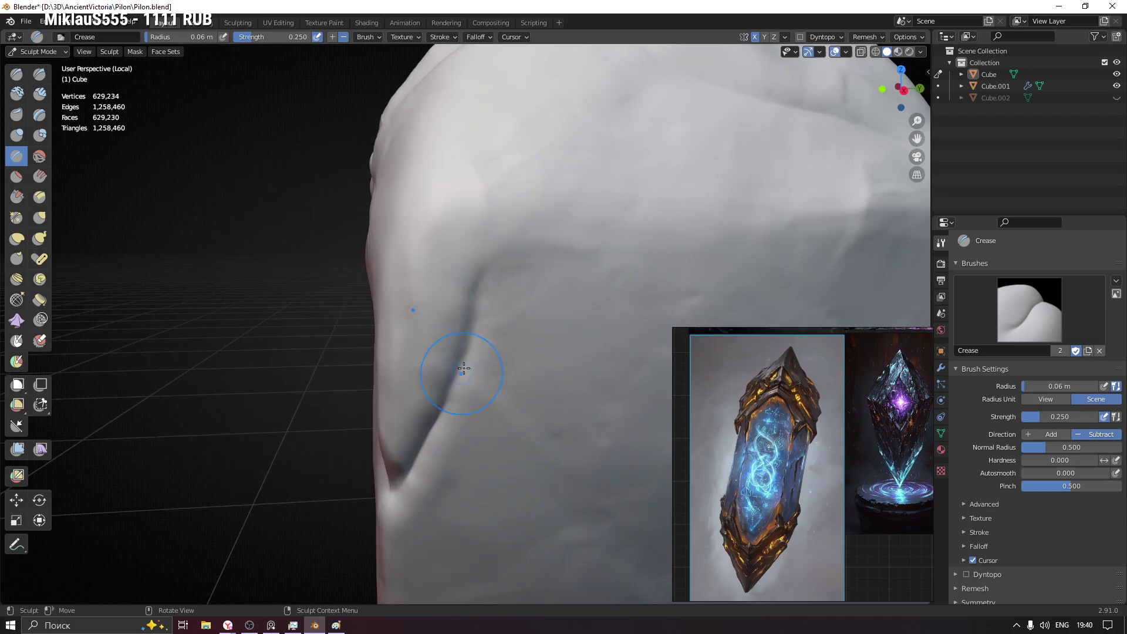
{"action": "left_click_drag", "start_coordinate": [483, 268], "coordinate": [444, 416]}
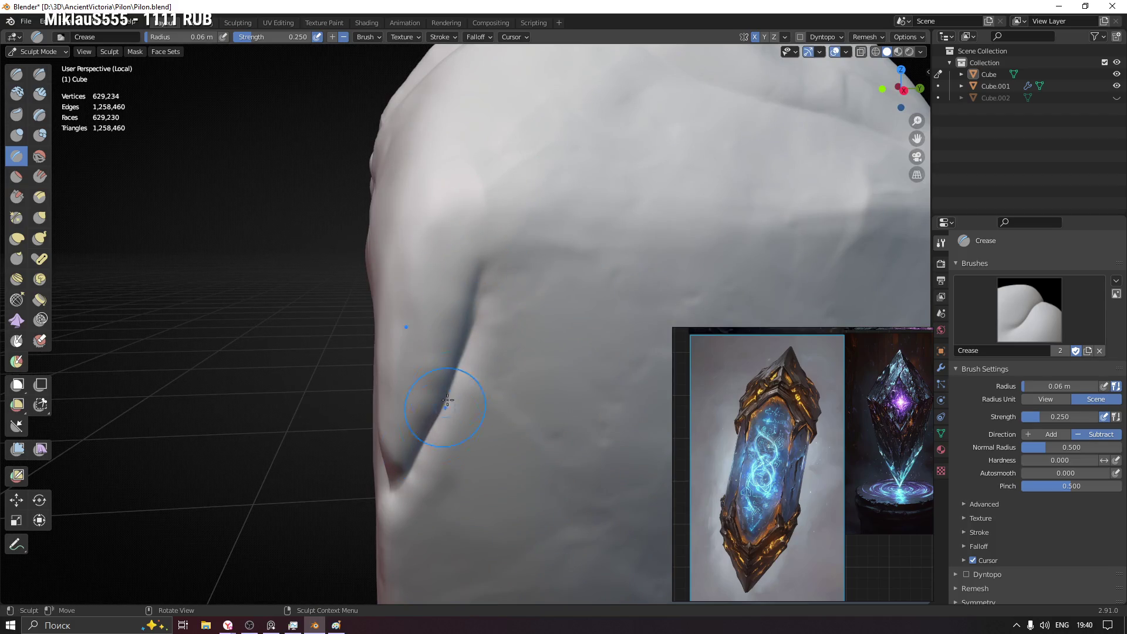
{"action": "mouse_move", "coordinate": [469, 333]}
{"action": "left_mouse_down"}
{"action": "mouse_move", "coordinate": [532, 241]}
{"action": "mouse_move", "coordinate": [495, 268]}
{"action": "mouse_move", "coordinate": [459, 349]}
{"action": "left_mouse_up"}
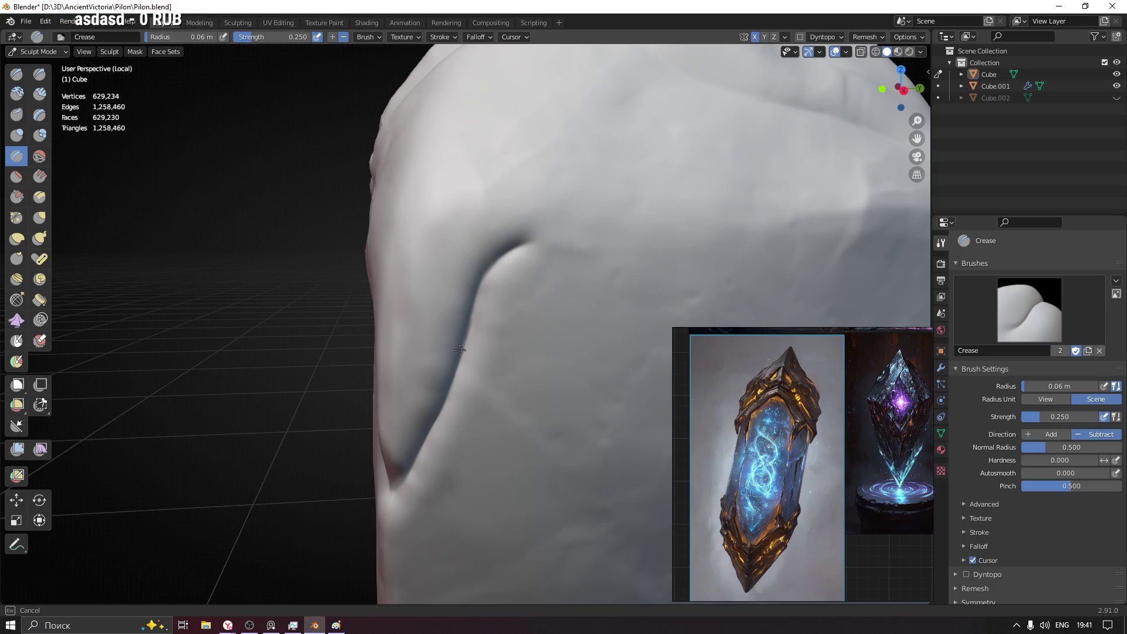
{"action": "middle_click_drag", "start_coordinate": [402, 474], "coordinate": [493, 328]}
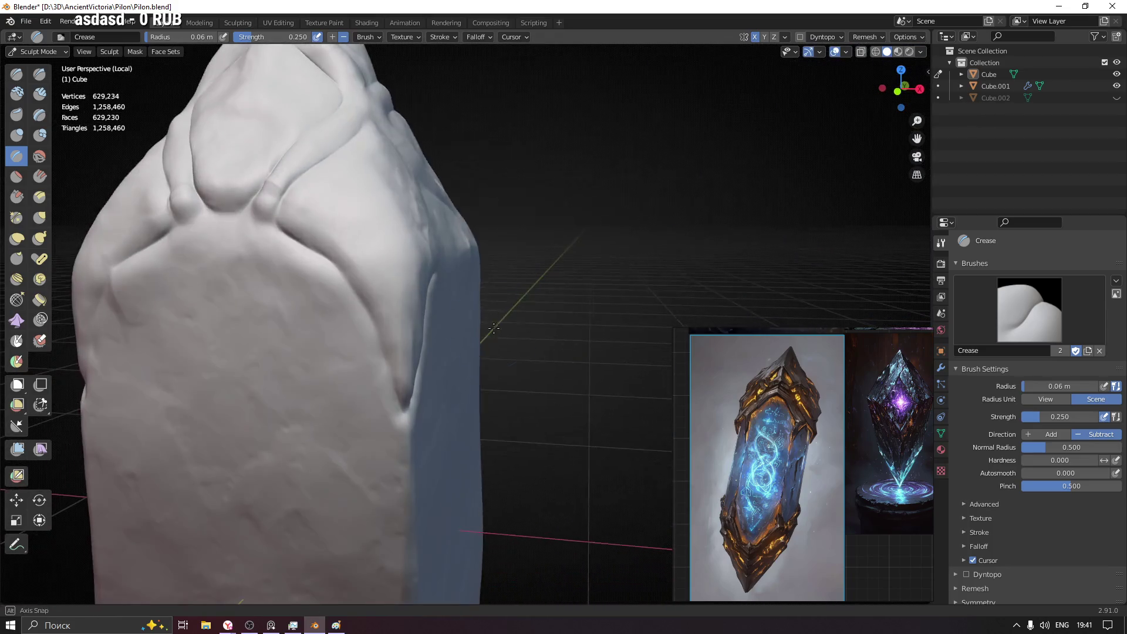
{"action": "scroll", "coordinate": [423, 282], "scroll_direction": "up", "scroll_amount": 3}
{"action": "scroll", "coordinate": [241, 177], "scroll_direction": "up", "scroll_amount": 3}
- Darken the diagonal crease with repeated passes and shrink the brush for another stroke
{"action": "left_click_drag", "start_coordinate": [233, 162], "coordinate": [372, 269]}
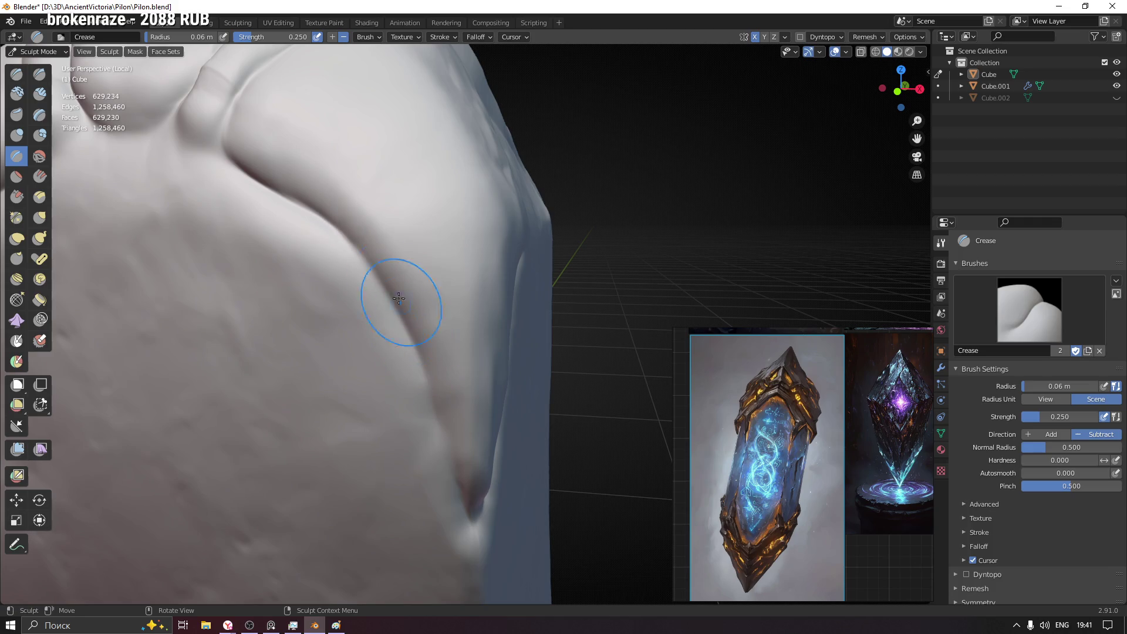
{"action": "left_click_drag", "start_coordinate": [322, 220], "coordinate": [392, 296]}
{"action": "left_click_drag", "start_coordinate": [431, 402], "coordinate": [415, 353]}
{"action": "scroll", "coordinate": [406, 335], "scroll_direction": "down", "scroll_amount": 1}
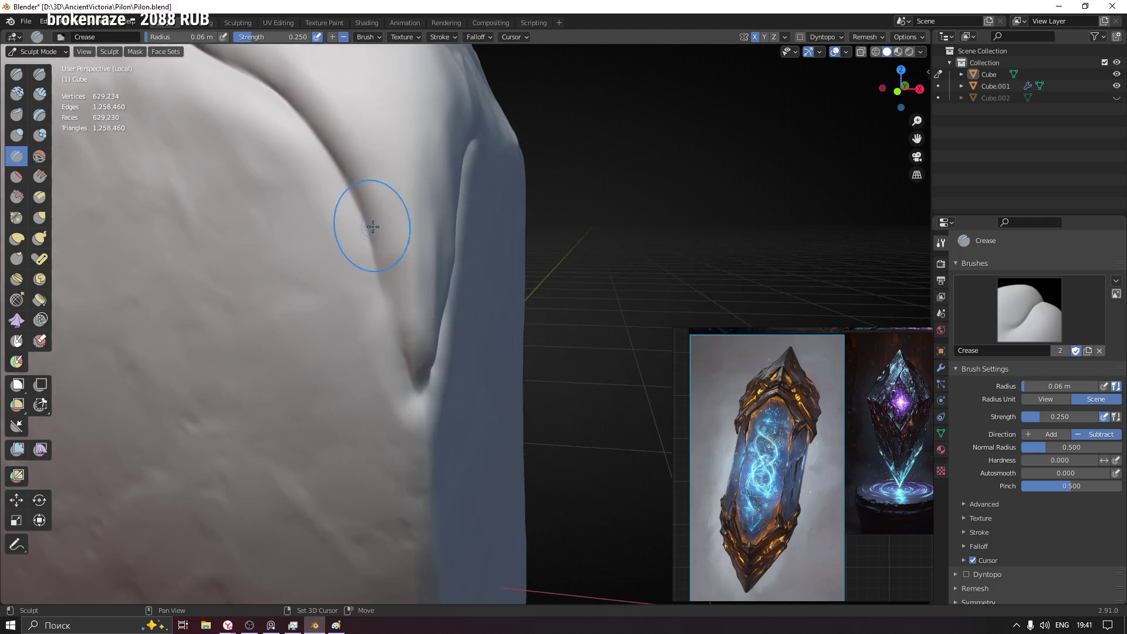
{"action": "left_click", "coordinate": [310, 156]}
{"action": "left_click_drag", "start_coordinate": [290, 114], "coordinate": [364, 214]}
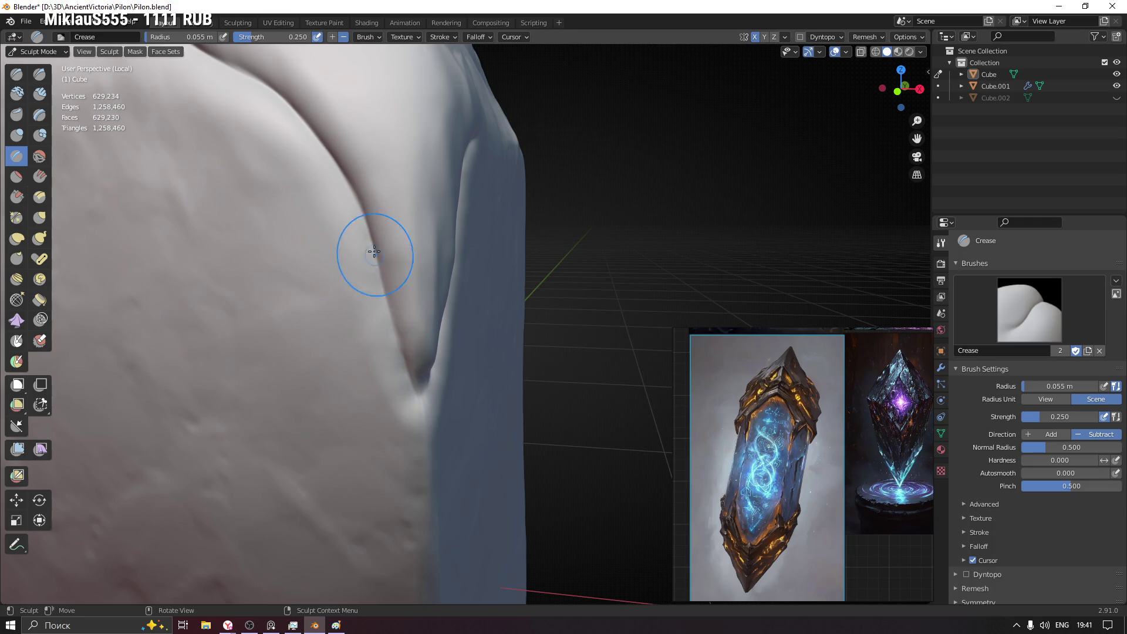
- Raise strength to 0.345 and cut the fold's crease sharper and deeper
{"action": "key", "text": "shift+f"}
{"action": "left_click", "coordinate": [396, 316]}
{"action": "left_click_drag", "start_coordinate": [369, 239], "coordinate": [381, 282]}
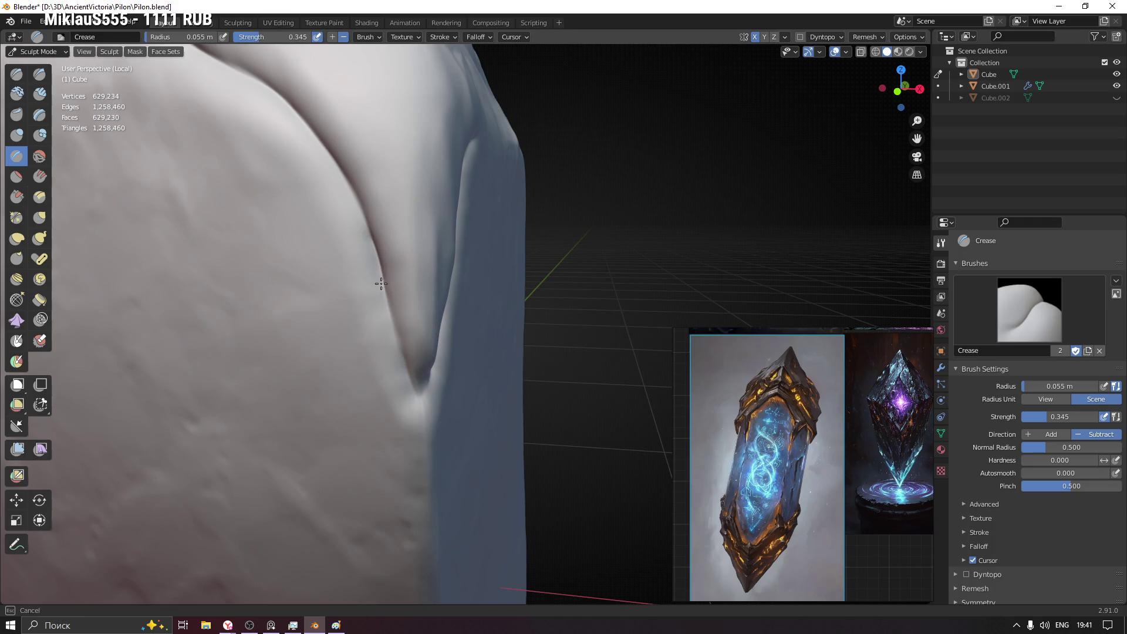
{"action": "left_click_drag", "start_coordinate": [395, 342], "coordinate": [413, 398]}
{"action": "mouse_move", "coordinate": [414, 398]}
{"action": "middle_mouse_down"}
{"action": "mouse_move", "coordinate": [396, 408]}
{"action": "mouse_move", "coordinate": [423, 382]}
{"action": "middle_mouse_up"}
{"action": "mouse_move", "coordinate": [361, 263]}
{"action": "middle_mouse_down", "text": "ctrl"}
{"action": "mouse_move", "coordinate": [370, 291]}
{"action": "mouse_move", "coordinate": [473, 286]}
{"action": "mouse_move", "coordinate": [427, 232]}
{"action": "middle_mouse_up", "text": "ctrl"}
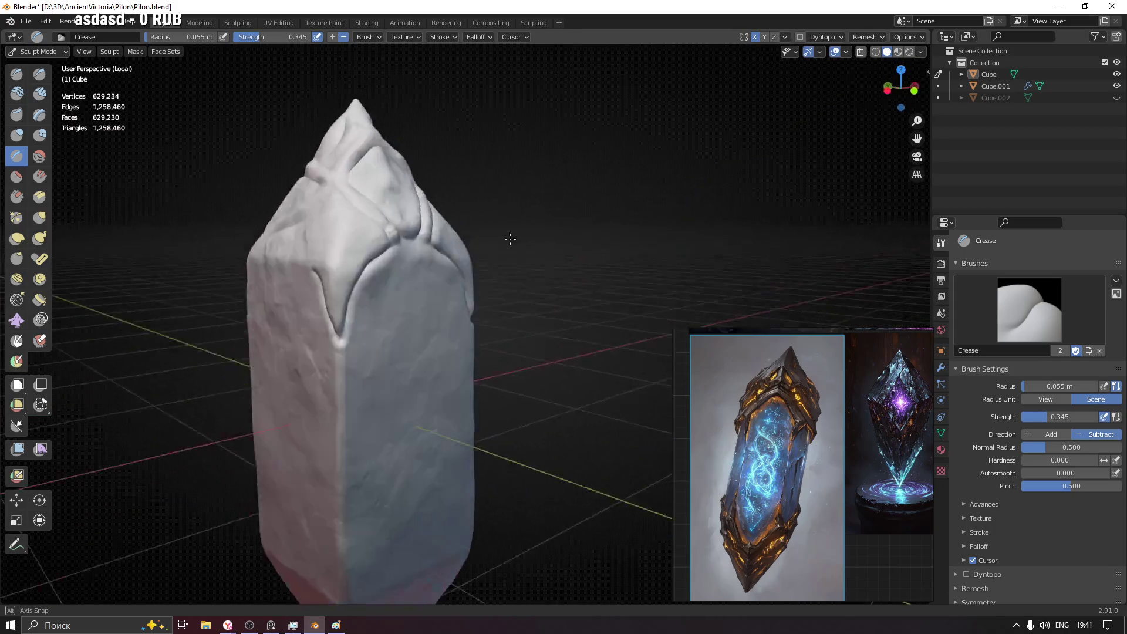
{"action": "scroll", "coordinate": [455, 215], "scroll_direction": "up", "scroll_amount": 3}
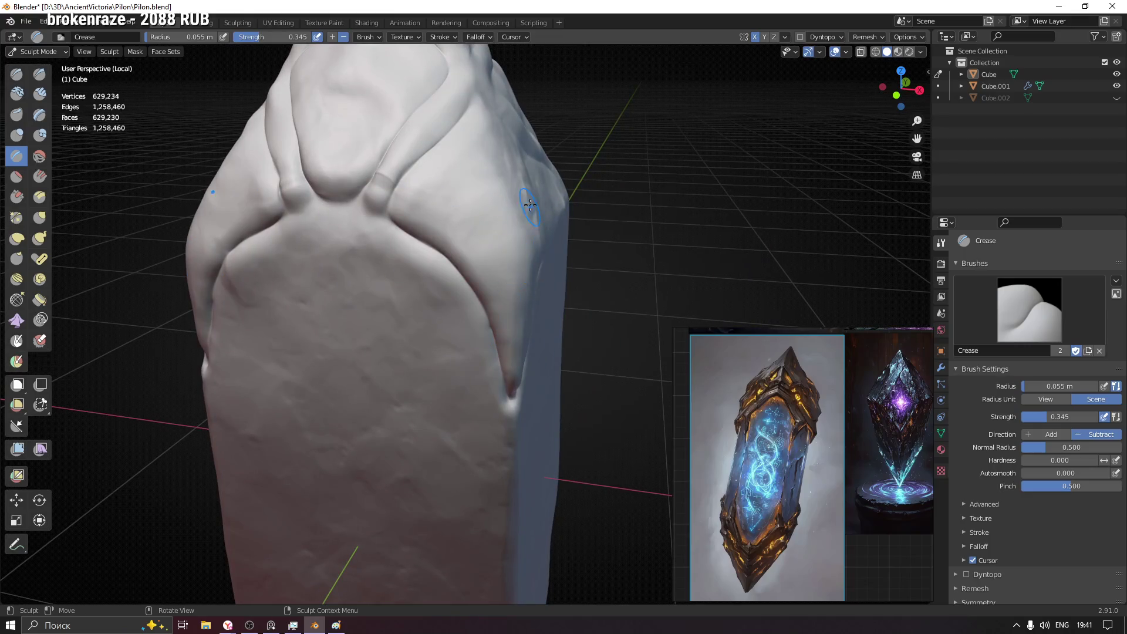
- With a smaller brush, sharpen the crease along the right side of the finger-like prong
{"action": "middle_click_drag", "start_coordinate": [488, 234], "coordinate": [478, 208]}
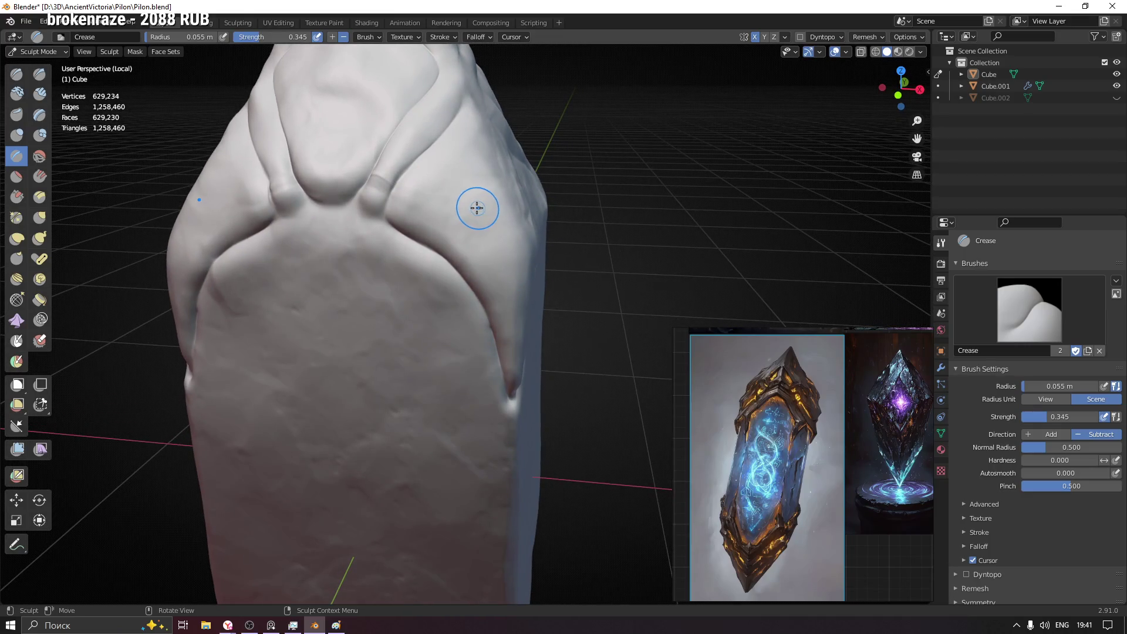
{"action": "middle_click_drag", "start_coordinate": [376, 231], "coordinate": [374, 178], "text": "ctrl"}
{"action": "middle_click_drag", "start_coordinate": [438, 314], "coordinate": [470, 235]}
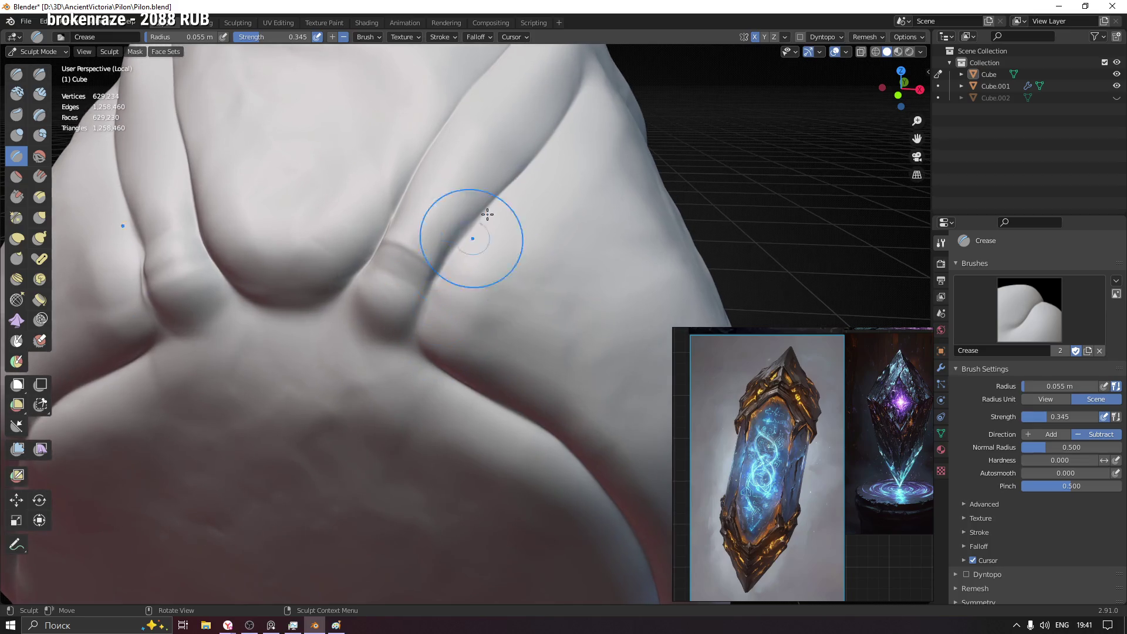
{"action": "key", "text": "f"}
{"action": "mouse_move", "coordinate": [528, 166]}
{"action": "left_mouse_down"}
{"action": "mouse_move", "coordinate": [496, 188]}
{"action": "mouse_move", "coordinate": [425, 308]}
{"action": "left_mouse_up"}
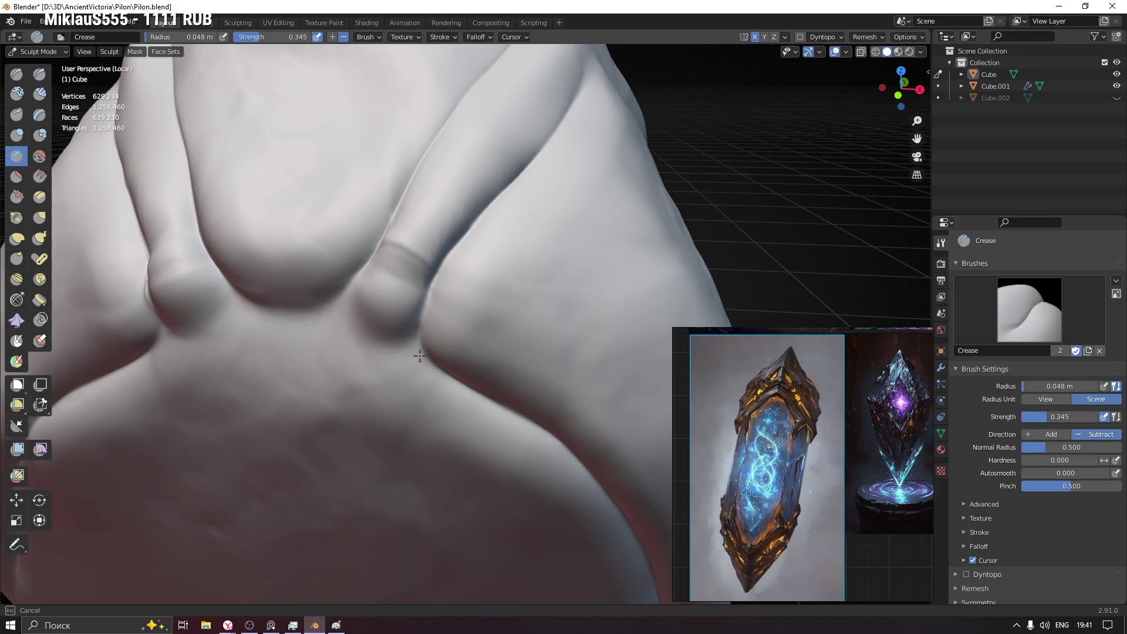
{"action": "middle_click_drag", "start_coordinate": [424, 308], "coordinate": [403, 315]}
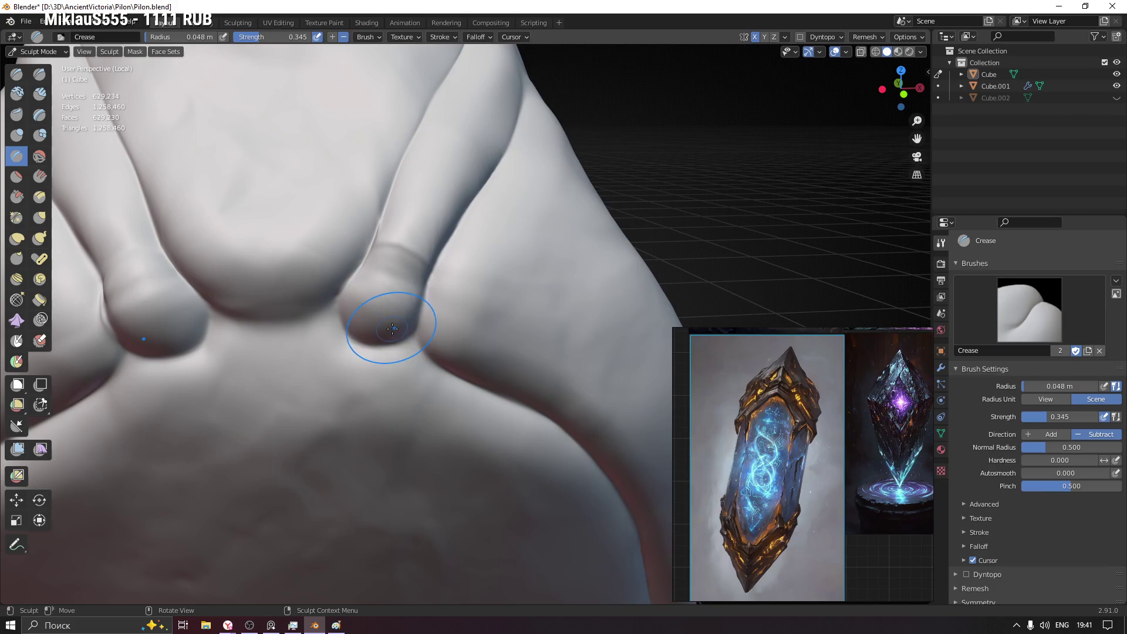
- Use the Grab brush to pull and reshape the tip of the right prong
{"action": "key", "text": "g"}
{"action": "middle_click_drag", "start_coordinate": [345, 310], "coordinate": [377, 327]}
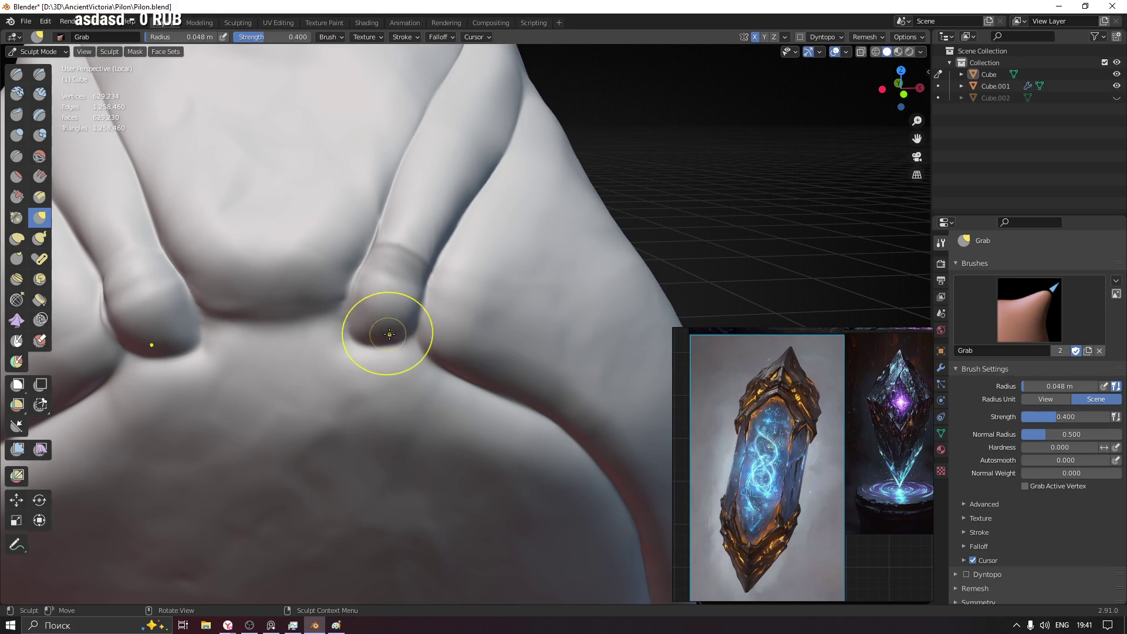
{"action": "left_click_drag", "start_coordinate": [362, 329], "coordinate": [309, 250]}
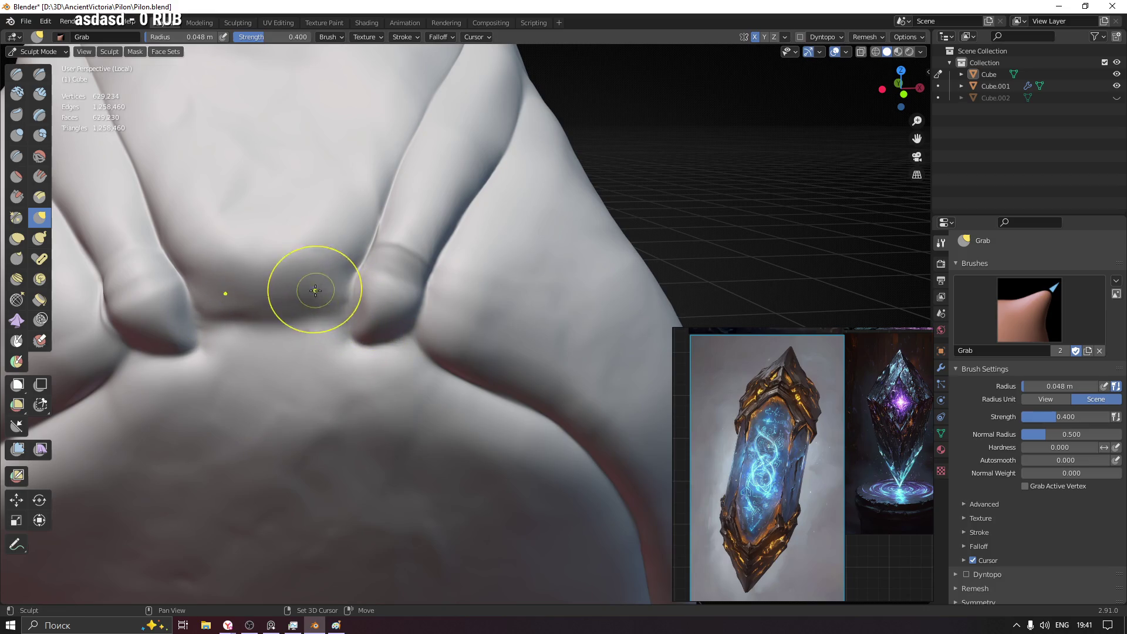
{"action": "left_click_drag", "start_coordinate": [377, 342], "coordinate": [380, 300]}
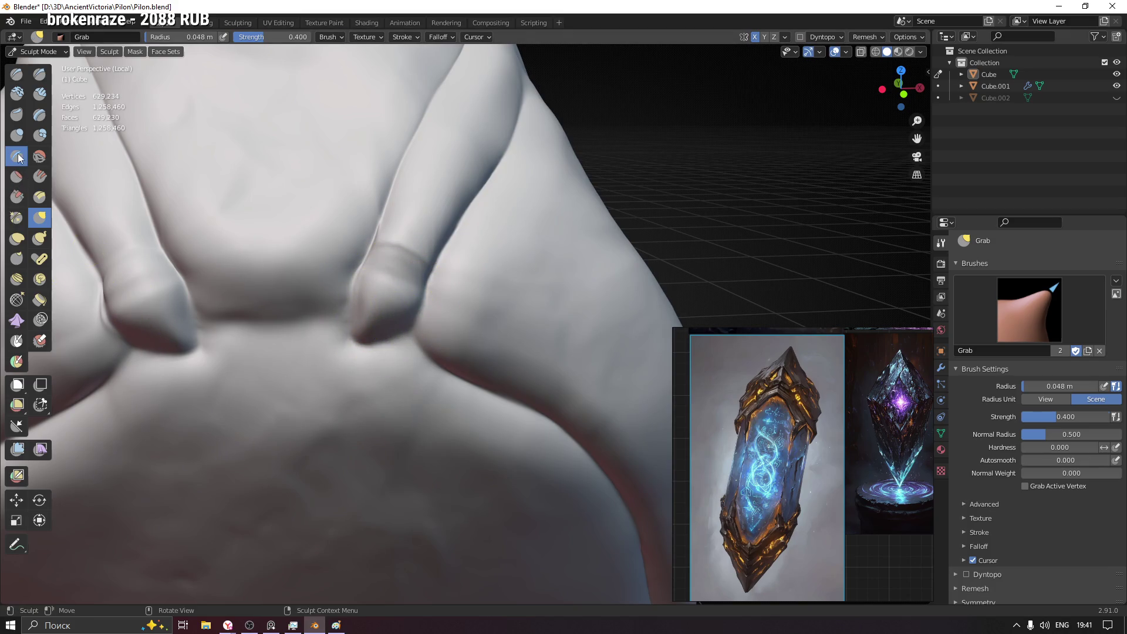
- Crease the right prong's edges, the fold below the central panel, and the fold at the prong's base
{"action": "left_click", "coordinate": [18, 158]}
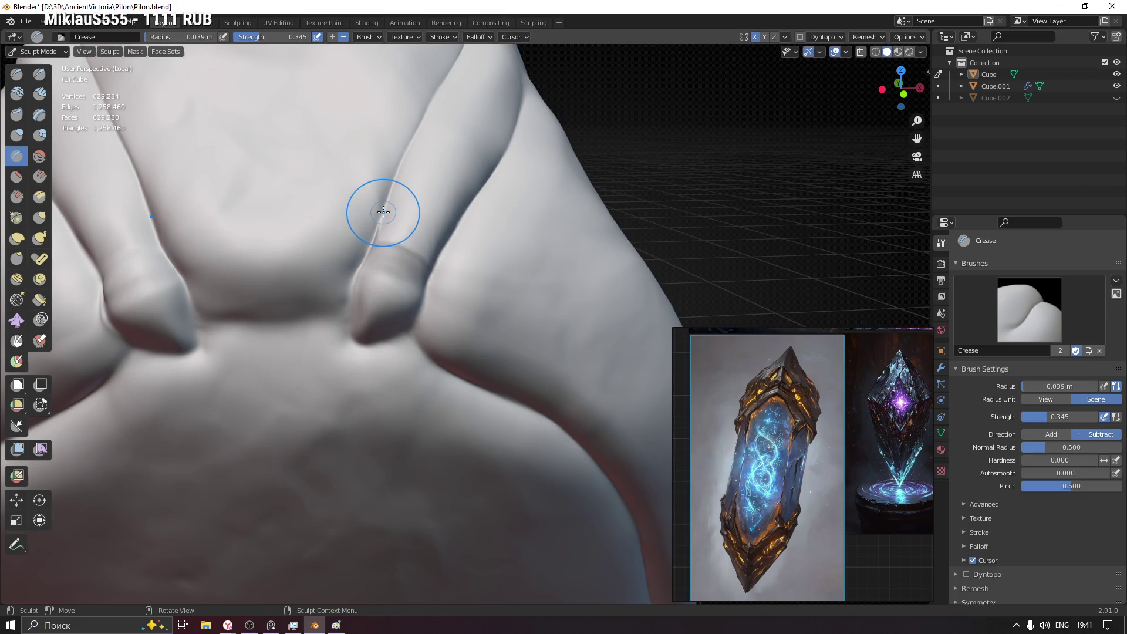
{"action": "left_click_drag", "start_coordinate": [383, 211], "coordinate": [353, 264]}
{"action": "mouse_move", "coordinate": [188, 302]}
{"action": "left_mouse_down"}
{"action": "mouse_move", "coordinate": [300, 315]}
{"action": "mouse_move", "coordinate": [348, 293]}
{"action": "left_mouse_up"}
{"action": "left_click_drag", "start_coordinate": [364, 256], "coordinate": [385, 194]}
{"action": "mouse_move", "coordinate": [359, 302]}
{"action": "left_mouse_down"}
{"action": "mouse_move", "coordinate": [360, 339]}
{"action": "mouse_move", "coordinate": [413, 325]}
{"action": "left_mouse_up"}
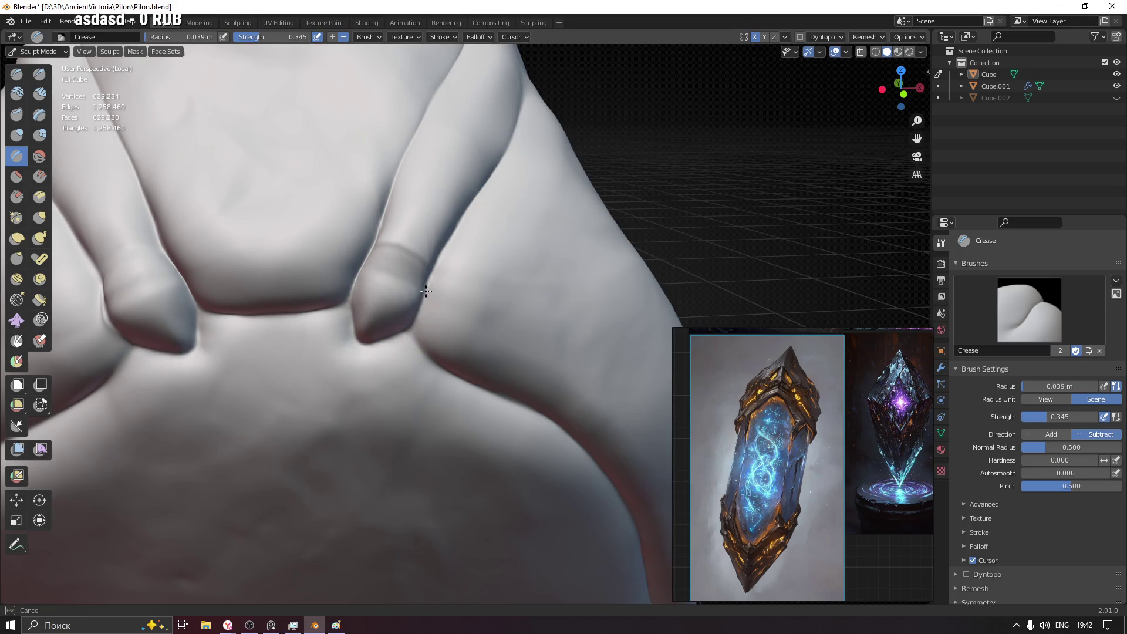
{"action": "mouse_move", "coordinate": [506, 157]}
{"action": "middle_mouse_down"}
{"action": "mouse_move", "coordinate": [327, 395]}
{"action": "mouse_move", "coordinate": [334, 411]}
{"action": "mouse_move", "coordinate": [302, 410]}
{"action": "middle_mouse_up"}
- Crease the ridge running up the pylon's side and sharpen the side fold
{"action": "left_click_drag", "start_coordinate": [308, 430], "coordinate": [346, 400]}
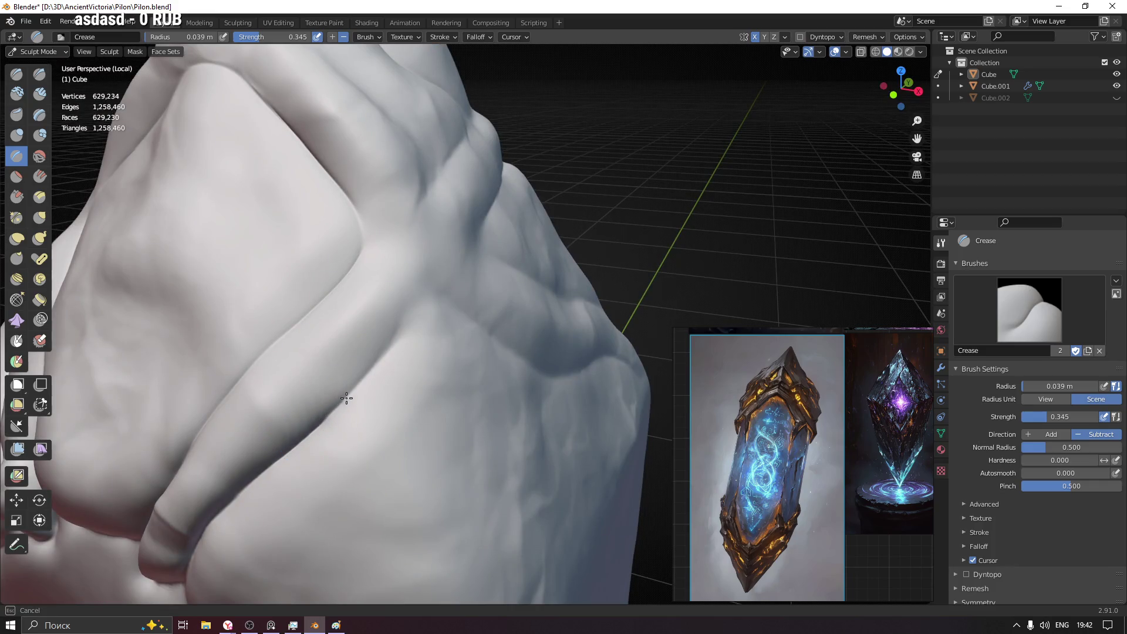
{"action": "left_click_drag", "start_coordinate": [410, 315], "coordinate": [426, 287]}
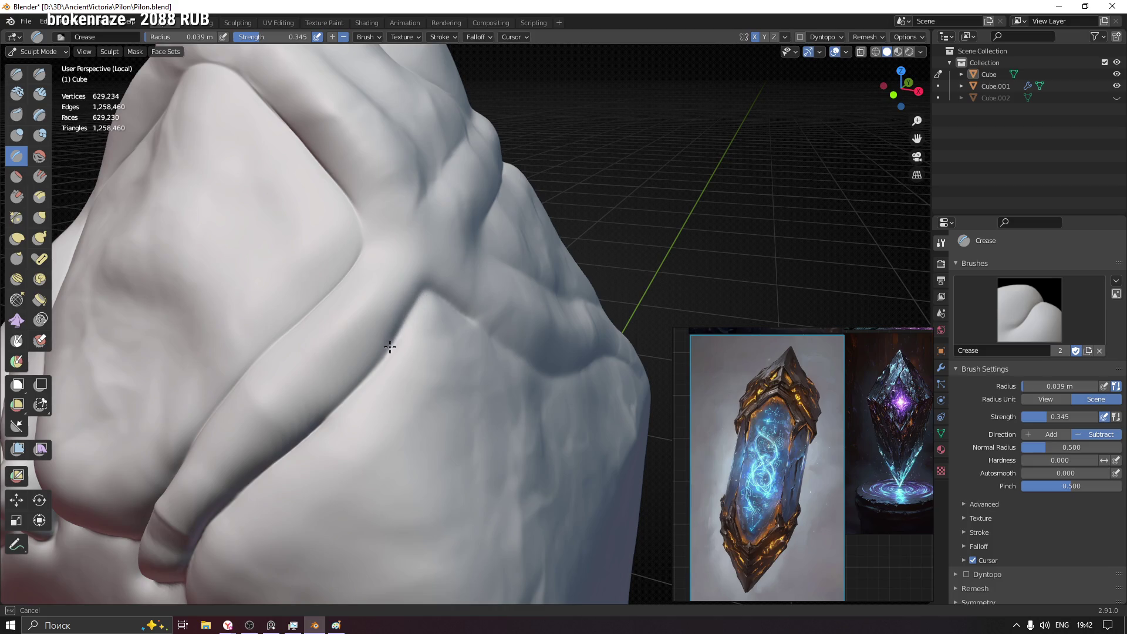
{"action": "mouse_move", "coordinate": [360, 383]}
{"action": "left_mouse_down"}
{"action": "mouse_move", "coordinate": [428, 298]}
{"action": "mouse_move", "coordinate": [407, 323]}
{"action": "left_mouse_up"}
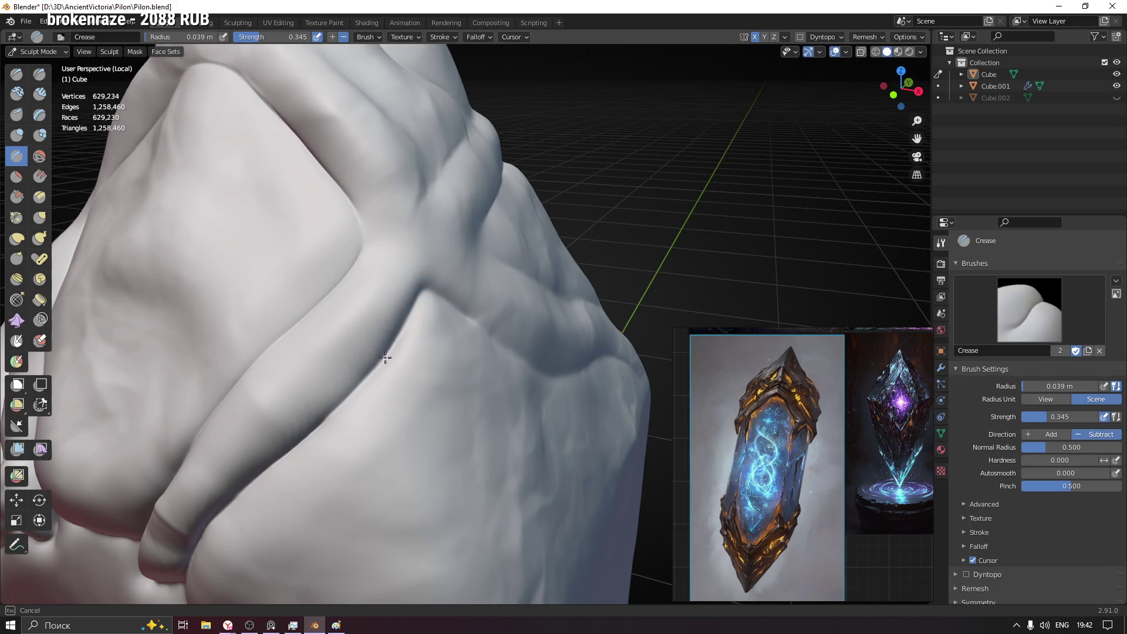
{"action": "mouse_move", "coordinate": [560, 319]}
{"action": "middle_mouse_down"}
{"action": "mouse_move", "coordinate": [478, 345]}
{"action": "mouse_move", "coordinate": [303, 234]}
{"action": "middle_mouse_up"}
{"action": "left_click_drag", "start_coordinate": [302, 234], "coordinate": [345, 270]}
{"action": "left_click_drag", "start_coordinate": [468, 354], "coordinate": [549, 365]}
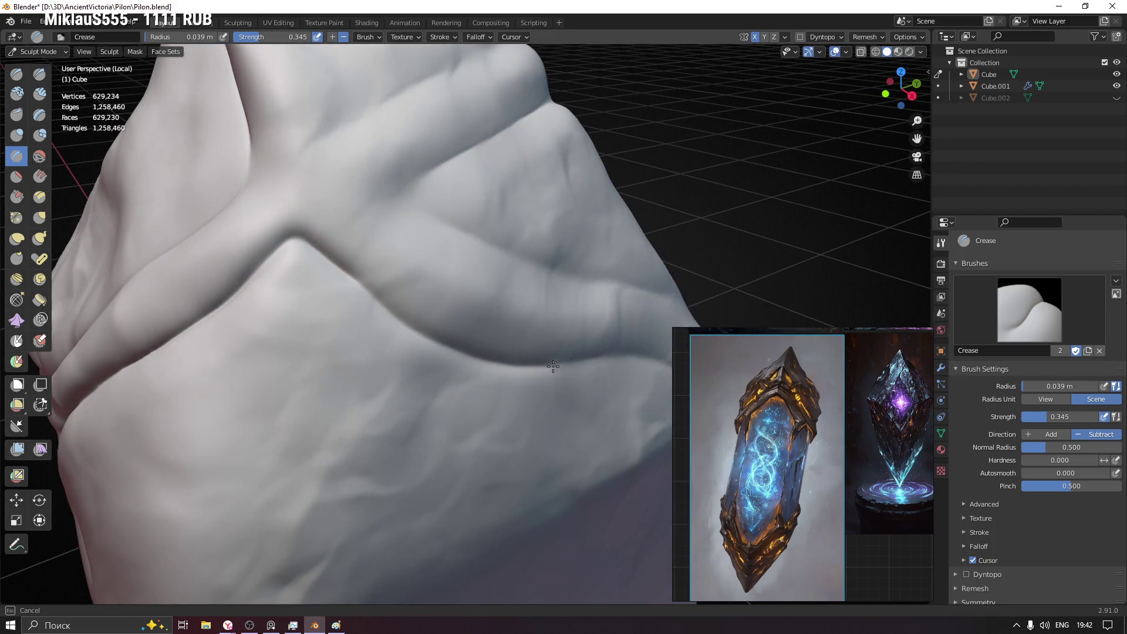
- Finish carving the crease along the fold from several angles and save Pilon.blend
{"action": "middle_click_drag", "start_coordinate": [664, 361], "coordinate": [323, 297]}
{"action": "left_click_drag", "start_coordinate": [323, 297], "coordinate": [388, 330]}
{"action": "middle_click_drag", "start_coordinate": [388, 331], "coordinate": [604, 350]}
{"action": "left_click_drag", "start_coordinate": [616, 348], "coordinate": [530, 339]}
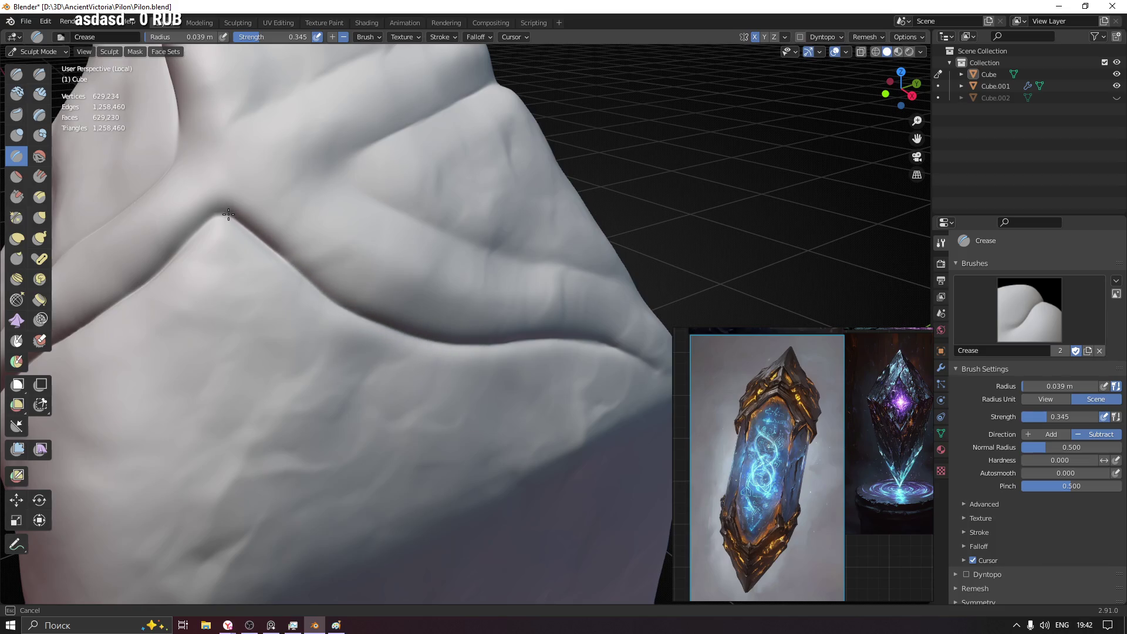
{"action": "left_click_drag", "start_coordinate": [188, 237], "coordinate": [210, 267]}
{"action": "mouse_move", "coordinate": [209, 268]}
{"action": "middle_mouse_down"}
{"action": "mouse_move", "coordinate": [297, 270]}
{"action": "mouse_move", "coordinate": [344, 392]}
{"action": "mouse_move", "coordinate": [453, 339]}
{"action": "middle_mouse_up"}
{"action": "key", "text": "ctrl+s"}
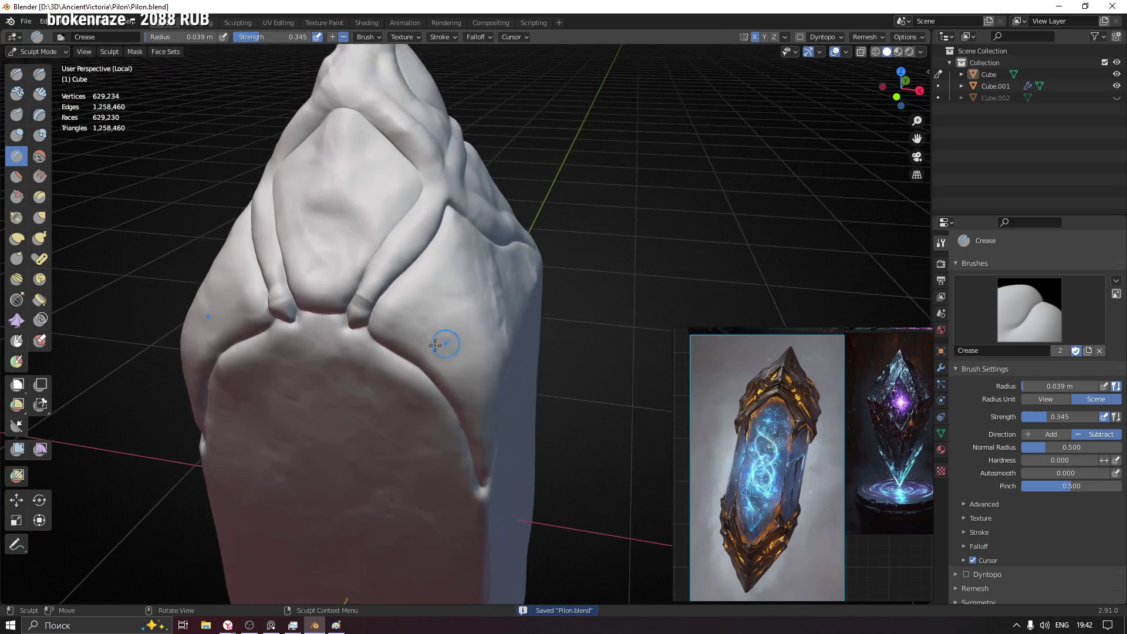
{"action": "scroll", "coordinate": [378, 274], "scroll_direction": "up", "scroll_amount": 3}
- Shrink the brush radius and touch up the fold surface from a lower angle
{"action": "middle_click_drag", "start_coordinate": [378, 274], "coordinate": [327, 264]}
{"action": "scroll", "coordinate": [338, 274], "scroll_direction": "up", "scroll_amount": 2}
{"action": "key", "text": "f"}
{"action": "left_click", "coordinate": [403, 238]}
{"action": "left_click_drag", "start_coordinate": [398, 240], "coordinate": [453, 252]}
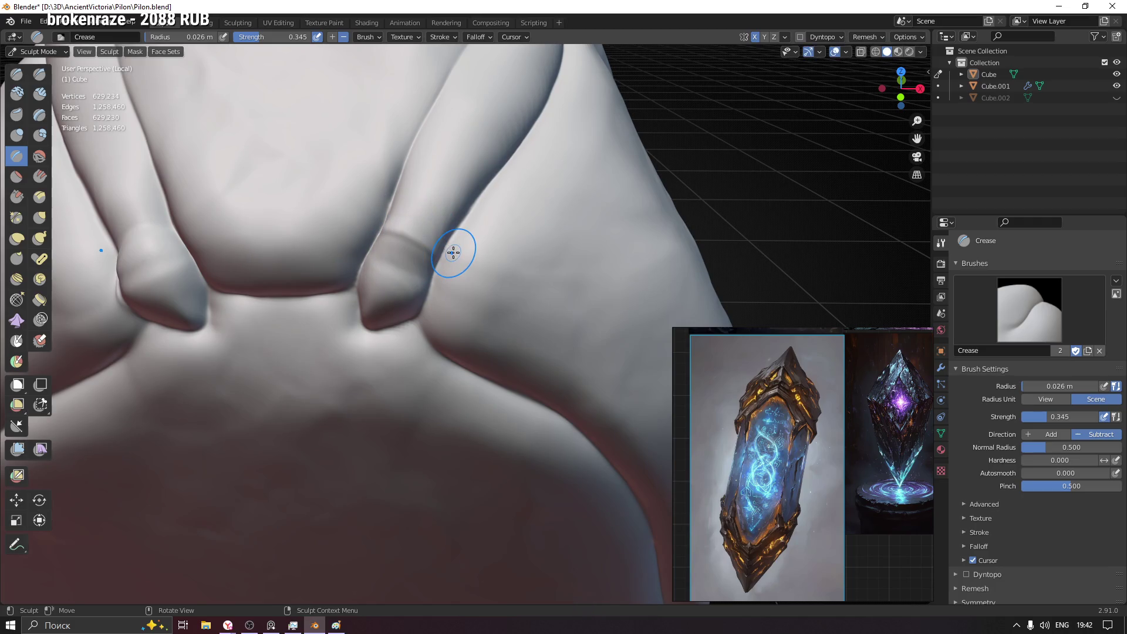
- Flatten the surface beside the right prong with the Flatten brush
{"action": "left_click", "coordinate": [17, 176]}
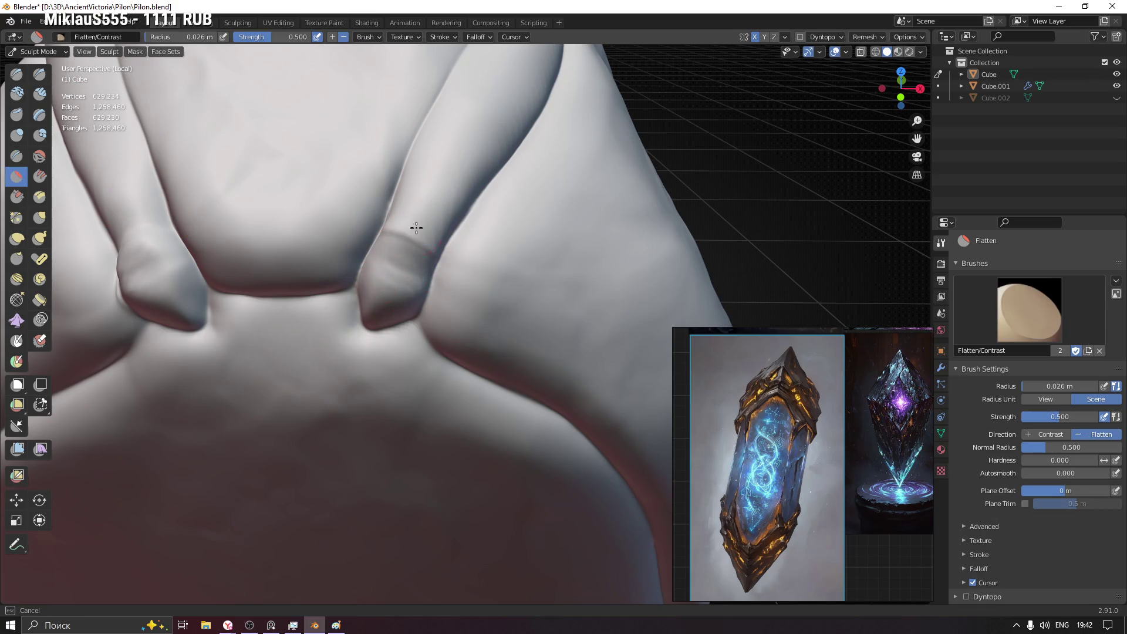
{"action": "left_click_drag", "start_coordinate": [436, 185], "coordinate": [412, 247]}
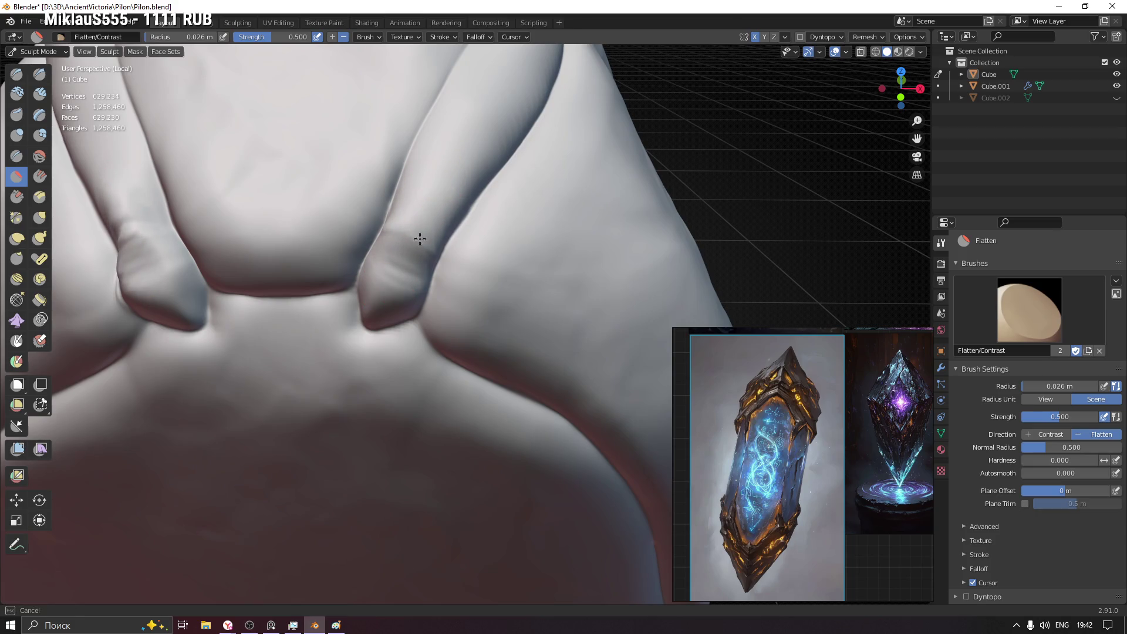
{"action": "middle_click_drag", "start_coordinate": [422, 233], "coordinate": [775, 130]}
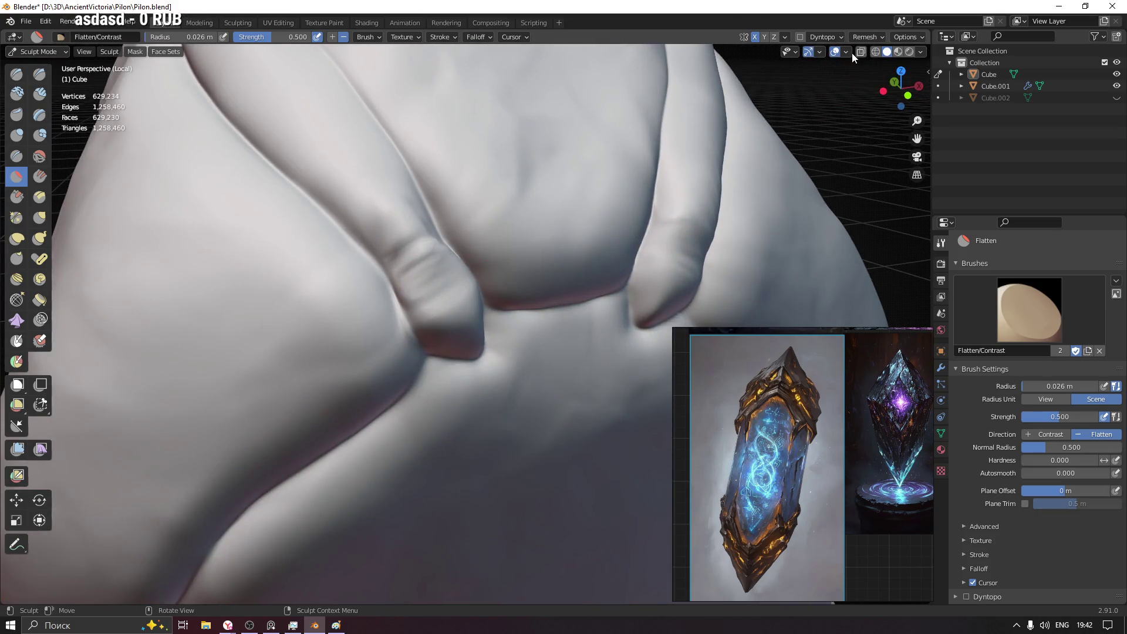
- Check the mesh with the Wireframe overlay shown, then hide it again
{"action": "left_click", "coordinate": [848, 51]}
{"action": "left_click", "coordinate": [775, 251]}
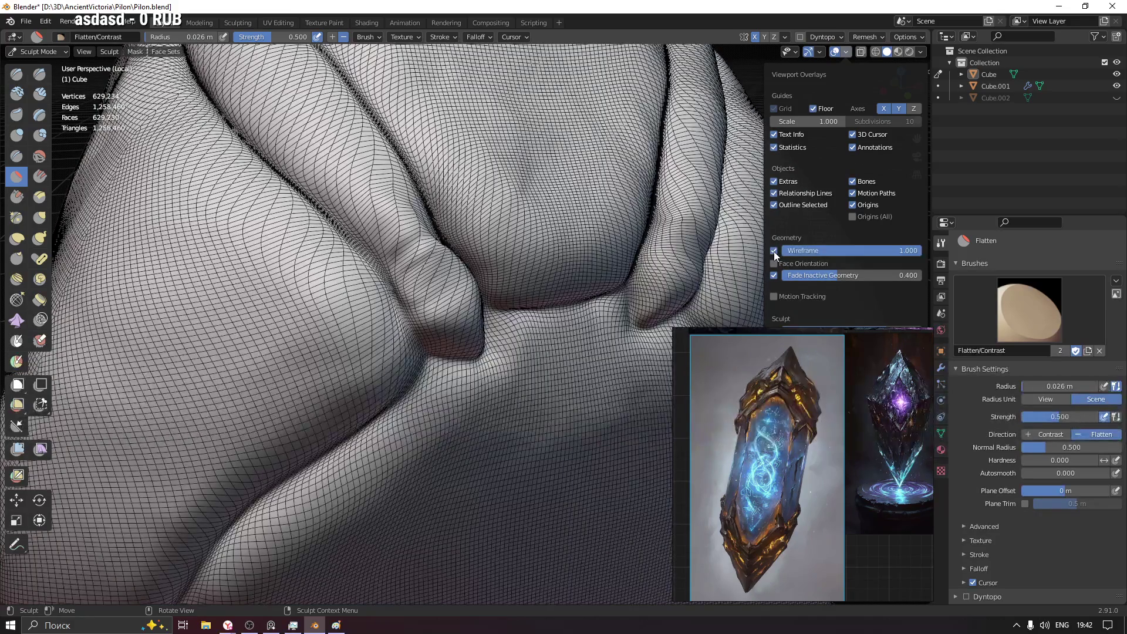
{"action": "left_click", "coordinate": [775, 250]}
{"action": "mouse_move", "coordinate": [466, 232]}
{"action": "middle_mouse_down"}
{"action": "mouse_move", "coordinate": [411, 253]}
{"action": "mouse_move", "coordinate": [526, 250]}
{"action": "mouse_move", "coordinate": [520, 317]}
{"action": "mouse_move", "coordinate": [453, 320]}
{"action": "mouse_move", "coordinate": [486, 282]}
{"action": "mouse_move", "coordinate": [460, 327]}
{"action": "mouse_move", "coordinate": [393, 319]}
{"action": "mouse_move", "coordinate": [403, 177]}
{"action": "mouse_move", "coordinate": [471, 255]}
{"action": "mouse_move", "coordinate": [585, 305]}
{"action": "mouse_move", "coordinate": [479, 296]}
{"action": "middle_mouse_up"}
{"action": "scroll", "coordinate": [525, 250], "scroll_direction": "down", "scroll_amount": 3}
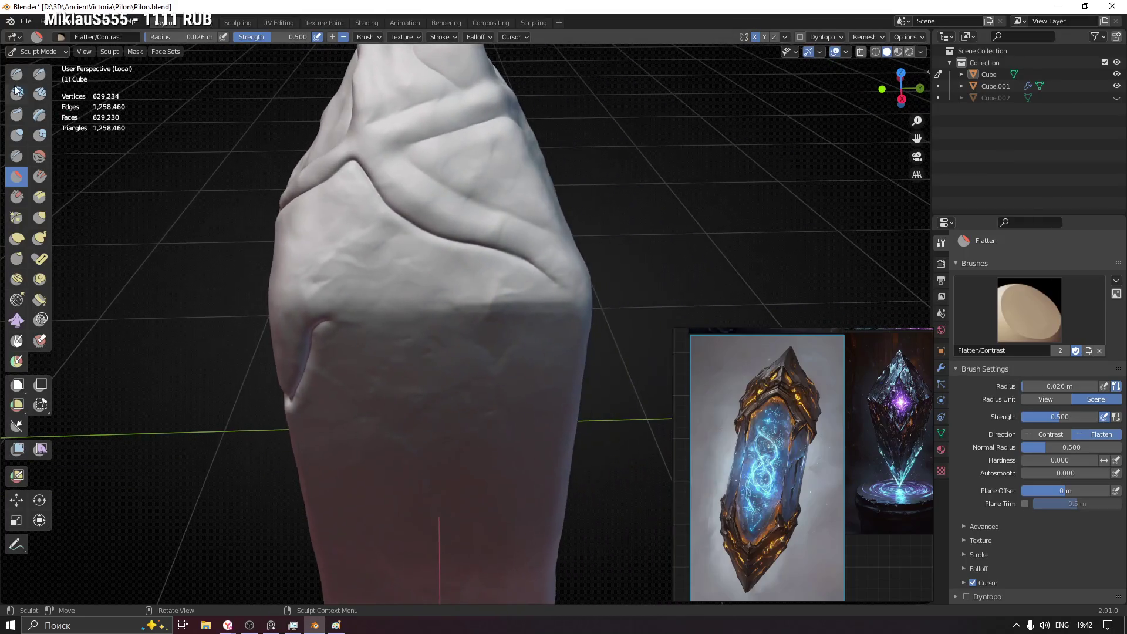
{"action": "left_click", "coordinate": [39, 93]}
- Resize the Clay Strips brush and lay a horizontal groove plus a vertical ridge down the pillar corner
{"action": "key", "text": "f"}
{"action": "left_click", "coordinate": [435, 285]}
{"action": "key", "text": "f"}
{"action": "left_click", "coordinate": [418, 283]}
{"action": "mouse_move", "coordinate": [418, 283]}
{"action": "middle_mouse_down"}
{"action": "mouse_move", "coordinate": [373, 265]}
{"action": "mouse_move", "coordinate": [392, 287]}
{"action": "middle_mouse_up"}
{"action": "left_click_drag", "start_coordinate": [317, 257], "coordinate": [559, 252]}
{"action": "middle_click_drag", "start_coordinate": [558, 253], "coordinate": [573, 291]}
{"action": "mouse_move", "coordinate": [573, 290]}
{"action": "left_mouse_down"}
{"action": "mouse_move", "coordinate": [576, 253]}
{"action": "mouse_move", "coordinate": [588, 370]}
{"action": "left_mouse_up"}
- Sharpen the crease up the pillar corner with a smaller brush
{"action": "key", "text": "f"}
{"action": "left_click", "coordinate": [602, 371]}
{"action": "middle_click_drag", "start_coordinate": [601, 371], "coordinate": [483, 354]}
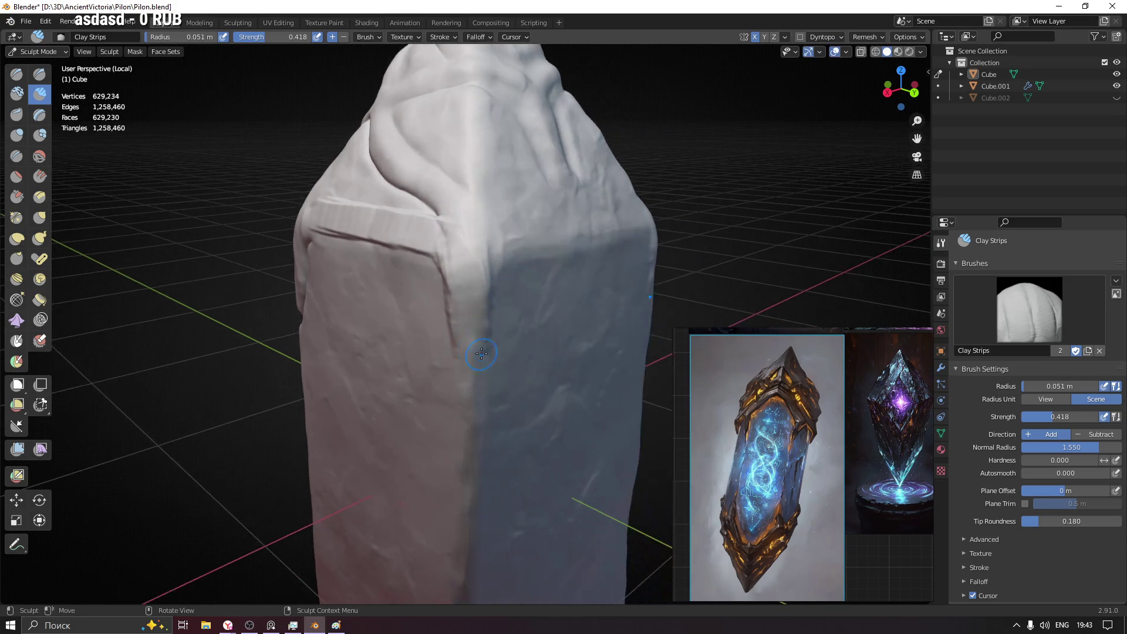
{"action": "left_click_drag", "start_coordinate": [473, 333], "coordinate": [473, 262]}
- With a larger brush, build the horizontal band and raise a vertical strip up from it
{"action": "middle_click_drag", "start_coordinate": [473, 266], "coordinate": [493, 265]}
{"action": "key", "text": "f"}
{"action": "left_click", "coordinate": [494, 264]}
{"action": "mouse_move", "coordinate": [575, 228]}
{"action": "left_mouse_down"}
{"action": "mouse_move", "coordinate": [617, 227]}
{"action": "mouse_move", "coordinate": [535, 244]}
{"action": "mouse_move", "coordinate": [603, 246]}
{"action": "mouse_move", "coordinate": [582, 251]}
{"action": "left_mouse_up"}
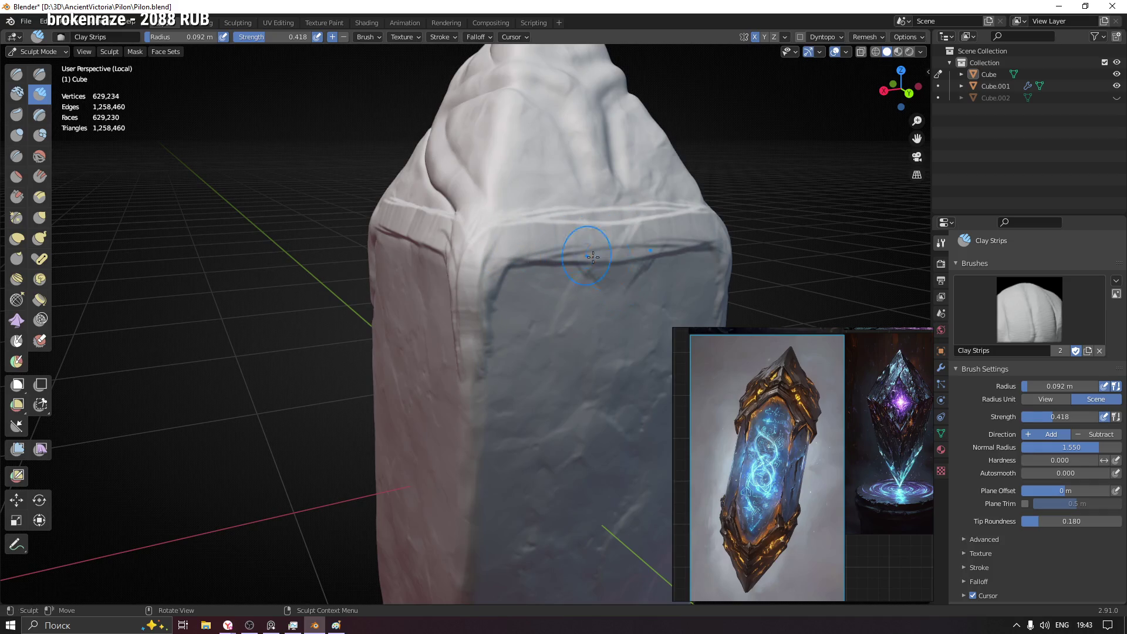
{"action": "mouse_move", "coordinate": [616, 290]}
{"action": "left_mouse_down"}
{"action": "mouse_move", "coordinate": [590, 225]}
{"action": "mouse_move", "coordinate": [605, 226]}
{"action": "left_mouse_up"}
{"action": "middle_click_drag", "start_coordinate": [622, 202], "coordinate": [523, 327]}
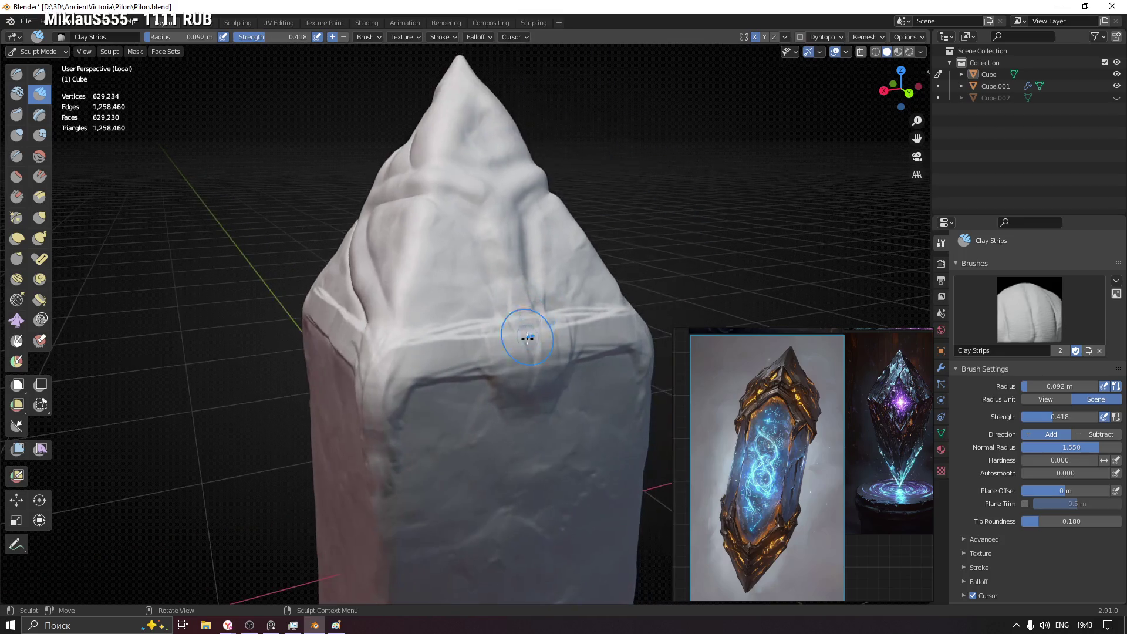
{"action": "left_click_drag", "start_coordinate": [530, 321], "coordinate": [490, 195]}
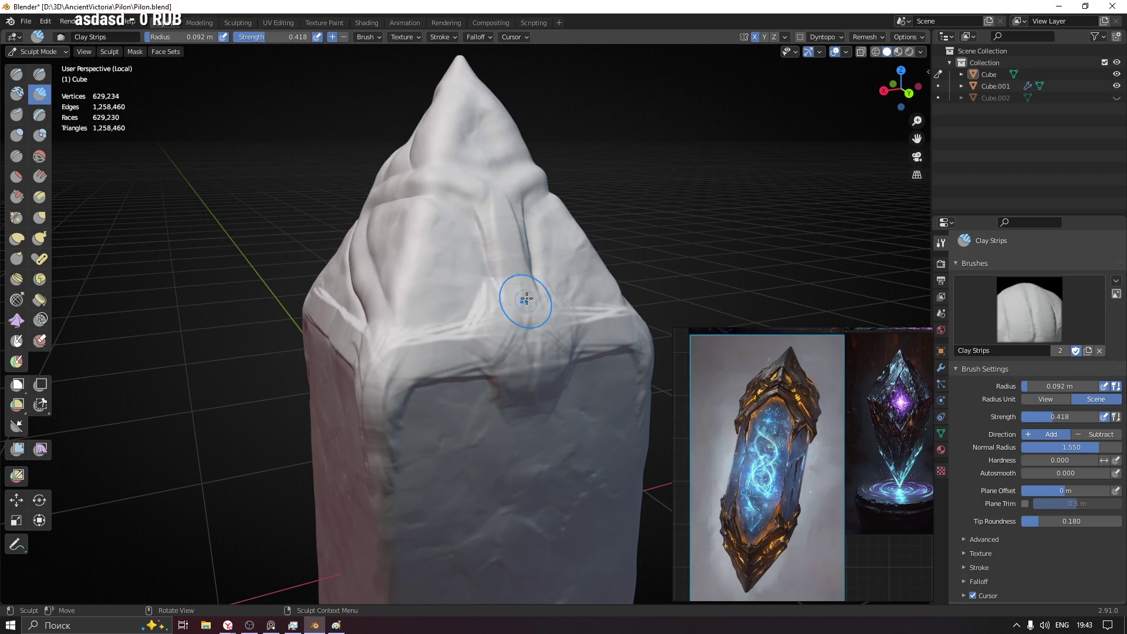
{"action": "mouse_move", "coordinate": [539, 363]}
{"action": "left_mouse_down"}
{"action": "mouse_move", "coordinate": [530, 349]}
{"action": "mouse_move", "coordinate": [452, 353]}
{"action": "mouse_move", "coordinate": [381, 375]}
{"action": "left_mouse_up"}
- Reduce the Clay Strips radius and strength for finer strokes on the upper side
{"action": "key", "text": "f"}
{"action": "left_click", "coordinate": [479, 374]}
{"action": "key", "text": "shift+f"}
{"action": "left_click", "coordinate": [469, 354]}
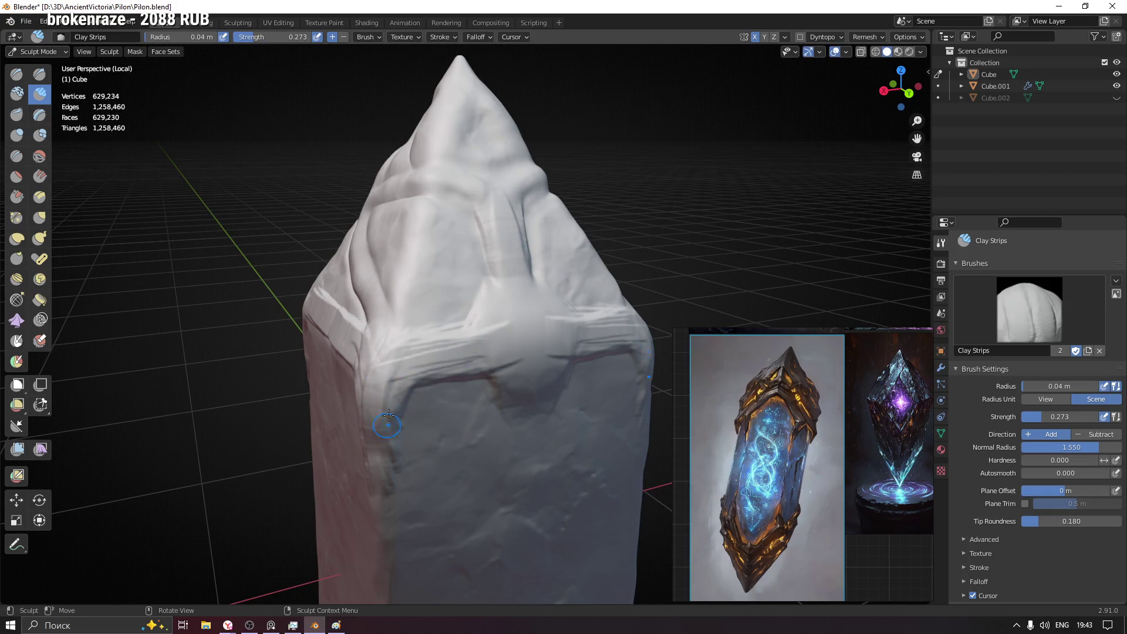
{"action": "middle_click_drag", "start_coordinate": [375, 471], "coordinate": [430, 365]}
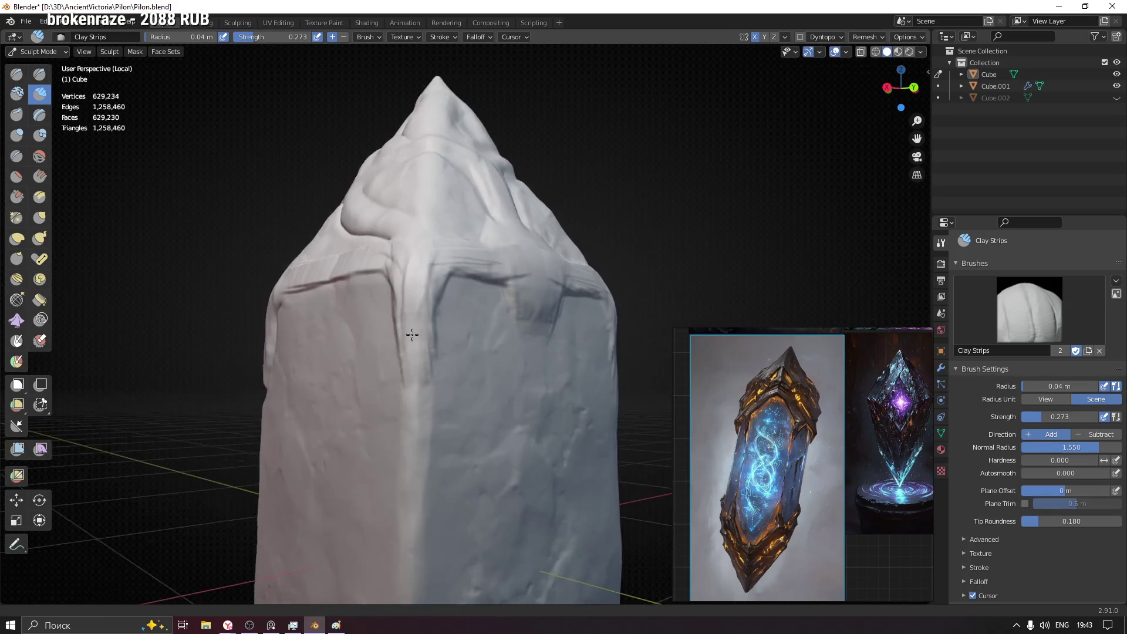
{"action": "scroll", "coordinate": [430, 365], "scroll_direction": "up", "scroll_amount": 3}
{"action": "scroll", "coordinate": [413, 272], "scroll_direction": "up", "scroll_amount": 1}
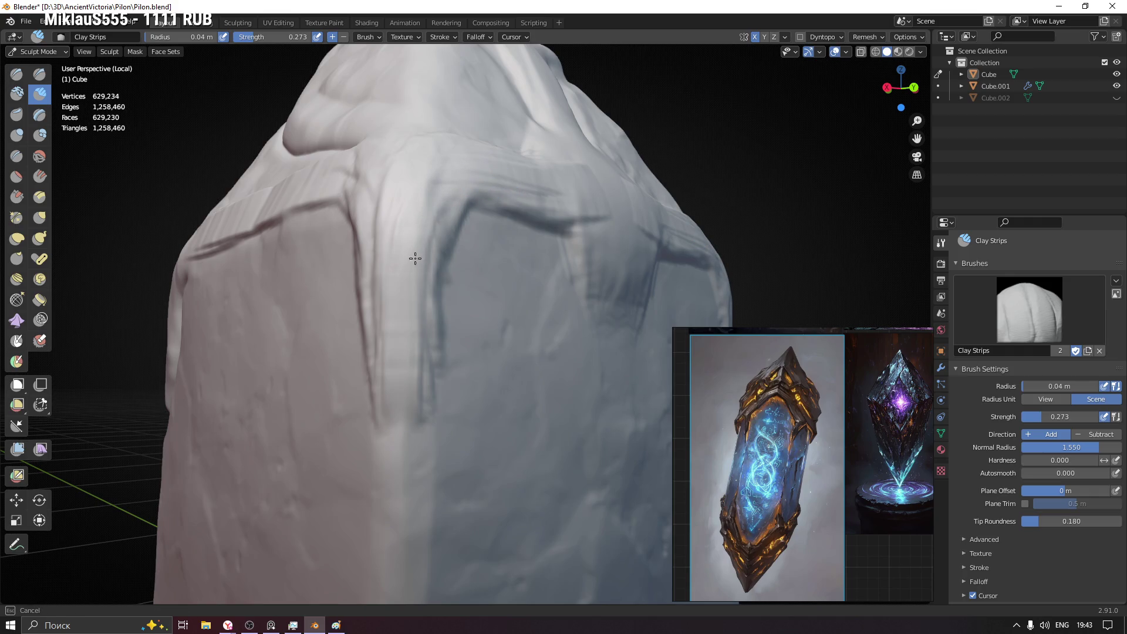
{"action": "middle_click_drag", "start_coordinate": [412, 378], "coordinate": [255, 143]}
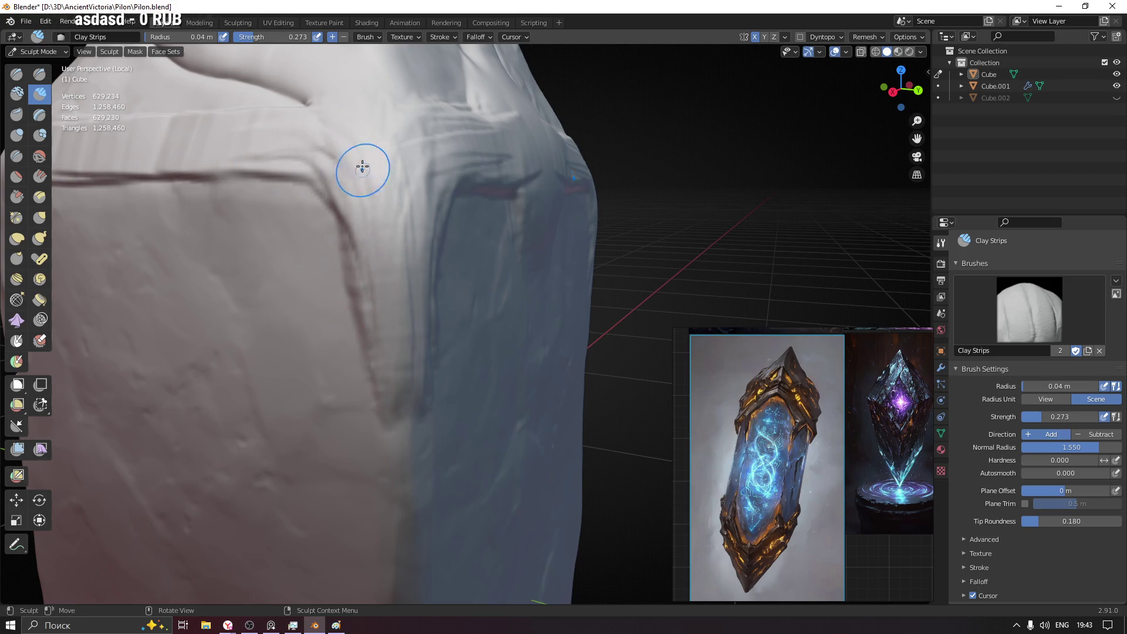
- Lay a new clay groove along the band on the pillar's side
{"action": "middle_click_drag", "start_coordinate": [364, 173], "coordinate": [385, 238]}
{"action": "middle_click_drag", "start_coordinate": [437, 310], "coordinate": [438, 311]}
{"action": "middle_click_drag", "start_coordinate": [268, 184], "coordinate": [483, 326]}
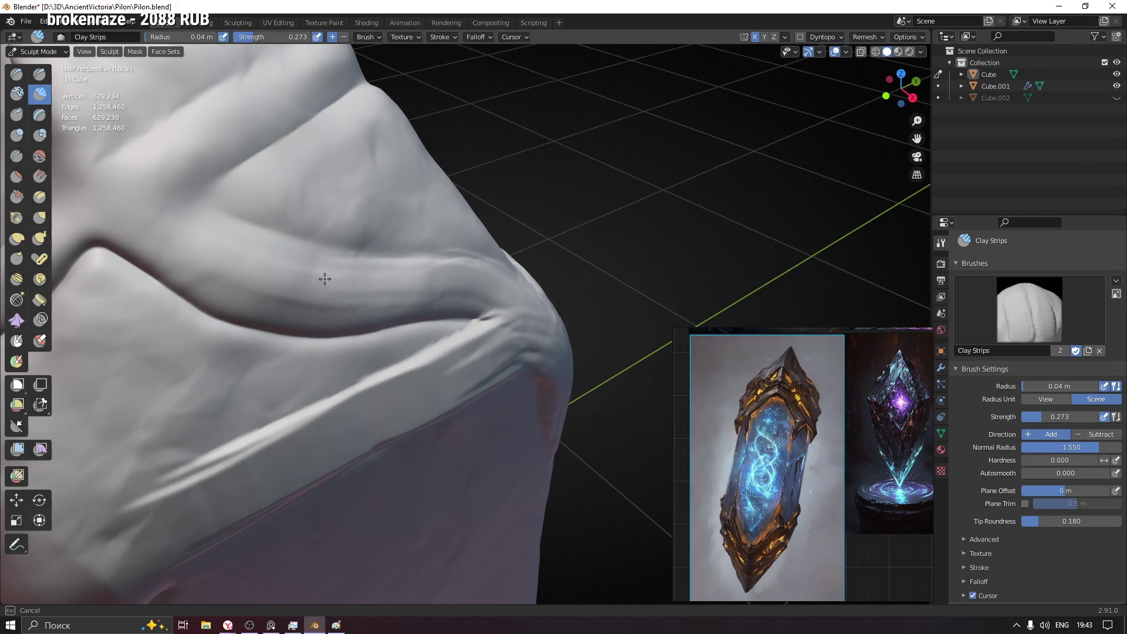
{"action": "scroll", "coordinate": [264, 274], "scroll_direction": "up", "scroll_amount": 3}
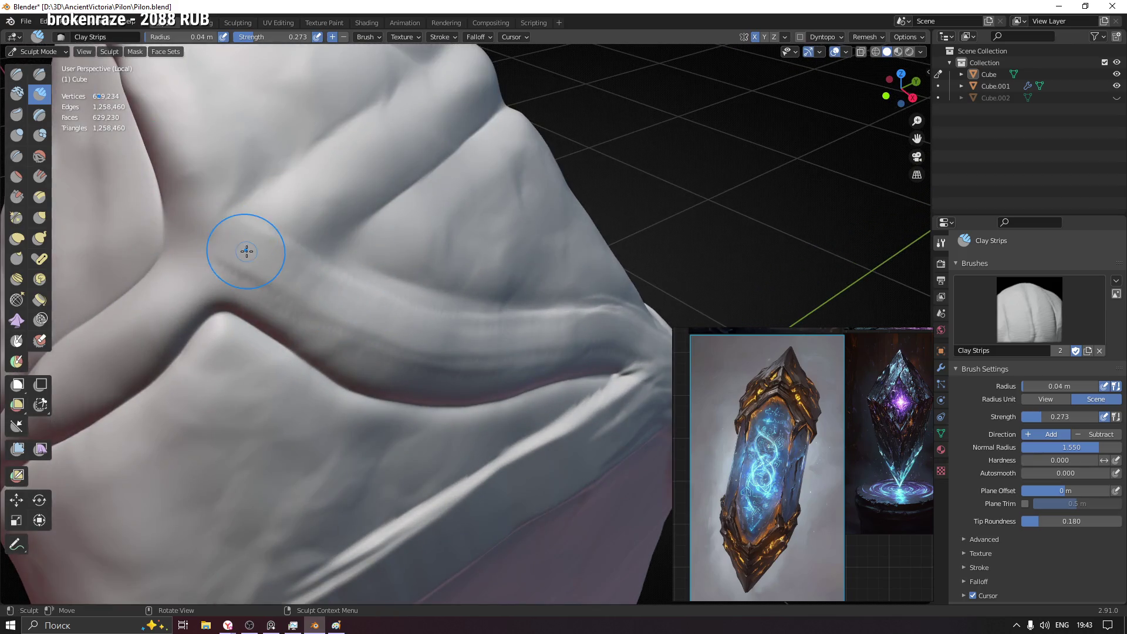
{"action": "mouse_move", "coordinate": [497, 121]}
{"action": "middle_mouse_down"}
{"action": "mouse_move", "coordinate": [496, 221]}
{"action": "mouse_move", "coordinate": [432, 250]}
{"action": "mouse_move", "coordinate": [327, 230]}
{"action": "middle_mouse_up"}
{"action": "scroll", "coordinate": [481, 244], "scroll_direction": "down", "scroll_amount": 2}
{"action": "left_click_drag", "start_coordinate": [372, 243], "coordinate": [414, 252]}
- Orbit around the shoulder, corner and front to inspect the thickened band
{"action": "middle_click_drag", "start_coordinate": [418, 279], "coordinate": [405, 283]}
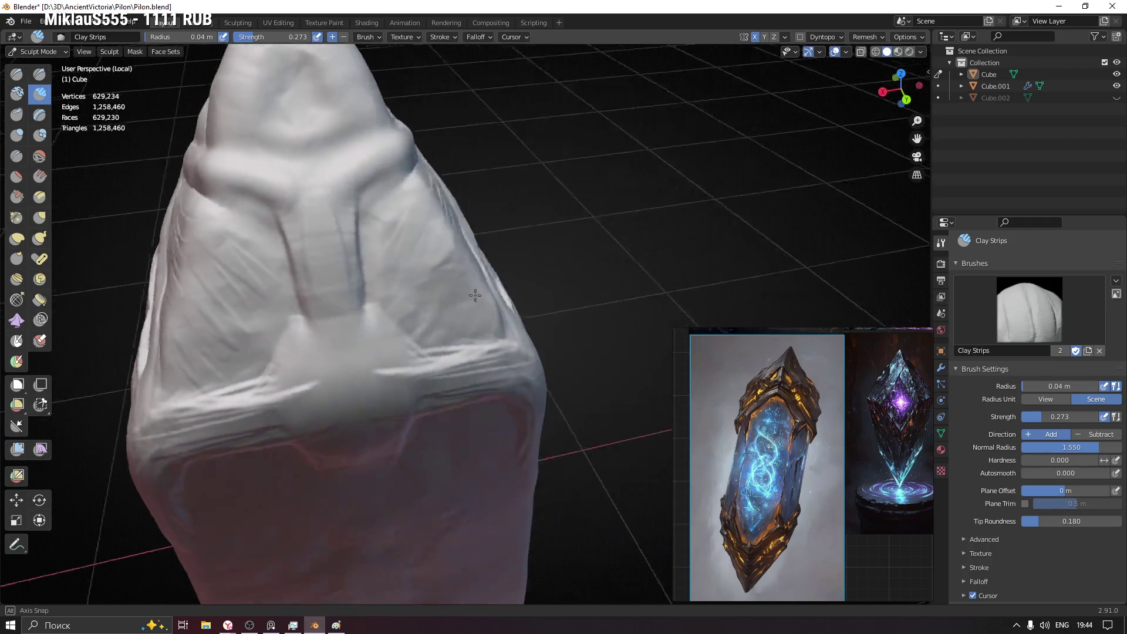
{"action": "mouse_move", "coordinate": [512, 329]}
{"action": "middle_mouse_down"}
{"action": "mouse_move", "coordinate": [397, 272]}
{"action": "mouse_move", "coordinate": [430, 303]}
{"action": "middle_mouse_up"}
{"action": "middle_click_drag", "start_coordinate": [297, 340], "coordinate": [433, 230]}
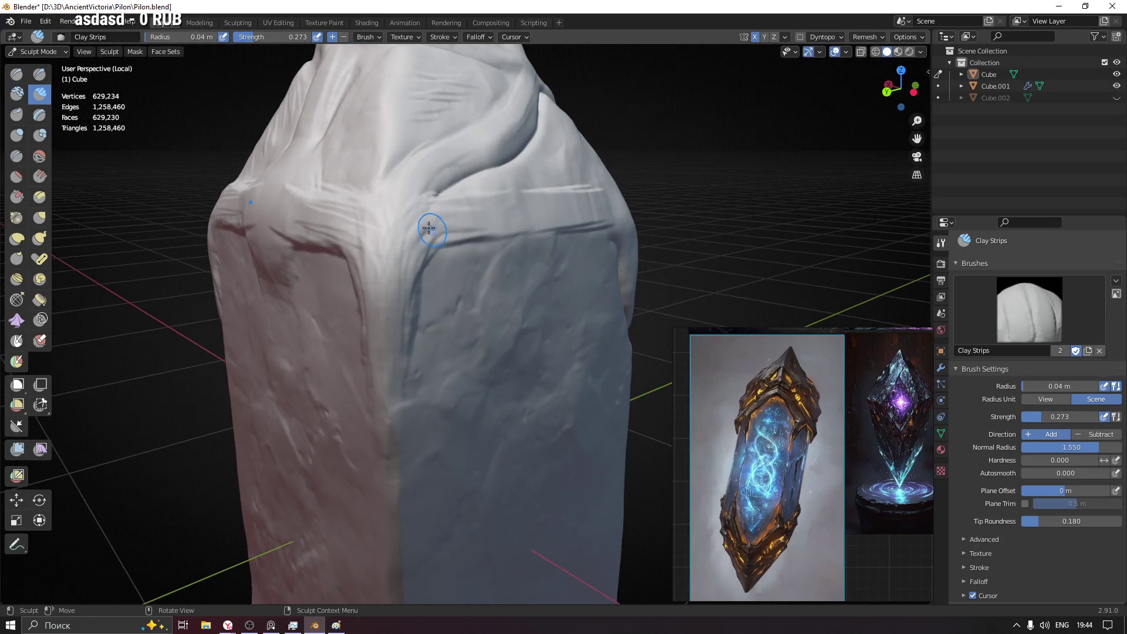
{"action": "middle_click_drag", "start_coordinate": [393, 275], "coordinate": [477, 233]}
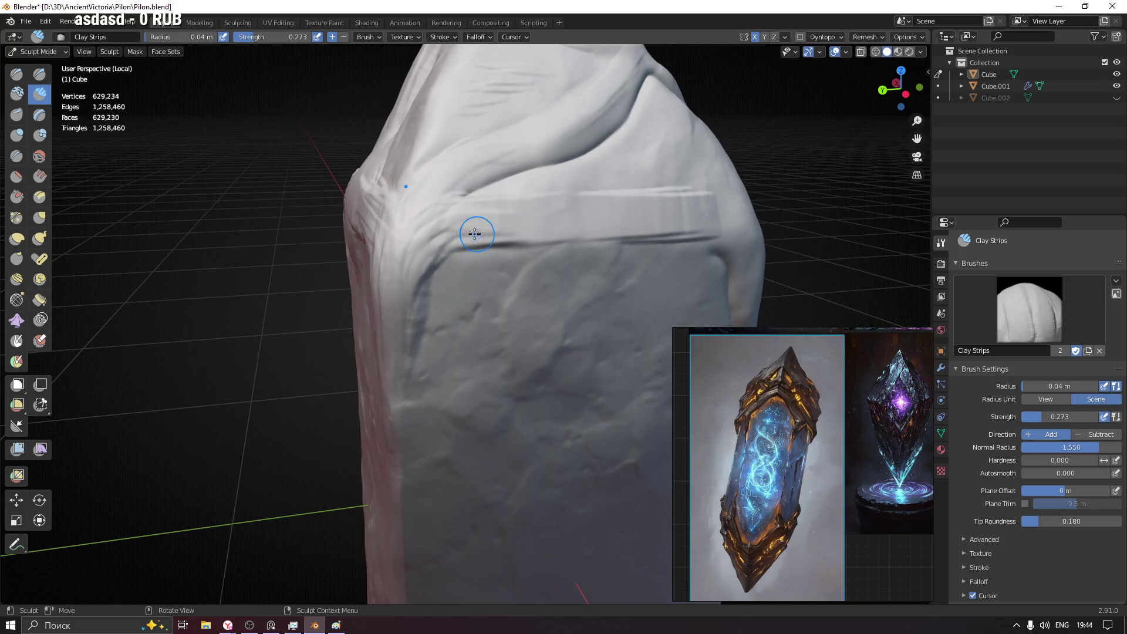
{"action": "middle_click_drag", "start_coordinate": [654, 232], "coordinate": [429, 273]}
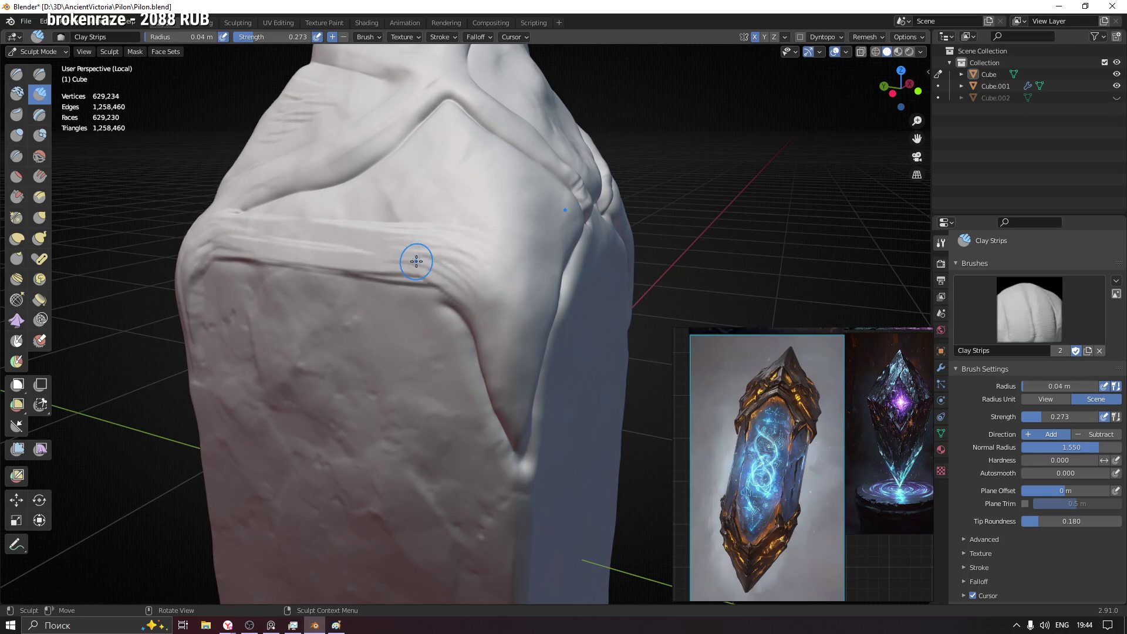
{"action": "mouse_move", "coordinate": [491, 319]}
{"action": "middle_mouse_down"}
{"action": "mouse_move", "coordinate": [460, 290]}
{"action": "mouse_move", "coordinate": [428, 289]}
{"action": "mouse_move", "coordinate": [466, 302]}
{"action": "mouse_move", "coordinate": [453, 297]}
{"action": "mouse_move", "coordinate": [456, 224]}
{"action": "middle_mouse_up"}
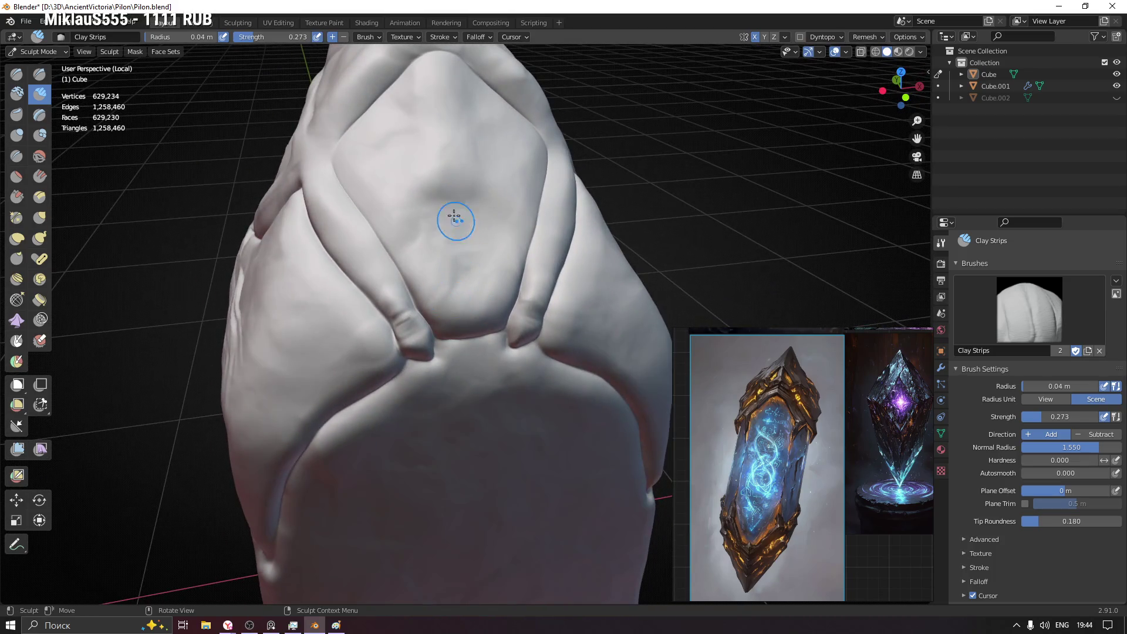
- Build clay strips on the diamond panel centre and carve a vertical groove down it
{"action": "mouse_move", "coordinate": [441, 101]}
{"action": "middle_mouse_down"}
{"action": "mouse_move", "coordinate": [433, 188]}
{"action": "mouse_move", "coordinate": [453, 226]}
{"action": "mouse_move", "coordinate": [365, 118]}
{"action": "middle_mouse_up"}
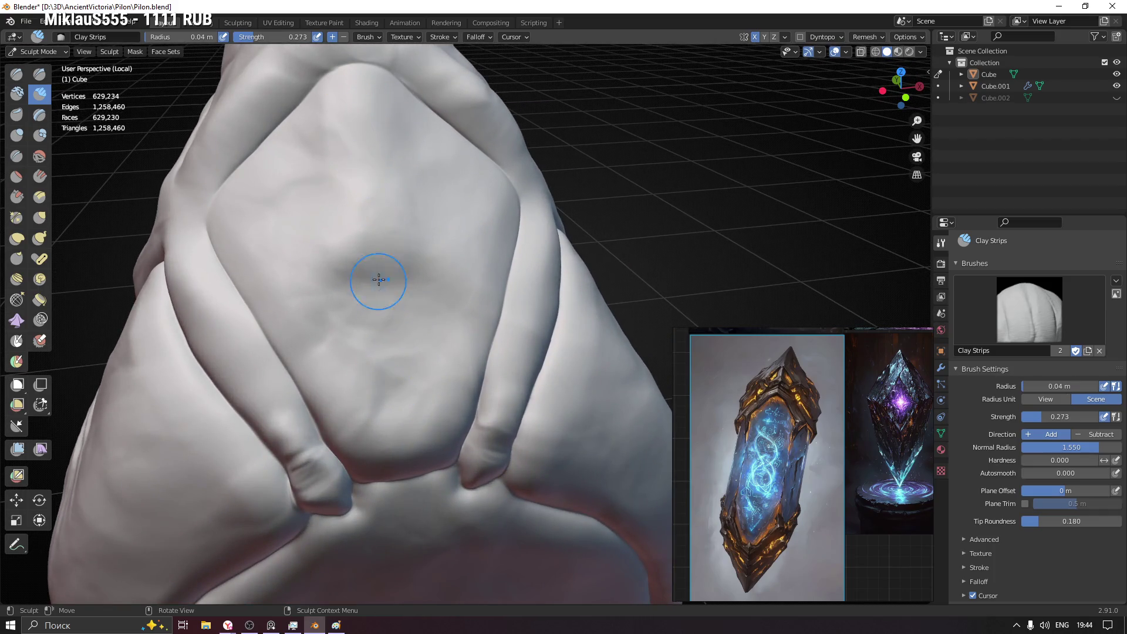
{"action": "left_click_drag", "start_coordinate": [388, 260], "coordinate": [401, 299]}
{"action": "left_click_drag", "start_coordinate": [428, 257], "coordinate": [405, 304]}
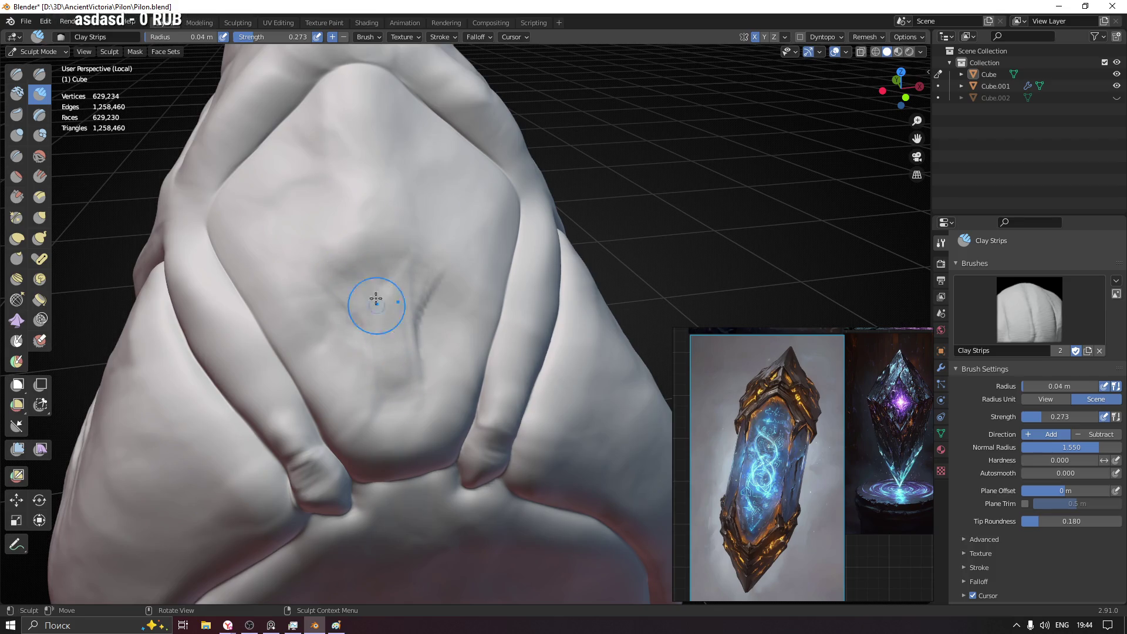
{"action": "mouse_move", "coordinate": [373, 266]}
{"action": "left_mouse_down"}
{"action": "mouse_move", "coordinate": [406, 452]}
{"action": "mouse_move", "coordinate": [373, 219]}
{"action": "left_mouse_up"}
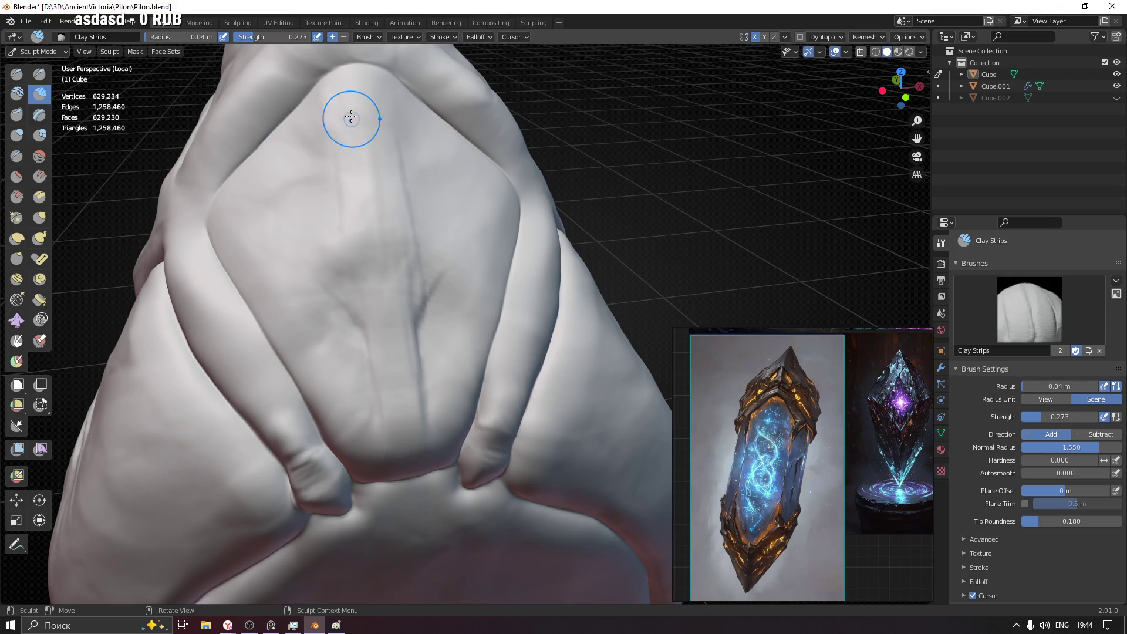
- Carve diagonal grooves from the upper right toward the centre forming a V
{"action": "left_click_drag", "start_coordinate": [494, 220], "coordinate": [391, 340]}
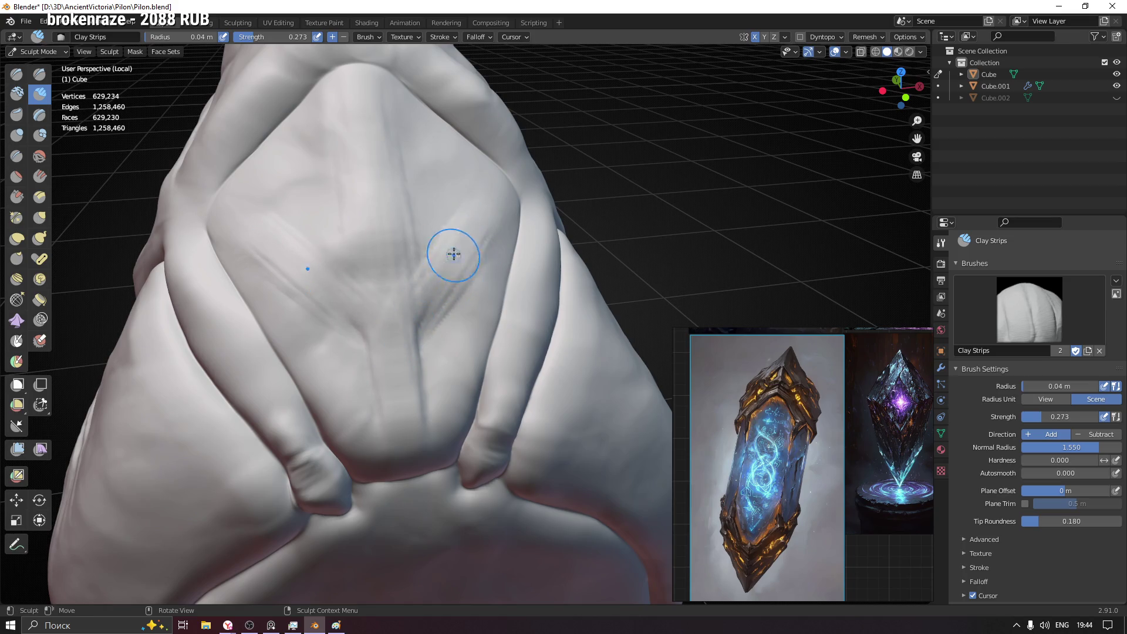
{"action": "left_click_drag", "start_coordinate": [469, 220], "coordinate": [391, 314]}
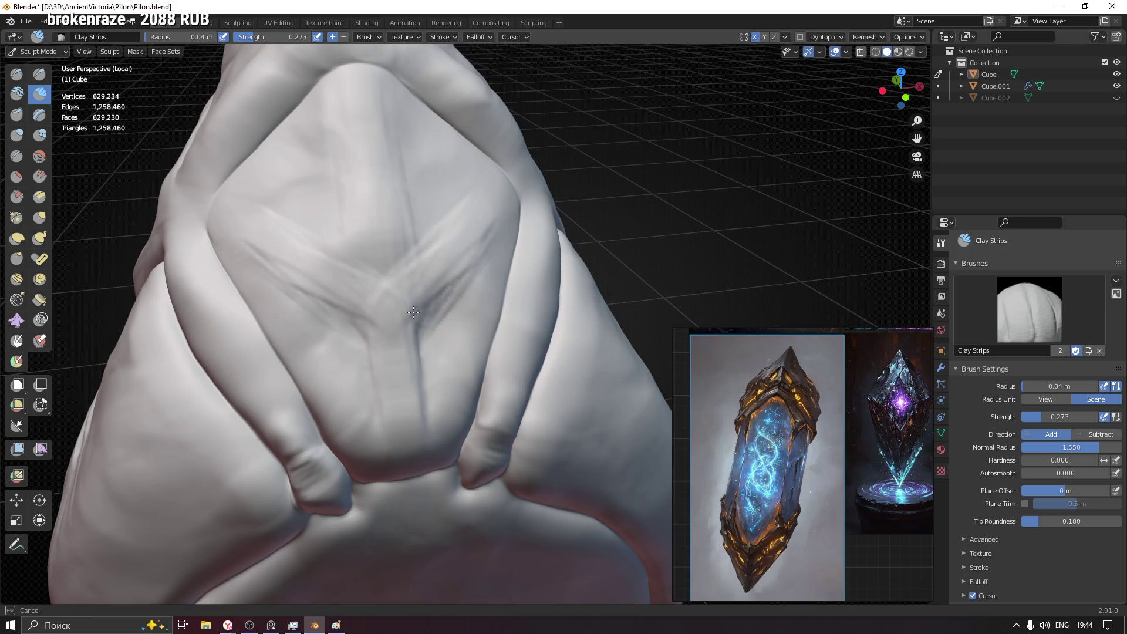
{"action": "left_click_drag", "start_coordinate": [437, 274], "coordinate": [415, 338]}
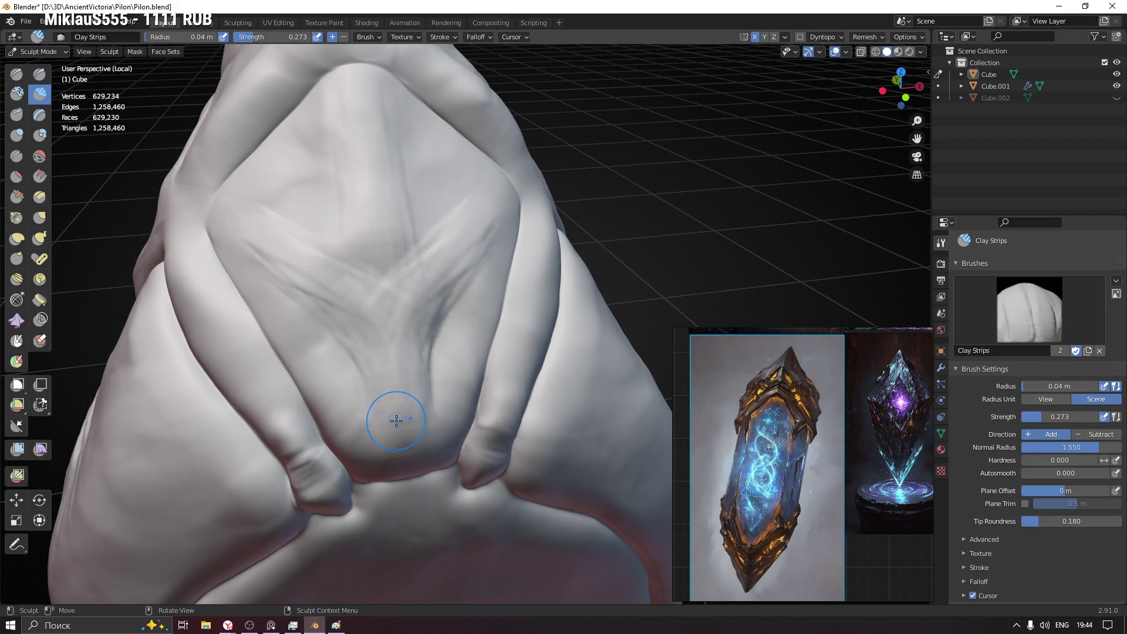
{"action": "mouse_move", "coordinate": [362, 181]}
{"action": "middle_mouse_down"}
{"action": "mouse_move", "coordinate": [396, 289]}
{"action": "mouse_move", "coordinate": [378, 221]}
{"action": "middle_mouse_up"}
{"action": "mouse_move", "coordinate": [388, 371]}
{"action": "middle_mouse_down"}
{"action": "mouse_move", "coordinate": [384, 404]}
{"action": "mouse_move", "coordinate": [404, 410]}
{"action": "middle_mouse_up"}
- Shrink the brush radius and load the Grab brush (G) for reshaping
{"action": "key", "text": "bracketleft"}
{"action": "key", "text": "bracketleft"}
{"action": "middle_click_drag", "start_coordinate": [428, 454], "coordinate": [384, 441]}
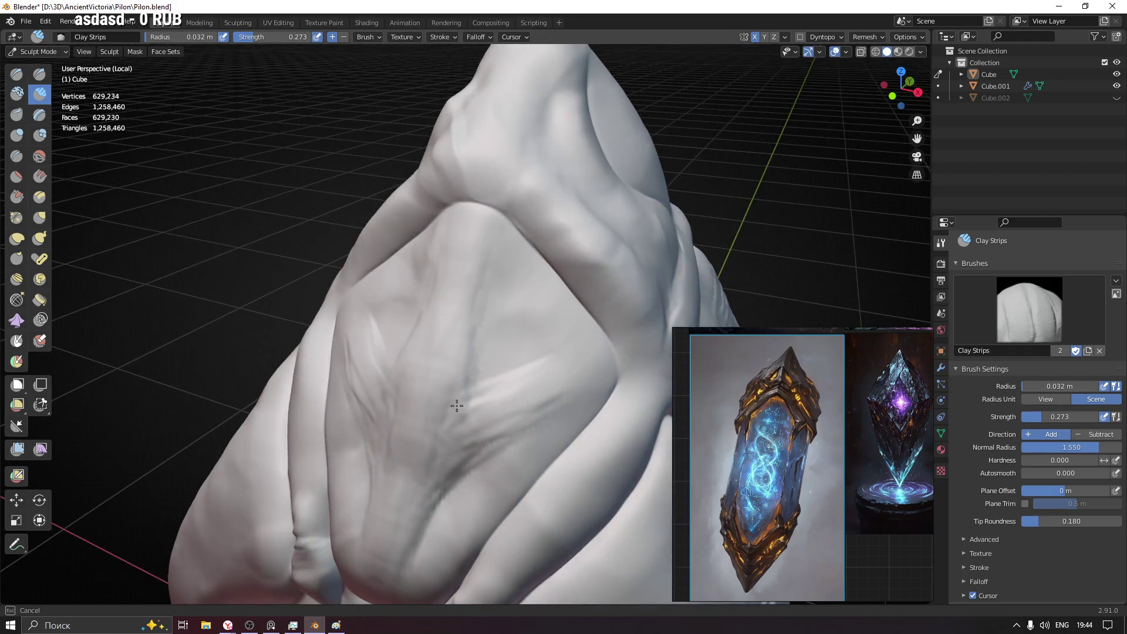
{"action": "mouse_move", "coordinate": [459, 320]}
{"action": "middle_mouse_down"}
{"action": "mouse_move", "coordinate": [427, 416]}
{"action": "mouse_move", "coordinate": [466, 376]}
{"action": "middle_mouse_up"}
{"action": "scroll", "coordinate": [425, 382], "scroll_direction": "up", "scroll_amount": 3}
{"action": "key", "text": "g"}
{"action": "mouse_move", "coordinate": [480, 370]}
{"action": "middle_mouse_down"}
{"action": "mouse_move", "coordinate": [516, 353]}
{"action": "mouse_move", "coordinate": [546, 404]}
{"action": "middle_mouse_up"}
{"action": "middle_click_drag", "start_coordinate": [543, 259], "coordinate": [467, 231]}
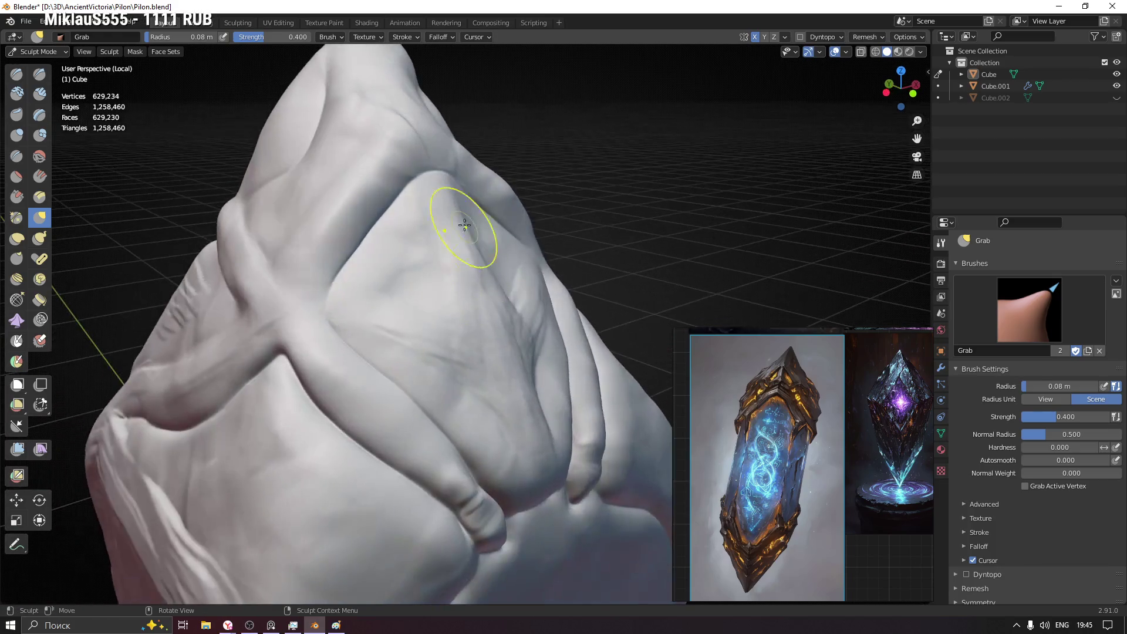
- Enlarge the Multi-plane Scrape brush and flatten the sharp ridge near the panel top
{"action": "middle_click_drag", "start_coordinate": [513, 353], "coordinate": [479, 353]}
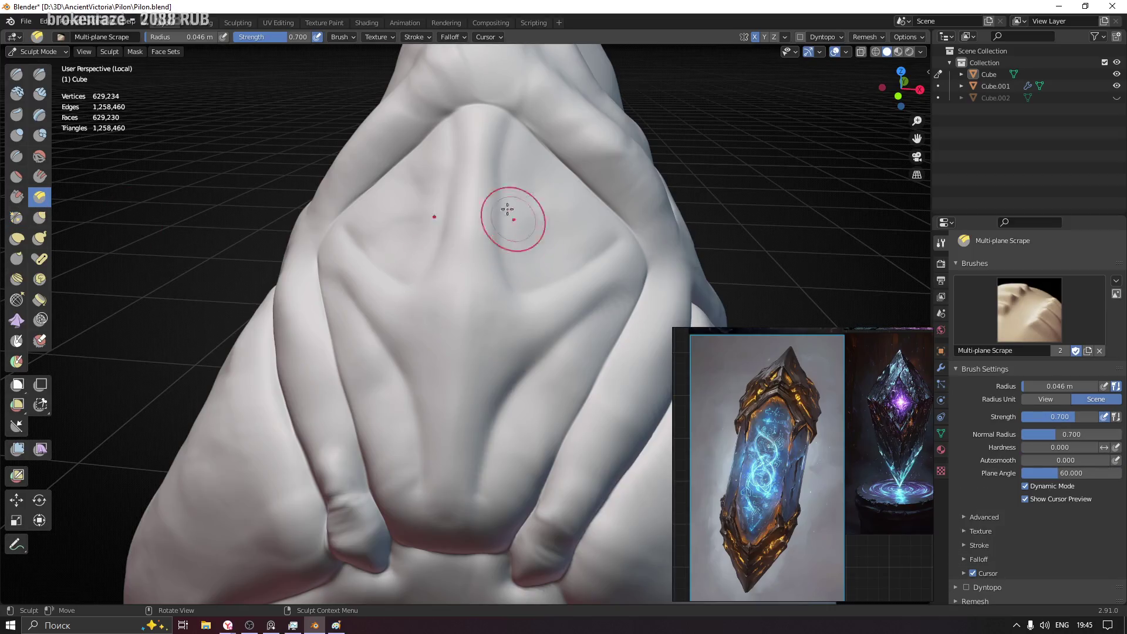
{"action": "key", "text": "f"}
{"action": "left_click", "coordinate": [476, 129]}
{"action": "mouse_move", "coordinate": [476, 129]}
{"action": "left_mouse_down"}
{"action": "mouse_move", "coordinate": [476, 151]}
{"action": "mouse_move", "coordinate": [479, 114]}
{"action": "mouse_move", "coordinate": [503, 155]}
{"action": "mouse_move", "coordinate": [498, 194]}
{"action": "left_mouse_up"}
- Lower the strength to 0.152 and scrape the panel centre and lower part into flatter planes
{"action": "key", "text": "shift+f"}
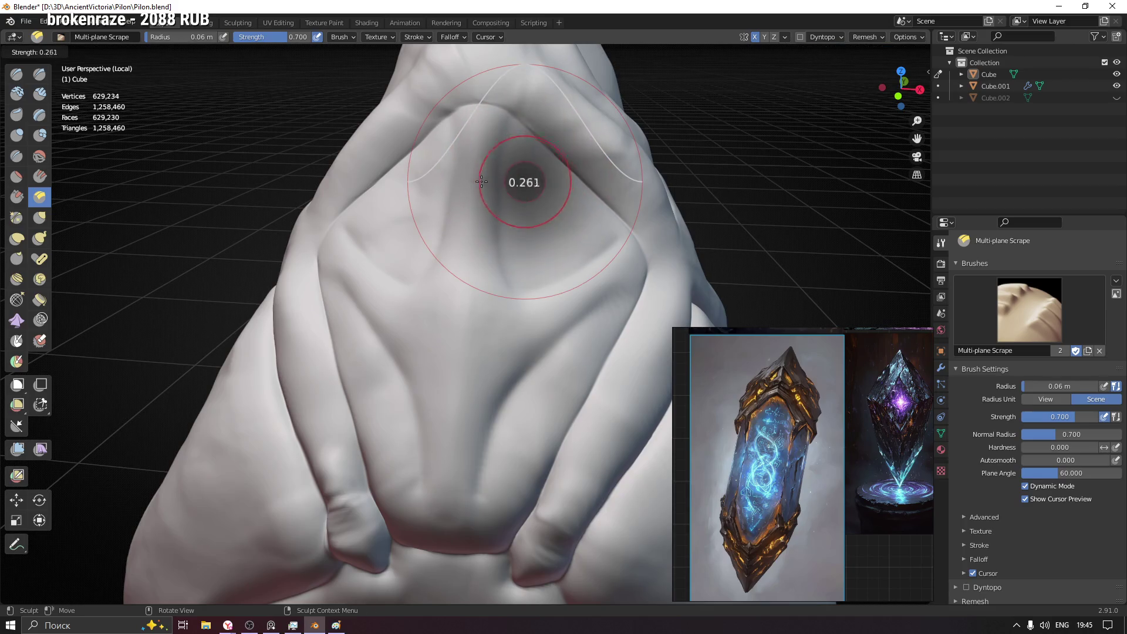
{"action": "left_click", "coordinate": [478, 179]}
{"action": "mouse_move", "coordinate": [478, 150]}
{"action": "left_mouse_down"}
{"action": "mouse_move", "coordinate": [466, 274]}
{"action": "mouse_move", "coordinate": [466, 114]}
{"action": "mouse_move", "coordinate": [470, 259]}
{"action": "left_mouse_up"}
{"action": "mouse_move", "coordinate": [586, 276]}
{"action": "left_mouse_down"}
{"action": "mouse_move", "coordinate": [540, 324]}
{"action": "mouse_move", "coordinate": [604, 265]}
{"action": "mouse_move", "coordinate": [617, 277]}
{"action": "mouse_move", "coordinate": [590, 292]}
{"action": "left_mouse_up"}
{"action": "mouse_move", "coordinate": [461, 352]}
{"action": "left_mouse_down"}
{"action": "mouse_move", "coordinate": [453, 333]}
{"action": "mouse_move", "coordinate": [441, 479]}
{"action": "left_mouse_up"}
{"action": "mouse_move", "coordinate": [453, 396]}
{"action": "left_mouse_down"}
{"action": "mouse_move", "coordinate": [476, 141]}
{"action": "mouse_move", "coordinate": [463, 426]}
{"action": "left_mouse_up"}
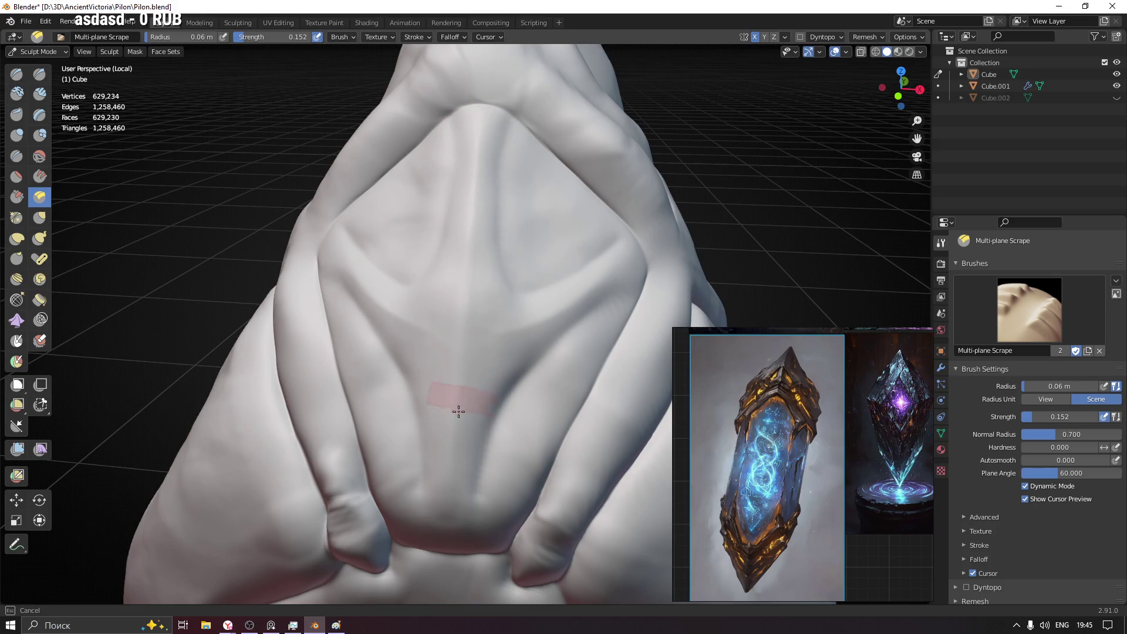
{"action": "mouse_move", "coordinate": [463, 321]}
{"action": "left_mouse_down"}
{"action": "mouse_move", "coordinate": [440, 403]}
{"action": "mouse_move", "coordinate": [463, 295]}
{"action": "mouse_move", "coordinate": [453, 461]}
{"action": "left_mouse_up"}
{"action": "mouse_move", "coordinate": [453, 461]}
{"action": "middle_mouse_down"}
{"action": "mouse_move", "coordinate": [476, 316]}
{"action": "mouse_move", "coordinate": [550, 367]}
{"action": "middle_mouse_up"}
{"action": "scroll", "coordinate": [550, 366], "scroll_direction": "down", "scroll_amount": 4}
- Load the Crease brush at strength 0.364 and save the file
{"action": "mouse_move", "coordinate": [461, 298]}
{"action": "middle_mouse_down"}
{"action": "mouse_move", "coordinate": [447, 363]}
{"action": "mouse_move", "coordinate": [442, 272]}
{"action": "middle_mouse_up"}
{"action": "left_click", "coordinate": [17, 155]}
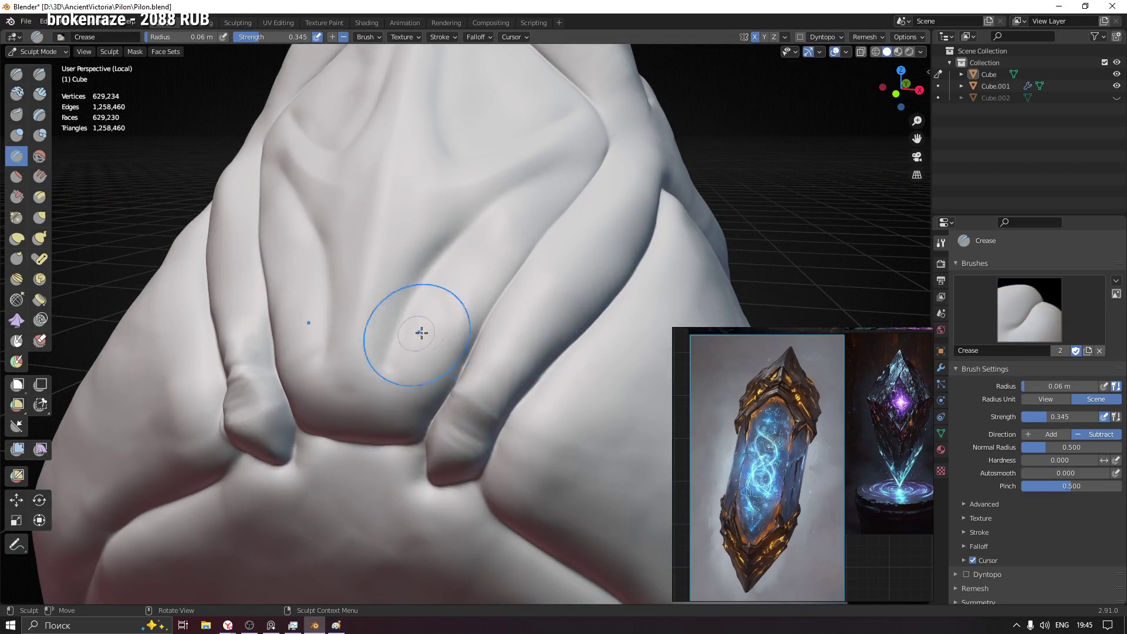
{"action": "key", "text": "shift+f"}
{"action": "left_click", "coordinate": [471, 324]}
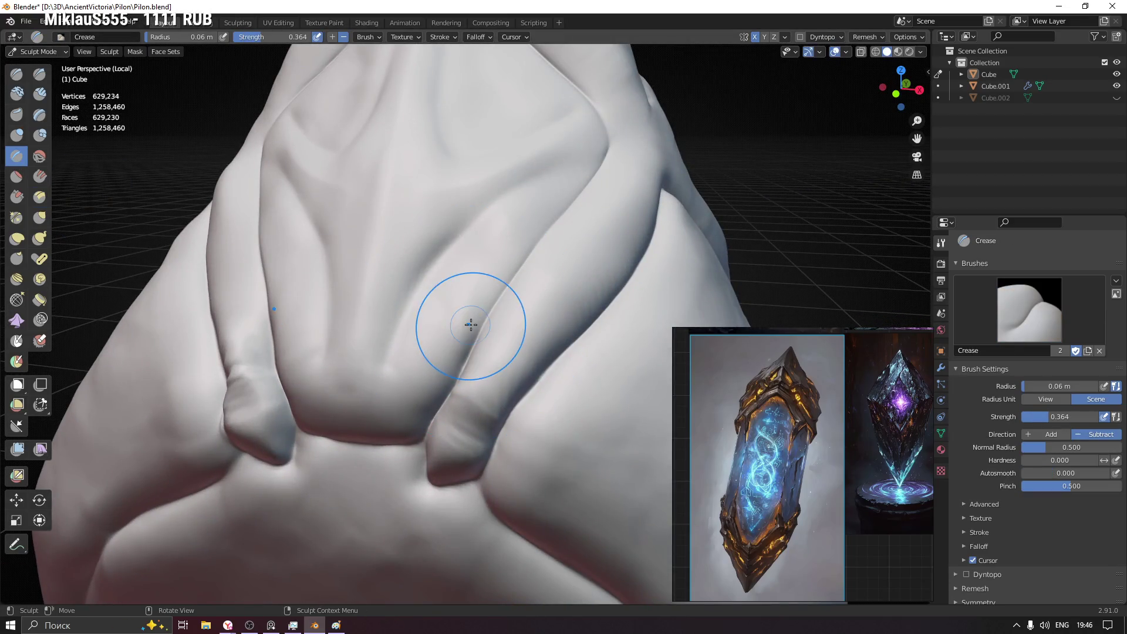
{"action": "key", "text": "ctrl+f"}
{"action": "key", "text": "Escape"}
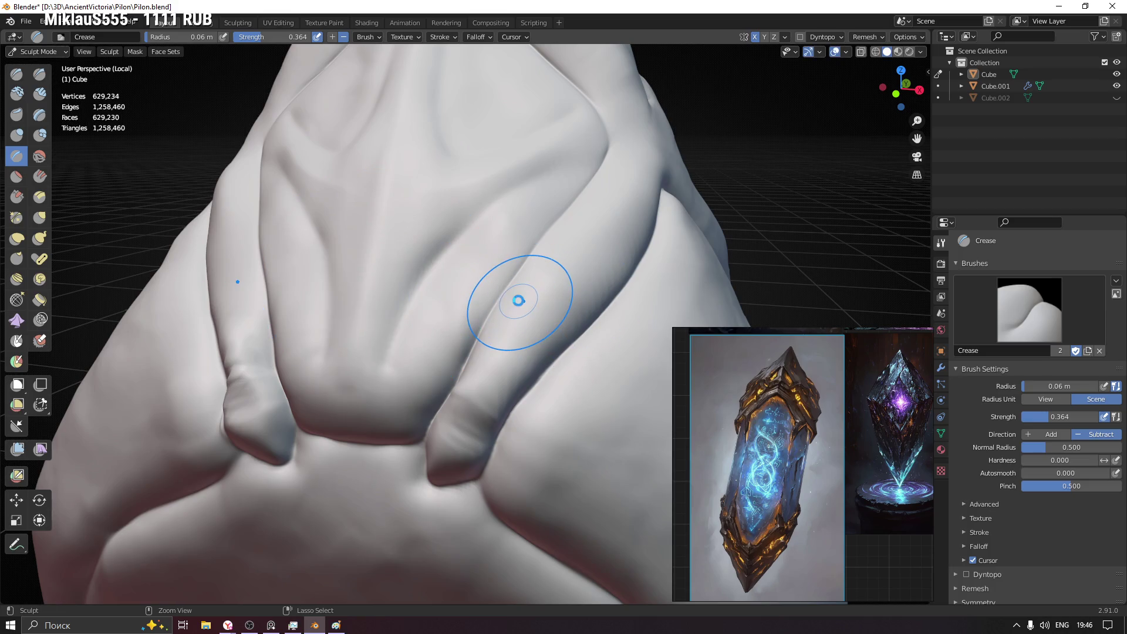
{"action": "key", "text": "ctrl+s"}
- Crease the groove along the side ridge and between the lower finger-like ridges
{"action": "mouse_move", "coordinate": [516, 289]}
{"action": "middle_mouse_down"}
{"action": "mouse_move", "coordinate": [582, 182]}
{"action": "mouse_move", "coordinate": [573, 267]}
{"action": "middle_mouse_up"}
{"action": "scroll", "coordinate": [574, 267], "scroll_direction": "up", "scroll_amount": 3}
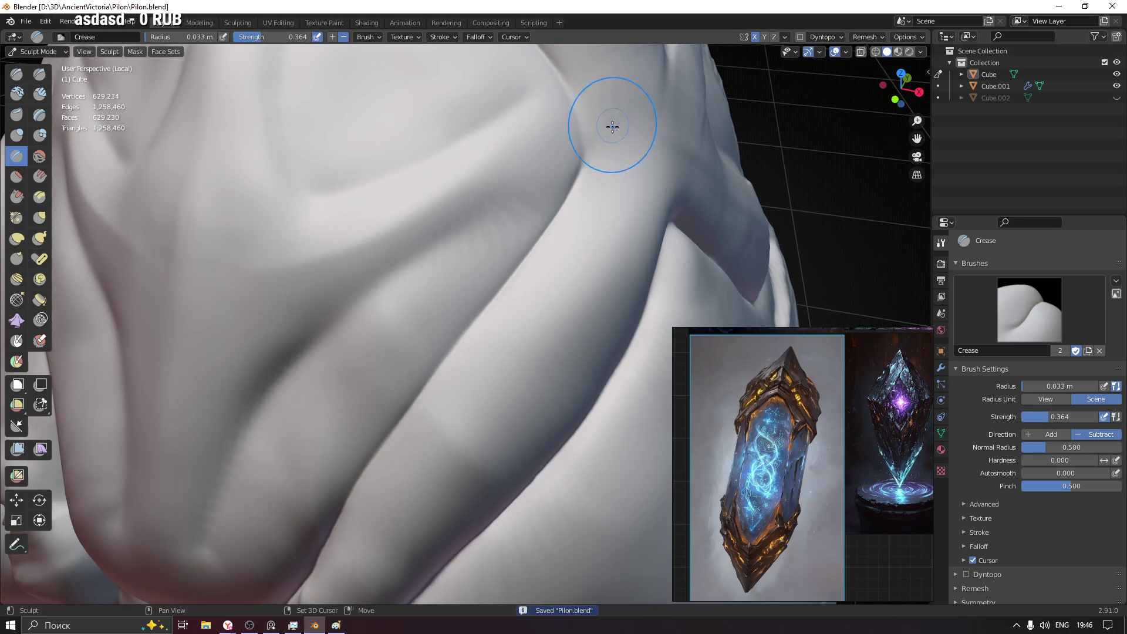
{"action": "scroll", "coordinate": [573, 132], "scroll_direction": "down", "scroll_amount": 1}
{"action": "left_click_drag", "start_coordinate": [523, 181], "coordinate": [498, 300]}
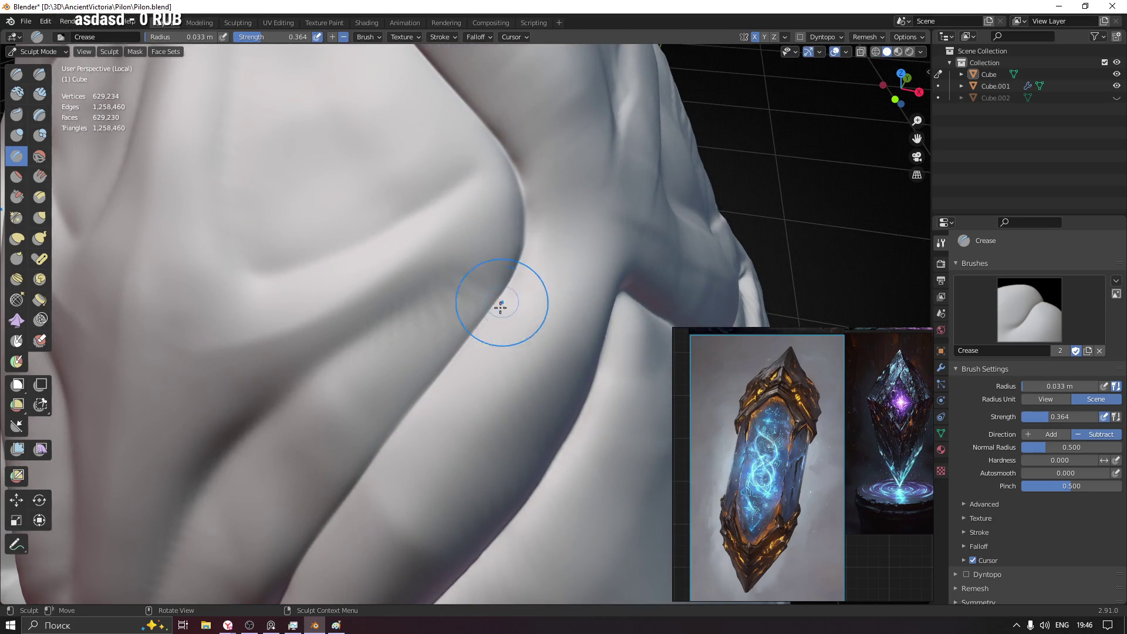
{"action": "mouse_move", "coordinate": [481, 328]}
{"action": "middle_mouse_down"}
{"action": "mouse_move", "coordinate": [513, 353]}
{"action": "mouse_move", "coordinate": [643, 151]}
{"action": "middle_mouse_up"}
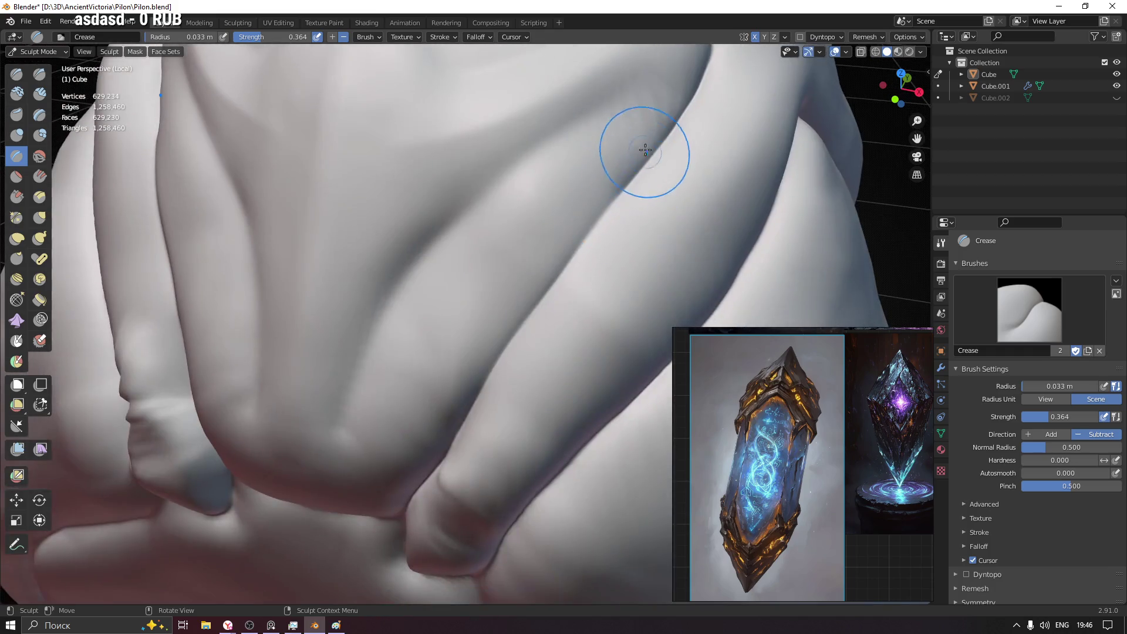
{"action": "mouse_move", "coordinate": [494, 352]}
{"action": "middle_mouse_down"}
{"action": "mouse_move", "coordinate": [657, 242]}
{"action": "mouse_move", "coordinate": [660, 176]}
{"action": "middle_mouse_up"}
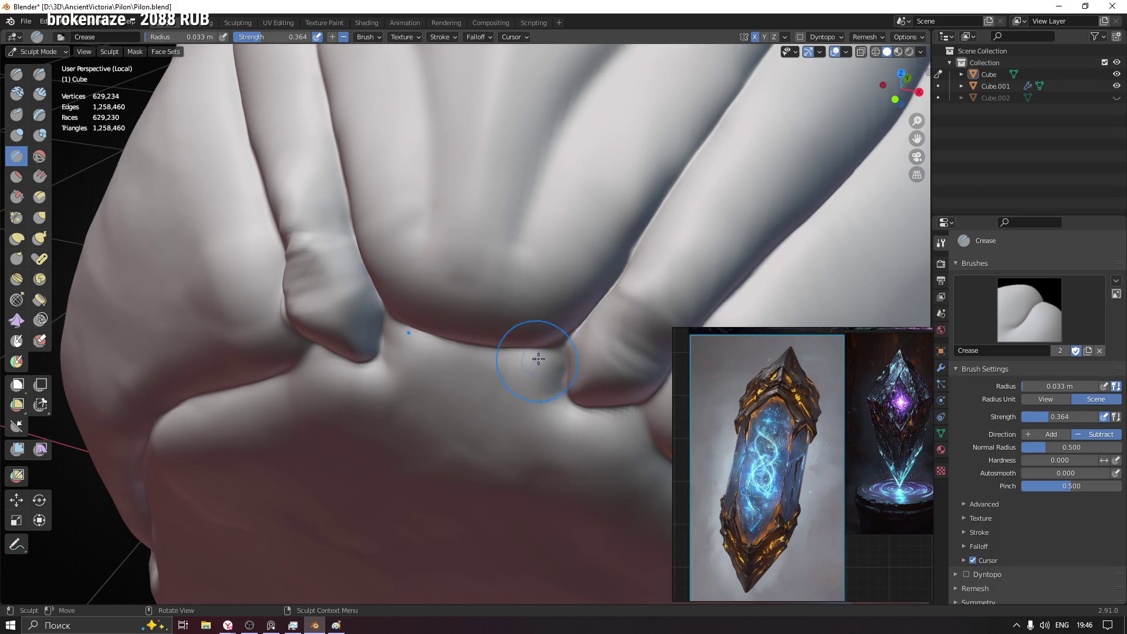
{"action": "middle_click_drag", "start_coordinate": [535, 352], "coordinate": [539, 353]}
{"action": "key", "text": "g"}
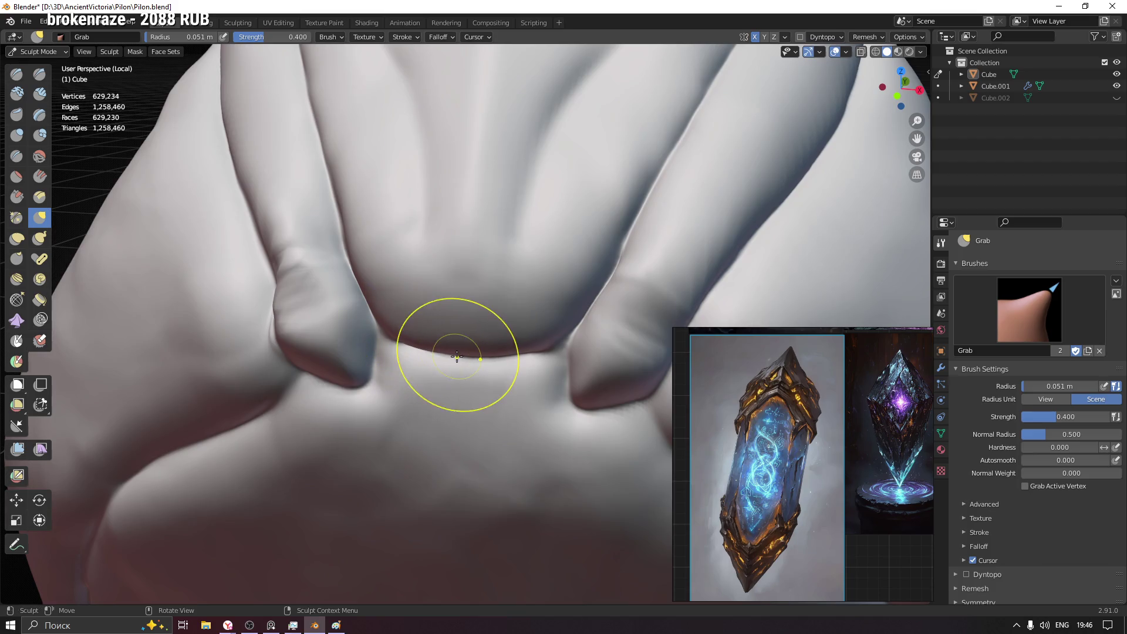
- With the Grab brush, pull the arched ridge above the front panel up and to the left
{"action": "mouse_move", "coordinate": [501, 341]}
{"action": "middle_mouse_down"}
{"action": "mouse_move", "coordinate": [472, 370]}
{"action": "mouse_move", "coordinate": [458, 277]}
{"action": "mouse_move", "coordinate": [476, 360]}
{"action": "mouse_move", "coordinate": [516, 296]}
{"action": "mouse_move", "coordinate": [507, 288]}
{"action": "mouse_move", "coordinate": [503, 327]}
{"action": "middle_mouse_up"}
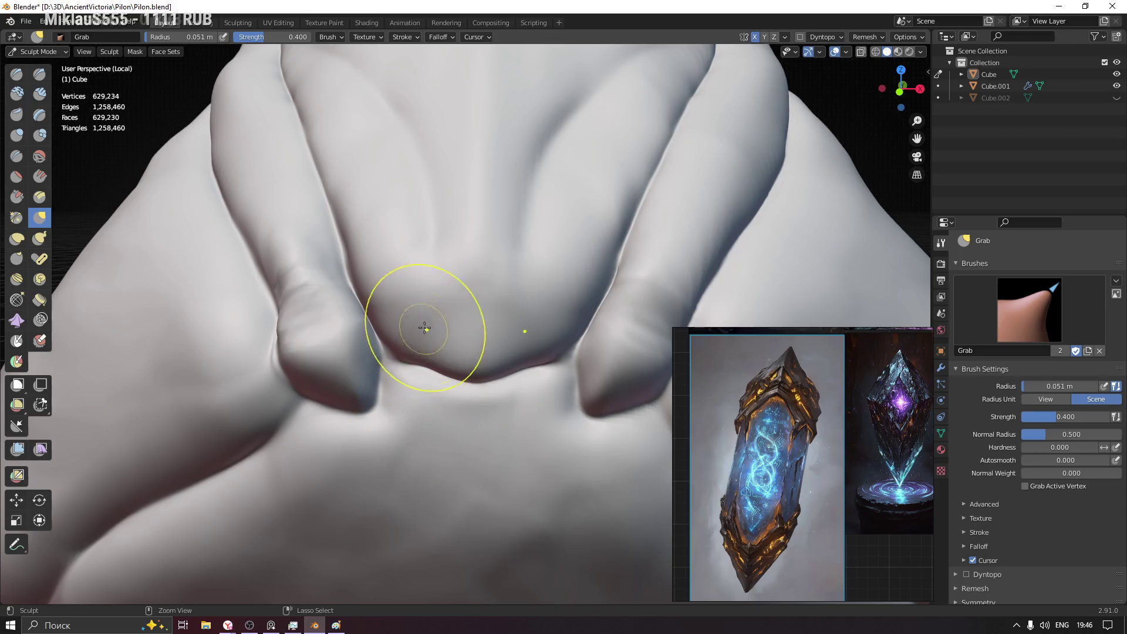
{"action": "scroll", "coordinate": [440, 365], "scroll_direction": "up", "scroll_amount": 2}
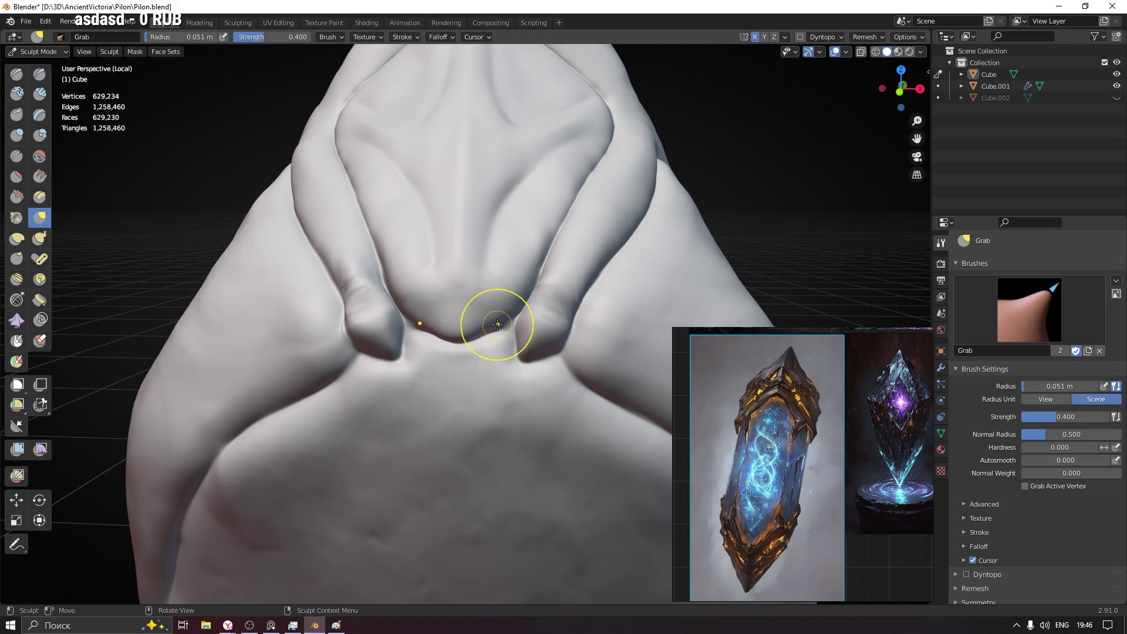
{"action": "scroll", "coordinate": [507, 231], "scroll_direction": "down", "scroll_amount": 2}
{"action": "middle_click_drag", "start_coordinate": [506, 231], "coordinate": [452, 320]}
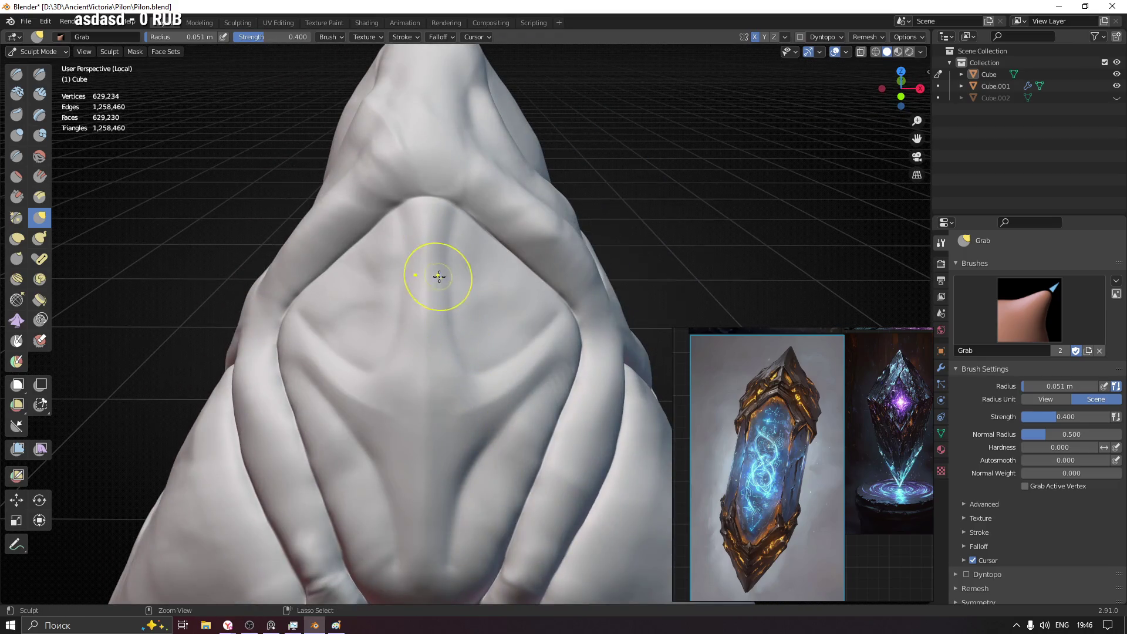
{"action": "middle_click_drag", "start_coordinate": [433, 272], "coordinate": [427, 187], "text": "ctrl"}
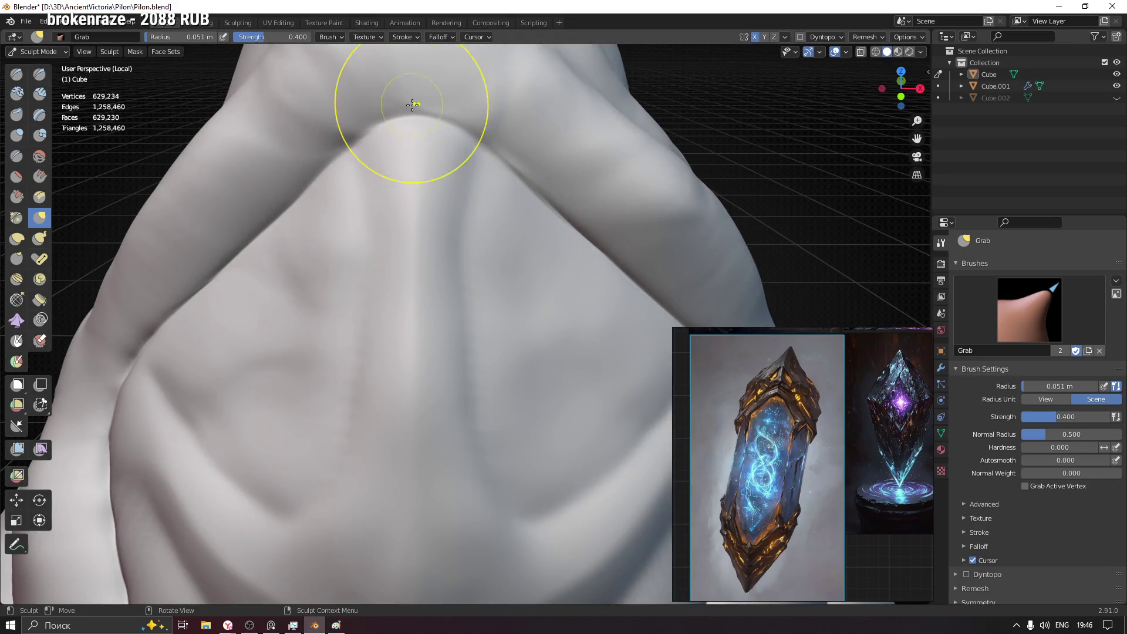
{"action": "left_click_drag", "start_coordinate": [408, 105], "coordinate": [360, 120]}
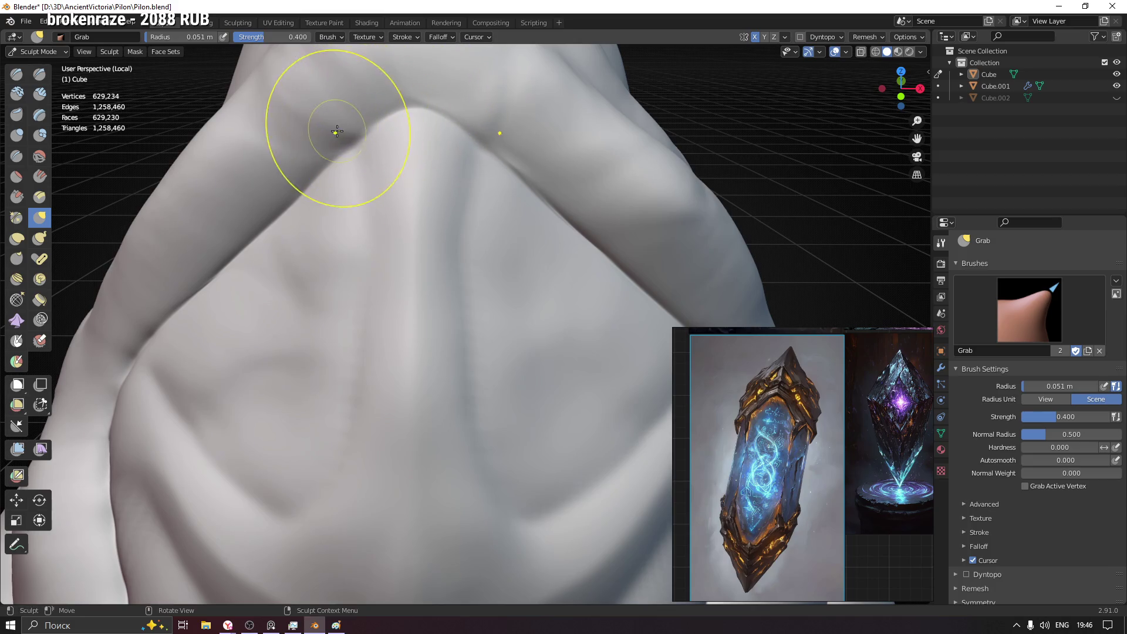
{"action": "left_click", "coordinate": [17, 155]}
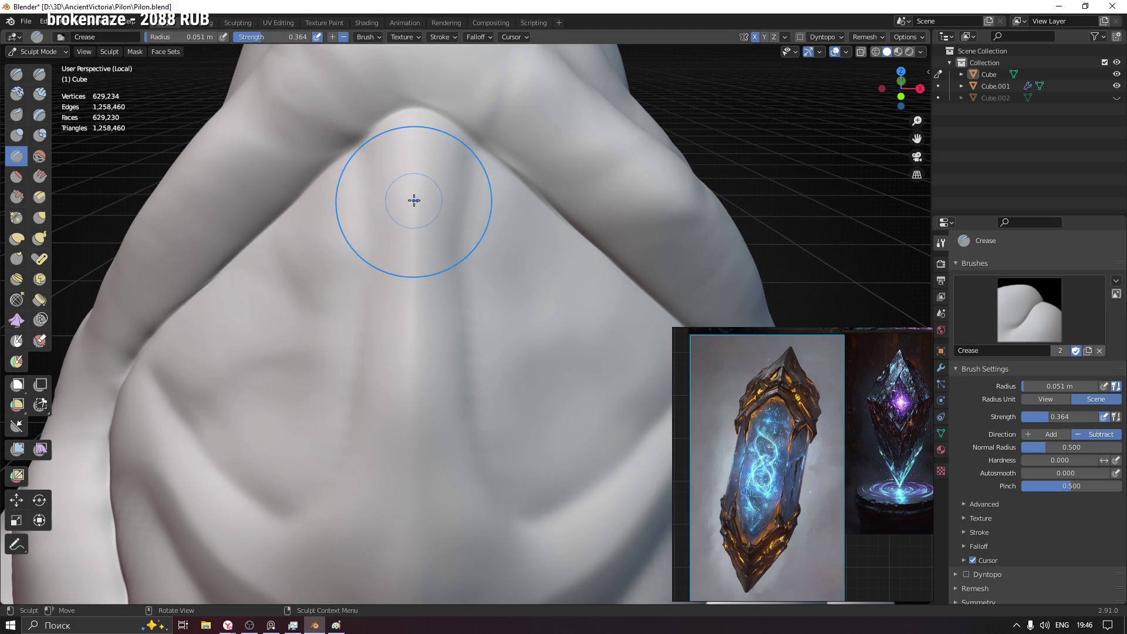
- Cancel the accidental scale and shrink the Crease brush radius
{"action": "key", "text": "s"}
{"action": "key", "text": "Escape"}
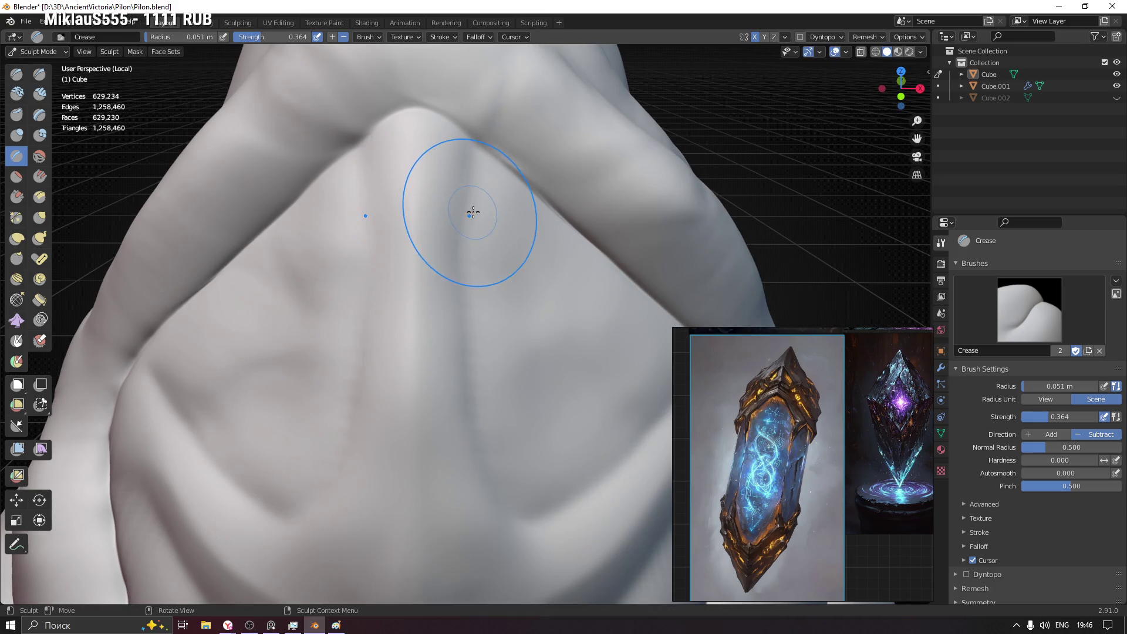
{"action": "middle_click_drag", "start_coordinate": [461, 209], "coordinate": [512, 258]}
{"action": "key", "text": "f"}
{"action": "left_click", "coordinate": [504, 254]}
- Crease grooves along the arched ridge and its edges, then zoom out to check
{"action": "mouse_move", "coordinate": [511, 264]}
{"action": "left_mouse_down"}
{"action": "mouse_move", "coordinate": [434, 197]}
{"action": "mouse_move", "coordinate": [229, 318]}
{"action": "left_mouse_up"}
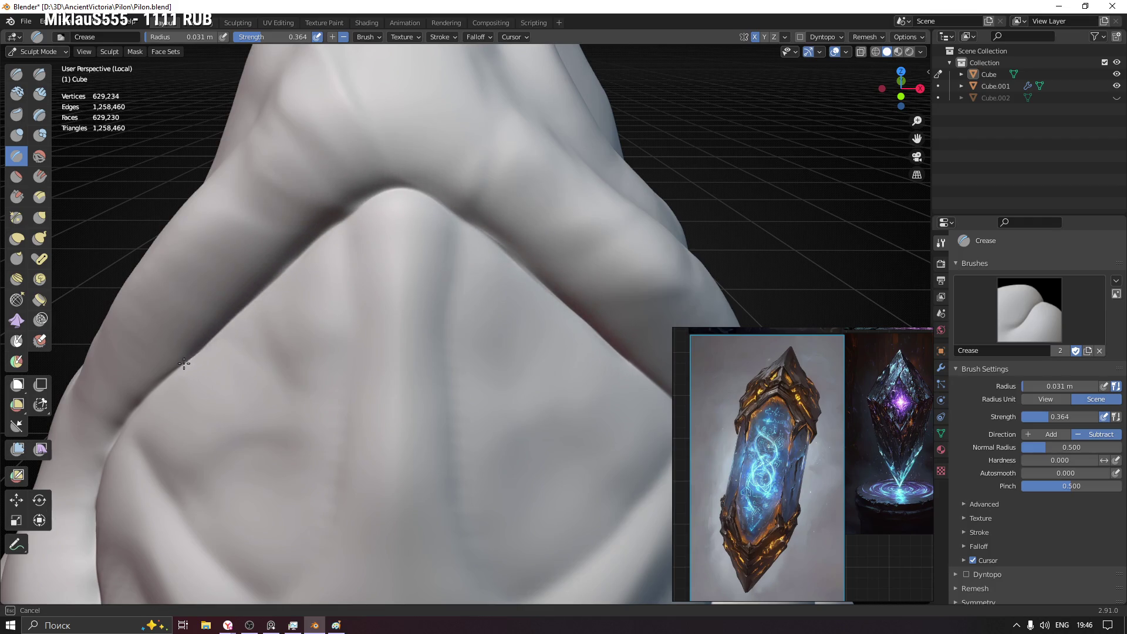
{"action": "middle_click_drag", "start_coordinate": [566, 272], "coordinate": [253, 131]}
{"action": "left_click_drag", "start_coordinate": [215, 98], "coordinate": [238, 116]}
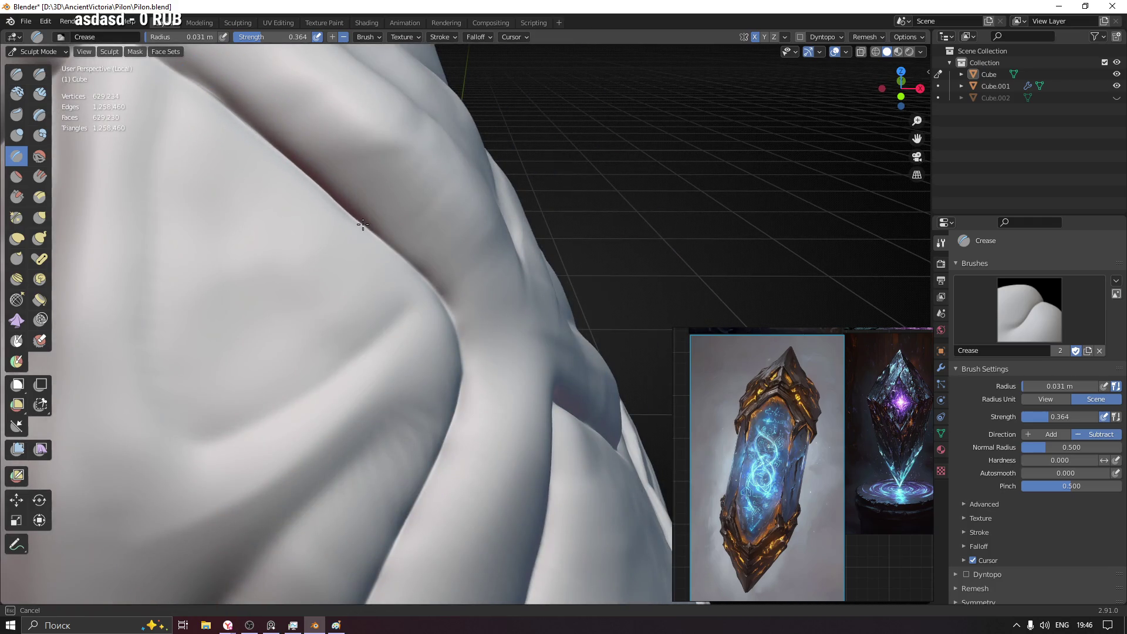
{"action": "left_click_drag", "start_coordinate": [432, 286], "coordinate": [460, 326]}
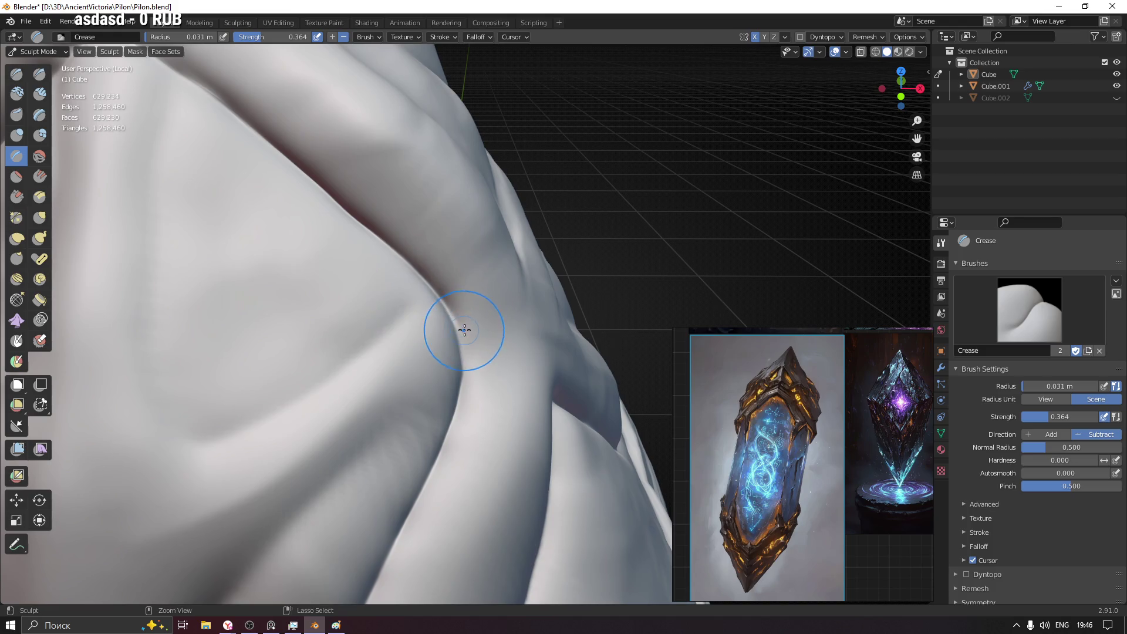
{"action": "scroll", "coordinate": [494, 458], "scroll_direction": "down", "scroll_amount": 5}
{"action": "scroll", "coordinate": [507, 451], "scroll_direction": "down", "scroll_amount": 2}
{"action": "middle_click_drag", "start_coordinate": [506, 451], "coordinate": [467, 381]}
{"action": "scroll", "coordinate": [508, 457], "scroll_direction": "down", "scroll_amount": 4}
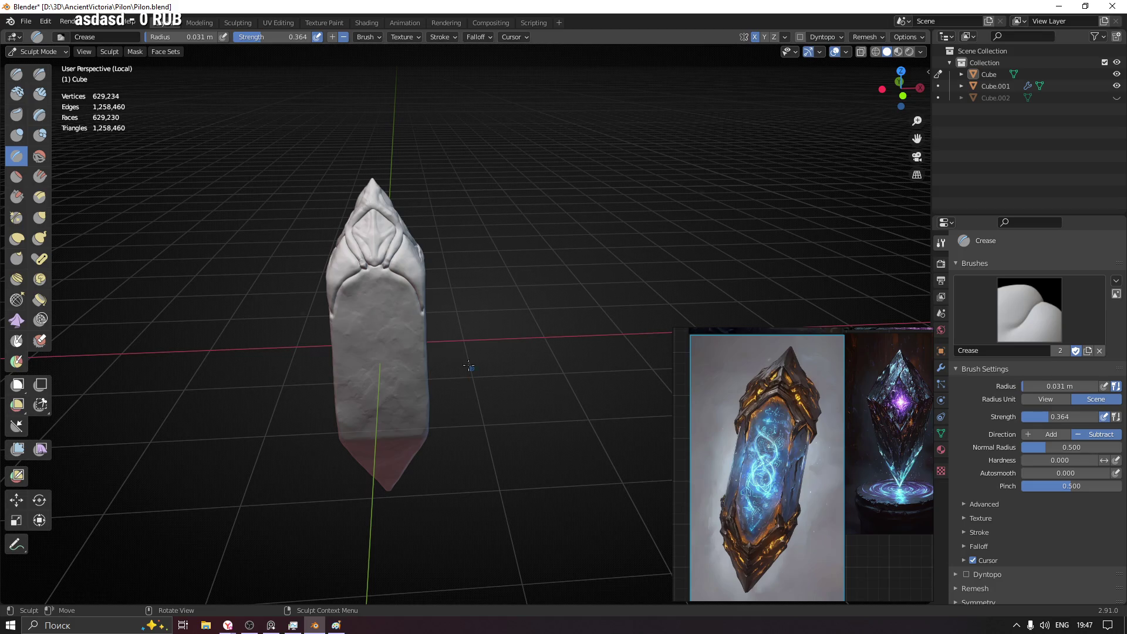
- Crease along the upper fold beneath the pointed top and review the whole pylon
{"action": "mouse_move", "coordinate": [509, 260]}
{"action": "middle_mouse_down"}
{"action": "mouse_move", "coordinate": [392, 255]}
{"action": "mouse_move", "coordinate": [471, 283]}
{"action": "mouse_move", "coordinate": [360, 151]}
{"action": "mouse_move", "coordinate": [259, 202]}
{"action": "mouse_move", "coordinate": [333, 193]}
{"action": "mouse_move", "coordinate": [224, 298]}
{"action": "mouse_move", "coordinate": [260, 260]}
{"action": "middle_mouse_up"}
{"action": "scroll", "coordinate": [394, 255], "scroll_direction": "up", "scroll_amount": 5}
{"action": "scroll", "coordinate": [361, 151], "scroll_direction": "up", "scroll_amount": 4}
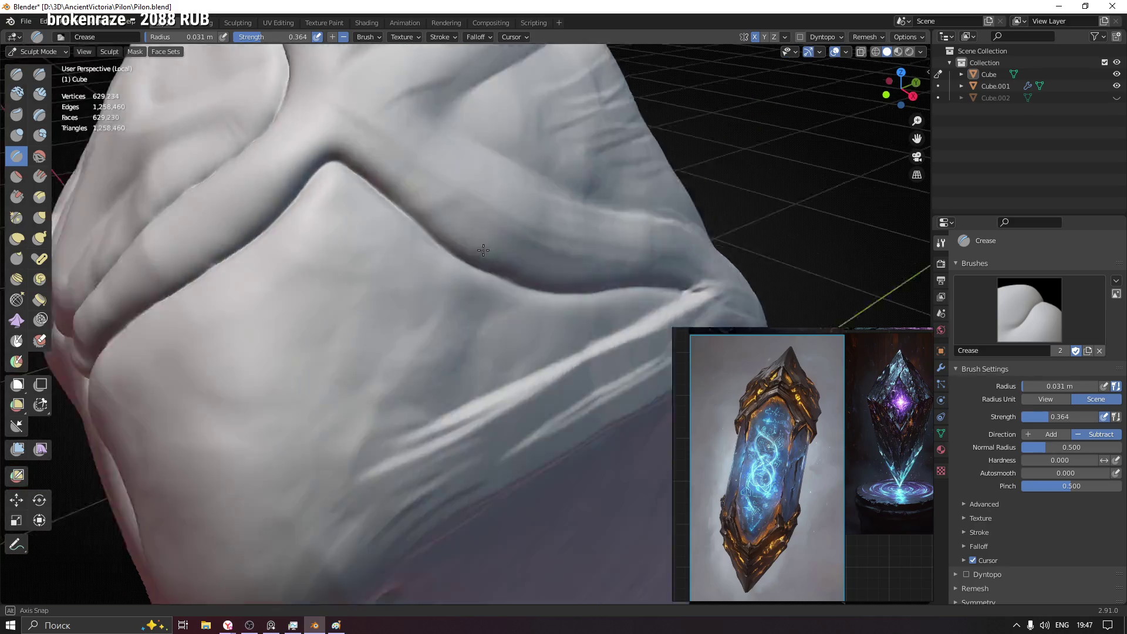
{"action": "middle_click_drag", "start_coordinate": [449, 240], "coordinate": [282, 171]}
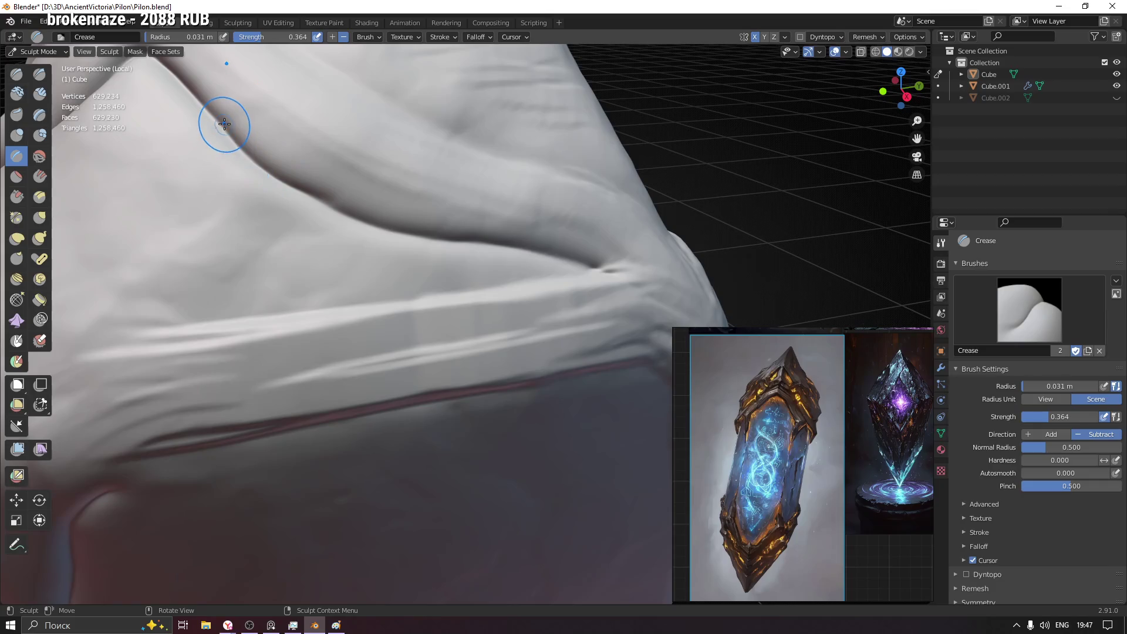
{"action": "middle_click_drag", "start_coordinate": [221, 123], "coordinate": [245, 147]}
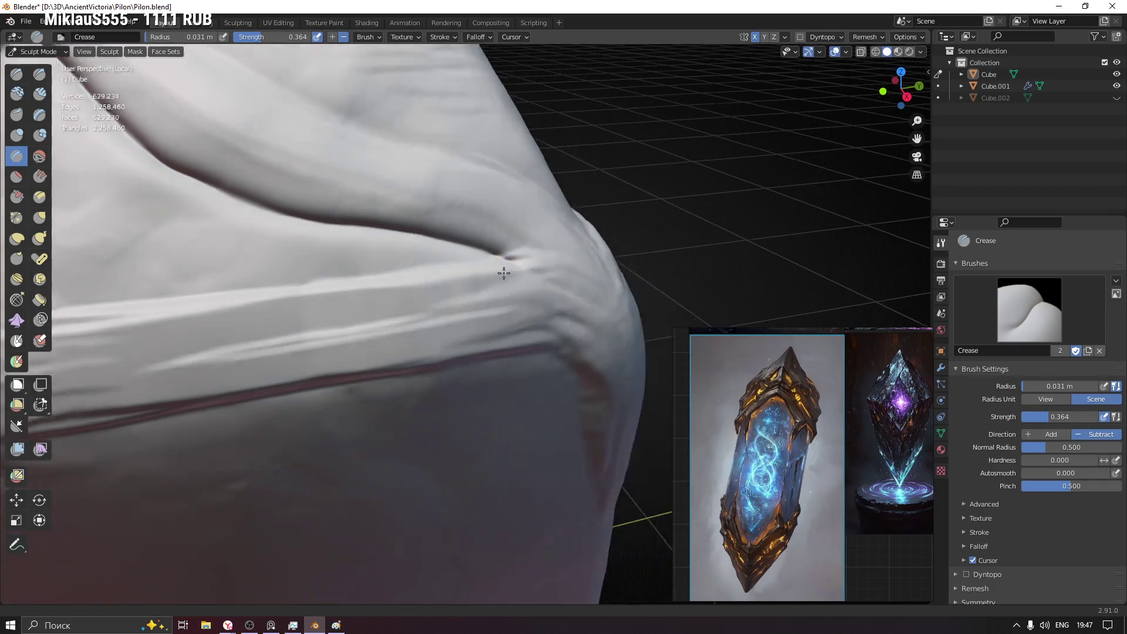
{"action": "middle_click_drag", "start_coordinate": [615, 276], "coordinate": [490, 381]}
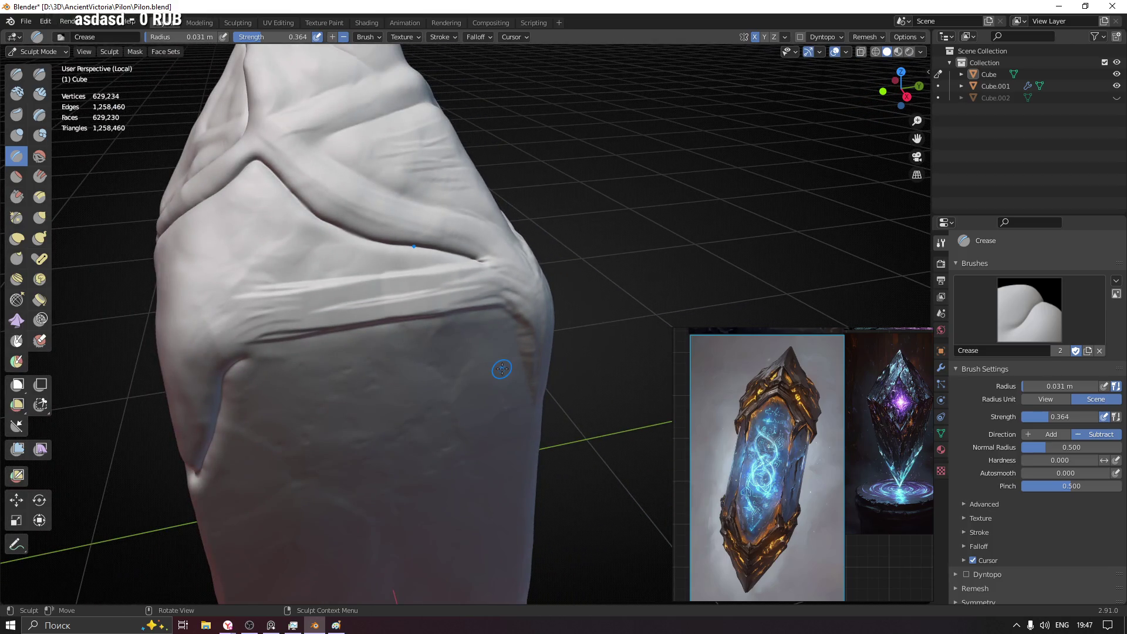
{"action": "mouse_move", "coordinate": [558, 256]}
{"action": "middle_mouse_down"}
{"action": "mouse_move", "coordinate": [397, 156]}
{"action": "mouse_move", "coordinate": [340, 215]}
{"action": "middle_mouse_up"}
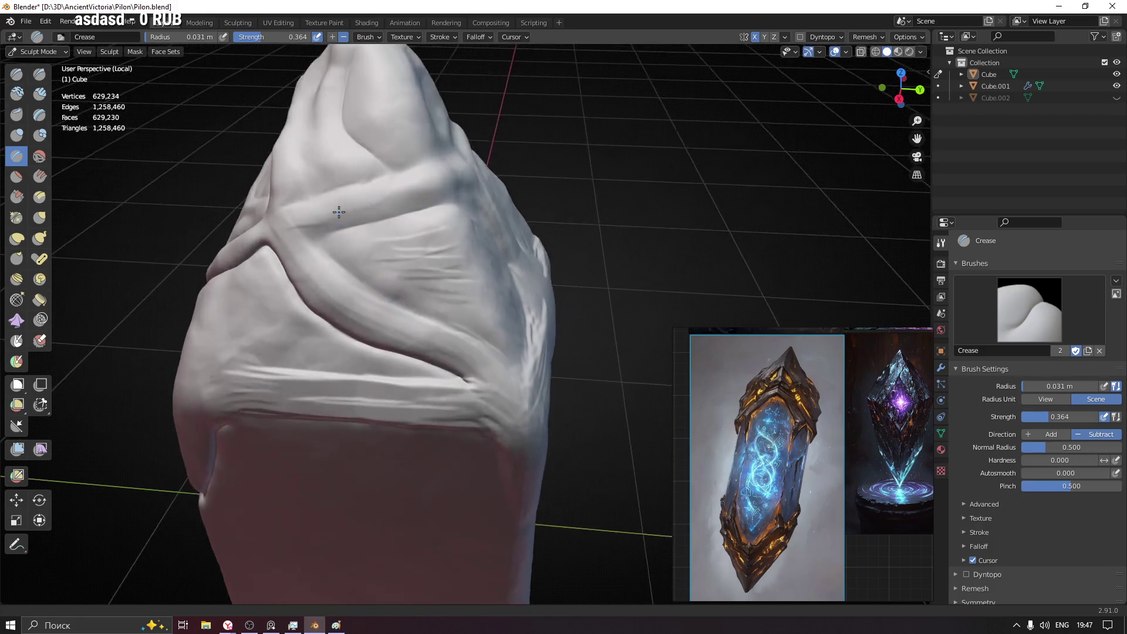
{"action": "scroll", "coordinate": [488, 222], "scroll_direction": "up", "scroll_amount": 2}
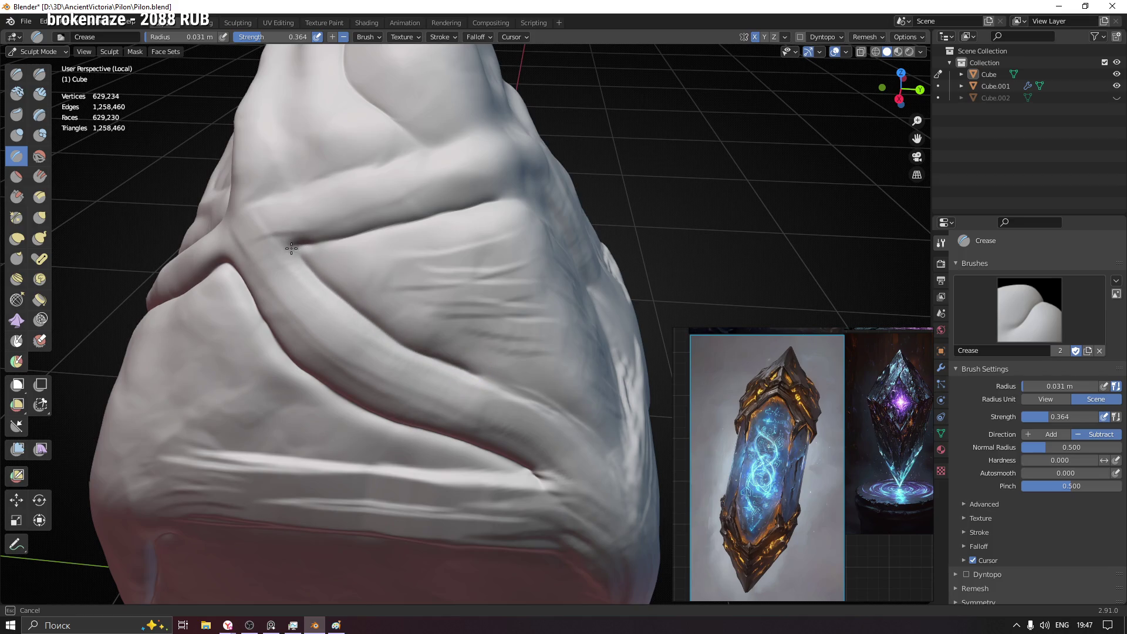
- Crease the vertical fold and the lower diagonal fold on the pylon's upper section
{"action": "mouse_move", "coordinate": [335, 273]}
{"action": "middle_mouse_down"}
{"action": "mouse_move", "coordinate": [382, 277]}
{"action": "mouse_move", "coordinate": [330, 275]}
{"action": "middle_mouse_up"}
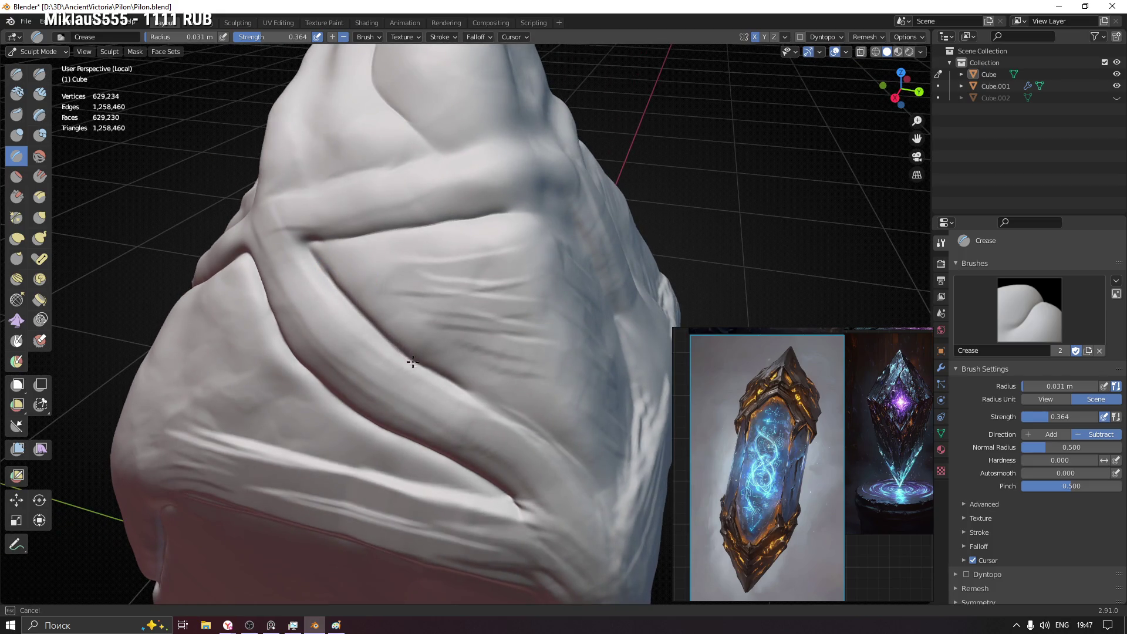
{"action": "middle_click_drag", "start_coordinate": [453, 385], "coordinate": [291, 305]}
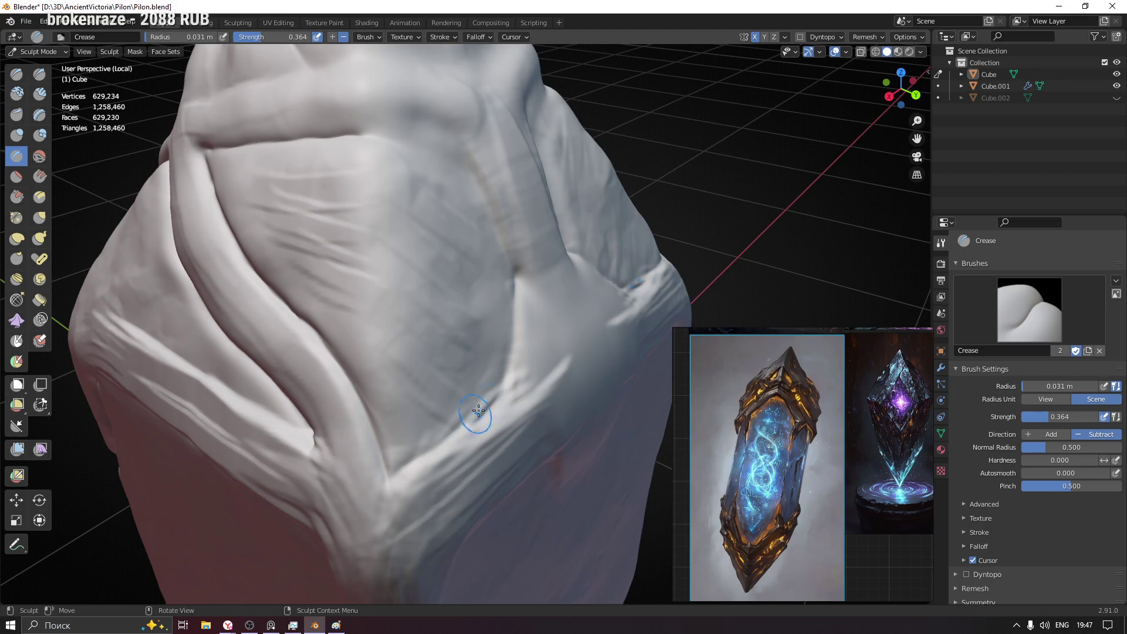
{"action": "scroll", "coordinate": [371, 312], "scroll_direction": "down", "scroll_amount": 3}
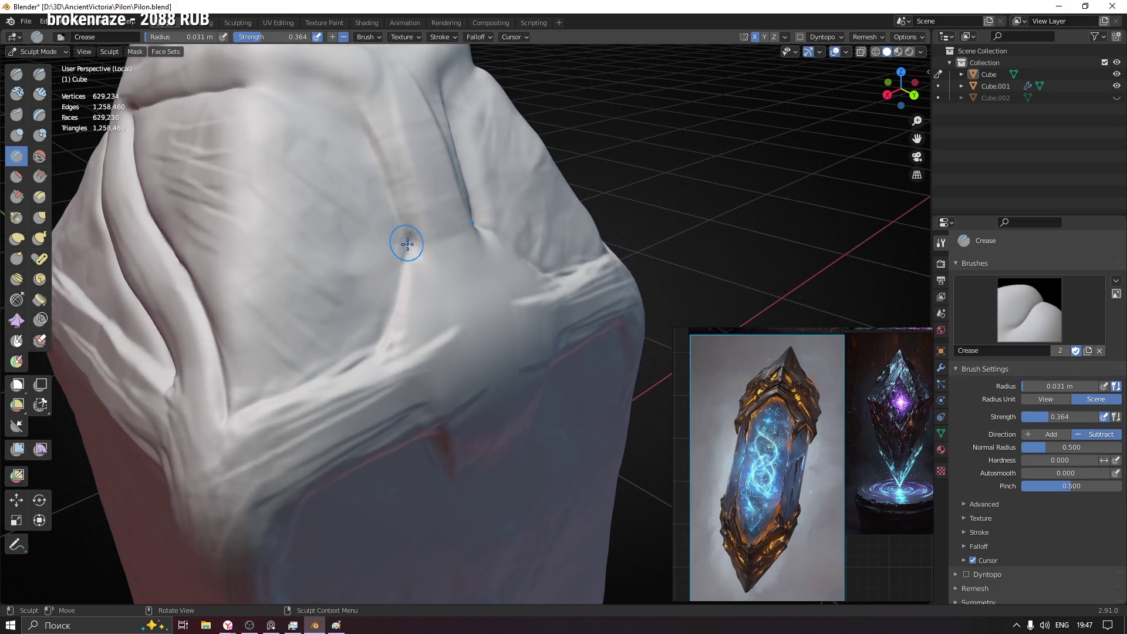
{"action": "left_click_drag", "start_coordinate": [388, 336], "coordinate": [406, 251]}
{"action": "left_click_drag", "start_coordinate": [393, 336], "coordinate": [403, 291]}
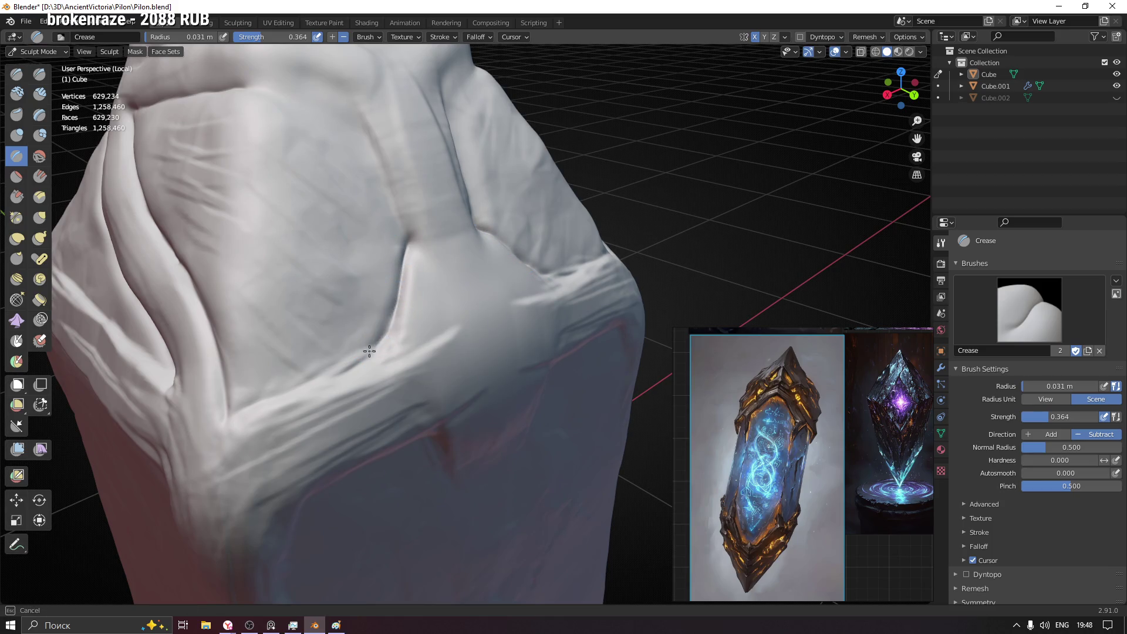
{"action": "left_click_drag", "start_coordinate": [374, 350], "coordinate": [254, 398]}
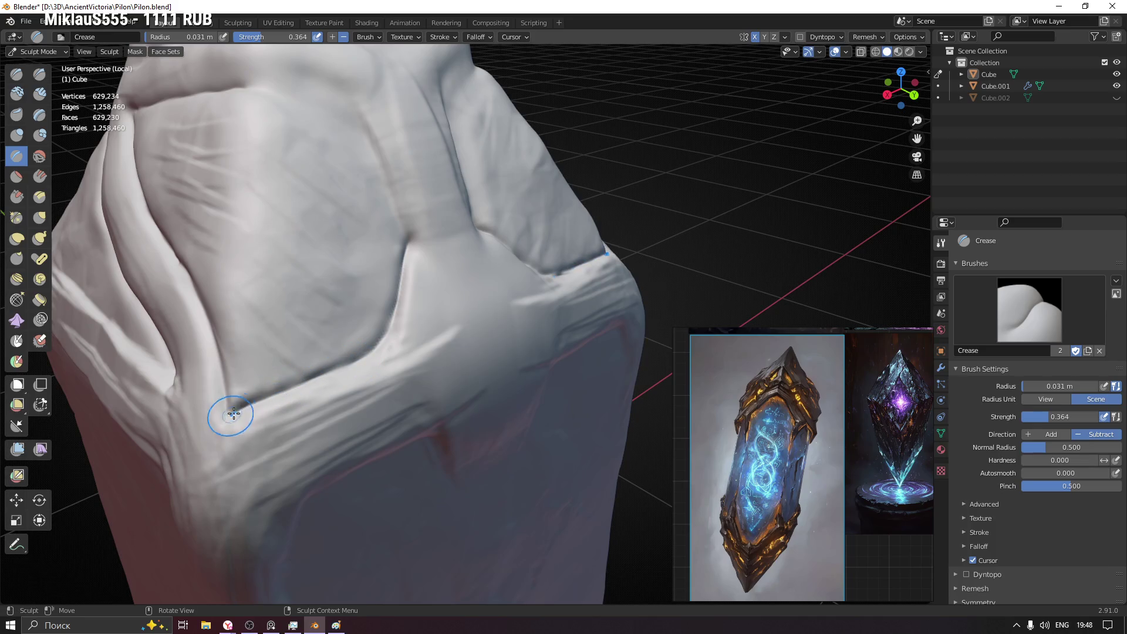
- Extend and deepen the crease along the upper fold from a new angle
{"action": "mouse_move", "coordinate": [408, 301]}
{"action": "middle_mouse_down"}
{"action": "mouse_move", "coordinate": [428, 264]}
{"action": "mouse_move", "coordinate": [401, 211]}
{"action": "middle_mouse_up"}
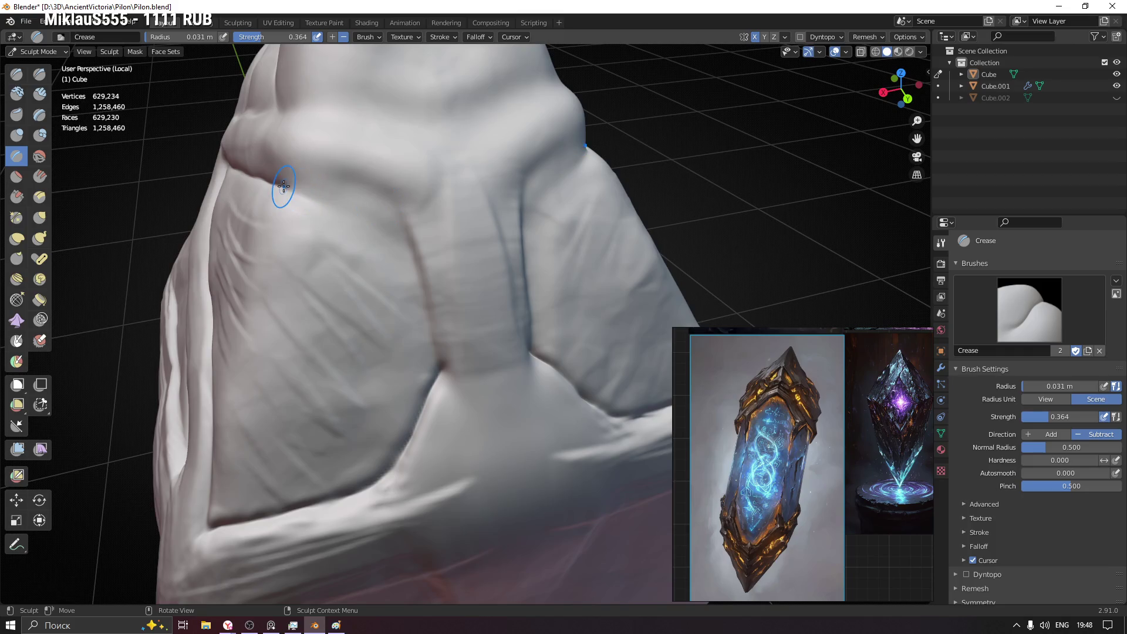
{"action": "mouse_move", "coordinate": [290, 189]}
{"action": "left_mouse_down"}
{"action": "mouse_move", "coordinate": [380, 215]}
{"action": "mouse_move", "coordinate": [419, 283]}
{"action": "left_mouse_up"}
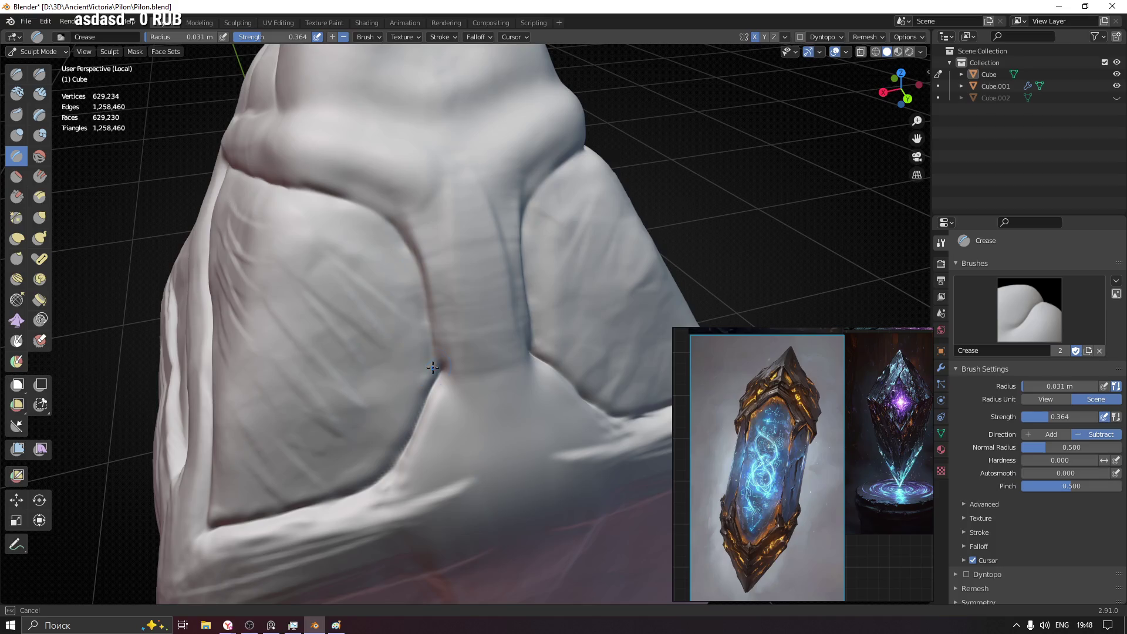
{"action": "left_click_drag", "start_coordinate": [402, 240], "coordinate": [335, 196]}
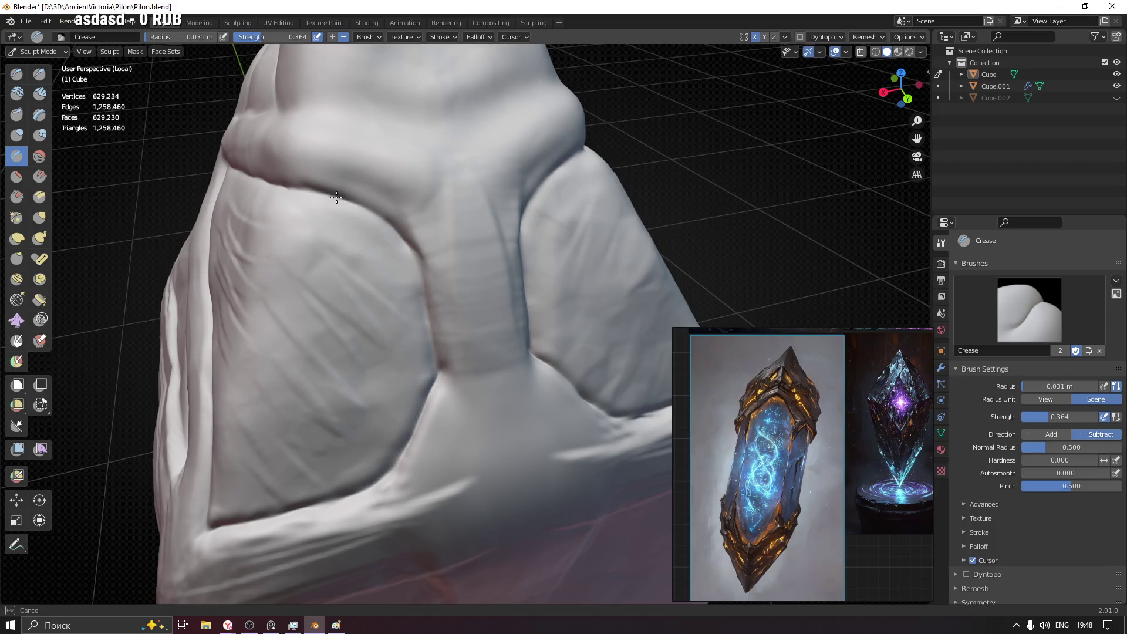
{"action": "left_click_drag", "start_coordinate": [431, 350], "coordinate": [387, 211]}
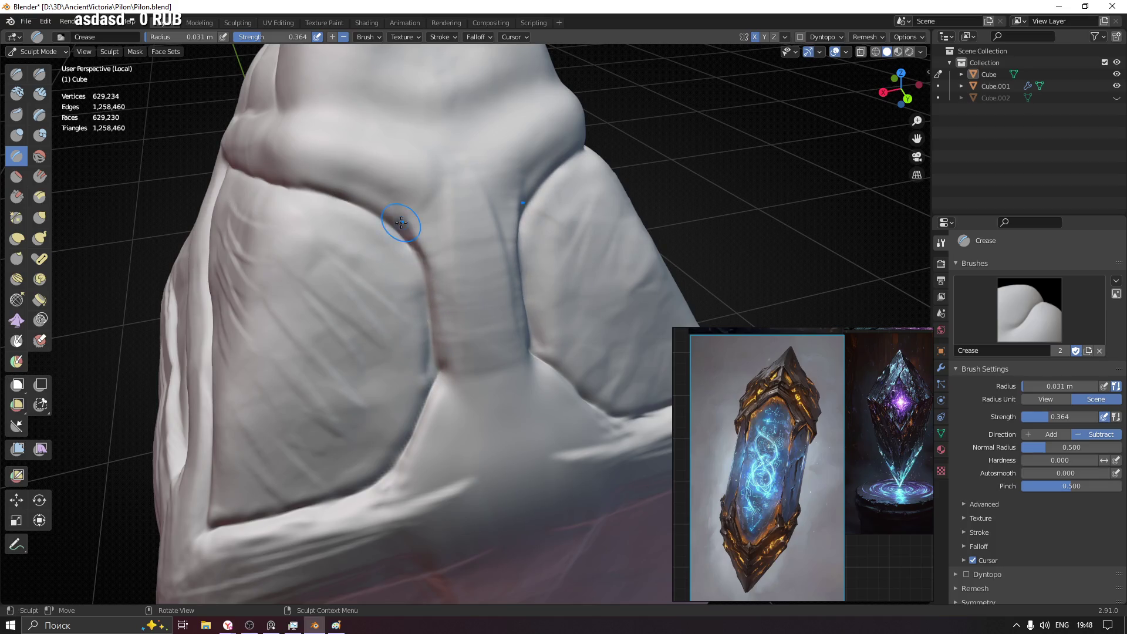
{"action": "scroll", "coordinate": [406, 264], "scroll_direction": "down", "scroll_amount": 5}
{"action": "mouse_move", "coordinate": [453, 353]}
{"action": "middle_mouse_down"}
{"action": "mouse_move", "coordinate": [455, 334]}
{"action": "mouse_move", "coordinate": [492, 348]}
{"action": "middle_mouse_up"}
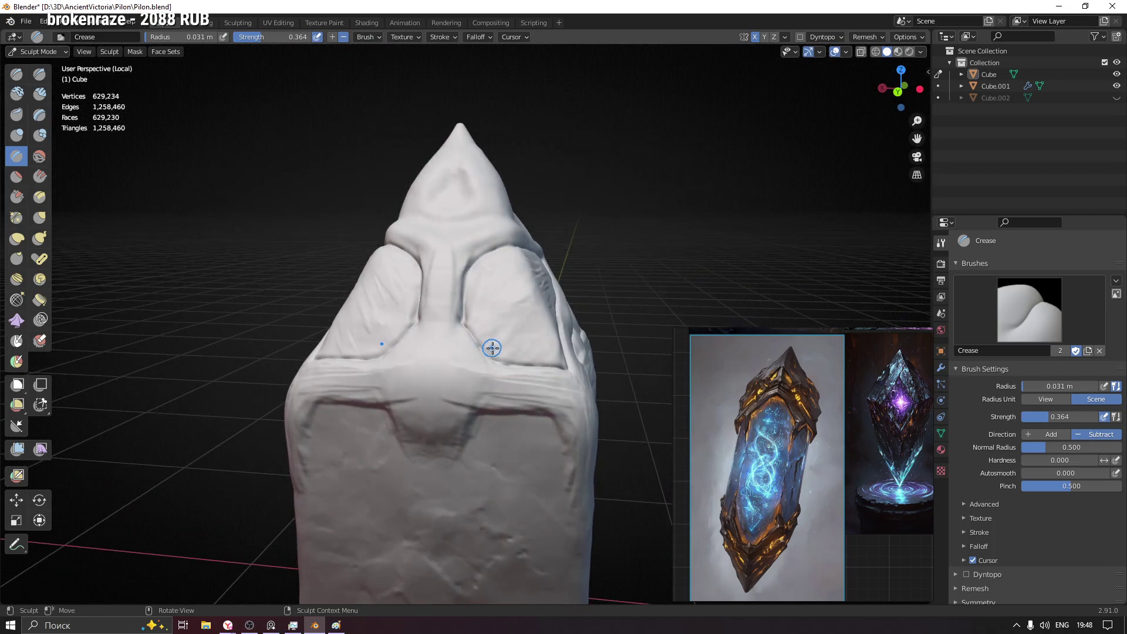
{"action": "scroll", "coordinate": [395, 335], "scroll_direction": "up", "scroll_amount": 2}
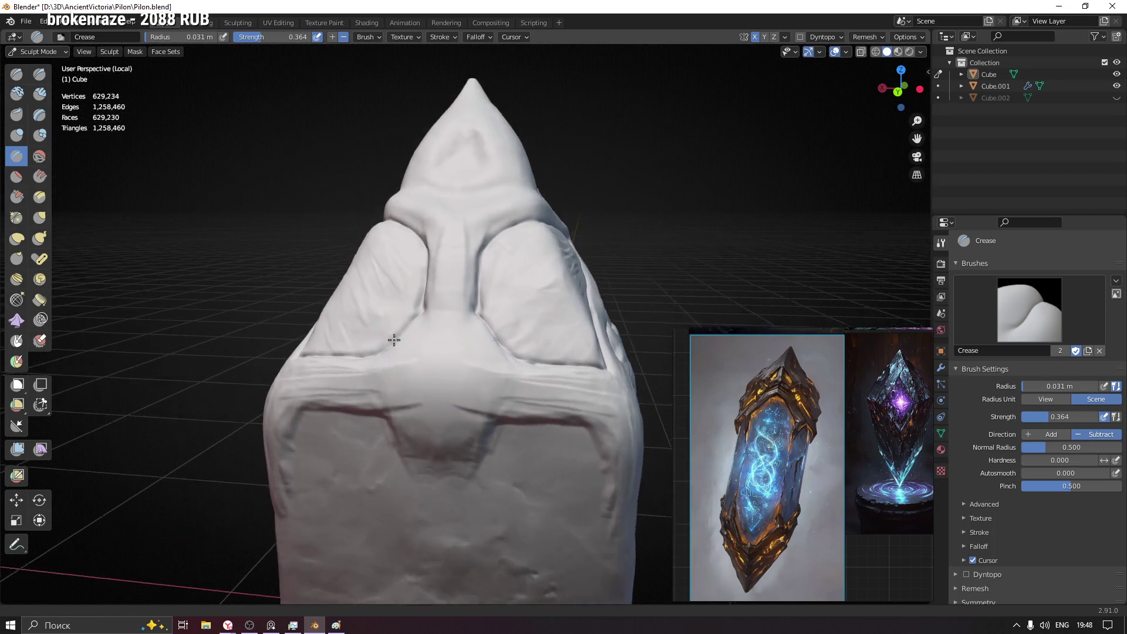
{"action": "scroll", "coordinate": [393, 302], "scroll_direction": "up", "scroll_amount": 2}
- Crease the fold near the top of the pylon from a lower side-on angle
{"action": "mouse_move", "coordinate": [393, 303]}
{"action": "middle_mouse_down"}
{"action": "mouse_move", "coordinate": [523, 371]}
{"action": "mouse_move", "coordinate": [494, 386]}
{"action": "middle_mouse_up"}
{"action": "scroll", "coordinate": [466, 335], "scroll_direction": "up", "scroll_amount": 2}
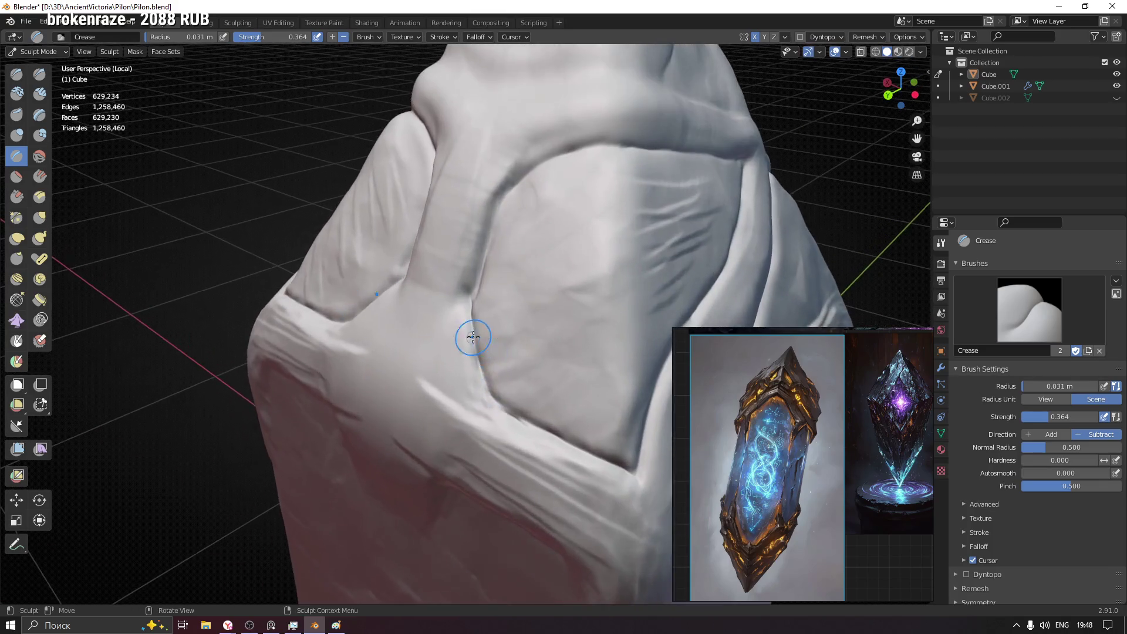
{"action": "middle_click_drag", "start_coordinate": [465, 335], "coordinate": [501, 320]}
{"action": "left_click_drag", "start_coordinate": [501, 320], "coordinate": [499, 291]}
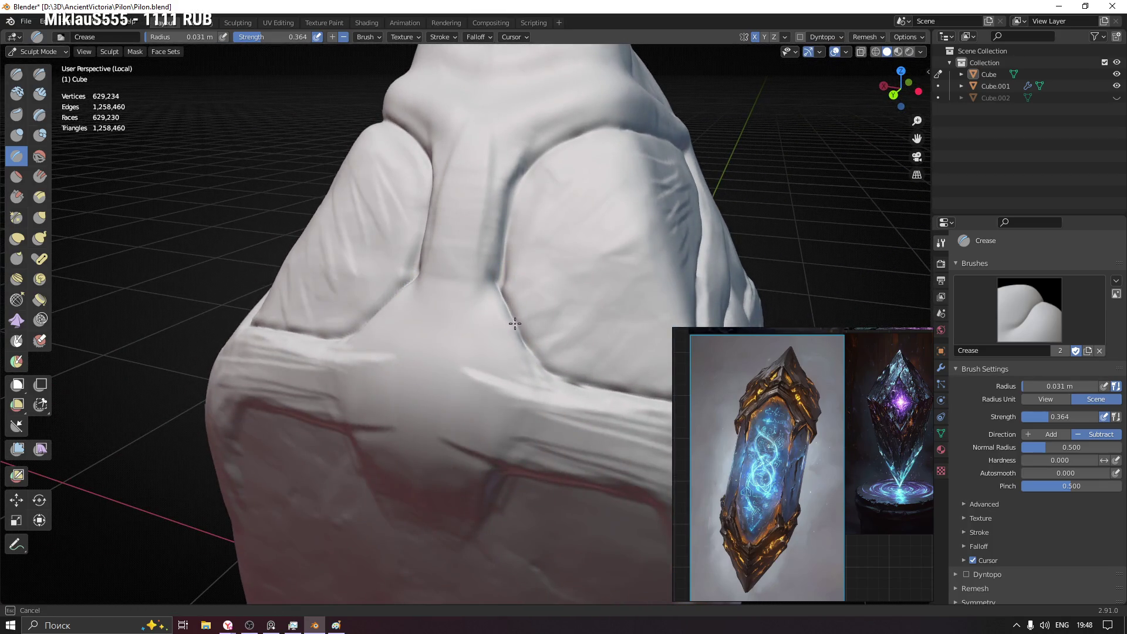
{"action": "scroll", "coordinate": [563, 404], "scroll_direction": "down", "scroll_amount": 2}
{"action": "mouse_move", "coordinate": [562, 403]}
{"action": "middle_mouse_down"}
{"action": "mouse_move", "coordinate": [440, 365]}
{"action": "mouse_move", "coordinate": [390, 278]}
{"action": "mouse_move", "coordinate": [402, 270]}
{"action": "middle_mouse_up"}
{"action": "scroll", "coordinate": [390, 277], "scroll_direction": "up", "scroll_amount": 3}
- Sharpen the horizontal fold line above the front panel, then begin adjusting brush strength
{"action": "mouse_move", "coordinate": [384, 231]}
{"action": "left_mouse_down"}
{"action": "mouse_move", "coordinate": [452, 224]}
{"action": "mouse_move", "coordinate": [404, 232]}
{"action": "left_mouse_up"}
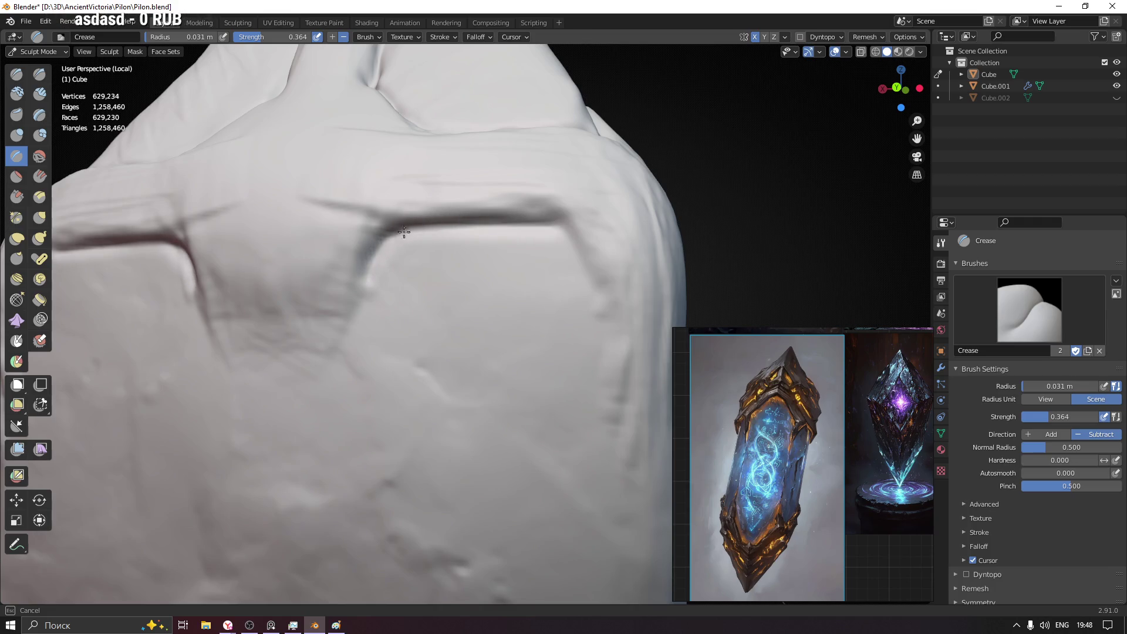
{"action": "middle_click_drag", "start_coordinate": [552, 230], "coordinate": [365, 244]}
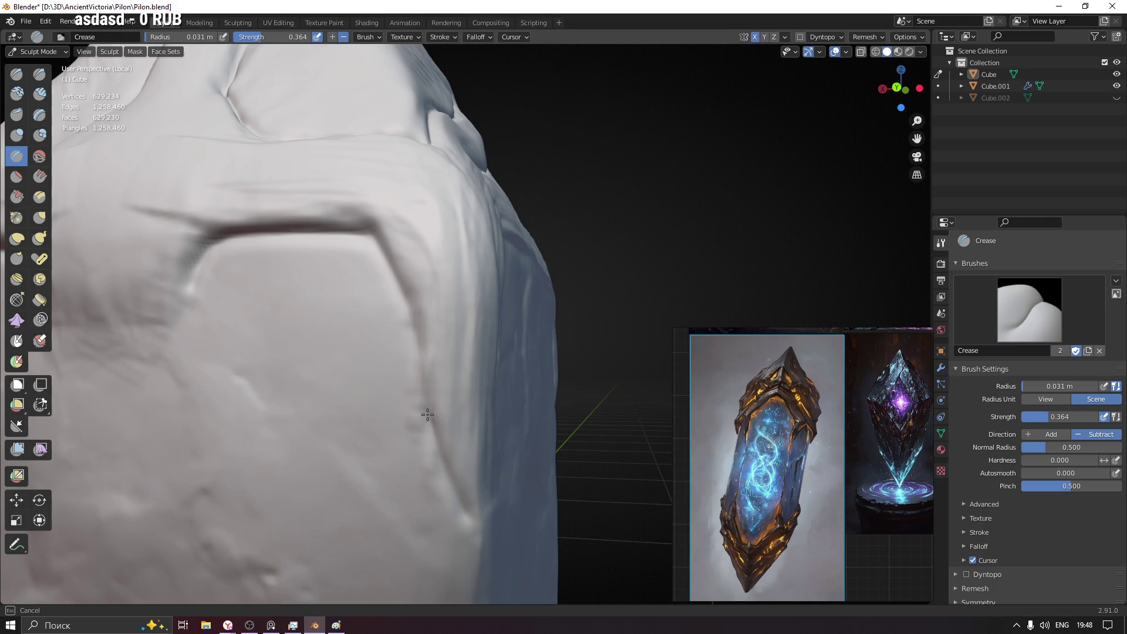
{"action": "middle_click_drag", "start_coordinate": [383, 254], "coordinate": [377, 264]}
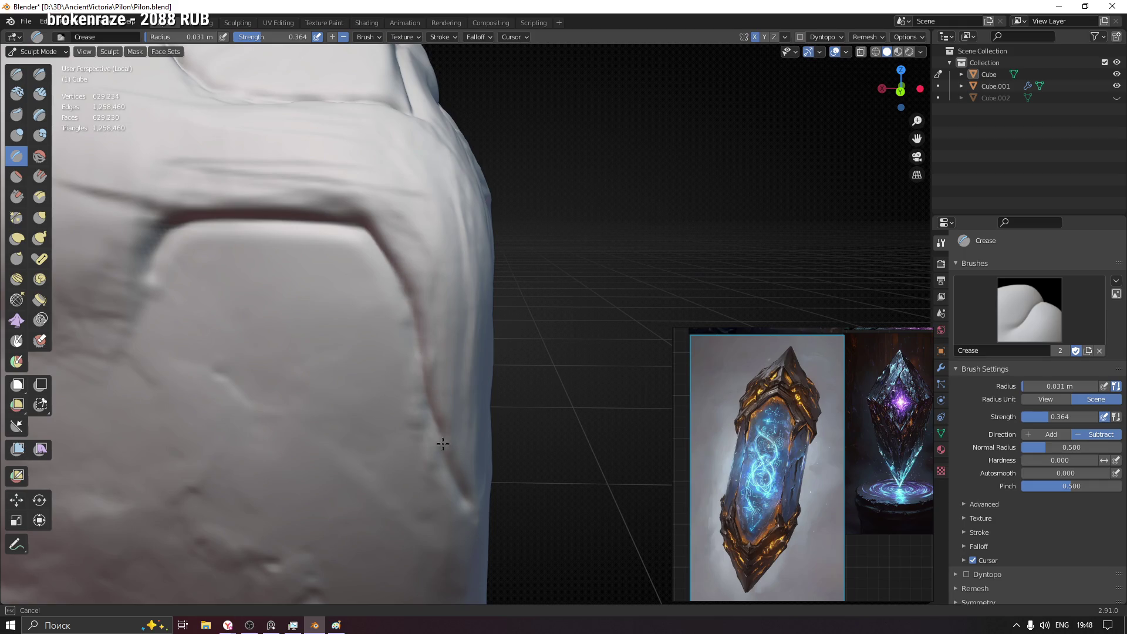
{"action": "key", "text": "shift+f"}
- Set Crease brush strength to 0.485 and deepen the groove down the right edge
{"action": "left_click", "coordinate": [427, 404]}
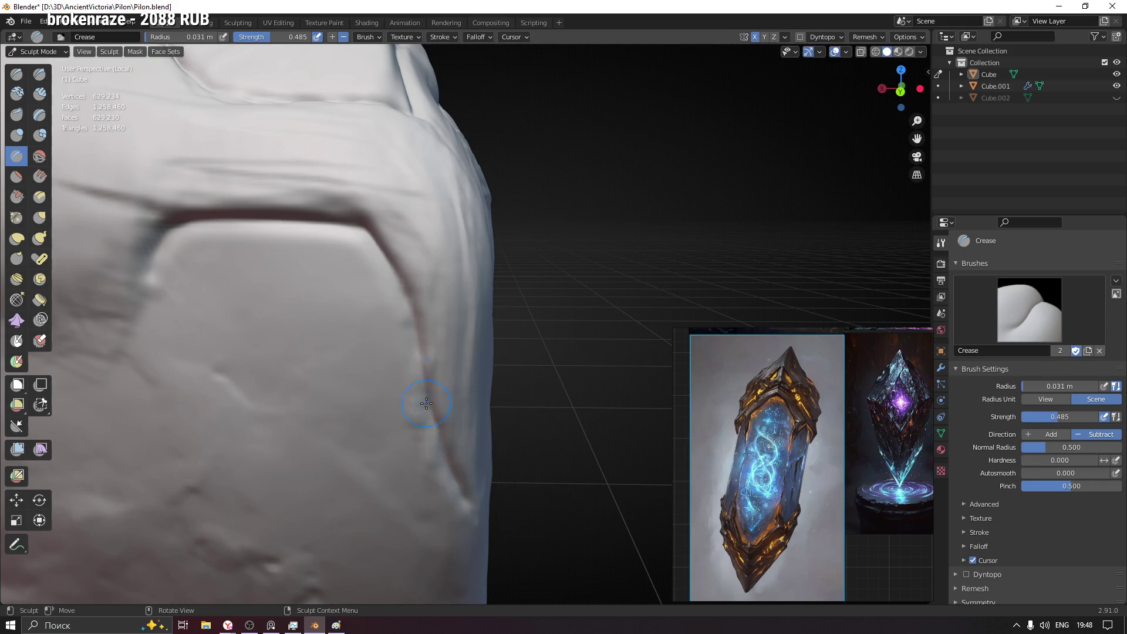
{"action": "left_click_drag", "start_coordinate": [361, 228], "coordinate": [410, 298]}
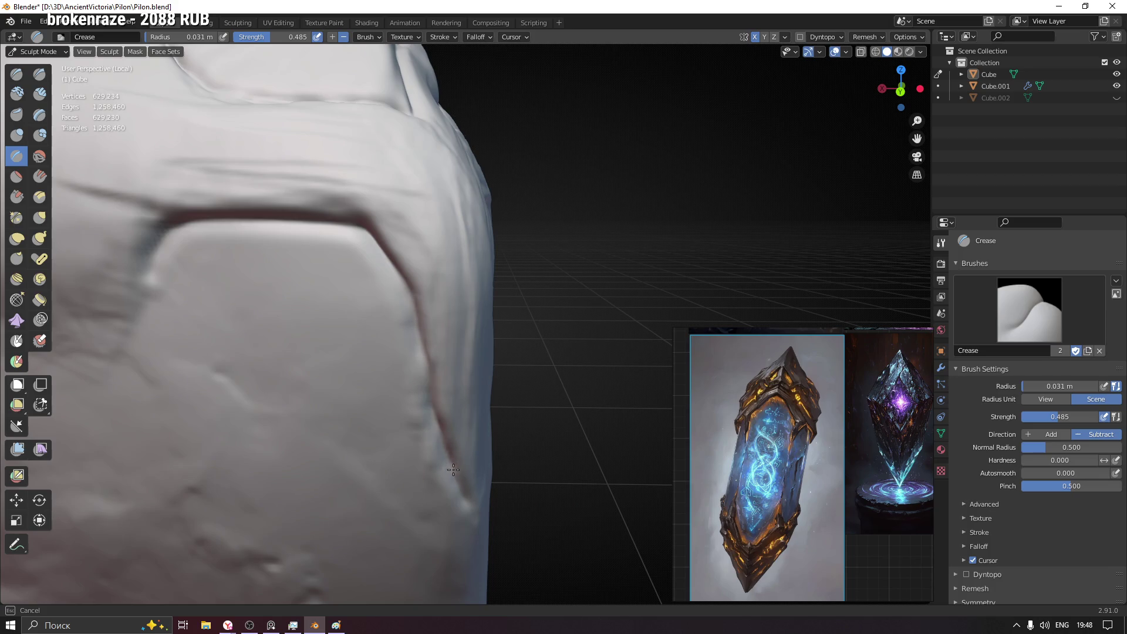
{"action": "middle_click_drag", "start_coordinate": [472, 482], "coordinate": [439, 448]}
{"action": "middle_click_drag", "start_coordinate": [589, 353], "coordinate": [475, 215]}
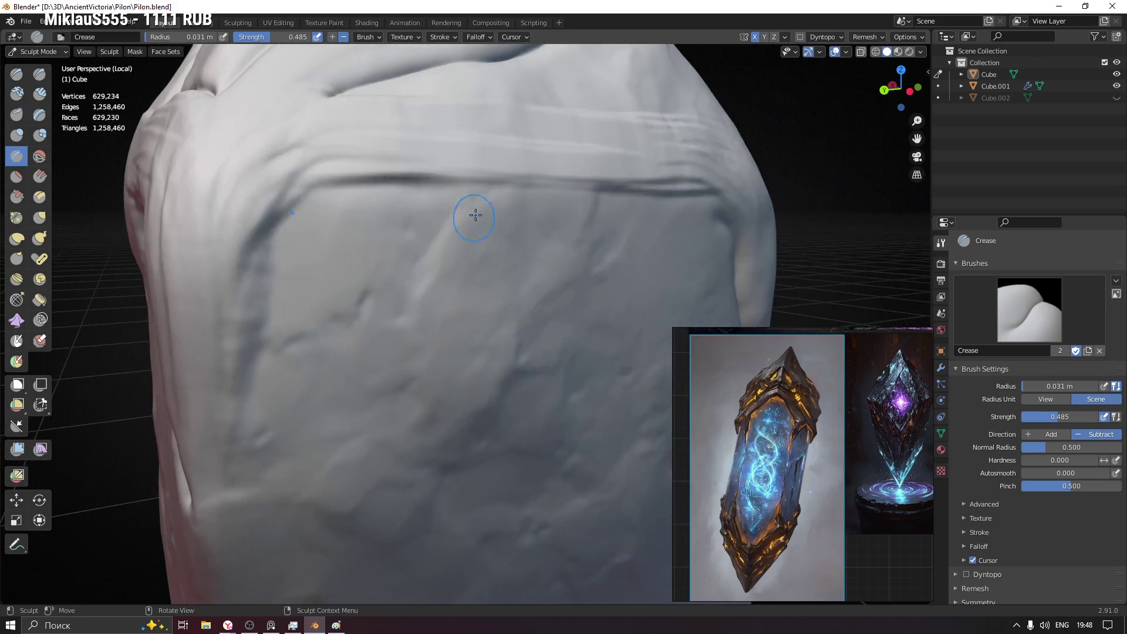
- Crease the panel's top fold and carve down the left vertical fold
{"action": "left_click_drag", "start_coordinate": [517, 192], "coordinate": [280, 228]}
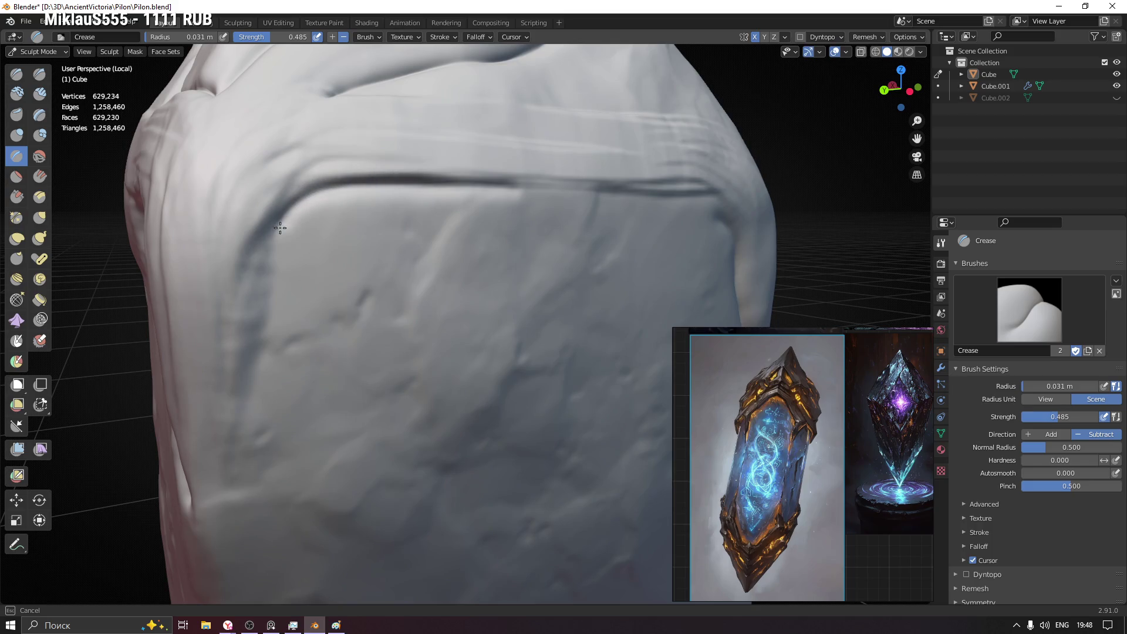
{"action": "left_click_drag", "start_coordinate": [259, 301], "coordinate": [200, 513]}
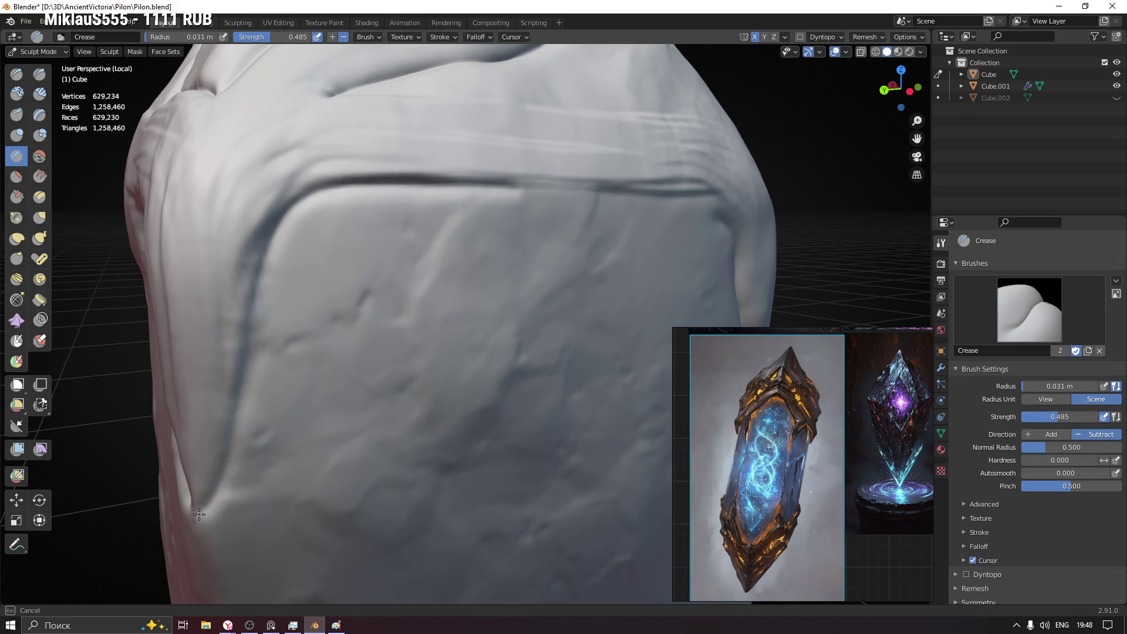
{"action": "left_click_drag", "start_coordinate": [195, 506], "coordinate": [199, 511]}
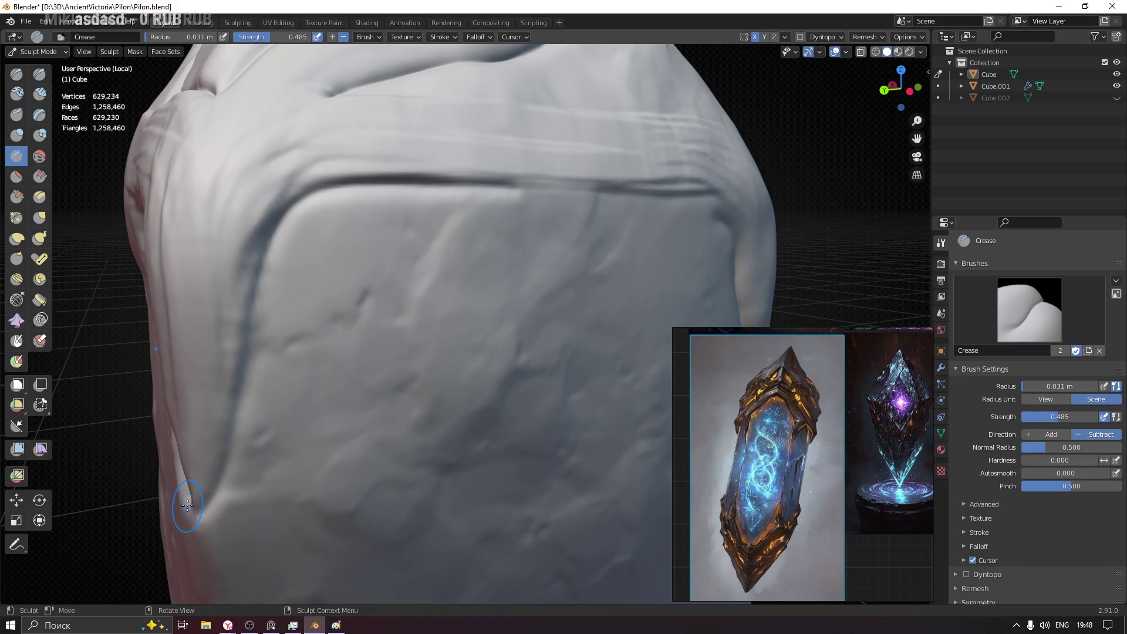
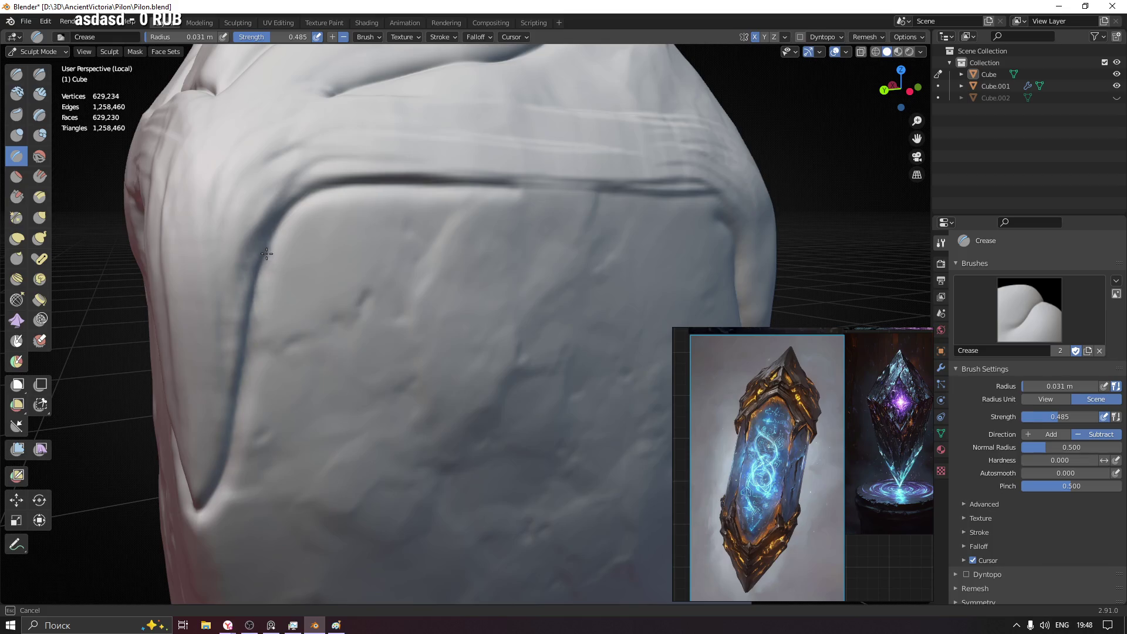
- Crease a deep groove along the front panel's top fold and down its right side
{"action": "left_click_drag", "start_coordinate": [441, 187], "coordinate": [541, 189]}
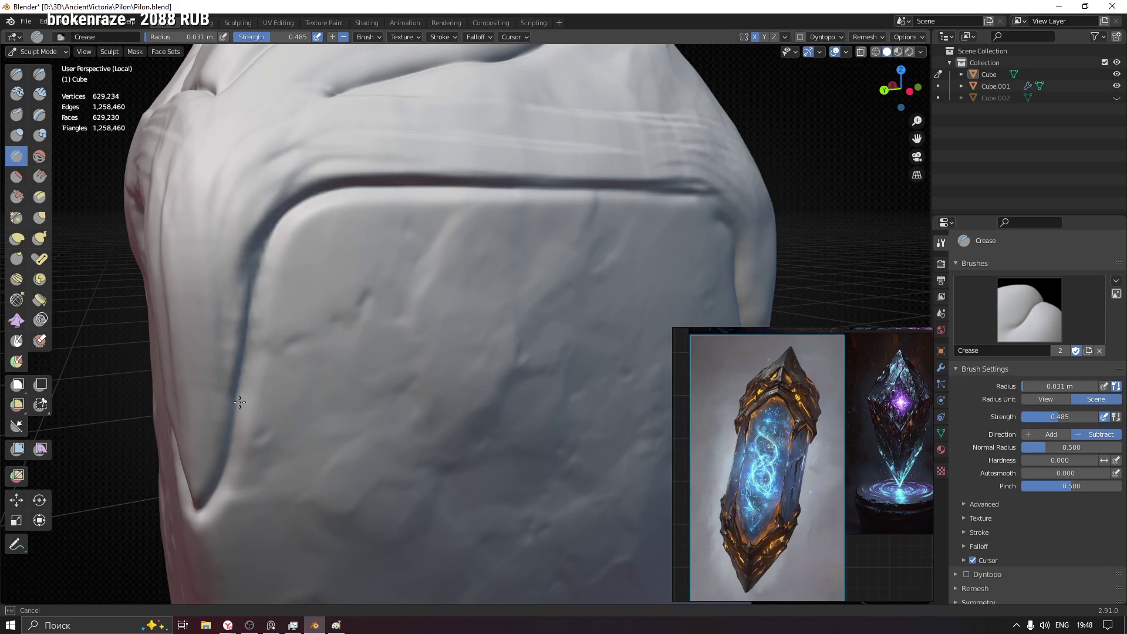
{"action": "mouse_move", "coordinate": [503, 326]}
{"action": "middle_mouse_down"}
{"action": "mouse_move", "coordinate": [189, 335]}
{"action": "mouse_move", "coordinate": [391, 327]}
{"action": "middle_mouse_up"}
{"action": "left_click_drag", "start_coordinate": [443, 215], "coordinate": [501, 257]}
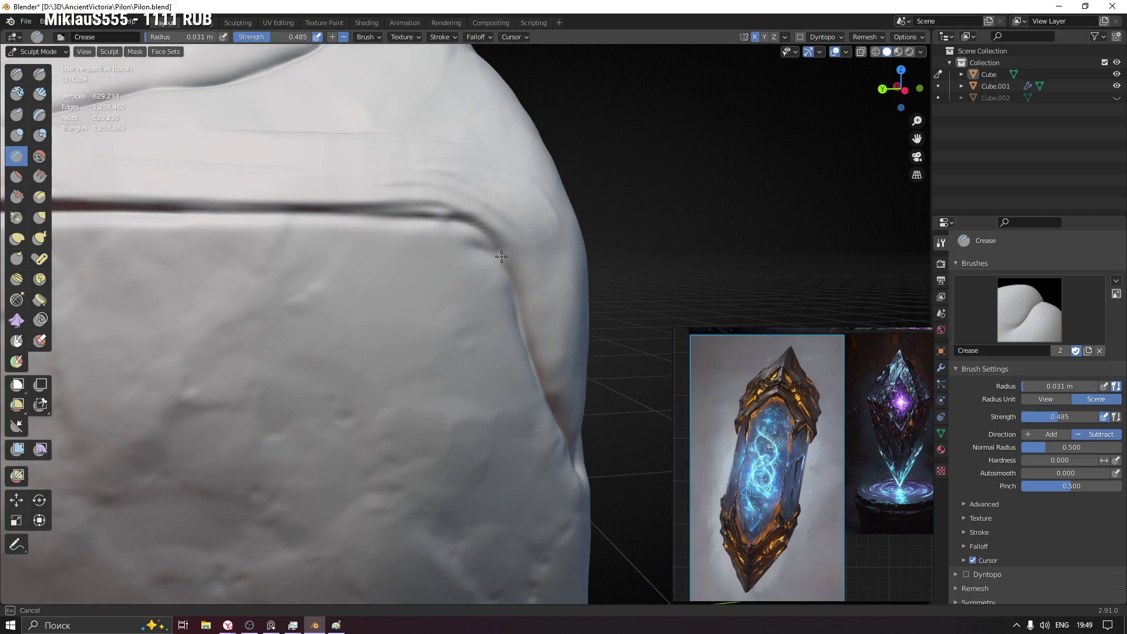
{"action": "left_click_drag", "start_coordinate": [415, 218], "coordinate": [509, 266]}
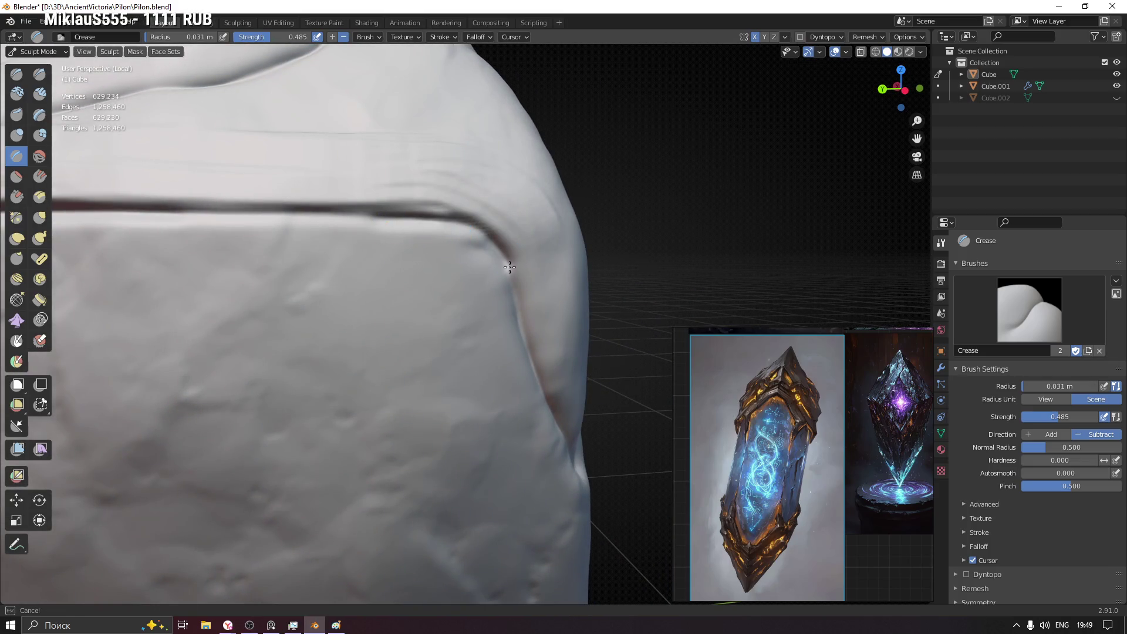
{"action": "mouse_move", "coordinate": [523, 332]}
{"action": "middle_mouse_down"}
{"action": "mouse_move", "coordinate": [498, 365]}
{"action": "mouse_move", "coordinate": [511, 330]}
{"action": "mouse_move", "coordinate": [488, 247]}
{"action": "middle_mouse_up"}
{"action": "left_click_drag", "start_coordinate": [489, 247], "coordinate": [456, 217]}
{"action": "scroll", "coordinate": [353, 238], "scroll_direction": "down", "scroll_amount": 2}
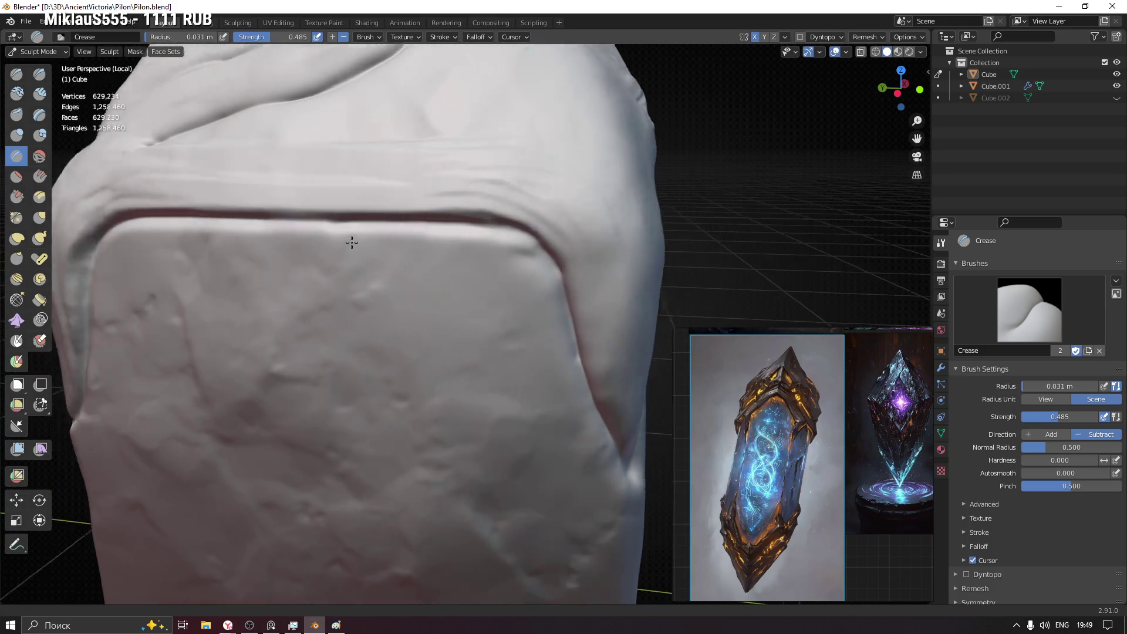
{"action": "scroll", "coordinate": [397, 282], "scroll_direction": "down", "scroll_amount": 2}
{"action": "scroll", "coordinate": [432, 313], "scroll_direction": "down", "scroll_amount": 1}
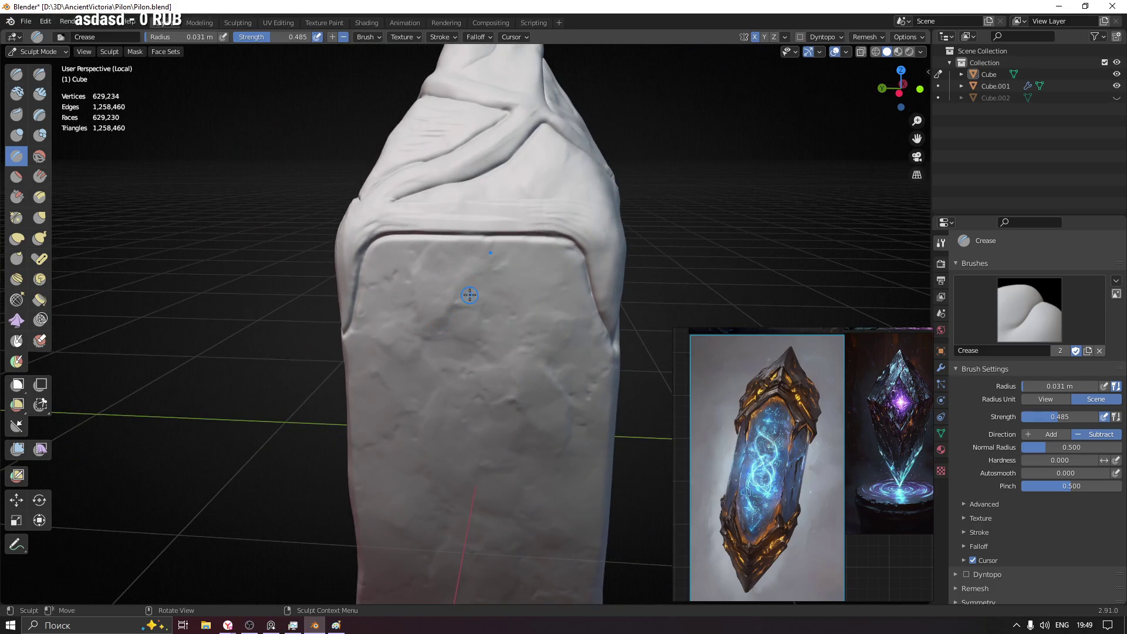
{"action": "key", "text": "g"}
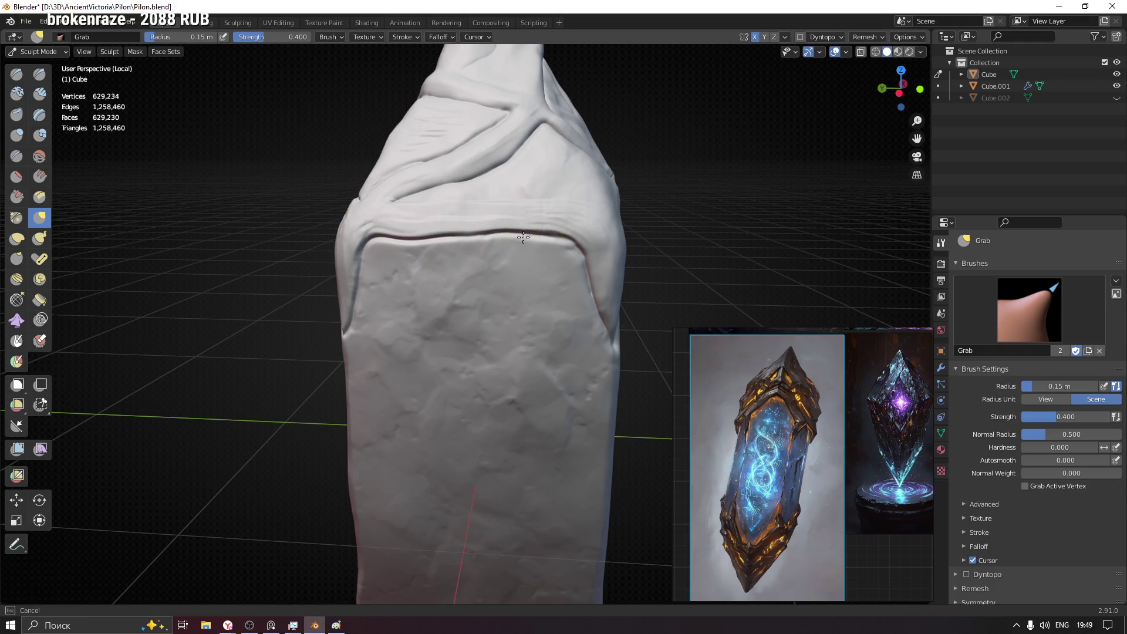
- Shrink the brush radius and switch to the Scrape/Peaks brush facing the strap ridges
{"action": "middle_click_drag", "start_coordinate": [520, 235], "coordinate": [422, 329]}
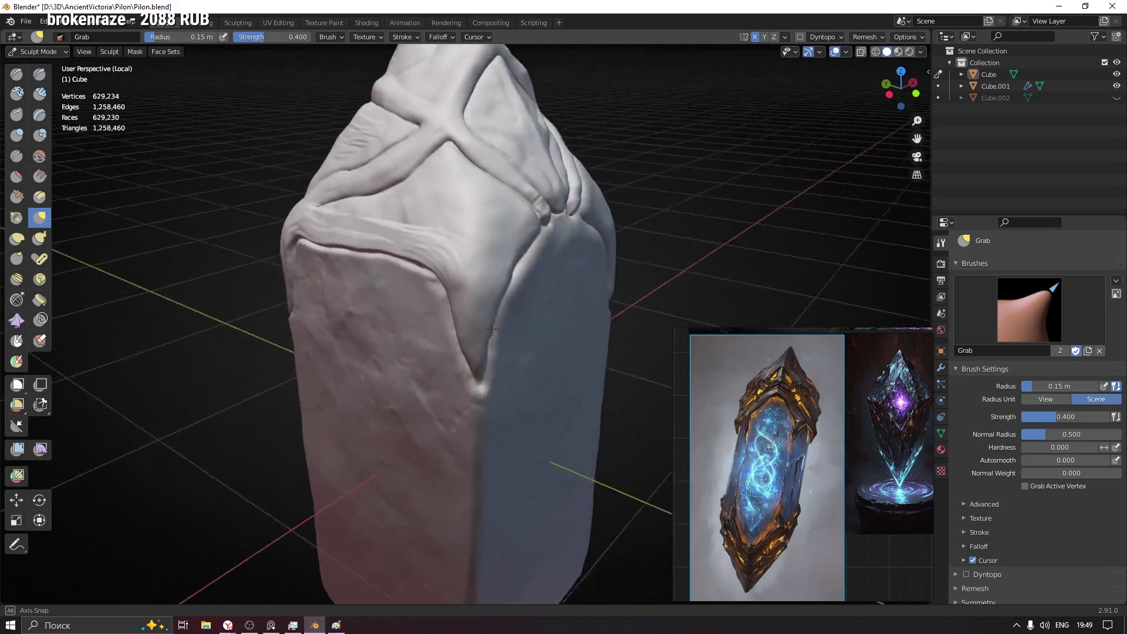
{"action": "middle_click_drag", "start_coordinate": [422, 329], "coordinate": [470, 264]}
{"action": "key", "text": "f"}
{"action": "left_click", "coordinate": [290, 244]}
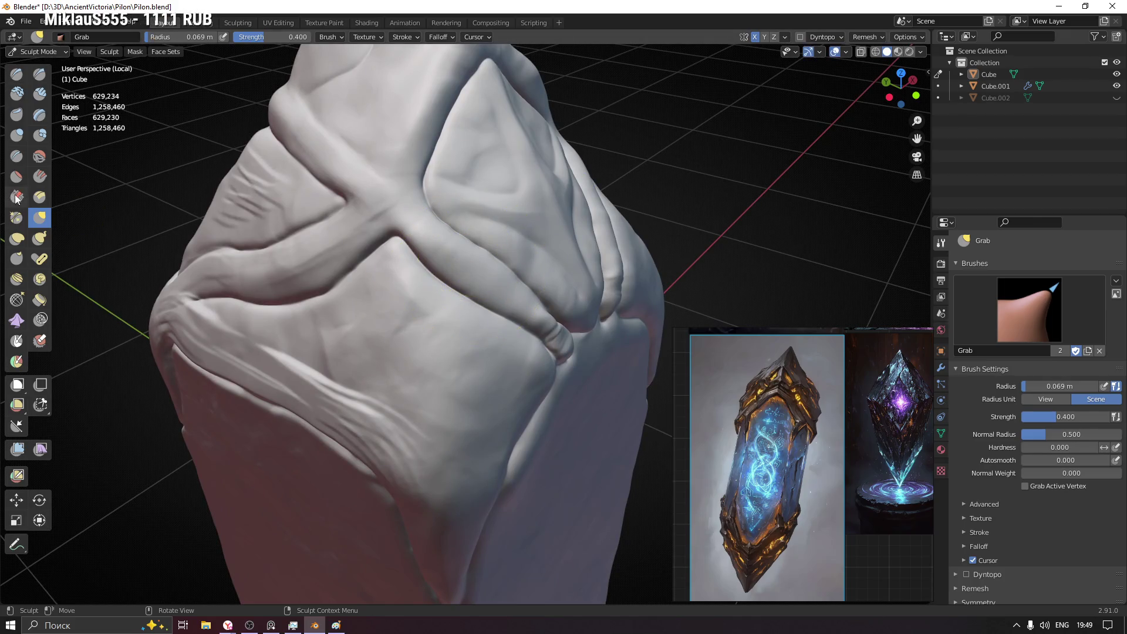
{"action": "key", "text": "shift+t"}
{"action": "scroll", "coordinate": [494, 291], "scroll_direction": "up", "scroll_amount": 2}
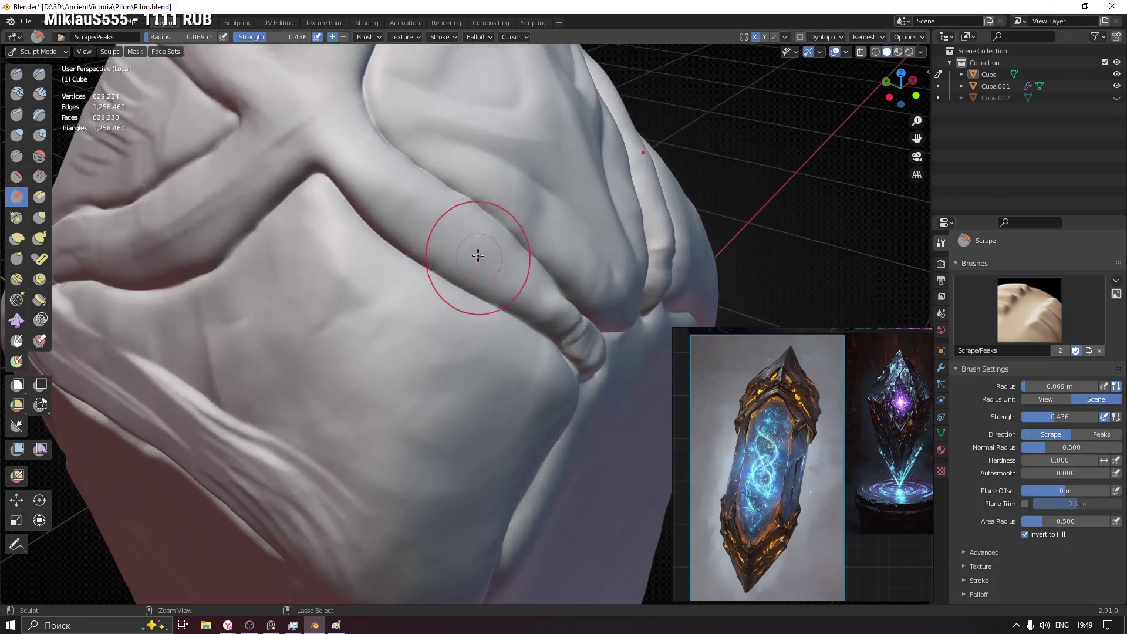
- Set a smaller, stronger Scrape brush and scrape the ridge on the upper pylon
{"action": "key", "text": "f"}
{"action": "left_click", "coordinate": [448, 238]}
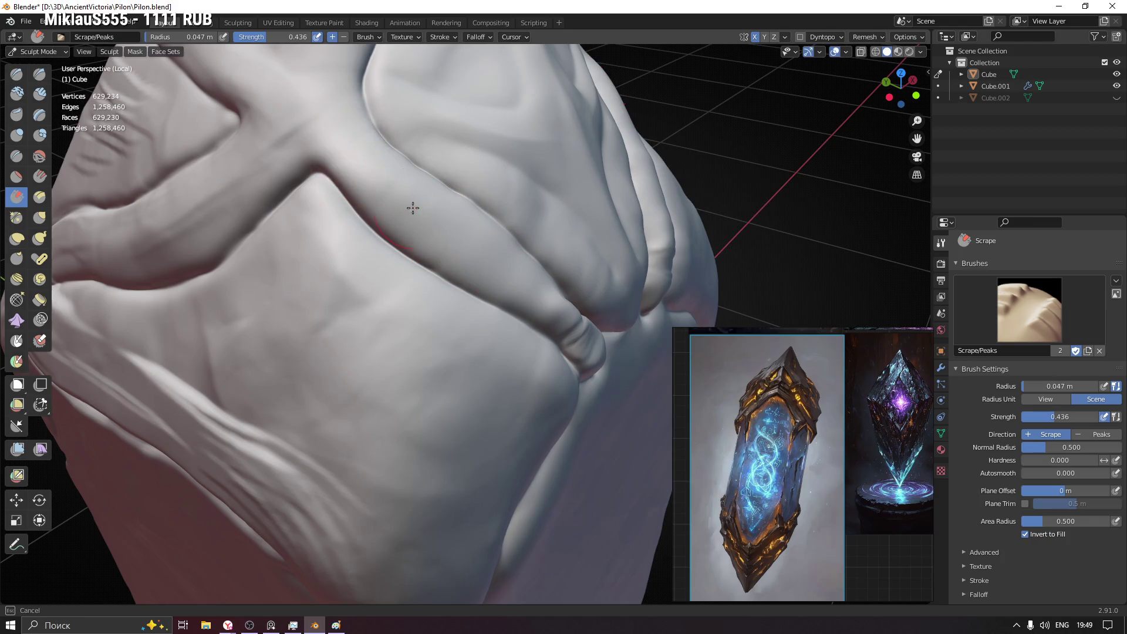
{"action": "key", "text": "shift+f"}
{"action": "left_click", "coordinate": [397, 193]}
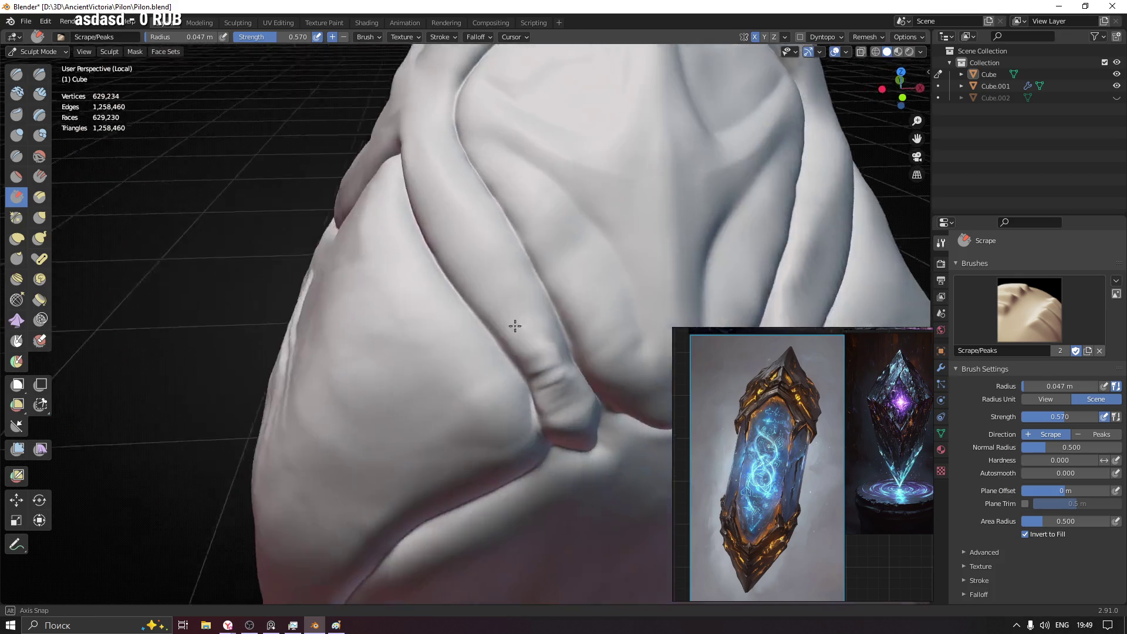
{"action": "mouse_move", "coordinate": [563, 313]}
{"action": "middle_mouse_down"}
{"action": "mouse_move", "coordinate": [563, 391]}
{"action": "mouse_move", "coordinate": [301, 217]}
{"action": "middle_mouse_up"}
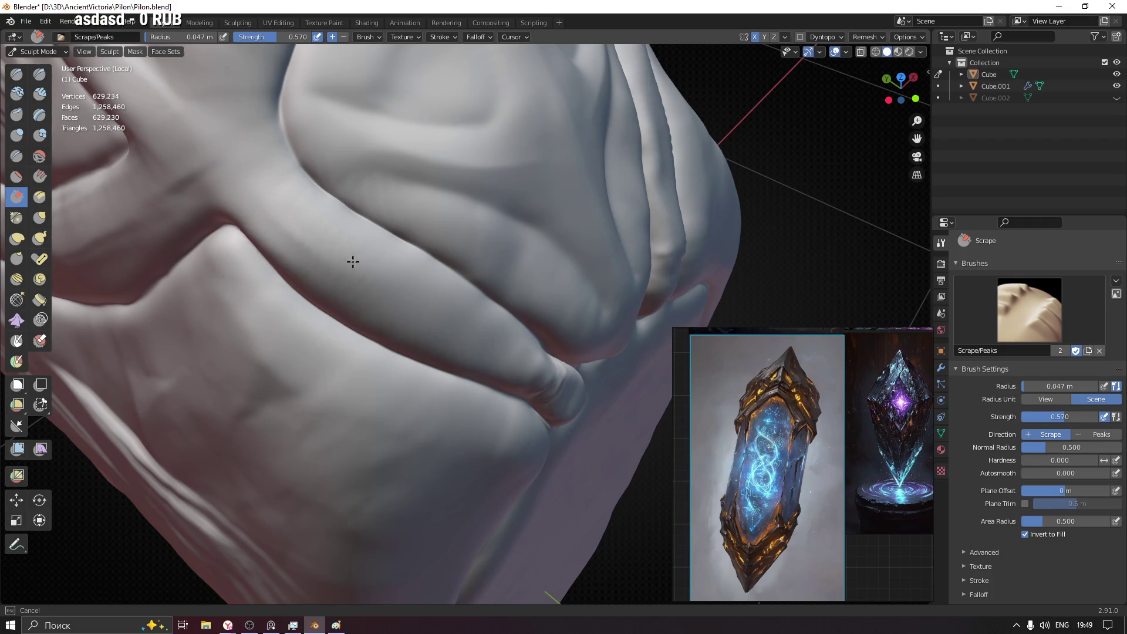
{"action": "scroll", "coordinate": [377, 245], "scroll_direction": "down", "scroll_amount": 3}
{"action": "middle_click_drag", "start_coordinate": [377, 244], "coordinate": [411, 316]}
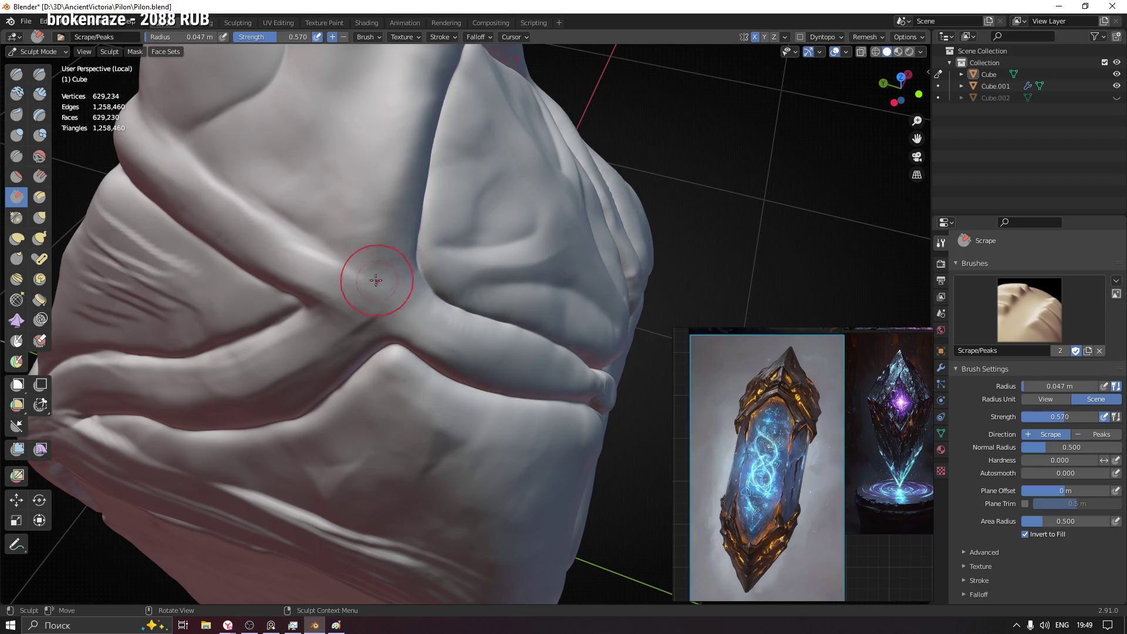
{"action": "middle_click_drag", "start_coordinate": [420, 184], "coordinate": [432, 143], "text": "shift"}
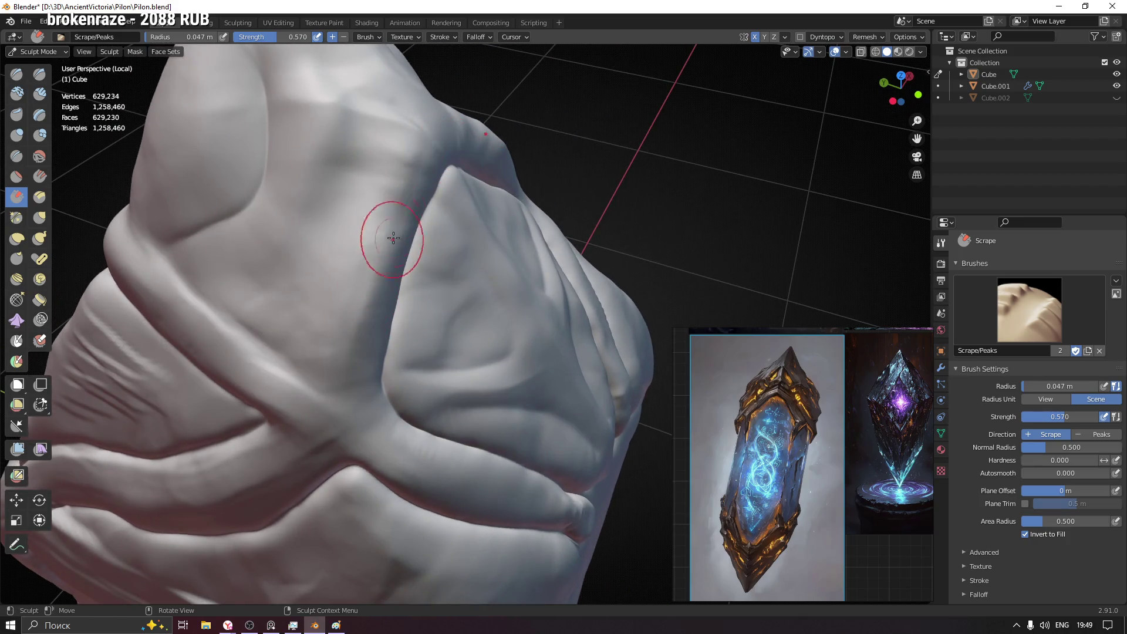
{"action": "middle_click_drag", "start_coordinate": [403, 212], "coordinate": [403, 210], "text": "shift"}
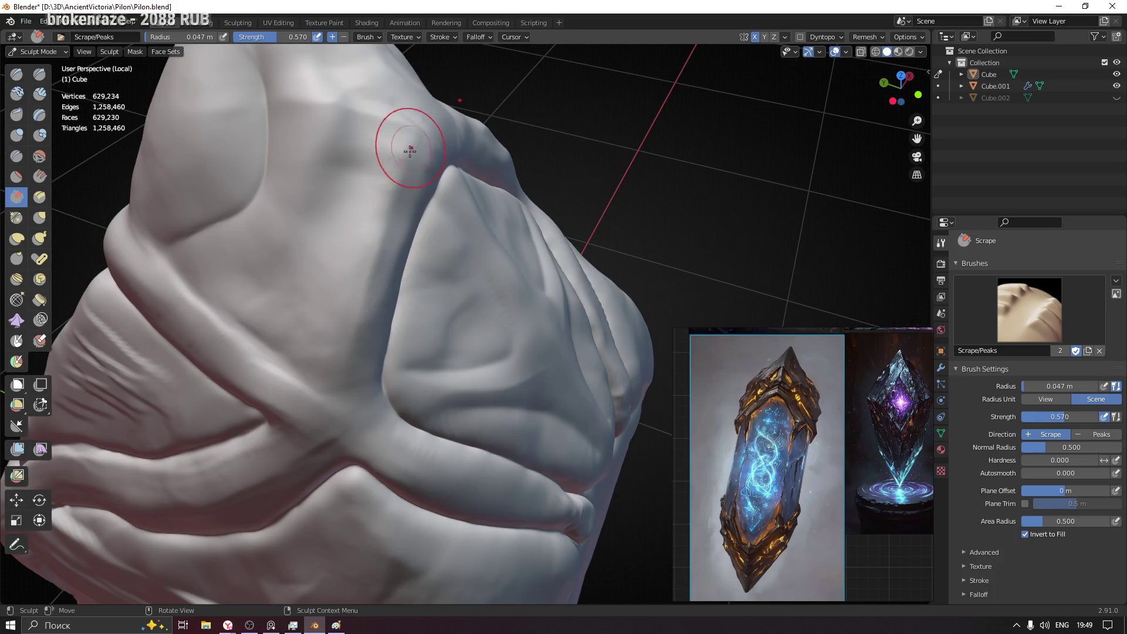
- Scrape the surface near the peaked top smooth
{"action": "mouse_move", "coordinate": [419, 255]}
{"action": "middle_mouse_down"}
{"action": "mouse_move", "coordinate": [478, 227]}
{"action": "mouse_move", "coordinate": [360, 273]}
{"action": "mouse_move", "coordinate": [391, 260]}
{"action": "mouse_move", "coordinate": [411, 216]}
{"action": "middle_mouse_up"}
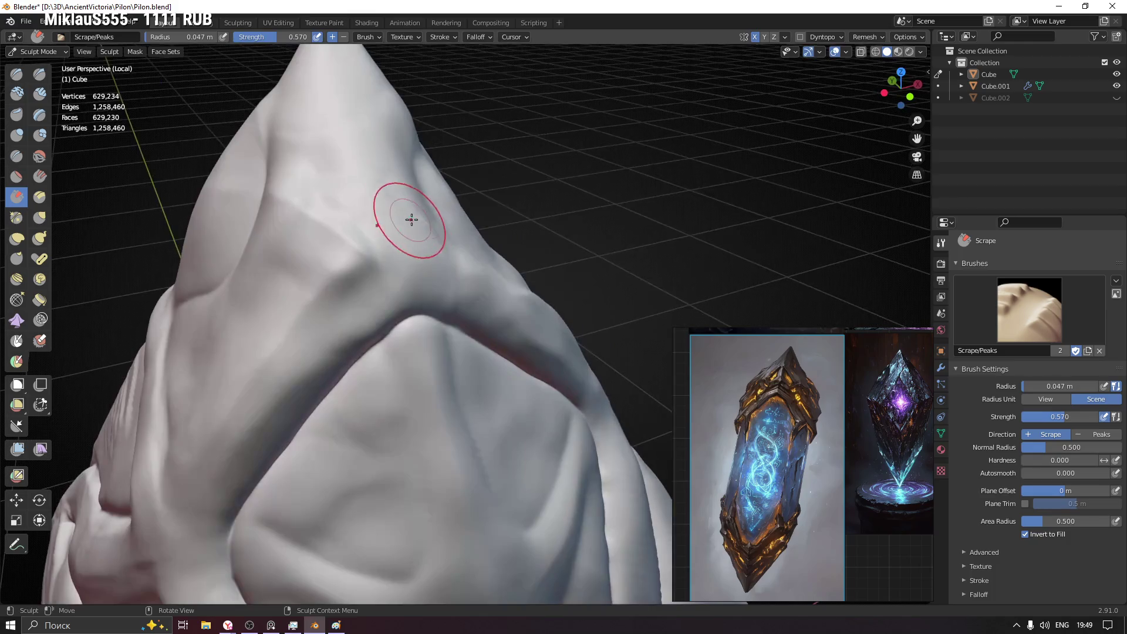
{"action": "middle_click_drag", "start_coordinate": [344, 270], "coordinate": [365, 252]}
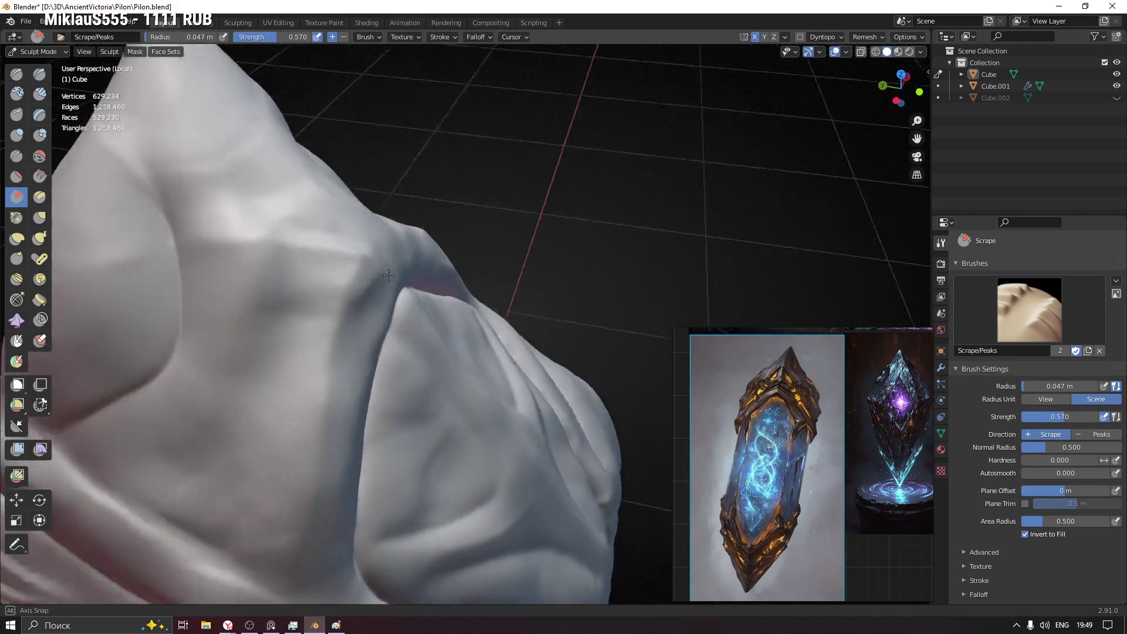
{"action": "mouse_move", "coordinate": [227, 252]}
{"action": "middle_mouse_down"}
{"action": "mouse_move", "coordinate": [410, 247]}
{"action": "mouse_move", "coordinate": [368, 185]}
{"action": "middle_mouse_up"}
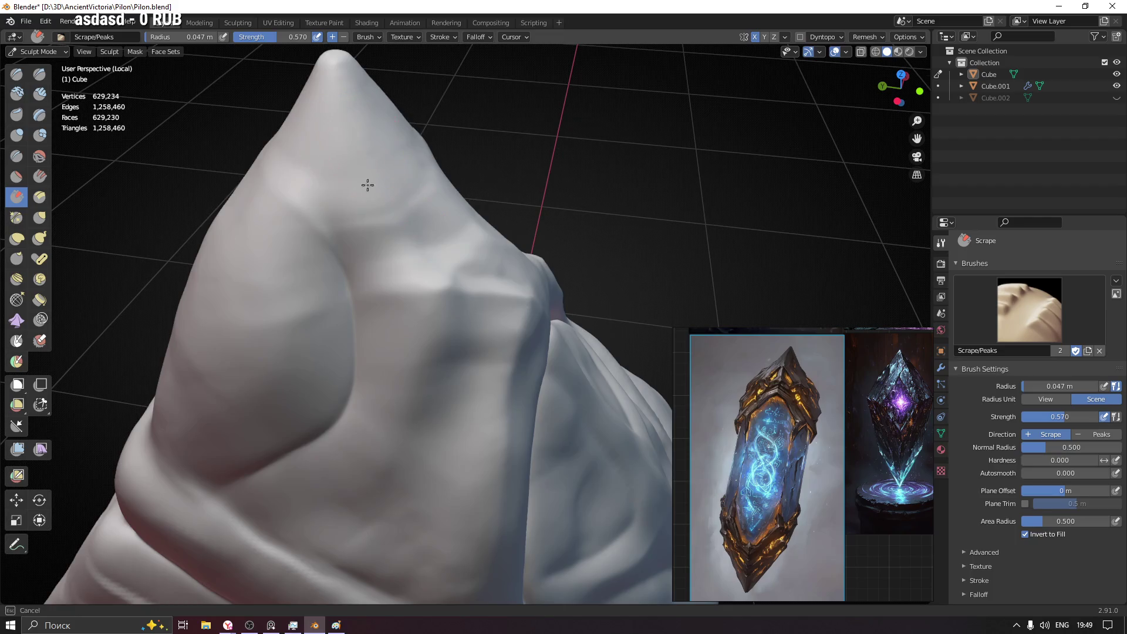
{"action": "mouse_move", "coordinate": [377, 461]}
{"action": "middle_mouse_down"}
{"action": "mouse_move", "coordinate": [503, 368]}
{"action": "mouse_move", "coordinate": [460, 146]}
{"action": "middle_mouse_up"}
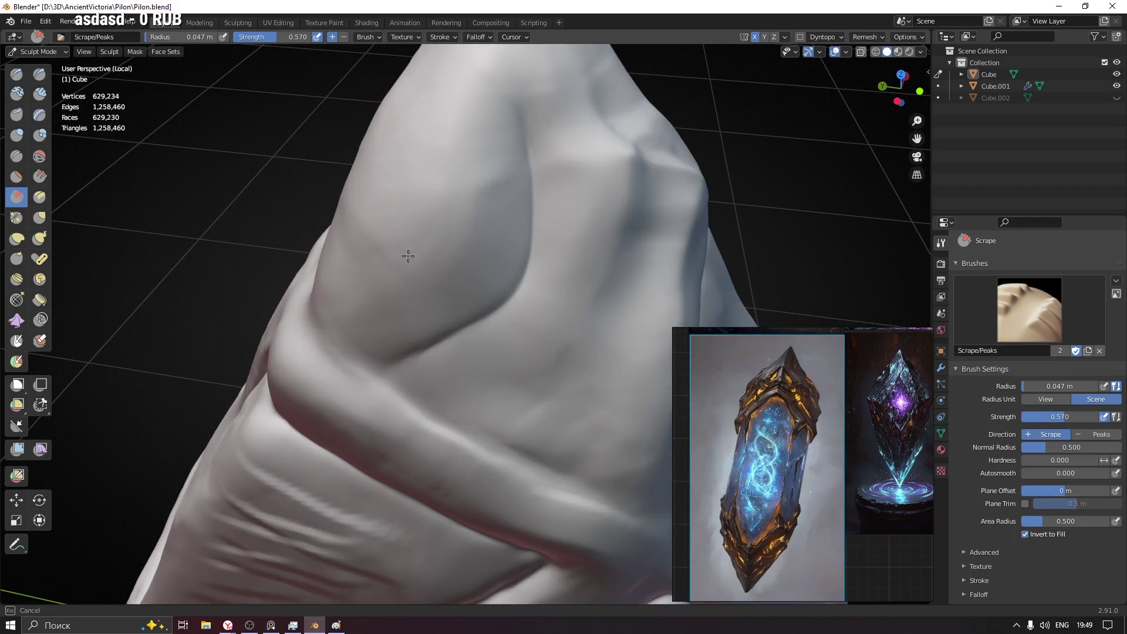
{"action": "middle_click_drag", "start_coordinate": [433, 185], "coordinate": [433, 223]}
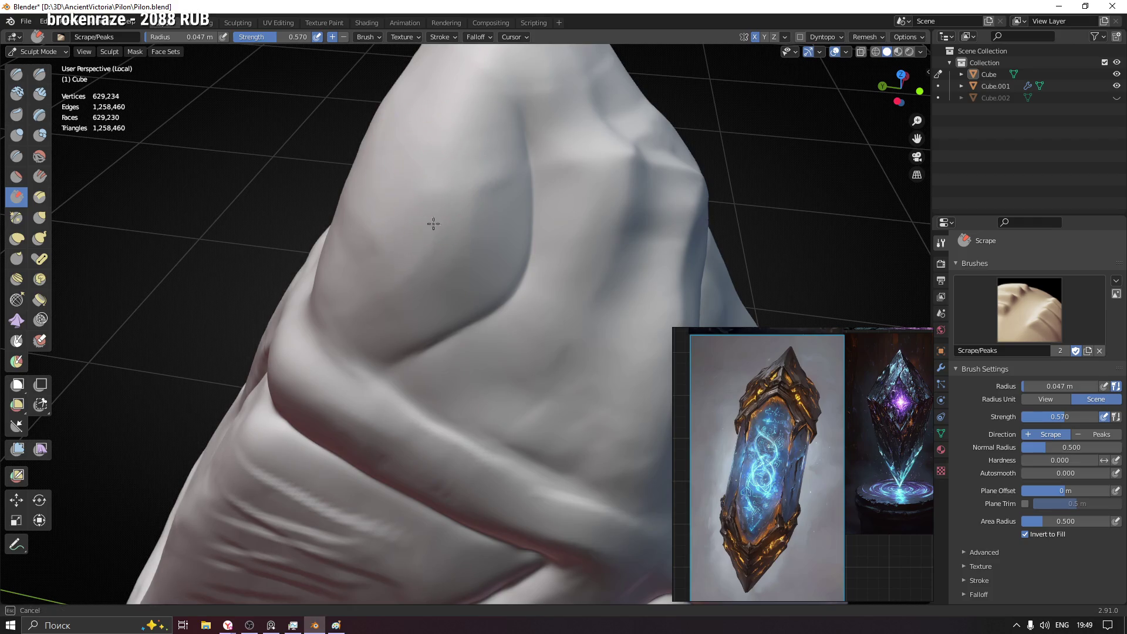
- Scrape the mirrored strap ridges flatter, then enlarge the brush facing the front panel
{"action": "mouse_move", "coordinate": [405, 328]}
{"action": "middle_mouse_down"}
{"action": "mouse_move", "coordinate": [432, 226]}
{"action": "mouse_move", "coordinate": [444, 273]}
{"action": "middle_mouse_up"}
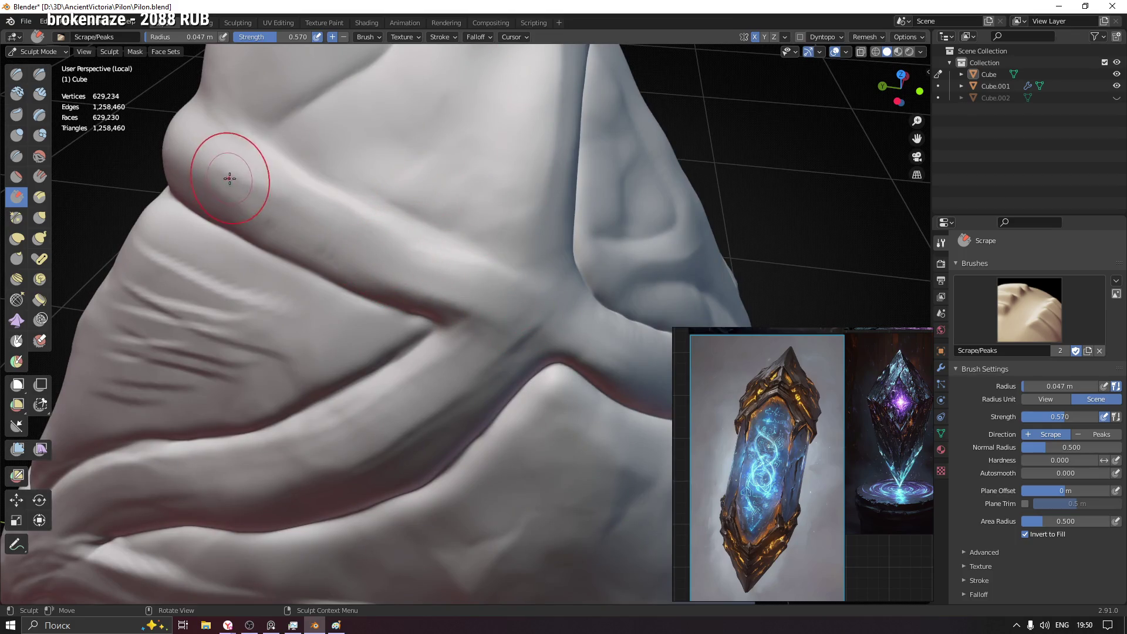
{"action": "mouse_move", "coordinate": [202, 214]}
{"action": "middle_mouse_down"}
{"action": "mouse_move", "coordinate": [335, 214]}
{"action": "mouse_move", "coordinate": [303, 284]}
{"action": "mouse_move", "coordinate": [407, 297]}
{"action": "middle_mouse_up"}
{"action": "mouse_move", "coordinate": [340, 299]}
{"action": "left_mouse_down"}
{"action": "mouse_move", "coordinate": [362, 290]}
{"action": "mouse_move", "coordinate": [259, 361]}
{"action": "left_mouse_up"}
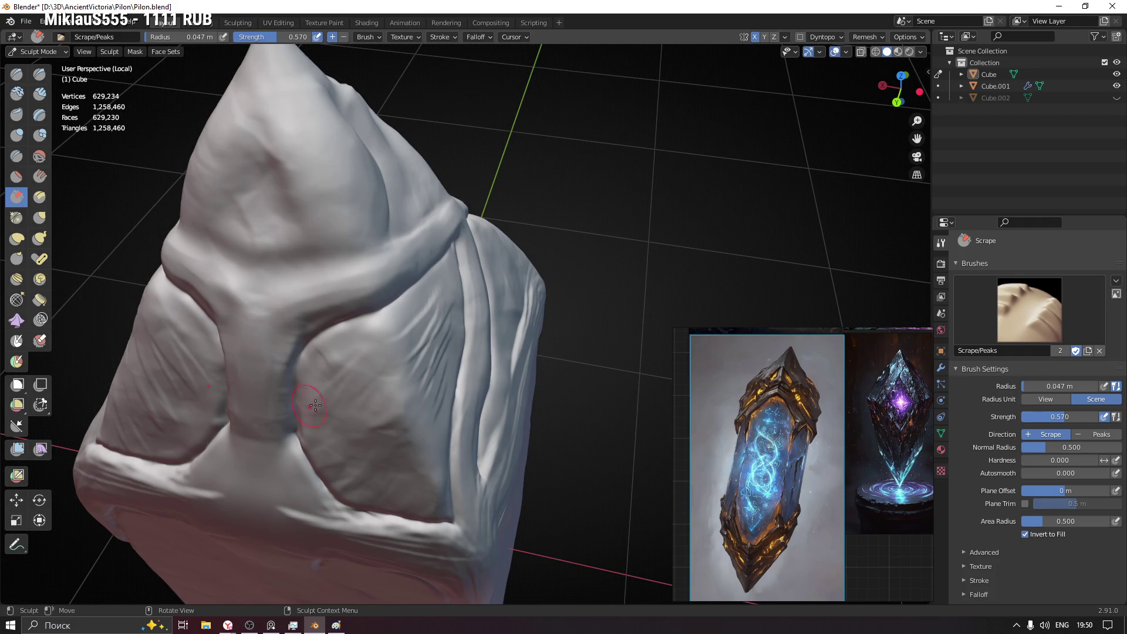
{"action": "left_click_drag", "start_coordinate": [378, 397], "coordinate": [384, 367]}
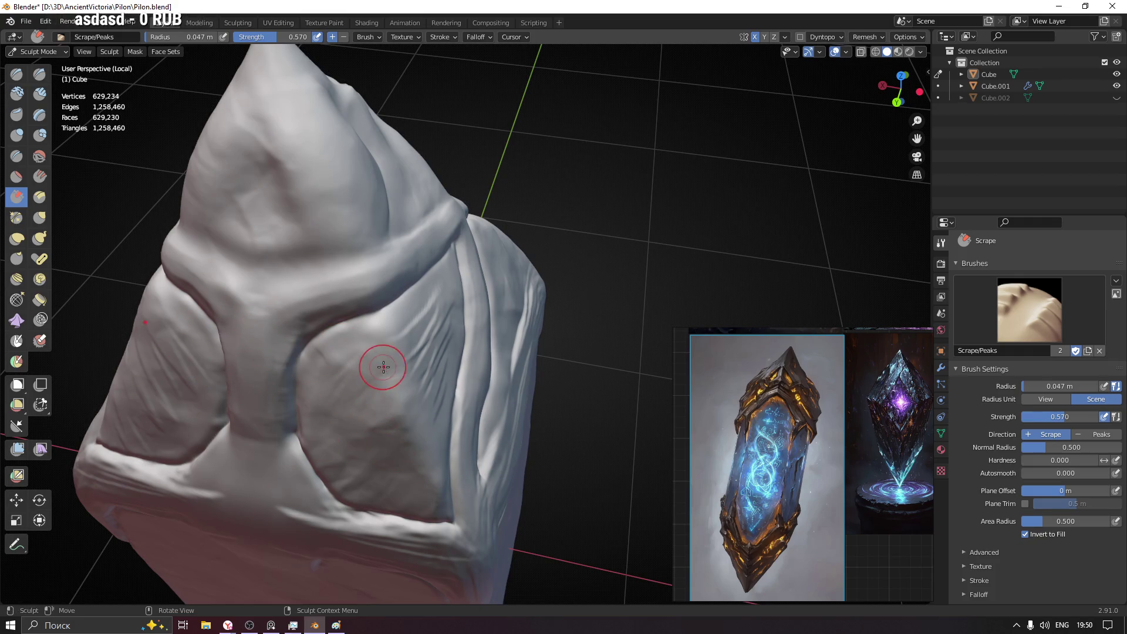
{"action": "mouse_move", "coordinate": [433, 486]}
{"action": "middle_mouse_down"}
{"action": "mouse_move", "coordinate": [383, 353]}
{"action": "mouse_move", "coordinate": [327, 328]}
{"action": "mouse_move", "coordinate": [317, 341]}
{"action": "middle_mouse_up"}
{"action": "mouse_move", "coordinate": [311, 388]}
{"action": "middle_mouse_down"}
{"action": "mouse_move", "coordinate": [304, 455]}
{"action": "mouse_move", "coordinate": [309, 322]}
{"action": "middle_mouse_up"}
{"action": "key", "text": "f"}
{"action": "left_click", "coordinate": [313, 327]}
- Scrape along the ridges beside the front panel into flatter bands
{"action": "left_click_drag", "start_coordinate": [313, 328], "coordinate": [323, 386]}
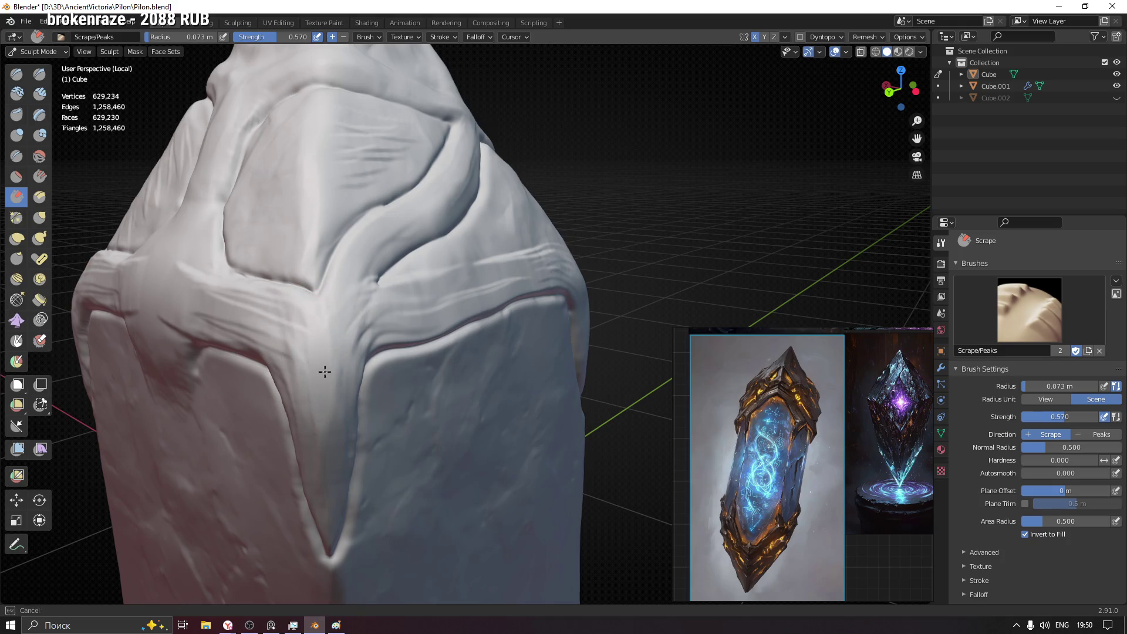
{"action": "mouse_move", "coordinate": [335, 312]}
{"action": "left_mouse_down"}
{"action": "mouse_move", "coordinate": [335, 322]}
{"action": "mouse_move", "coordinate": [353, 322]}
{"action": "left_mouse_up"}
{"action": "mouse_move", "coordinate": [353, 323]}
{"action": "middle_mouse_down"}
{"action": "mouse_move", "coordinate": [486, 310]}
{"action": "mouse_move", "coordinate": [352, 340]}
{"action": "middle_mouse_up"}
{"action": "mouse_move", "coordinate": [512, 329]}
{"action": "middle_mouse_down"}
{"action": "mouse_move", "coordinate": [516, 352]}
{"action": "mouse_move", "coordinate": [374, 280]}
{"action": "mouse_move", "coordinate": [440, 291]}
{"action": "mouse_move", "coordinate": [471, 279]}
{"action": "middle_mouse_up"}
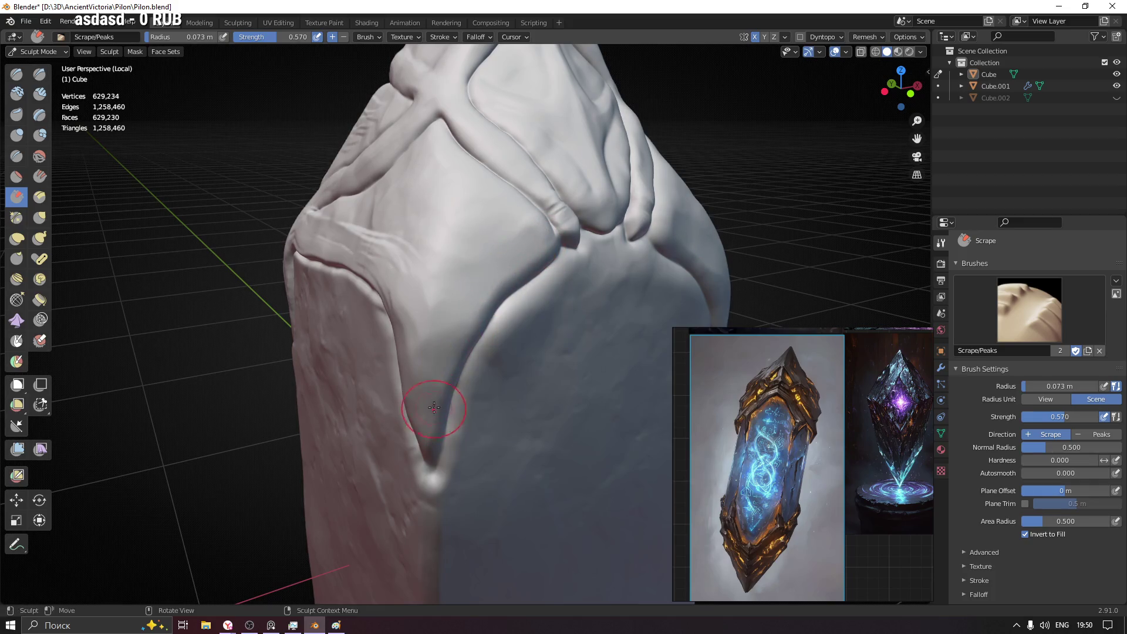
{"action": "scroll", "coordinate": [434, 407], "scroll_direction": "up", "scroll_amount": 3}
{"action": "scroll", "coordinate": [432, 411], "scroll_direction": "up", "scroll_amount": 2}
{"action": "mouse_move", "coordinate": [429, 415]}
{"action": "middle_mouse_down"}
{"action": "mouse_move", "coordinate": [372, 297]}
{"action": "mouse_move", "coordinate": [409, 329]}
{"action": "middle_mouse_up"}
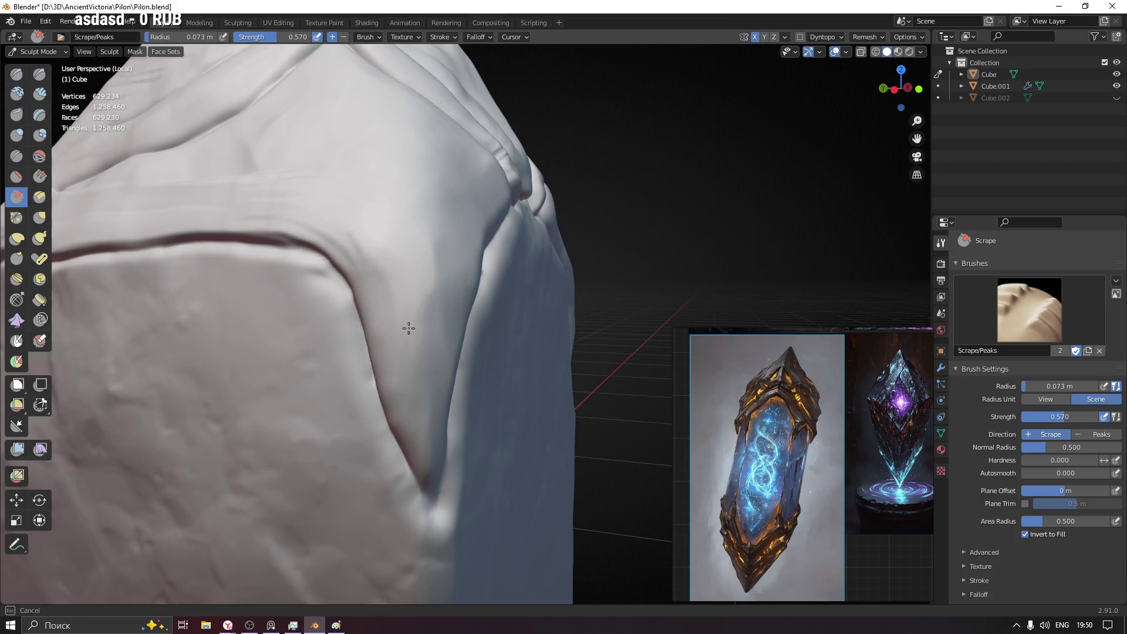
{"action": "scroll", "coordinate": [423, 289], "scroll_direction": "down", "scroll_amount": 5}
- With a slightly smaller brush, scrape the strap ridge flatter from close up
{"action": "mouse_move", "coordinate": [423, 290]}
{"action": "middle_mouse_down"}
{"action": "mouse_move", "coordinate": [452, 399]}
{"action": "mouse_move", "coordinate": [468, 352]}
{"action": "middle_mouse_up"}
{"action": "scroll", "coordinate": [478, 289], "scroll_direction": "up", "scroll_amount": 2}
{"action": "mouse_move", "coordinate": [478, 290]}
{"action": "middle_mouse_down"}
{"action": "mouse_move", "coordinate": [511, 336]}
{"action": "mouse_move", "coordinate": [502, 320]}
{"action": "mouse_move", "coordinate": [460, 322]}
{"action": "middle_mouse_up"}
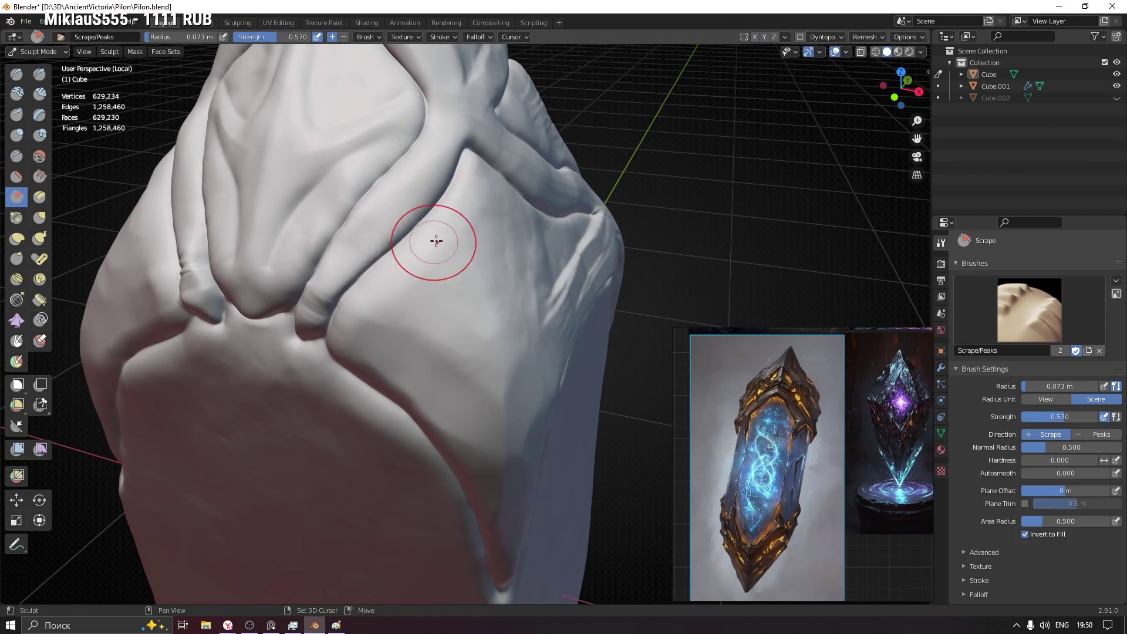
{"action": "scroll", "coordinate": [436, 241], "scroll_direction": "down", "scroll_amount": 2}
{"action": "middle_click_drag", "start_coordinate": [478, 259], "coordinate": [587, 252]}
{"action": "scroll", "coordinate": [526, 241], "scroll_direction": "up", "scroll_amount": 3}
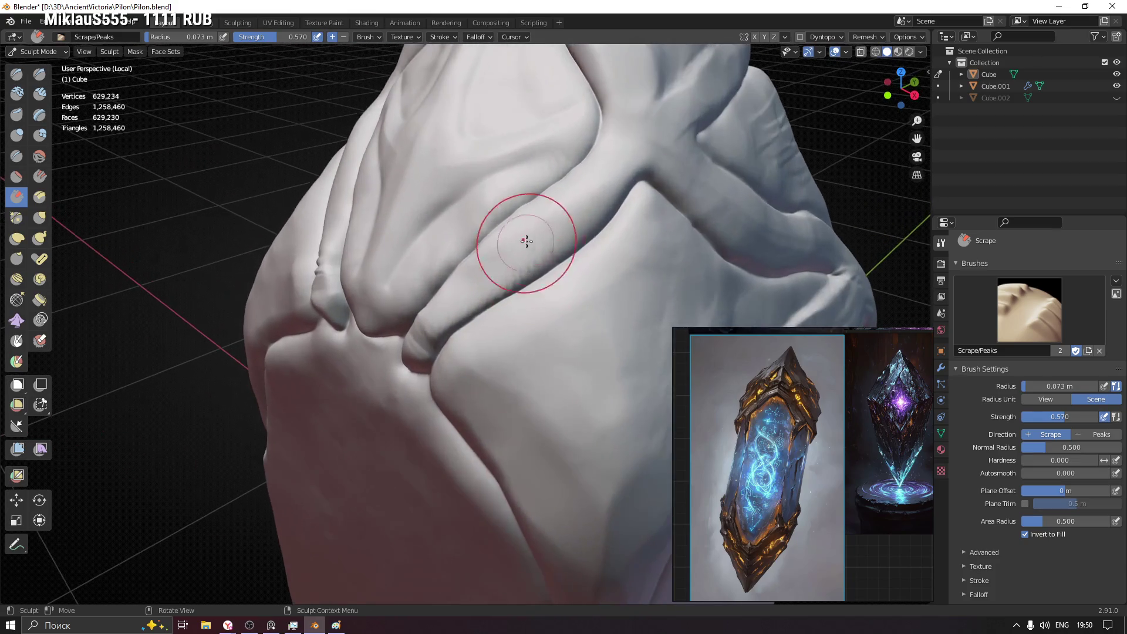
{"action": "key", "text": "f"}
{"action": "left_click", "coordinate": [599, 198]}
{"action": "mouse_move", "coordinate": [564, 223]}
{"action": "left_mouse_down"}
{"action": "mouse_move", "coordinate": [617, 164]}
{"action": "mouse_move", "coordinate": [550, 223]}
{"action": "left_mouse_up"}
{"action": "mouse_move", "coordinate": [478, 259]}
{"action": "middle_mouse_down"}
{"action": "mouse_move", "coordinate": [511, 297]}
{"action": "mouse_move", "coordinate": [429, 340]}
{"action": "middle_mouse_up"}
{"action": "scroll", "coordinate": [436, 293], "scroll_direction": "up", "scroll_amount": 2}
{"action": "key", "text": "f"}
- With a much smaller brush, scrape the surfaces between and beside the upper ridges
{"action": "left_click", "coordinate": [415, 297]}
{"action": "left_click_drag", "start_coordinate": [511, 338], "coordinate": [444, 474]}
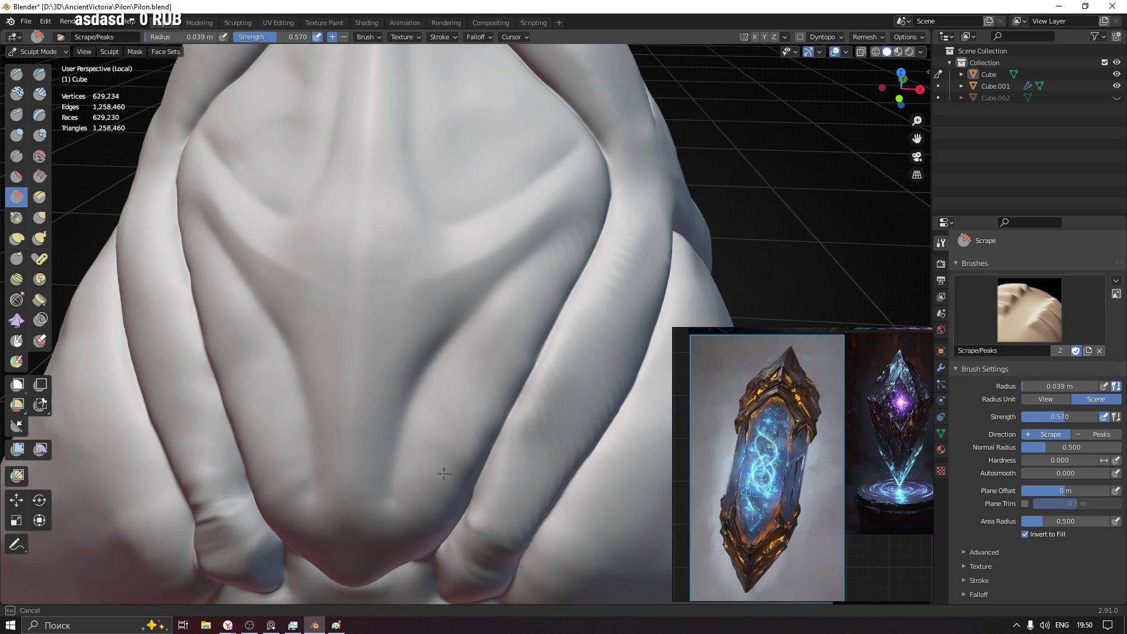
{"action": "middle_click_drag", "start_coordinate": [420, 520], "coordinate": [482, 357], "text": "shift"}
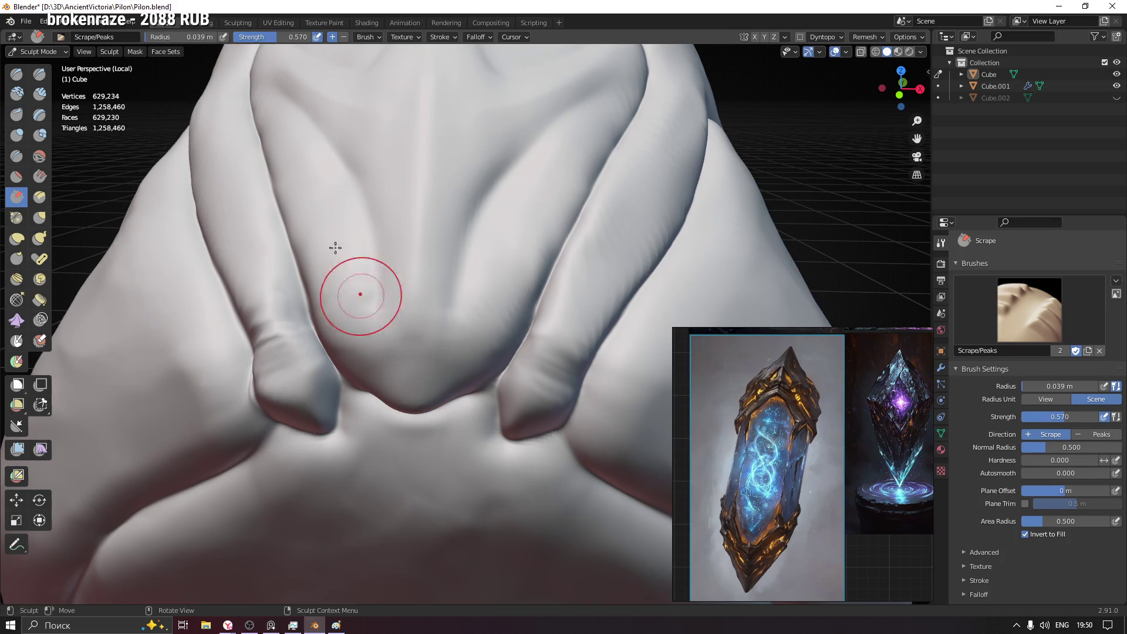
{"action": "middle_click_drag", "start_coordinate": [335, 247], "coordinate": [403, 386]}
{"action": "left_click_drag", "start_coordinate": [342, 188], "coordinate": [364, 203]}
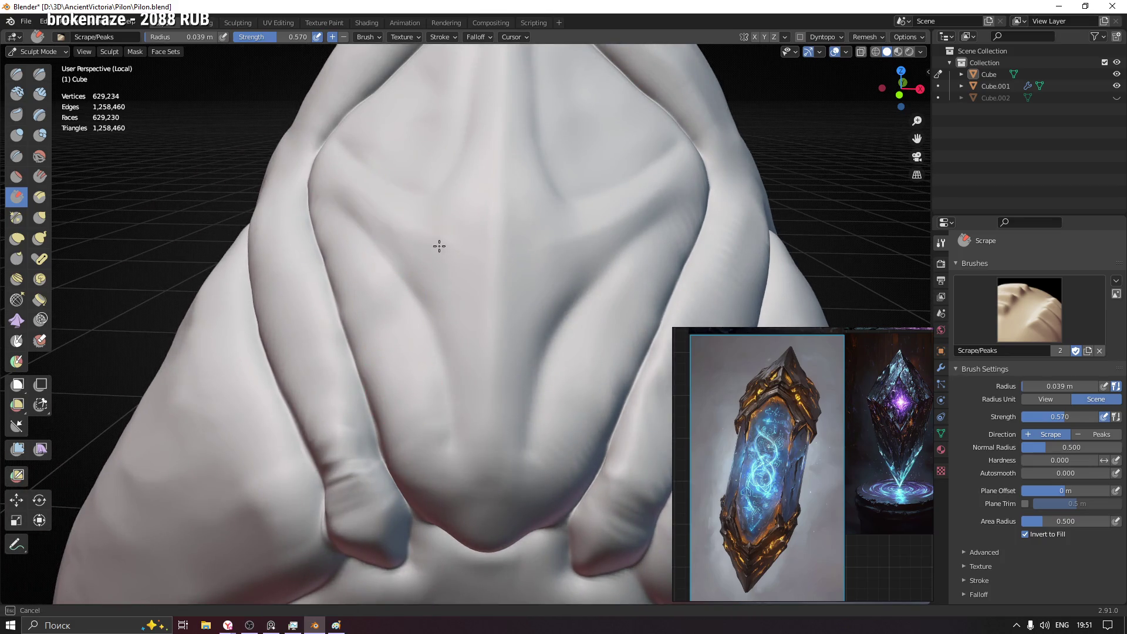
{"action": "left_click_drag", "start_coordinate": [496, 204], "coordinate": [484, 343]}
- Scrape along the upper front ridge and the pylon's side surface
{"action": "left_click_drag", "start_coordinate": [502, 282], "coordinate": [491, 390]}
{"action": "middle_click_drag", "start_coordinate": [515, 241], "coordinate": [397, 453]}
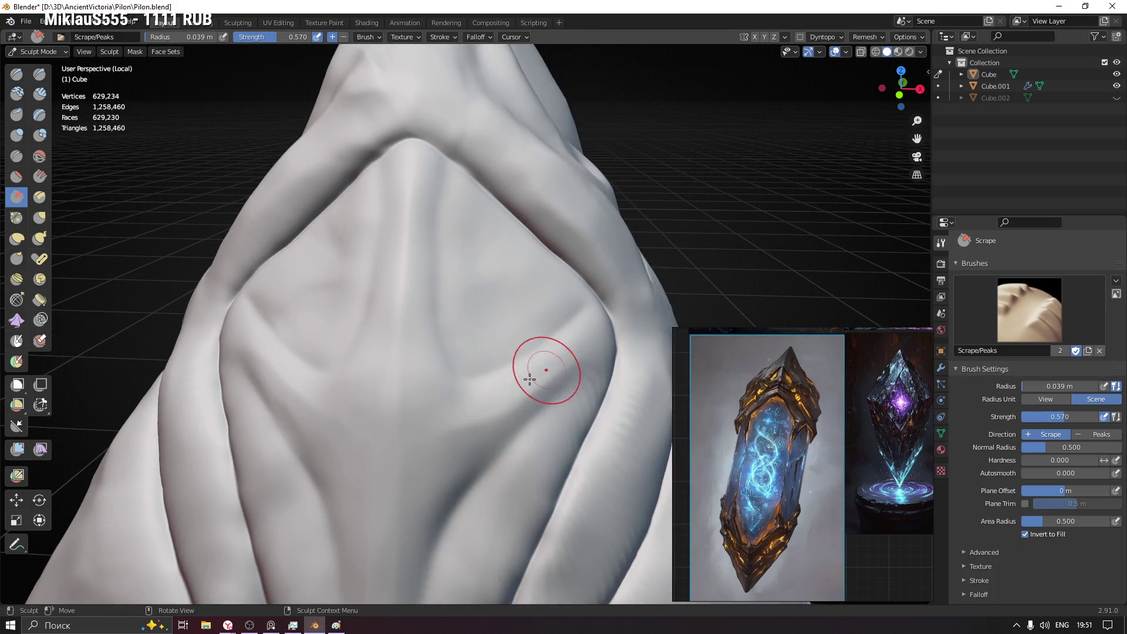
{"action": "left_click_drag", "start_coordinate": [495, 399], "coordinate": [498, 402]}
{"action": "mouse_move", "coordinate": [405, 238]}
{"action": "left_mouse_down"}
{"action": "mouse_move", "coordinate": [408, 220]}
{"action": "mouse_move", "coordinate": [450, 311]}
{"action": "left_mouse_up"}
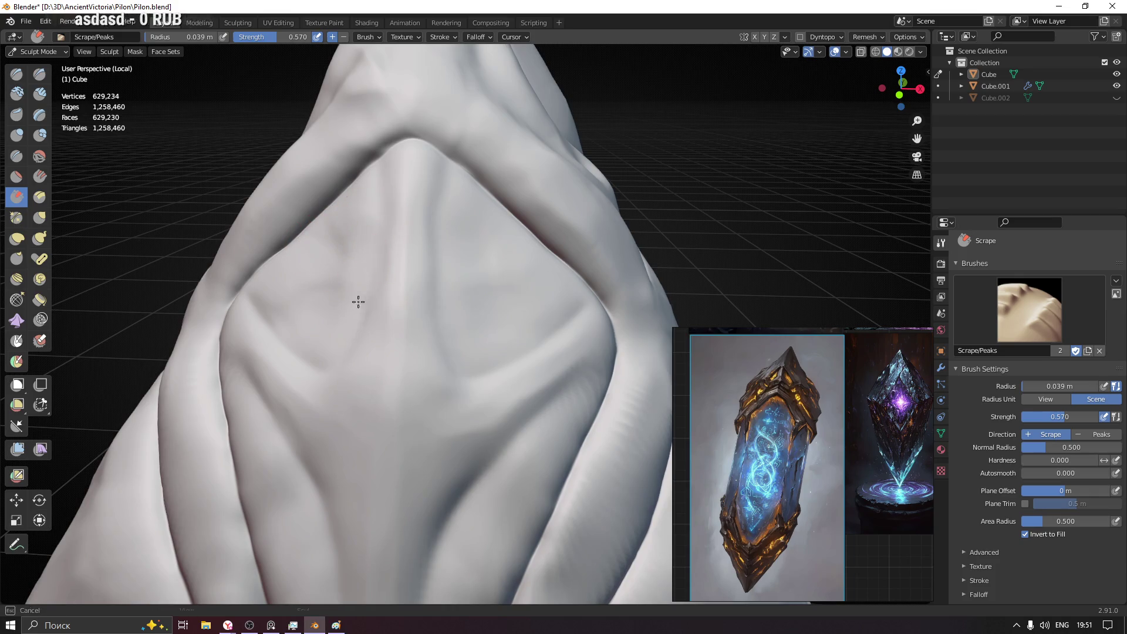
{"action": "middle_click_drag", "start_coordinate": [357, 297], "coordinate": [366, 312]}
{"action": "mouse_move", "coordinate": [352, 353]}
{"action": "left_mouse_down"}
{"action": "mouse_move", "coordinate": [297, 294]}
{"action": "mouse_move", "coordinate": [263, 322]}
{"action": "mouse_move", "coordinate": [373, 259]}
{"action": "left_mouse_up"}
- Flatten the rounded shoulder bump into a crease and scrape up the side shoulder
{"action": "middle_click_drag", "start_coordinate": [372, 259], "coordinate": [353, 264]}
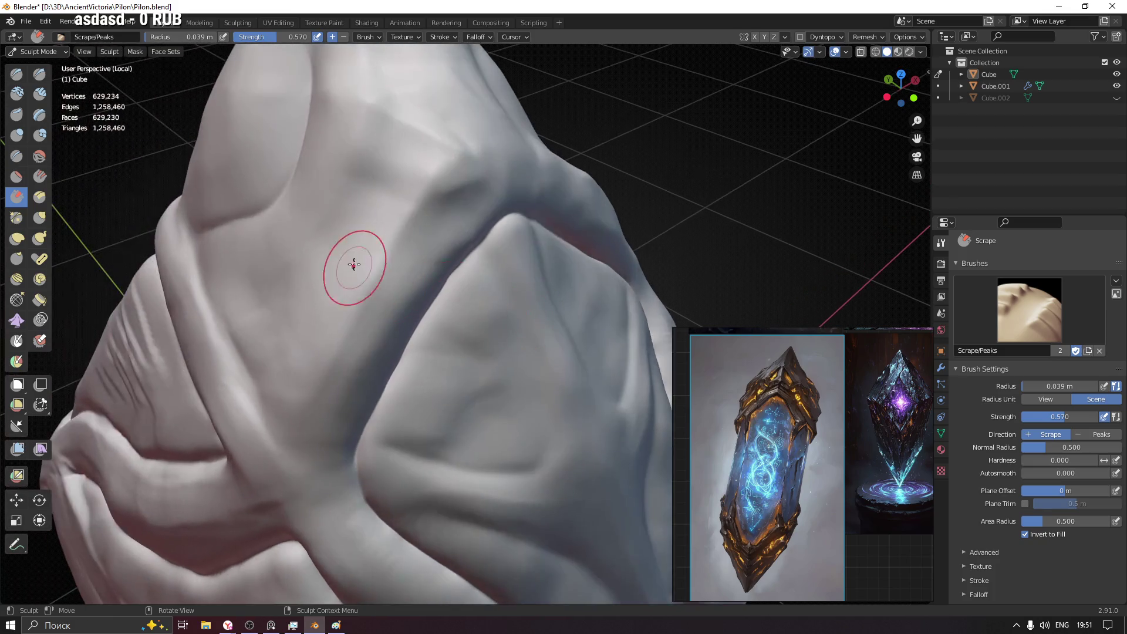
{"action": "mouse_move", "coordinate": [432, 172]}
{"action": "left_mouse_down"}
{"action": "mouse_move", "coordinate": [441, 164]}
{"action": "mouse_move", "coordinate": [397, 225]}
{"action": "left_mouse_up"}
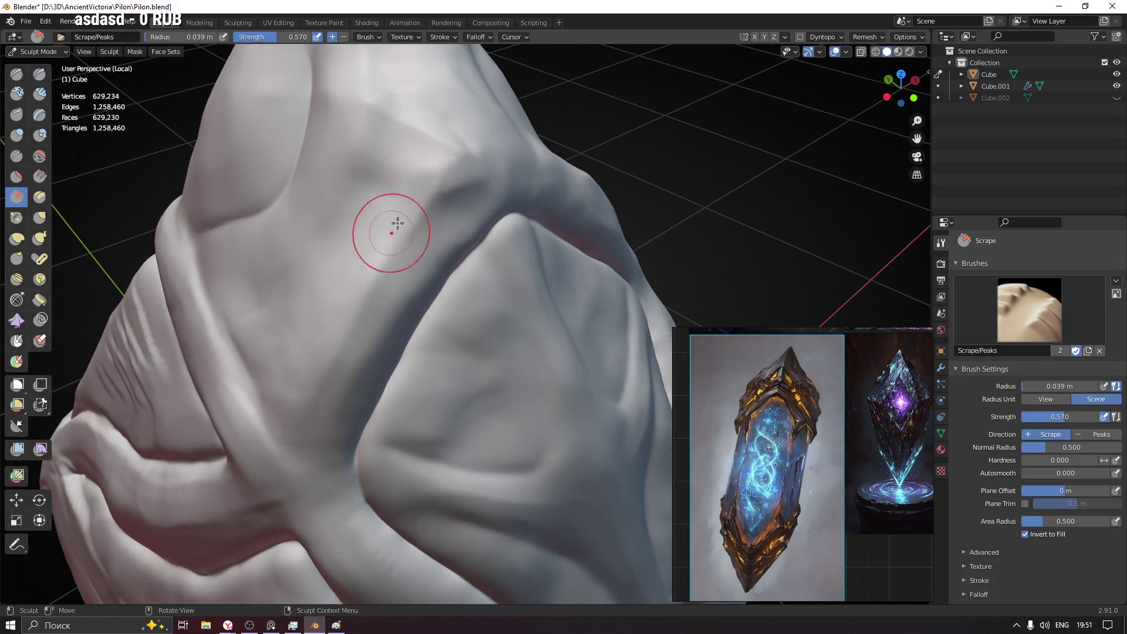
{"action": "left_click_drag", "start_coordinate": [353, 307], "coordinate": [352, 313]}
{"action": "middle_click_drag", "start_coordinate": [302, 358], "coordinate": [231, 370]}
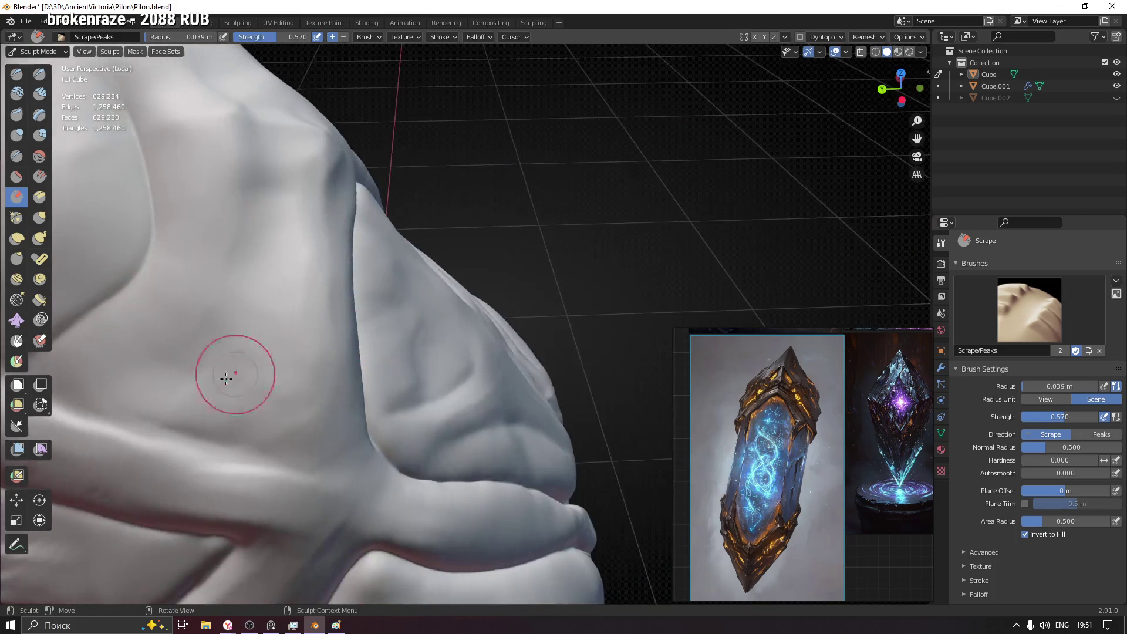
{"action": "left_click_drag", "start_coordinate": [287, 406], "coordinate": [284, 342]}
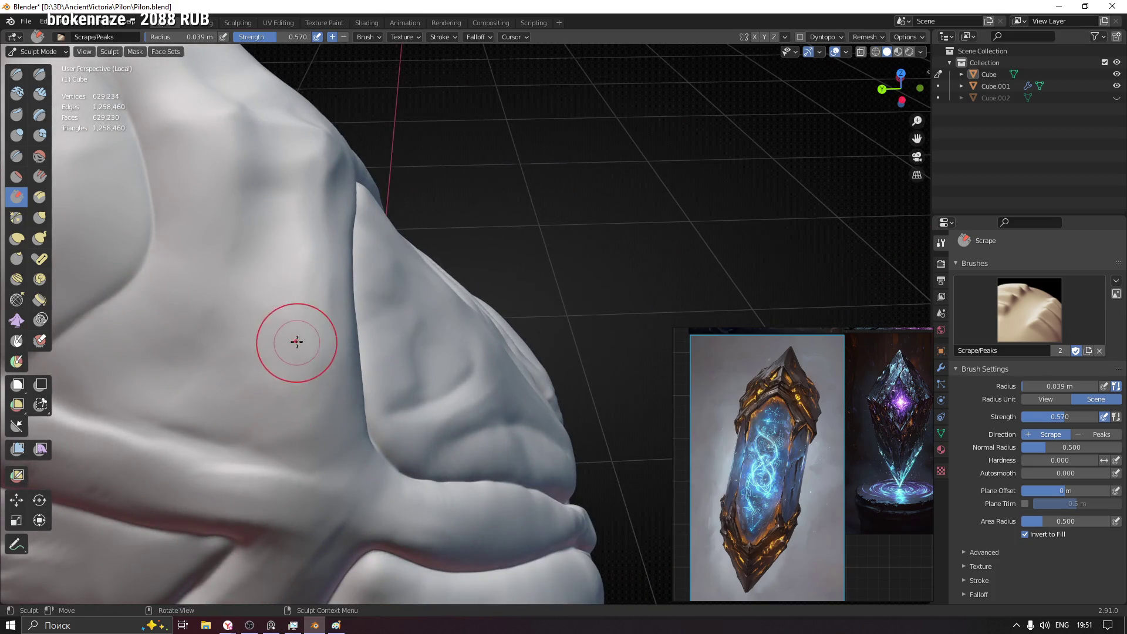
- Scrape the front face below the peak flat, enlarging the brush to about 0.074 m
{"action": "mouse_move", "coordinate": [410, 291]}
{"action": "middle_mouse_down"}
{"action": "mouse_move", "coordinate": [352, 277]}
{"action": "mouse_move", "coordinate": [319, 310]}
{"action": "middle_mouse_up"}
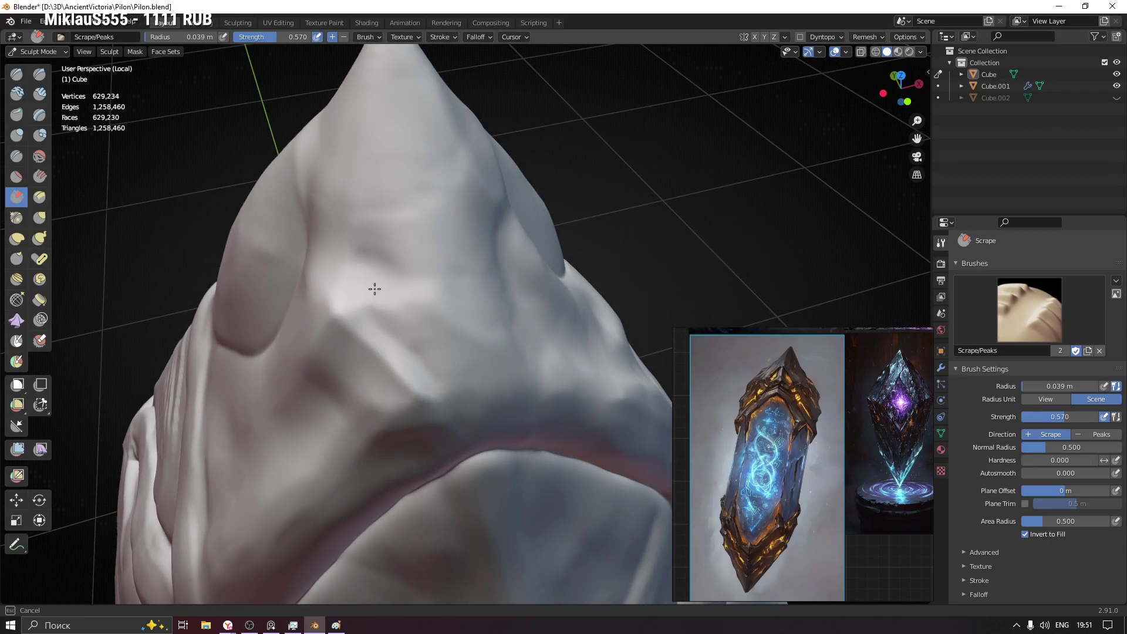
{"action": "middle_click_drag", "start_coordinate": [440, 298], "coordinate": [426, 359]}
{"action": "left_click_drag", "start_coordinate": [426, 359], "coordinate": [494, 272]}
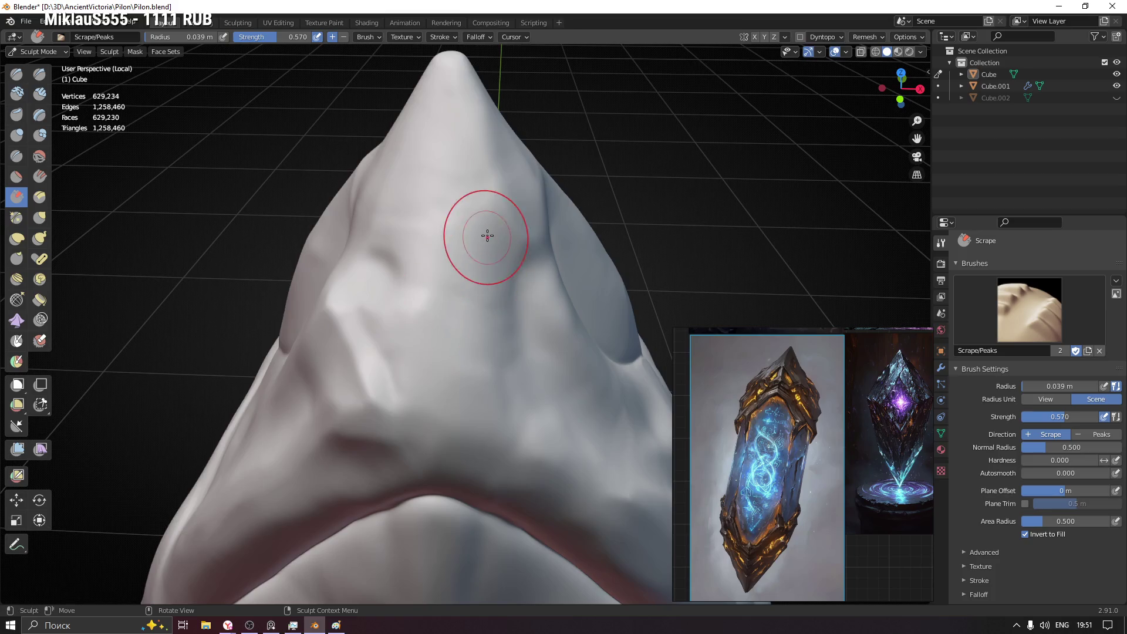
{"action": "scroll", "coordinate": [491, 226], "scroll_direction": "down", "scroll_amount": 3}
{"action": "mouse_move", "coordinate": [491, 226]}
{"action": "middle_mouse_down"}
{"action": "mouse_move", "coordinate": [453, 340]}
{"action": "mouse_move", "coordinate": [379, 296]}
{"action": "mouse_move", "coordinate": [354, 309]}
{"action": "middle_mouse_up"}
{"action": "mouse_move", "coordinate": [395, 349]}
{"action": "middle_mouse_down"}
{"action": "mouse_move", "coordinate": [313, 373]}
{"action": "mouse_move", "coordinate": [402, 428]}
{"action": "middle_mouse_up"}
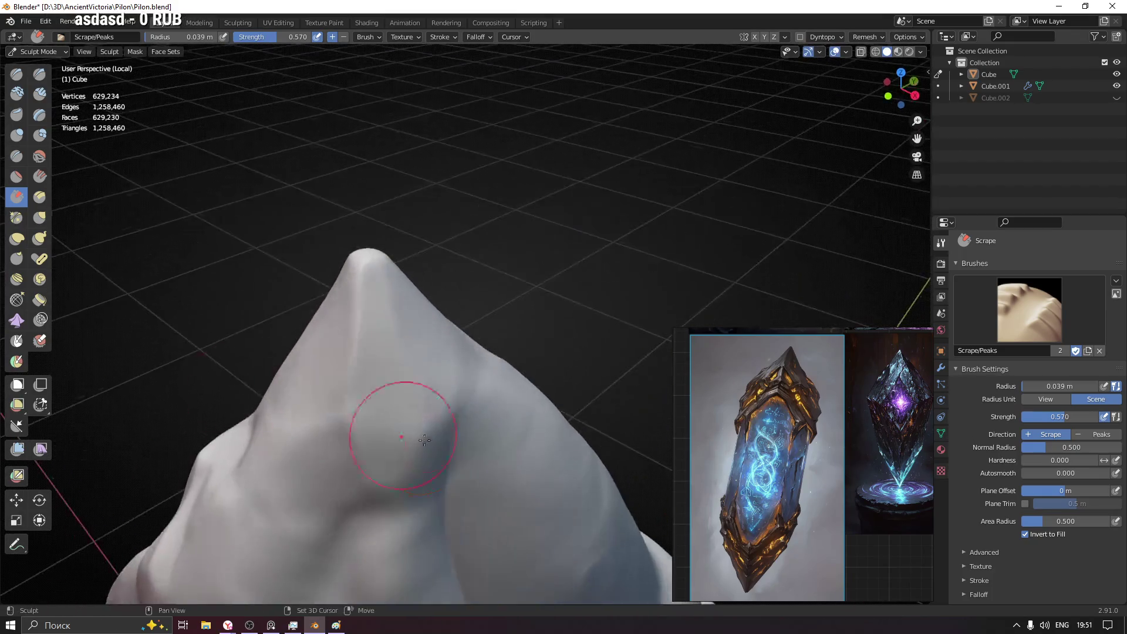
{"action": "scroll", "coordinate": [402, 428], "scroll_direction": "up", "scroll_amount": 2}
{"action": "mouse_move", "coordinate": [491, 327]}
{"action": "middle_mouse_down"}
{"action": "mouse_move", "coordinate": [418, 323]}
{"action": "mouse_move", "coordinate": [408, 355]}
{"action": "mouse_move", "coordinate": [378, 315]}
{"action": "middle_mouse_up"}
{"action": "scroll", "coordinate": [418, 322], "scroll_direction": "down", "scroll_amount": 2}
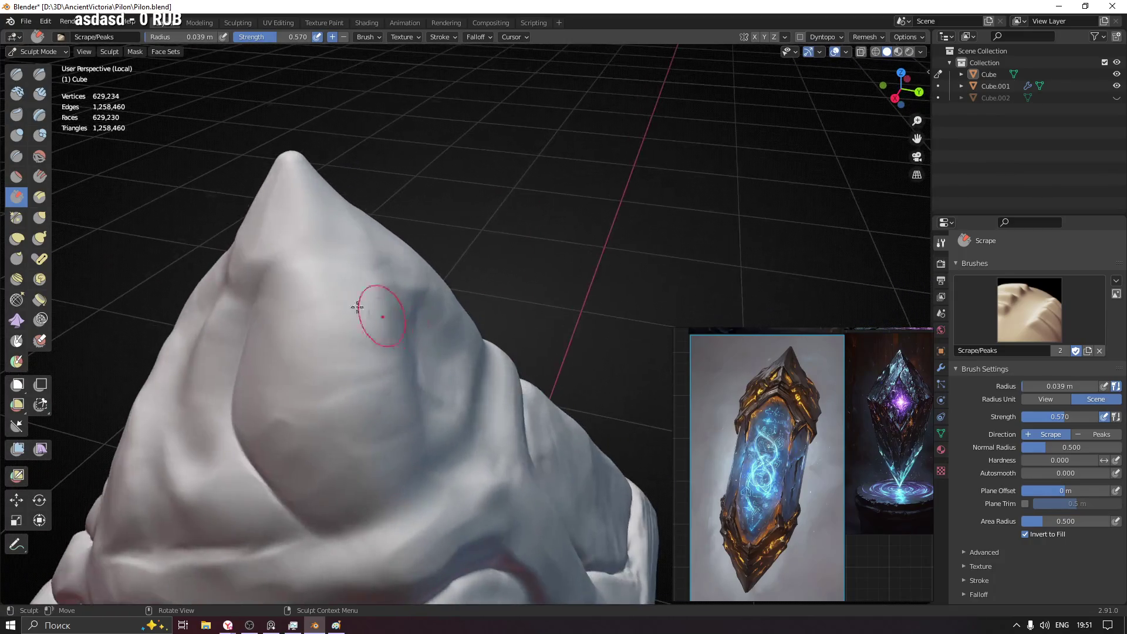
{"action": "key", "text": "f"}
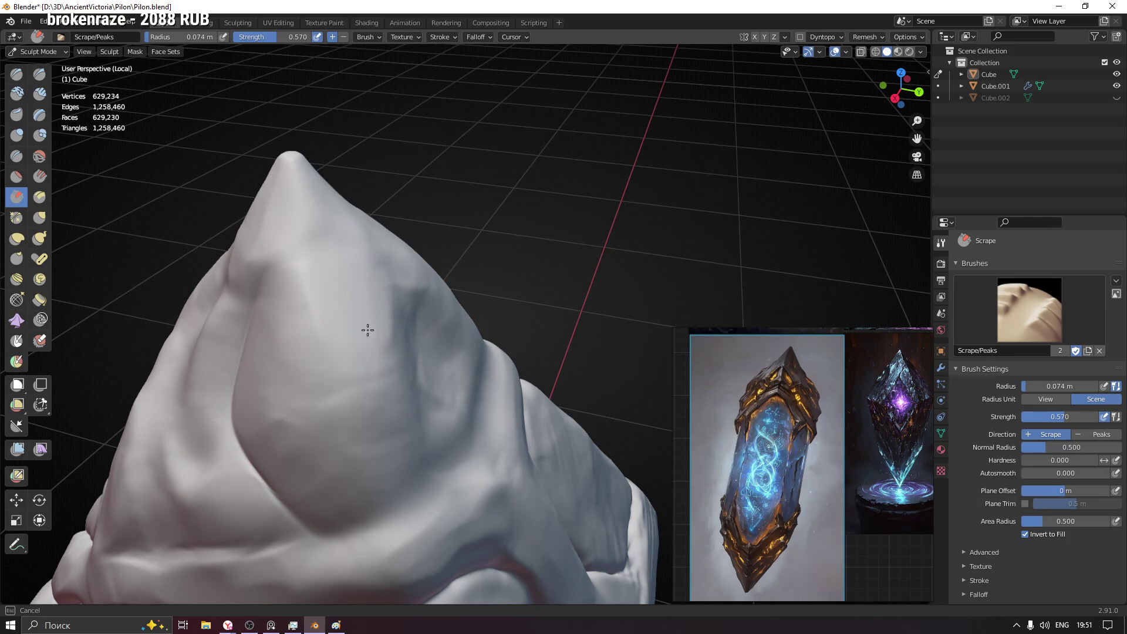
{"action": "mouse_move", "coordinate": [339, 286]}
{"action": "left_mouse_down"}
{"action": "mouse_move", "coordinate": [359, 390]}
{"action": "mouse_move", "coordinate": [379, 404]}
{"action": "left_mouse_up"}
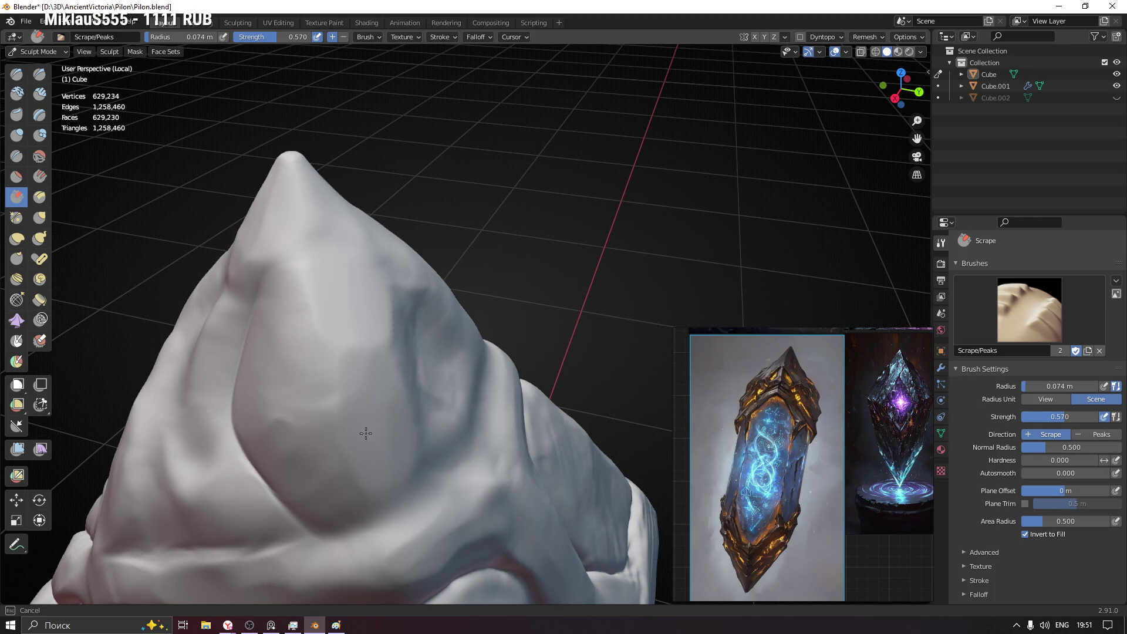
- With the brush at about 0.051 m, scrape a flat plane on the peak's face
{"action": "mouse_move", "coordinate": [341, 433]}
{"action": "middle_mouse_down"}
{"action": "mouse_move", "coordinate": [373, 432]}
{"action": "mouse_move", "coordinate": [368, 477]}
{"action": "middle_mouse_up"}
{"action": "key", "text": "f"}
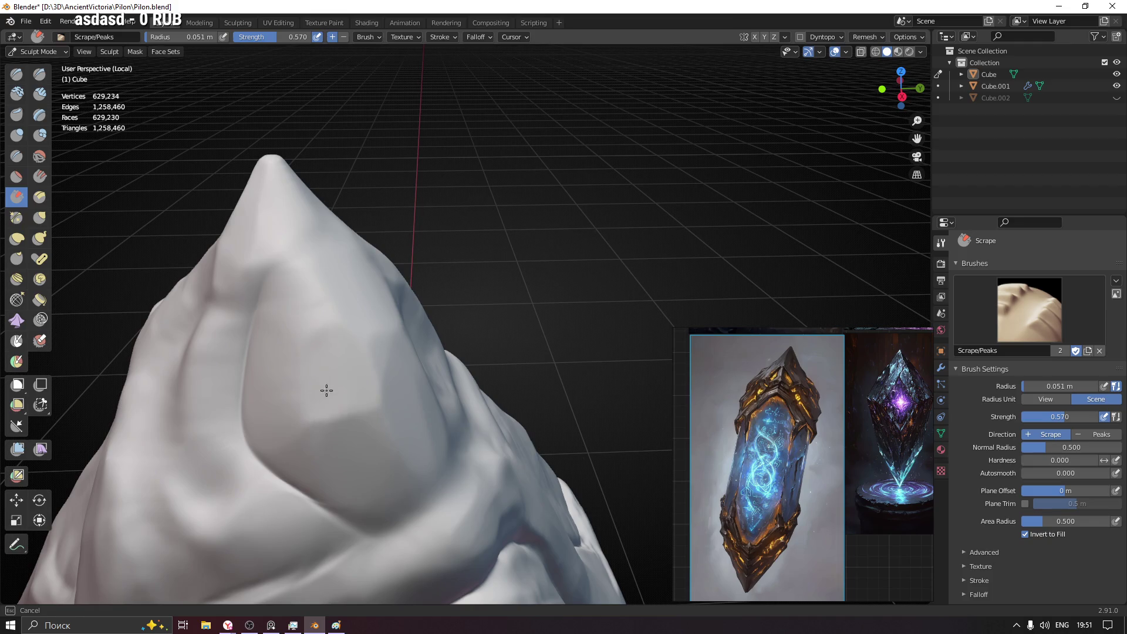
{"action": "scroll", "coordinate": [325, 391], "scroll_direction": "up", "scroll_amount": 2}
{"action": "middle_click_drag", "start_coordinate": [360, 388], "coordinate": [280, 284]}
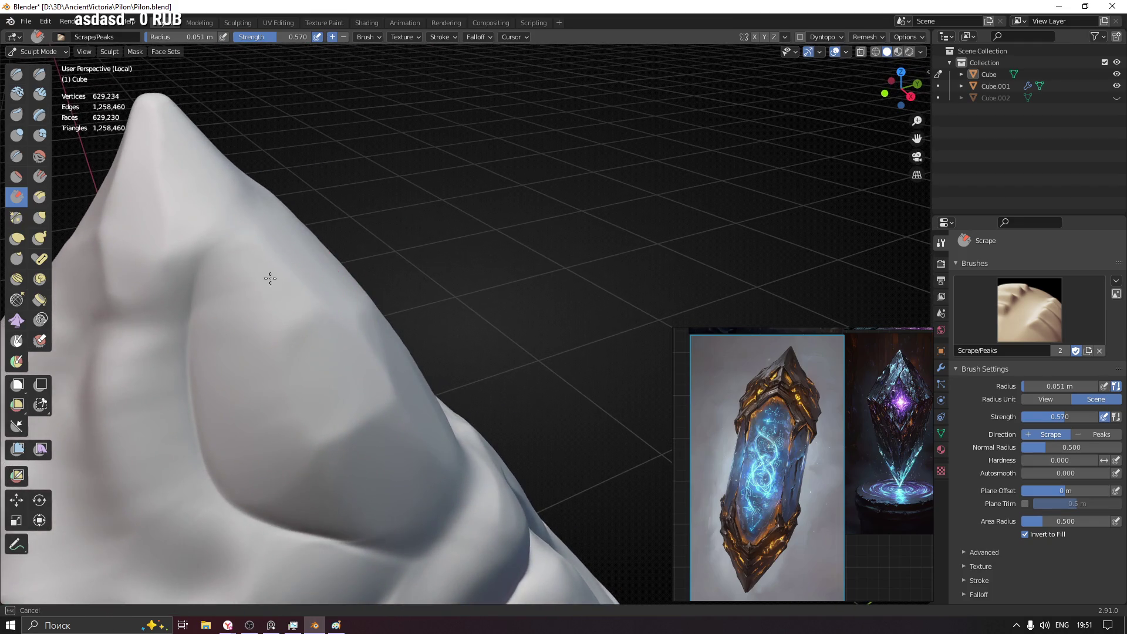
{"action": "mouse_move", "coordinate": [264, 448]}
{"action": "middle_mouse_down", "text": "ctrl"}
{"action": "mouse_move", "coordinate": [351, 445]}
{"action": "mouse_move", "coordinate": [340, 297]}
{"action": "mouse_move", "coordinate": [422, 317]}
{"action": "middle_mouse_up", "text": "ctrl"}
{"action": "scroll", "coordinate": [340, 297], "scroll_direction": "up", "scroll_amount": 3}
{"action": "left_click_drag", "start_coordinate": [343, 397], "coordinate": [325, 421]}
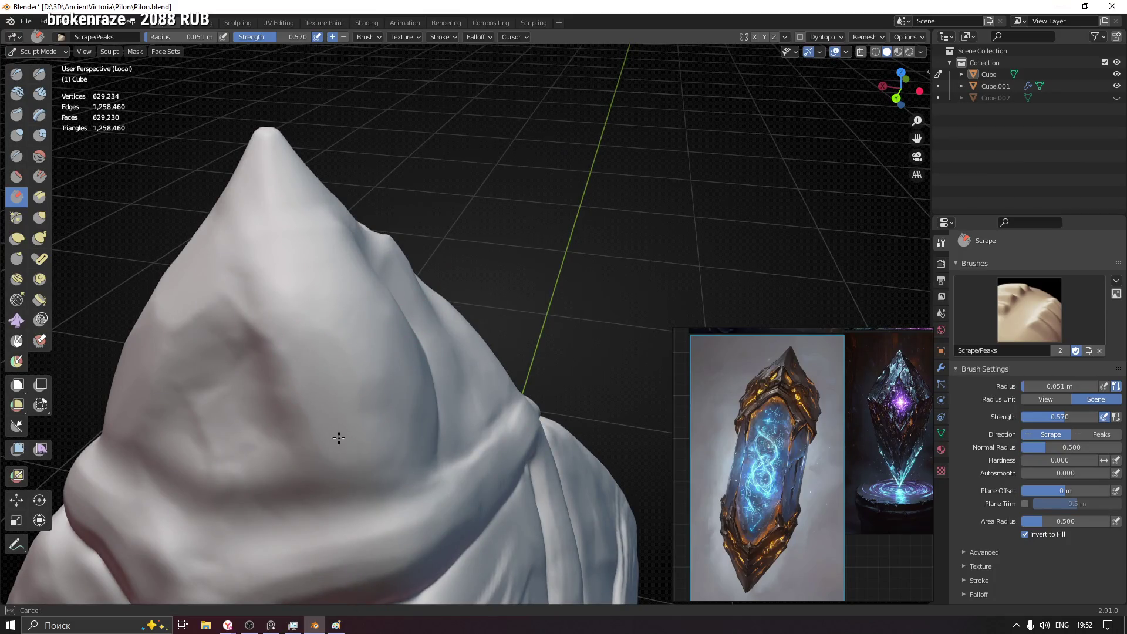
{"action": "middle_click_drag", "start_coordinate": [339, 438], "coordinate": [378, 382]}
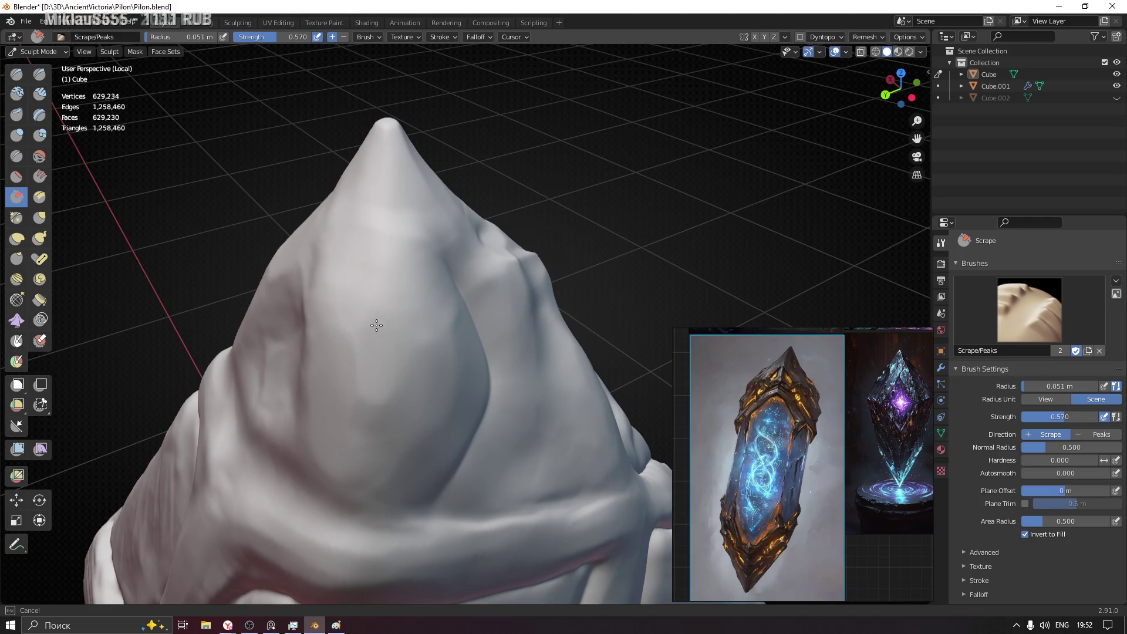
{"action": "middle_click_drag", "start_coordinate": [456, 370], "coordinate": [403, 409]}
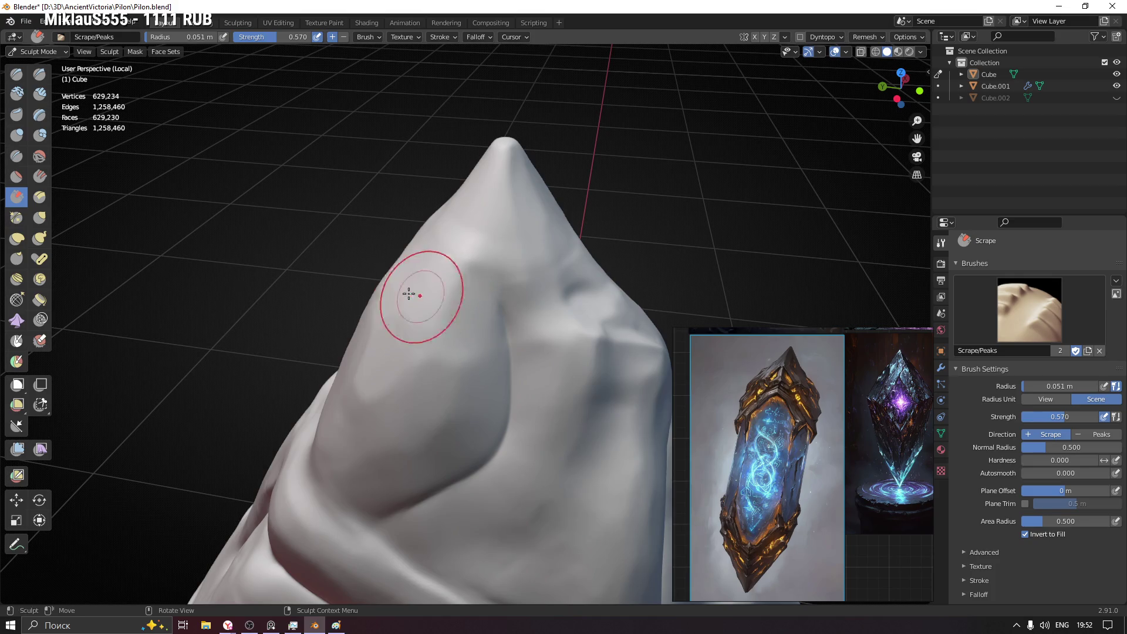
{"action": "scroll", "coordinate": [467, 396], "scroll_direction": "up", "scroll_amount": 2}
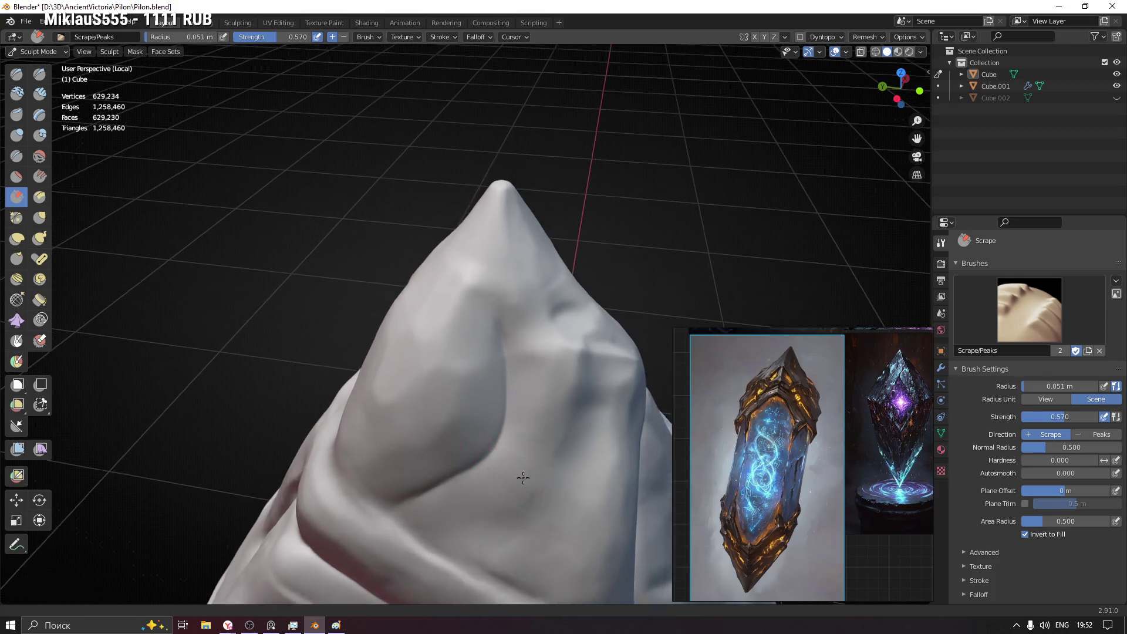
{"action": "scroll", "coordinate": [496, 322], "scroll_direction": "up", "scroll_amount": 1}
- Sharpen the central strap ridge and resize the brush to 0.023 m, then 0.042 m
{"action": "mouse_move", "coordinate": [575, 382]}
{"action": "middle_mouse_down"}
{"action": "mouse_move", "coordinate": [593, 401]}
{"action": "mouse_move", "coordinate": [377, 377]}
{"action": "mouse_move", "coordinate": [478, 290]}
{"action": "mouse_move", "coordinate": [440, 430]}
{"action": "mouse_move", "coordinate": [414, 329]}
{"action": "middle_mouse_up"}
{"action": "mouse_move", "coordinate": [415, 329]}
{"action": "left_mouse_down"}
{"action": "mouse_move", "coordinate": [432, 330]}
{"action": "mouse_move", "coordinate": [397, 382]}
{"action": "mouse_move", "coordinate": [298, 445]}
{"action": "left_mouse_up"}
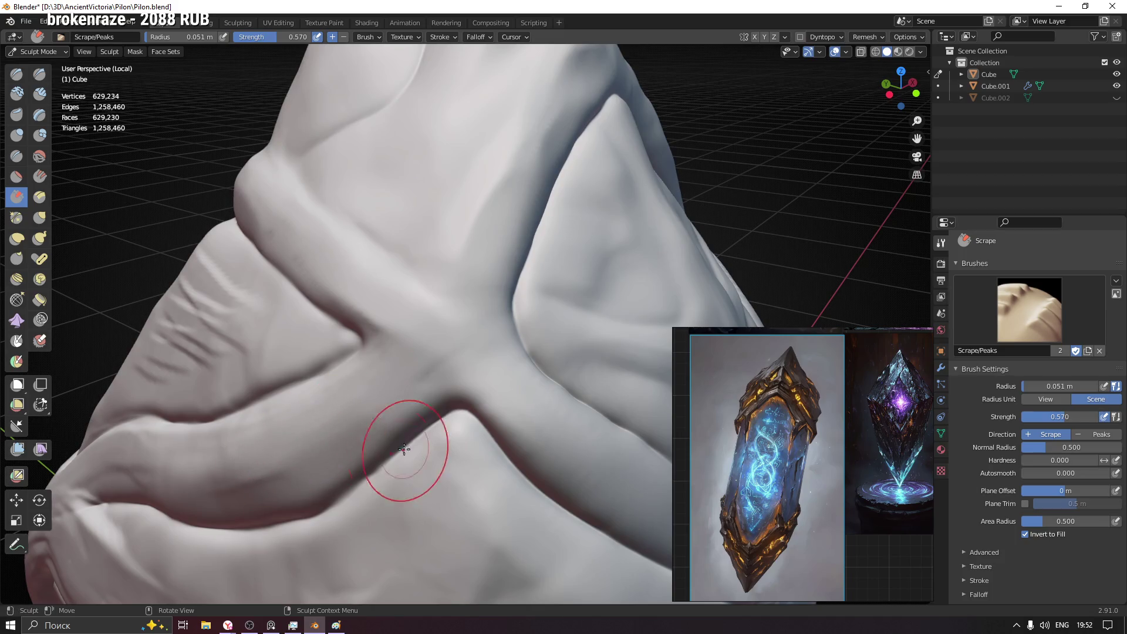
{"action": "middle_click_drag", "start_coordinate": [404, 450], "coordinate": [370, 244], "text": "shift"}
{"action": "key", "text": "f"}
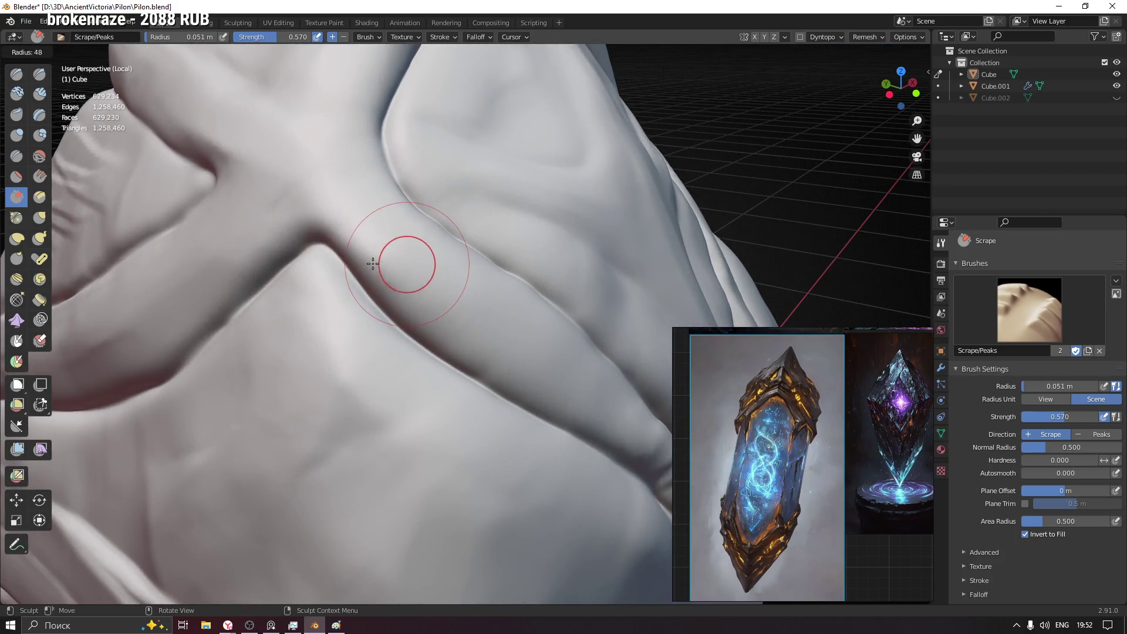
{"action": "left_click", "coordinate": [340, 222]}
{"action": "middle_click_drag", "start_coordinate": [351, 248], "coordinate": [341, 248]}
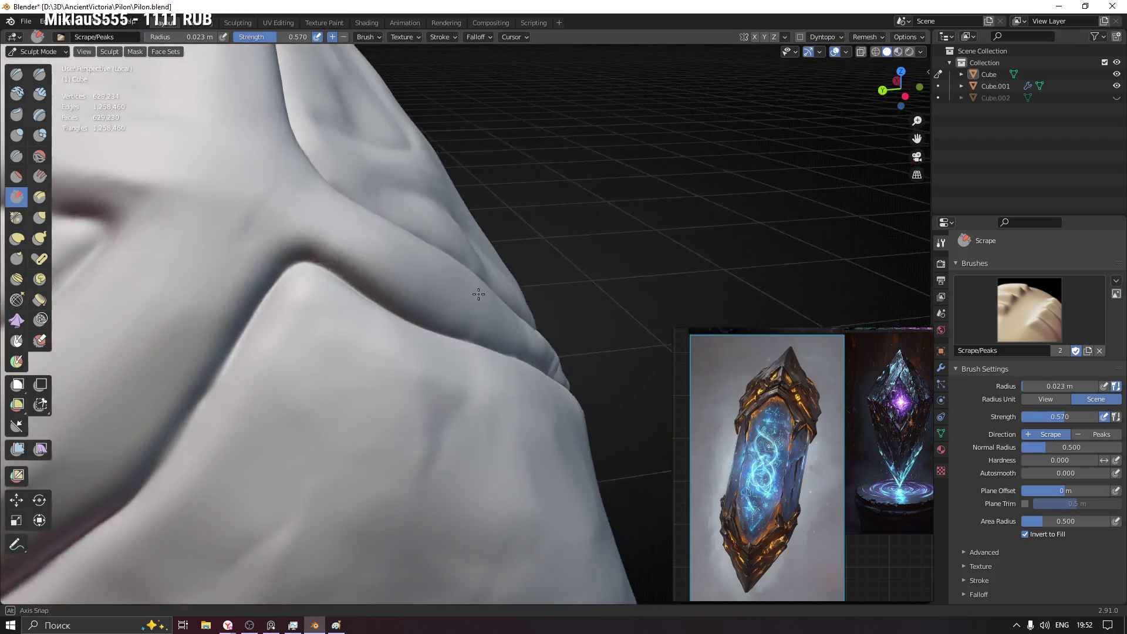
{"action": "middle_click_drag", "start_coordinate": [422, 301], "coordinate": [391, 264]}
{"action": "key", "text": "f"}
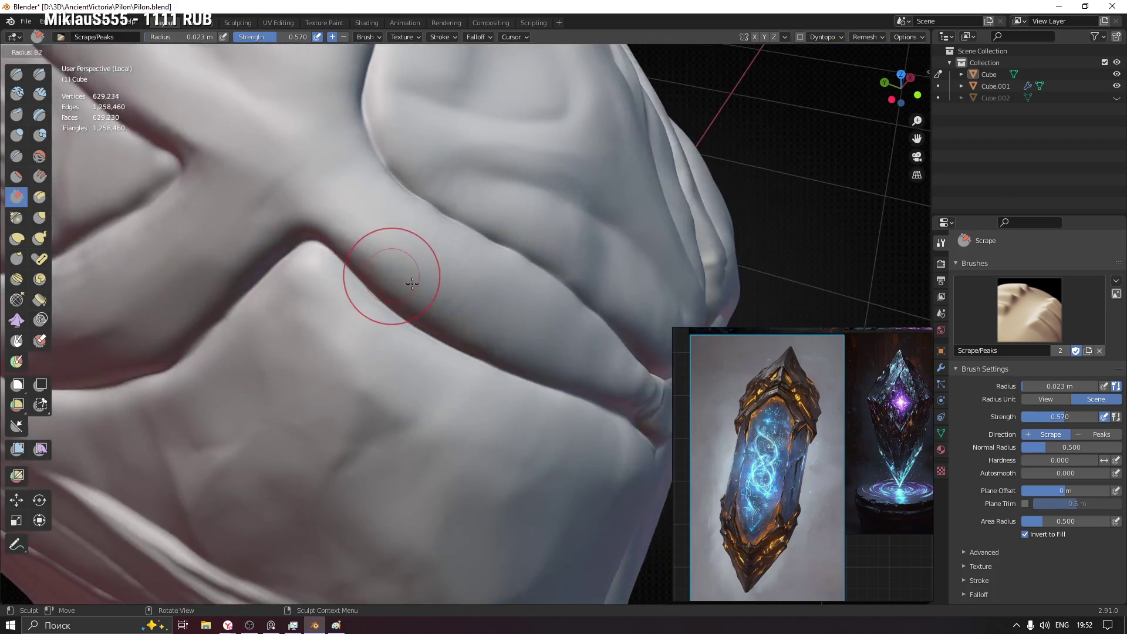
{"action": "left_click", "coordinate": [361, 209]}
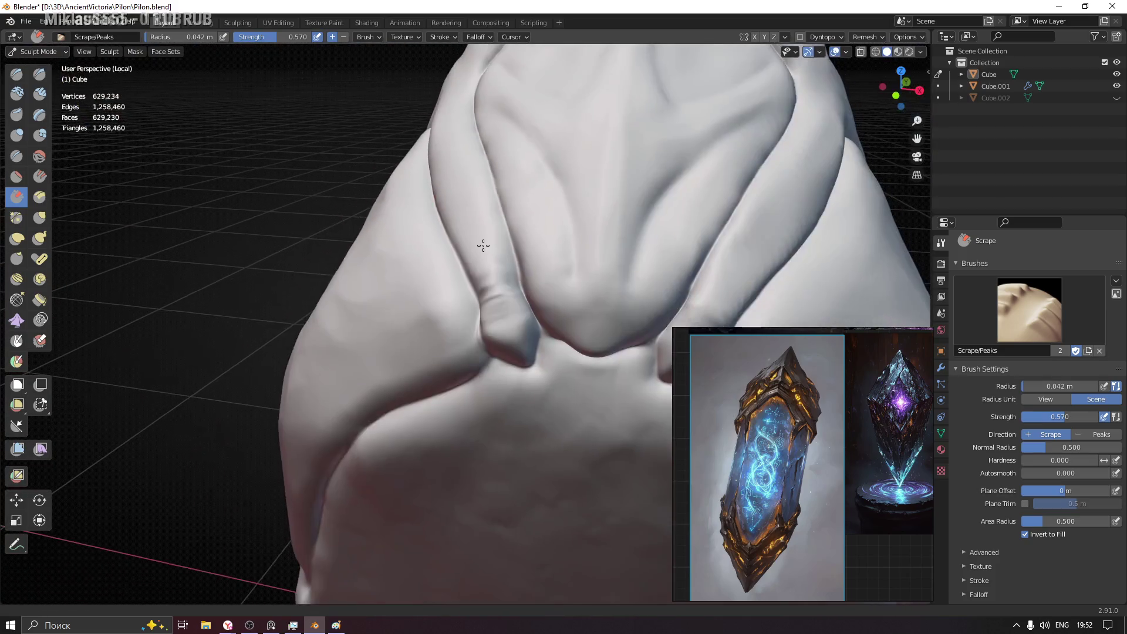
- Enlarge the brush to 0.075 m and scrape the front panel surface flat
{"action": "mouse_move", "coordinate": [566, 333]}
{"action": "middle_mouse_down"}
{"action": "mouse_move", "coordinate": [424, 272]}
{"action": "mouse_move", "coordinate": [469, 334]}
{"action": "mouse_move", "coordinate": [410, 349]}
{"action": "middle_mouse_up"}
{"action": "key", "text": "f"}
{"action": "left_click", "coordinate": [456, 335]}
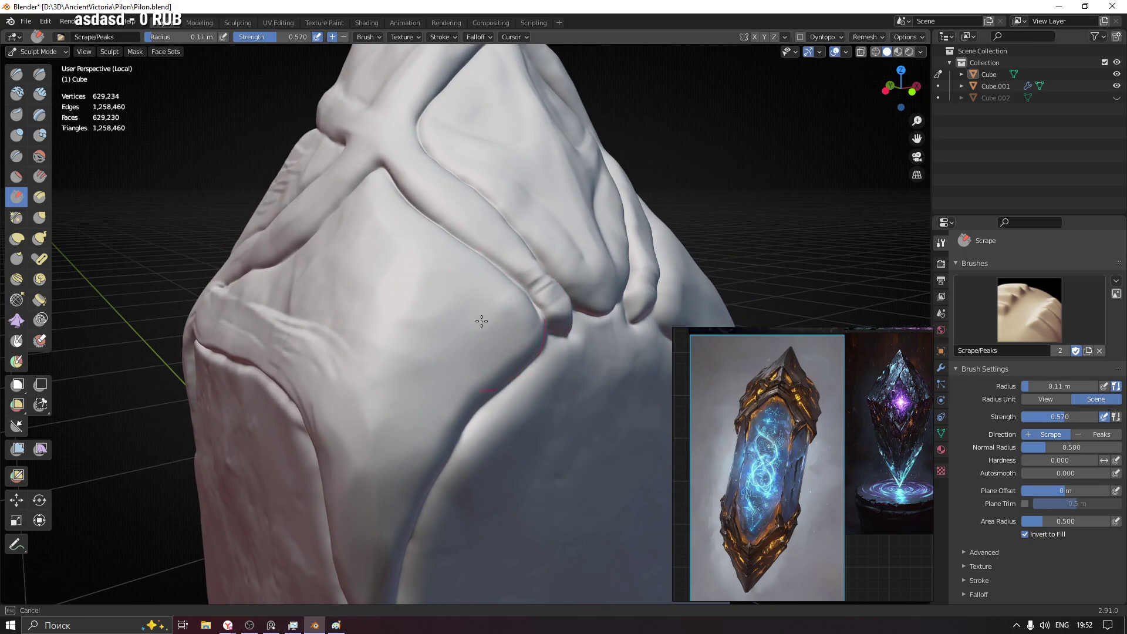
{"action": "key", "text": "f"}
{"action": "left_click", "coordinate": [468, 323]}
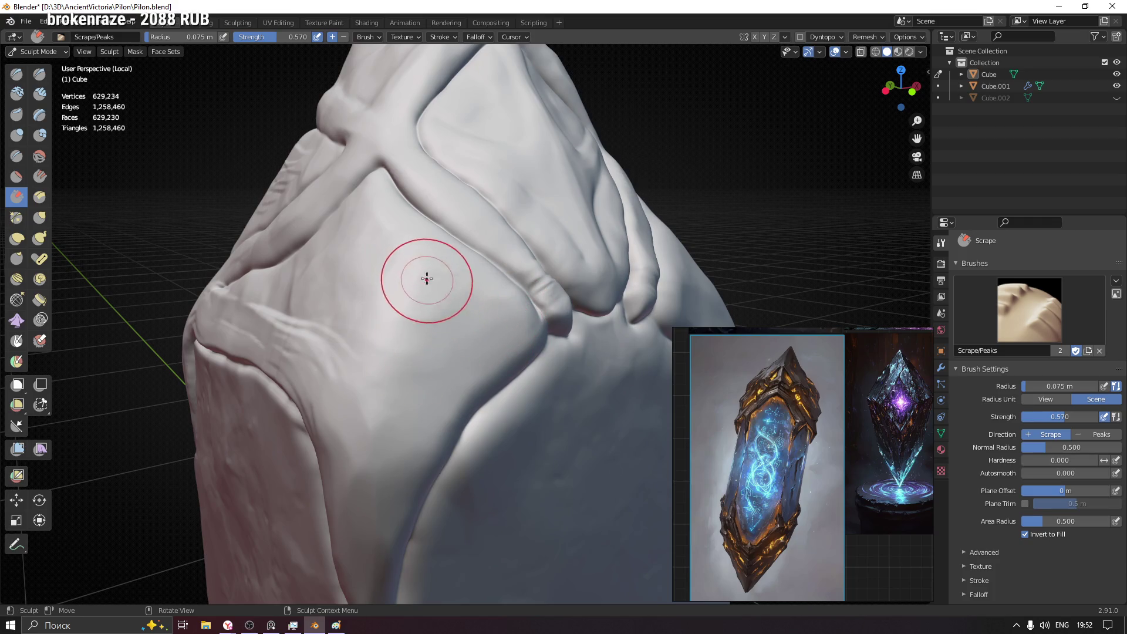
{"action": "mouse_move", "coordinate": [382, 355]}
{"action": "left_mouse_down"}
{"action": "mouse_move", "coordinate": [379, 382]}
{"action": "mouse_move", "coordinate": [403, 429]}
{"action": "left_mouse_up"}
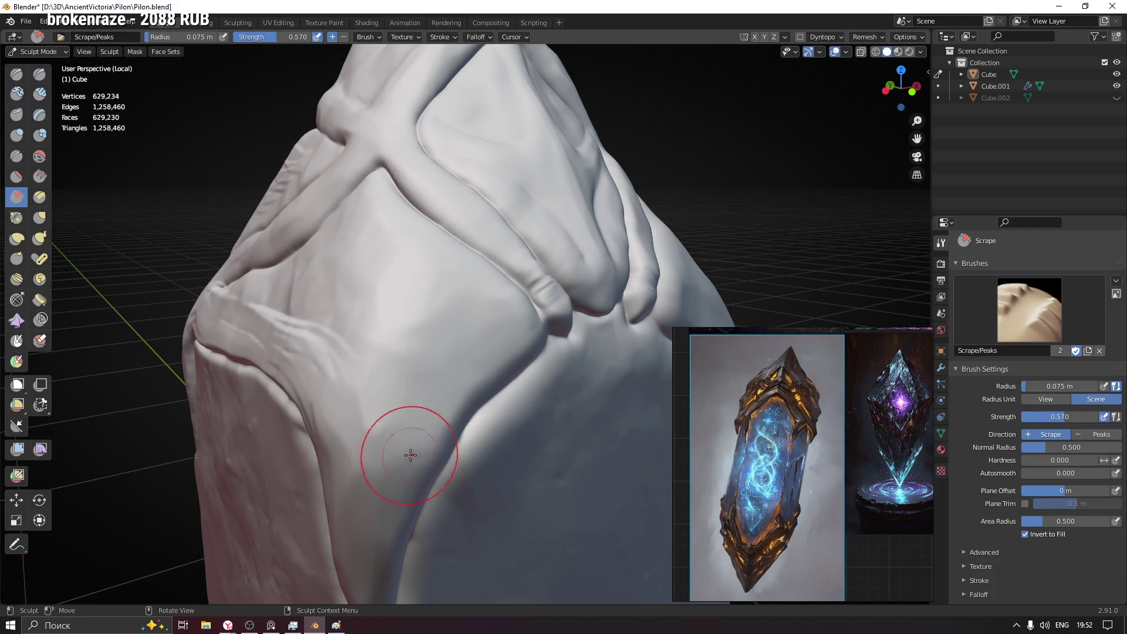
- Scrape along the strap ridges above the panel and on the upper body
{"action": "mouse_move", "coordinate": [389, 530]}
{"action": "middle_mouse_down"}
{"action": "mouse_move", "coordinate": [443, 322]}
{"action": "mouse_move", "coordinate": [479, 415]}
{"action": "middle_mouse_up"}
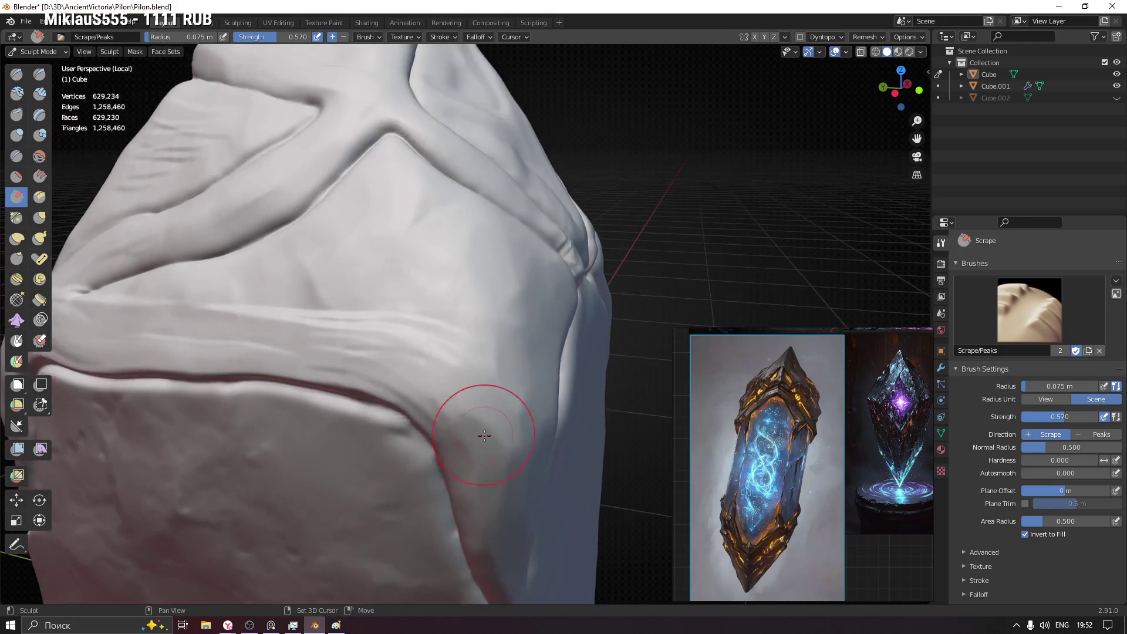
{"action": "mouse_move", "coordinate": [453, 365]}
{"action": "middle_mouse_down"}
{"action": "mouse_move", "coordinate": [412, 345]}
{"action": "mouse_move", "coordinate": [415, 327]}
{"action": "mouse_move", "coordinate": [390, 301]}
{"action": "mouse_move", "coordinate": [517, 381]}
{"action": "middle_mouse_up"}
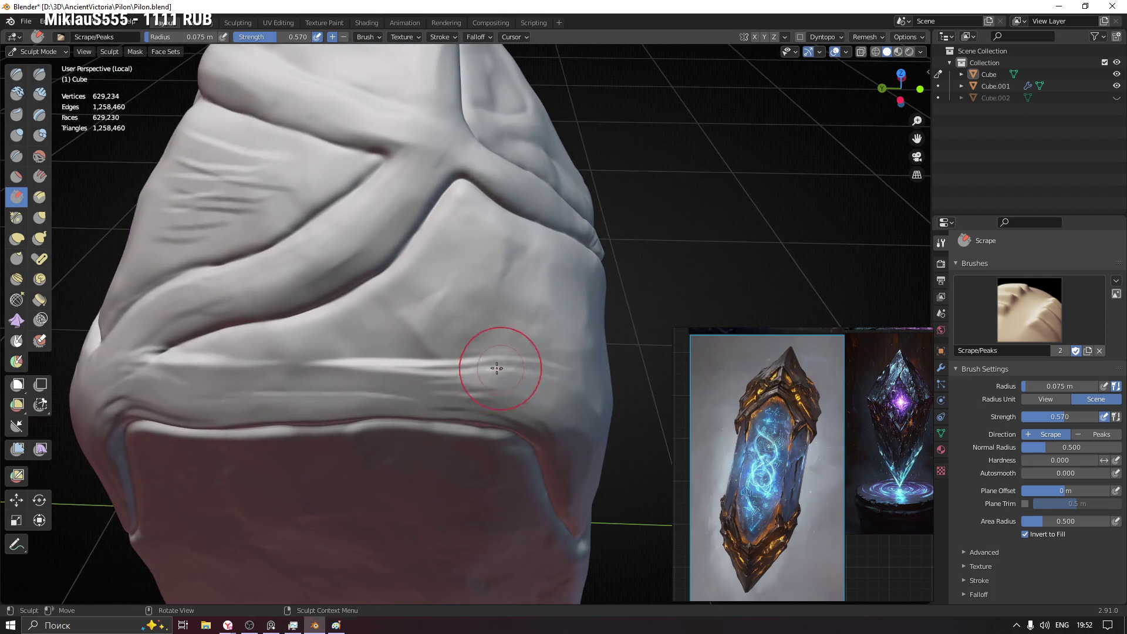
{"action": "middle_click_drag", "start_coordinate": [455, 325], "coordinate": [455, 325]}
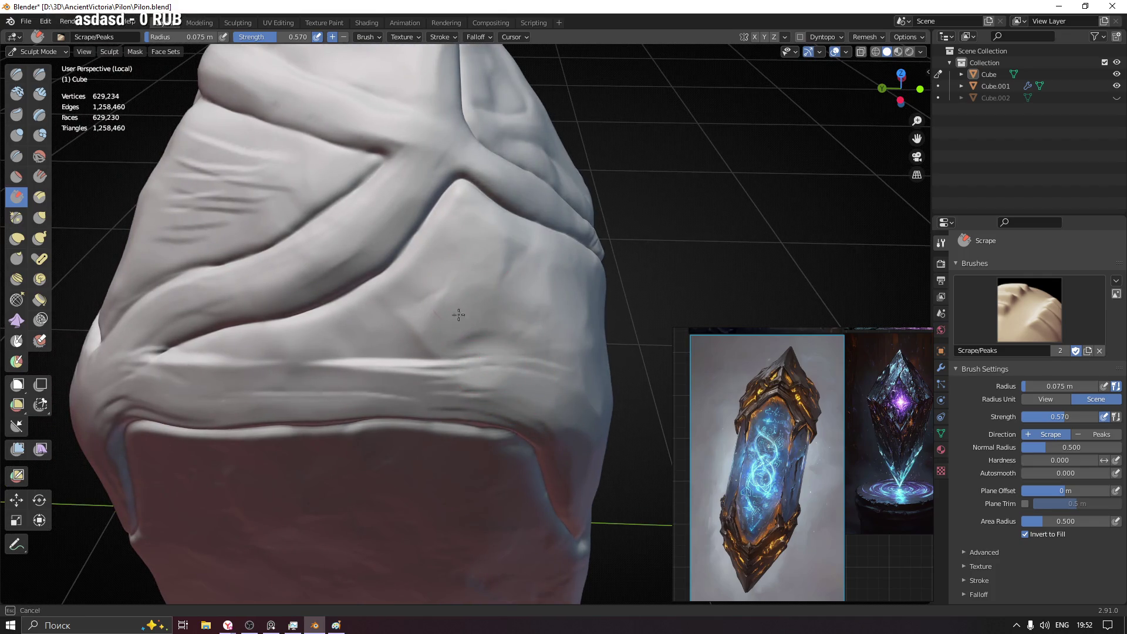
{"action": "middle_click_drag", "start_coordinate": [373, 335], "coordinate": [415, 327]}
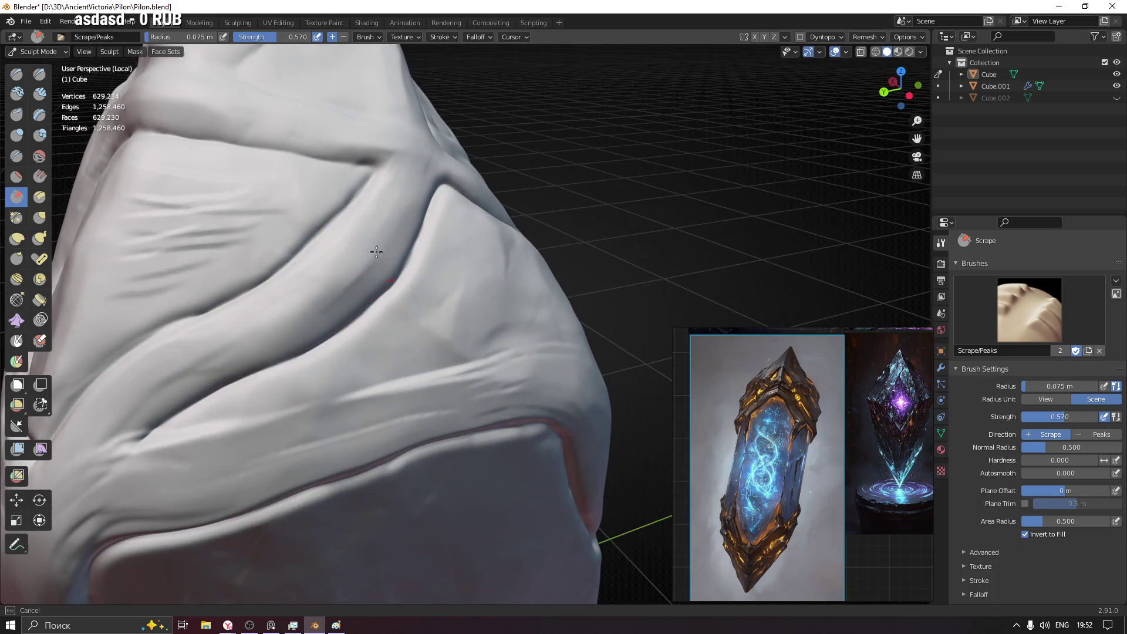
{"action": "middle_click_drag", "start_coordinate": [286, 311], "coordinate": [286, 311]}
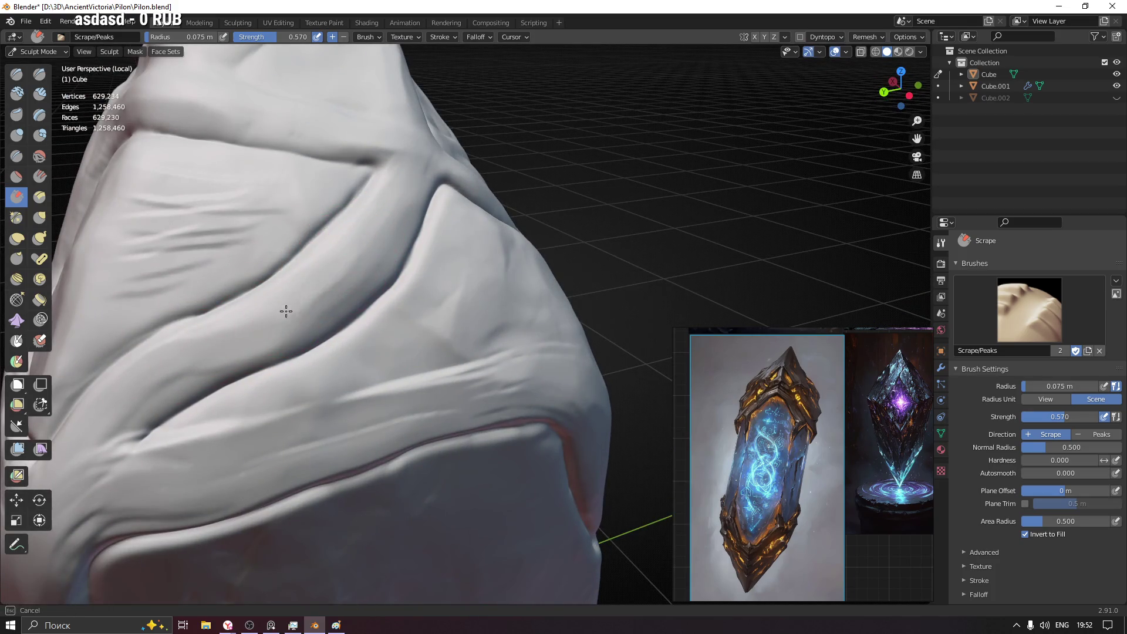
{"action": "middle_click_drag", "start_coordinate": [216, 345], "coordinate": [433, 244]}
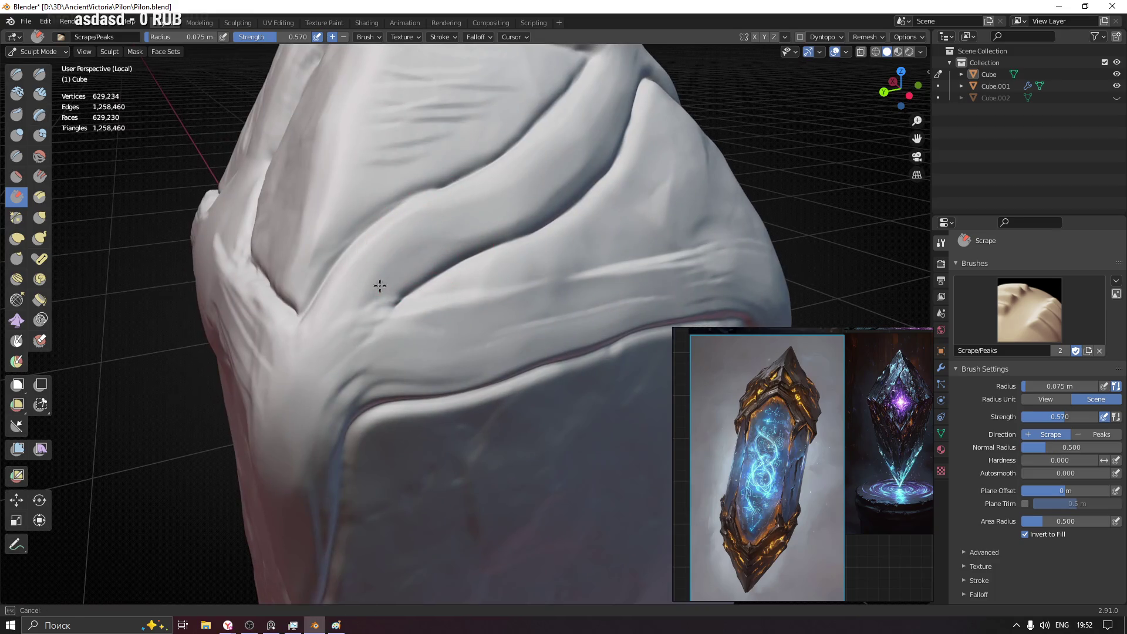
{"action": "mouse_move", "coordinate": [353, 378]}
{"action": "middle_mouse_down"}
{"action": "mouse_move", "coordinate": [418, 360]}
{"action": "mouse_move", "coordinate": [453, 372]}
{"action": "middle_mouse_up"}
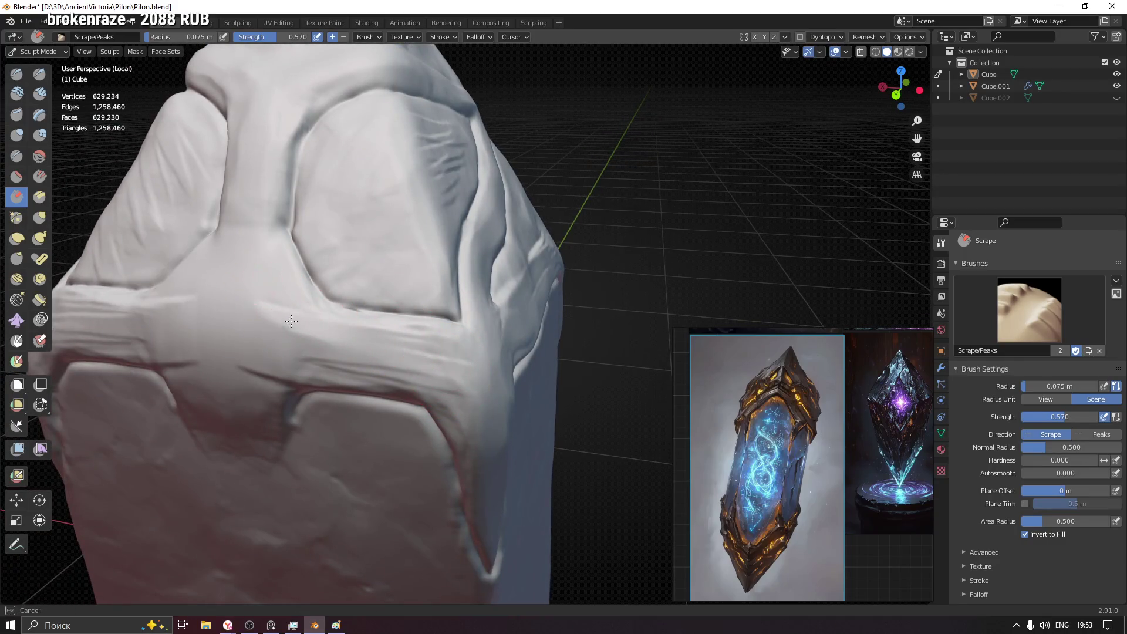
- Inspect the pointed top from several angles and scrape along the ridge
{"action": "middle_click_drag", "start_coordinate": [270, 169], "coordinate": [378, 290]}
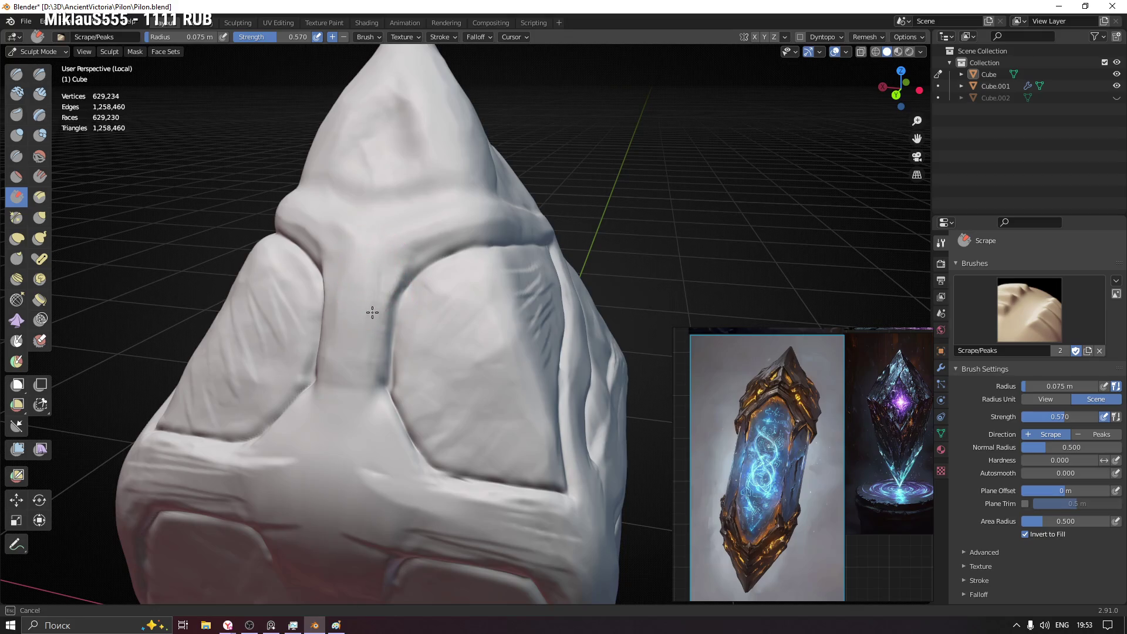
{"action": "mouse_move", "coordinate": [516, 194]}
{"action": "middle_mouse_down"}
{"action": "mouse_move", "coordinate": [514, 247]}
{"action": "mouse_move", "coordinate": [390, 373]}
{"action": "middle_mouse_up"}
{"action": "scroll", "coordinate": [514, 248], "scroll_direction": "down", "scroll_amount": 5}
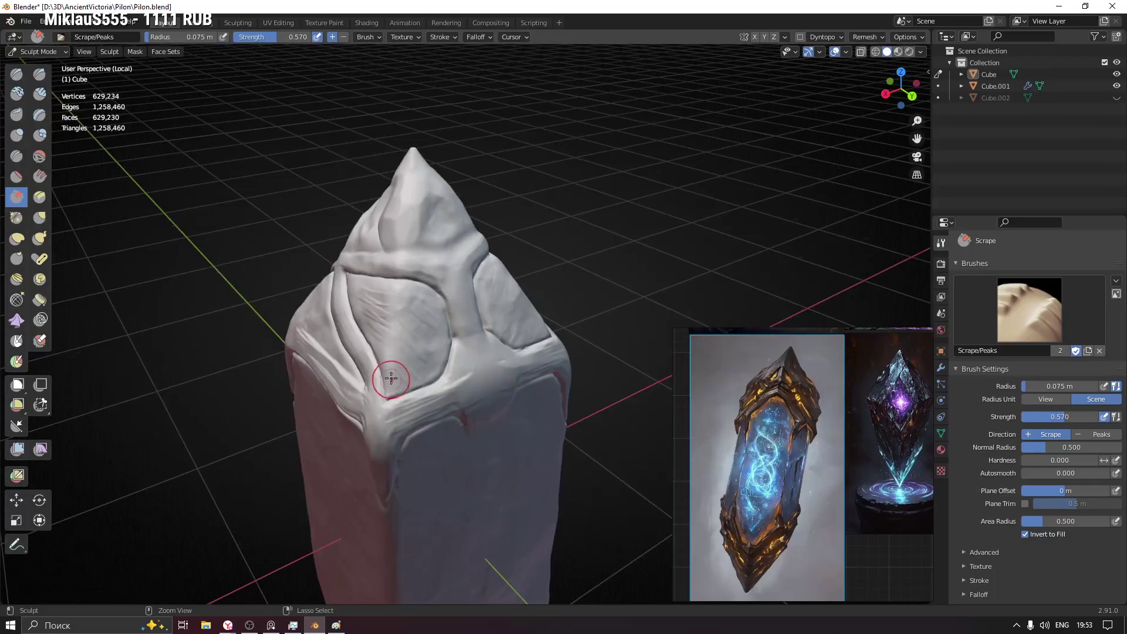
{"action": "scroll", "coordinate": [393, 279], "scroll_direction": "up", "scroll_amount": 5}
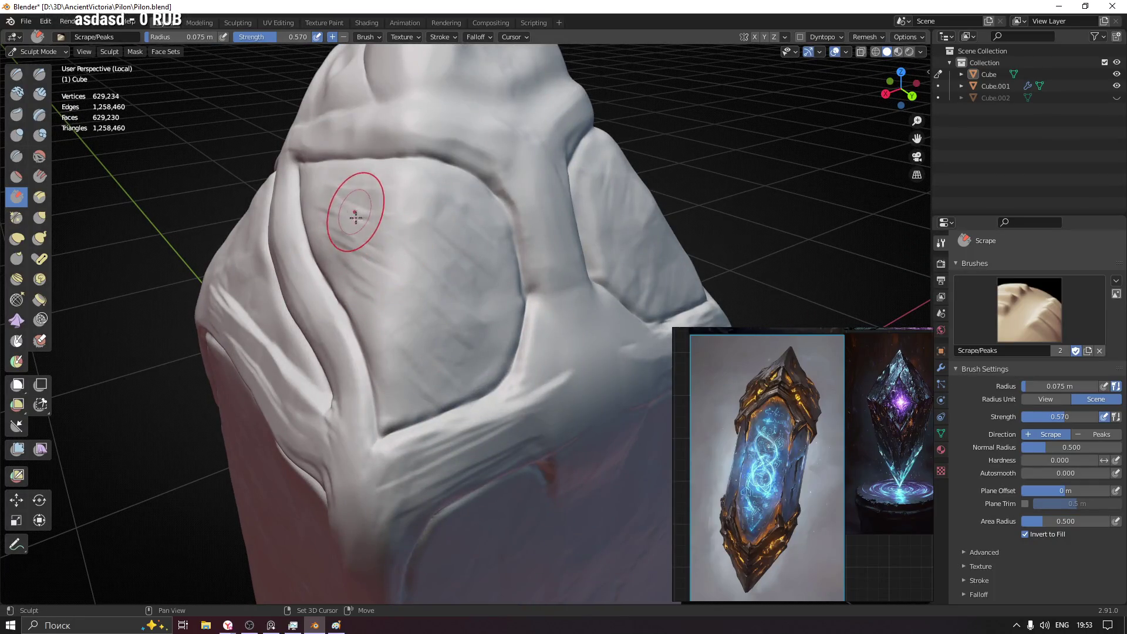
{"action": "mouse_move", "coordinate": [617, 290]}
{"action": "middle_mouse_down"}
{"action": "mouse_move", "coordinate": [496, 208]}
{"action": "mouse_move", "coordinate": [576, 234]}
{"action": "mouse_move", "coordinate": [646, 225]}
{"action": "middle_mouse_up"}
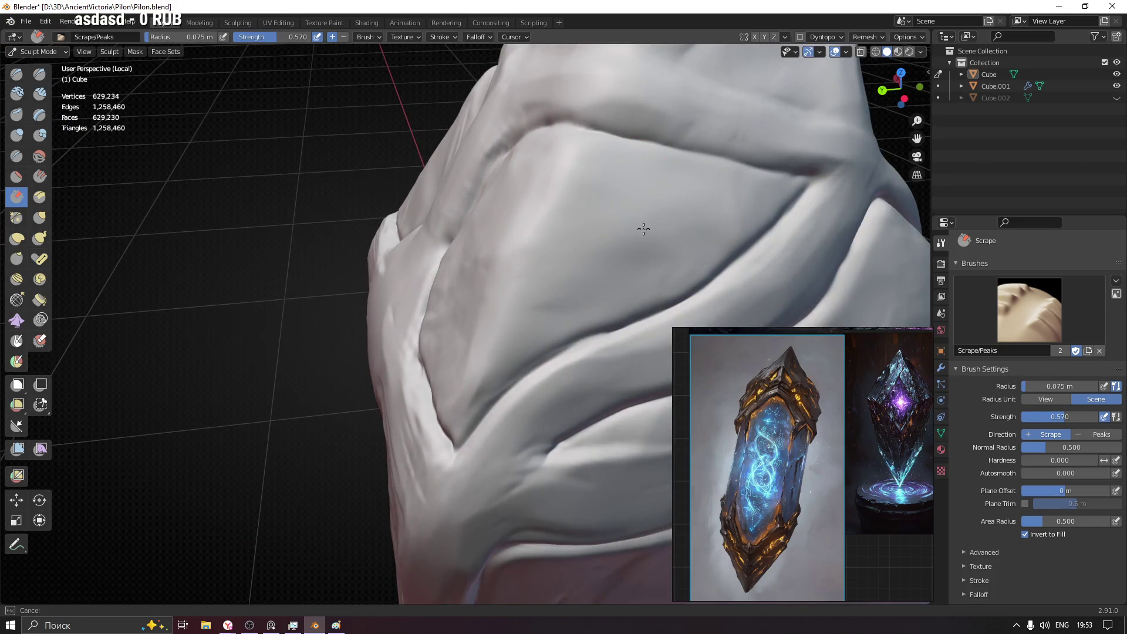
{"action": "mouse_move", "coordinate": [646, 225]}
{"action": "left_mouse_down"}
{"action": "mouse_move", "coordinate": [597, 252]}
{"action": "mouse_move", "coordinate": [533, 229]}
{"action": "left_mouse_up"}
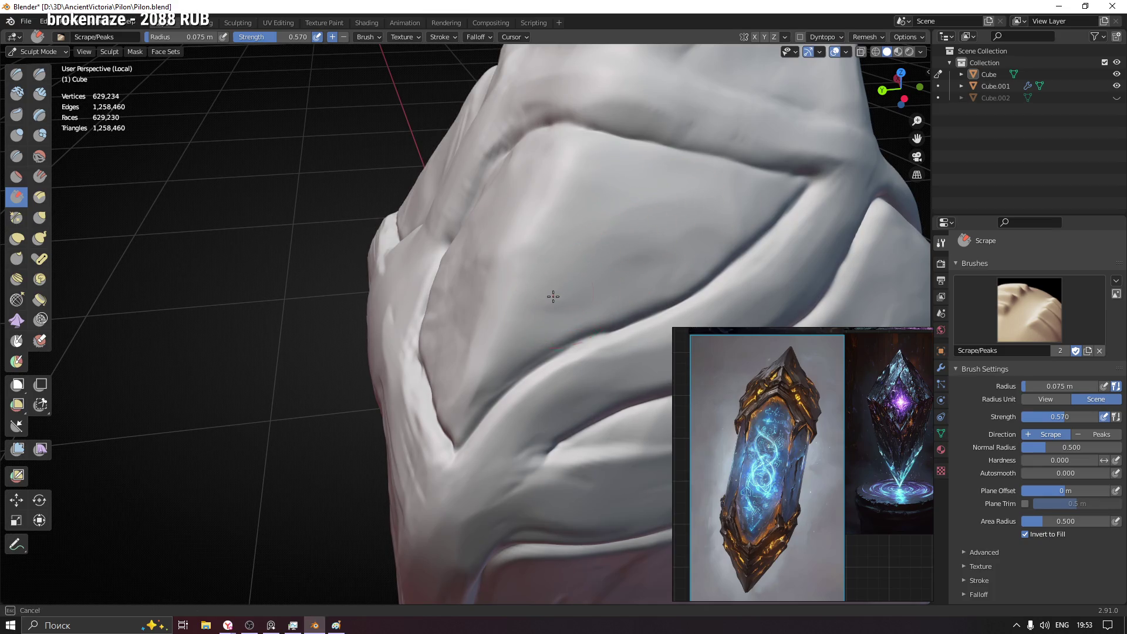
{"action": "mouse_move", "coordinate": [496, 344]}
{"action": "middle_mouse_down"}
{"action": "mouse_move", "coordinate": [390, 357]}
{"action": "mouse_move", "coordinate": [556, 310]}
{"action": "mouse_move", "coordinate": [421, 254]}
{"action": "mouse_move", "coordinate": [522, 260]}
{"action": "middle_mouse_up"}
{"action": "mouse_move", "coordinate": [522, 213]}
{"action": "middle_mouse_down"}
{"action": "mouse_move", "coordinate": [549, 204]}
{"action": "mouse_move", "coordinate": [524, 289]}
{"action": "middle_mouse_up"}
{"action": "middle_click_drag", "start_coordinate": [516, 338], "coordinate": [495, 310]}
{"action": "mouse_move", "coordinate": [487, 300]}
{"action": "left_mouse_down"}
{"action": "mouse_move", "coordinate": [544, 328]}
{"action": "mouse_move", "coordinate": [557, 353]}
{"action": "mouse_move", "coordinate": [551, 434]}
{"action": "left_mouse_up"}
{"action": "left_click_drag", "start_coordinate": [426, 209], "coordinate": [433, 232]}
- Deepen the crease beside the ridge and scrape further stretches around the block's front
{"action": "mouse_move", "coordinate": [436, 251]}
{"action": "middle_mouse_down"}
{"action": "mouse_move", "coordinate": [486, 219]}
{"action": "mouse_move", "coordinate": [537, 265]}
{"action": "middle_mouse_up"}
{"action": "left_click_drag", "start_coordinate": [281, 266], "coordinate": [232, 221]}
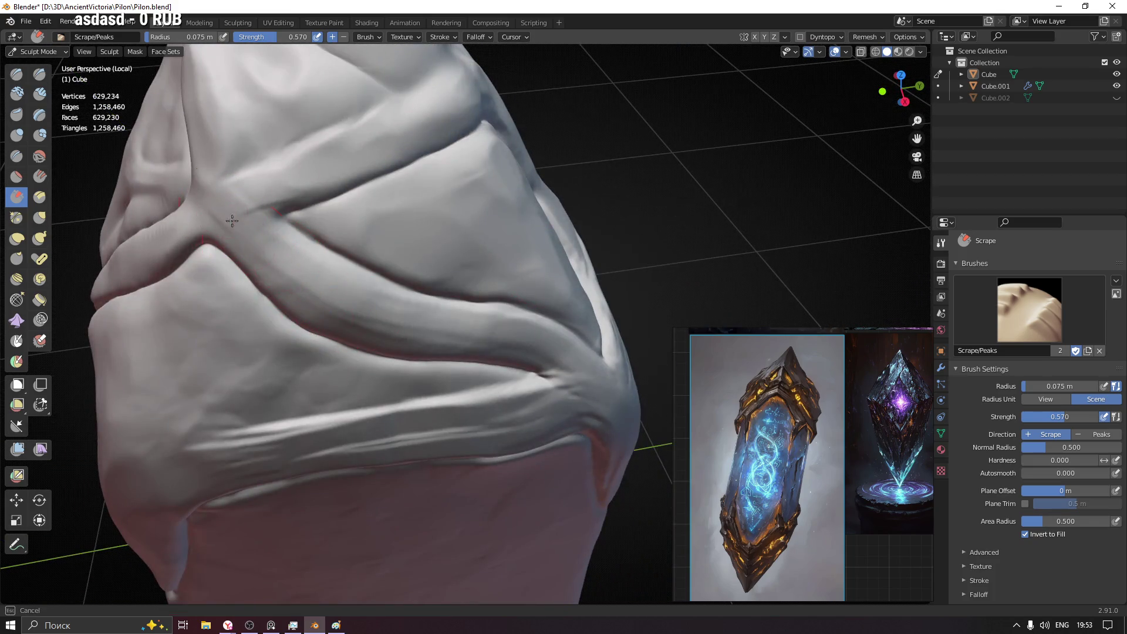
{"action": "left_click_drag", "start_coordinate": [371, 311], "coordinate": [352, 290]}
{"action": "mouse_move", "coordinate": [352, 290]}
{"action": "middle_mouse_down"}
{"action": "mouse_move", "coordinate": [454, 326]}
{"action": "mouse_move", "coordinate": [373, 252]}
{"action": "middle_mouse_up"}
{"action": "mouse_move", "coordinate": [373, 252]}
{"action": "left_mouse_down"}
{"action": "mouse_move", "coordinate": [365, 256]}
{"action": "mouse_move", "coordinate": [464, 362]}
{"action": "left_mouse_up"}
{"action": "middle_click_drag", "start_coordinate": [495, 437], "coordinate": [411, 264]}
{"action": "left_click_drag", "start_coordinate": [410, 264], "coordinate": [404, 281]}
{"action": "middle_click_drag", "start_coordinate": [408, 260], "coordinate": [465, 254]}
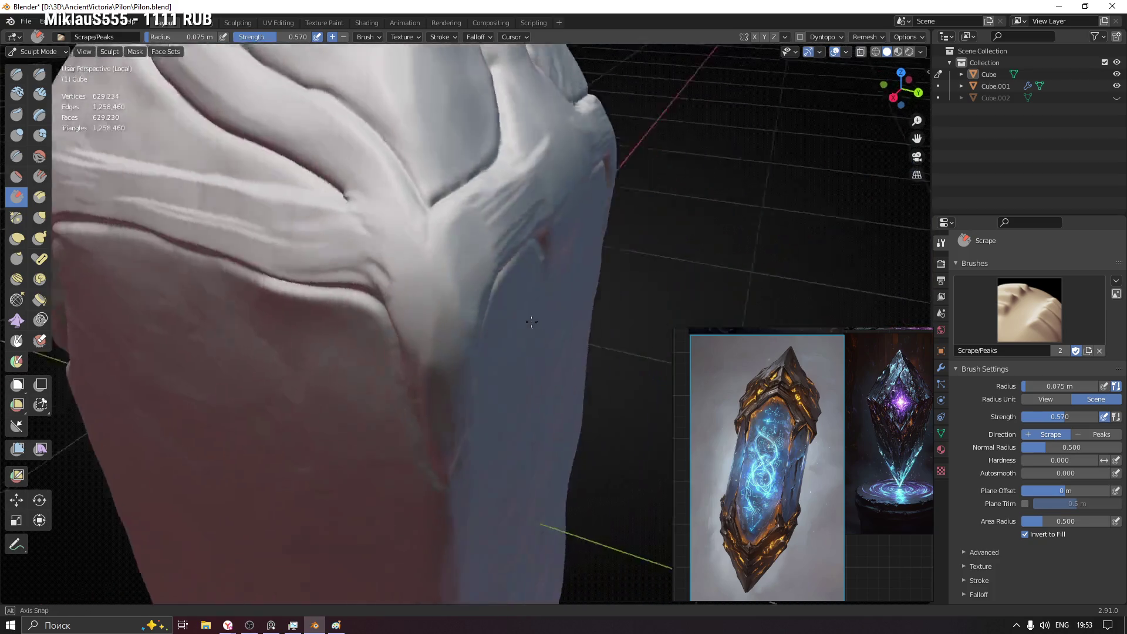
- With a smaller brush, flatten the horizontal band above the front panel and save Pilon.blend
{"action": "middle_click_drag", "start_coordinate": [477, 246], "coordinate": [518, 307]}
{"action": "left_click", "coordinate": [478, 315]}
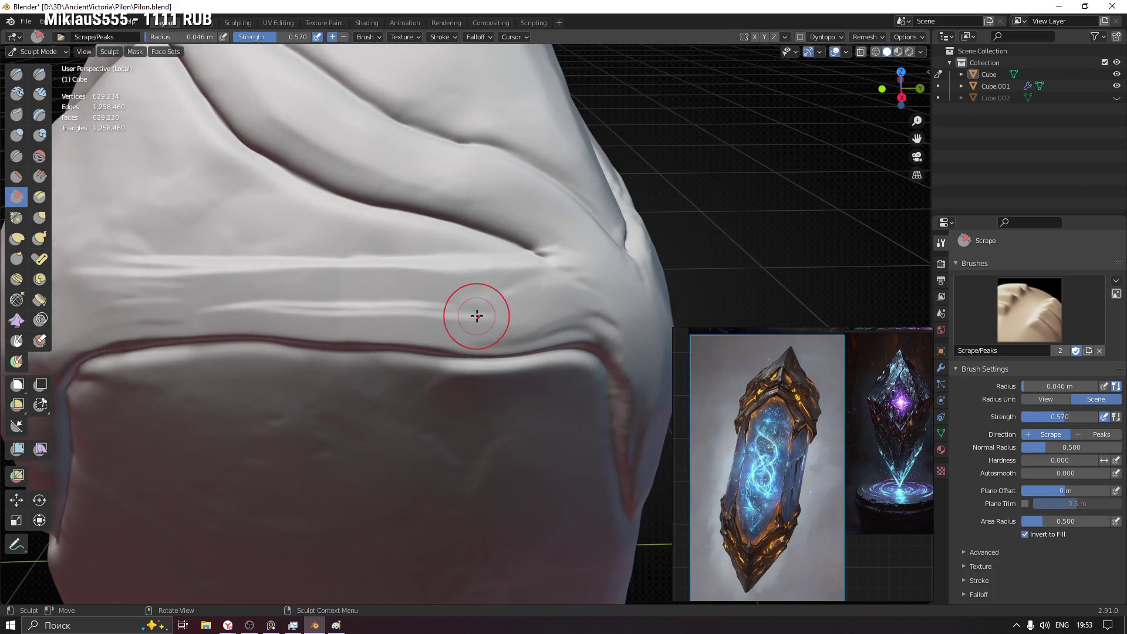
{"action": "left_click_drag", "start_coordinate": [439, 266], "coordinate": [308, 265]}
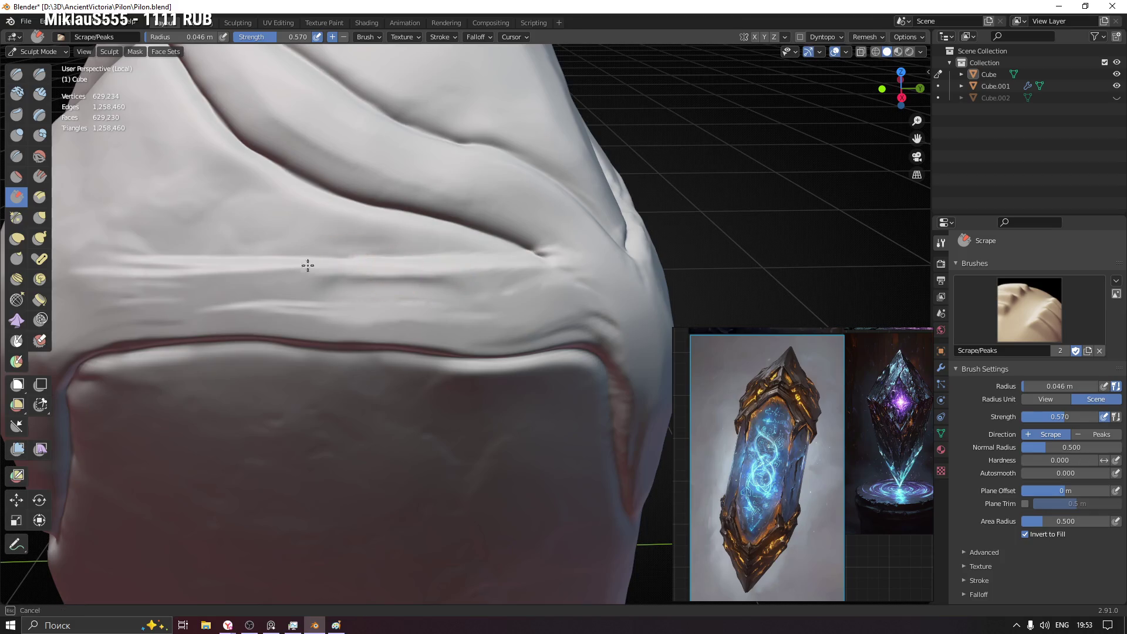
{"action": "mouse_move", "coordinate": [363, 269]}
{"action": "middle_mouse_down"}
{"action": "mouse_move", "coordinate": [432, 341]}
{"action": "mouse_move", "coordinate": [585, 329]}
{"action": "mouse_move", "coordinate": [337, 323]}
{"action": "middle_mouse_up"}
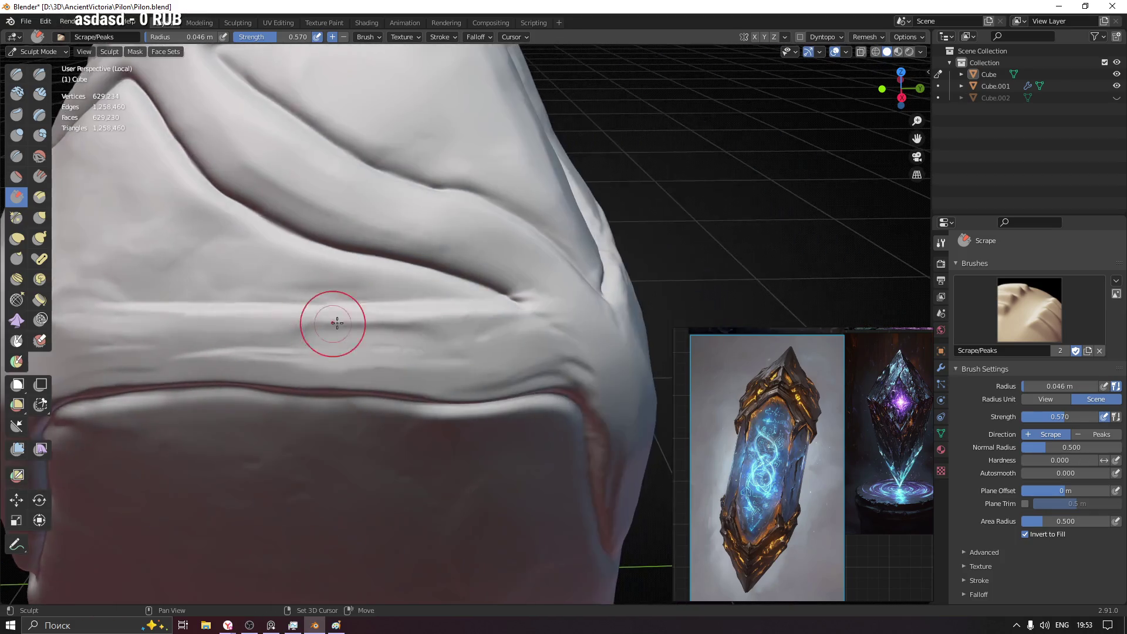
{"action": "left_click_drag", "start_coordinate": [395, 340], "coordinate": [290, 340]}
{"action": "mouse_move", "coordinate": [289, 341]}
{"action": "middle_mouse_down"}
{"action": "mouse_move", "coordinate": [447, 289]}
{"action": "mouse_move", "coordinate": [483, 292]}
{"action": "middle_mouse_up"}
{"action": "key", "text": "ctrl+s"}
{"action": "left_click", "coordinate": [17, 217]}
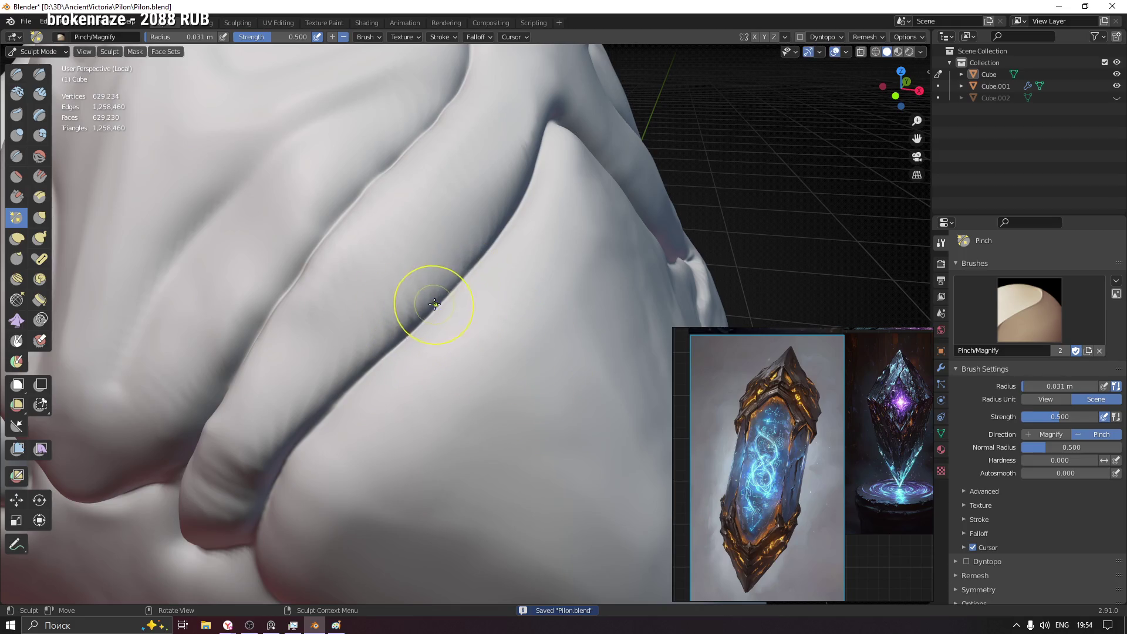
- Pinch the central fold's crease and striations into sharp edges
{"action": "left_click_drag", "start_coordinate": [488, 240], "coordinate": [473, 259]}
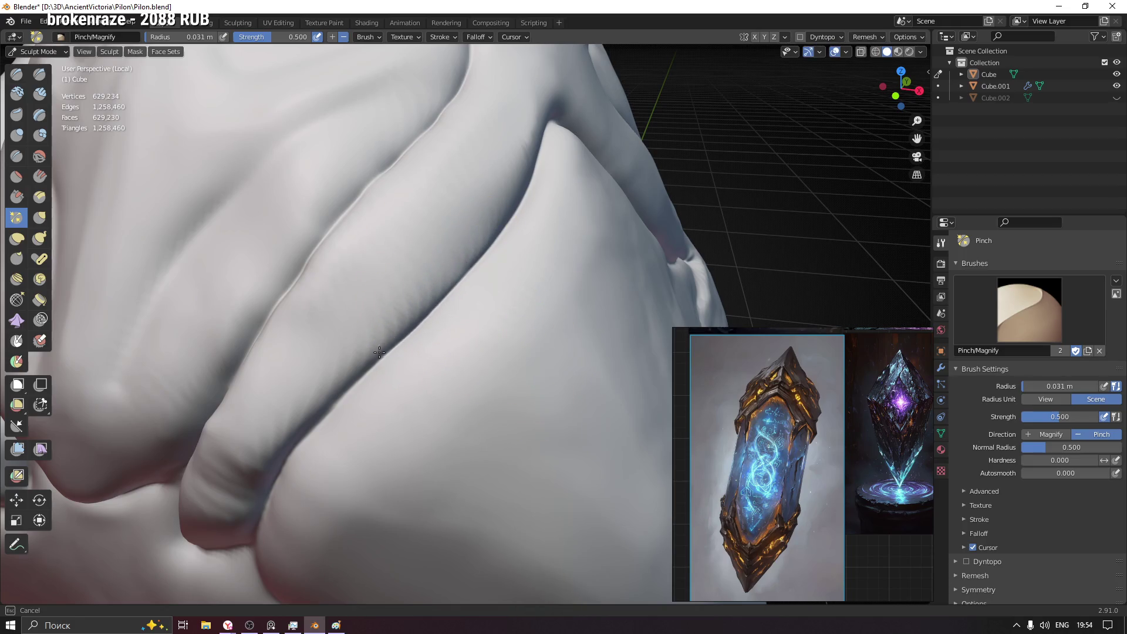
{"action": "middle_click_drag", "start_coordinate": [307, 429], "coordinate": [612, 253]}
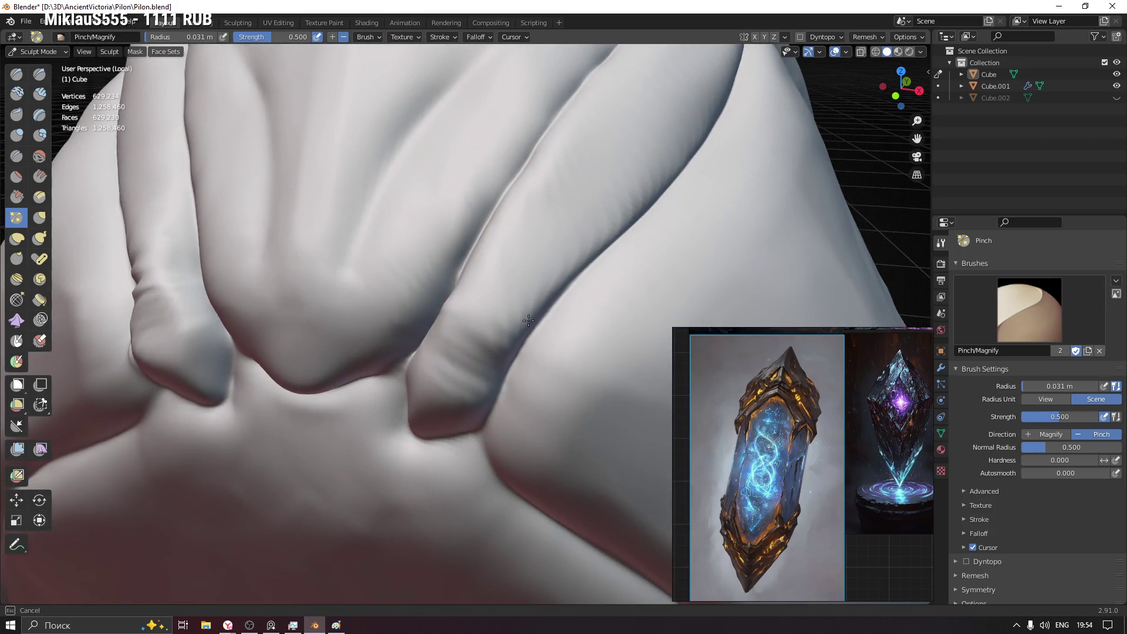
{"action": "left_click_drag", "start_coordinate": [515, 377], "coordinate": [494, 397]}
{"action": "middle_click_drag", "start_coordinate": [416, 354], "coordinate": [383, 365]}
{"action": "left_click_drag", "start_coordinate": [382, 365], "coordinate": [396, 375]}
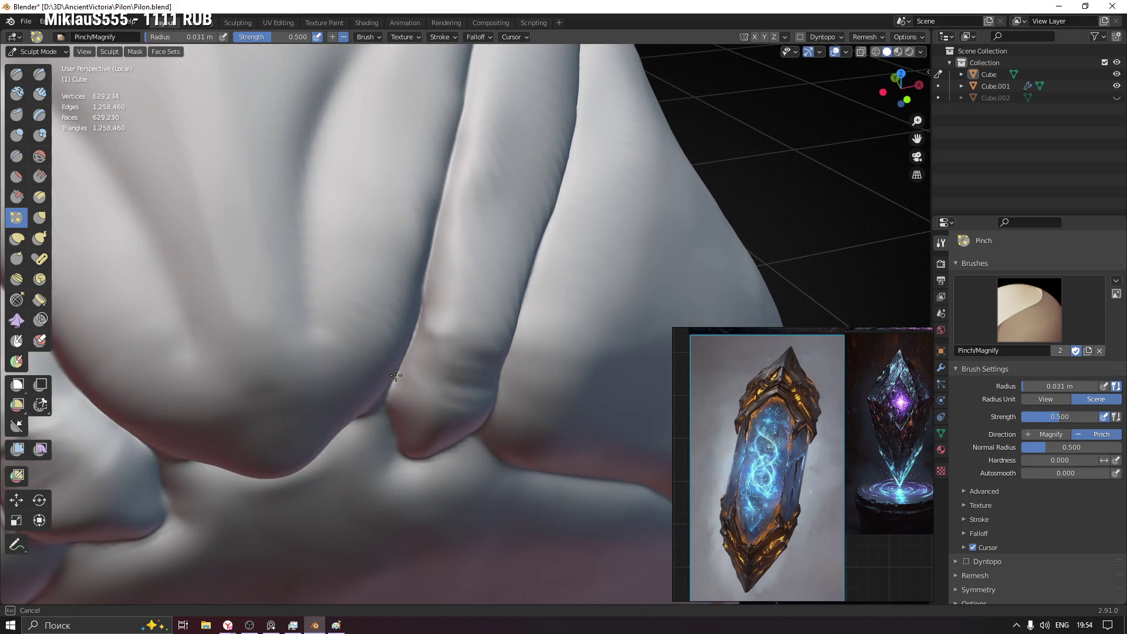
{"action": "left_click_drag", "start_coordinate": [459, 101], "coordinate": [459, 123]}
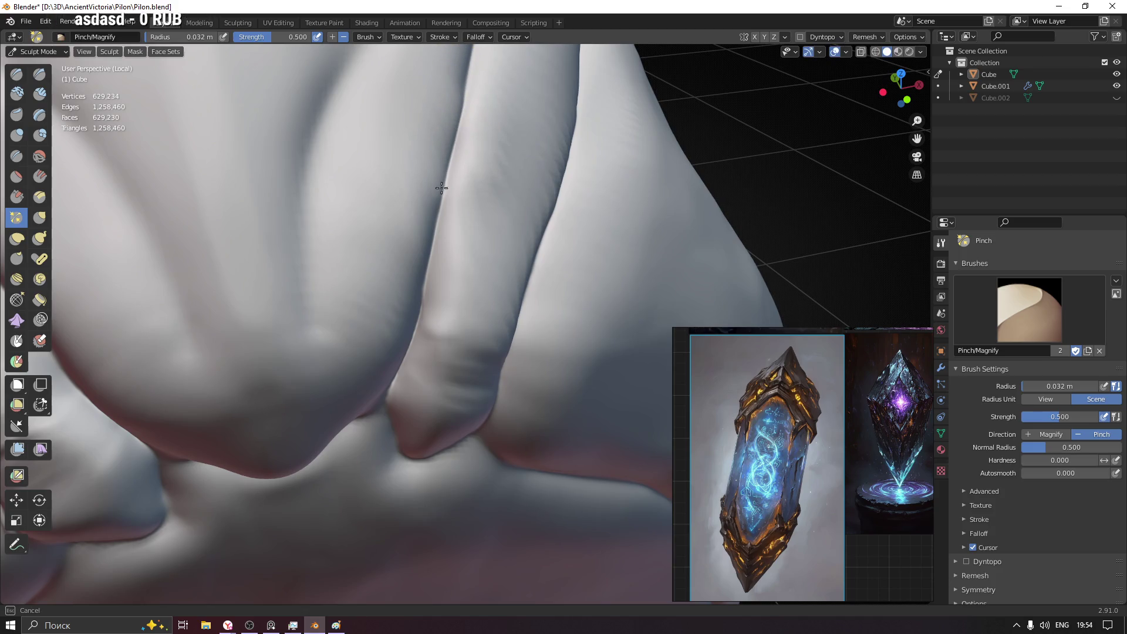
- Pinch short stretches along the fold so its edge reads as one crisp line
{"action": "left_click_drag", "start_coordinate": [413, 328], "coordinate": [385, 385]}
{"action": "middle_click_drag", "start_coordinate": [385, 384], "coordinate": [403, 314]}
{"action": "left_click_drag", "start_coordinate": [402, 315], "coordinate": [364, 397]}
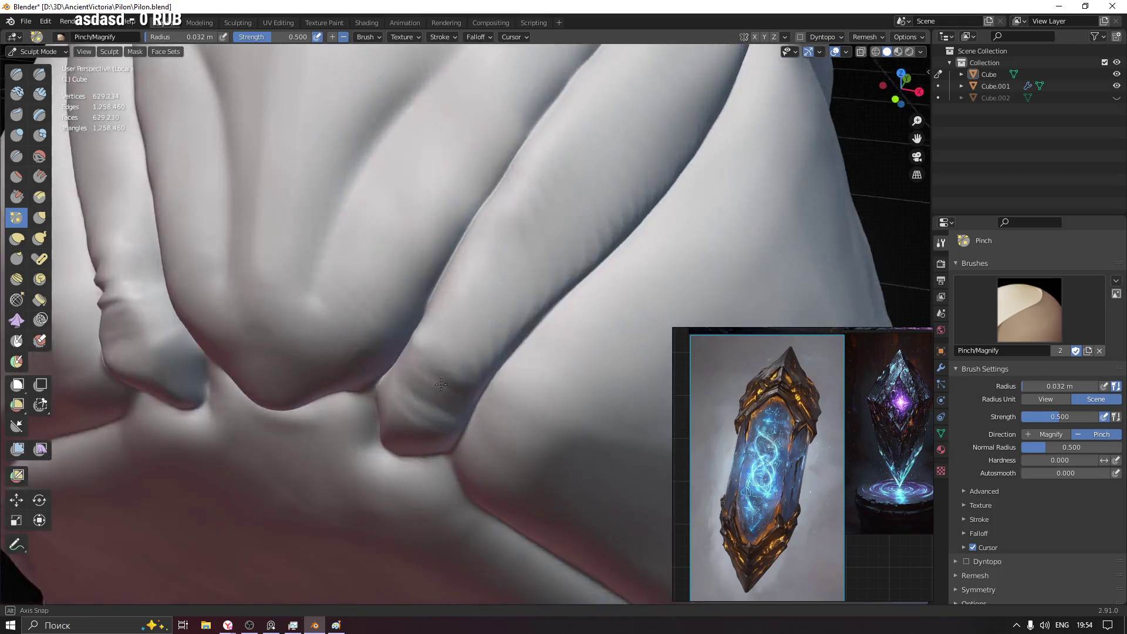
{"action": "mouse_move", "coordinate": [364, 398]}
{"action": "middle_mouse_down"}
{"action": "mouse_move", "coordinate": [431, 344]}
{"action": "mouse_move", "coordinate": [434, 373]}
{"action": "mouse_move", "coordinate": [365, 353]}
{"action": "middle_mouse_up"}
{"action": "left_click_drag", "start_coordinate": [366, 352], "coordinate": [403, 270]}
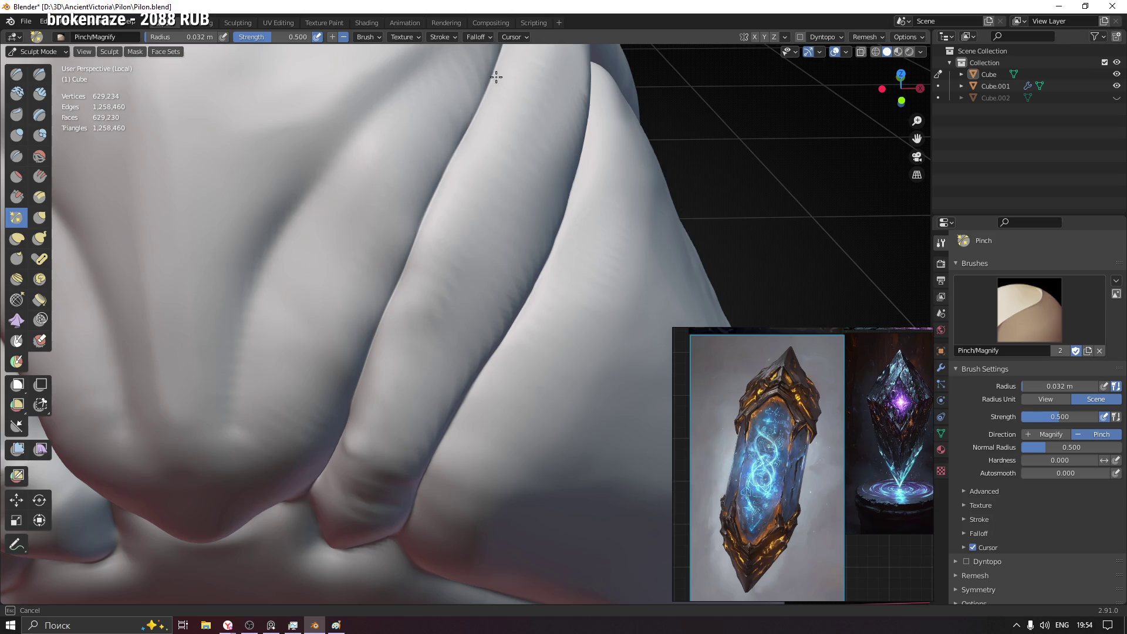
{"action": "left_click_drag", "start_coordinate": [407, 263], "coordinate": [415, 255]}
{"action": "mouse_move", "coordinate": [414, 256]}
{"action": "middle_mouse_down"}
{"action": "mouse_move", "coordinate": [508, 217]}
{"action": "mouse_move", "coordinate": [456, 355]}
{"action": "mouse_move", "coordinate": [370, 360]}
{"action": "mouse_move", "coordinate": [370, 318]}
{"action": "mouse_move", "coordinate": [282, 373]}
{"action": "middle_mouse_up"}
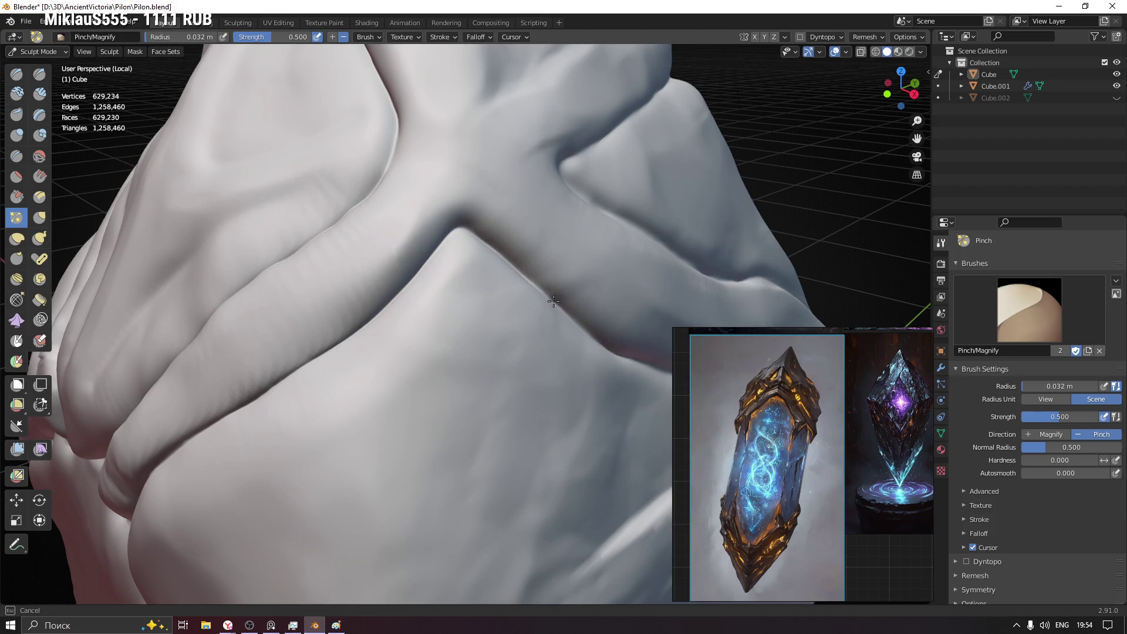
- Pinch the lower crease sharper, then enlarge the Pinch brush radius
{"action": "middle_click_drag", "start_coordinate": [568, 306], "coordinate": [260, 247]}
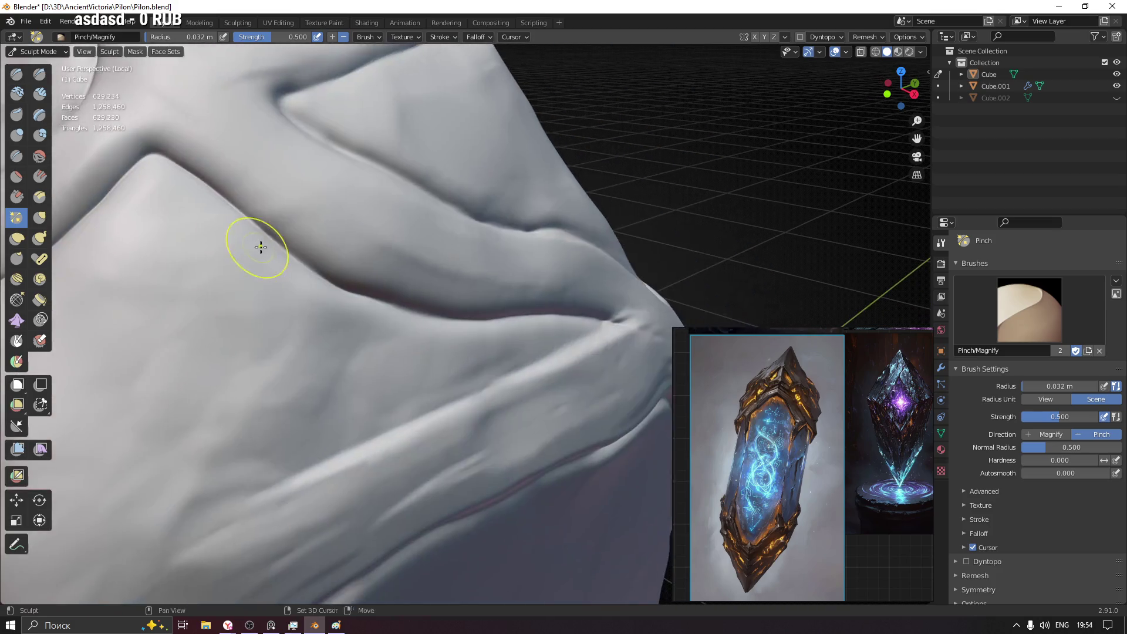
{"action": "middle_click_drag", "start_coordinate": [370, 295], "coordinate": [287, 243]}
{"action": "left_click_drag", "start_coordinate": [286, 243], "coordinate": [389, 329]}
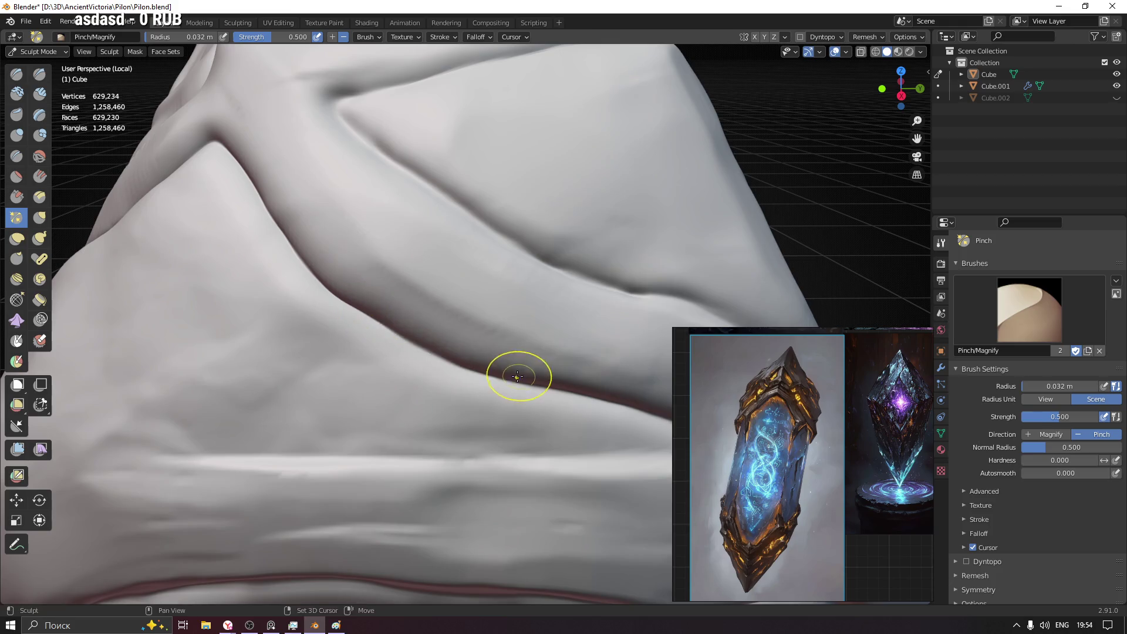
{"action": "scroll", "coordinate": [516, 372], "scroll_direction": "down", "scroll_amount": 2}
{"action": "mouse_move", "coordinate": [466, 335]}
{"action": "left_mouse_down"}
{"action": "mouse_move", "coordinate": [549, 360]}
{"action": "mouse_move", "coordinate": [543, 370]}
{"action": "left_mouse_up"}
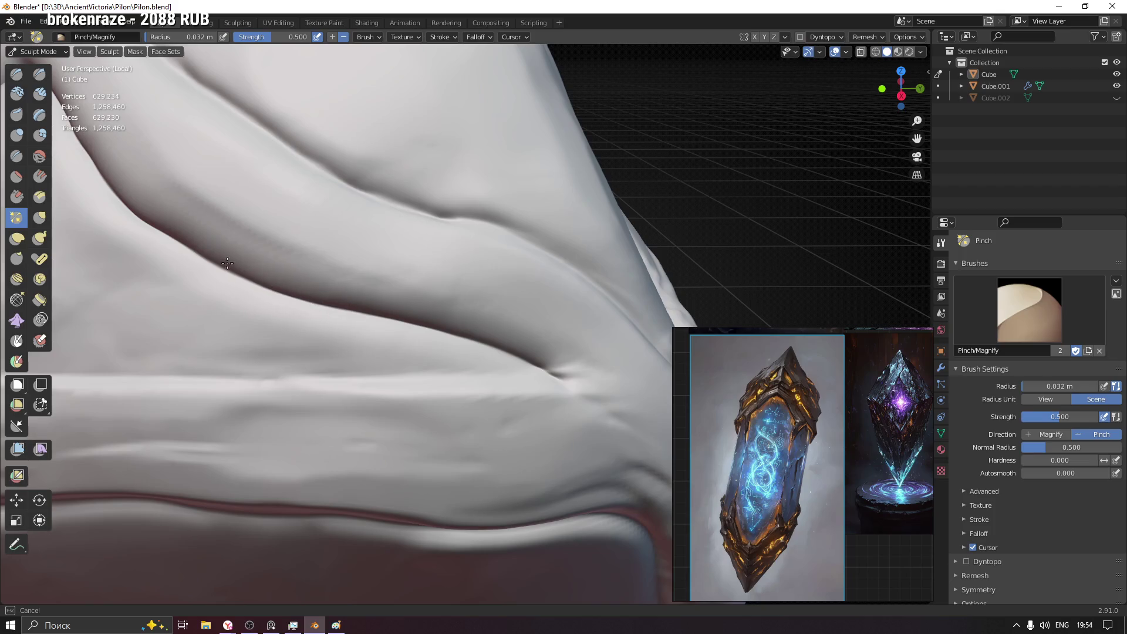
{"action": "scroll", "coordinate": [277, 327], "scroll_direction": "down", "scroll_amount": 3}
{"action": "middle_click_drag", "start_coordinate": [277, 327], "coordinate": [541, 373]}
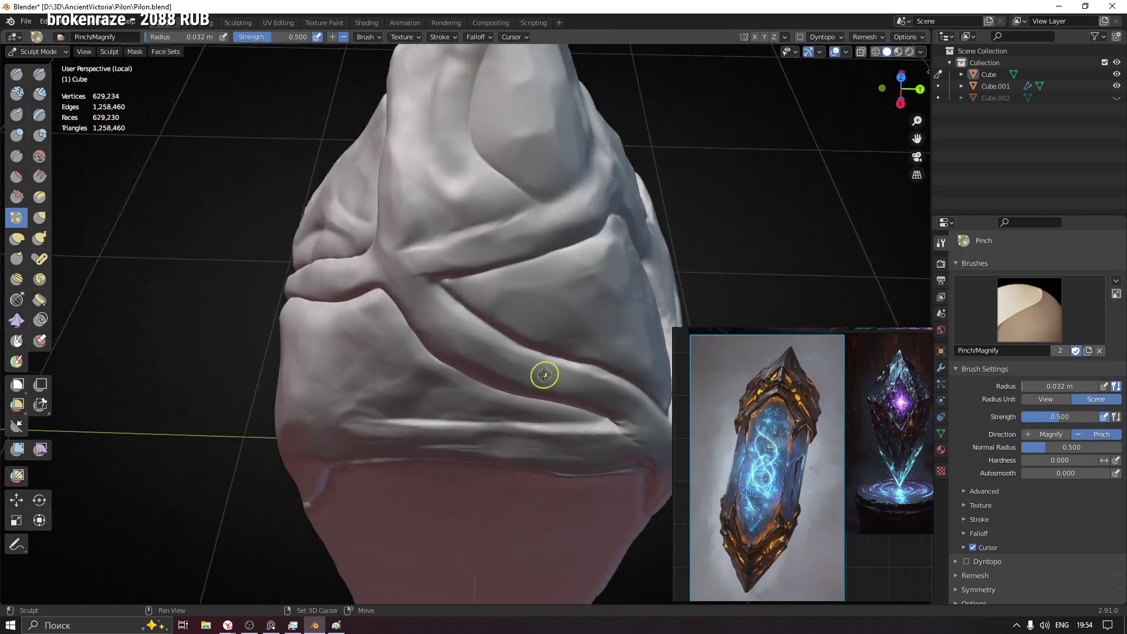
{"action": "scroll", "coordinate": [433, 236], "scroll_direction": "up", "scroll_amount": 4}
{"action": "scroll", "coordinate": [432, 236], "scroll_direction": "down", "scroll_amount": 3}
{"action": "scroll", "coordinate": [344, 252], "scroll_direction": "down", "scroll_amount": 1}
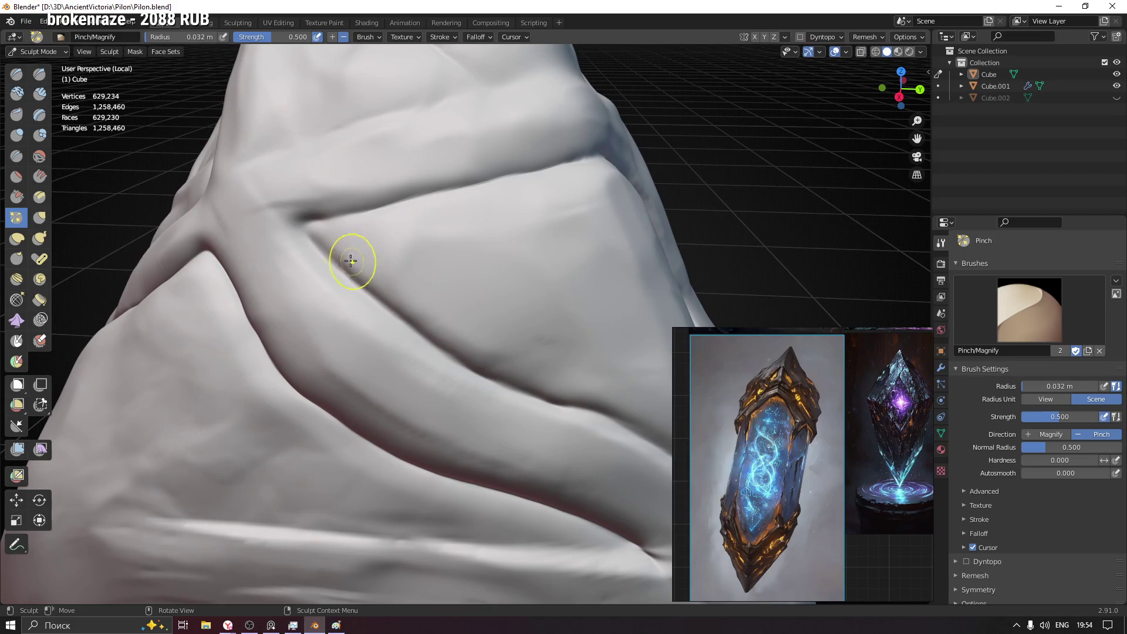
{"action": "key", "text": "f"}
{"action": "left_click", "coordinate": [338, 264]}
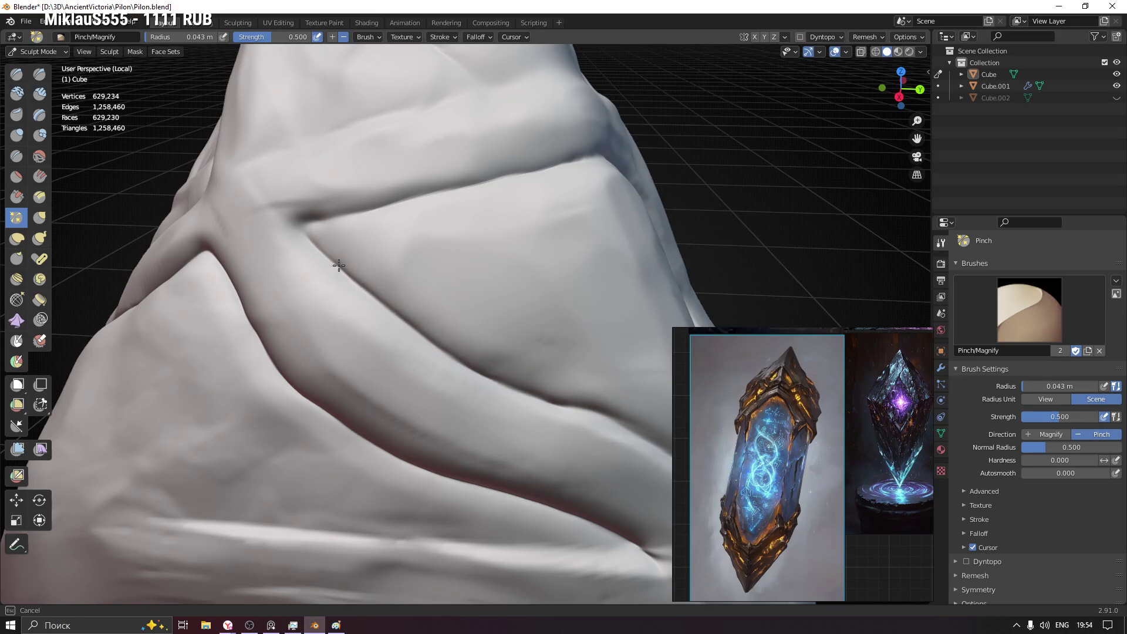
- Deepen the crease under the upper strap and the vertical crease beside the front panel
{"action": "left_click_drag", "start_coordinate": [341, 262], "coordinate": [509, 385]}
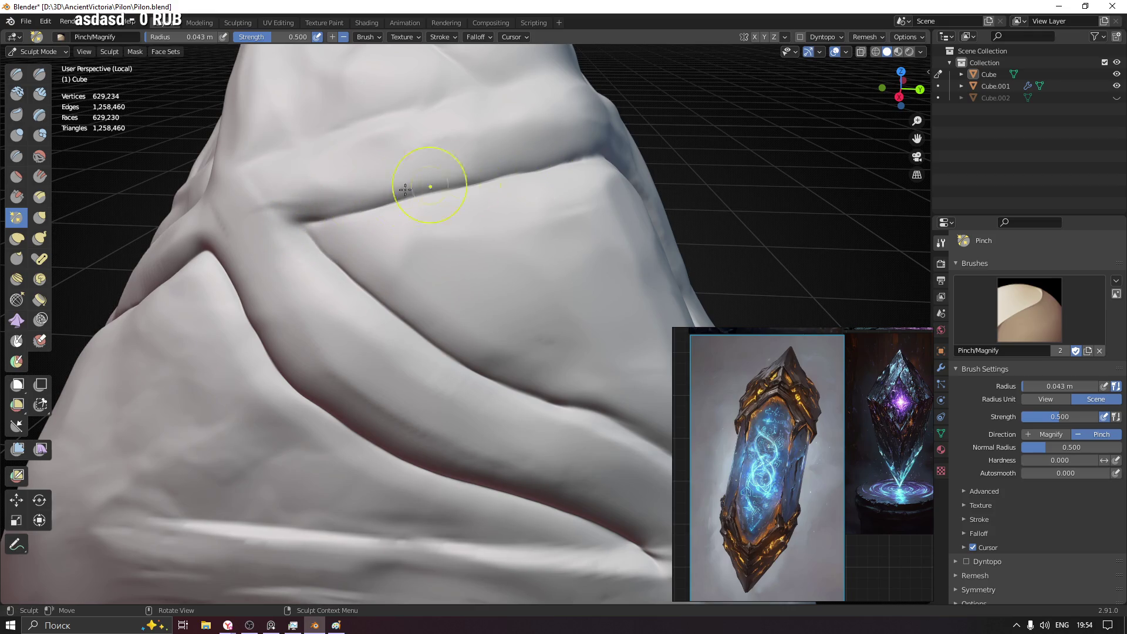
{"action": "mouse_move", "coordinate": [596, 170]}
{"action": "middle_mouse_down"}
{"action": "mouse_move", "coordinate": [402, 221]}
{"action": "mouse_move", "coordinate": [329, 215]}
{"action": "middle_mouse_up"}
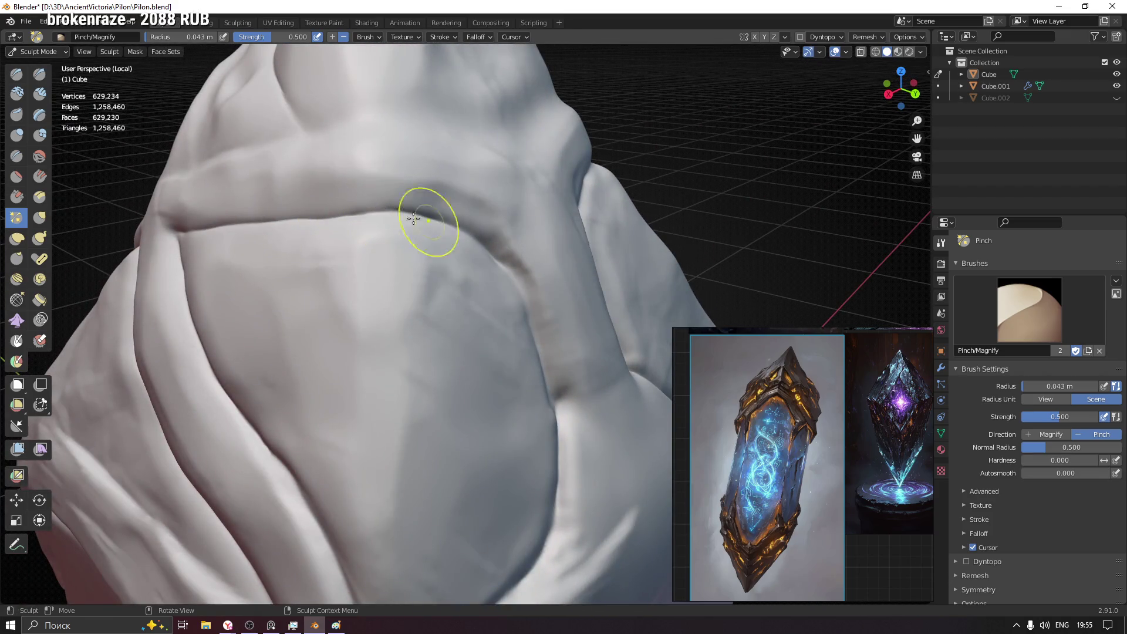
{"action": "mouse_move", "coordinate": [491, 252]}
{"action": "middle_mouse_down"}
{"action": "mouse_move", "coordinate": [441, 277]}
{"action": "mouse_move", "coordinate": [442, 189]}
{"action": "middle_mouse_up"}
{"action": "mouse_move", "coordinate": [480, 184]}
{"action": "left_mouse_down"}
{"action": "mouse_move", "coordinate": [502, 290]}
{"action": "mouse_move", "coordinate": [501, 251]}
{"action": "mouse_move", "coordinate": [468, 167]}
{"action": "mouse_move", "coordinate": [500, 321]}
{"action": "left_mouse_up"}
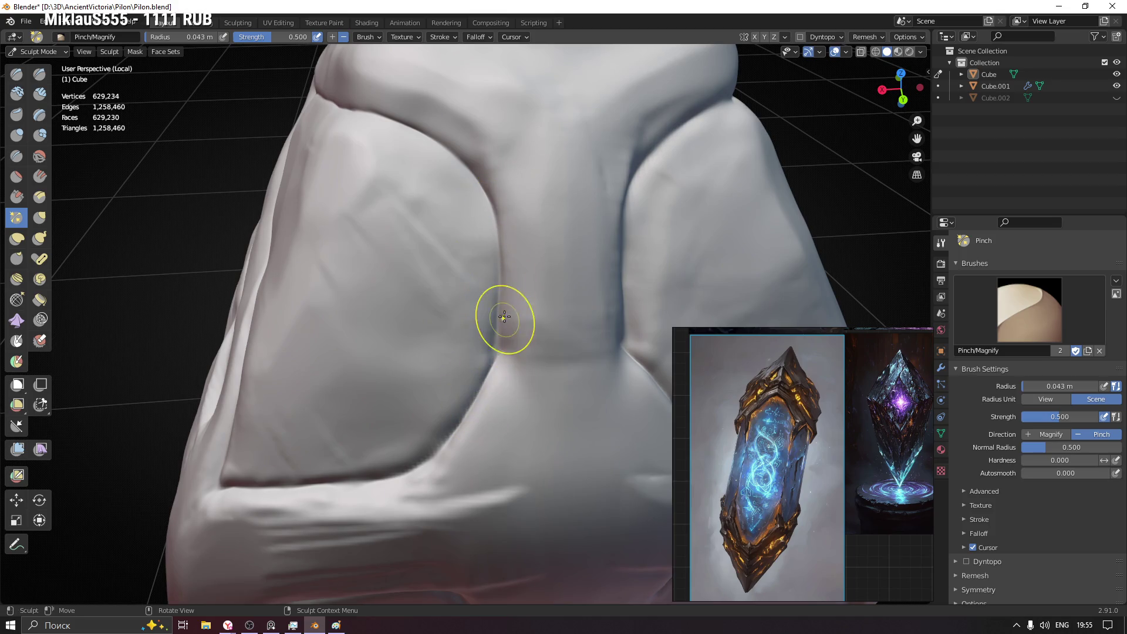
{"action": "middle_click_drag", "start_coordinate": [437, 457], "coordinate": [488, 357]}
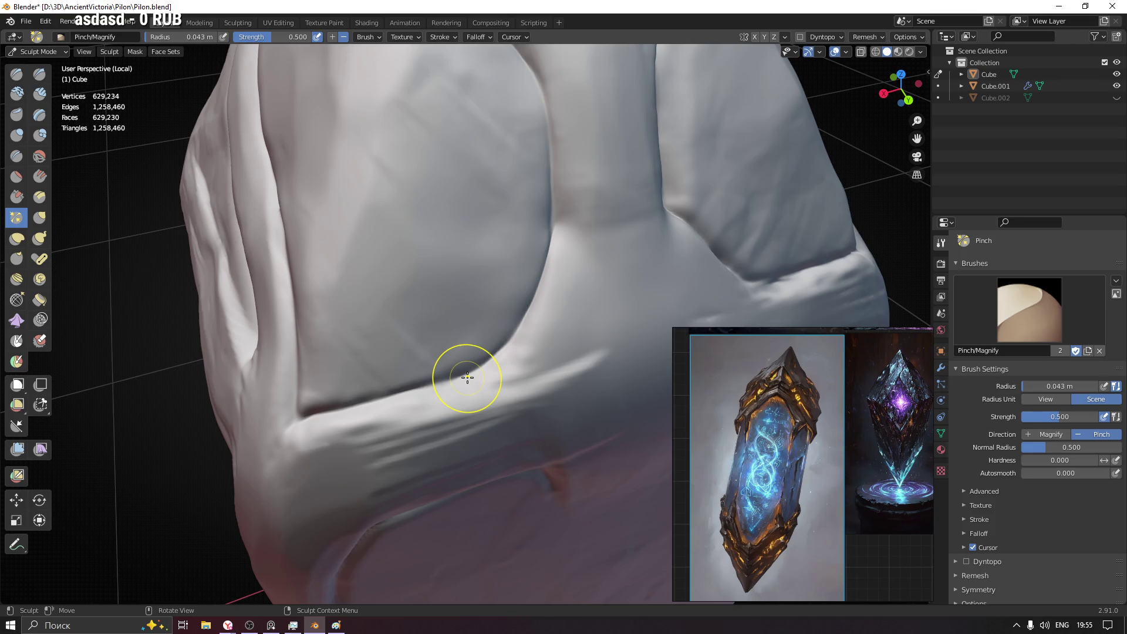
- Hide the reference images and pinch the panel's lower-edge crease into a tight line
{"action": "left_click", "coordinate": [909, 338]}
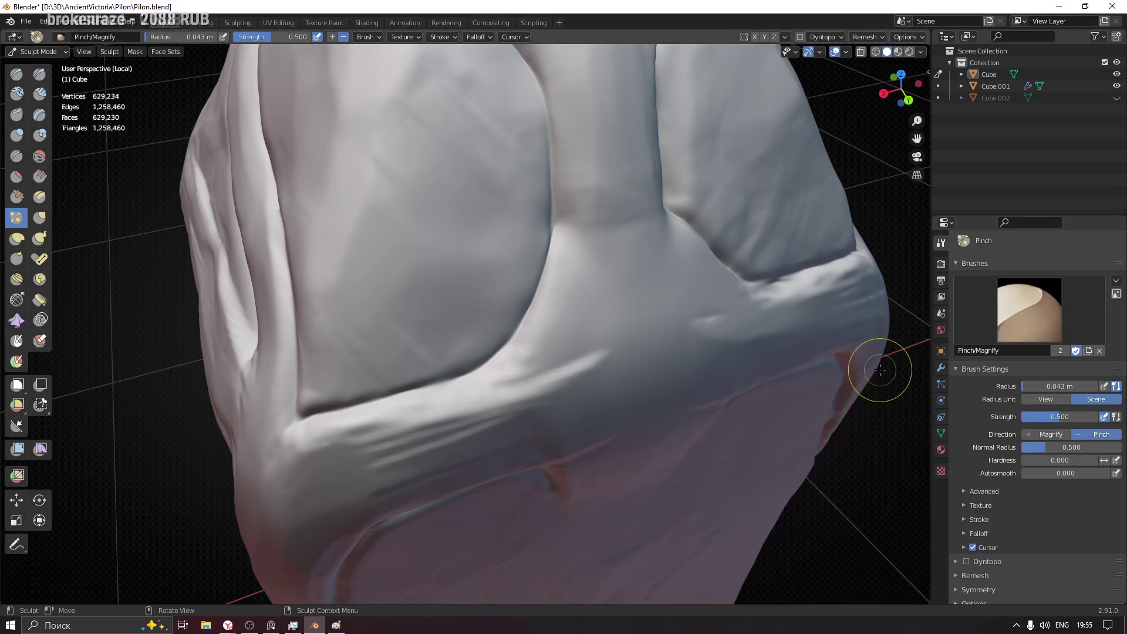
{"action": "middle_click_drag", "start_coordinate": [443, 336], "coordinate": [473, 354]}
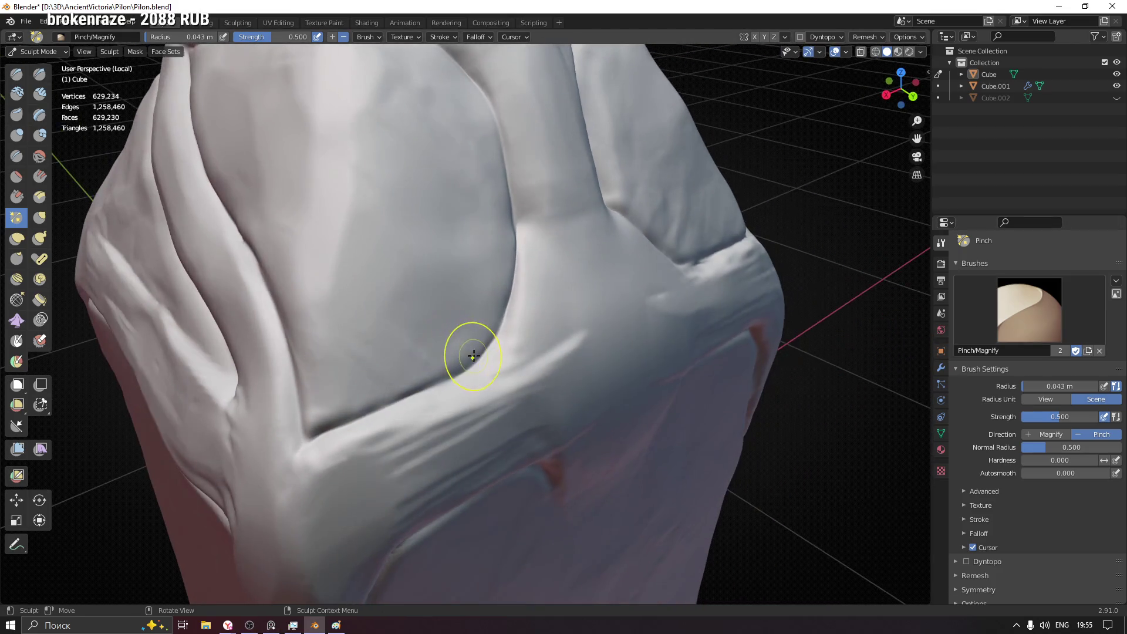
{"action": "mouse_move", "coordinate": [479, 363]}
{"action": "left_mouse_down"}
{"action": "mouse_move", "coordinate": [330, 430]}
{"action": "mouse_move", "coordinate": [477, 380]}
{"action": "mouse_move", "coordinate": [365, 403]}
{"action": "left_mouse_up"}
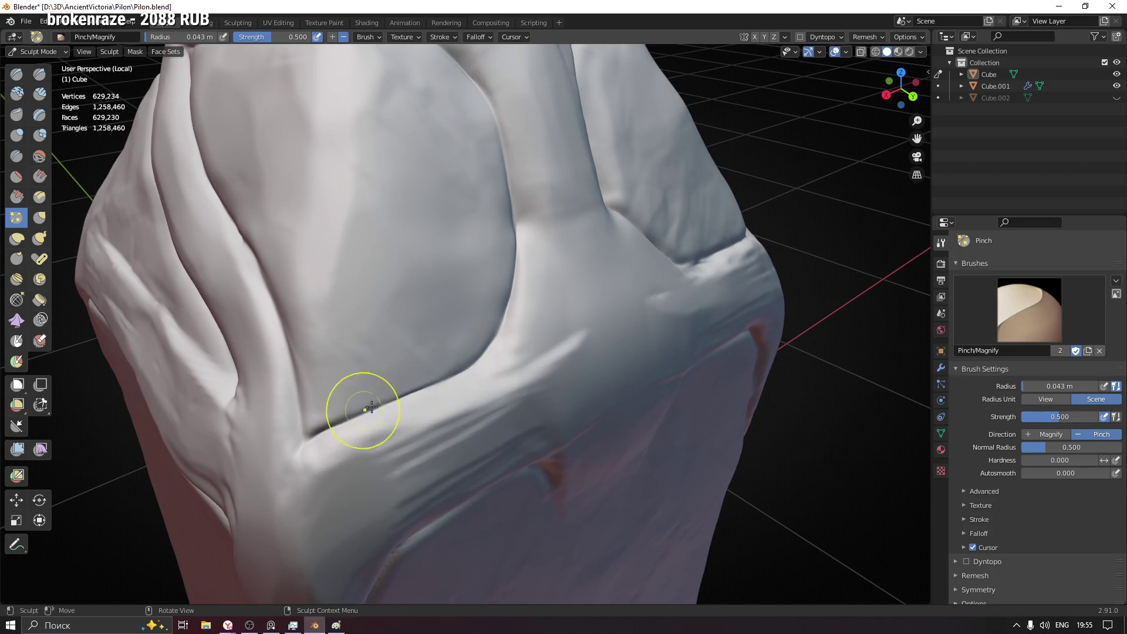
{"action": "middle_click_drag", "start_coordinate": [365, 403], "coordinate": [378, 391]}
{"action": "left_click_drag", "start_coordinate": [187, 290], "coordinate": [294, 416]}
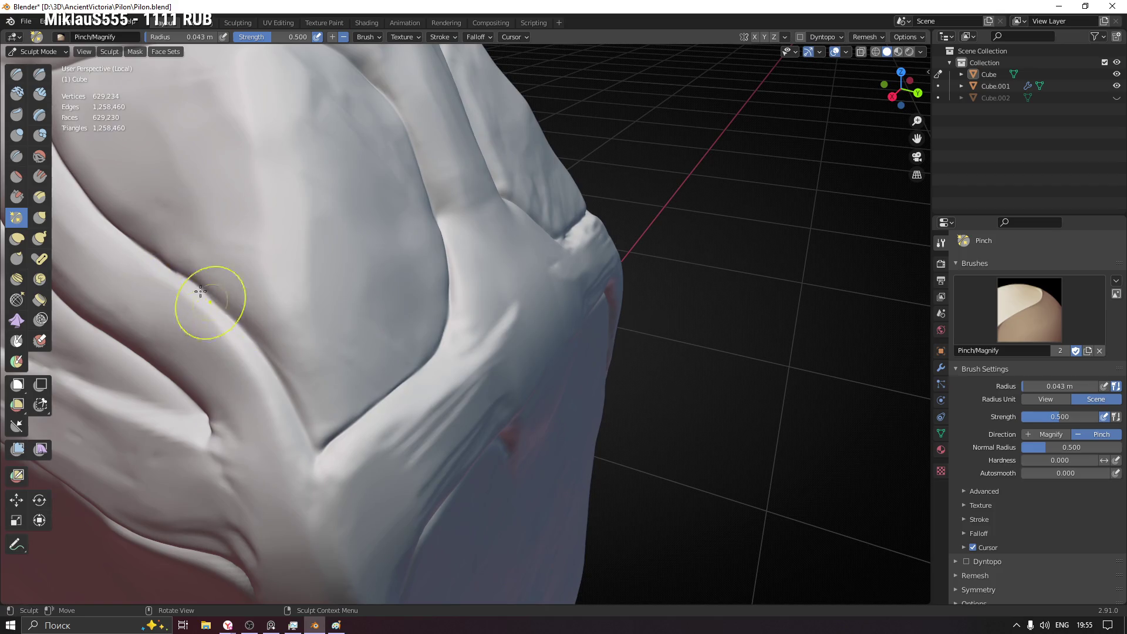
- Pinch the crease along the carved panel's edge on the right lobe
{"action": "middle_click_drag", "start_coordinate": [293, 417], "coordinate": [473, 448]}
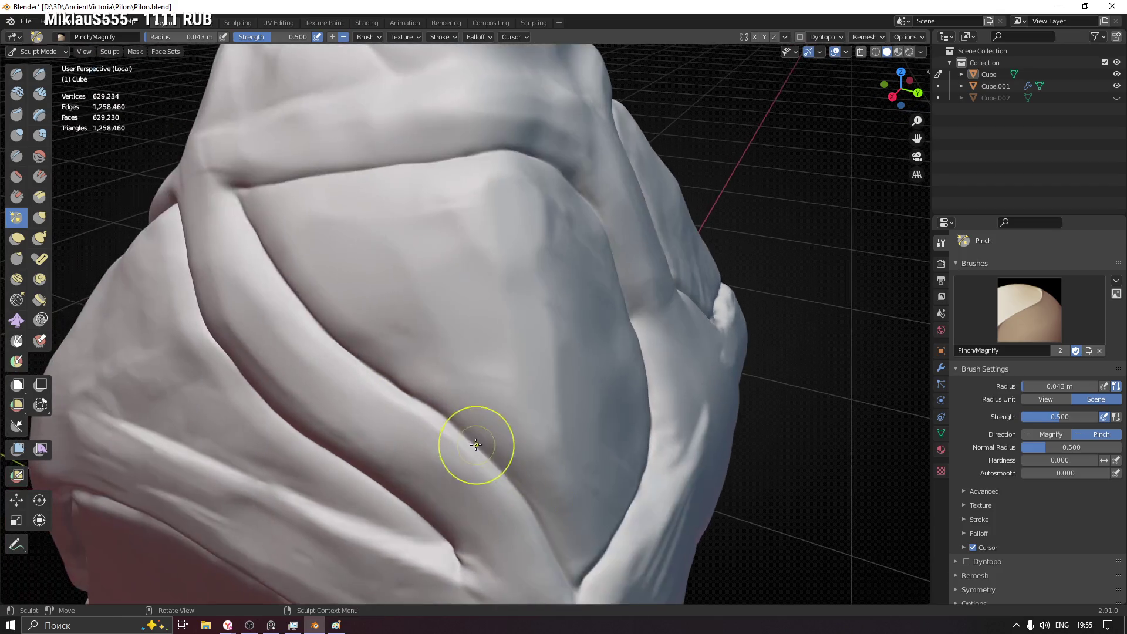
{"action": "mouse_move", "coordinate": [367, 430]}
{"action": "middle_mouse_down"}
{"action": "mouse_move", "coordinate": [439, 302]}
{"action": "mouse_move", "coordinate": [347, 353]}
{"action": "mouse_move", "coordinate": [538, 227]}
{"action": "middle_mouse_up"}
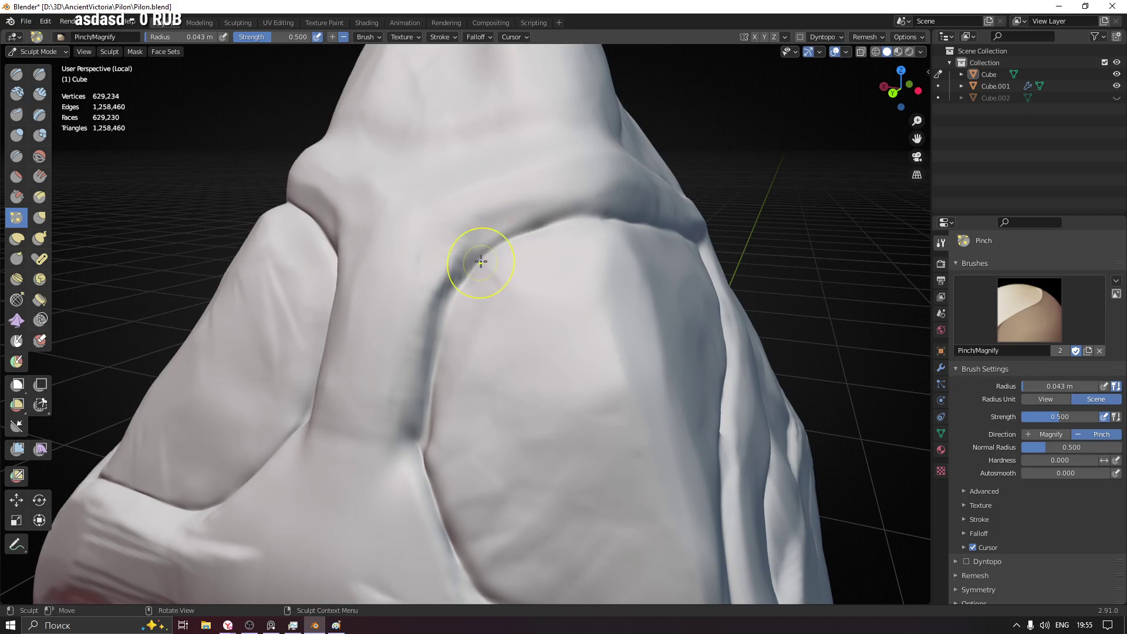
{"action": "middle_click_drag", "start_coordinate": [481, 262], "coordinate": [511, 245]}
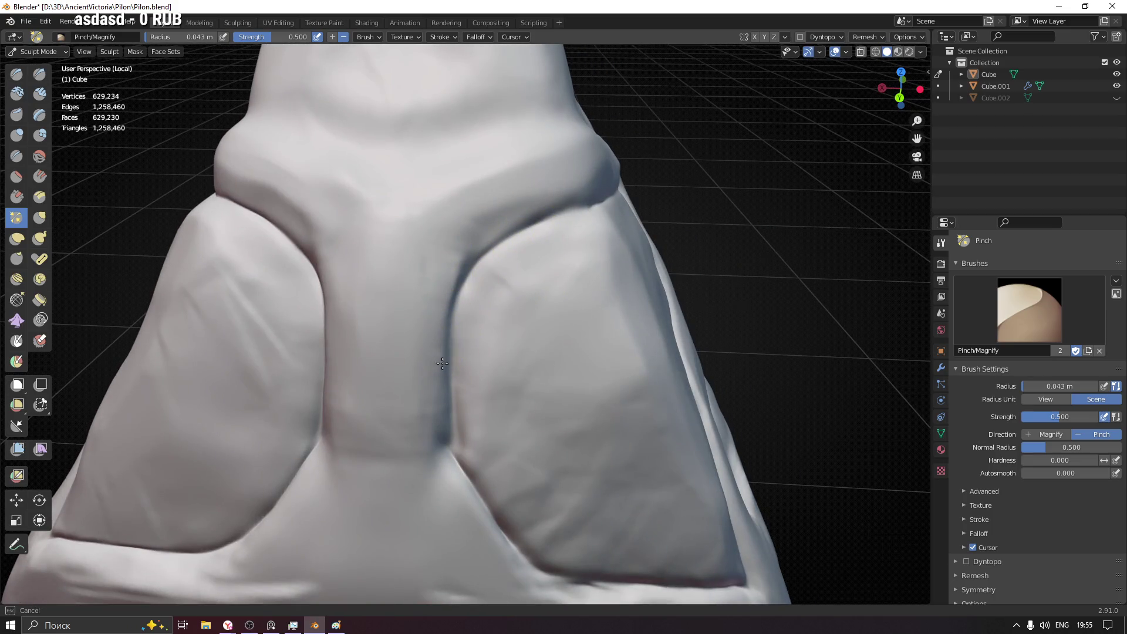
{"action": "middle_click_drag", "start_coordinate": [454, 428], "coordinate": [307, 308]}
{"action": "middle_click_drag", "start_coordinate": [376, 434], "coordinate": [403, 447]}
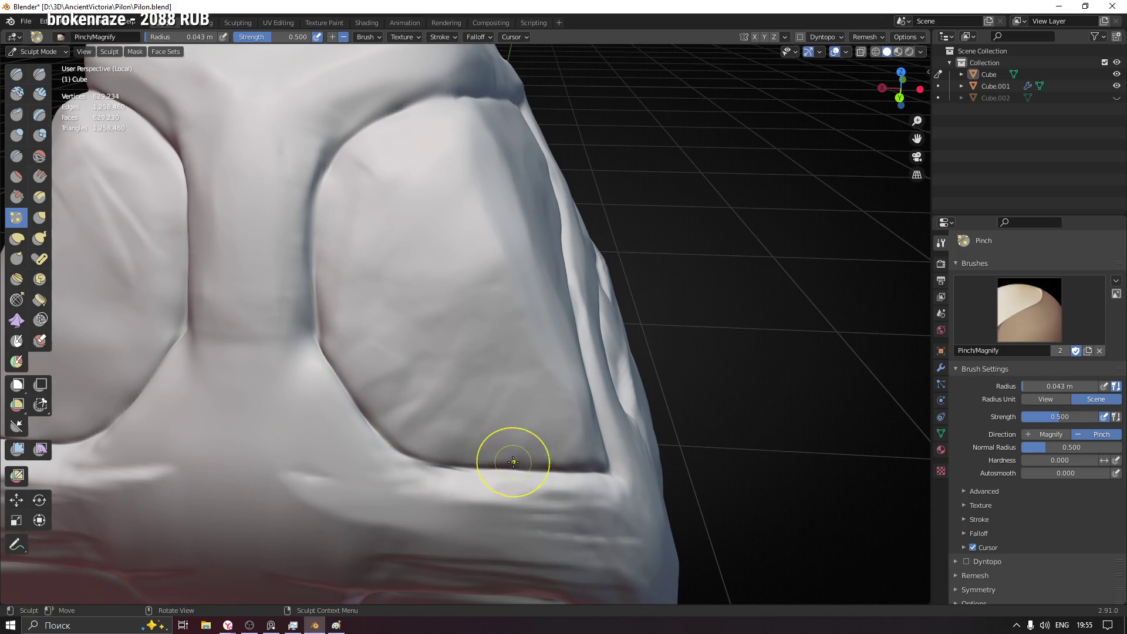
{"action": "left_click_drag", "start_coordinate": [517, 465], "coordinate": [451, 470]}
{"action": "middle_click_drag", "start_coordinate": [451, 465], "coordinate": [593, 516]}
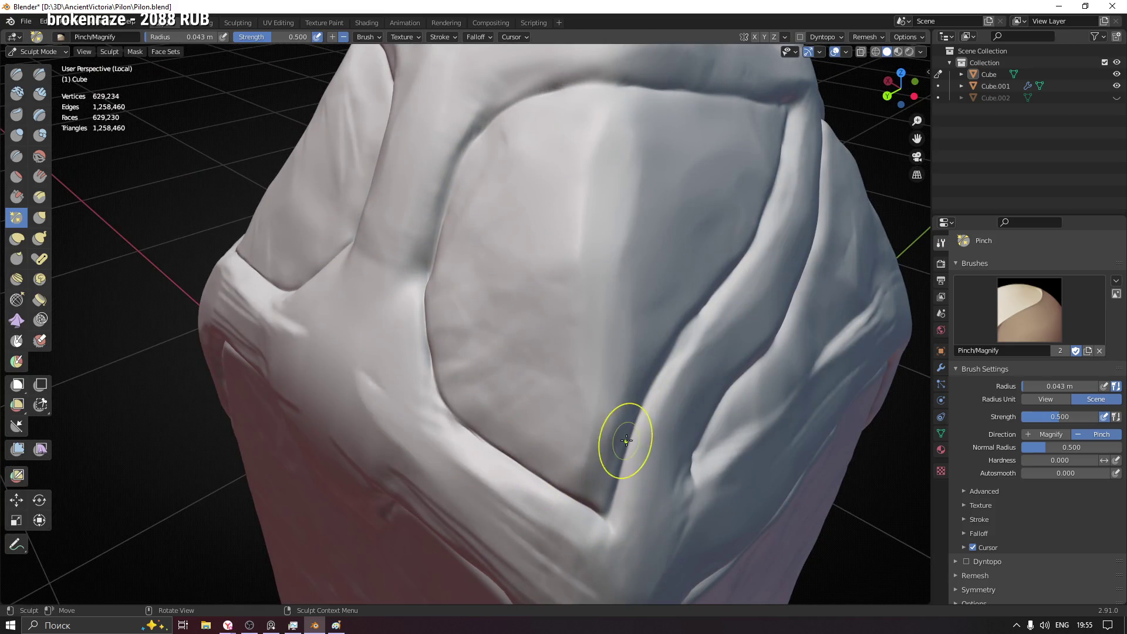
{"action": "middle_click_drag", "start_coordinate": [623, 486], "coordinate": [499, 448]}
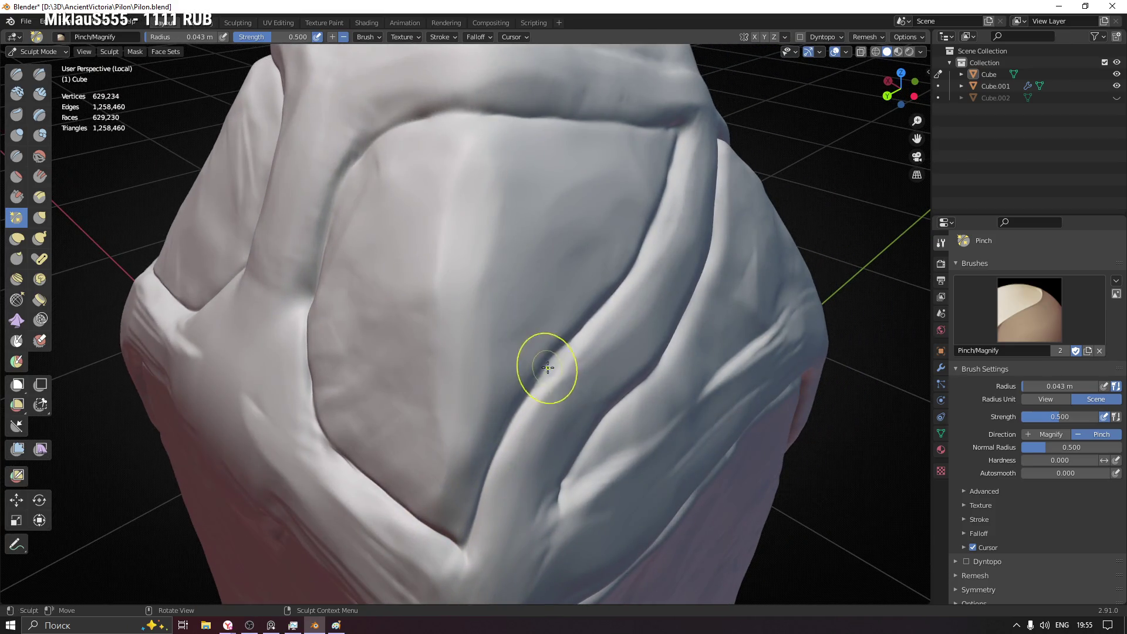
{"action": "left_click_drag", "start_coordinate": [563, 332], "coordinate": [597, 308]}
- Sharpen the crease beside the strap and run it up toward the peak
{"action": "mouse_move", "coordinate": [569, 341]}
{"action": "middle_mouse_down"}
{"action": "mouse_move", "coordinate": [411, 335]}
{"action": "mouse_move", "coordinate": [402, 323]}
{"action": "middle_mouse_up"}
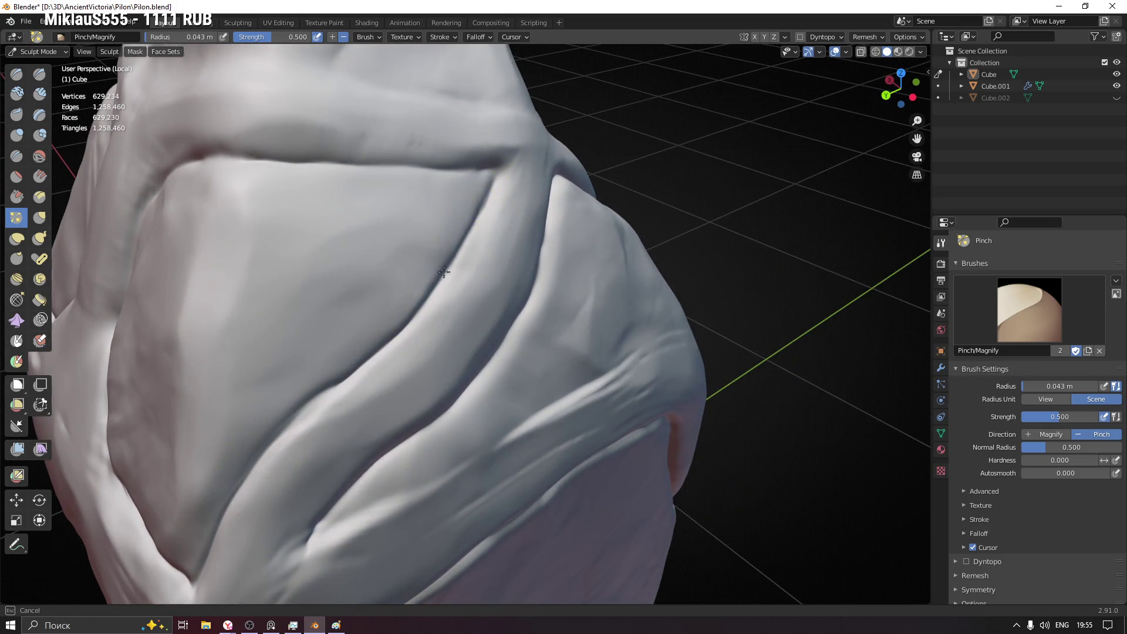
{"action": "left_click_drag", "start_coordinate": [499, 162], "coordinate": [500, 169]}
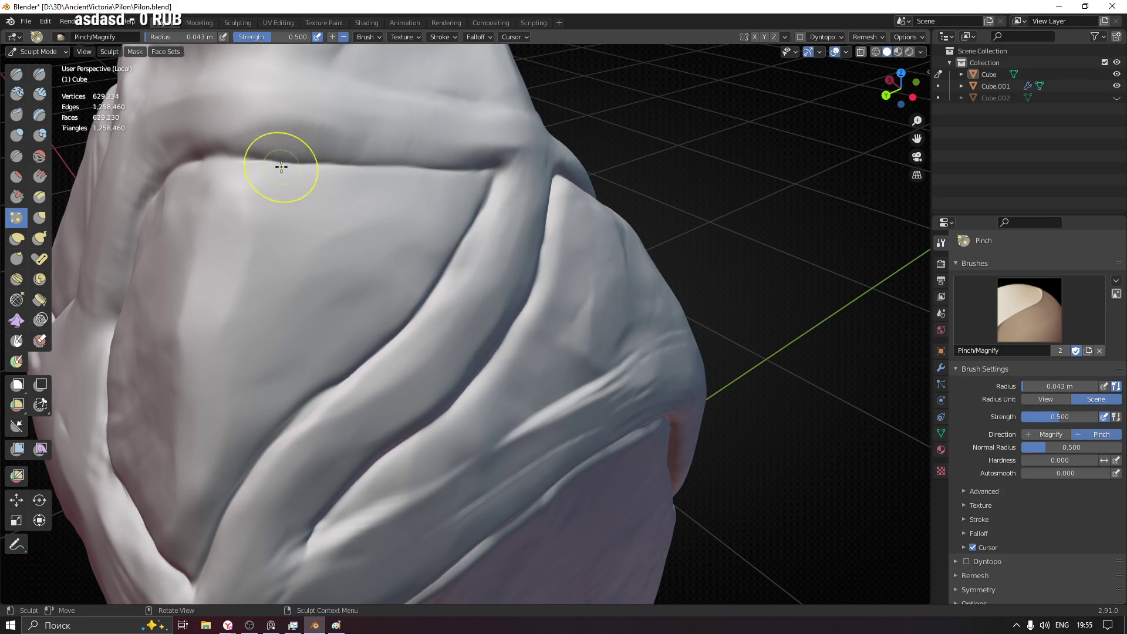
{"action": "mouse_move", "coordinate": [213, 150]}
{"action": "middle_mouse_down"}
{"action": "mouse_move", "coordinate": [302, 187]}
{"action": "mouse_move", "coordinate": [277, 176]}
{"action": "middle_mouse_up"}
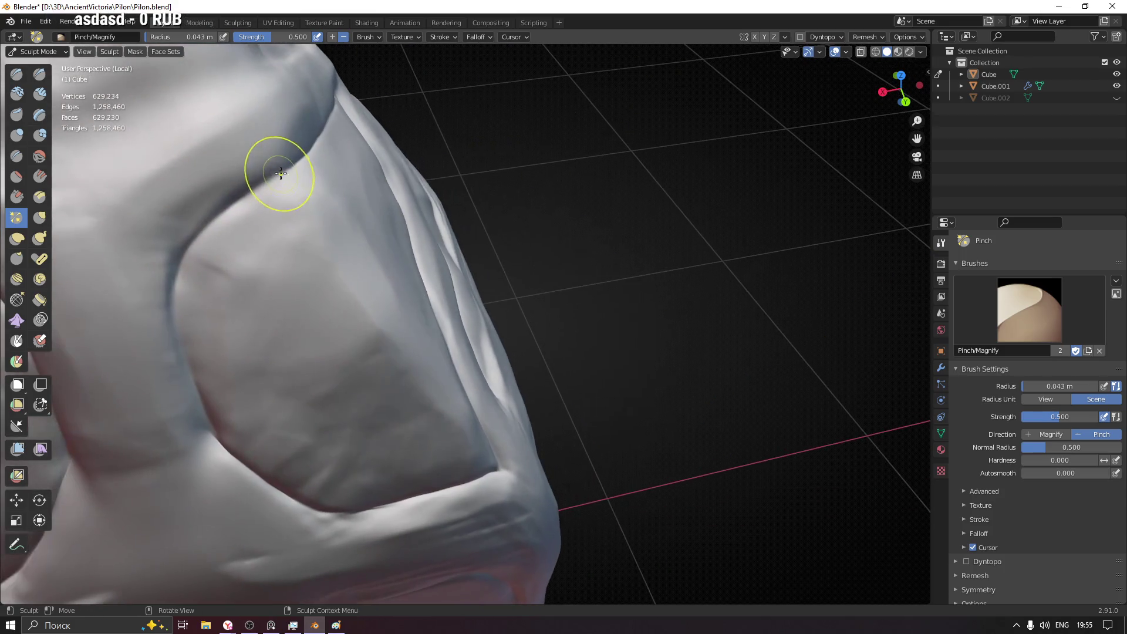
{"action": "left_click_drag", "start_coordinate": [270, 167], "coordinate": [204, 256]}
{"action": "middle_click_drag", "start_coordinate": [183, 273], "coordinate": [577, 228]}
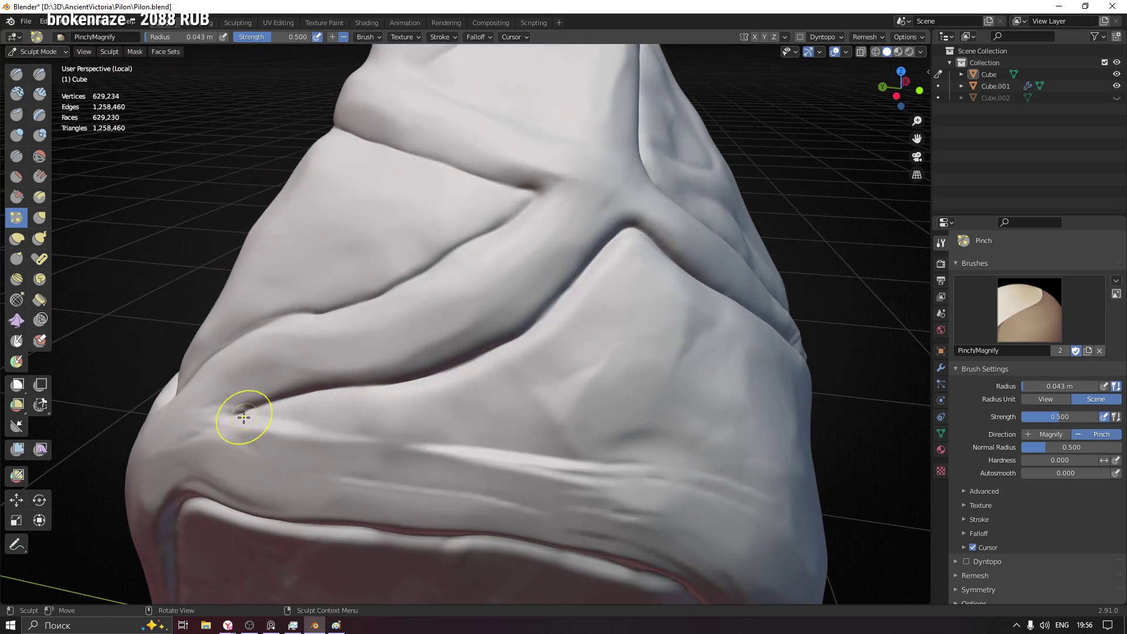
{"action": "mouse_move", "coordinate": [244, 417]}
{"action": "left_mouse_down"}
{"action": "mouse_move", "coordinate": [417, 378]}
{"action": "mouse_move", "coordinate": [573, 280]}
{"action": "left_mouse_up"}
{"action": "left_click_drag", "start_coordinate": [638, 240], "coordinate": [558, 309]}
- Orbit and pan around the pylon to review the straps and lower section
{"action": "mouse_move", "coordinate": [561, 297]}
{"action": "middle_mouse_down"}
{"action": "mouse_move", "coordinate": [549, 320]}
{"action": "mouse_move", "coordinate": [552, 266]}
{"action": "middle_mouse_up"}
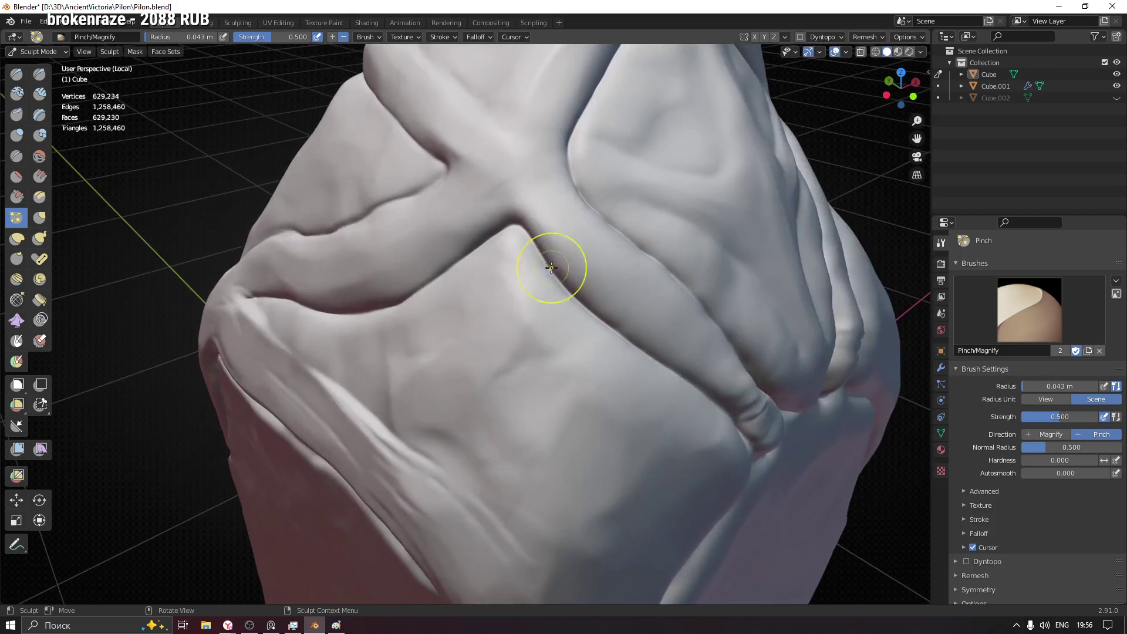
{"action": "middle_click_drag", "start_coordinate": [649, 365], "coordinate": [390, 244], "text": "shift"}
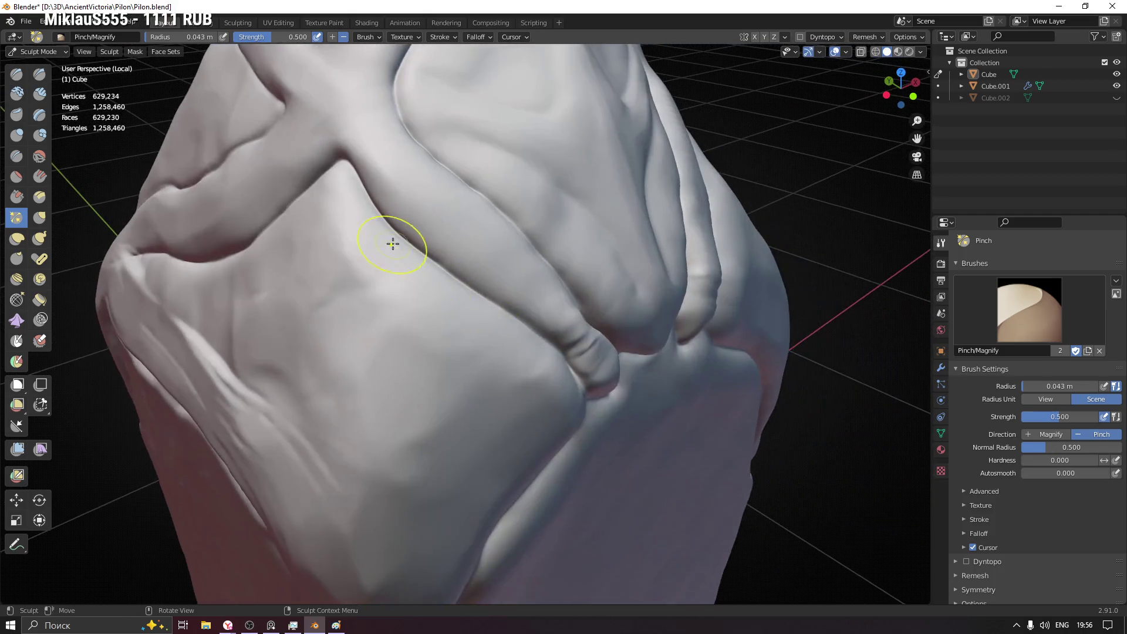
{"action": "mouse_move", "coordinate": [516, 318]}
{"action": "middle_mouse_down"}
{"action": "mouse_move", "coordinate": [470, 312]}
{"action": "mouse_move", "coordinate": [544, 376]}
{"action": "mouse_move", "coordinate": [556, 306]}
{"action": "mouse_move", "coordinate": [541, 334]}
{"action": "middle_mouse_up"}
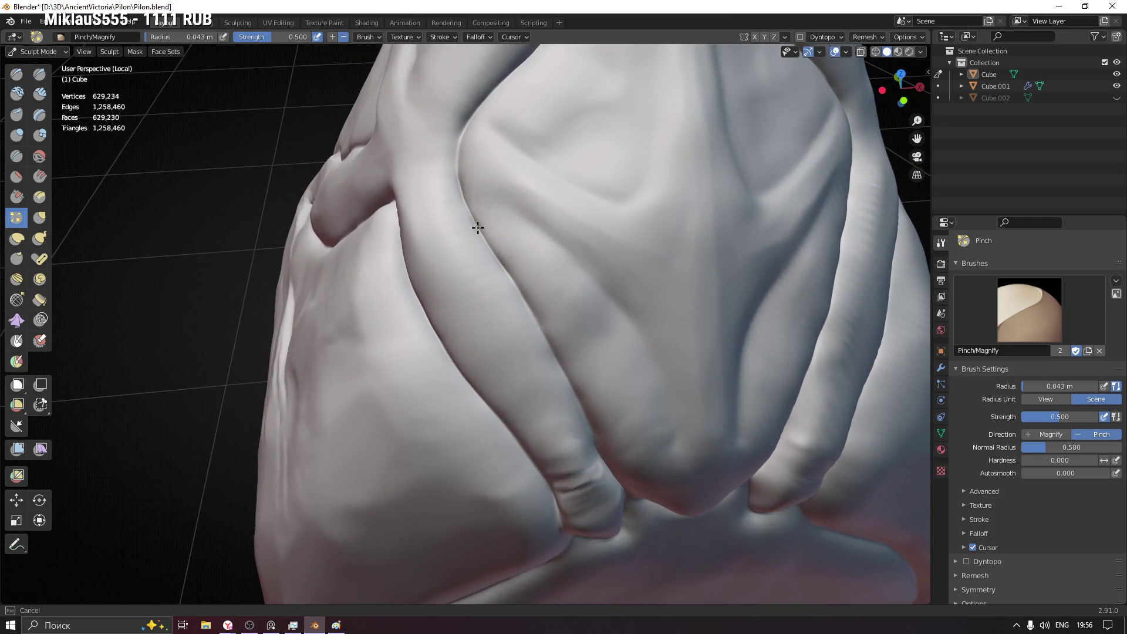
{"action": "middle_click_drag", "start_coordinate": [628, 460], "coordinate": [517, 420]}
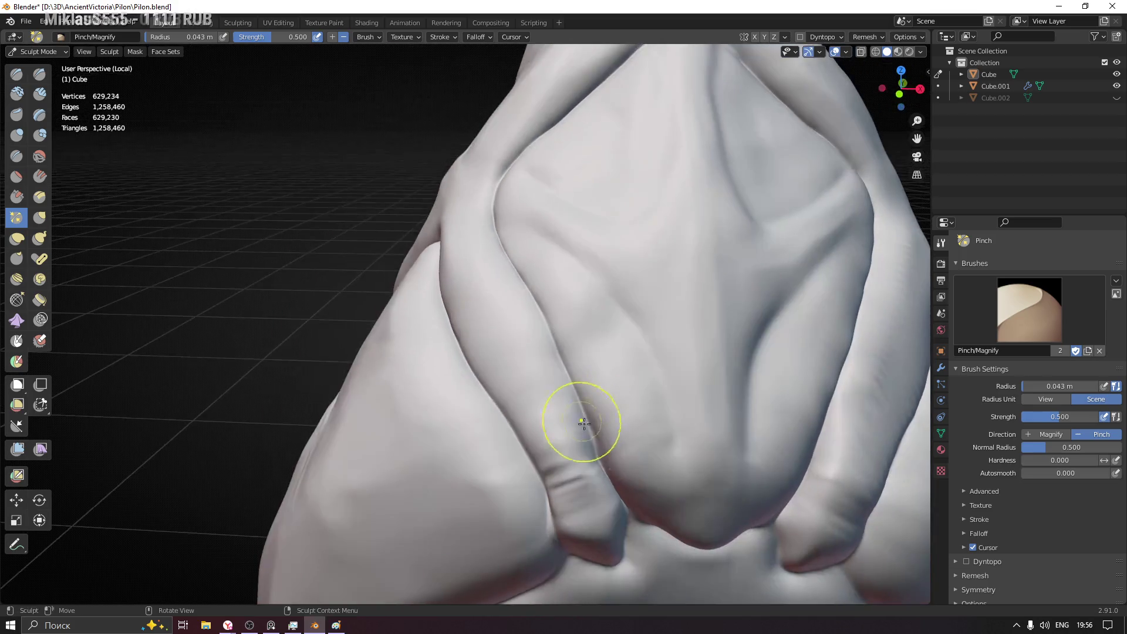
{"action": "middle_click_drag", "start_coordinate": [533, 259], "coordinate": [572, 444]}
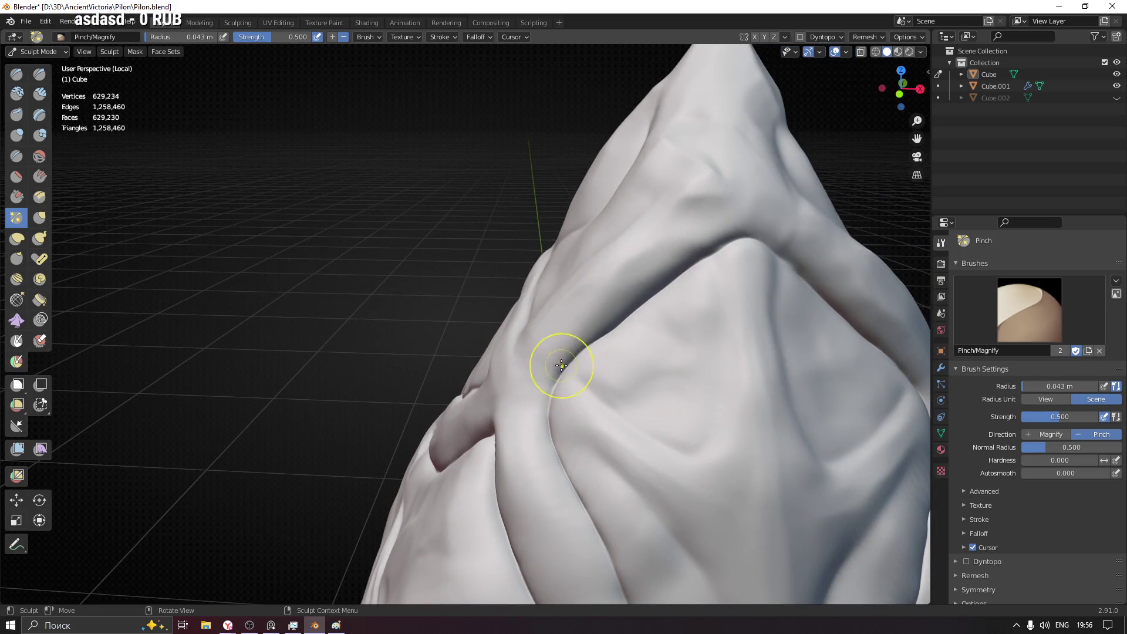
{"action": "mouse_move", "coordinate": [739, 255]}
{"action": "middle_mouse_down"}
{"action": "mouse_move", "coordinate": [768, 314]}
{"action": "mouse_move", "coordinate": [439, 165]}
{"action": "middle_mouse_up"}
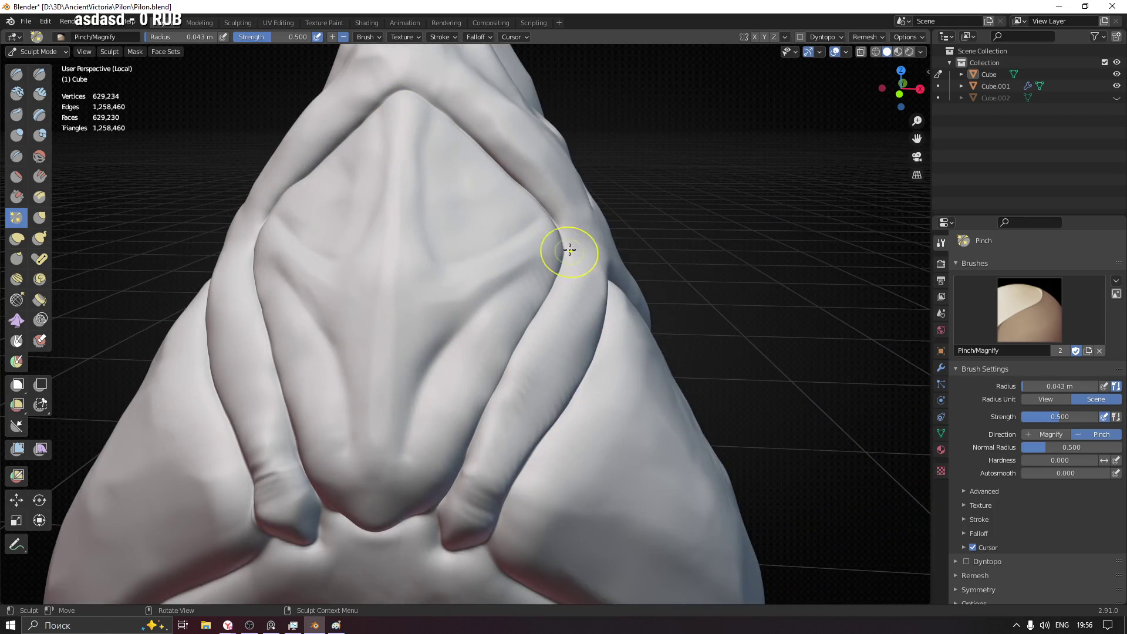
{"action": "middle_click_drag", "start_coordinate": [496, 395], "coordinate": [479, 260], "text": "shift"}
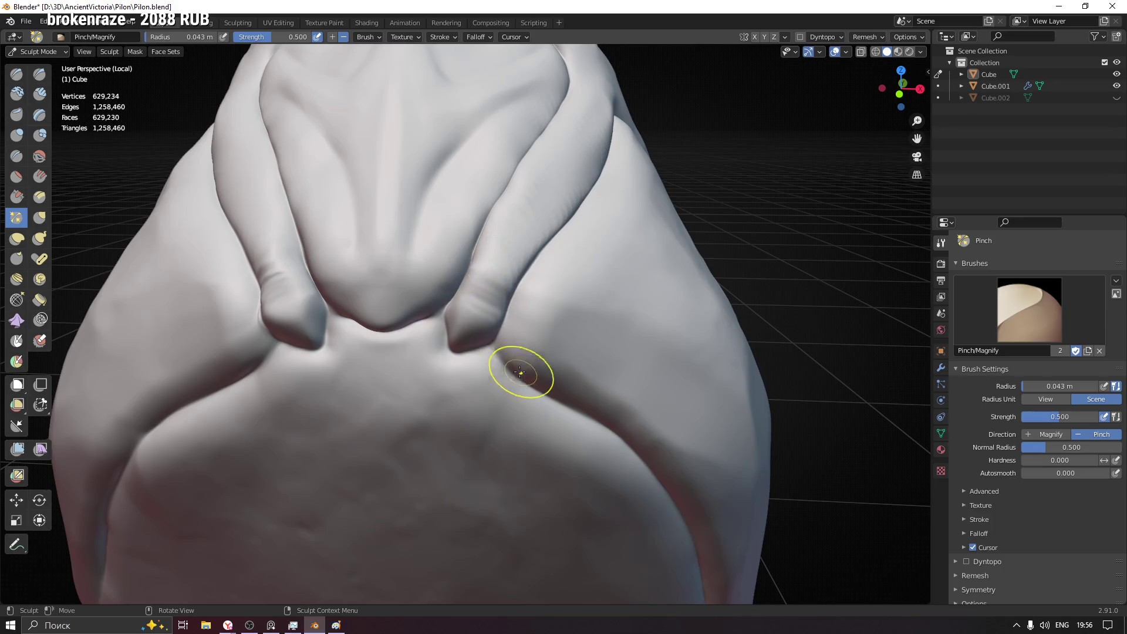
{"action": "middle_click_drag", "start_coordinate": [588, 418], "coordinate": [316, 173], "text": "shift"}
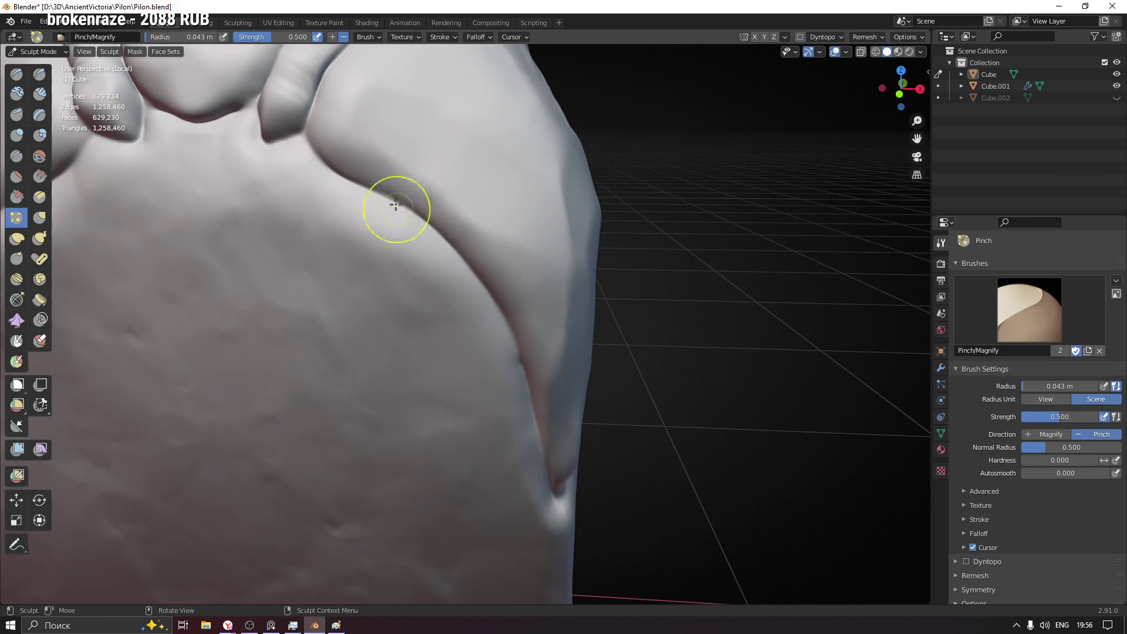
{"action": "mouse_move", "coordinate": [469, 261]}
{"action": "middle_mouse_down"}
{"action": "mouse_move", "coordinate": [517, 307]}
{"action": "mouse_move", "coordinate": [504, 264]}
{"action": "middle_mouse_up"}
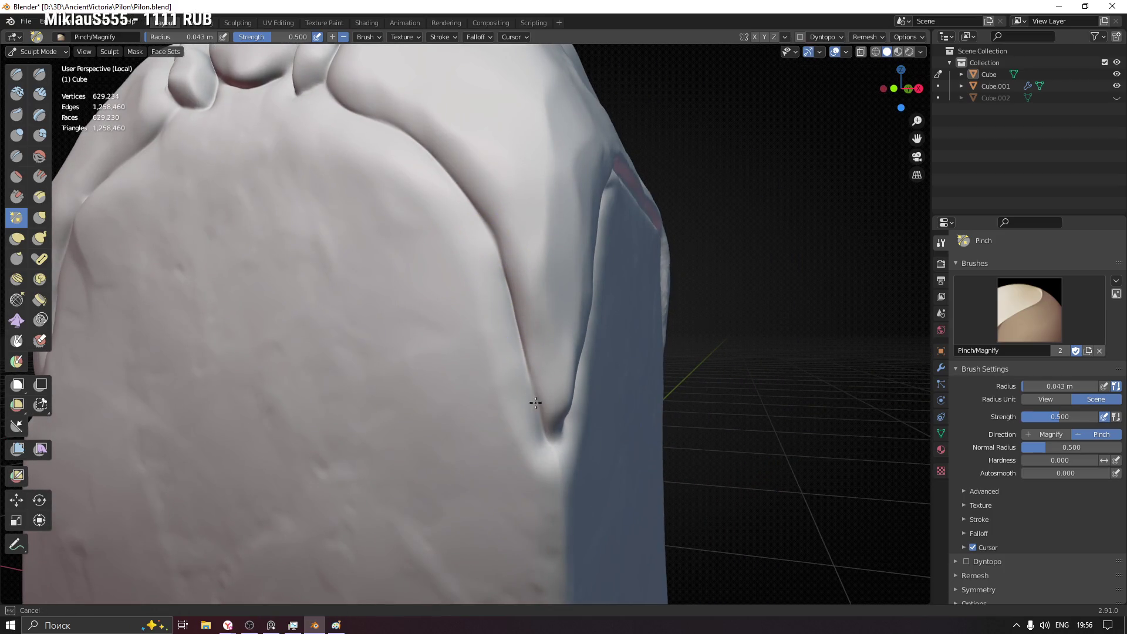
- Pinch the creases along the lower panel's bottom and side edges
{"action": "middle_click_drag", "start_coordinate": [584, 445], "coordinate": [551, 435]}
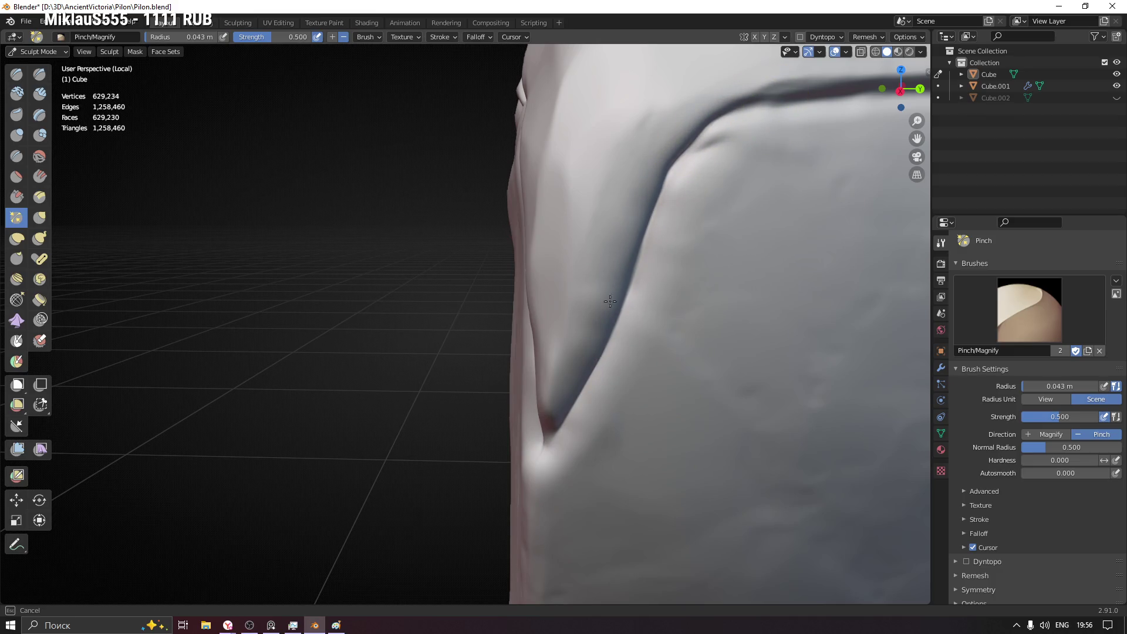
{"action": "middle_click_drag", "start_coordinate": [646, 284], "coordinate": [370, 379]}
{"action": "left_click_drag", "start_coordinate": [302, 335], "coordinate": [724, 355]}
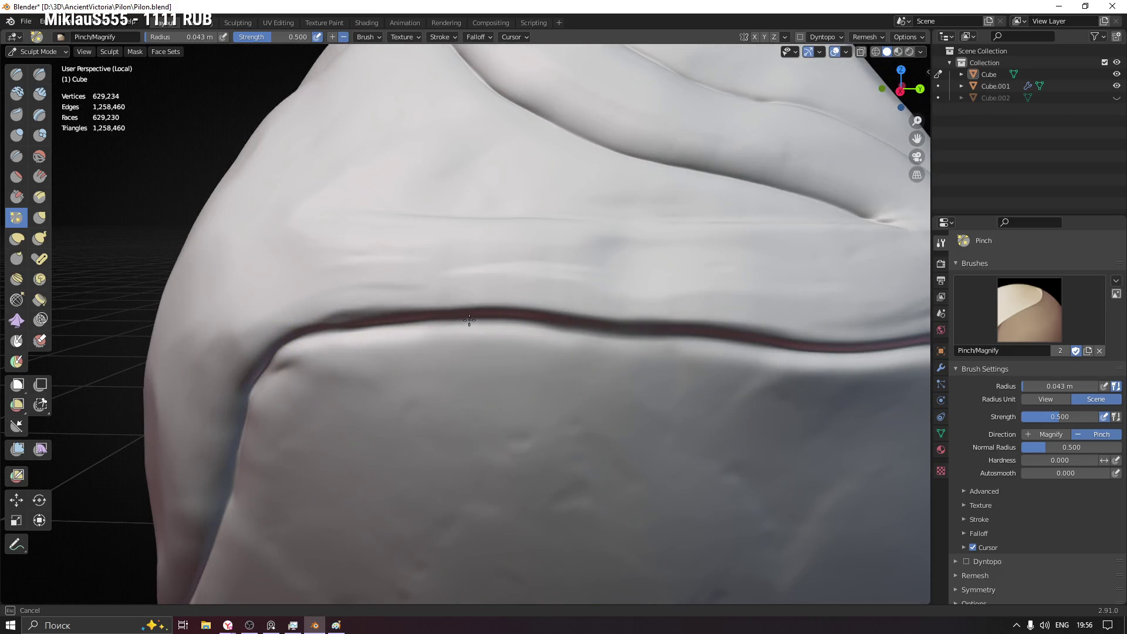
{"action": "middle_click_drag", "start_coordinate": [724, 354], "coordinate": [270, 252]}
{"action": "left_click_drag", "start_coordinate": [269, 252], "coordinate": [458, 234]}
{"action": "mouse_move", "coordinate": [573, 300]}
{"action": "middle_mouse_down"}
{"action": "mouse_move", "coordinate": [312, 236]}
{"action": "mouse_move", "coordinate": [245, 153]}
{"action": "middle_mouse_up"}
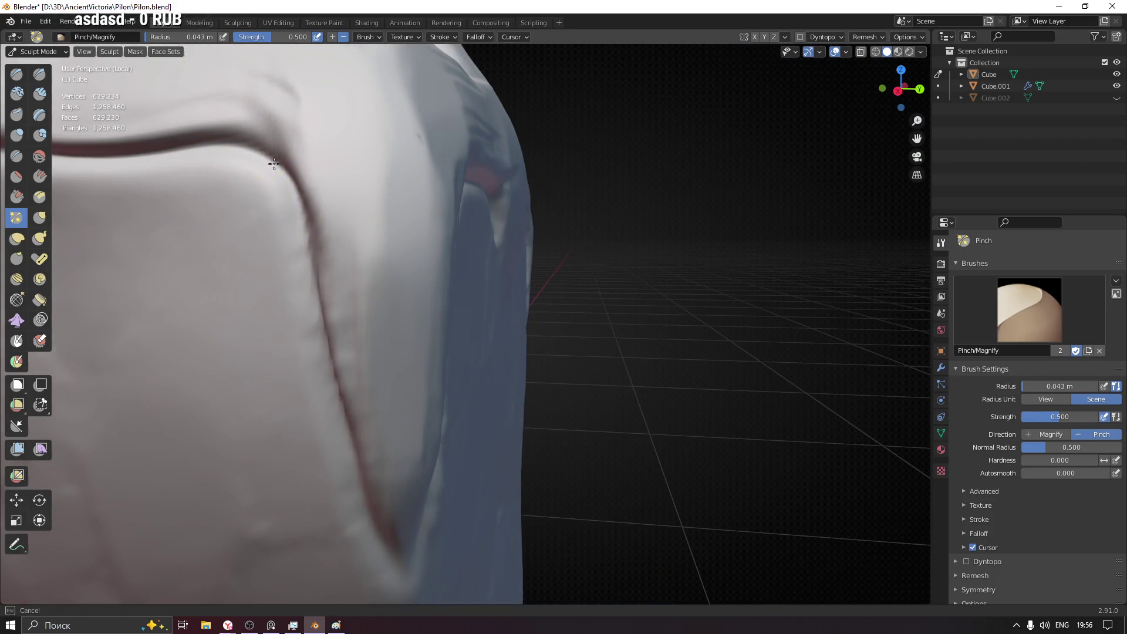
- Smooth the streaky creases, review the pillar and switch to the Flatten/Contrast brush
{"action": "middle_click_drag", "start_coordinate": [324, 327], "coordinate": [397, 247]}
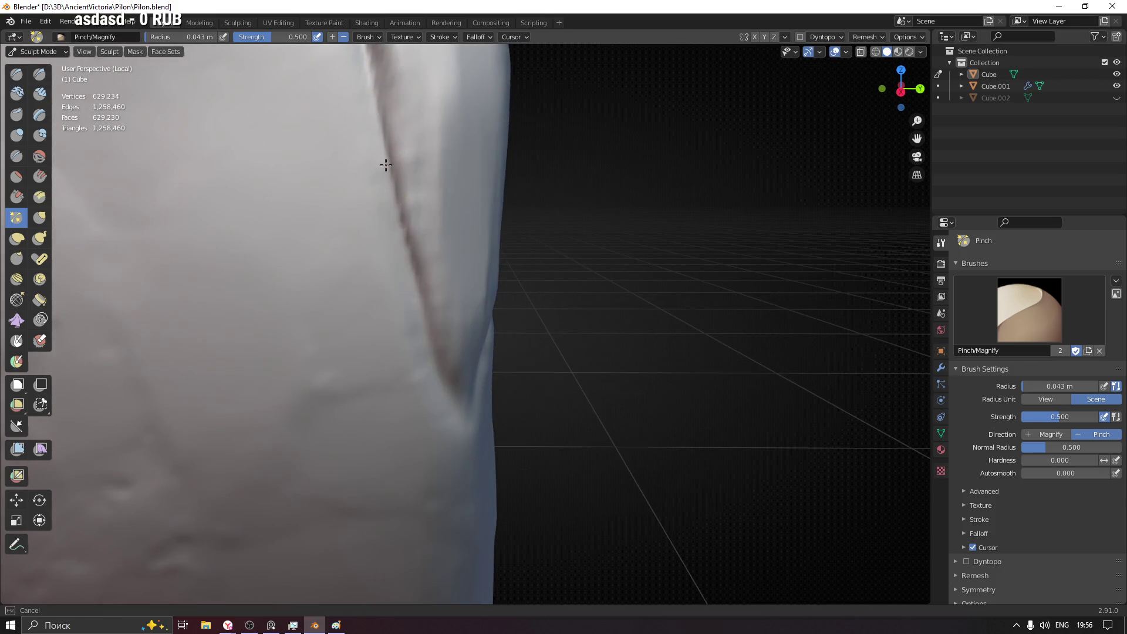
{"action": "middle_click_drag", "start_coordinate": [432, 350], "coordinate": [450, 395]}
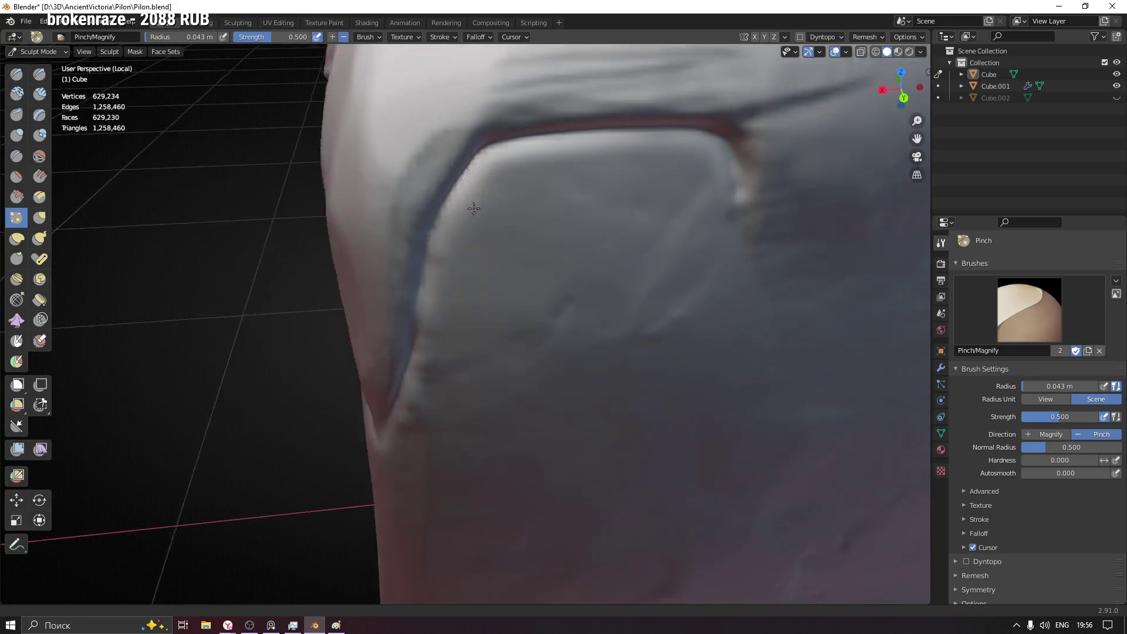
{"action": "middle_click_drag", "start_coordinate": [533, 169], "coordinate": [326, 214], "text": "shift"}
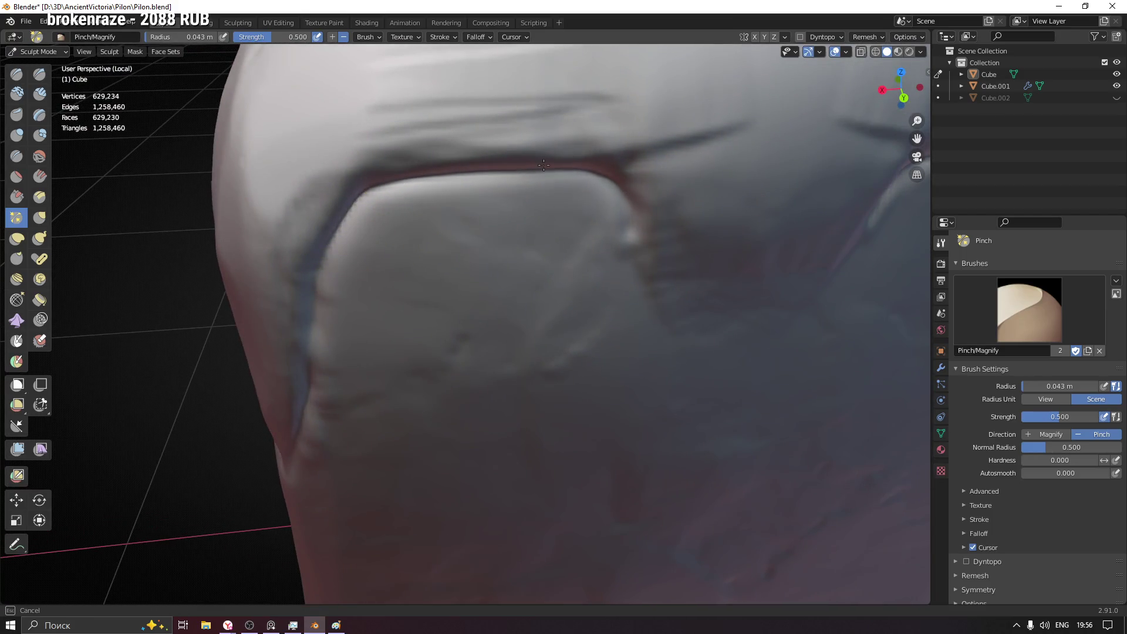
{"action": "scroll", "coordinate": [511, 238], "scroll_direction": "down", "scroll_amount": 2}
{"action": "scroll", "coordinate": [461, 320], "scroll_direction": "down", "scroll_amount": 4}
{"action": "mouse_move", "coordinate": [461, 319]}
{"action": "middle_mouse_down"}
{"action": "mouse_move", "coordinate": [602, 259]}
{"action": "mouse_move", "coordinate": [385, 247]}
{"action": "middle_mouse_up"}
{"action": "scroll", "coordinate": [385, 247], "scroll_direction": "up", "scroll_amount": 4}
{"action": "scroll", "coordinate": [378, 308], "scroll_direction": "up", "scroll_amount": 2}
{"action": "left_click_drag", "start_coordinate": [295, 279], "coordinate": [449, 221], "text": "shift"}
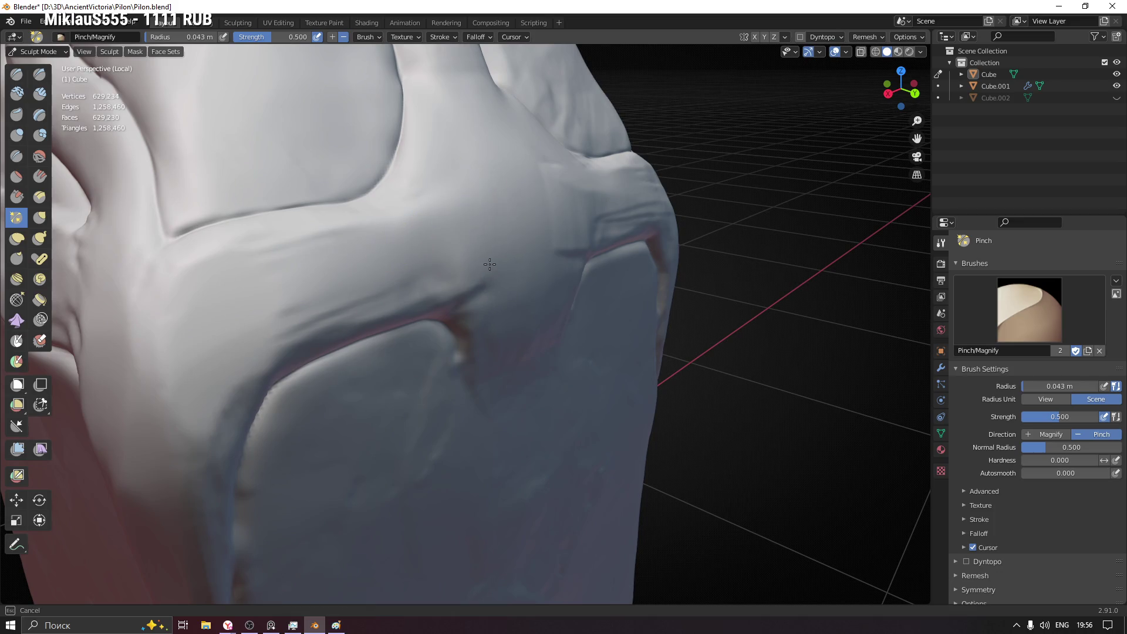
{"action": "middle_click_drag", "start_coordinate": [570, 227], "coordinate": [495, 260]}
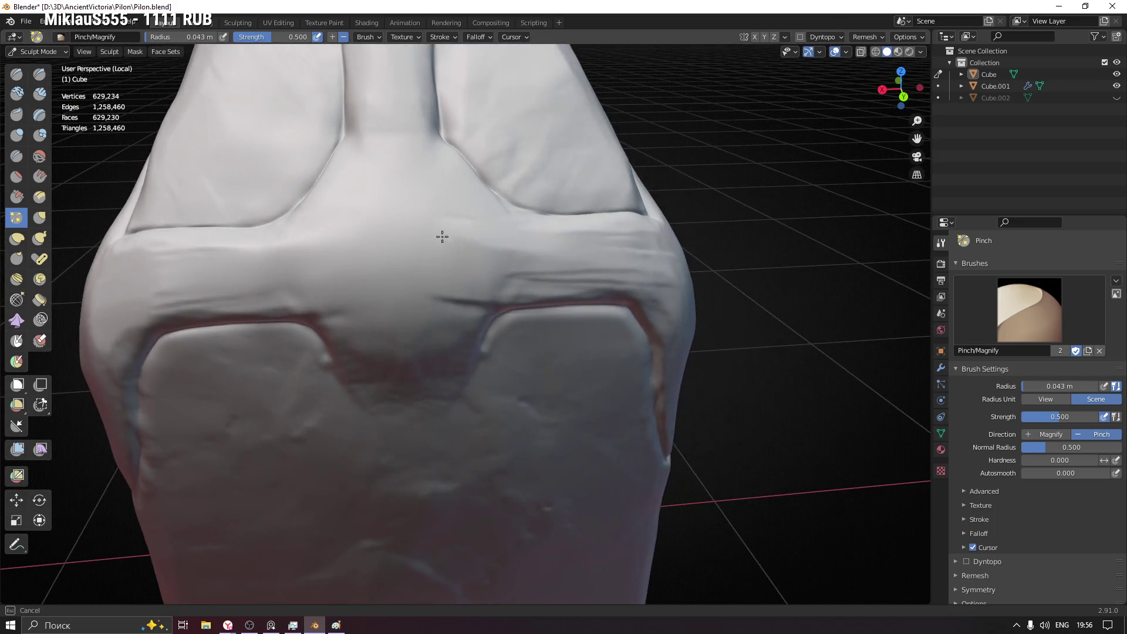
{"action": "mouse_move", "coordinate": [658, 259]}
{"action": "middle_mouse_down"}
{"action": "mouse_move", "coordinate": [594, 284]}
{"action": "mouse_move", "coordinate": [416, 275]}
{"action": "middle_mouse_up"}
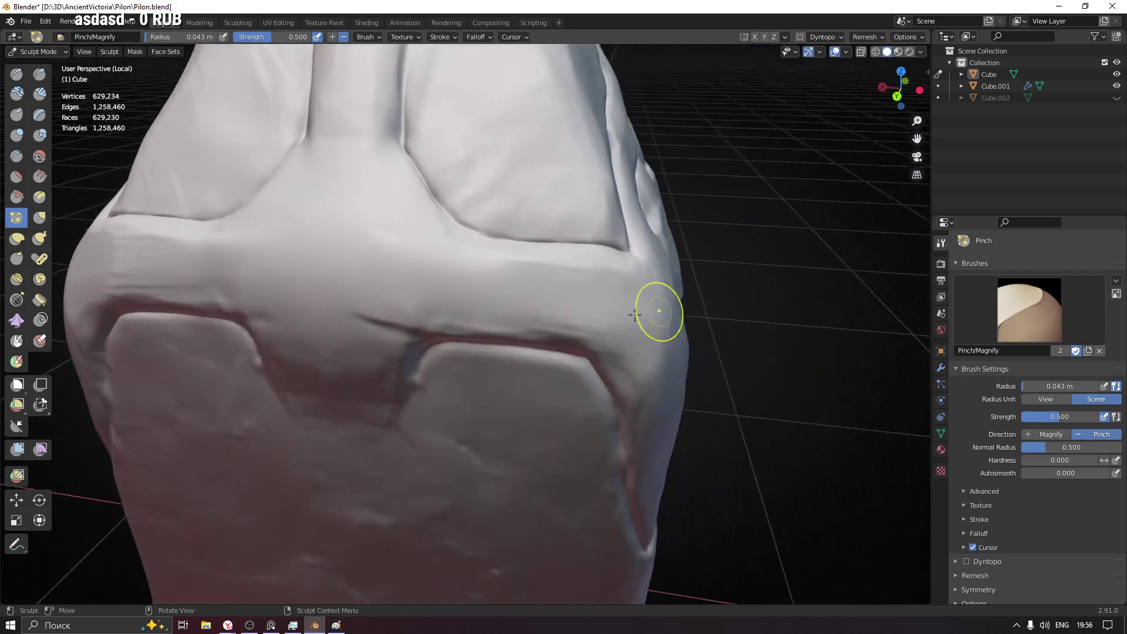
{"action": "scroll", "coordinate": [394, 362], "scroll_direction": "down", "scroll_amount": 3}
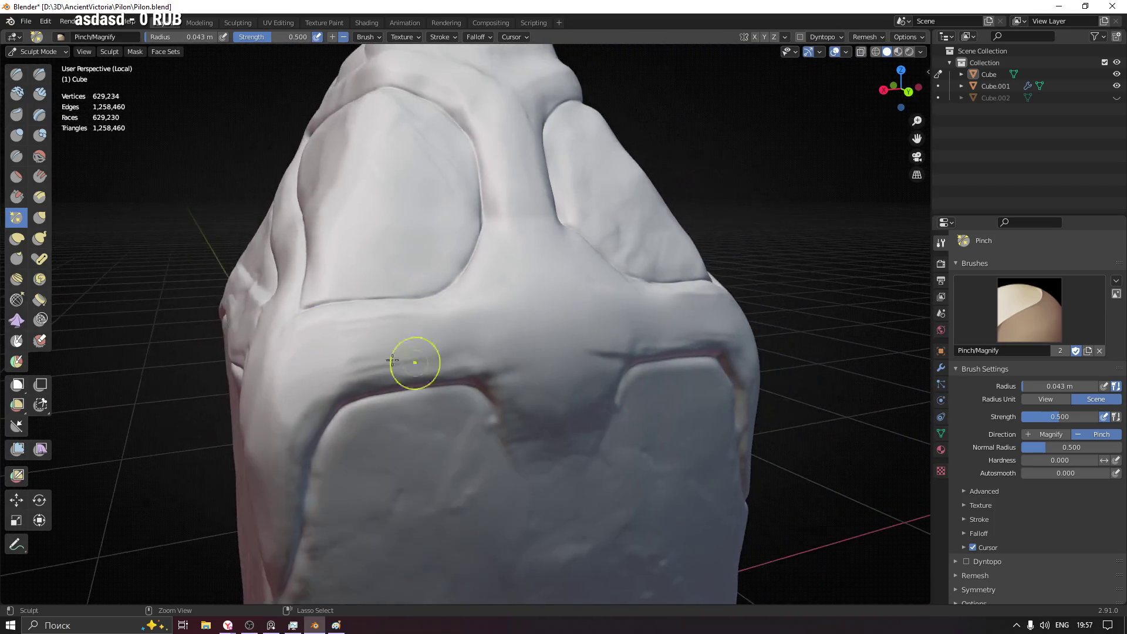
{"action": "left_click", "coordinate": [17, 176]}
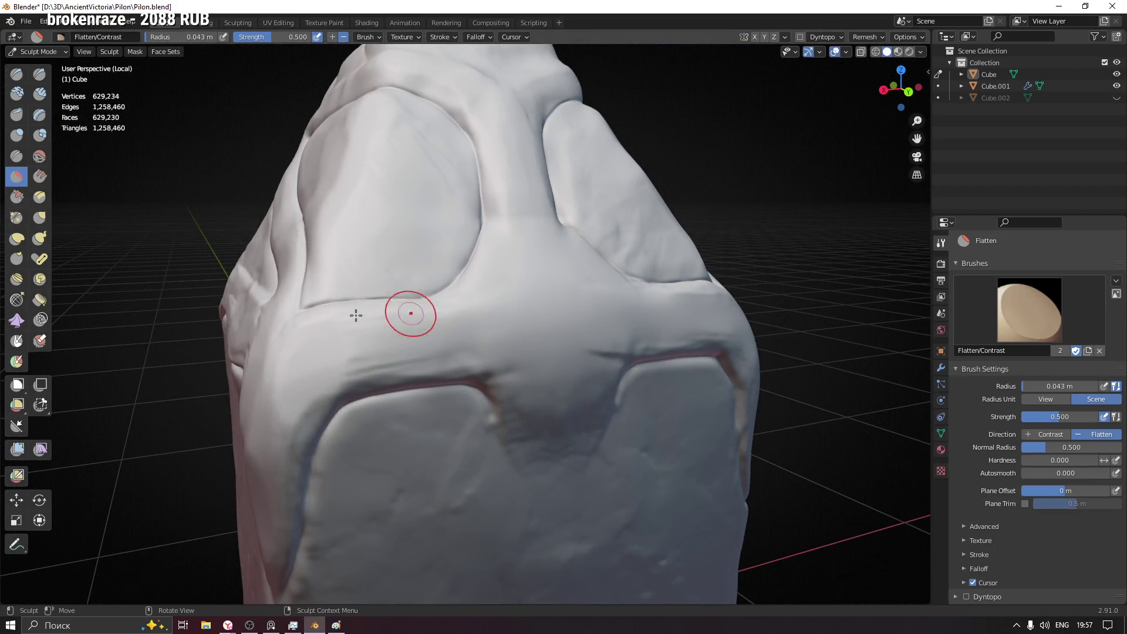
- Flatten the band just above the front panel's top rim
{"action": "middle_click_drag", "start_coordinate": [394, 315], "coordinate": [417, 349]}
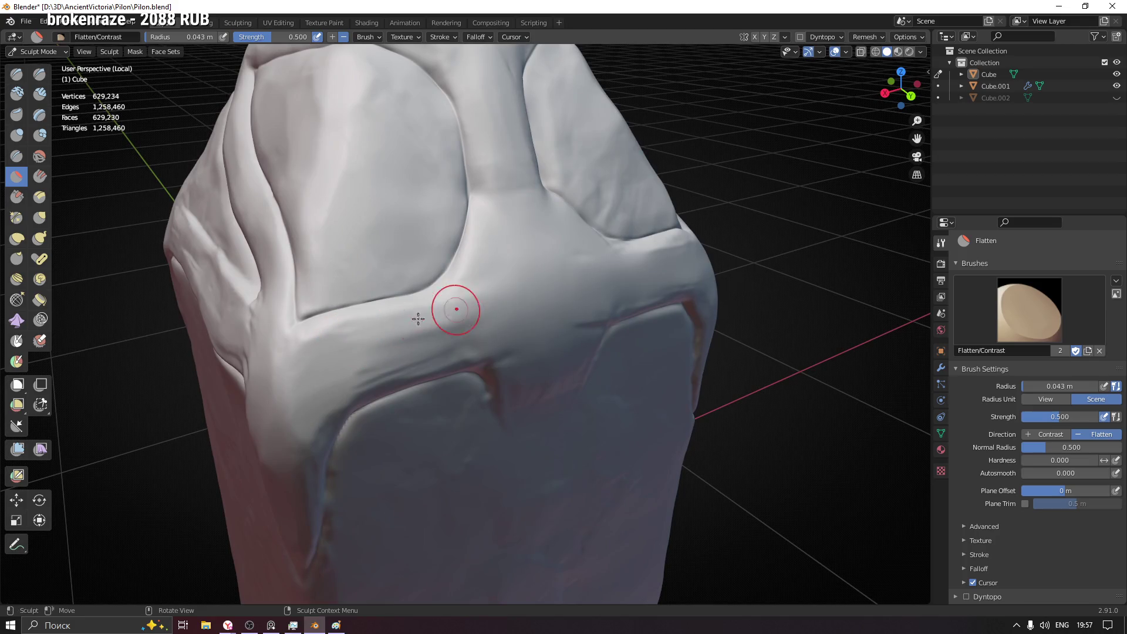
{"action": "mouse_move", "coordinate": [592, 293]}
{"action": "middle_mouse_down"}
{"action": "mouse_move", "coordinate": [556, 325]}
{"action": "mouse_move", "coordinate": [520, 279]}
{"action": "mouse_move", "coordinate": [635, 318]}
{"action": "middle_mouse_up"}
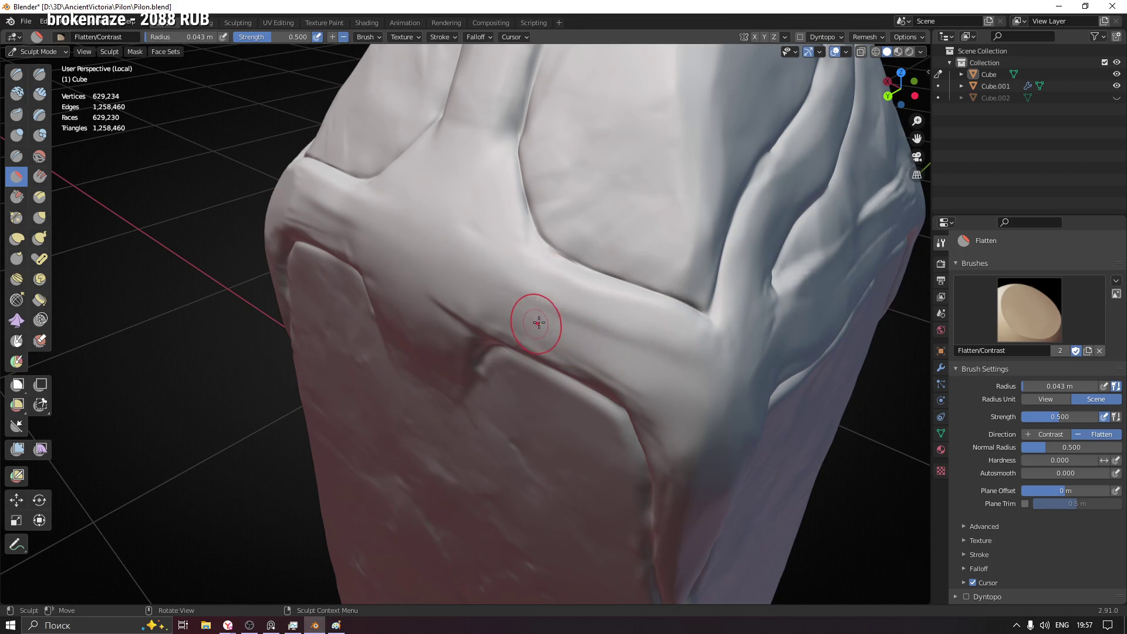
{"action": "middle_click_drag", "start_coordinate": [536, 320], "coordinate": [604, 335]}
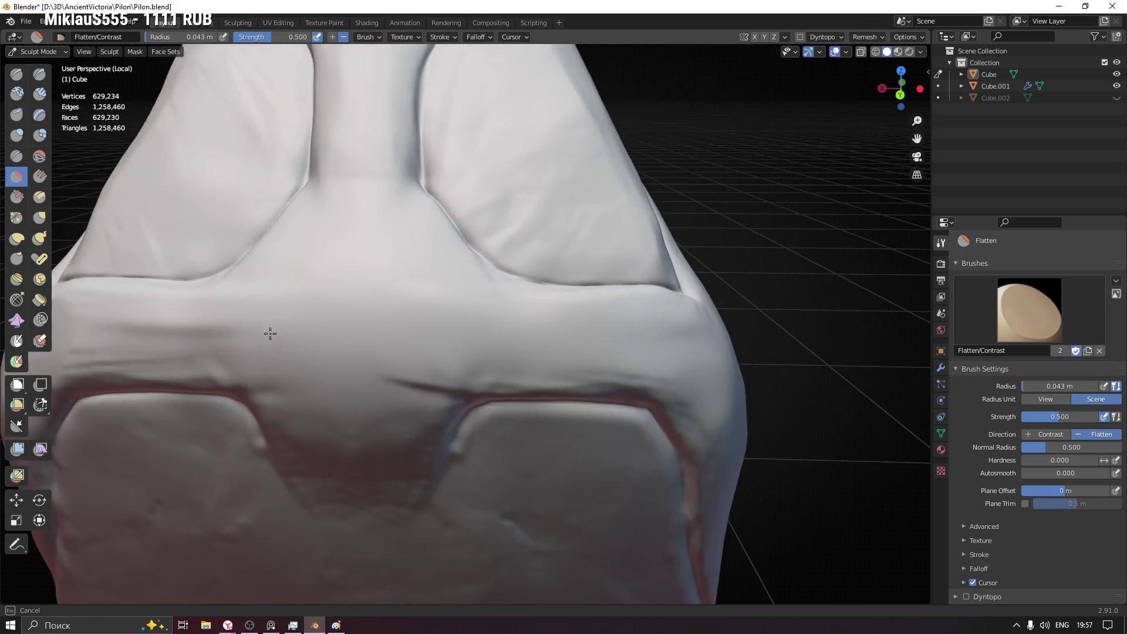
{"action": "mouse_move", "coordinate": [171, 330]}
{"action": "middle_mouse_down"}
{"action": "mouse_move", "coordinate": [337, 343]}
{"action": "mouse_move", "coordinate": [486, 319]}
{"action": "middle_mouse_up"}
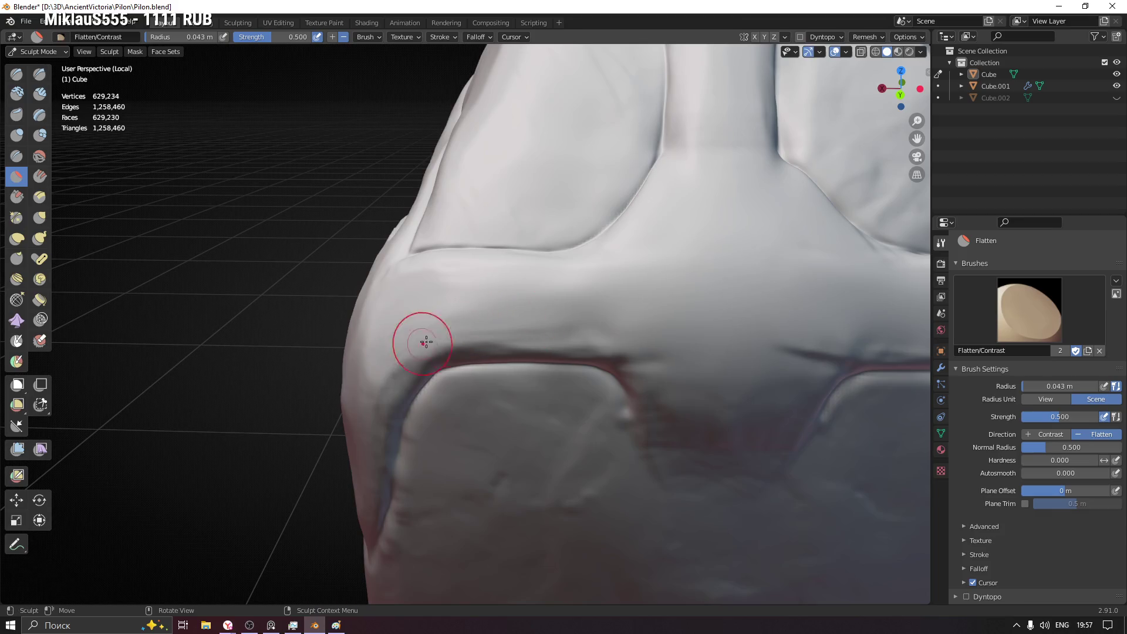
{"action": "middle_click_drag", "start_coordinate": [423, 335], "coordinate": [386, 388]}
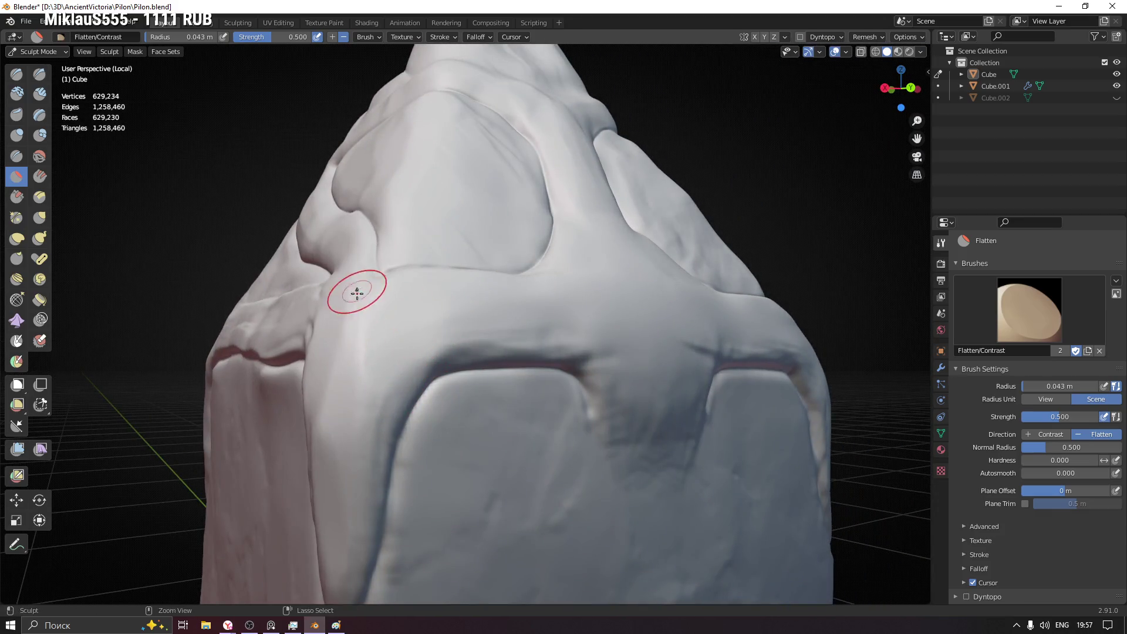
{"action": "middle_click_drag", "start_coordinate": [357, 293], "coordinate": [592, 354]}
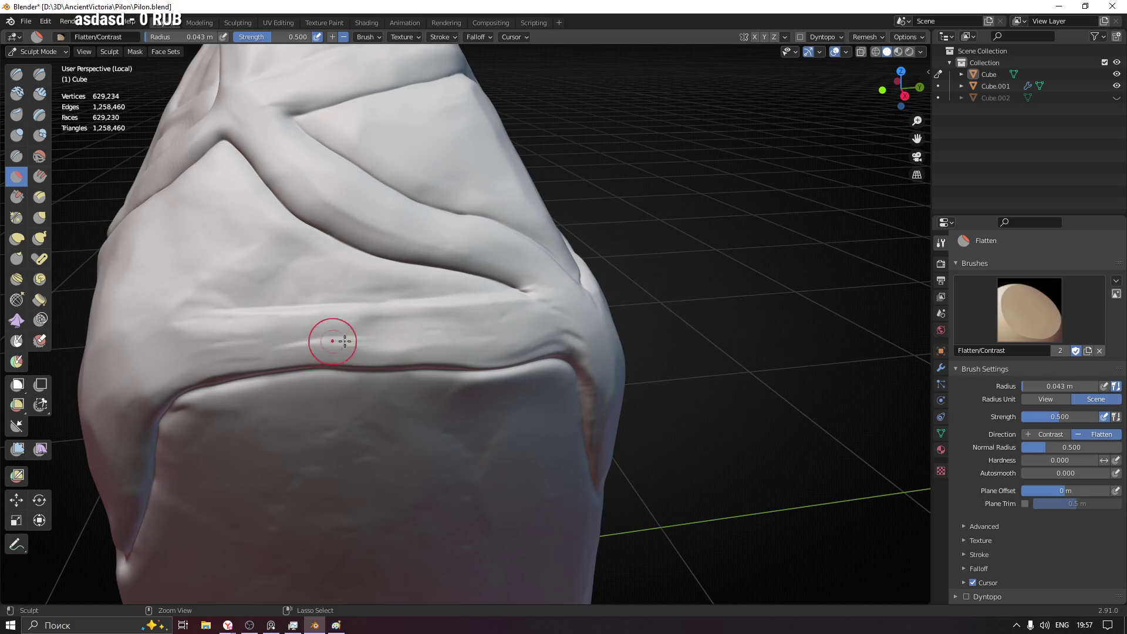
{"action": "middle_click_drag", "start_coordinate": [290, 345], "coordinate": [290, 346]}
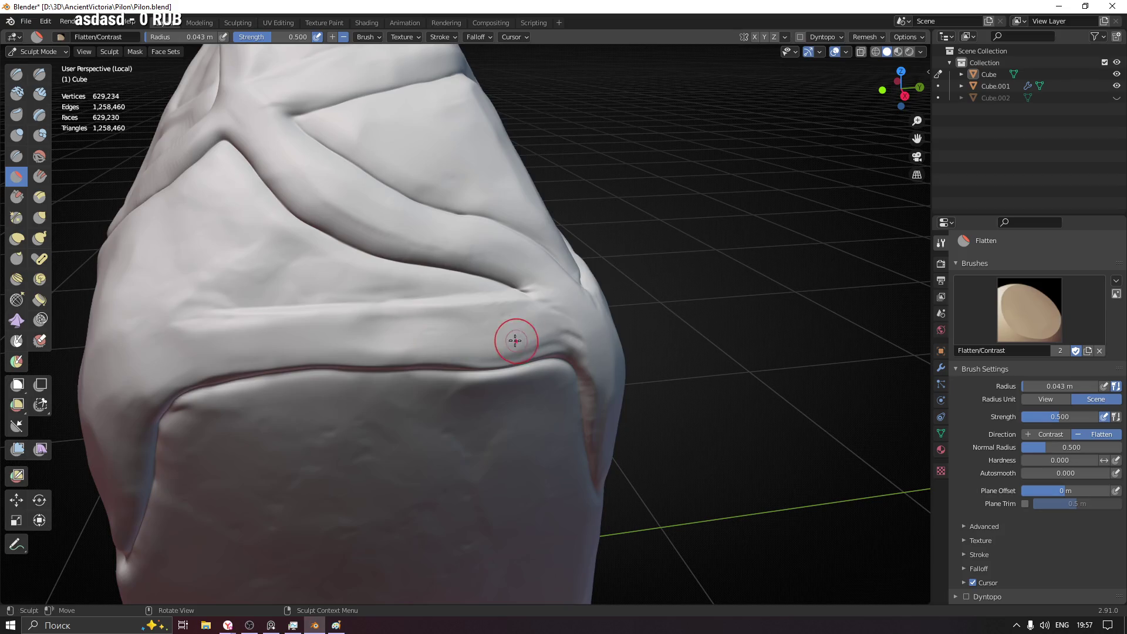
- Pull back, then zoom in on the creased upper section and pointed top
{"action": "middle_click_drag", "start_coordinate": [435, 282], "coordinate": [435, 311], "text": "ctrl"}
{"action": "middle_click_drag", "start_coordinate": [339, 288], "coordinate": [372, 211], "text": "ctrl"}
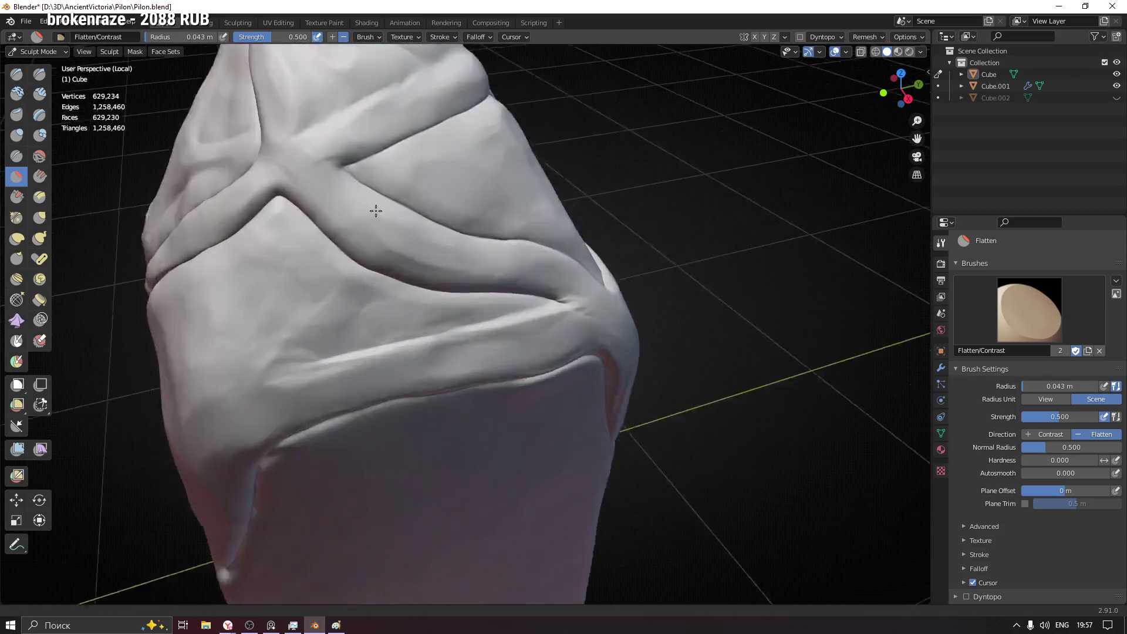
{"action": "scroll", "coordinate": [410, 291], "scroll_direction": "down", "scroll_amount": 1}
{"action": "scroll", "coordinate": [352, 256], "scroll_direction": "down", "scroll_amount": 1}
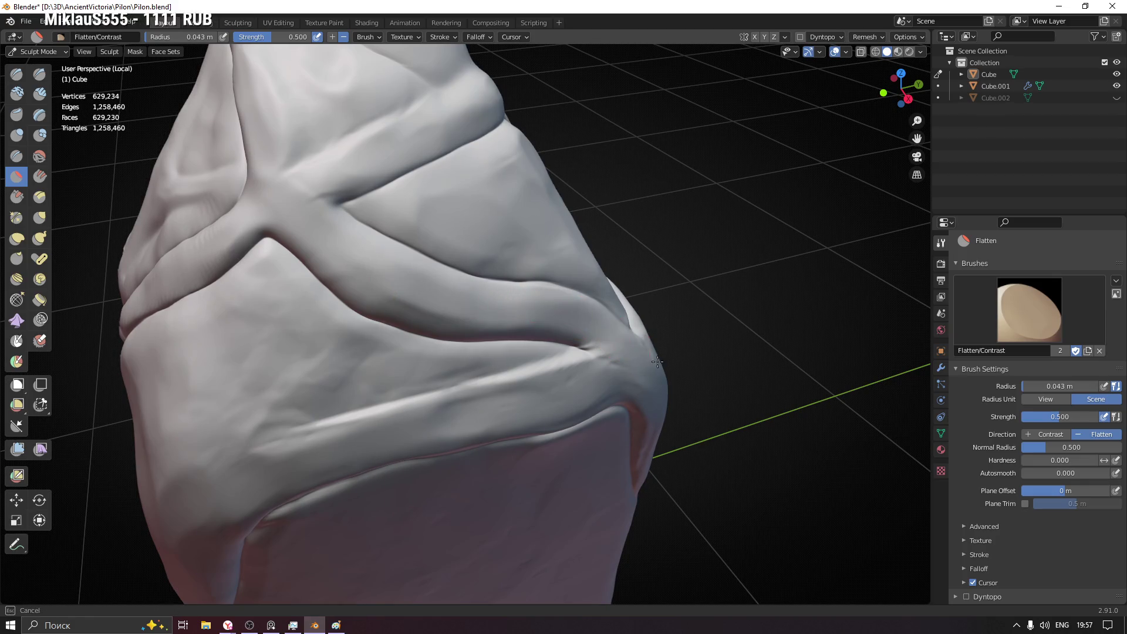
{"action": "middle_click_drag", "start_coordinate": [657, 361], "coordinate": [411, 263]}
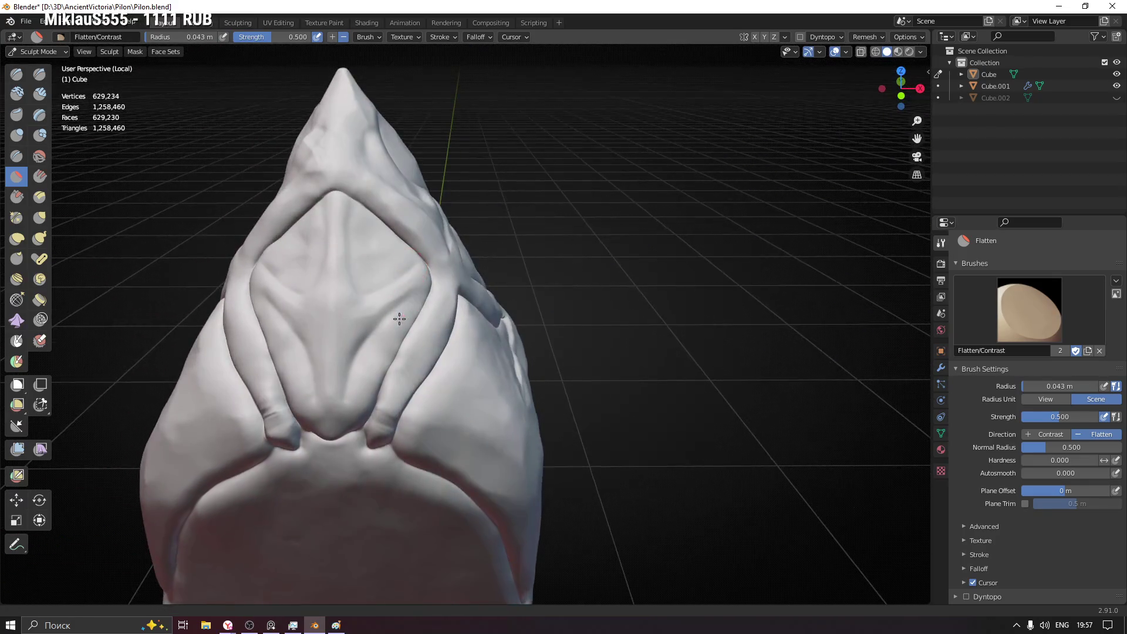
- Review the pylon from all sides, close in on the peak and switch to Clay Strips
{"action": "middle_click_drag", "start_coordinate": [399, 318], "coordinate": [448, 299]}
{"action": "scroll", "coordinate": [487, 352], "scroll_direction": "down", "scroll_amount": 6}
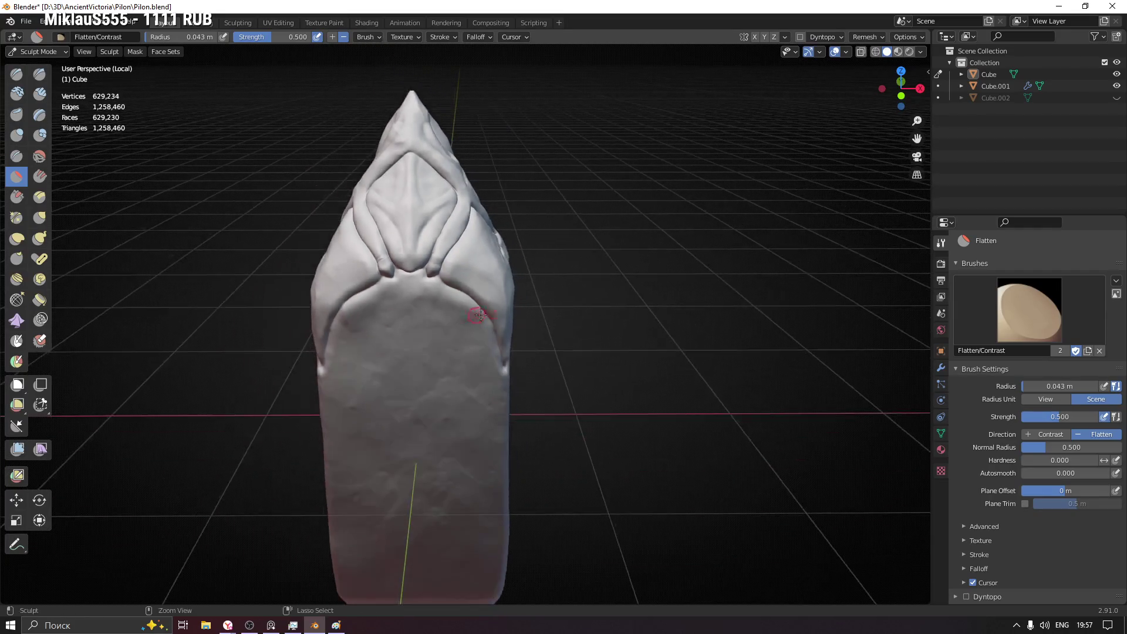
{"action": "mouse_move", "coordinate": [487, 352]}
{"action": "middle_mouse_down"}
{"action": "mouse_move", "coordinate": [320, 278]}
{"action": "mouse_move", "coordinate": [628, 278]}
{"action": "mouse_move", "coordinate": [475, 303]}
{"action": "mouse_move", "coordinate": [742, 305]}
{"action": "mouse_move", "coordinate": [344, 315]}
{"action": "mouse_move", "coordinate": [570, 124]}
{"action": "middle_mouse_up"}
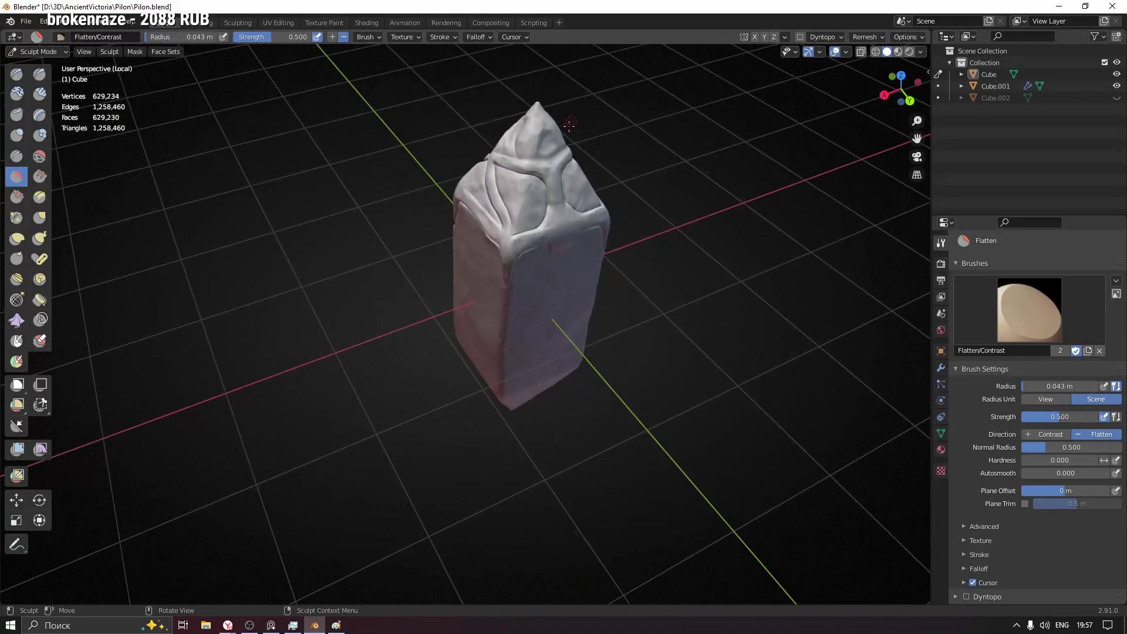
{"action": "middle_click_drag", "start_coordinate": [507, 170], "coordinate": [723, 146]}
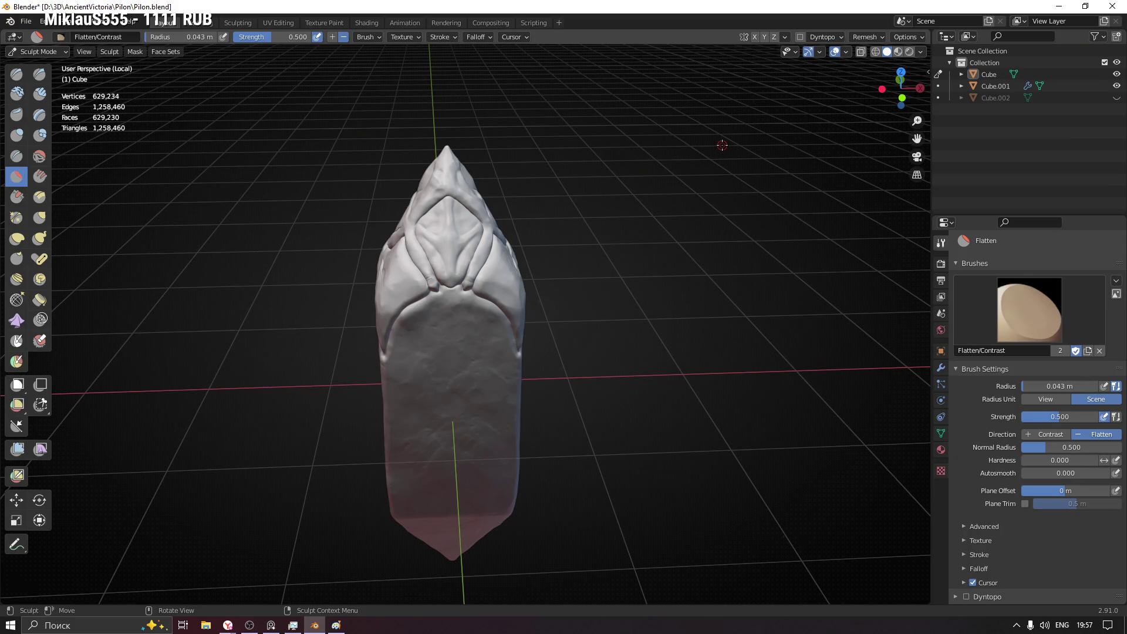
{"action": "middle_click_drag", "start_coordinate": [675, 92], "coordinate": [411, 191]}
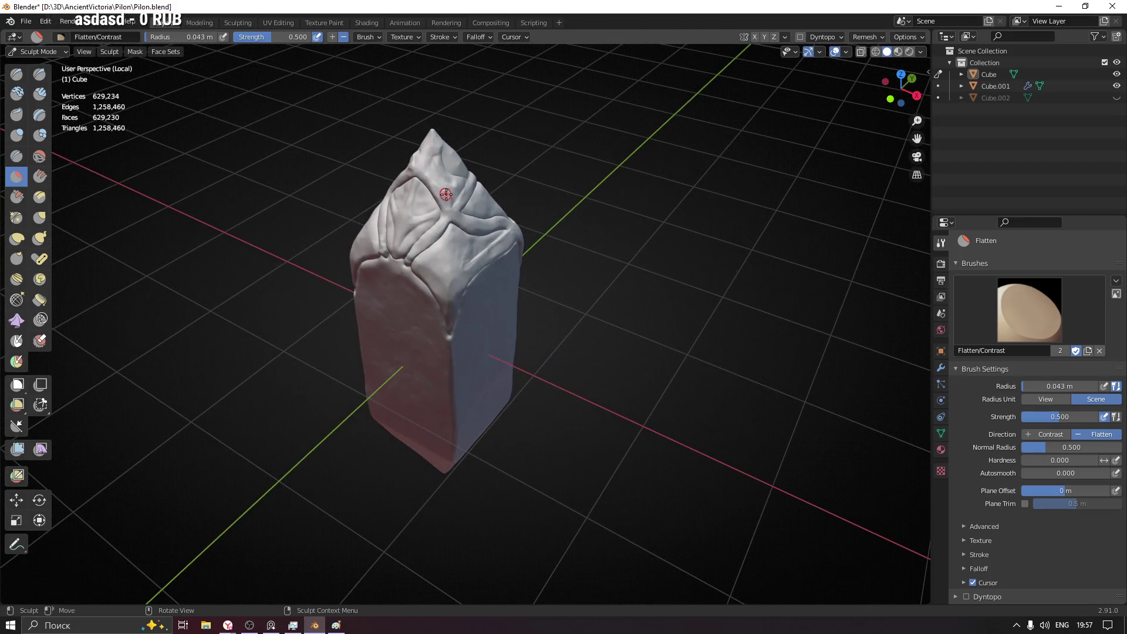
{"action": "mouse_move", "coordinate": [445, 214]}
{"action": "middle_mouse_down"}
{"action": "mouse_move", "coordinate": [530, 219]}
{"action": "mouse_move", "coordinate": [582, 189]}
{"action": "middle_mouse_up"}
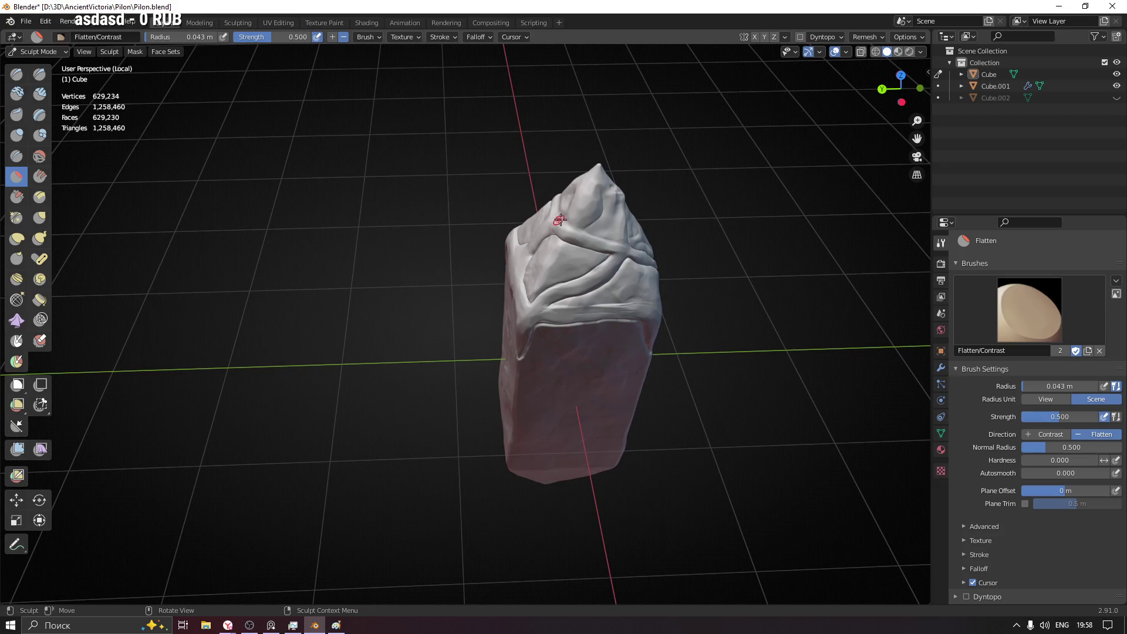
{"action": "scroll", "coordinate": [558, 219], "scroll_direction": "up", "scroll_amount": 2}
{"action": "scroll", "coordinate": [555, 207], "scroll_direction": "up", "scroll_amount": 4}
{"action": "mouse_move", "coordinate": [546, 188]}
{"action": "middle_mouse_down"}
{"action": "mouse_move", "coordinate": [625, 181]}
{"action": "mouse_move", "coordinate": [414, 337]}
{"action": "mouse_move", "coordinate": [478, 298]}
{"action": "mouse_move", "coordinate": [414, 207]}
{"action": "mouse_move", "coordinate": [382, 255]}
{"action": "mouse_move", "coordinate": [183, 165]}
{"action": "middle_mouse_up"}
{"action": "scroll", "coordinate": [183, 165], "scroll_direction": "up", "scroll_amount": 2}
{"action": "left_click", "coordinate": [40, 94]}
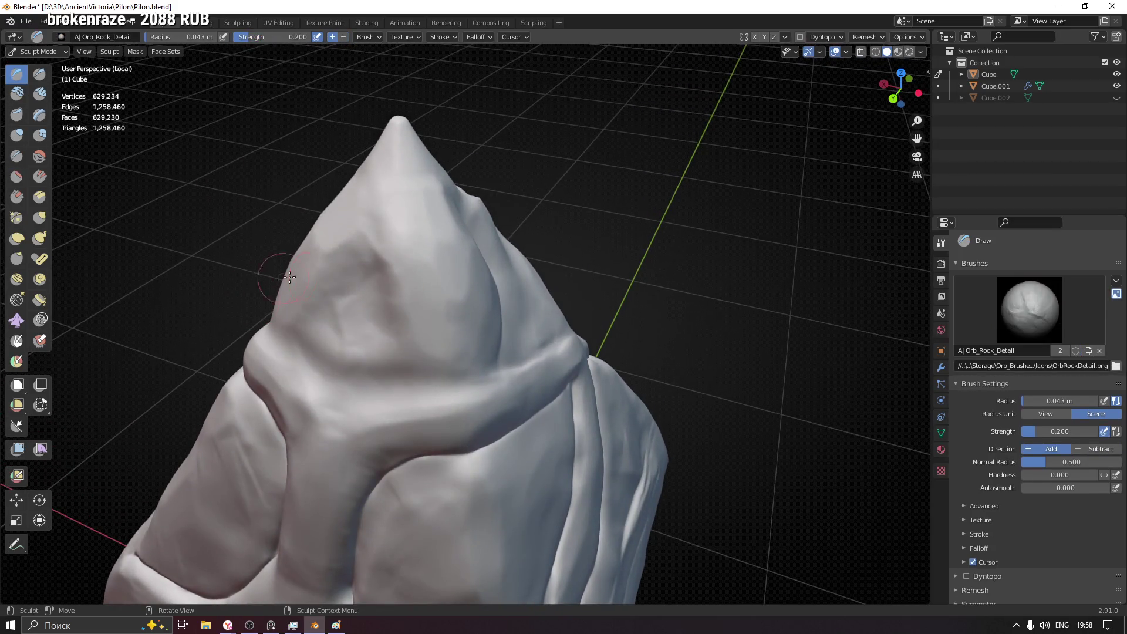
- Build up clay strips on the peaked top's face, then switch to the Crease brush
{"action": "middle_click_drag", "start_coordinate": [276, 278], "coordinate": [357, 282]}
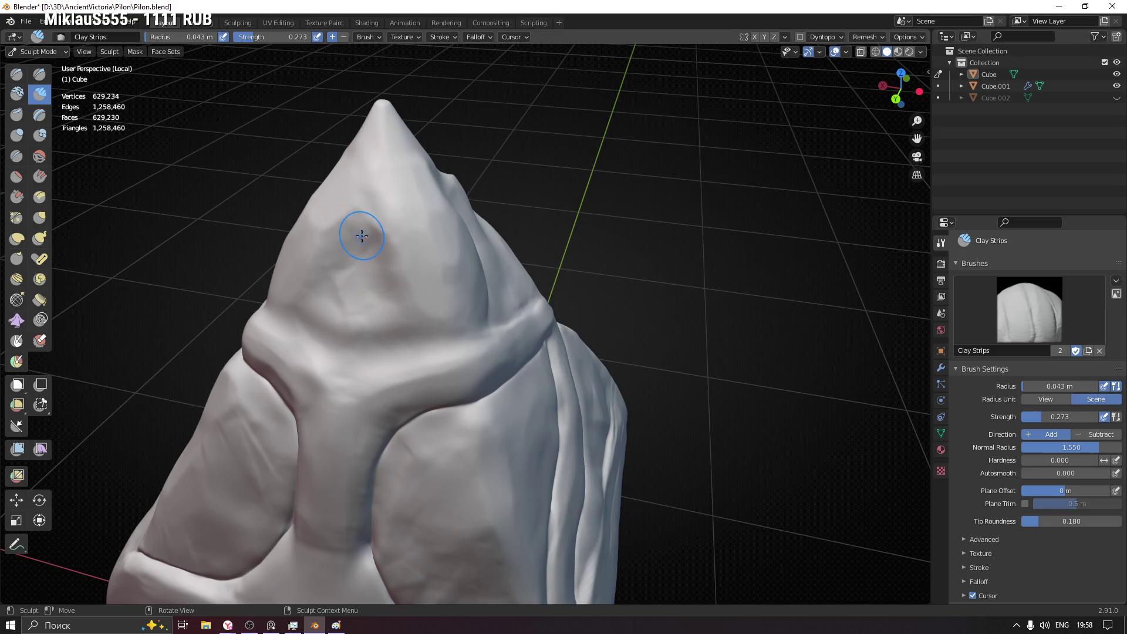
{"action": "mouse_move", "coordinate": [352, 247]}
{"action": "left_mouse_down"}
{"action": "mouse_move", "coordinate": [379, 295]}
{"action": "mouse_move", "coordinate": [321, 295]}
{"action": "mouse_move", "coordinate": [356, 243]}
{"action": "left_mouse_up"}
{"action": "mouse_move", "coordinate": [362, 289]}
{"action": "left_mouse_down"}
{"action": "mouse_move", "coordinate": [387, 313]}
{"action": "mouse_move", "coordinate": [362, 256]}
{"action": "mouse_move", "coordinate": [344, 252]}
{"action": "mouse_move", "coordinate": [378, 296]}
{"action": "left_mouse_up"}
{"action": "mouse_move", "coordinate": [371, 316]}
{"action": "middle_mouse_down"}
{"action": "mouse_move", "coordinate": [415, 265]}
{"action": "mouse_move", "coordinate": [453, 297]}
{"action": "mouse_move", "coordinate": [372, 411]}
{"action": "mouse_move", "coordinate": [380, 364]}
{"action": "middle_mouse_up"}
{"action": "left_click", "coordinate": [17, 157]}
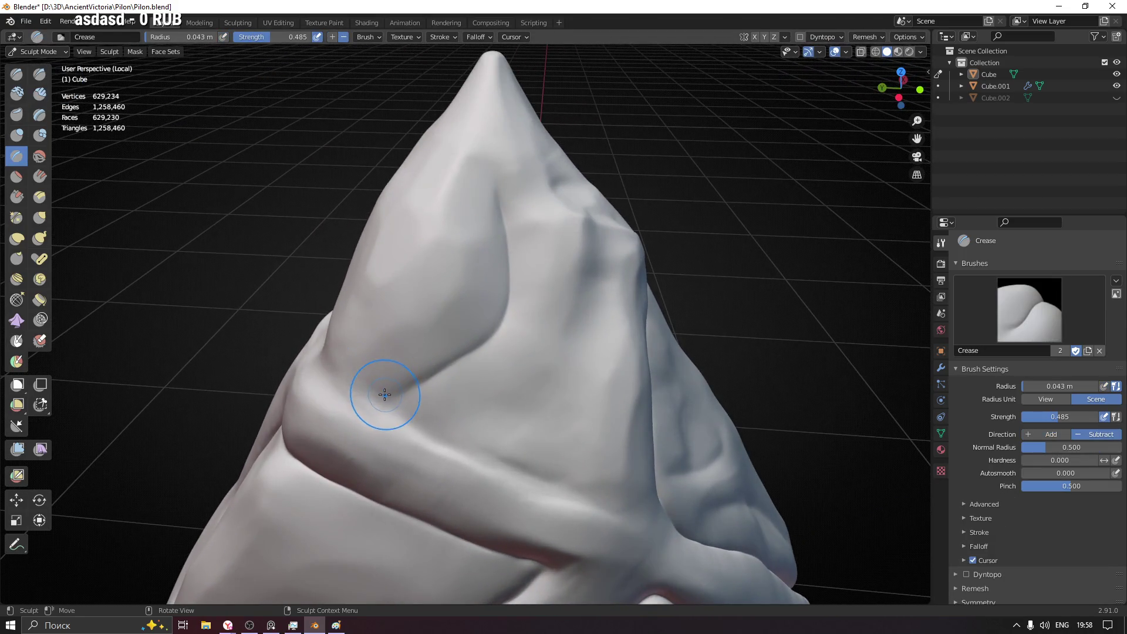
- Undo the first stroke, set Crease strength to 0.358 and carve the band under the top
{"action": "left_click_drag", "start_coordinate": [373, 403], "coordinate": [428, 382]}
{"action": "key", "text": "ctrl+z"}
{"action": "key", "text": "shift+f"}
{"action": "left_click", "coordinate": [388, 396]}
{"action": "left_click_drag", "start_coordinate": [384, 400], "coordinate": [449, 373]}
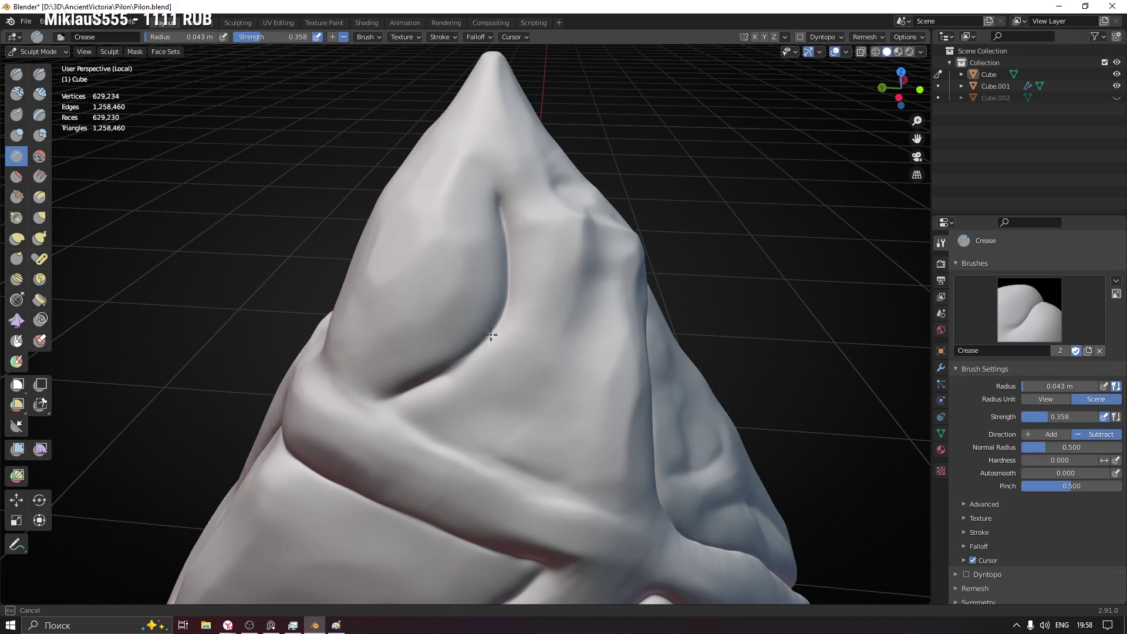
- Extend and deepen the groove under the bulge and along the band's edge
{"action": "middle_click_drag", "start_coordinate": [370, 405], "coordinate": [421, 433]}
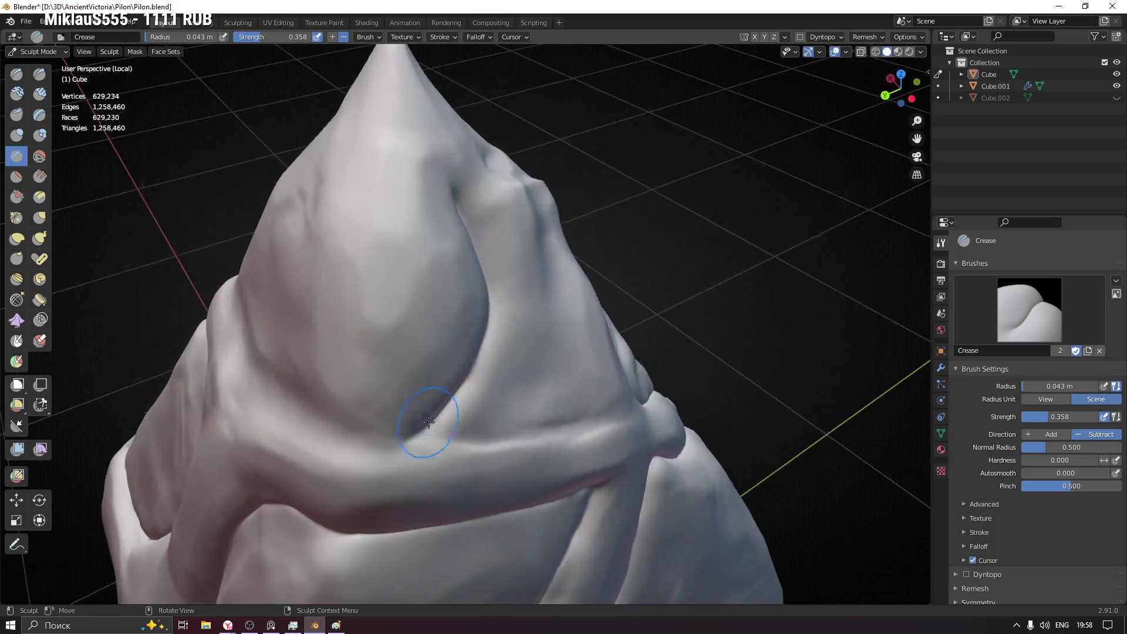
{"action": "left_click_drag", "start_coordinate": [384, 438], "coordinate": [324, 426]}
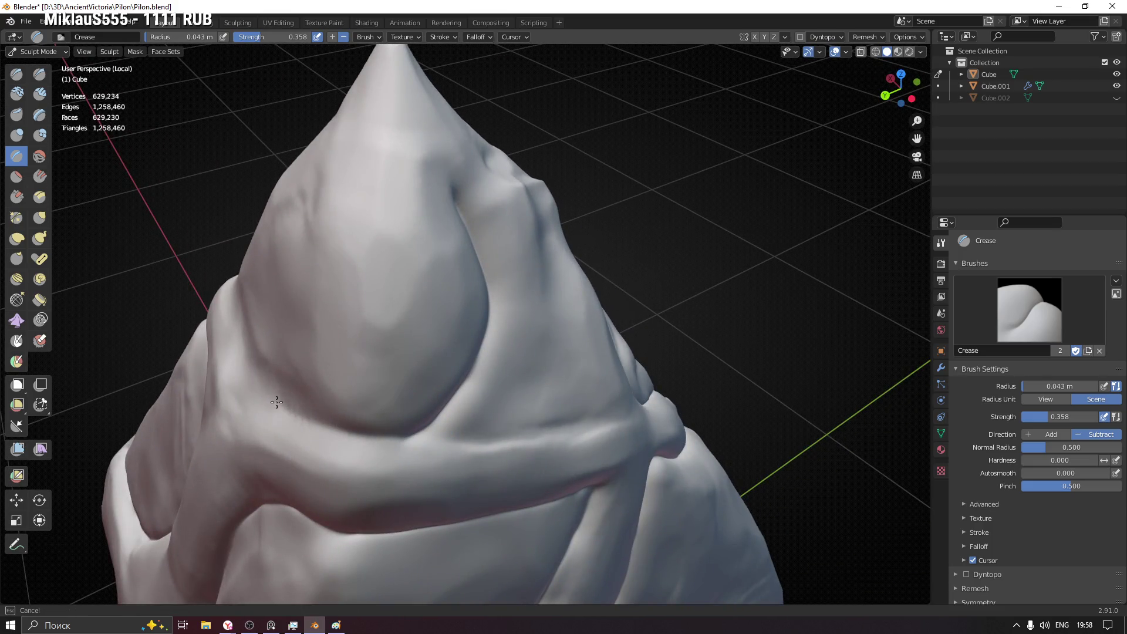
{"action": "middle_click_drag", "start_coordinate": [308, 417], "coordinate": [558, 364]}
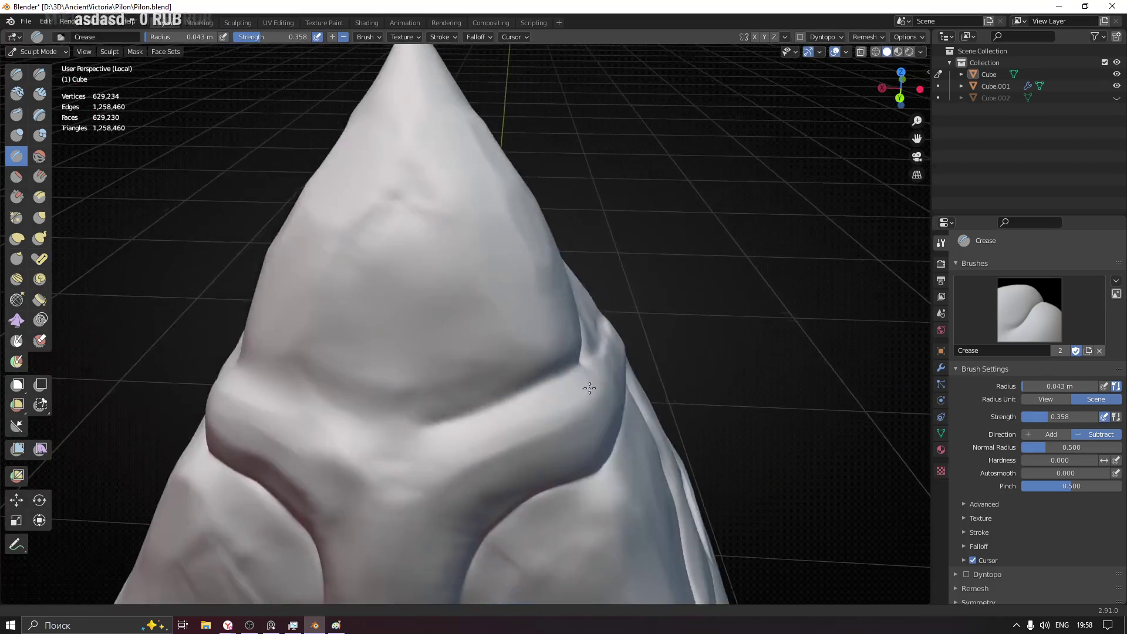
{"action": "mouse_move", "coordinate": [571, 364]}
{"action": "left_mouse_down"}
{"action": "mouse_move", "coordinate": [452, 423]}
{"action": "mouse_move", "coordinate": [302, 404]}
{"action": "left_mouse_up"}
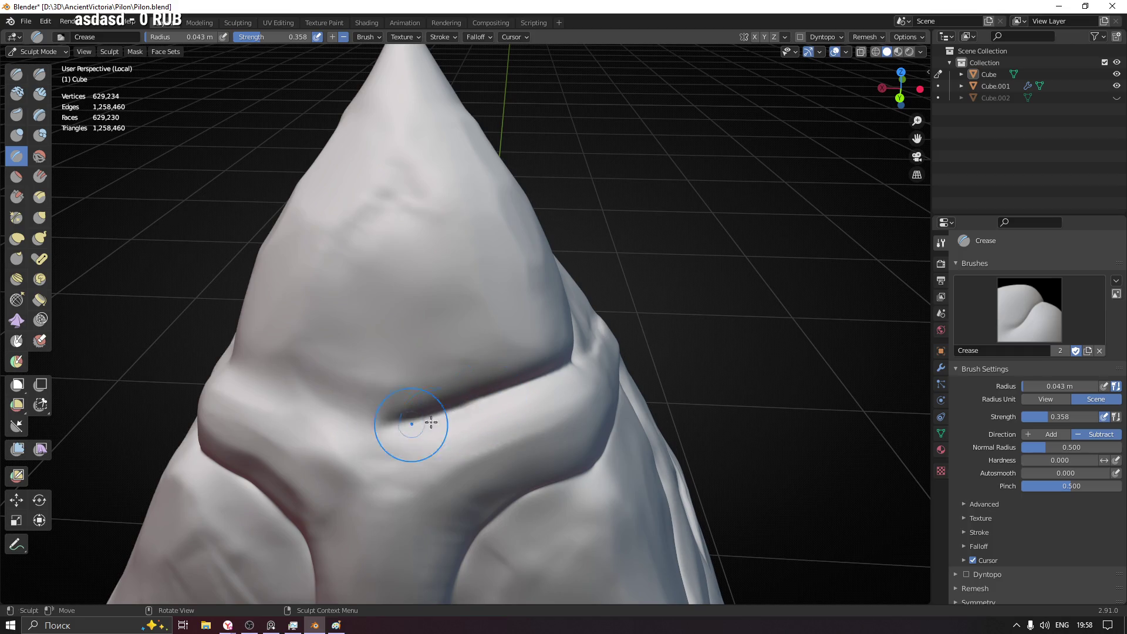
{"action": "left_click_drag", "start_coordinate": [253, 387], "coordinate": [397, 434]}
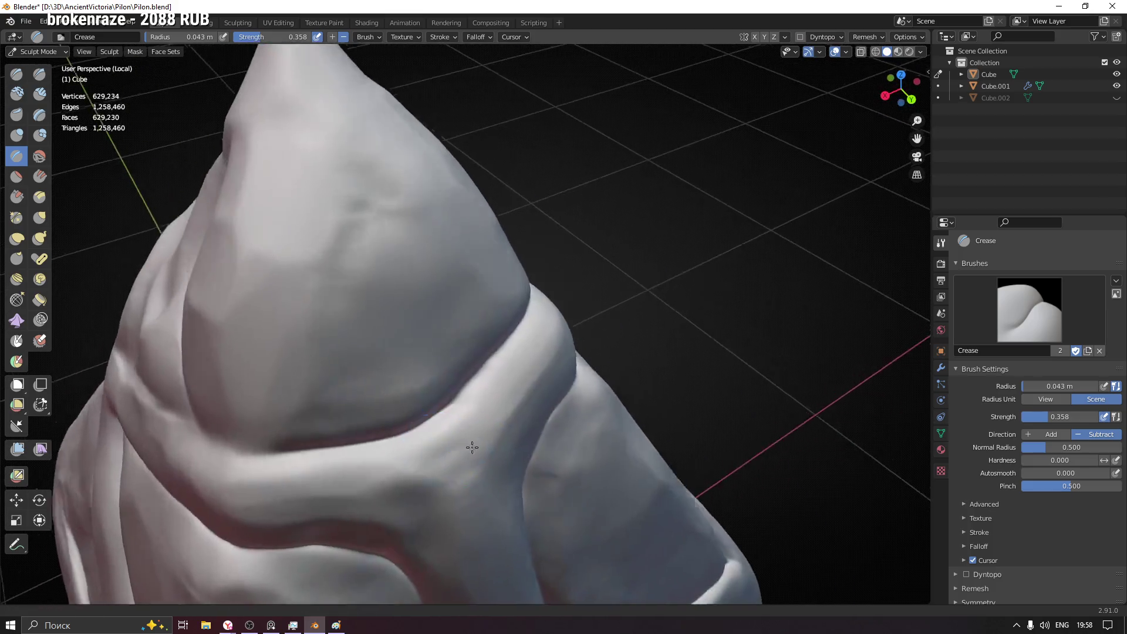
{"action": "middle_click_drag", "start_coordinate": [397, 434], "coordinate": [681, 359]}
{"action": "left_click_drag", "start_coordinate": [668, 334], "coordinate": [617, 370]}
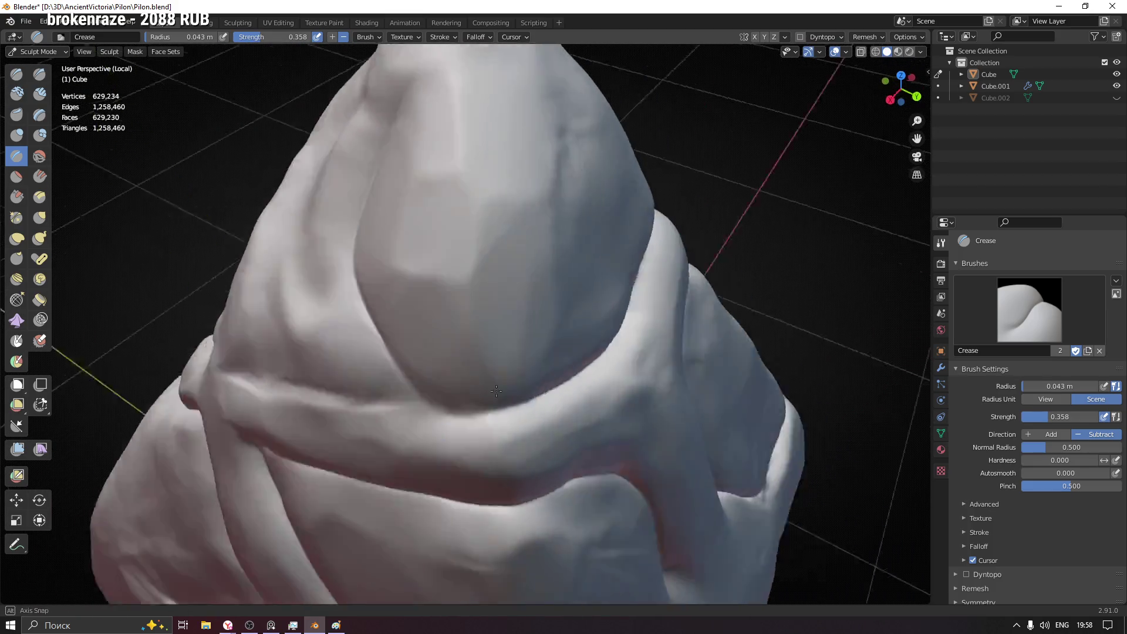
- Carve a crease along the band edge wrapping the top
{"action": "middle_click_drag", "start_coordinate": [495, 385], "coordinate": [541, 428]}
{"action": "left_click_drag", "start_coordinate": [541, 428], "coordinate": [464, 448]}
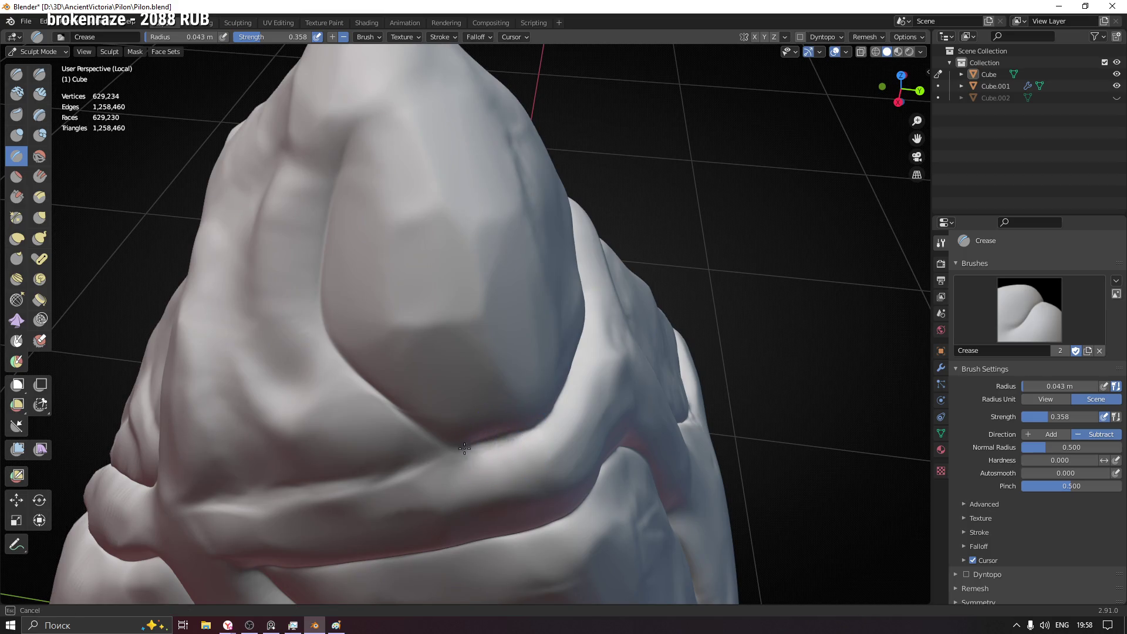
{"action": "middle_click_drag", "start_coordinate": [465, 448], "coordinate": [478, 441]}
{"action": "left_click_drag", "start_coordinate": [423, 438], "coordinate": [547, 433]}
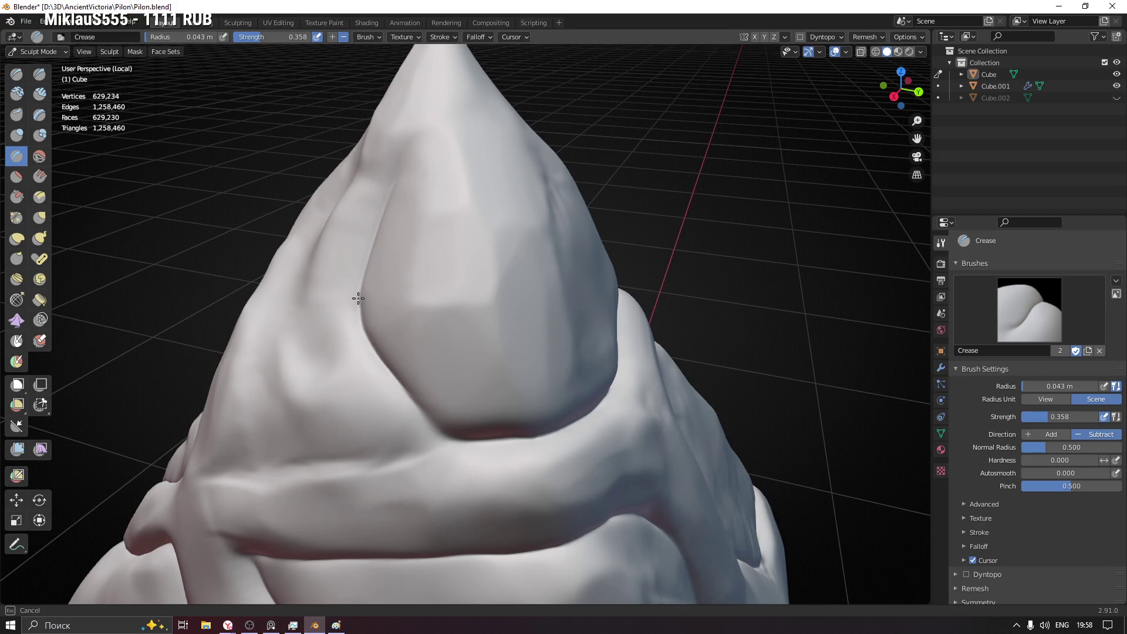
{"action": "mouse_move", "coordinate": [401, 161]}
{"action": "middle_mouse_down"}
{"action": "mouse_move", "coordinate": [468, 420]}
{"action": "mouse_move", "coordinate": [402, 438]}
{"action": "middle_mouse_up"}
- Crease along the ridge up to the peak, then pull back to view the whole pylon
{"action": "middle_click_drag", "start_coordinate": [530, 348], "coordinate": [503, 327]}
{"action": "left_click_drag", "start_coordinate": [503, 327], "coordinate": [495, 309]}
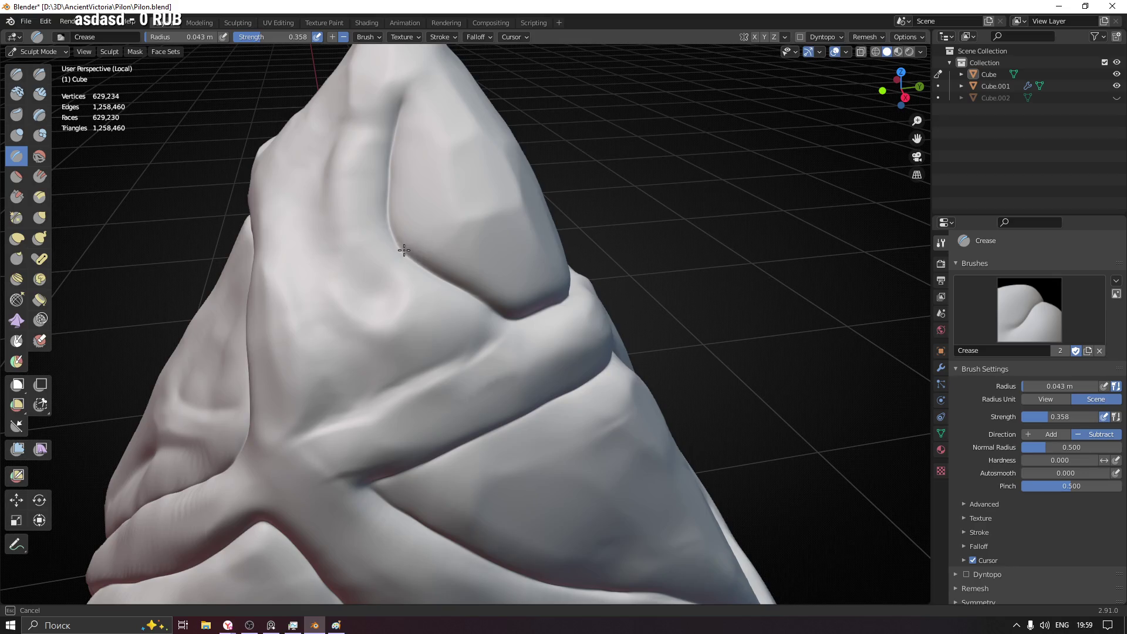
{"action": "left_click_drag", "start_coordinate": [393, 230], "coordinate": [403, 207]}
{"action": "left_click_drag", "start_coordinate": [402, 99], "coordinate": [402, 100]}
{"action": "left_click_drag", "start_coordinate": [394, 143], "coordinate": [402, 259]}
{"action": "mouse_move", "coordinate": [403, 259]}
{"action": "middle_mouse_down"}
{"action": "mouse_move", "coordinate": [521, 261]}
{"action": "mouse_move", "coordinate": [262, 254]}
{"action": "middle_mouse_up"}
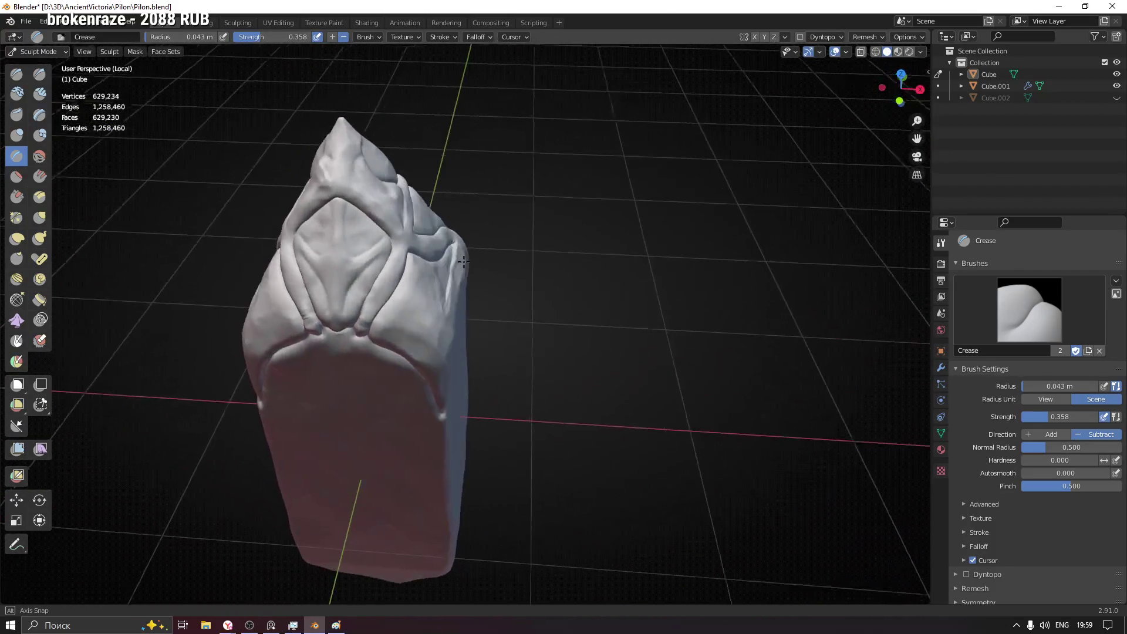
{"action": "middle_click_drag", "start_coordinate": [263, 254], "coordinate": [464, 342]}
{"action": "scroll", "coordinate": [464, 341], "scroll_direction": "up", "scroll_amount": 3}
{"action": "scroll", "coordinate": [432, 227], "scroll_direction": "up", "scroll_amount": 3}
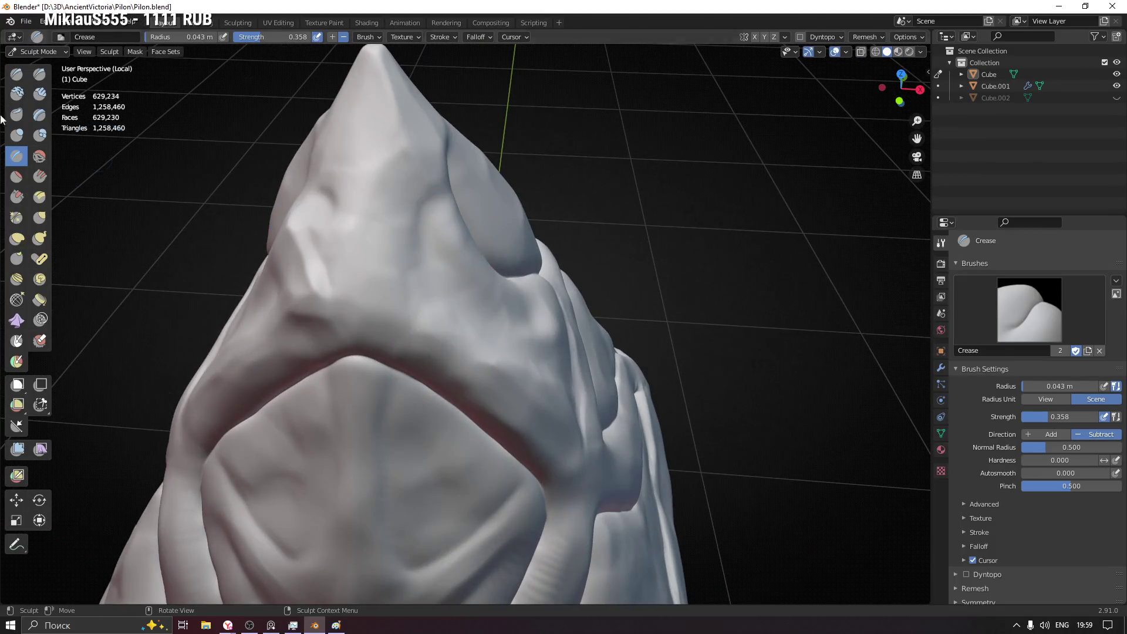
- With Clay Strips, smooth the bumps on the peak's front and build clay down its face
{"action": "left_click", "coordinate": [15, 77]}
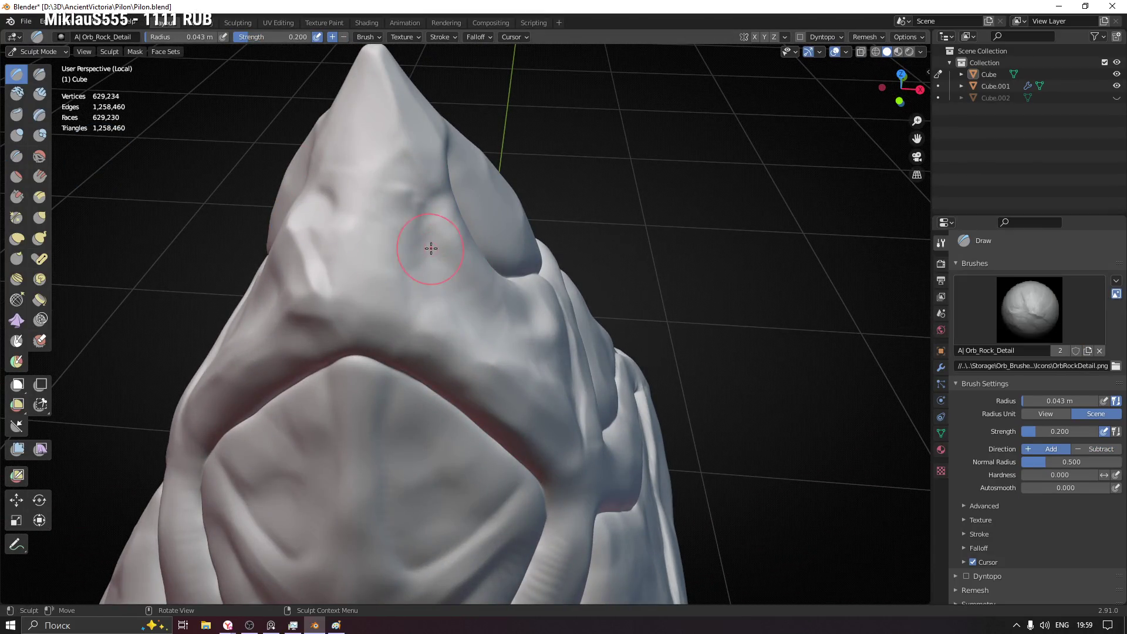
{"action": "left_click", "coordinate": [39, 94]}
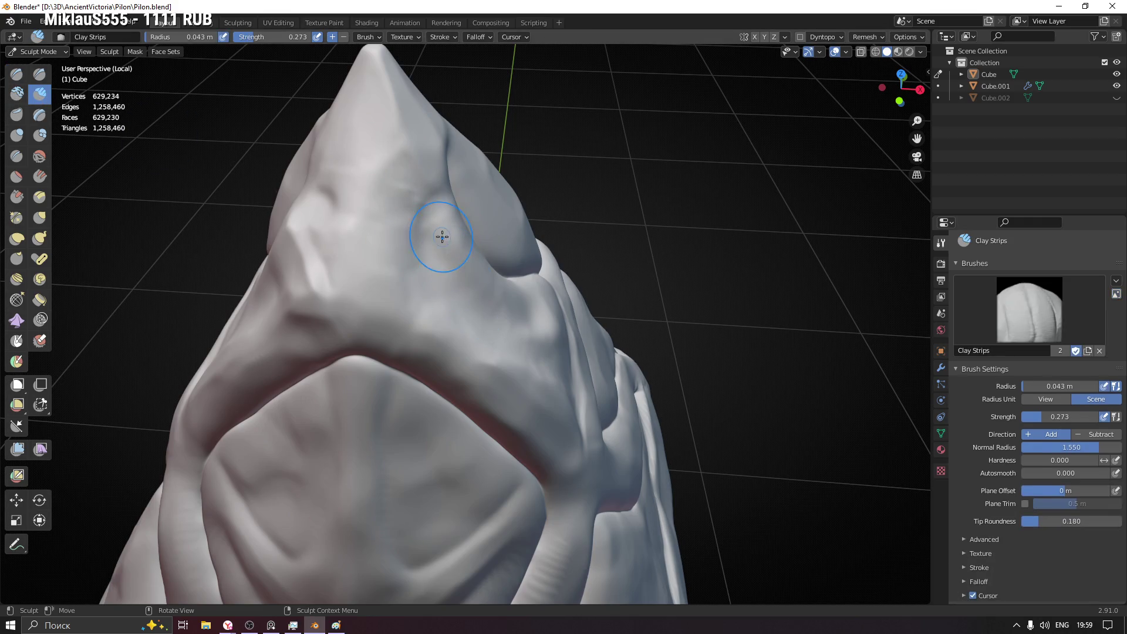
{"action": "middle_click_drag", "start_coordinate": [424, 196], "coordinate": [410, 273]}
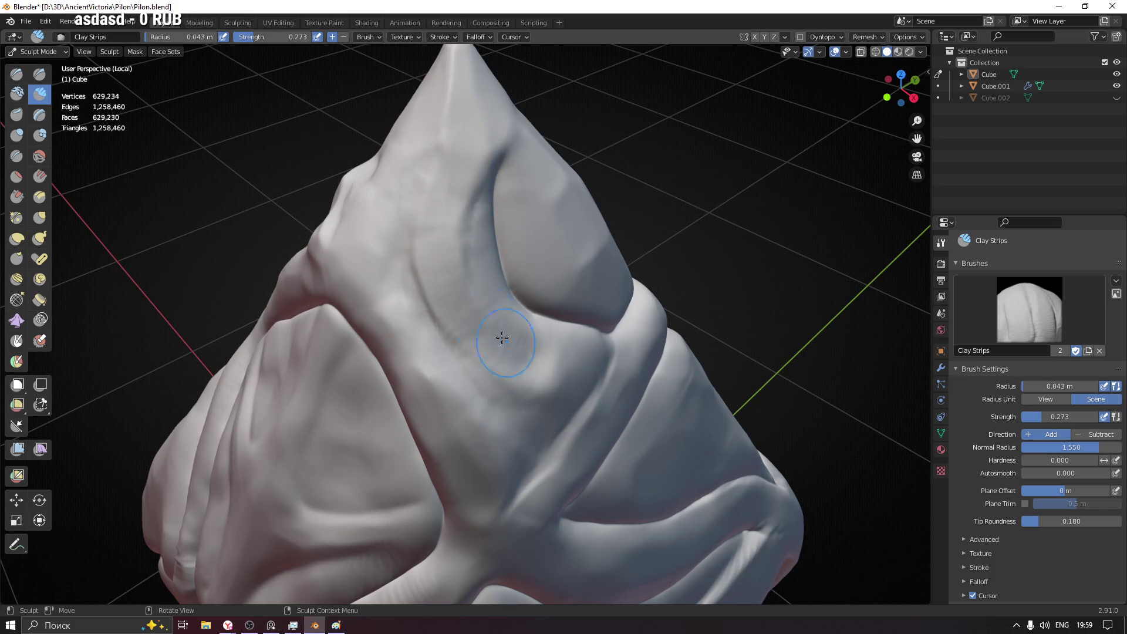
{"action": "mouse_move", "coordinate": [448, 189]}
{"action": "middle_mouse_down"}
{"action": "mouse_move", "coordinate": [302, 209]}
{"action": "mouse_move", "coordinate": [370, 234]}
{"action": "middle_mouse_up"}
{"action": "mouse_move", "coordinate": [279, 244]}
{"action": "left_mouse_down"}
{"action": "mouse_move", "coordinate": [297, 332]}
{"action": "mouse_move", "coordinate": [286, 186]}
{"action": "mouse_move", "coordinate": [308, 370]}
{"action": "left_mouse_up"}
{"action": "mouse_move", "coordinate": [309, 370]}
{"action": "middle_mouse_down"}
{"action": "mouse_move", "coordinate": [323, 385]}
{"action": "mouse_move", "coordinate": [302, 284]}
{"action": "middle_mouse_up"}
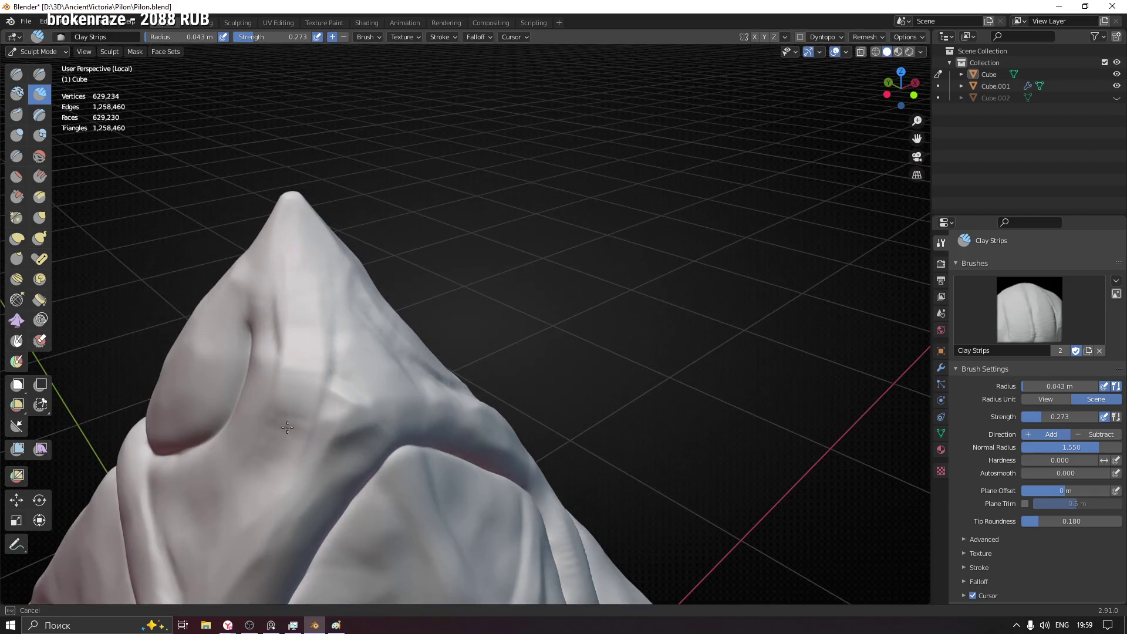
{"action": "mouse_move", "coordinate": [426, 376]}
{"action": "middle_mouse_down"}
{"action": "mouse_move", "coordinate": [413, 395]}
{"action": "mouse_move", "coordinate": [586, 423]}
{"action": "mouse_move", "coordinate": [529, 370]}
{"action": "mouse_move", "coordinate": [538, 323]}
{"action": "middle_mouse_up"}
{"action": "scroll", "coordinate": [420, 386], "scroll_direction": "up", "scroll_amount": 2}
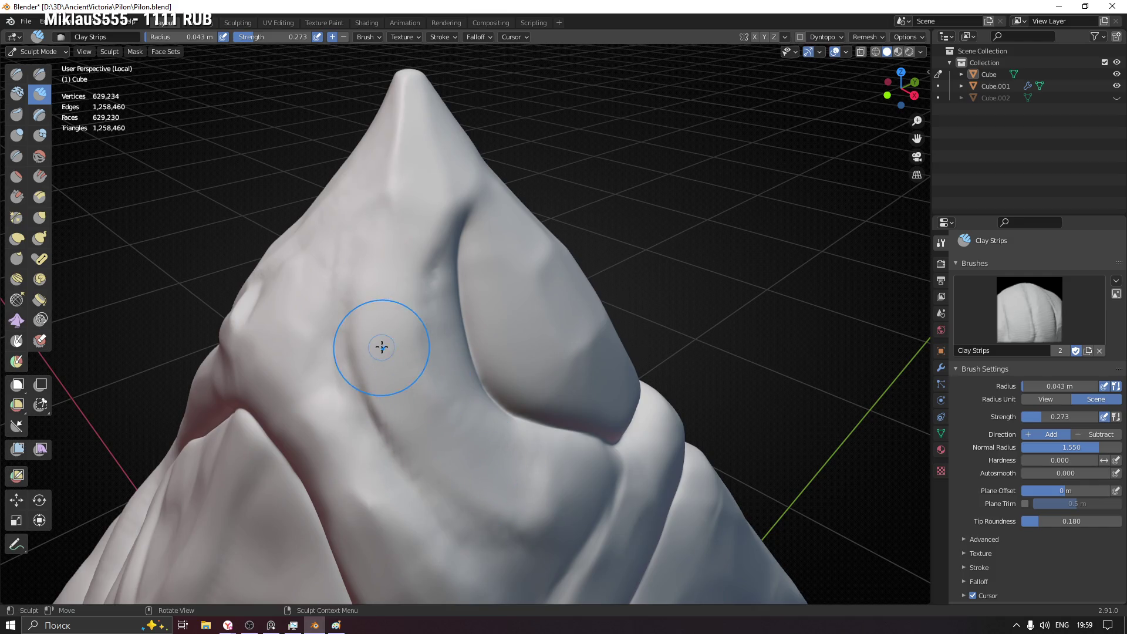
- Flatten a patch on the upper front panel
{"action": "left_click", "coordinate": [16, 178]}
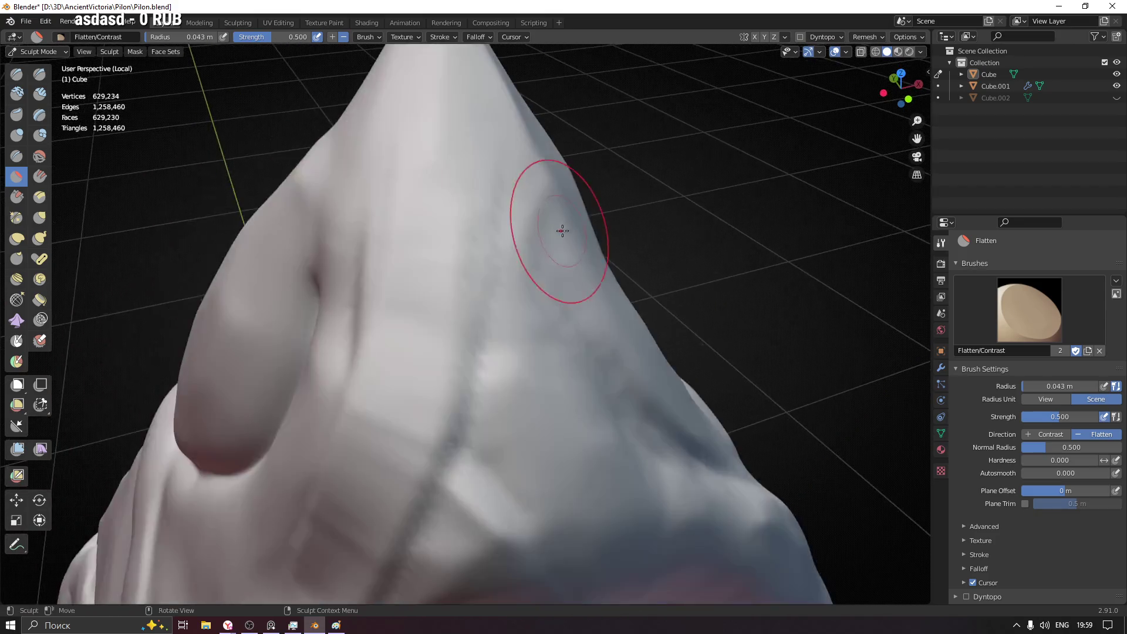
{"action": "mouse_move", "coordinate": [550, 516]}
{"action": "middle_mouse_down"}
{"action": "mouse_move", "coordinate": [496, 243]}
{"action": "mouse_move", "coordinate": [366, 273]}
{"action": "middle_mouse_up"}
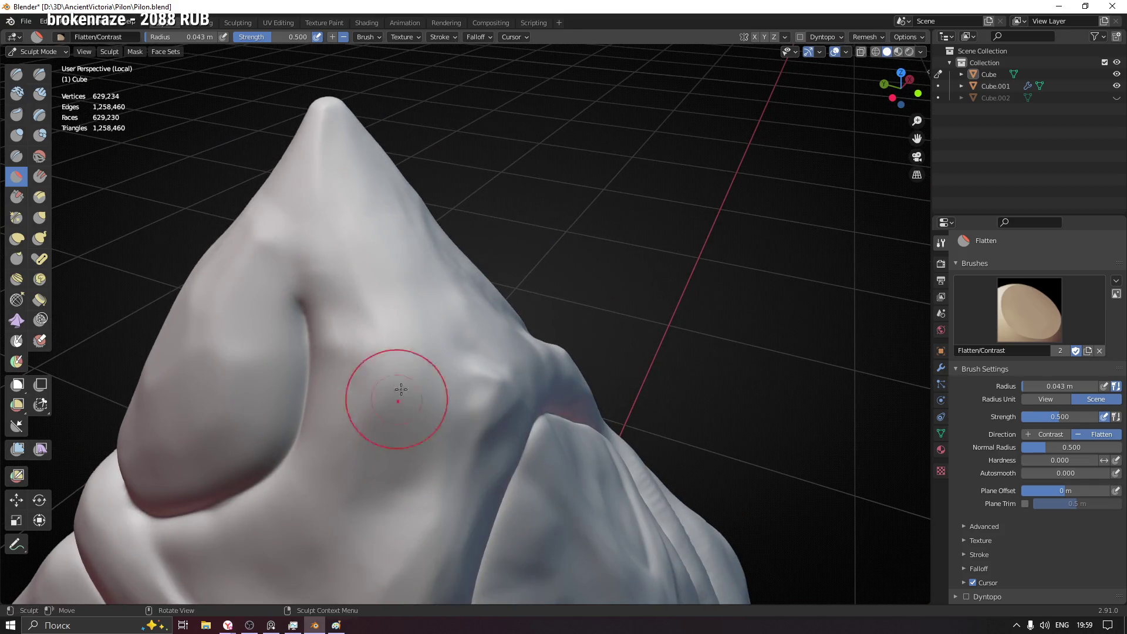
{"action": "mouse_move", "coordinate": [340, 423]}
{"action": "middle_mouse_down"}
{"action": "mouse_move", "coordinate": [333, 406]}
{"action": "mouse_move", "coordinate": [504, 332]}
{"action": "middle_mouse_up"}
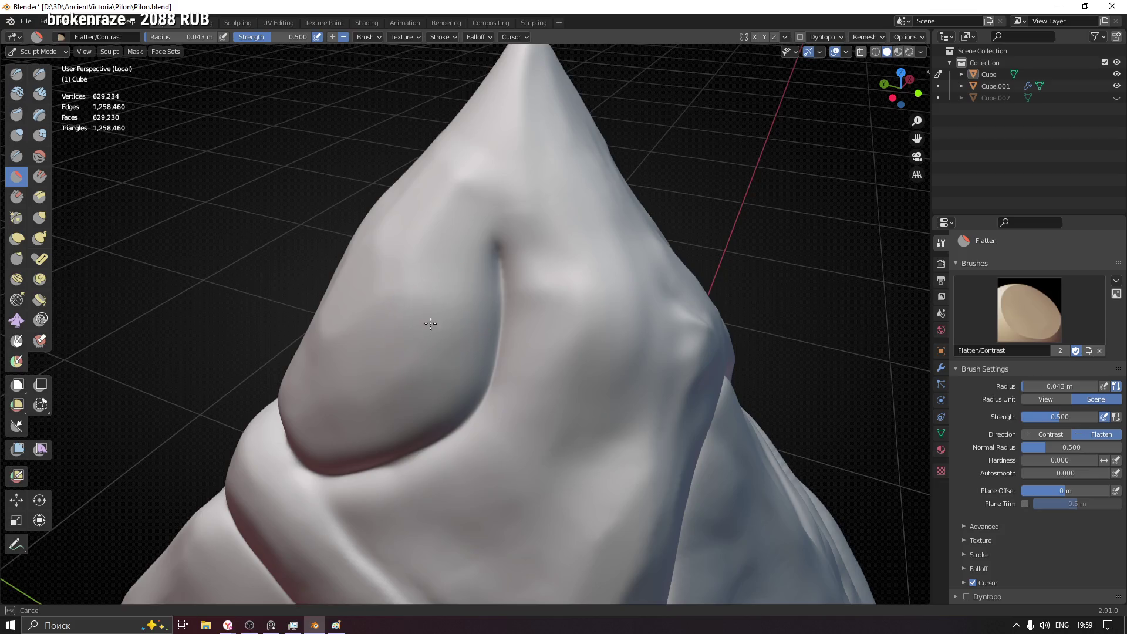
{"action": "scroll", "coordinate": [422, 329], "scroll_direction": "down", "scroll_amount": 5}
{"action": "mouse_move", "coordinate": [423, 329]}
{"action": "middle_mouse_down"}
{"action": "mouse_move", "coordinate": [431, 359]}
{"action": "mouse_move", "coordinate": [297, 362]}
{"action": "mouse_move", "coordinate": [354, 354]}
{"action": "mouse_move", "coordinate": [361, 334]}
{"action": "middle_mouse_up"}
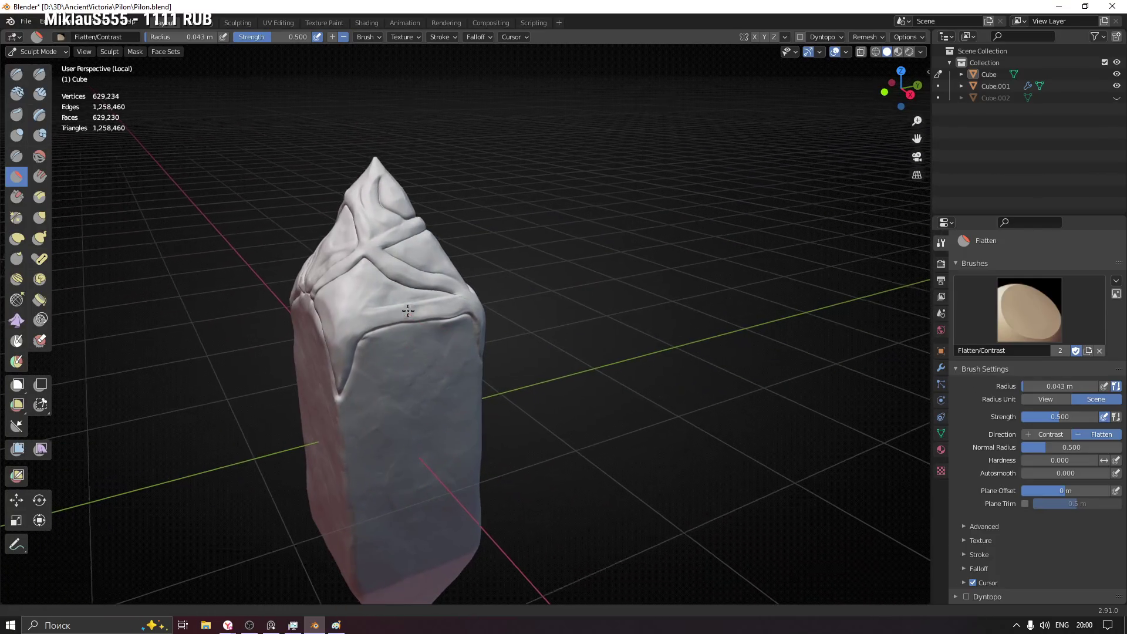
{"action": "scroll", "coordinate": [377, 227], "scroll_direction": "up", "scroll_amount": 2}
{"action": "scroll", "coordinate": [377, 227], "scroll_direction": "up", "scroll_amount": 3}
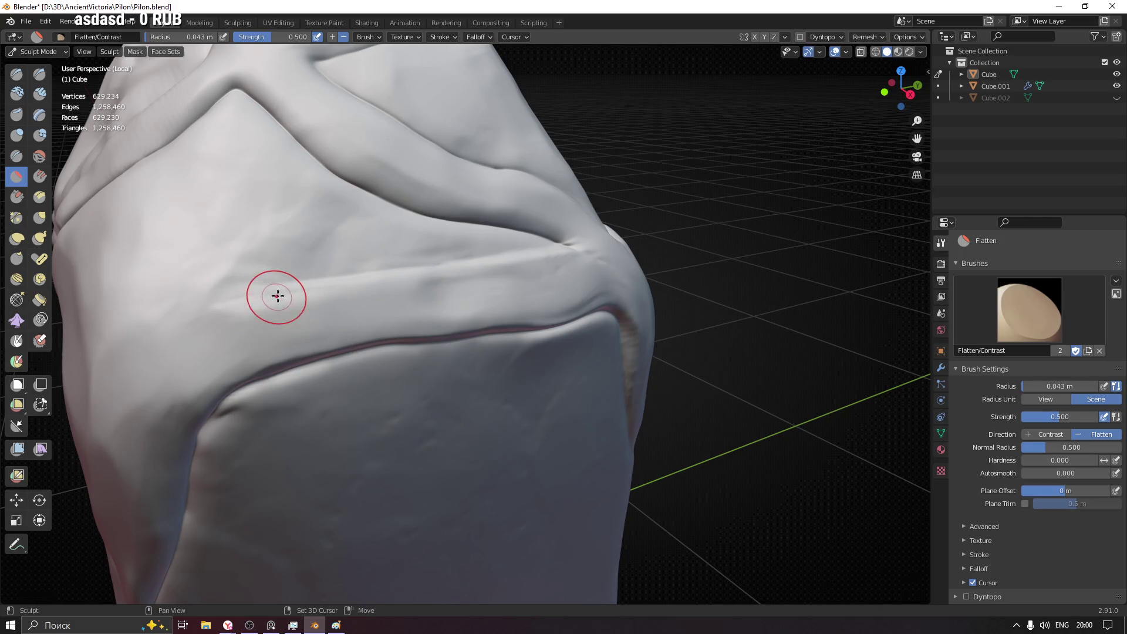
{"action": "left_click_drag", "start_coordinate": [358, 273], "coordinate": [541, 263]}
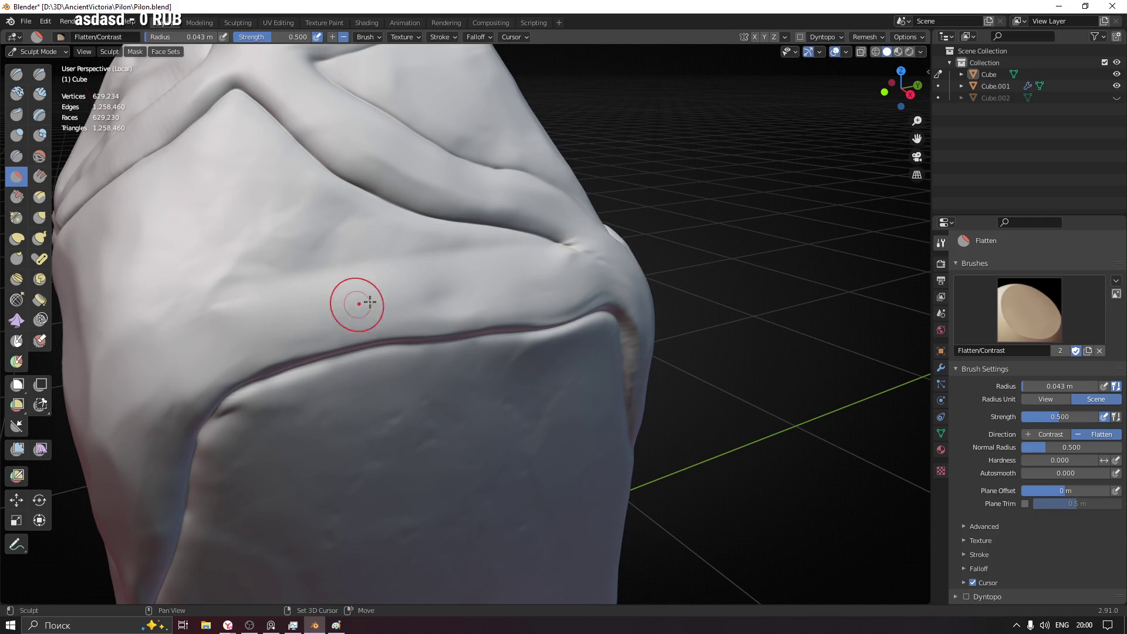
{"action": "scroll", "coordinate": [506, 274], "scroll_direction": "down", "scroll_amount": 5}
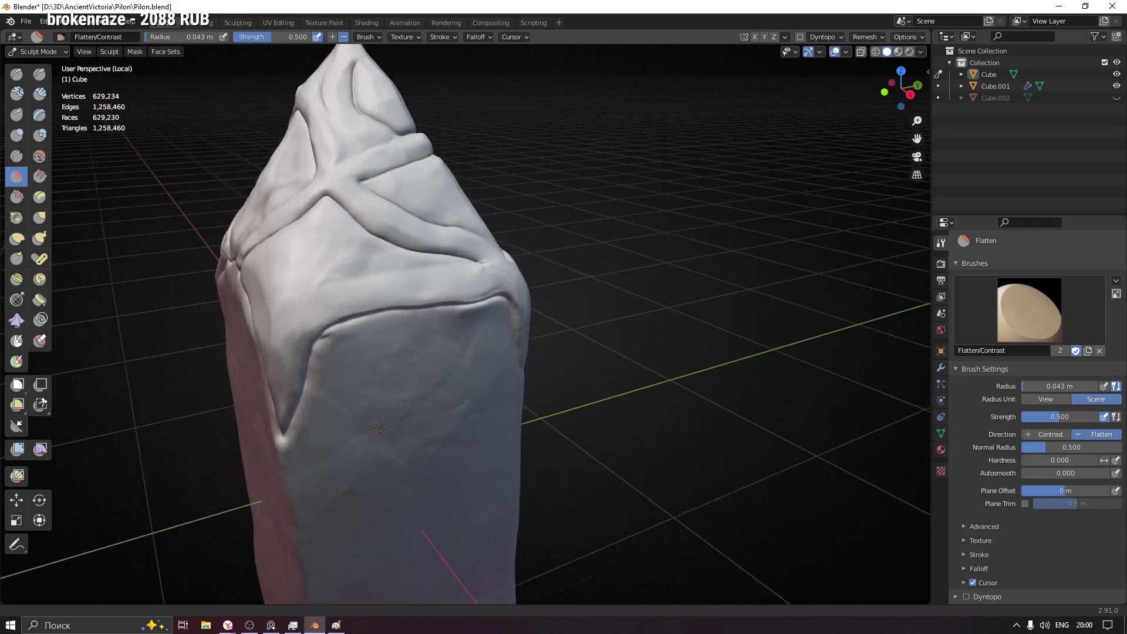
{"action": "middle_click_drag", "start_coordinate": [505, 274], "coordinate": [396, 282]}
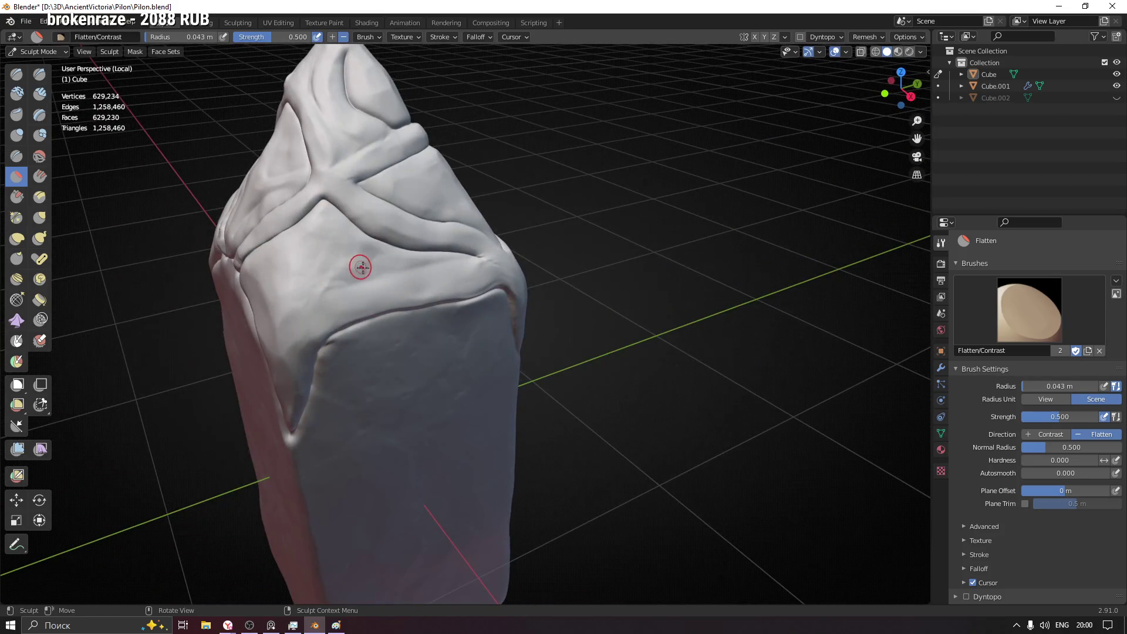
- Lay clay strip strokes along the upper panel
{"action": "key", "text": "c"}
{"action": "scroll", "coordinate": [393, 266], "scroll_direction": "up", "scroll_amount": 1}
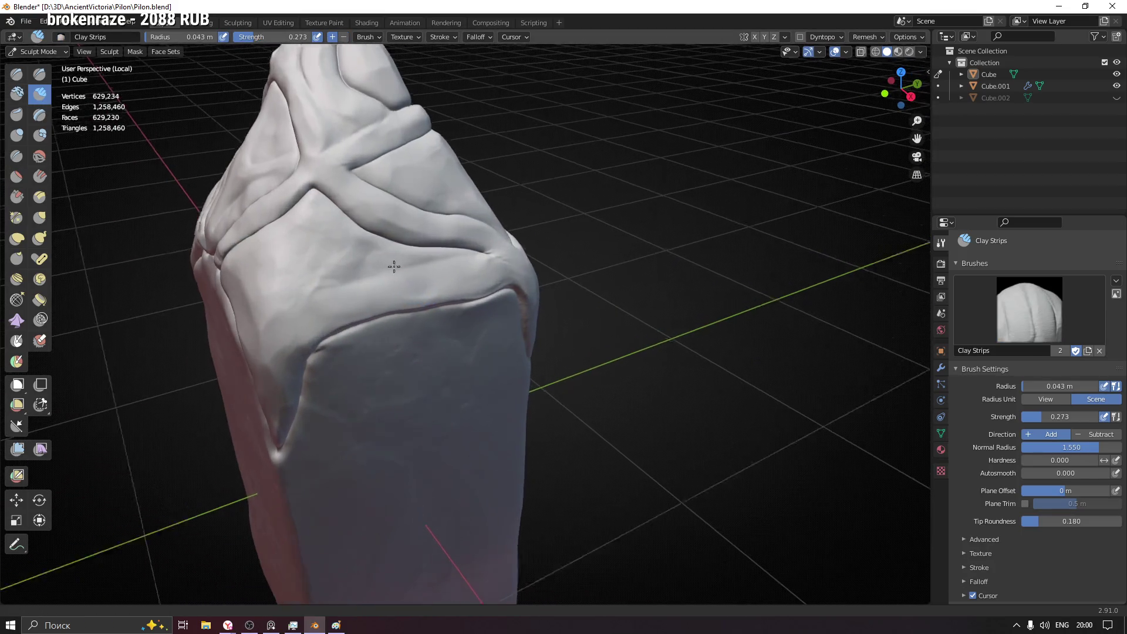
{"action": "scroll", "coordinate": [394, 267], "scroll_direction": "up", "scroll_amount": 2}
{"action": "mouse_move", "coordinate": [297, 245]}
{"action": "left_mouse_down"}
{"action": "mouse_move", "coordinate": [359, 275]}
{"action": "mouse_move", "coordinate": [448, 260]}
{"action": "left_mouse_up"}
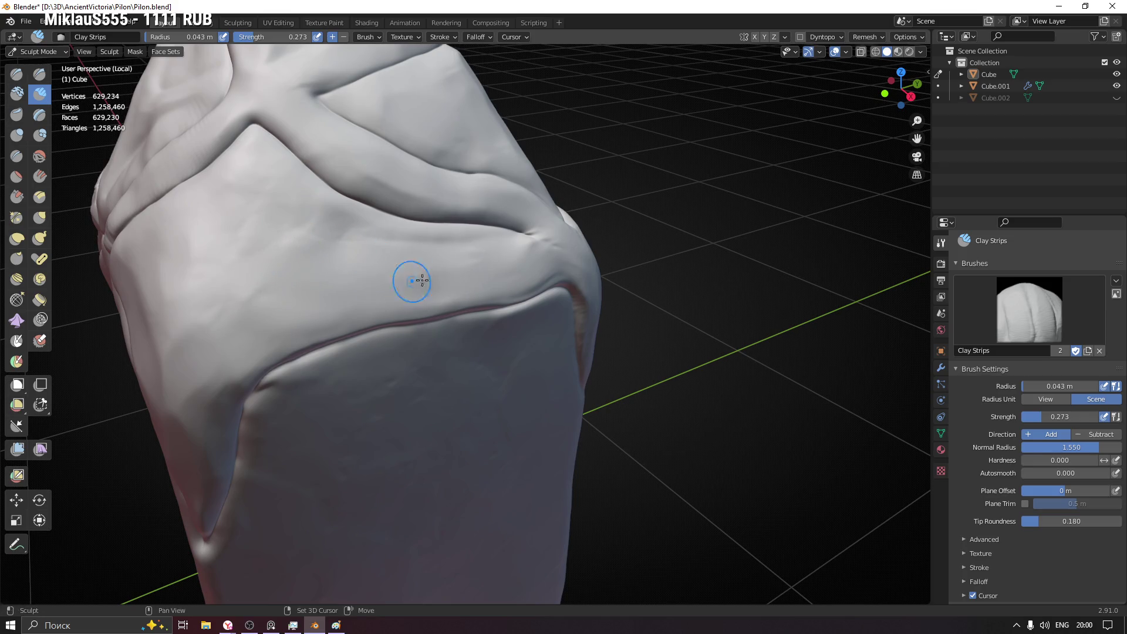
{"action": "scroll", "coordinate": [377, 296], "scroll_direction": "down", "scroll_amount": 5}
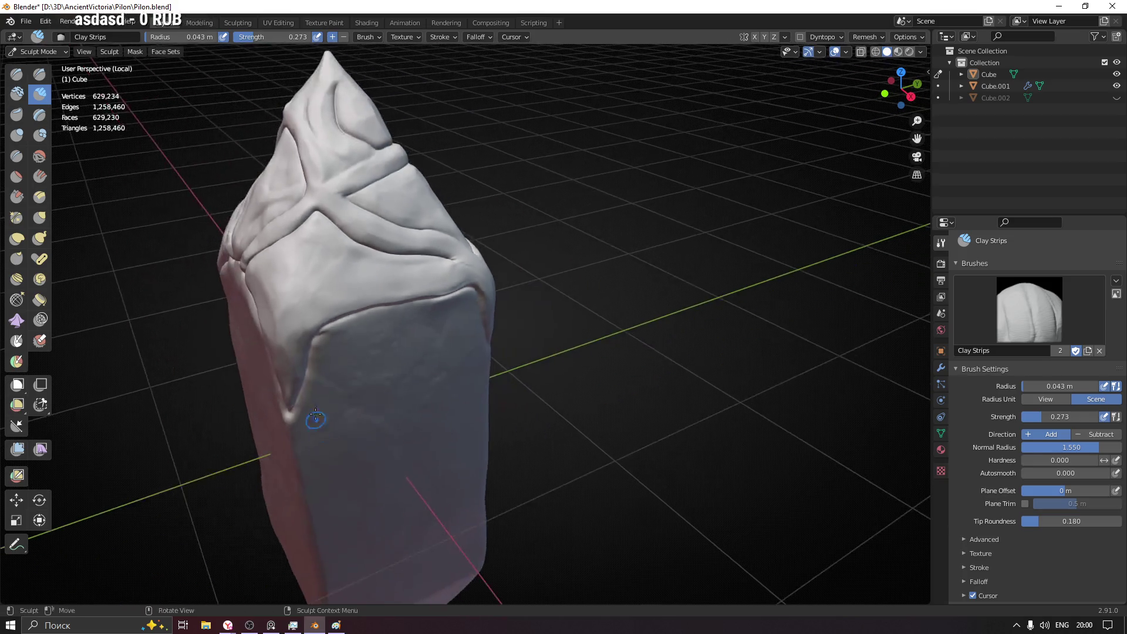
{"action": "middle_click_drag", "start_coordinate": [314, 415], "coordinate": [308, 364]}
{"action": "scroll", "coordinate": [308, 364], "scroll_direction": "up", "scroll_amount": 2}
{"action": "middle_click_drag", "start_coordinate": [378, 361], "coordinate": [476, 357]}
{"action": "mouse_move", "coordinate": [476, 357]}
{"action": "left_mouse_down"}
{"action": "mouse_move", "coordinate": [366, 345]}
{"action": "mouse_move", "coordinate": [447, 353]}
{"action": "left_mouse_up"}
- Widen the brush to 0.075 m and build a wider ridge above the front panel
{"action": "key", "text": "f"}
{"action": "left_click", "coordinate": [353, 365]}
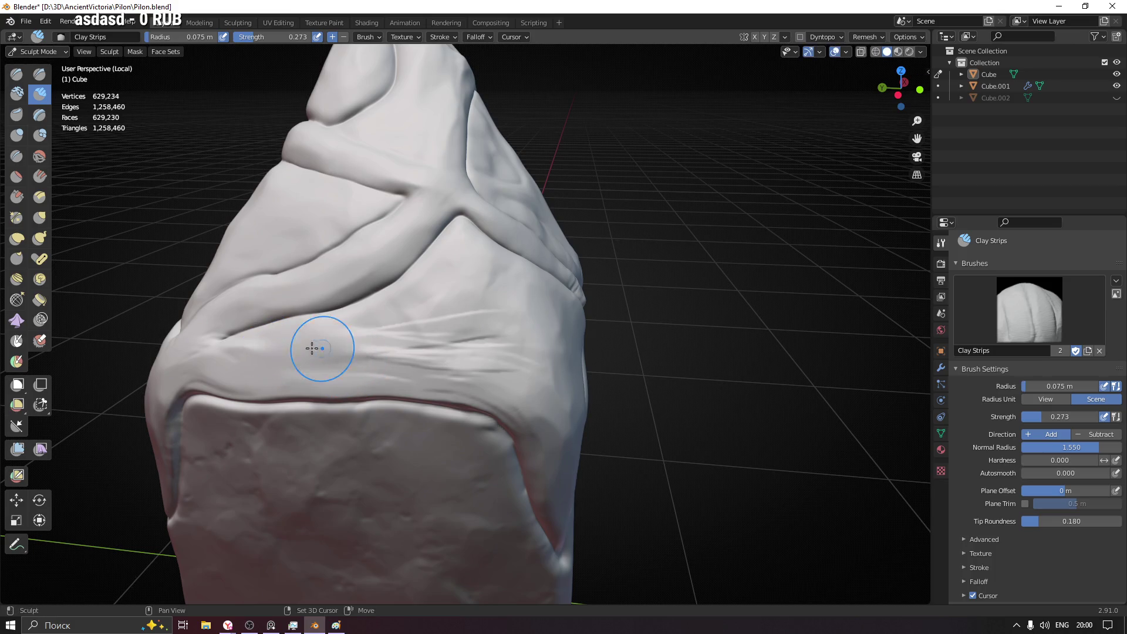
{"action": "left_click_drag", "start_coordinate": [314, 348], "coordinate": [357, 348]}
{"action": "left_click_drag", "start_coordinate": [480, 323], "coordinate": [438, 355]}
{"action": "mouse_move", "coordinate": [450, 334]}
{"action": "middle_mouse_down"}
{"action": "mouse_move", "coordinate": [471, 342]}
{"action": "mouse_move", "coordinate": [377, 336]}
{"action": "mouse_move", "coordinate": [597, 352]}
{"action": "mouse_move", "coordinate": [477, 363]}
{"action": "mouse_move", "coordinate": [378, 327]}
{"action": "middle_mouse_up"}
{"action": "scroll", "coordinate": [980, 528], "scroll_direction": "down", "scroll_amount": 1}
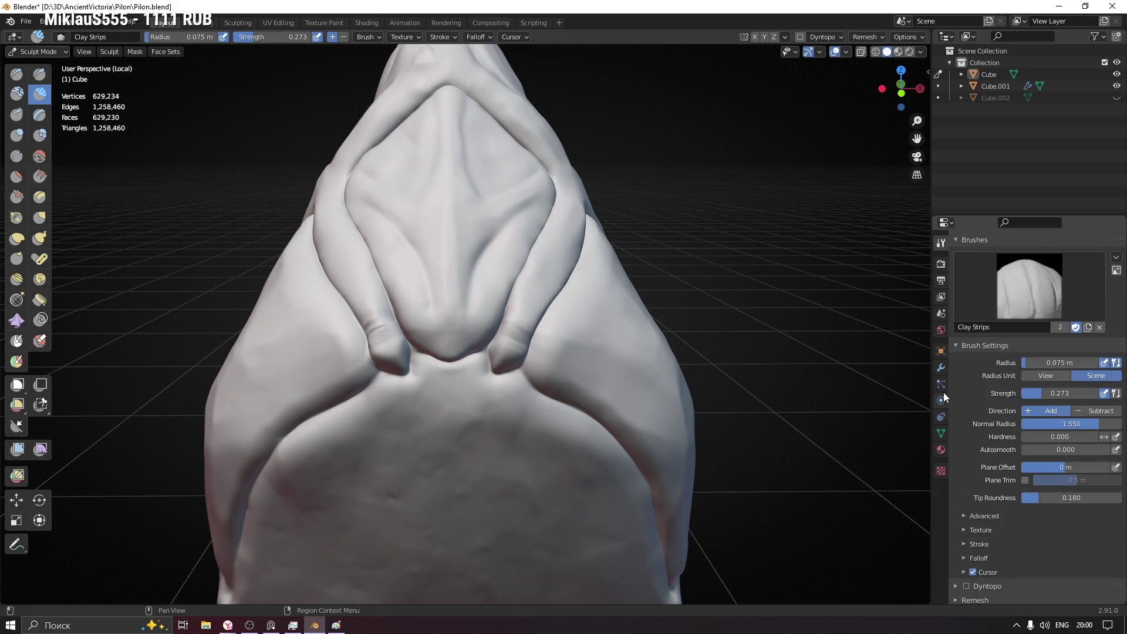
{"action": "scroll", "coordinate": [987, 502], "scroll_direction": "down", "scroll_amount": 2}
{"action": "scroll", "coordinate": [997, 562], "scroll_direction": "up", "scroll_amount": 2}
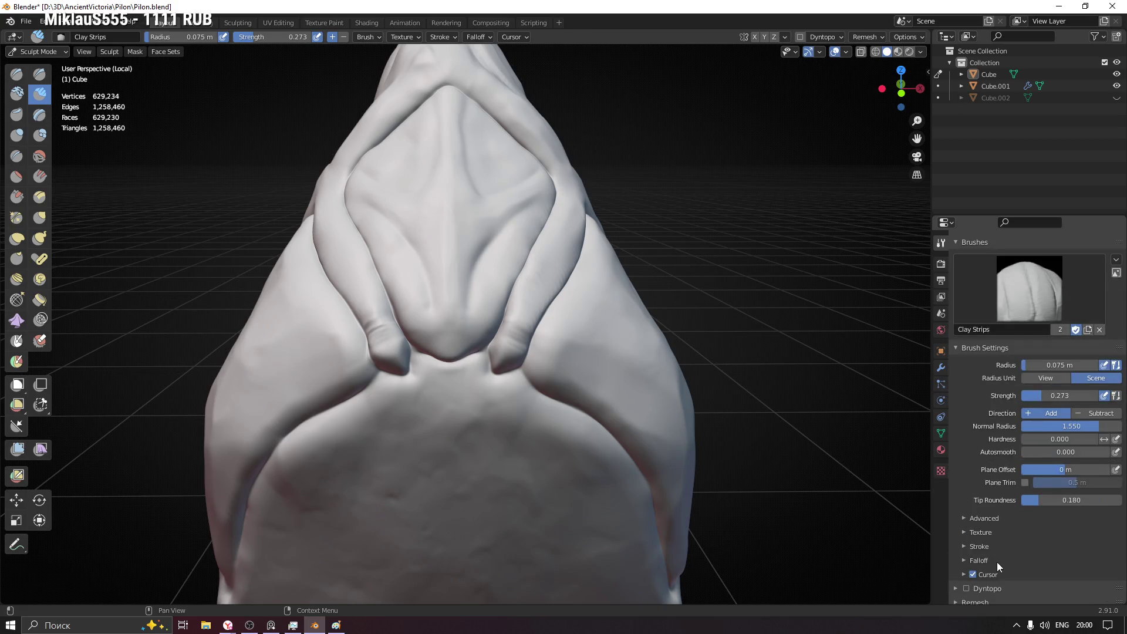
{"action": "scroll", "coordinate": [1007, 568], "scroll_direction": "down", "scroll_amount": 2}
- Voxel-remesh the sculpt at 0.005 m via the Remesh panel, reaching 649,980 vertices
{"action": "left_click", "coordinate": [980, 554]}
{"action": "scroll", "coordinate": [988, 556], "scroll_direction": "down", "scroll_amount": 2}
{"action": "scroll", "coordinate": [990, 557], "scroll_direction": "down", "scroll_amount": 1}
{"action": "scroll", "coordinate": [1014, 557], "scroll_direction": "down", "scroll_amount": 1}
{"action": "left_click", "coordinate": [1026, 575]}
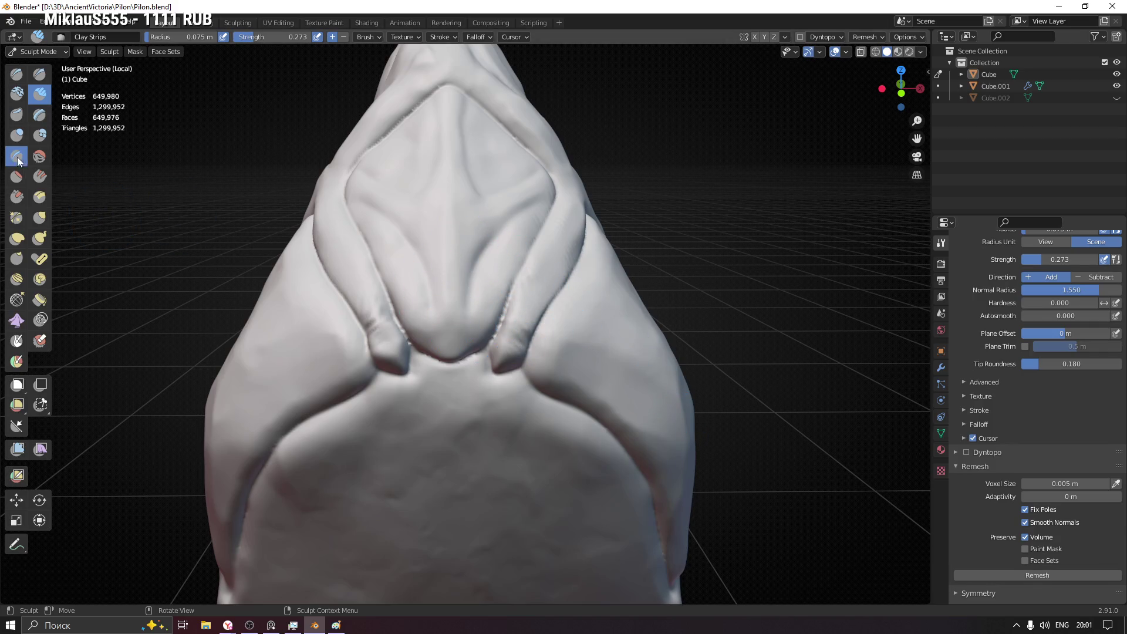
{"action": "left_click", "coordinate": [18, 159]}
{"action": "scroll", "coordinate": [530, 283], "scroll_direction": "up", "scroll_amount": 2}
{"action": "scroll", "coordinate": [492, 261], "scroll_direction": "up", "scroll_amount": 3}
{"action": "key", "text": "f"}
{"action": "left_click", "coordinate": [454, 288]}
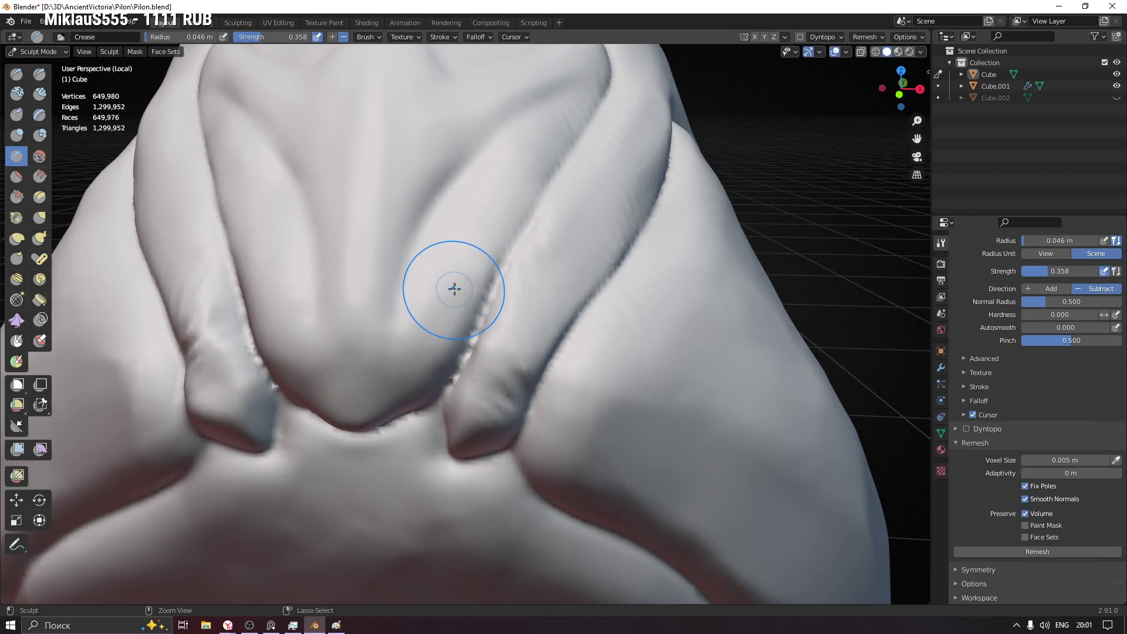
{"action": "middle_click_drag", "start_coordinate": [454, 288], "coordinate": [530, 436], "text": "ctrl"}
{"action": "key", "text": "f"}
{"action": "left_click", "coordinate": [561, 391]}
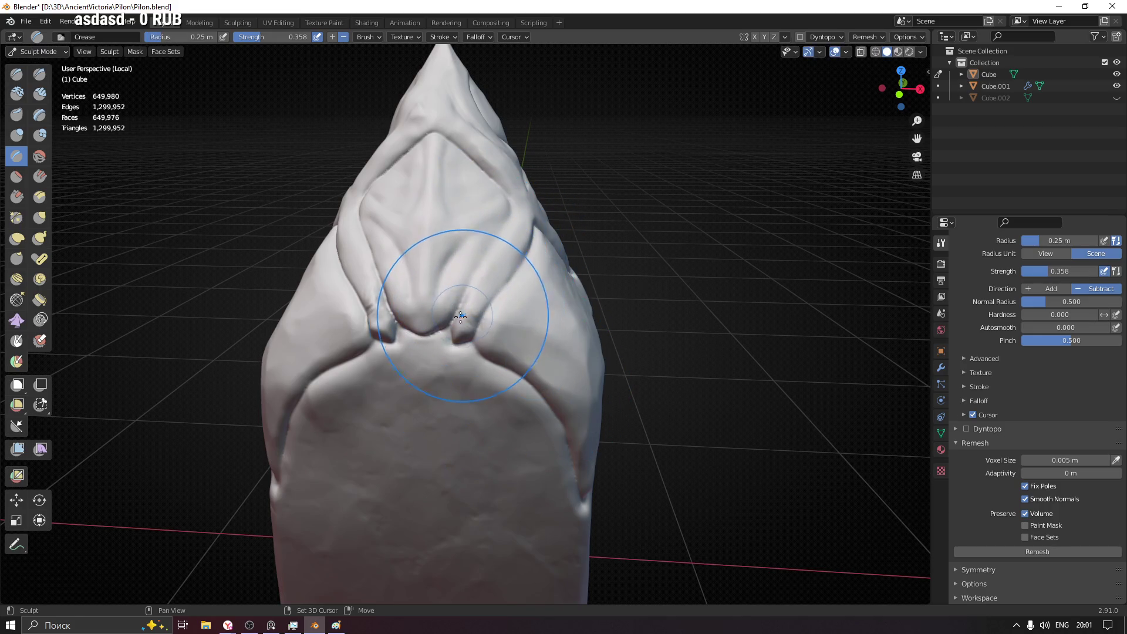
{"action": "scroll", "coordinate": [445, 286], "scroll_direction": "up", "scroll_amount": 2}
{"action": "mouse_move", "coordinate": [445, 287]}
{"action": "middle_mouse_down"}
{"action": "mouse_move", "coordinate": [558, 264]}
{"action": "mouse_move", "coordinate": [489, 303]}
{"action": "middle_mouse_up"}
{"action": "scroll", "coordinate": [488, 303], "scroll_direction": "up", "scroll_amount": 2}
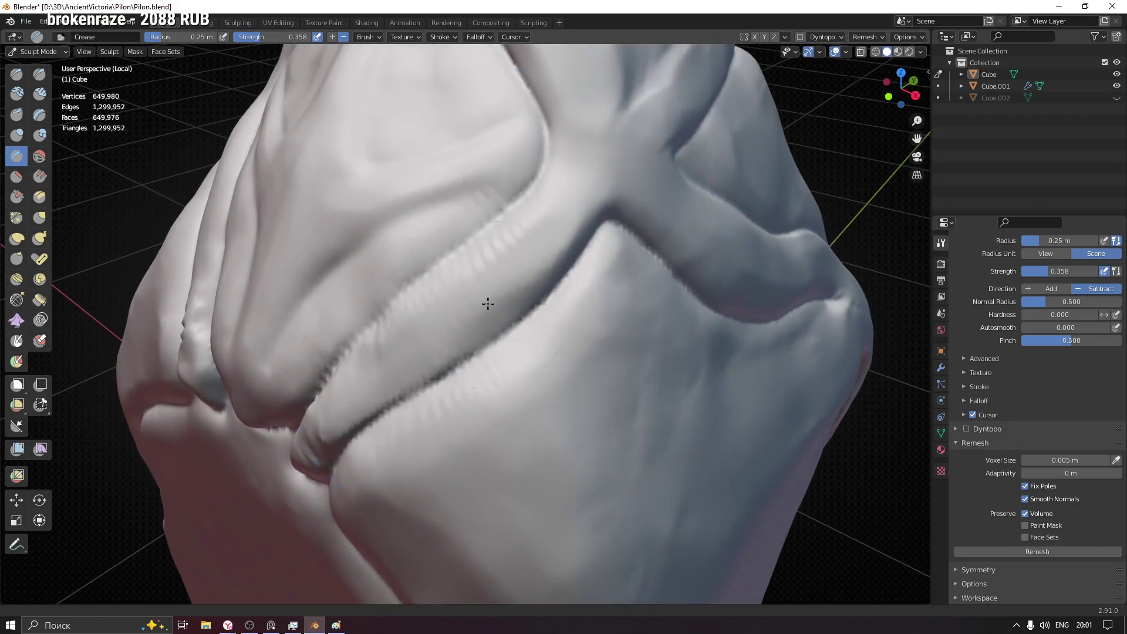
{"action": "key", "text": "f"}
{"action": "left_click", "coordinate": [485, 251]}
{"action": "key", "text": "f"}
{"action": "left_click", "coordinate": [485, 242]}
{"action": "key", "text": "f"}
{"action": "left_click", "coordinate": [541, 249]}
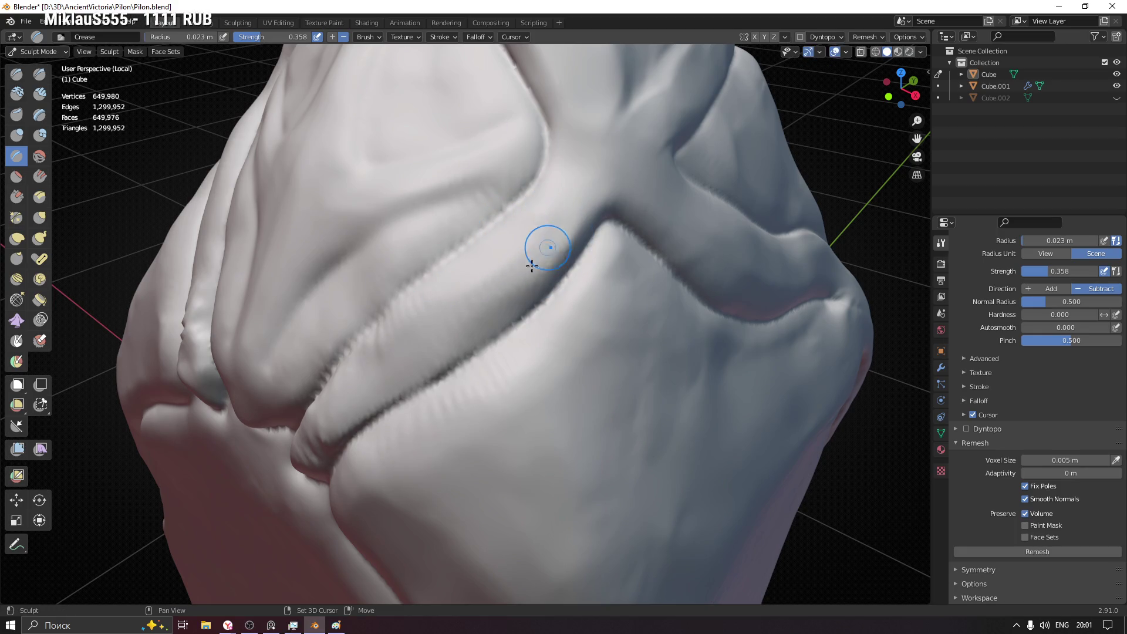
{"action": "left_click_drag", "start_coordinate": [558, 235], "coordinate": [511, 293]}
{"action": "middle_click_drag", "start_coordinate": [403, 359], "coordinate": [455, 271]}
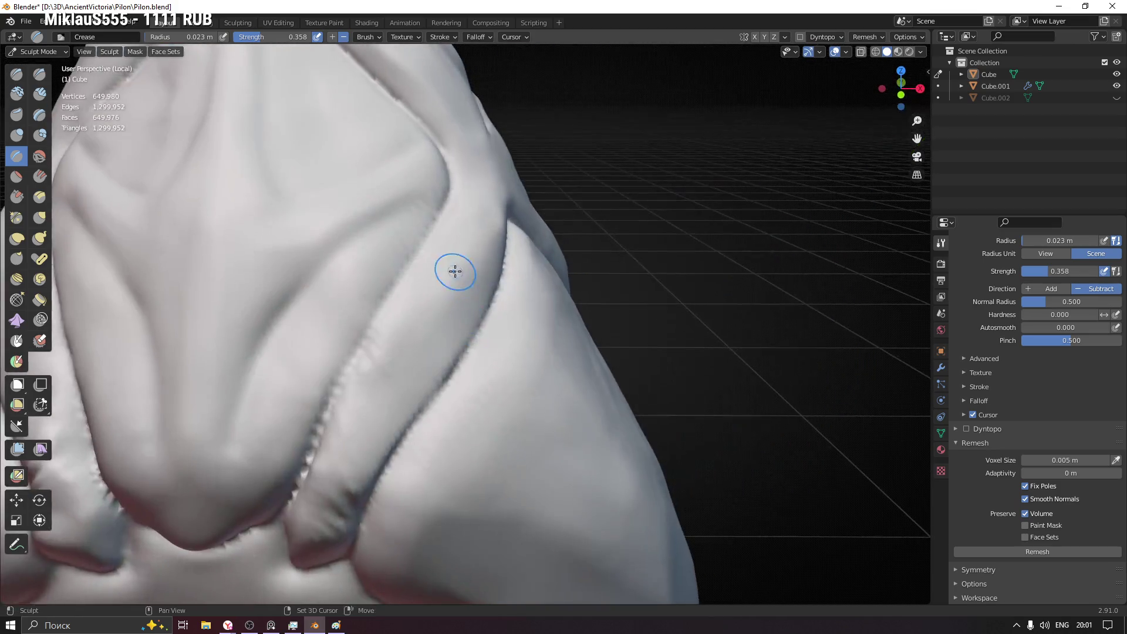
{"action": "scroll", "coordinate": [348, 489], "scroll_direction": "down", "scroll_amount": 2}
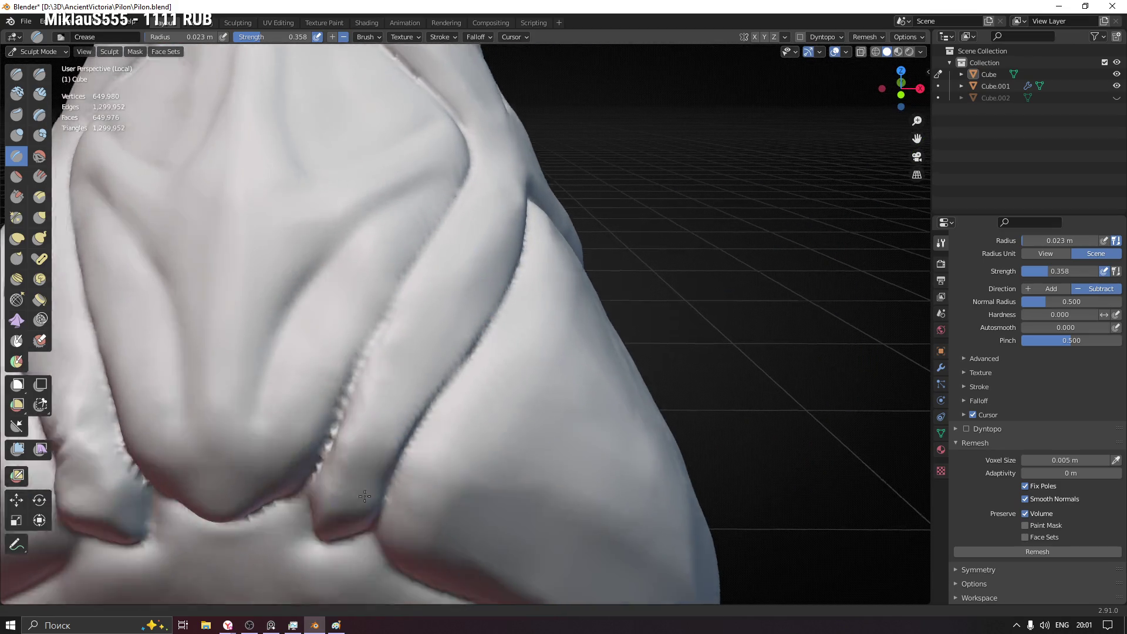
{"action": "scroll", "coordinate": [425, 389], "scroll_direction": "down", "scroll_amount": 1}
{"action": "scroll", "coordinate": [415, 435], "scroll_direction": "down", "scroll_amount": 2}
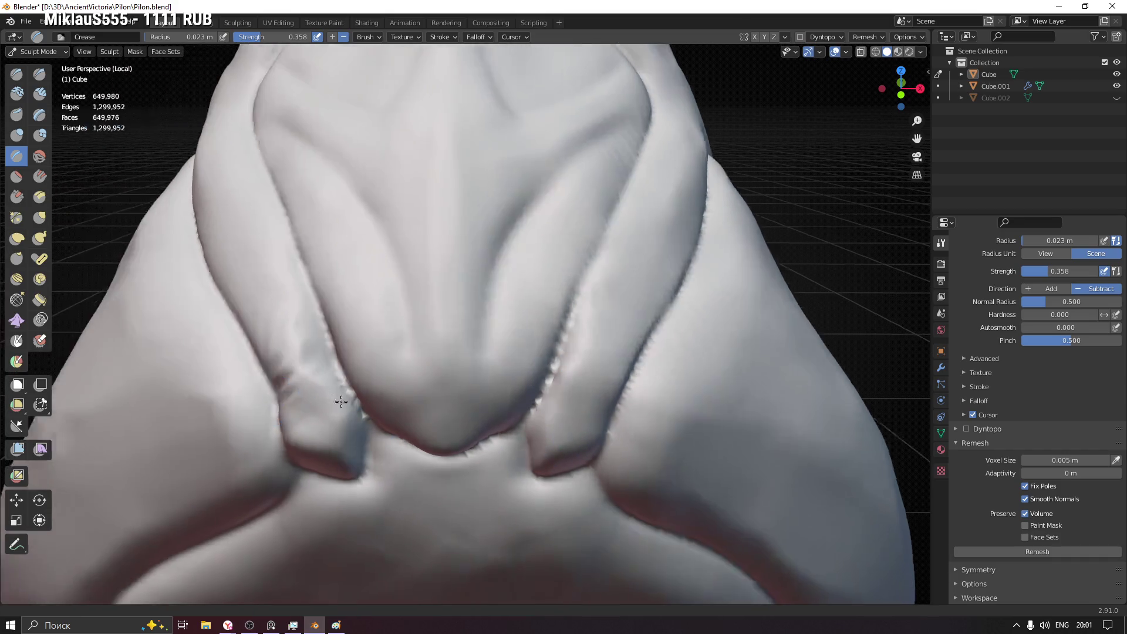
{"action": "scroll", "coordinate": [360, 398], "scroll_direction": "up", "scroll_amount": 1}
{"action": "left_click_drag", "start_coordinate": [332, 324], "coordinate": [341, 315]}
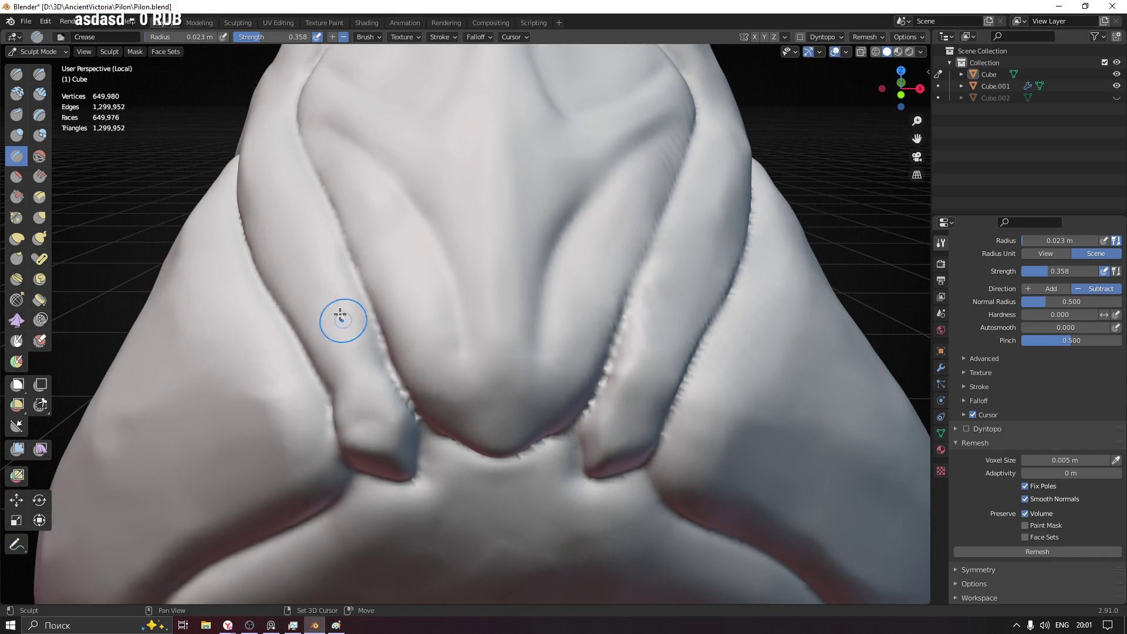
{"action": "scroll", "coordinate": [388, 413], "scroll_direction": "down", "scroll_amount": 2}
{"action": "middle_click_drag", "start_coordinate": [387, 412], "coordinate": [548, 421]}
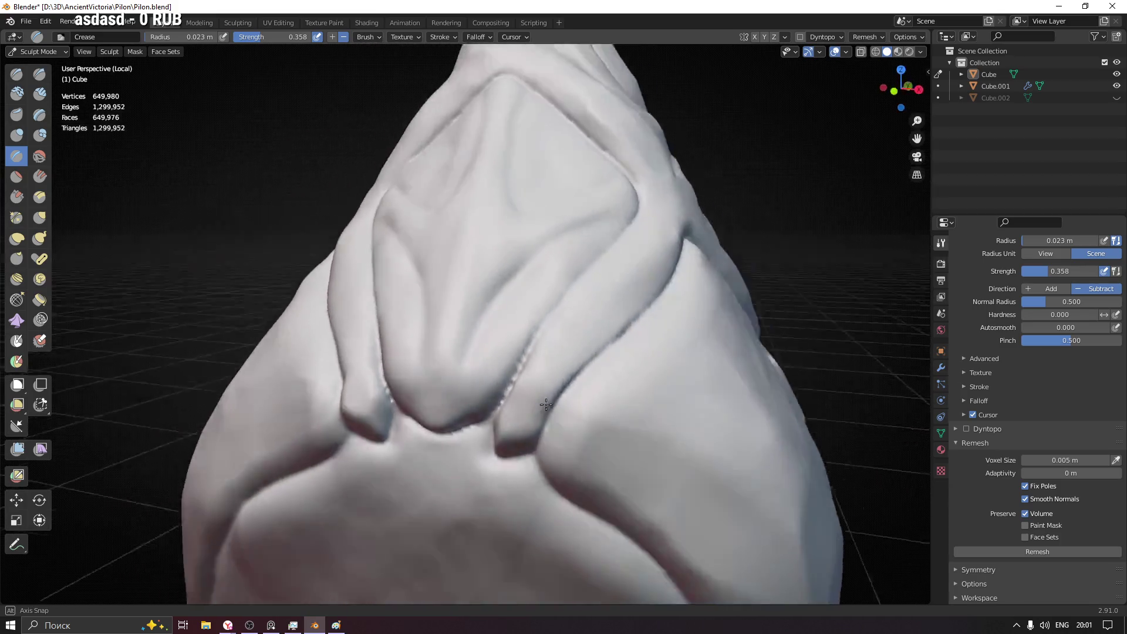
{"action": "mouse_move", "coordinate": [644, 245]}
{"action": "middle_mouse_down"}
{"action": "mouse_move", "coordinate": [567, 365]}
{"action": "mouse_move", "coordinate": [576, 314]}
{"action": "middle_mouse_up"}
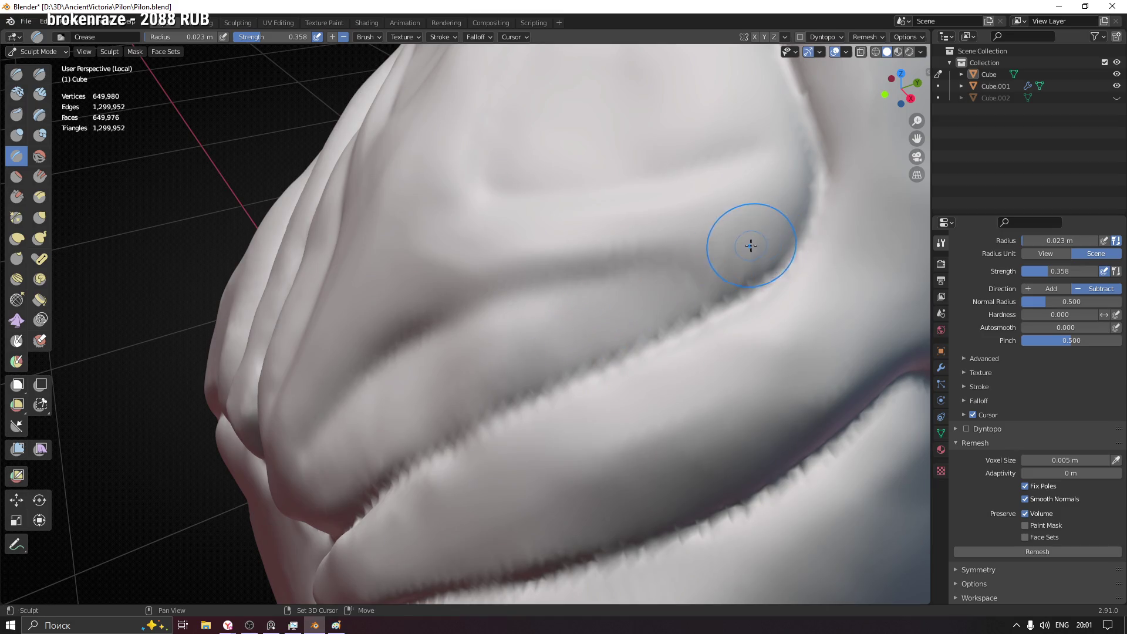
{"action": "middle_click_drag", "start_coordinate": [494, 259], "coordinate": [494, 259]}
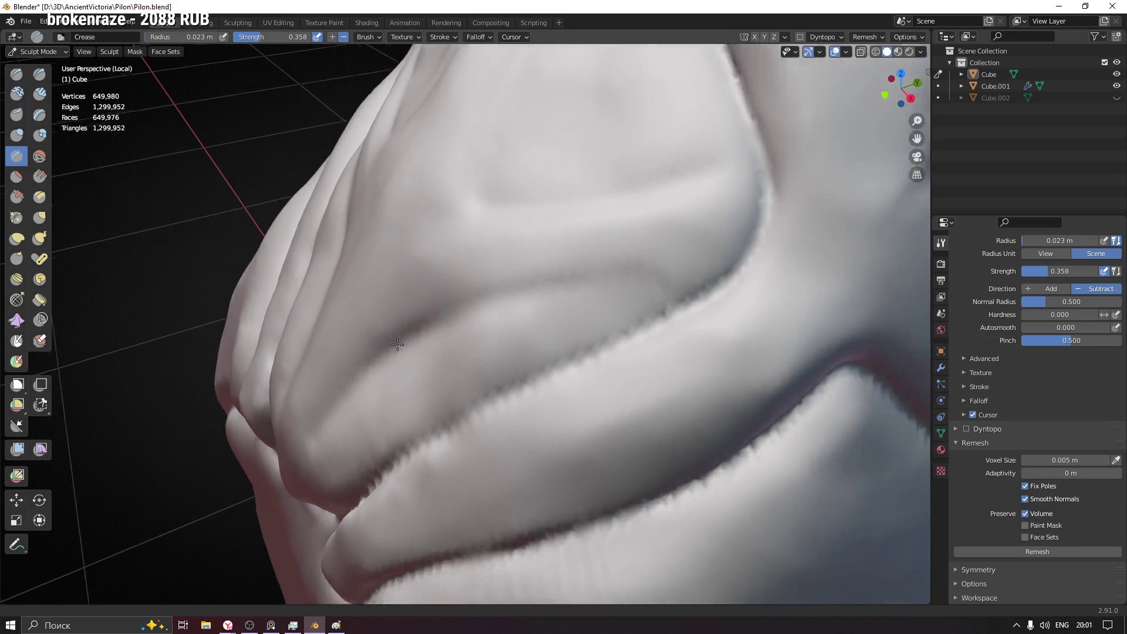
{"action": "middle_click_drag", "start_coordinate": [376, 313], "coordinate": [490, 342]}
{"action": "mouse_move", "coordinate": [757, 317]}
{"action": "middle_mouse_down"}
{"action": "mouse_move", "coordinate": [566, 341]}
{"action": "mouse_move", "coordinate": [481, 306]}
{"action": "mouse_move", "coordinate": [461, 237]}
{"action": "middle_mouse_up"}
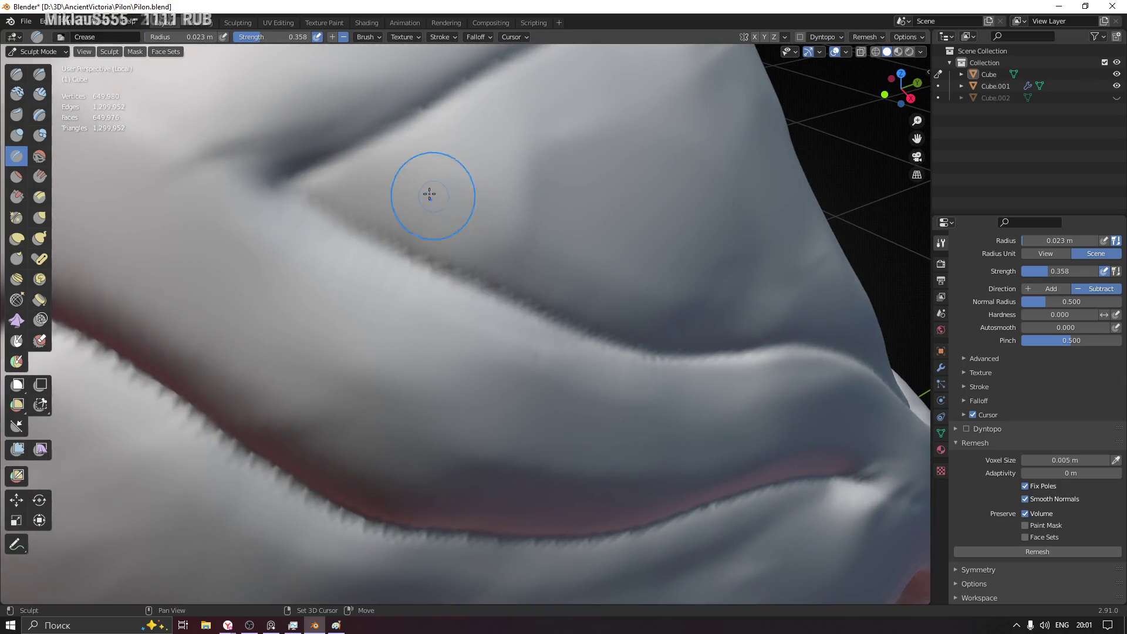
{"action": "scroll", "coordinate": [694, 293], "scroll_direction": "down", "scroll_amount": 8}
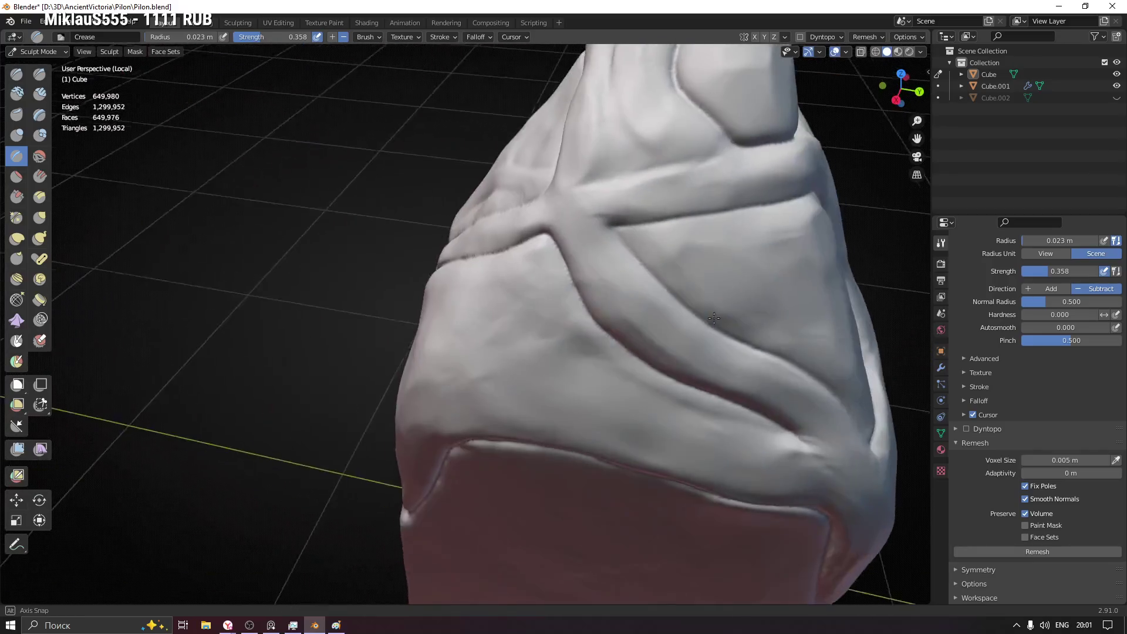
{"action": "mouse_move", "coordinate": [694, 293]}
{"action": "middle_mouse_down"}
{"action": "mouse_move", "coordinate": [437, 279]}
{"action": "mouse_move", "coordinate": [398, 240]}
{"action": "middle_mouse_up"}
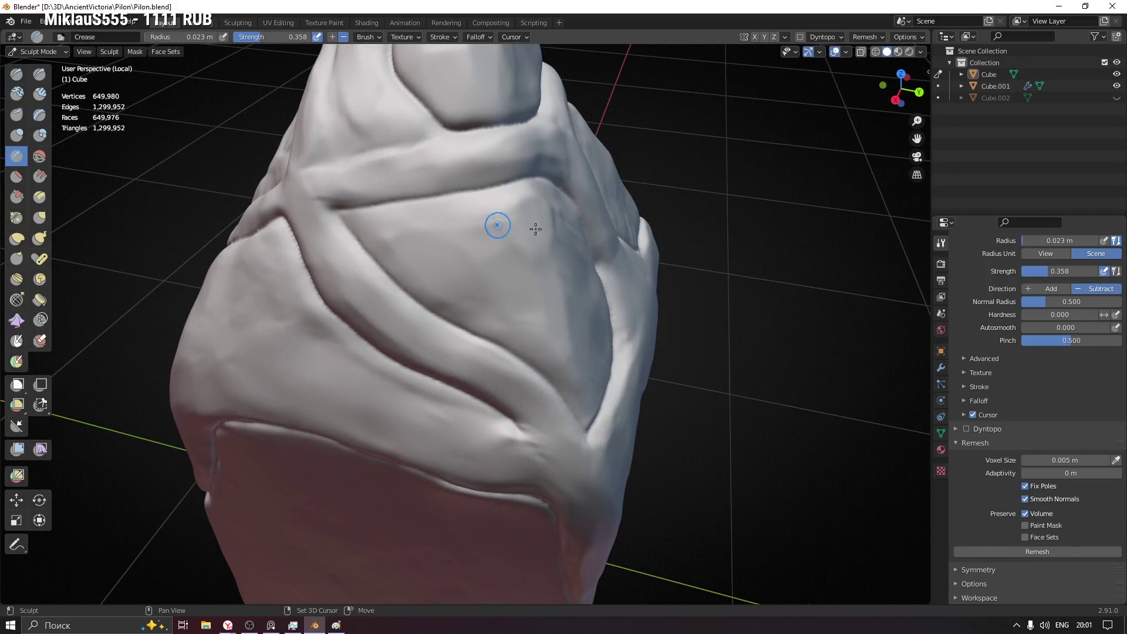
{"action": "middle_click_drag", "start_coordinate": [537, 228], "coordinate": [475, 240]}
{"action": "scroll", "coordinate": [519, 321], "scroll_direction": "down", "scroll_amount": 3}
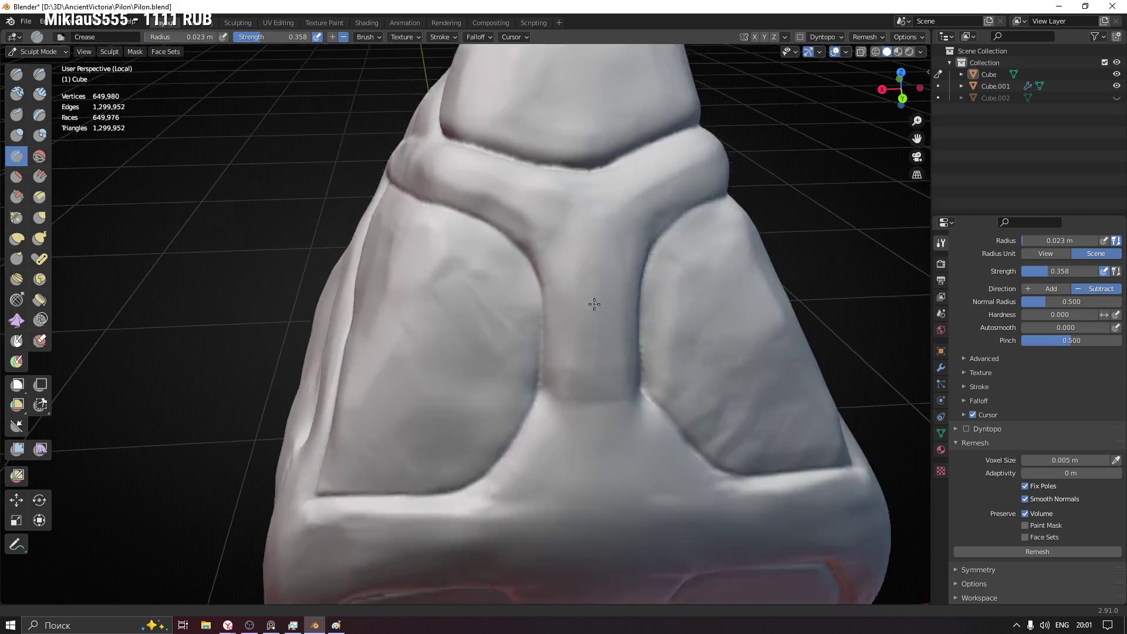
{"action": "mouse_move", "coordinate": [594, 302]}
{"action": "middle_mouse_down"}
{"action": "mouse_move", "coordinate": [549, 294]}
{"action": "mouse_move", "coordinate": [395, 330]}
{"action": "mouse_move", "coordinate": [432, 370]}
{"action": "middle_mouse_up"}
{"action": "scroll", "coordinate": [433, 370], "scroll_direction": "up", "scroll_amount": 3}
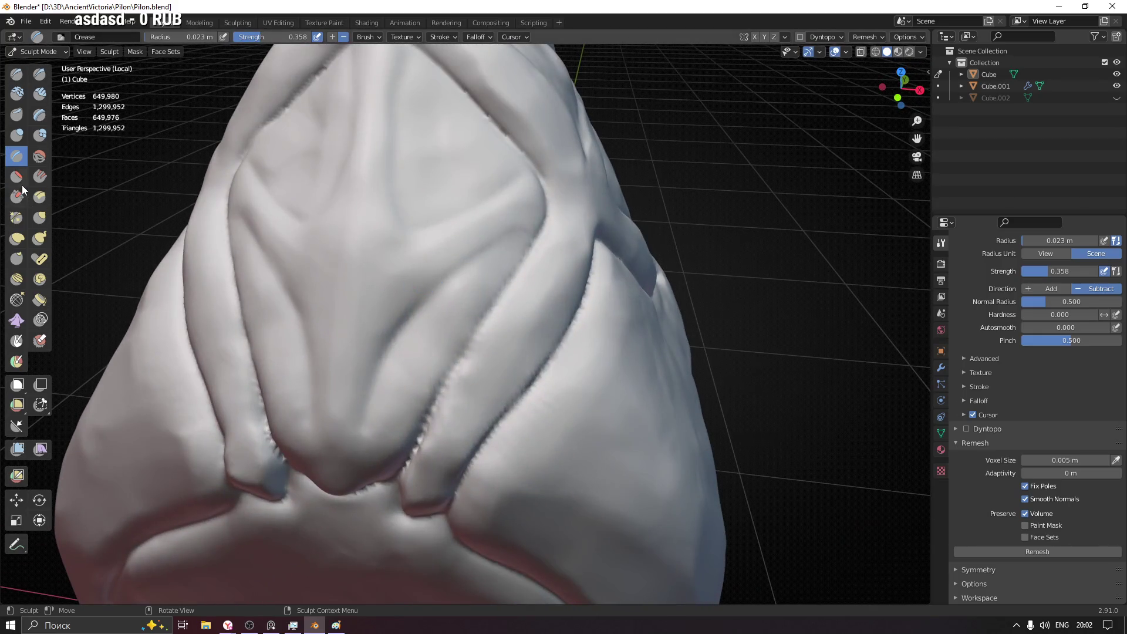
{"action": "scroll", "coordinate": [397, 264], "scroll_direction": "up", "scroll_amount": 1}
{"action": "scroll", "coordinate": [441, 229], "scroll_direction": "up", "scroll_amount": 1}
{"action": "scroll", "coordinate": [493, 203], "scroll_direction": "up", "scroll_amount": 2}
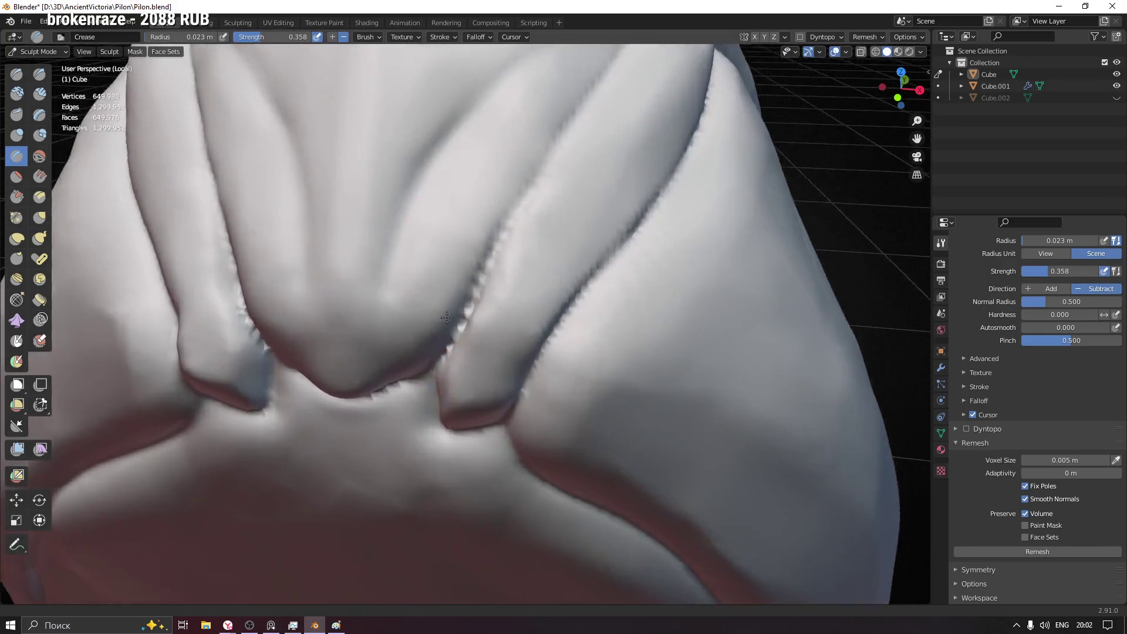
{"action": "scroll", "coordinate": [528, 186], "scroll_direction": "up", "scroll_amount": 1}
- Sharpen and deepen the crease along the fold below the peak, softening its jagged ridge
{"action": "key", "text": "f"}
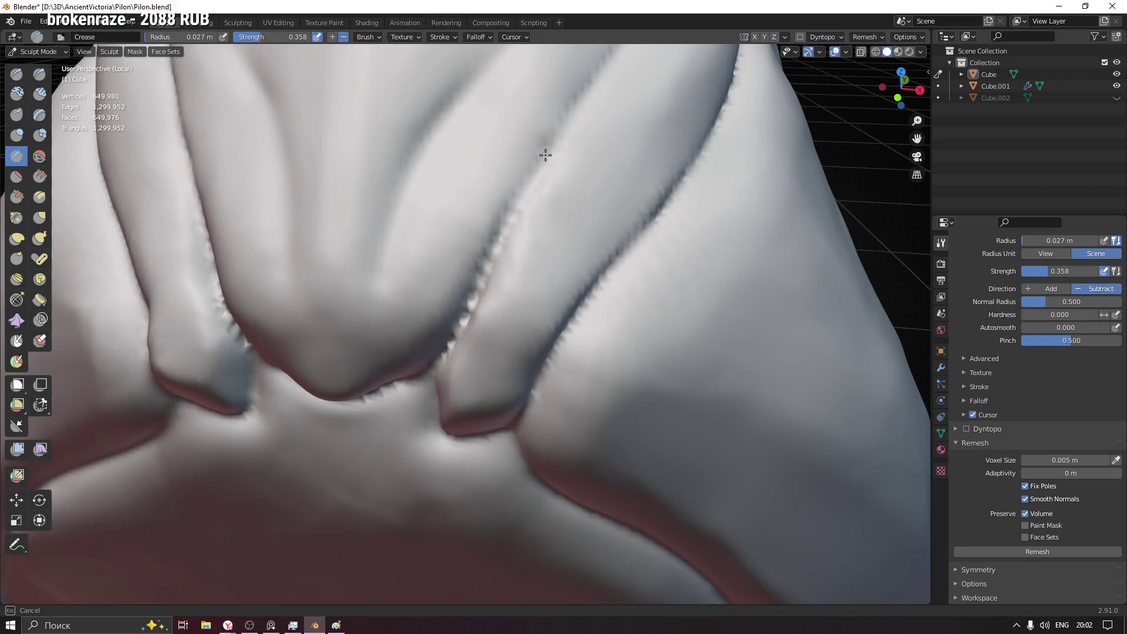
{"action": "left_click_drag", "start_coordinate": [524, 189], "coordinate": [434, 366]}
{"action": "middle_click_drag", "start_coordinate": [346, 396], "coordinate": [358, 405]}
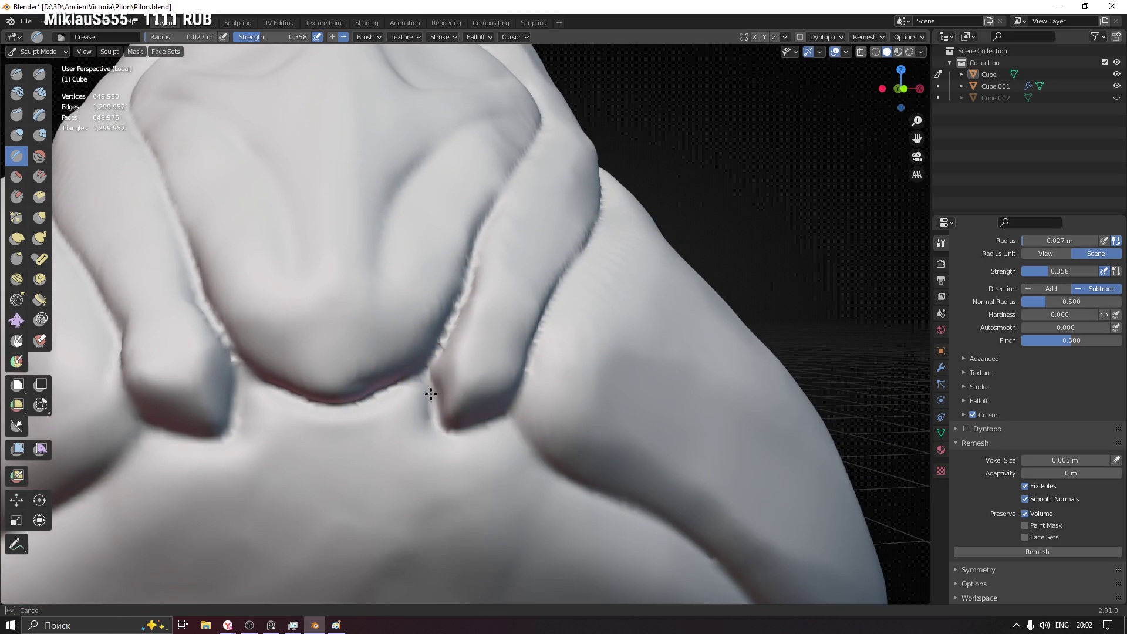
{"action": "middle_click_drag", "start_coordinate": [573, 265], "coordinate": [521, 330]}
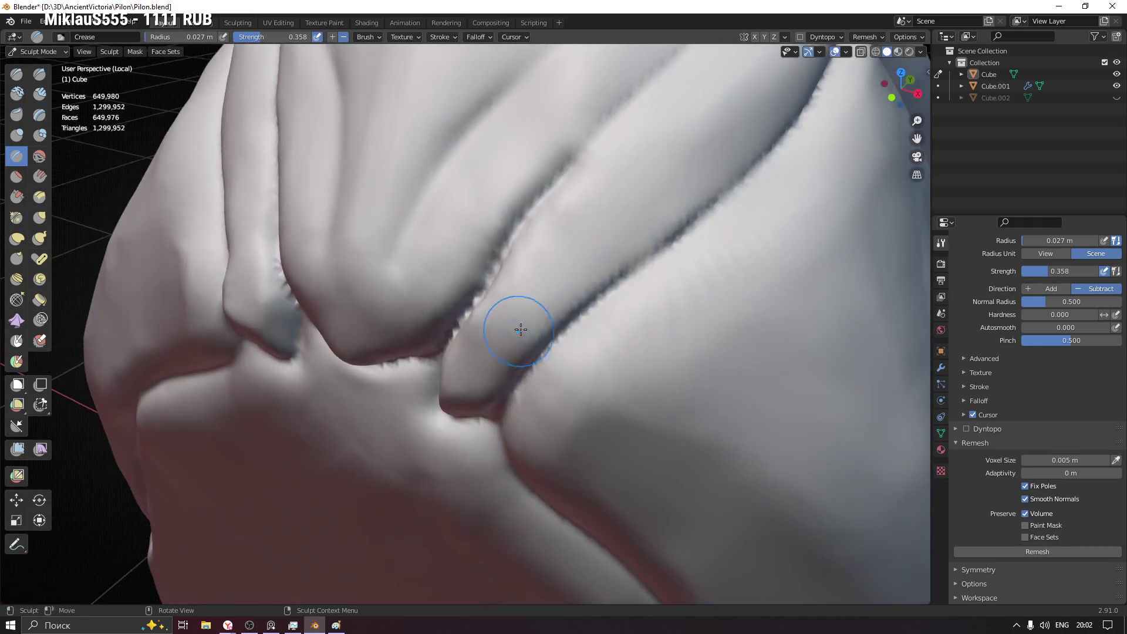
{"action": "left_click_drag", "start_coordinate": [558, 333], "coordinate": [691, 219], "text": "shift"}
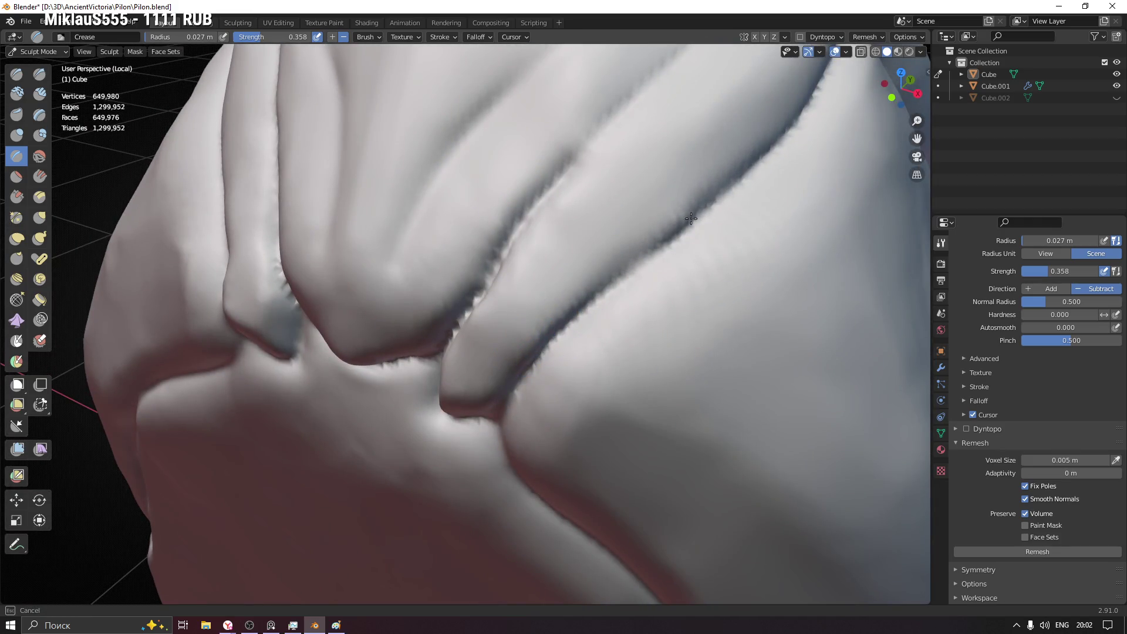
{"action": "mouse_move", "coordinate": [723, 188]}
{"action": "middle_mouse_down"}
{"action": "mouse_move", "coordinate": [385, 490]}
{"action": "mouse_move", "coordinate": [456, 394]}
{"action": "middle_mouse_up"}
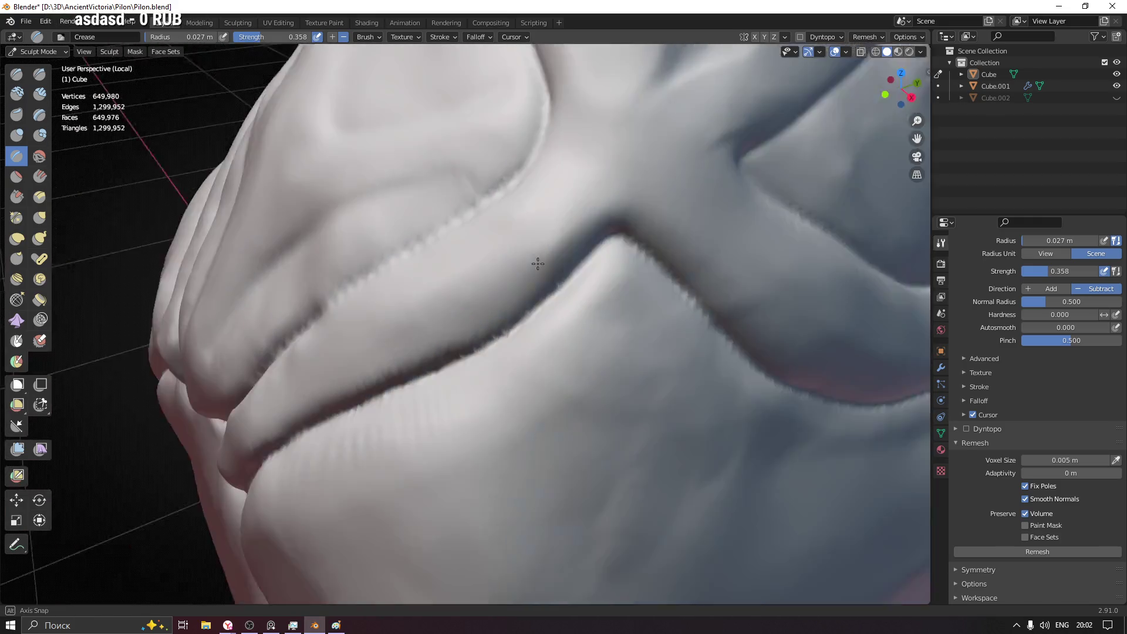
{"action": "middle_click_drag", "start_coordinate": [560, 263], "coordinate": [588, 263]}
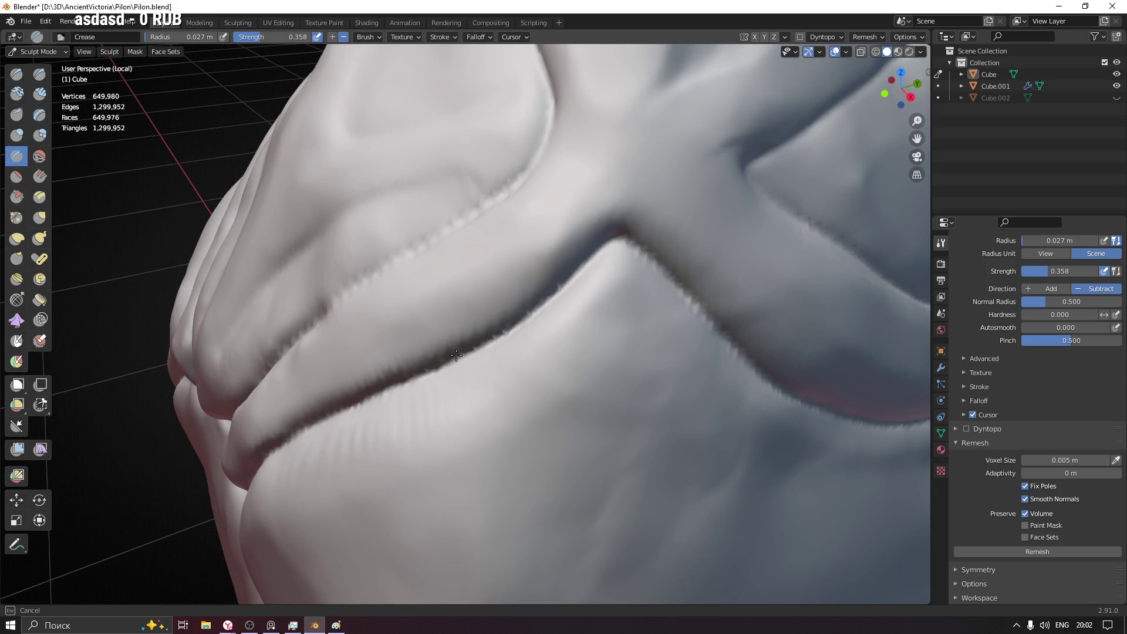
{"action": "middle_click_drag", "start_coordinate": [709, 308], "coordinate": [449, 233]}
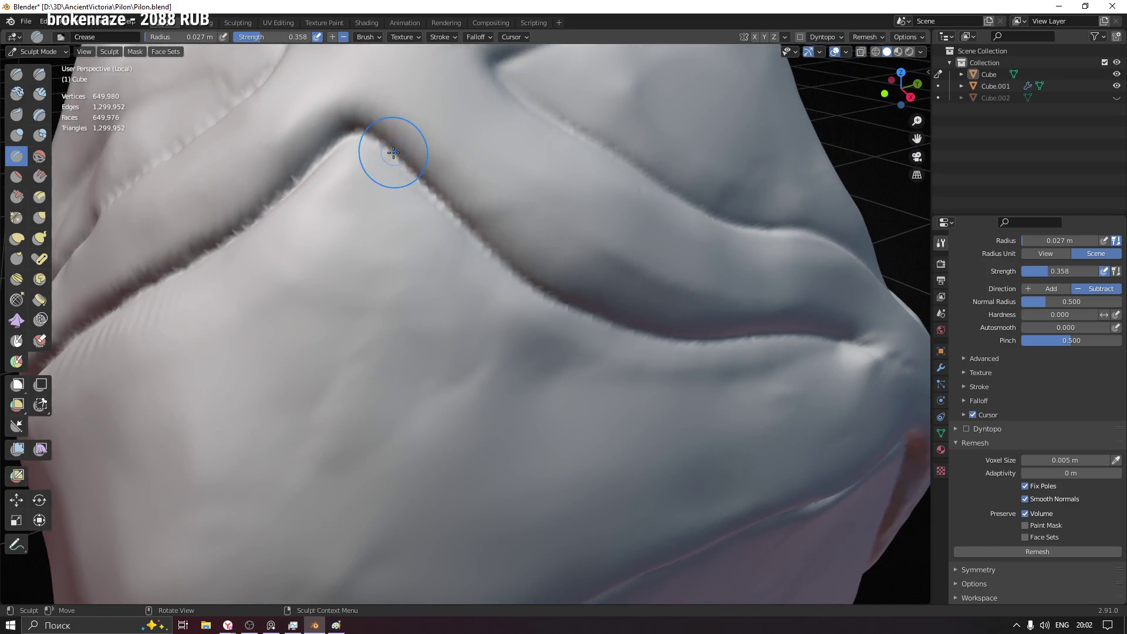
{"action": "left_click_drag", "start_coordinate": [391, 151], "coordinate": [517, 251]}
- Tune the crease brush to strength 0.612 and a smaller radius
{"action": "key", "text": "f"}
{"action": "left_click", "coordinate": [446, 214]}
{"action": "key", "text": "shift+f"}
{"action": "left_click", "coordinate": [443, 212]}
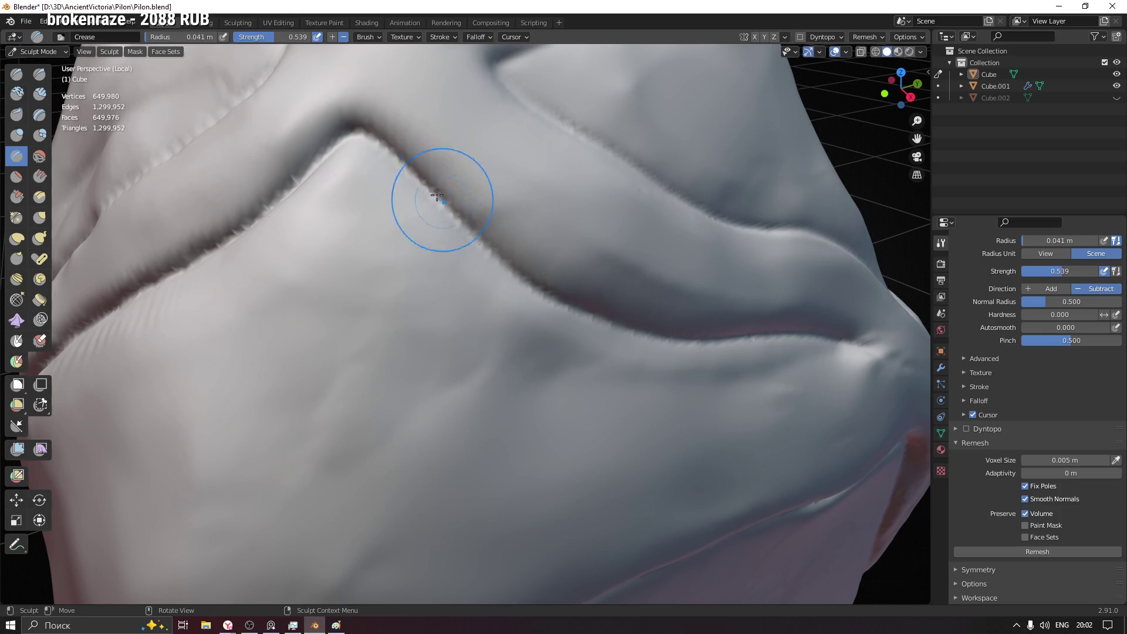
{"action": "key", "text": "shift+f"}
{"action": "left_click", "coordinate": [436, 203]}
{"action": "key", "text": "f"}
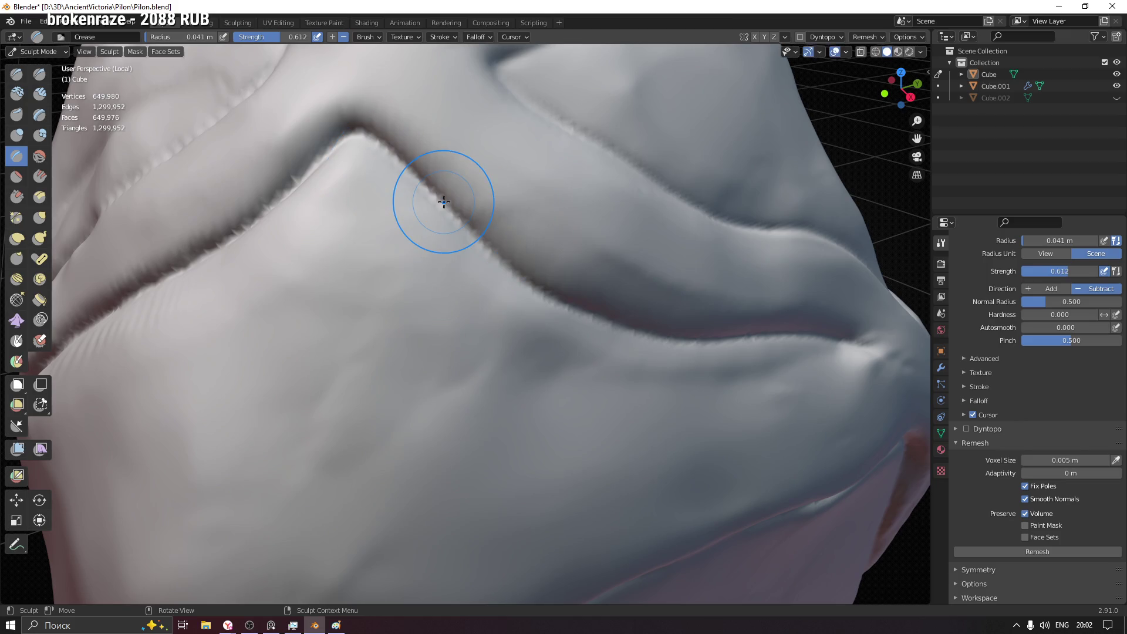
{"action": "left_click_drag", "start_coordinate": [378, 151], "coordinate": [624, 327]}
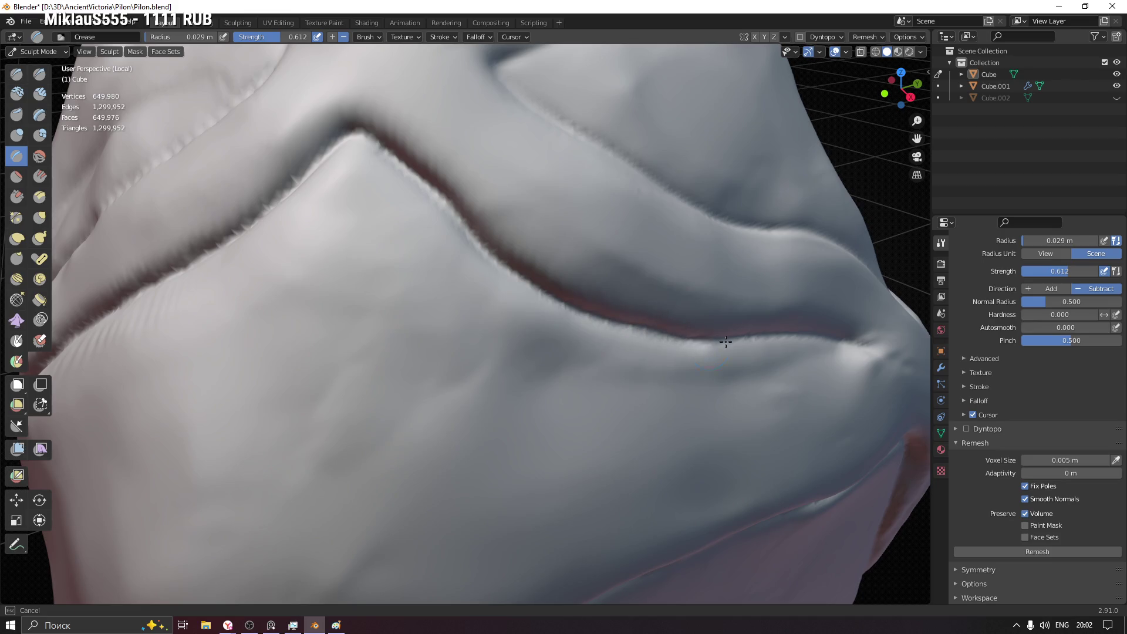
- Darken the crease rightward along the fold and onto the carved panel's edge
{"action": "middle_click_drag", "start_coordinate": [725, 341], "coordinate": [337, 226]}
{"action": "left_click_drag", "start_coordinate": [290, 236], "coordinate": [549, 272]}
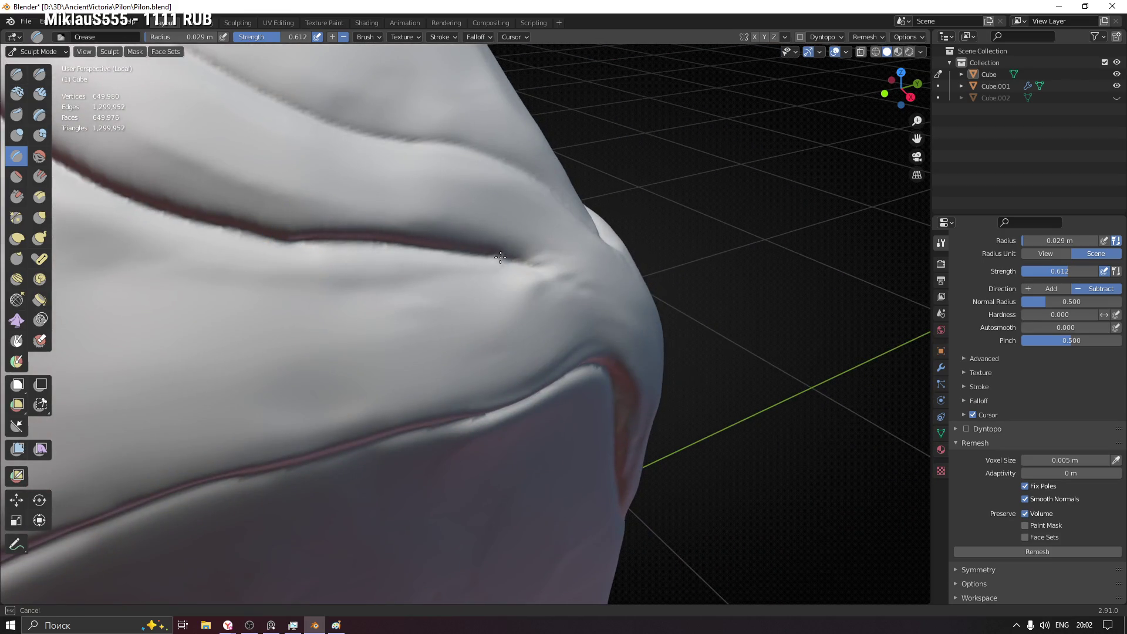
{"action": "mouse_move", "coordinate": [549, 273]}
{"action": "middle_mouse_down"}
{"action": "mouse_move", "coordinate": [499, 278]}
{"action": "mouse_move", "coordinate": [452, 396]}
{"action": "mouse_move", "coordinate": [395, 366]}
{"action": "middle_mouse_up"}
{"action": "left_click_drag", "start_coordinate": [354, 323], "coordinate": [361, 337]}
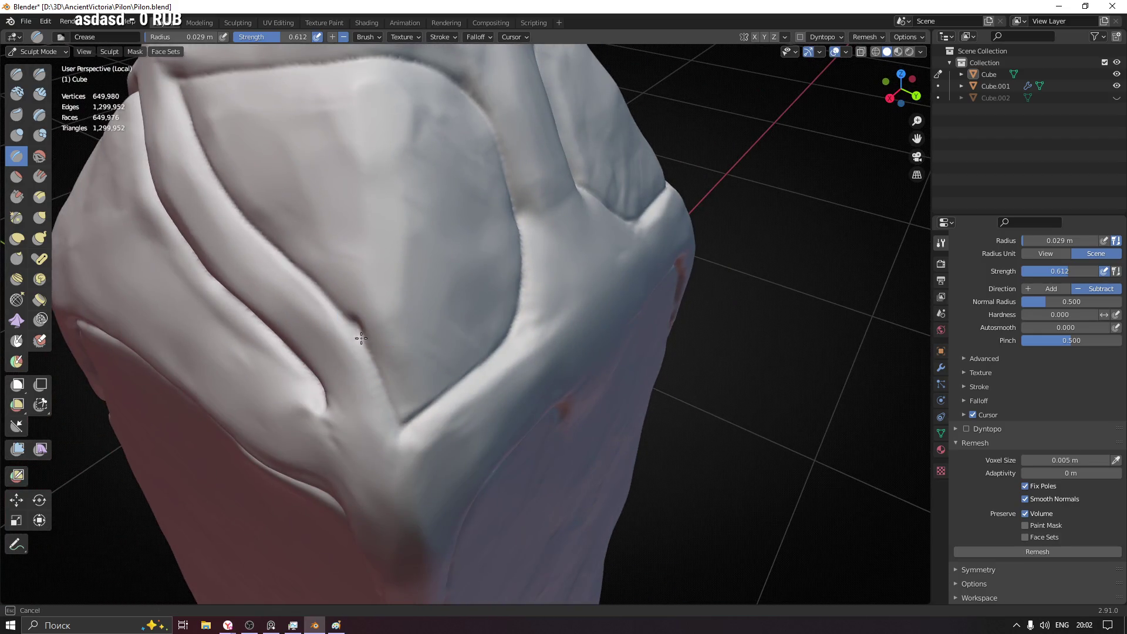
{"action": "mouse_move", "coordinate": [396, 413]}
{"action": "middle_mouse_down"}
{"action": "mouse_move", "coordinate": [414, 355]}
{"action": "mouse_move", "coordinate": [415, 378]}
{"action": "middle_mouse_up"}
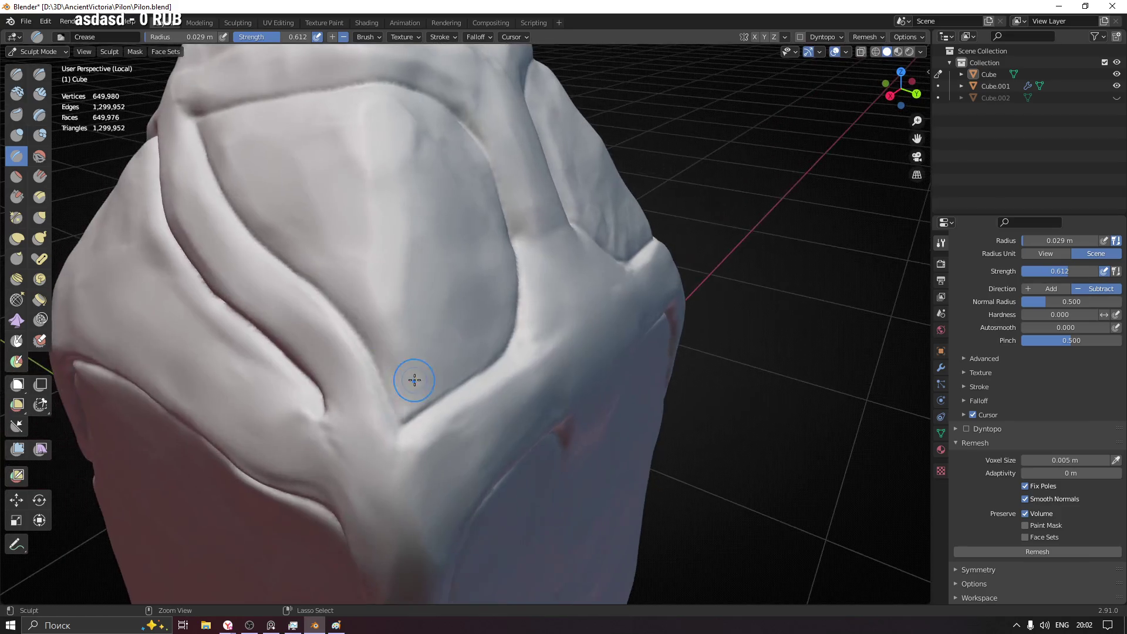
- With a 0.023 m radius, carve the panel seam into a dark crease line
{"action": "key", "text": "f"}
{"action": "left_click", "coordinate": [400, 378]}
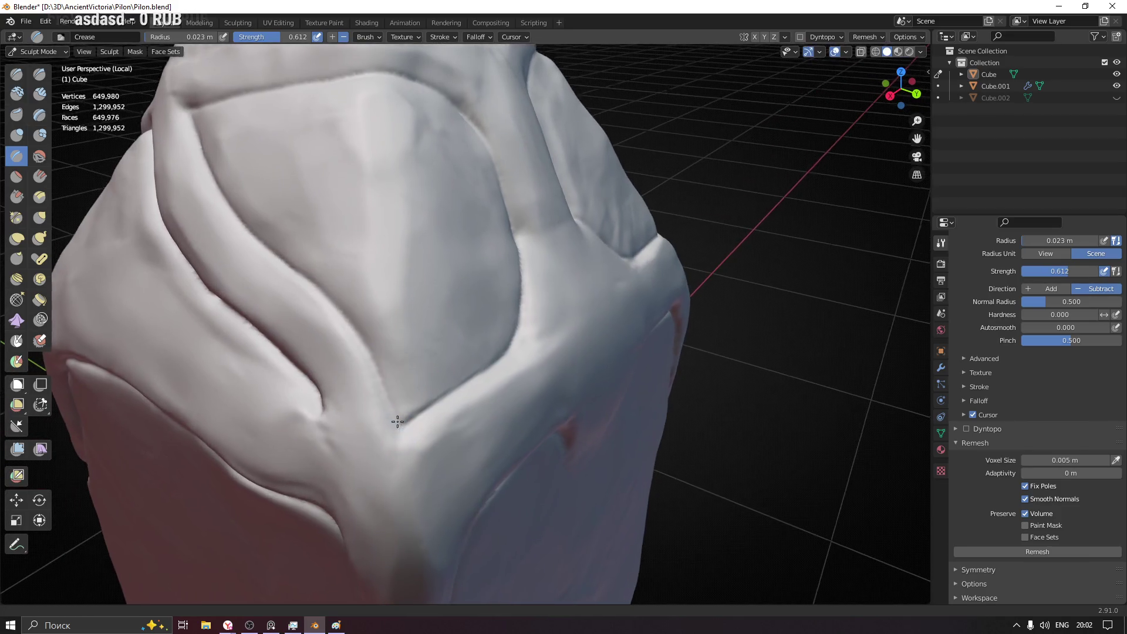
{"action": "scroll", "coordinate": [397, 379], "scroll_direction": "up", "scroll_amount": 3}
{"action": "left_click_drag", "start_coordinate": [398, 427], "coordinate": [411, 416]}
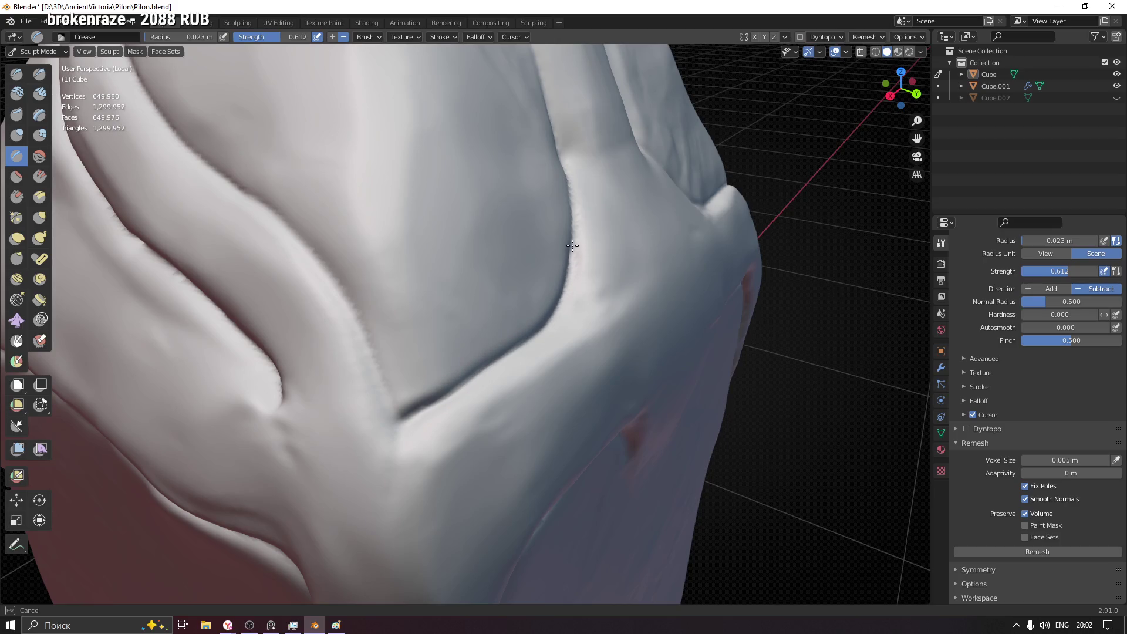
{"action": "middle_click_drag", "start_coordinate": [572, 214], "coordinate": [516, 131]}
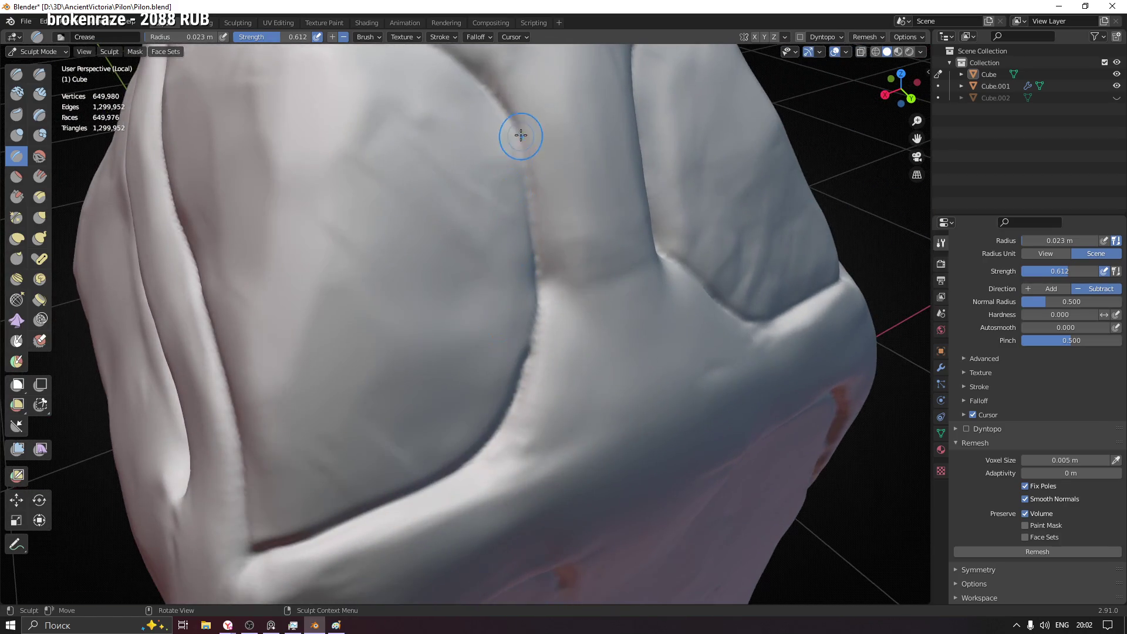
{"action": "left_click_drag", "start_coordinate": [512, 132], "coordinate": [526, 183]}
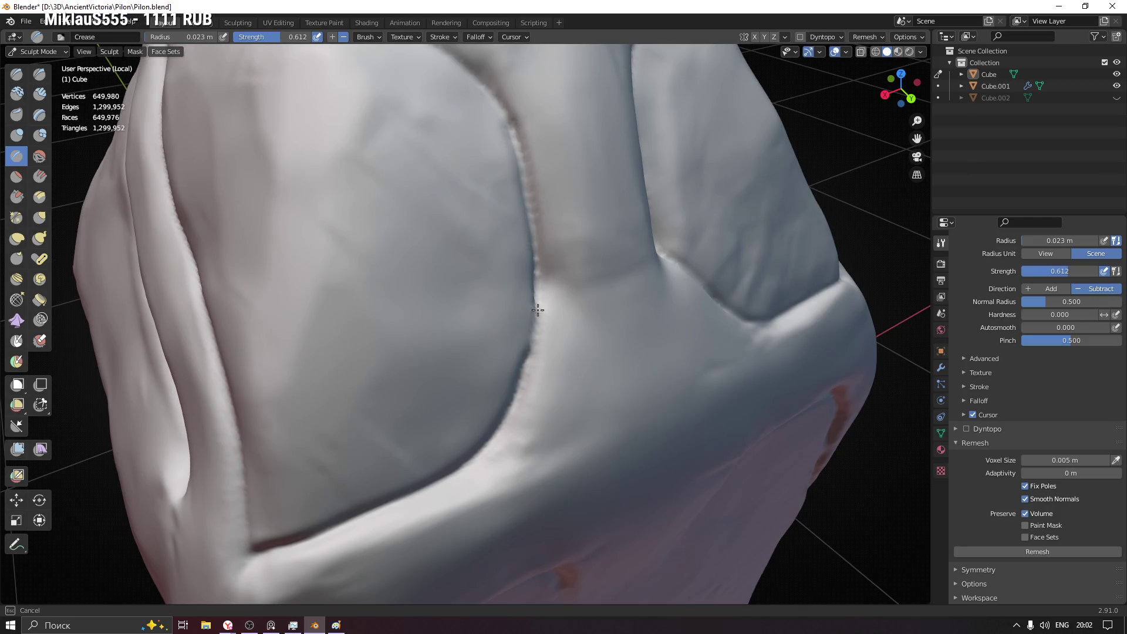
{"action": "middle_click_drag", "start_coordinate": [529, 359], "coordinate": [536, 350]}
{"action": "left_click_drag", "start_coordinate": [513, 298], "coordinate": [259, 191]}
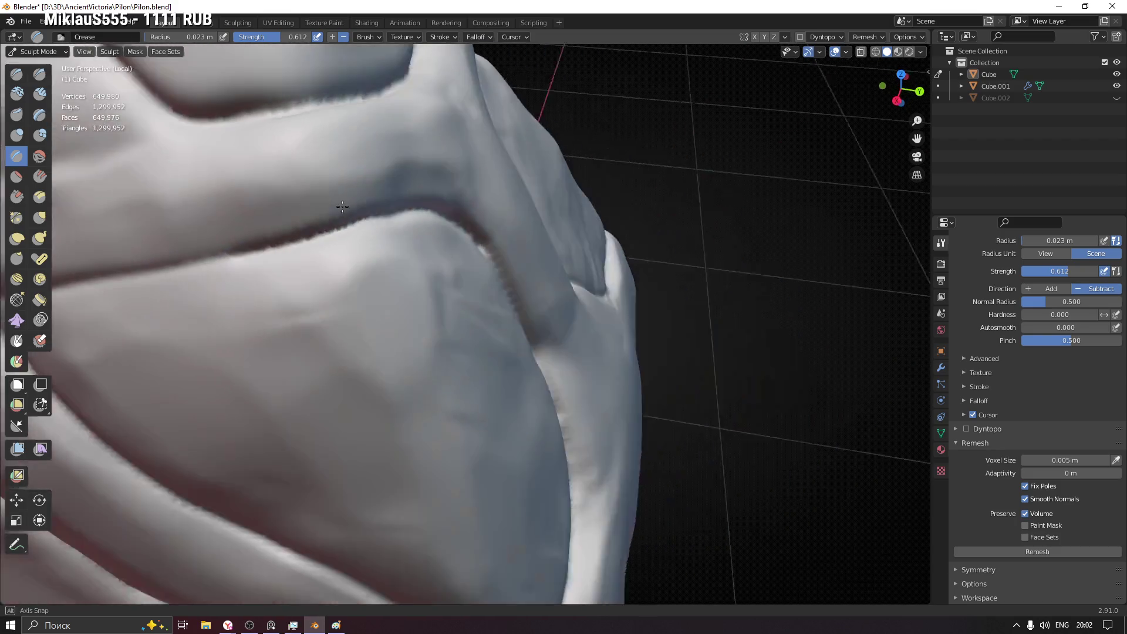
{"action": "middle_click_drag", "start_coordinate": [258, 192], "coordinate": [503, 227]}
{"action": "left_click_drag", "start_coordinate": [389, 246], "coordinate": [421, 245]}
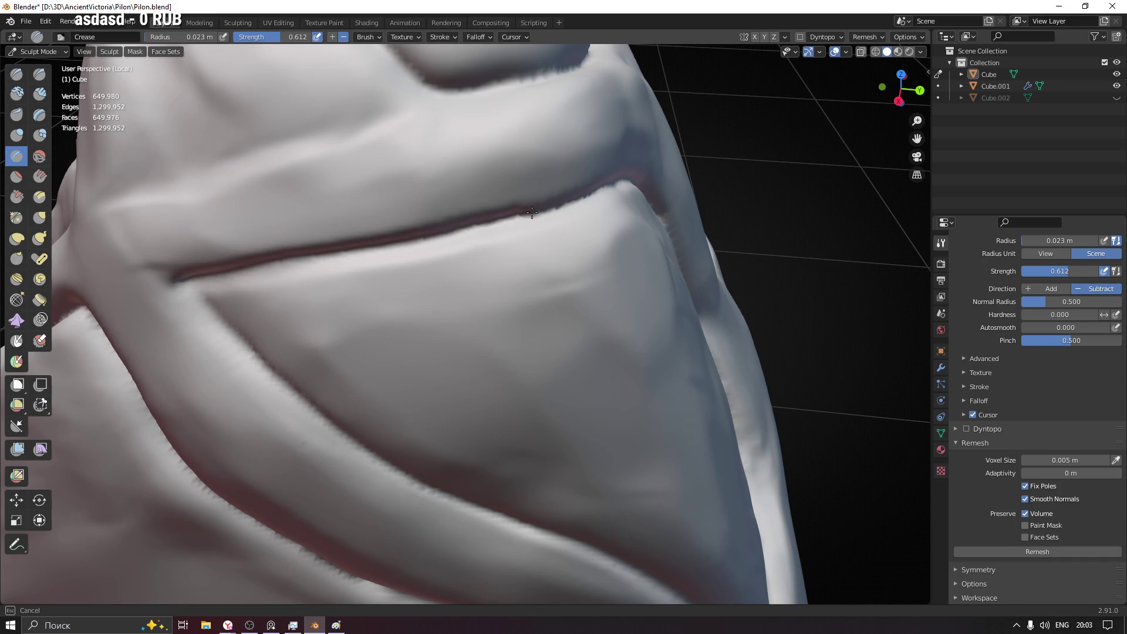
- Deepen the seam crease from its left end along its full length
{"action": "middle_click_drag", "start_coordinate": [601, 194], "coordinate": [549, 196]}
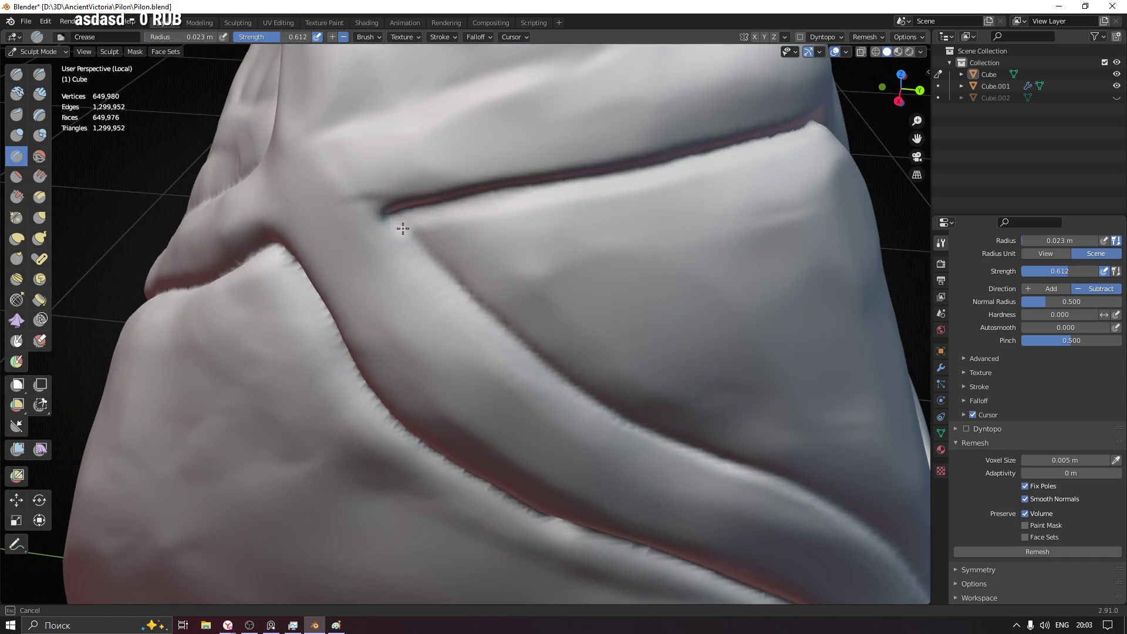
{"action": "left_click_drag", "start_coordinate": [399, 231], "coordinate": [404, 230]}
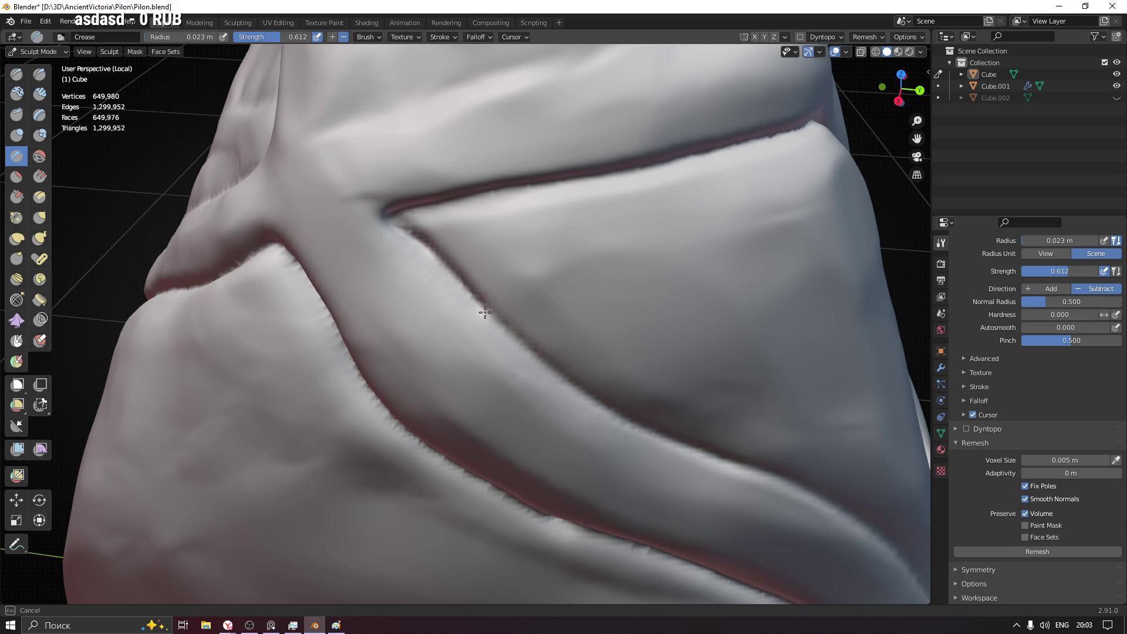
{"action": "left_click_drag", "start_coordinate": [485, 313], "coordinate": [527, 352]}
{"action": "left_click_drag", "start_coordinate": [403, 226], "coordinate": [439, 256]}
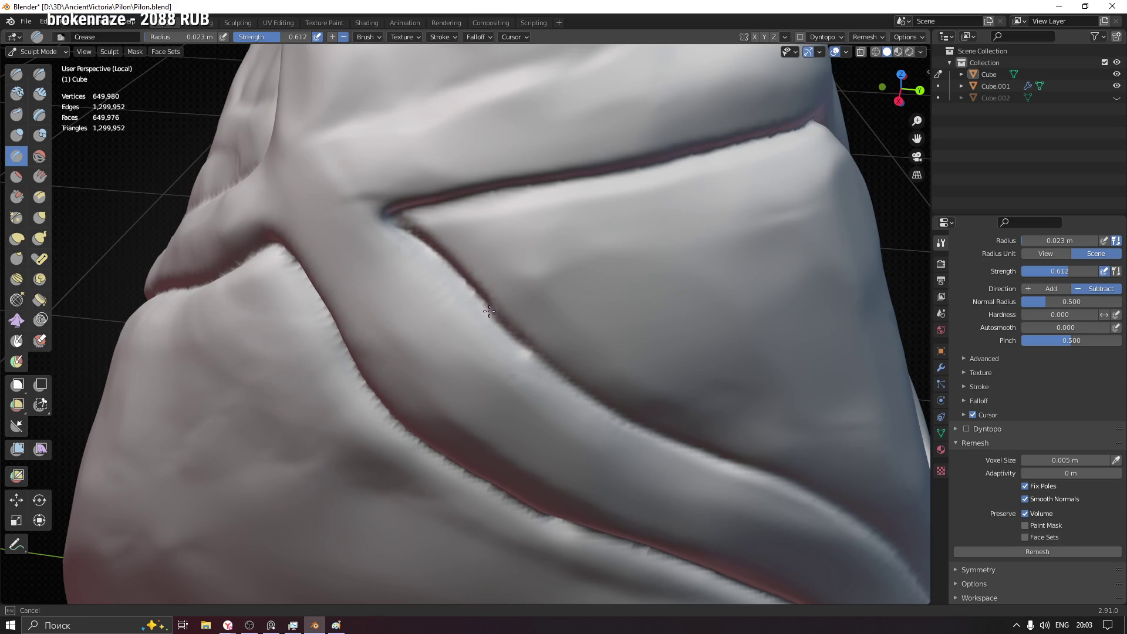
{"action": "left_click_drag", "start_coordinate": [528, 349], "coordinate": [574, 390]}
{"action": "middle_click_drag", "start_coordinate": [573, 390], "coordinate": [381, 226]}
{"action": "left_click_drag", "start_coordinate": [353, 227], "coordinate": [354, 235]}
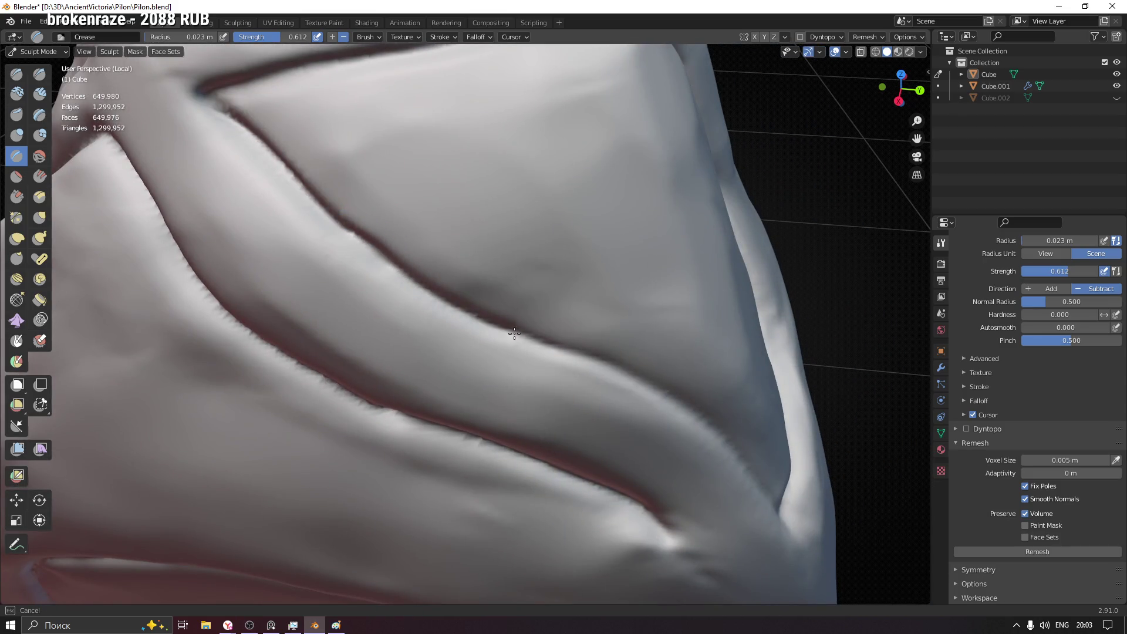
{"action": "left_click_drag", "start_coordinate": [443, 301], "coordinate": [617, 379]}
{"action": "middle_click_drag", "start_coordinate": [617, 379], "coordinate": [279, 232]}
{"action": "left_click_drag", "start_coordinate": [279, 232], "coordinate": [380, 301]}
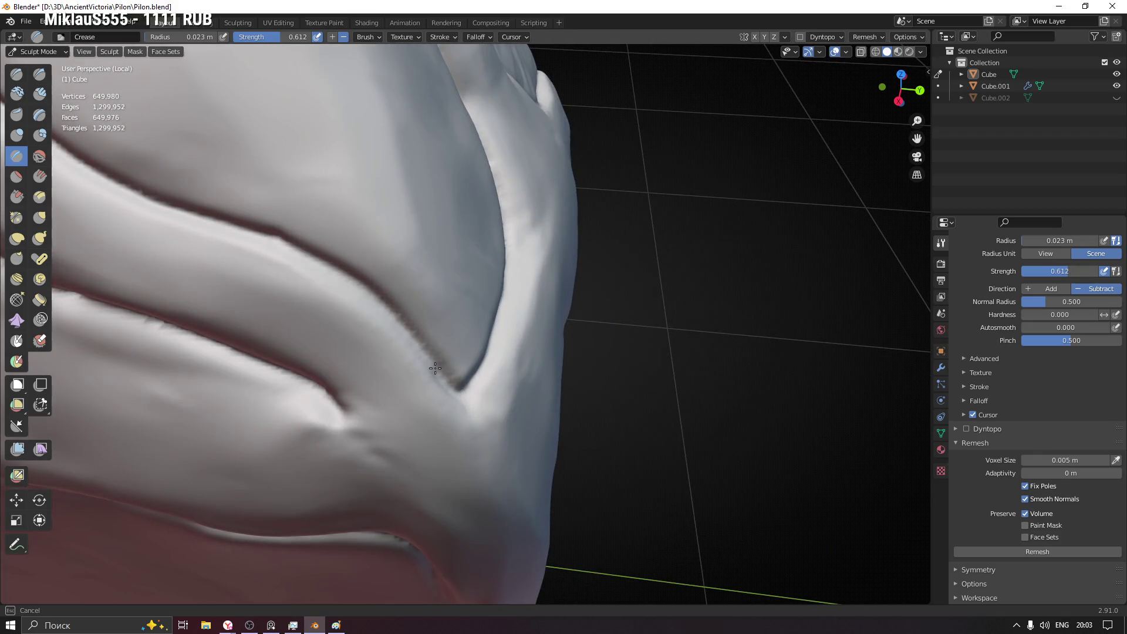
{"action": "left_click_drag", "start_coordinate": [273, 236], "coordinate": [264, 239]}
- Sharpen the panel's fold edge and crease it toward its corner
{"action": "mouse_move", "coordinate": [265, 240]}
{"action": "middle_mouse_down"}
{"action": "mouse_move", "coordinate": [492, 270]}
{"action": "mouse_move", "coordinate": [441, 244]}
{"action": "middle_mouse_up"}
{"action": "scroll", "coordinate": [411, 364], "scroll_direction": "up", "scroll_amount": 4}
{"action": "mouse_move", "coordinate": [411, 364]}
{"action": "middle_mouse_down"}
{"action": "mouse_move", "coordinate": [403, 289]}
{"action": "mouse_move", "coordinate": [296, 221]}
{"action": "middle_mouse_up"}
{"action": "mouse_move", "coordinate": [385, 327]}
{"action": "middle_mouse_down"}
{"action": "mouse_move", "coordinate": [372, 330]}
{"action": "mouse_move", "coordinate": [390, 327]}
{"action": "mouse_move", "coordinate": [351, 302]}
{"action": "mouse_move", "coordinate": [373, 194]}
{"action": "middle_mouse_up"}
{"action": "scroll", "coordinate": [397, 111], "scroll_direction": "up", "scroll_amount": 3}
{"action": "left_click_drag", "start_coordinate": [406, 81], "coordinate": [454, 356]}
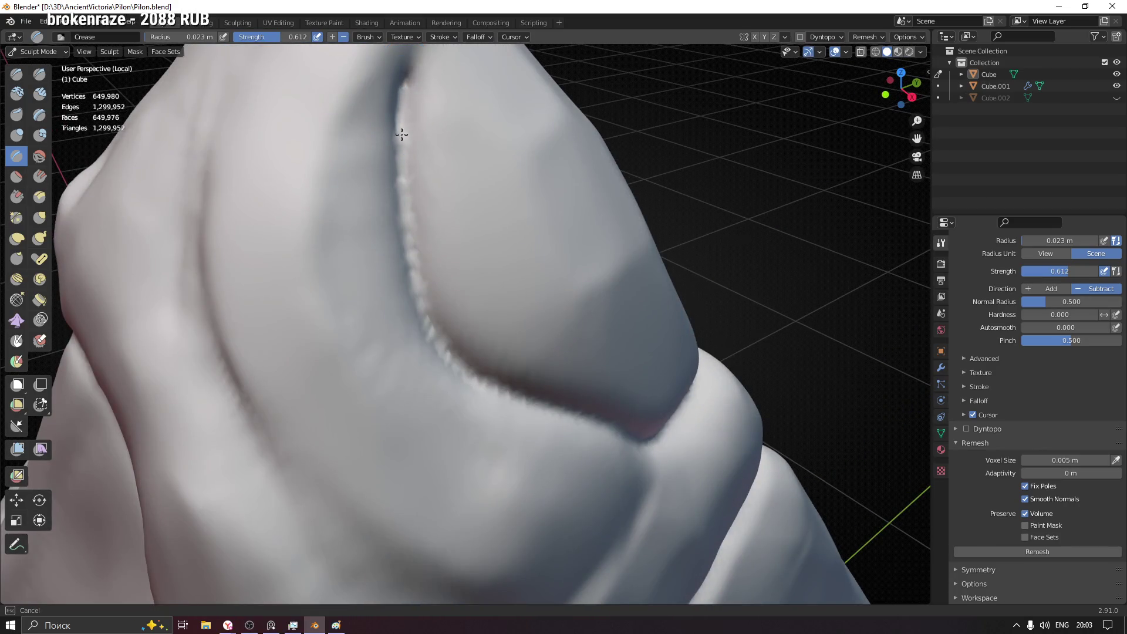
{"action": "middle_click_drag", "start_coordinate": [454, 357], "coordinate": [298, 289], "text": "shift"}
{"action": "left_click_drag", "start_coordinate": [298, 288], "coordinate": [572, 348]}
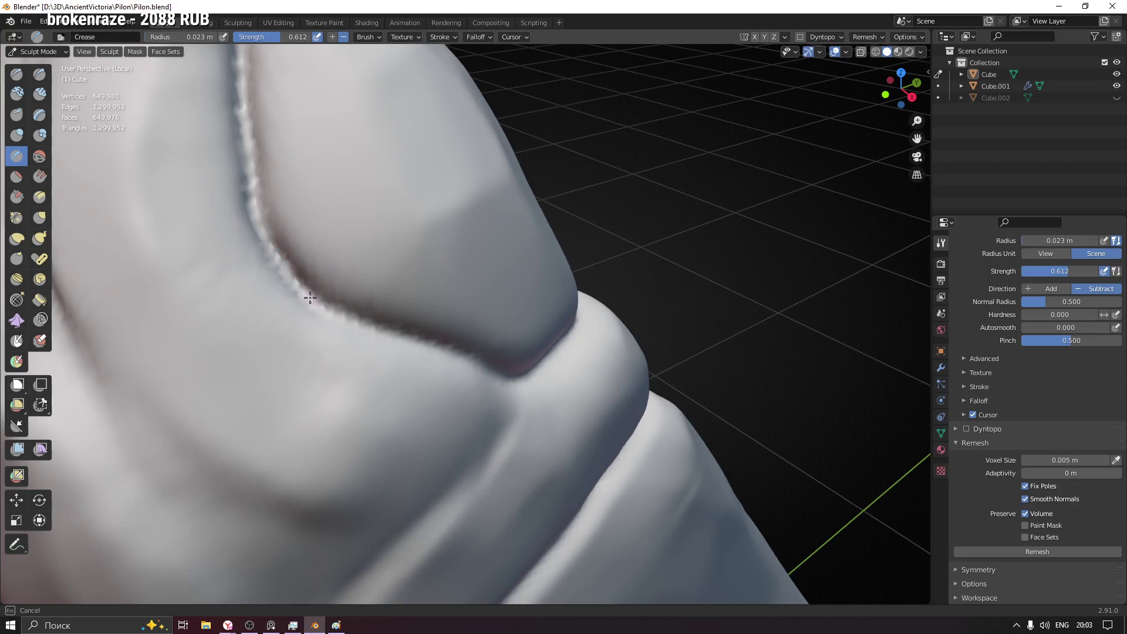
{"action": "mouse_move", "coordinate": [573, 348]}
{"action": "middle_mouse_down"}
{"action": "mouse_move", "coordinate": [525, 361]}
{"action": "mouse_move", "coordinate": [503, 282]}
{"action": "mouse_move", "coordinate": [340, 327]}
{"action": "middle_mouse_up"}
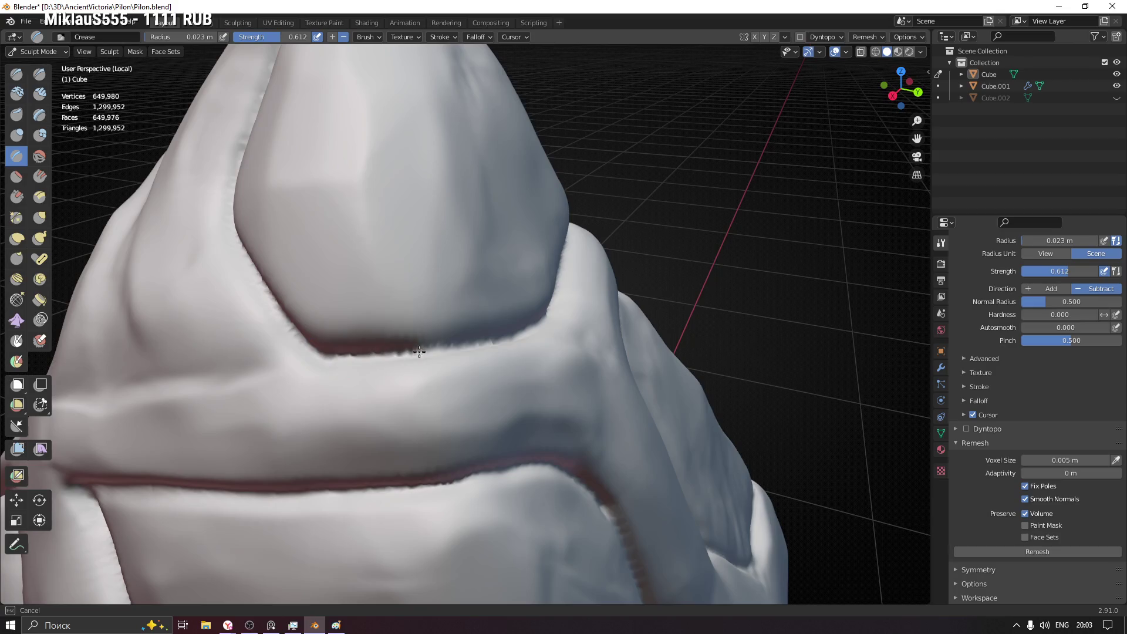
- Deepen the crease near the top and carve a dark line down the fold below the peak
{"action": "middle_click_drag", "start_coordinate": [530, 328], "coordinate": [507, 387]}
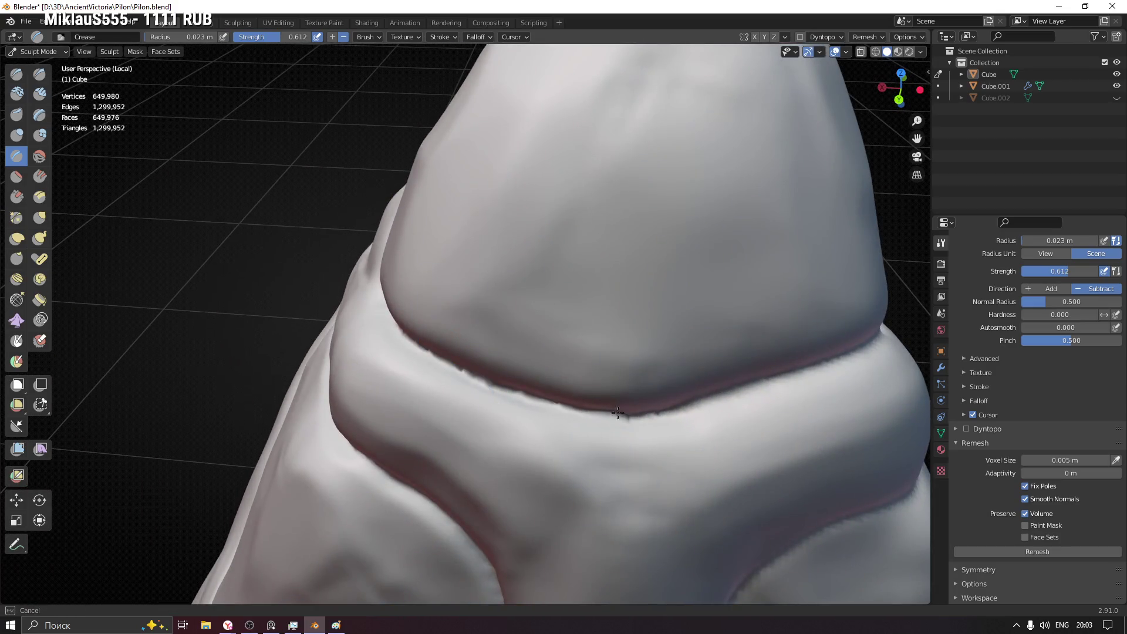
{"action": "middle_click_drag", "start_coordinate": [837, 364], "coordinate": [270, 369], "text": "shift"}
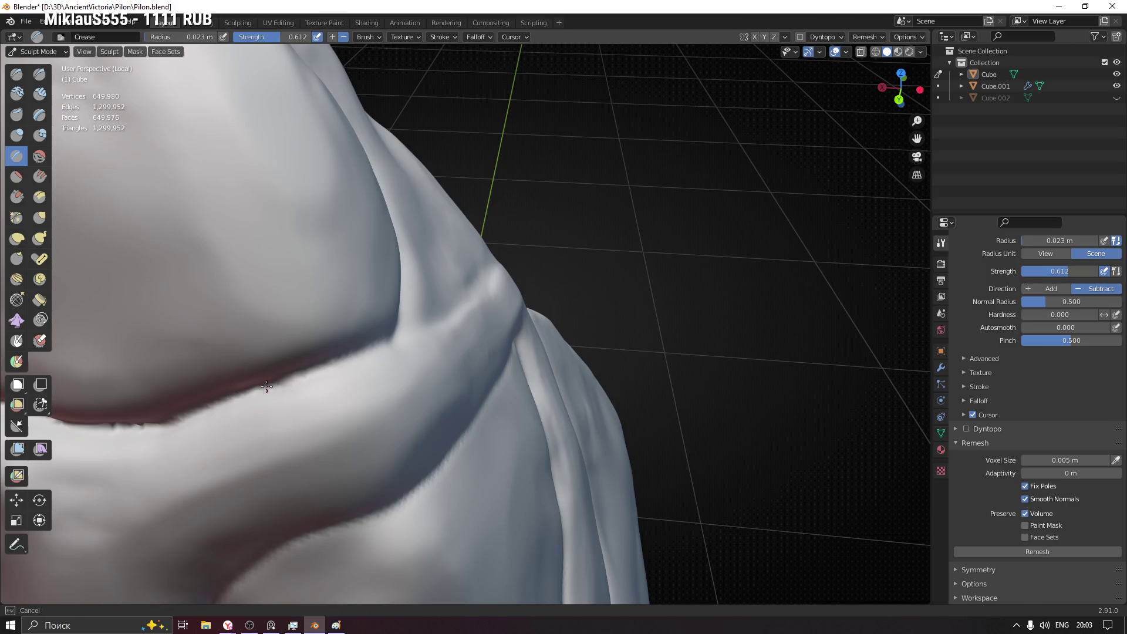
{"action": "mouse_move", "coordinate": [390, 336]}
{"action": "middle_mouse_down"}
{"action": "mouse_move", "coordinate": [356, 308]}
{"action": "mouse_move", "coordinate": [466, 220]}
{"action": "mouse_move", "coordinate": [428, 280]}
{"action": "mouse_move", "coordinate": [387, 207]}
{"action": "middle_mouse_up"}
{"action": "left_click_drag", "start_coordinate": [386, 206], "coordinate": [398, 230]}
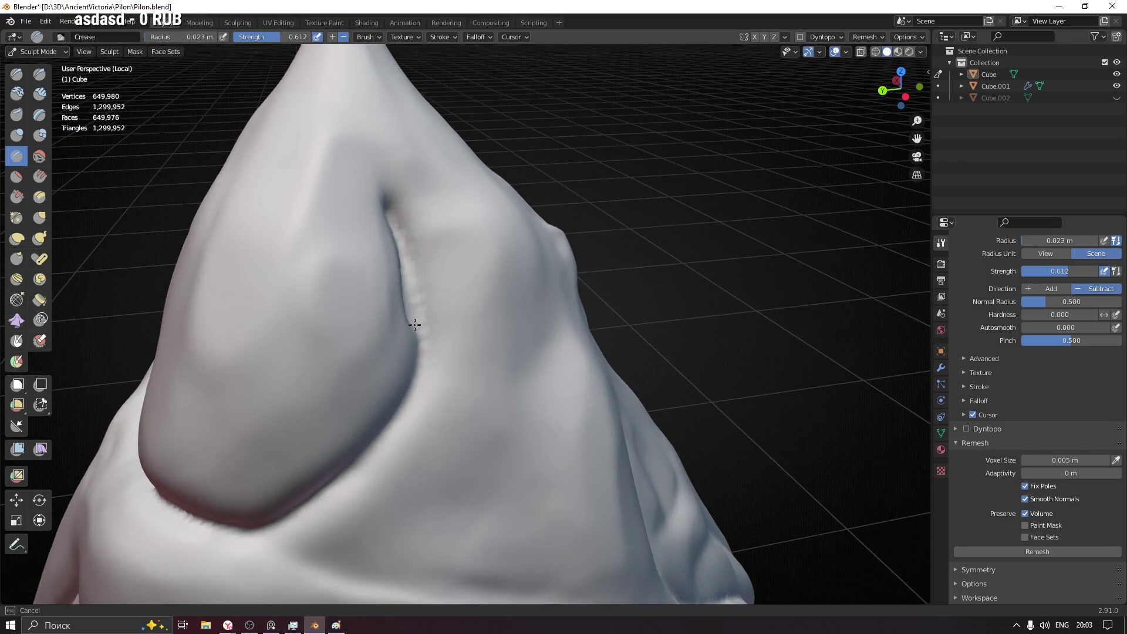
{"action": "left_click_drag", "start_coordinate": [401, 403], "coordinate": [335, 474]}
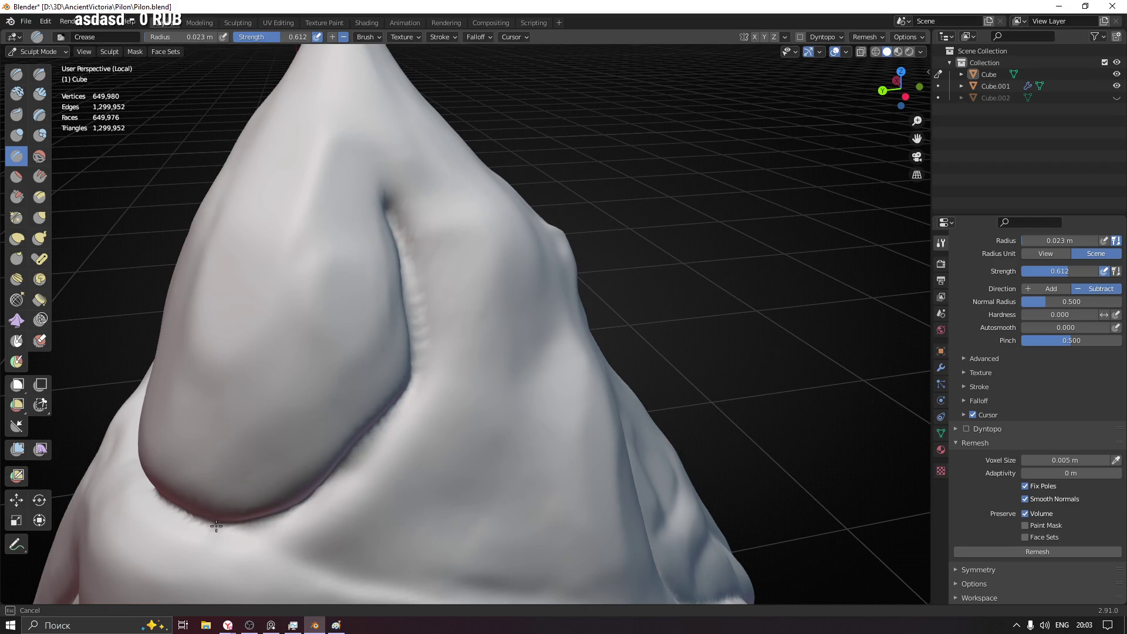
{"action": "mouse_move", "coordinate": [452, 297]}
{"action": "middle_mouse_down"}
{"action": "mouse_move", "coordinate": [432, 232]}
{"action": "mouse_move", "coordinate": [465, 189]}
{"action": "mouse_move", "coordinate": [463, 268]}
{"action": "mouse_move", "coordinate": [423, 234]}
{"action": "mouse_move", "coordinate": [617, 359]}
{"action": "middle_mouse_up"}
{"action": "scroll", "coordinate": [617, 360], "scroll_direction": "down", "scroll_amount": 3}
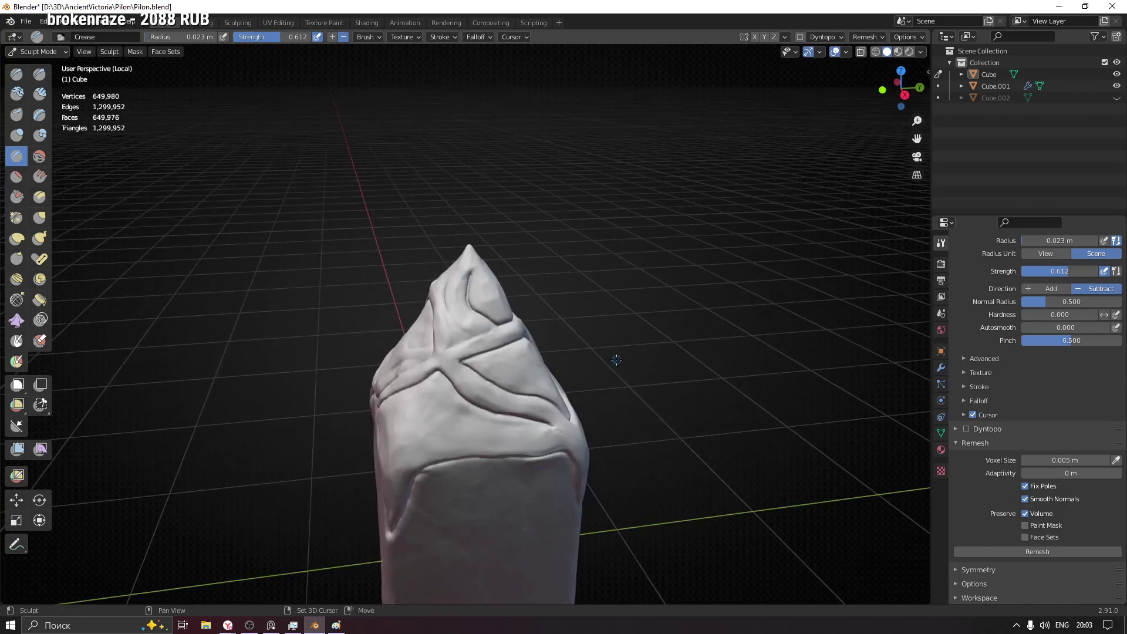
{"action": "scroll", "coordinate": [382, 254], "scroll_direction": "up", "scroll_amount": 5}
- Sharpen the surface along the ridge edge near the peak, inspecting the ridges closely
{"action": "mouse_move", "coordinate": [382, 254]}
{"action": "middle_mouse_down"}
{"action": "mouse_move", "coordinate": [455, 279]}
{"action": "mouse_move", "coordinate": [509, 328]}
{"action": "mouse_move", "coordinate": [494, 163]}
{"action": "middle_mouse_up"}
{"action": "left_click_drag", "start_coordinate": [444, 91], "coordinate": [459, 101]}
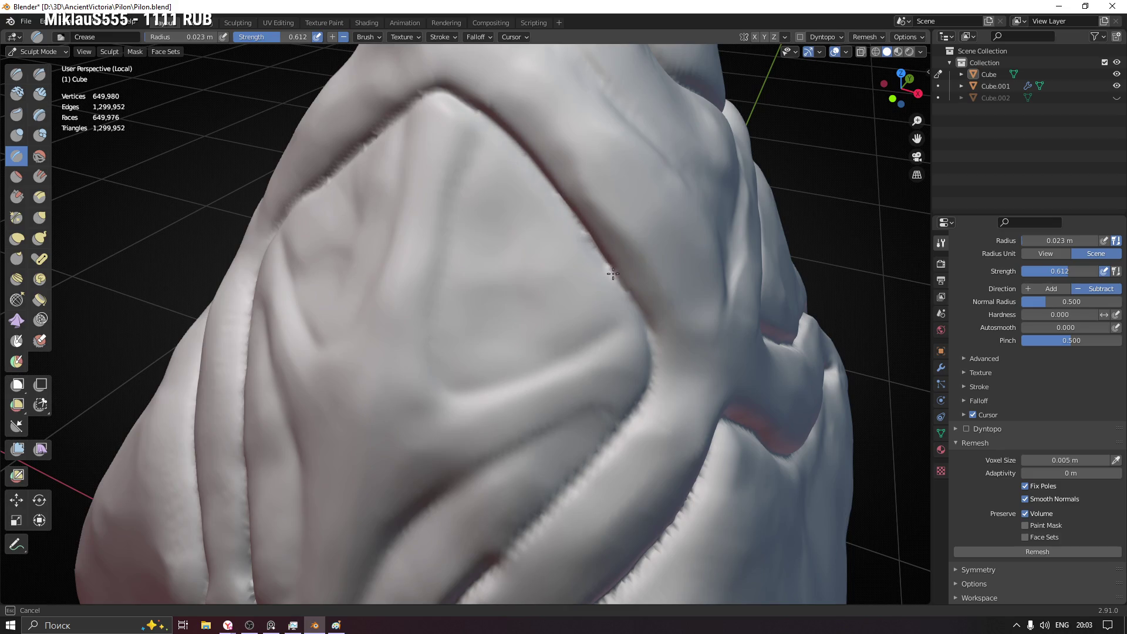
{"action": "middle_click_drag", "start_coordinate": [651, 368], "coordinate": [558, 214], "text": "shift"}
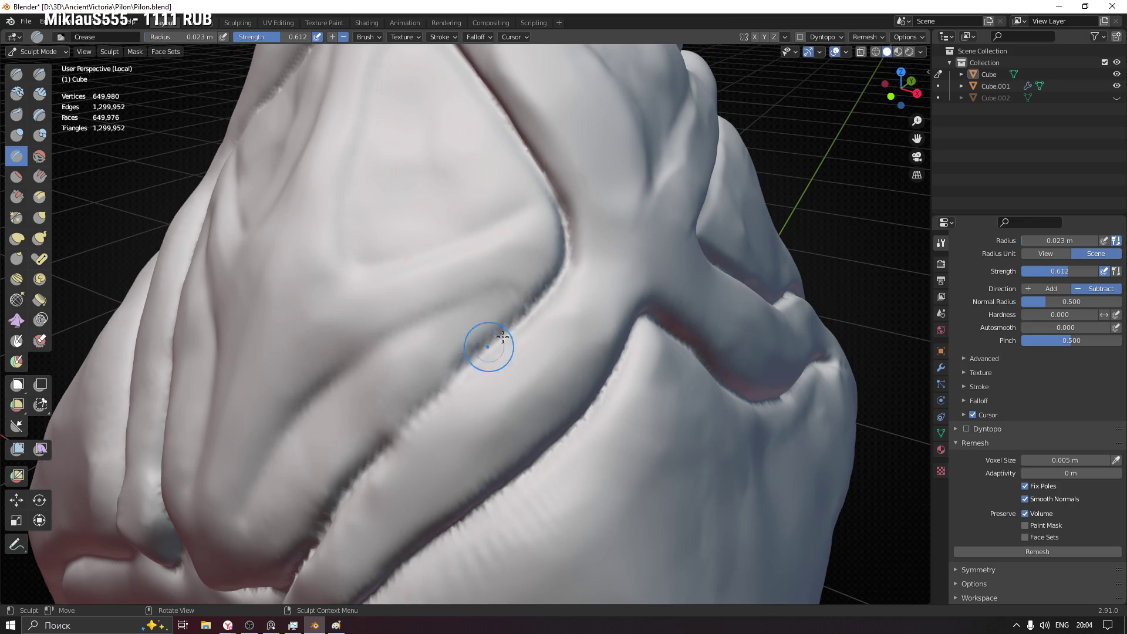
{"action": "middle_click_drag", "start_coordinate": [487, 345], "coordinate": [695, 181], "text": "shift"}
{"action": "middle_click_drag", "start_coordinate": [559, 283], "coordinate": [565, 284], "text": "shift"}
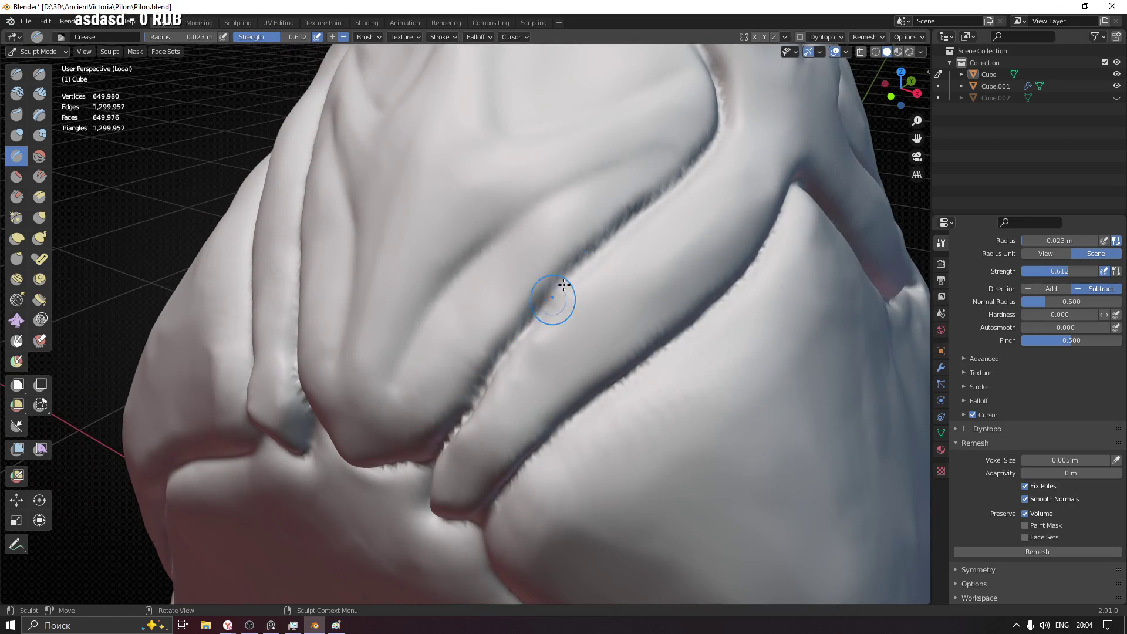
{"action": "mouse_move", "coordinate": [523, 354]}
{"action": "middle_mouse_down"}
{"action": "mouse_move", "coordinate": [579, 335]}
{"action": "mouse_move", "coordinate": [516, 218]}
{"action": "mouse_move", "coordinate": [486, 221]}
{"action": "mouse_move", "coordinate": [459, 284]}
{"action": "middle_mouse_up"}
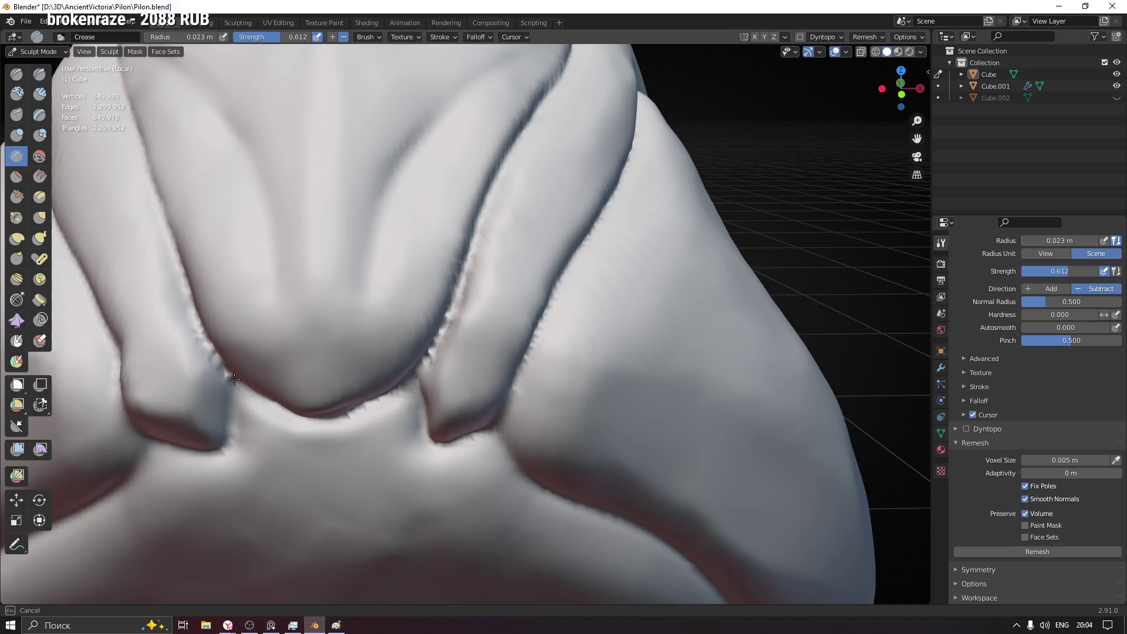
{"action": "scroll", "coordinate": [360, 309], "scroll_direction": "down", "scroll_amount": 3}
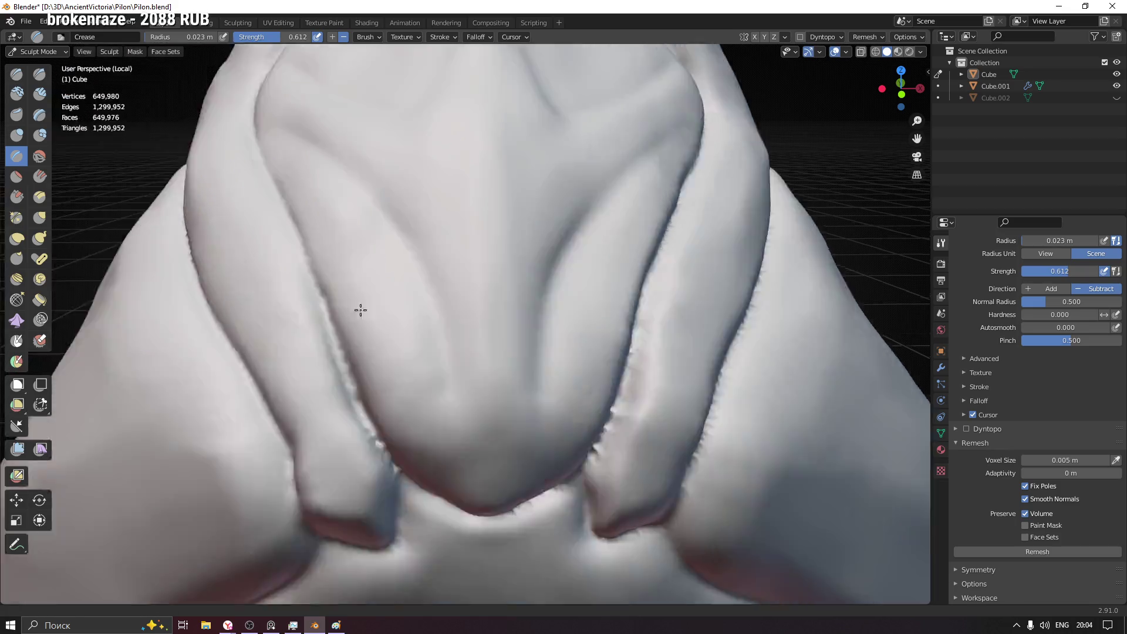
- Deepen the groove along the lower strap fold where it tucks beneath the adjoining ridge
{"action": "middle_click_drag", "start_coordinate": [360, 309], "coordinate": [541, 287]}
{"action": "middle_click_drag", "start_coordinate": [486, 202], "coordinate": [491, 229], "text": "shift"}
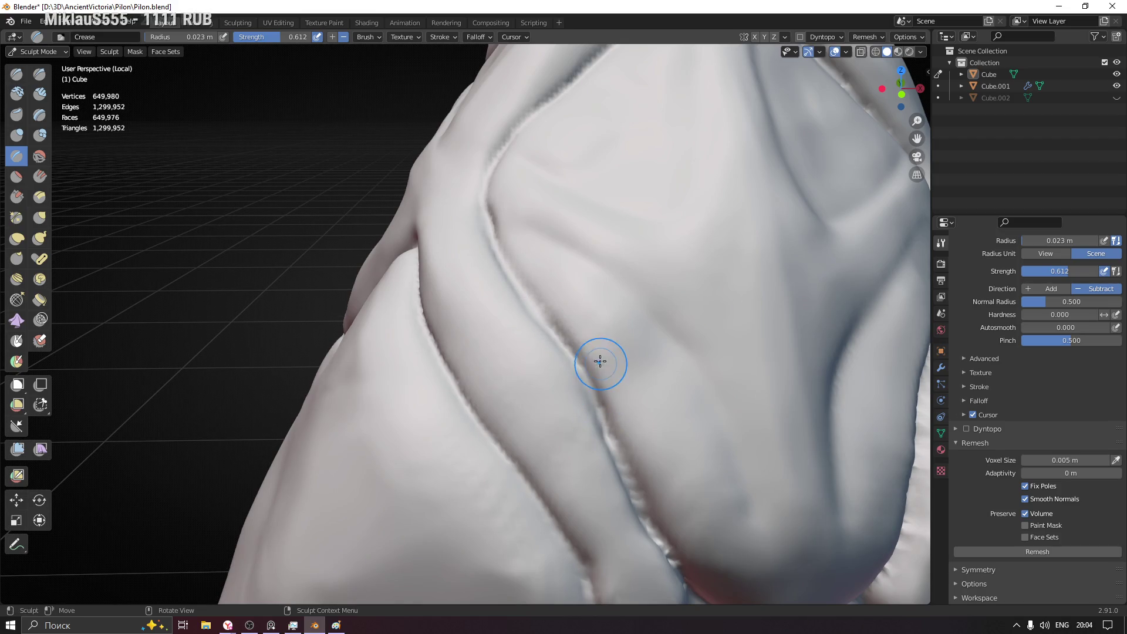
{"action": "middle_click_drag", "start_coordinate": [601, 363], "coordinate": [559, 483]}
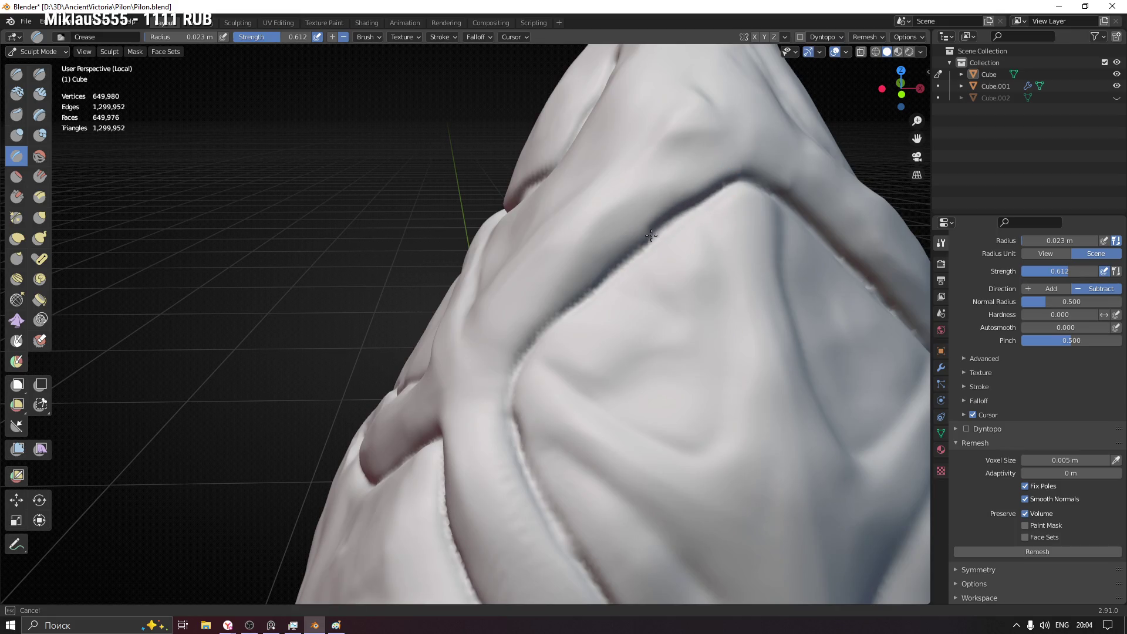
{"action": "mouse_move", "coordinate": [554, 415]}
{"action": "middle_mouse_down"}
{"action": "mouse_move", "coordinate": [595, 333]}
{"action": "mouse_move", "coordinate": [529, 317]}
{"action": "middle_mouse_up"}
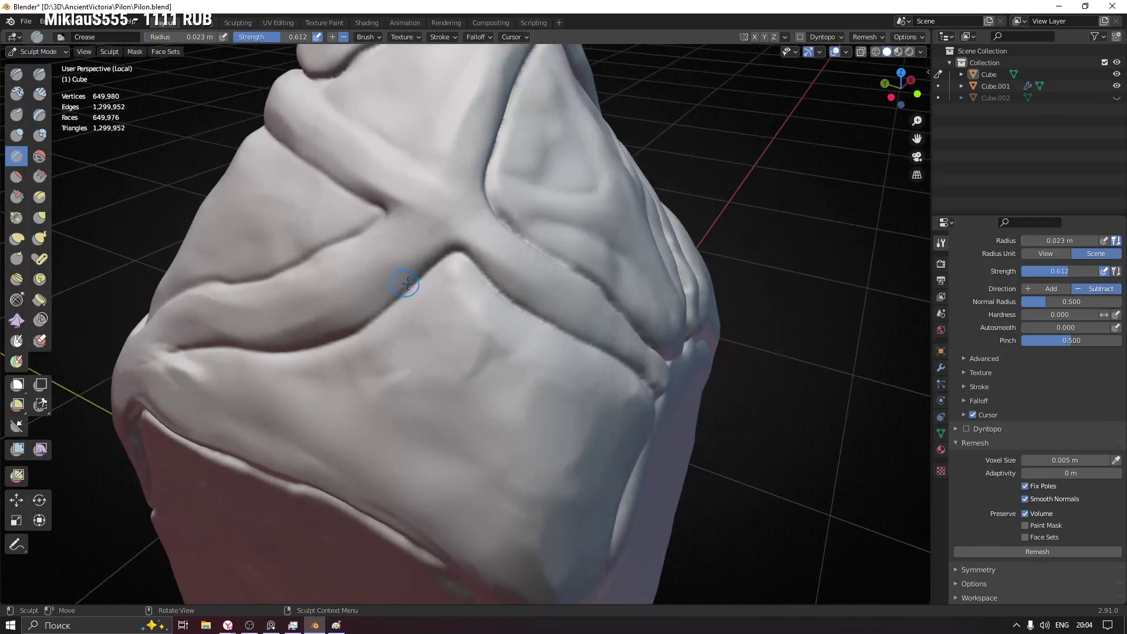
{"action": "scroll", "coordinate": [493, 308], "scroll_direction": "up", "scroll_amount": 3}
{"action": "scroll", "coordinate": [454, 239], "scroll_direction": "up", "scroll_amount": 2}
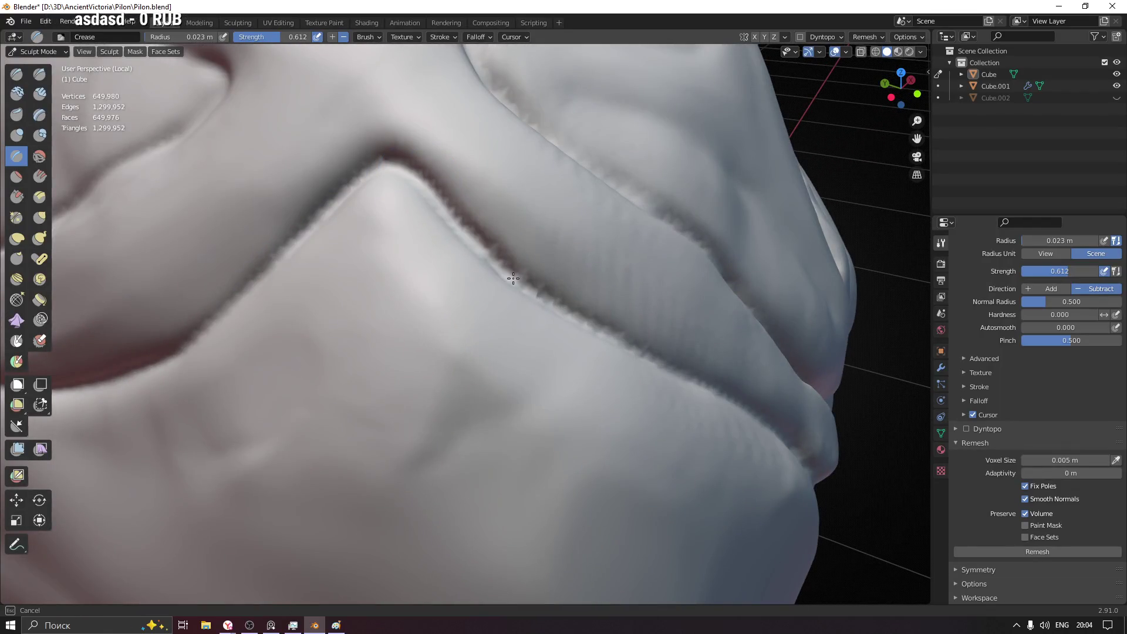
{"action": "middle_click_drag", "start_coordinate": [620, 341], "coordinate": [261, 202]}
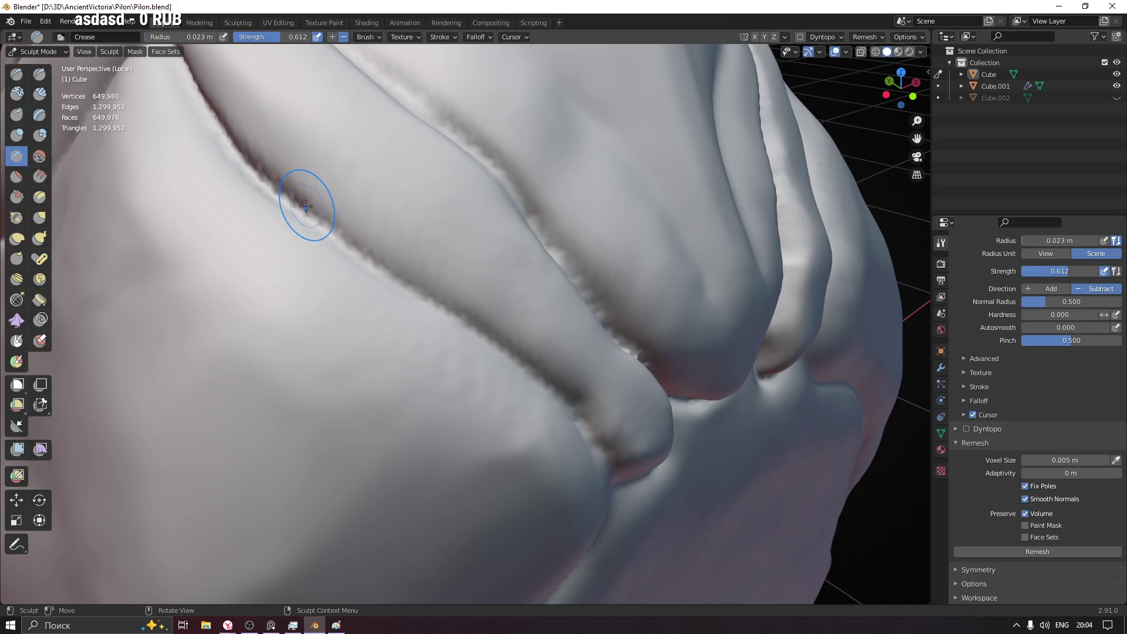
{"action": "left_click_drag", "start_coordinate": [306, 205], "coordinate": [611, 455]}
{"action": "mouse_move", "coordinate": [610, 456]}
{"action": "middle_mouse_down"}
{"action": "mouse_move", "coordinate": [516, 390]}
{"action": "mouse_move", "coordinate": [494, 283]}
{"action": "middle_mouse_up"}
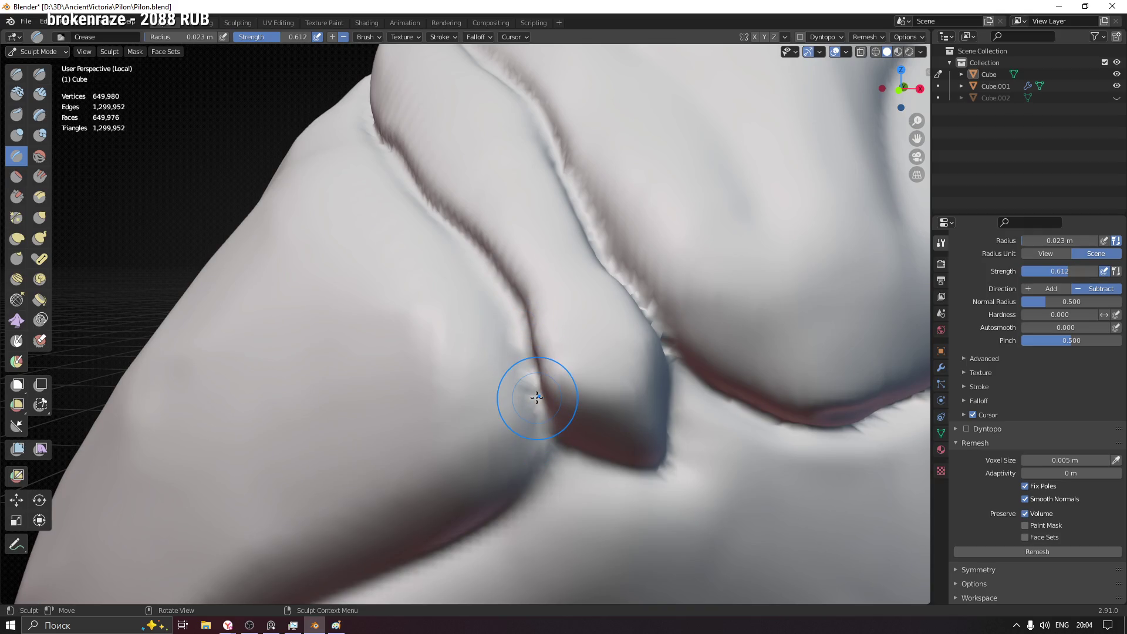
- Crease the side groove beside the ridge, extending it down the groove
{"action": "mouse_move", "coordinate": [541, 428]}
{"action": "middle_mouse_down", "text": "shift"}
{"action": "mouse_move", "coordinate": [609, 342]}
{"action": "mouse_move", "coordinate": [606, 318]}
{"action": "middle_mouse_up", "text": "shift"}
{"action": "left_click_drag", "start_coordinate": [605, 239], "coordinate": [605, 289]}
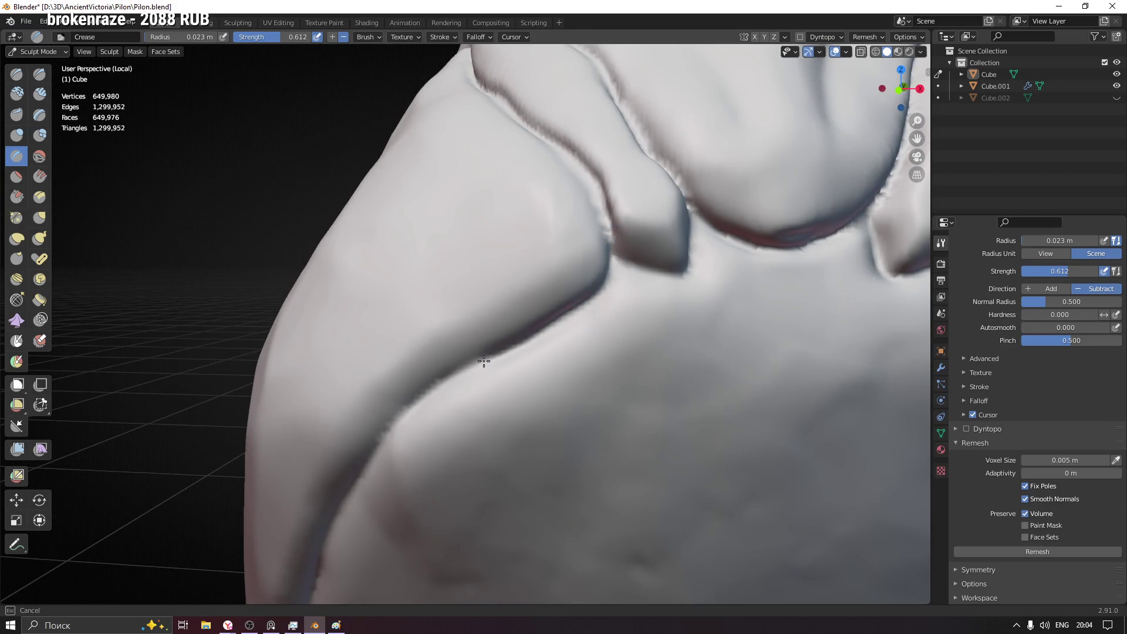
{"action": "left_click_drag", "start_coordinate": [484, 360], "coordinate": [443, 385]}
{"action": "middle_click_drag", "start_coordinate": [443, 385], "coordinate": [737, 189], "text": "shift"}
{"action": "left_click_drag", "start_coordinate": [676, 209], "coordinate": [585, 299]}
{"action": "left_click_drag", "start_coordinate": [546, 363], "coordinate": [529, 403]}
{"action": "middle_click_drag", "start_coordinate": [528, 403], "coordinate": [648, 222], "text": "shift"}
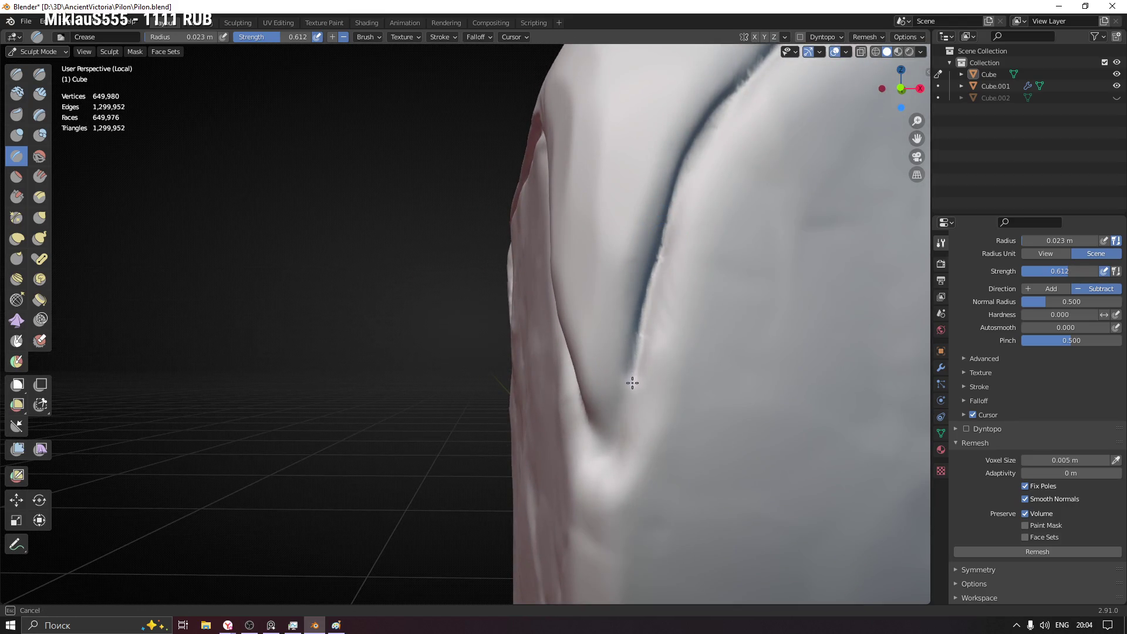
- Carry the crease to the groove's bottom and darken it along its full length
{"action": "left_click_drag", "start_coordinate": [632, 382], "coordinate": [605, 432]}
{"action": "middle_click_drag", "start_coordinate": [616, 373], "coordinate": [649, 294], "text": "shift"}
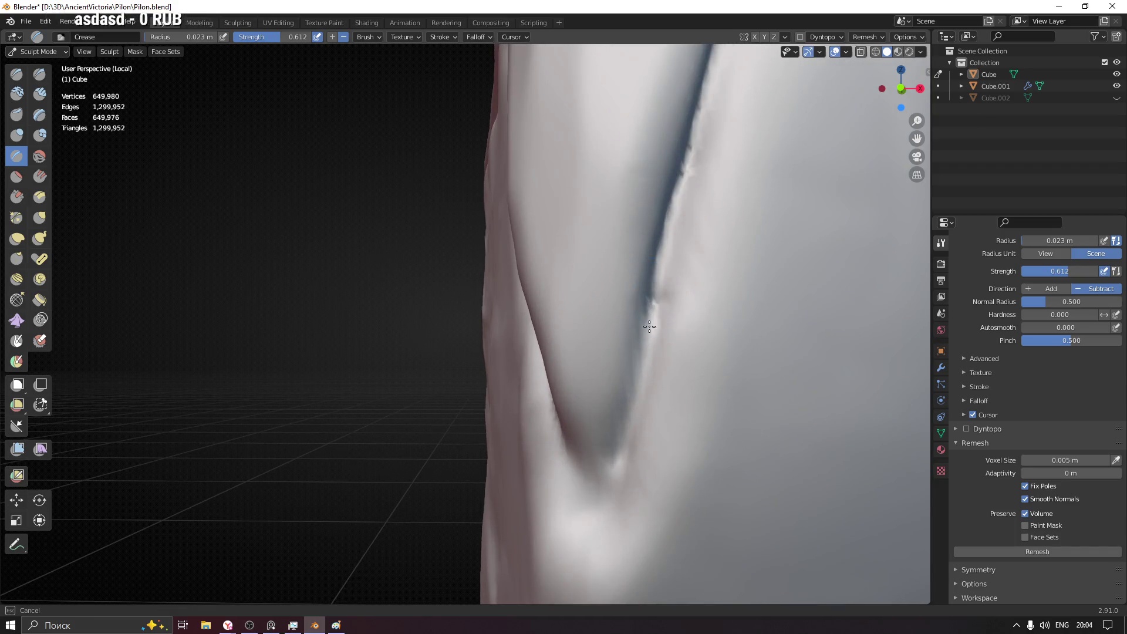
{"action": "left_click_drag", "start_coordinate": [649, 326], "coordinate": [597, 512]}
{"action": "mouse_move", "coordinate": [597, 510]}
{"action": "middle_mouse_down"}
{"action": "mouse_move", "coordinate": [640, 509]}
{"action": "mouse_move", "coordinate": [587, 502]}
{"action": "middle_mouse_up"}
{"action": "mouse_move", "coordinate": [548, 416]}
{"action": "left_mouse_down"}
{"action": "mouse_move", "coordinate": [574, 479]}
{"action": "mouse_move", "coordinate": [503, 344]}
{"action": "left_mouse_up"}
{"action": "middle_click_drag", "start_coordinate": [471, 297], "coordinate": [528, 320]}
{"action": "mouse_move", "coordinate": [528, 320]}
{"action": "left_mouse_down"}
{"action": "mouse_move", "coordinate": [594, 490]}
{"action": "mouse_move", "coordinate": [627, 529]}
{"action": "left_mouse_up"}
{"action": "middle_click_drag", "start_coordinate": [479, 247], "coordinate": [559, 377]}
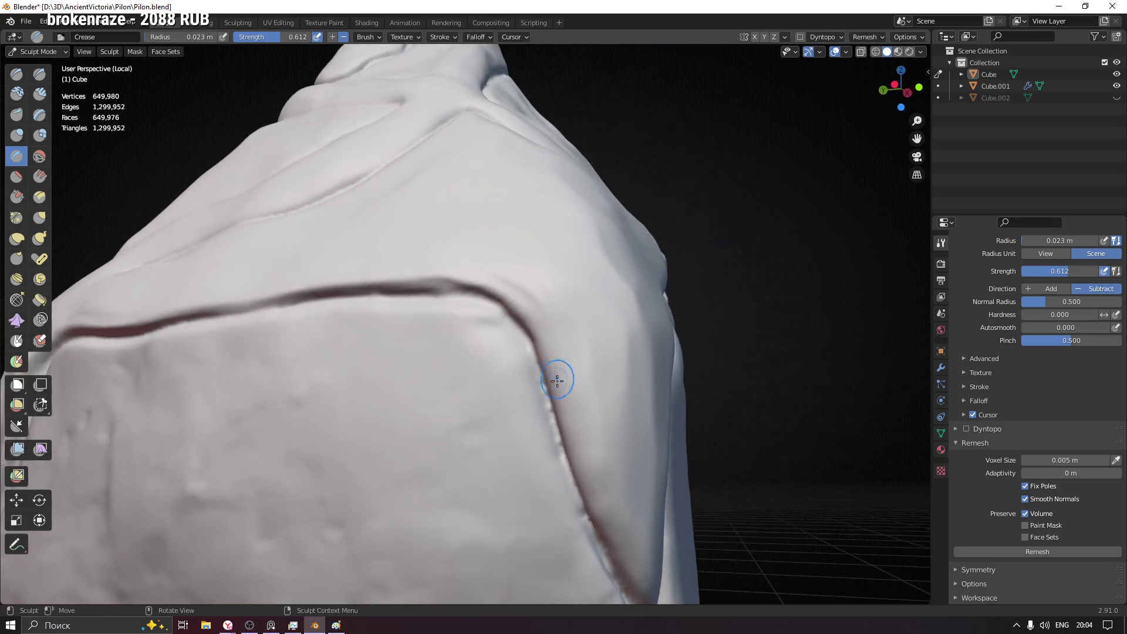
- Crease the lower panel's top edge and deepen the diagonal strap grooves above it
{"action": "left_click_drag", "start_coordinate": [541, 410], "coordinate": [546, 402]}
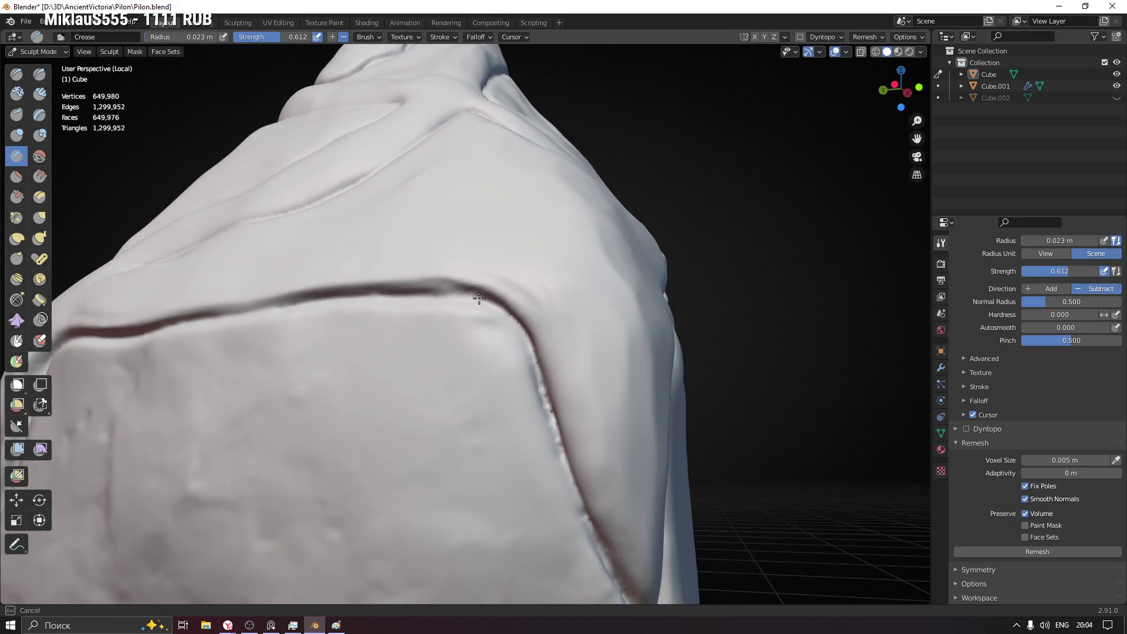
{"action": "left_click_drag", "start_coordinate": [382, 290], "coordinate": [265, 303]}
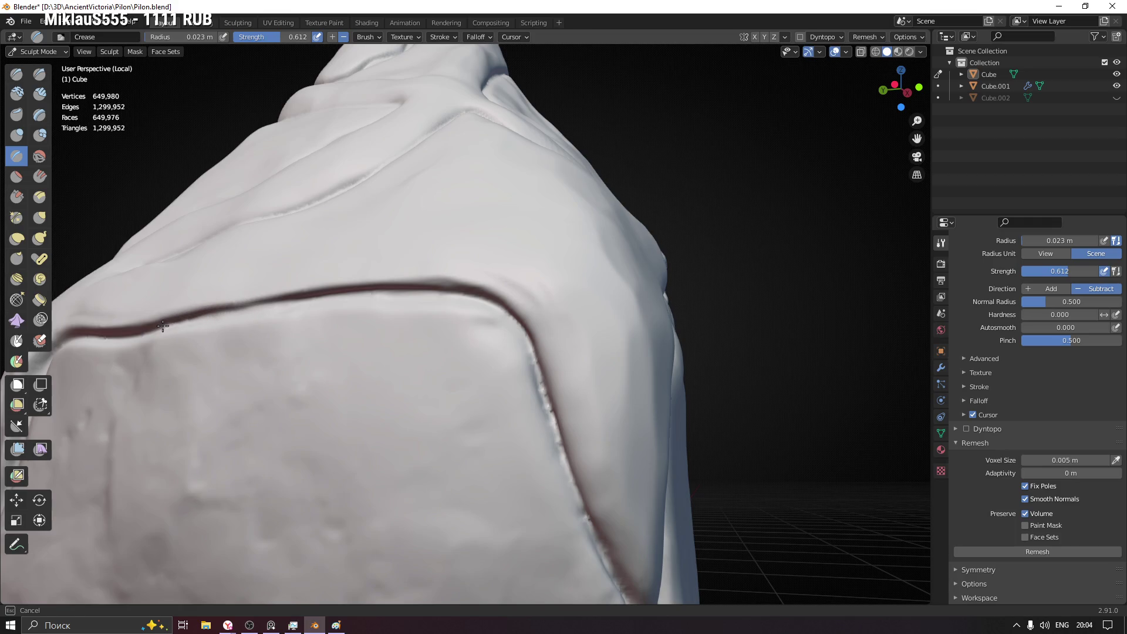
{"action": "left_click_drag", "start_coordinate": [163, 327], "coordinate": [163, 327]}
{"action": "middle_click_drag", "start_coordinate": [264, 352], "coordinate": [562, 201]}
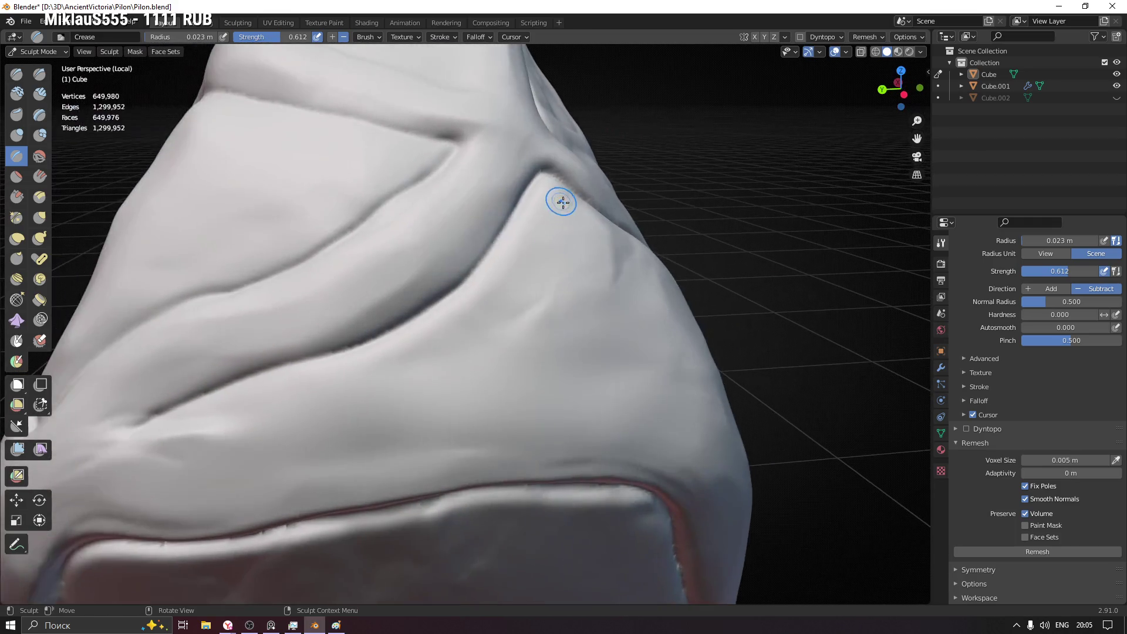
{"action": "left_click_drag", "start_coordinate": [531, 188], "coordinate": [509, 218]}
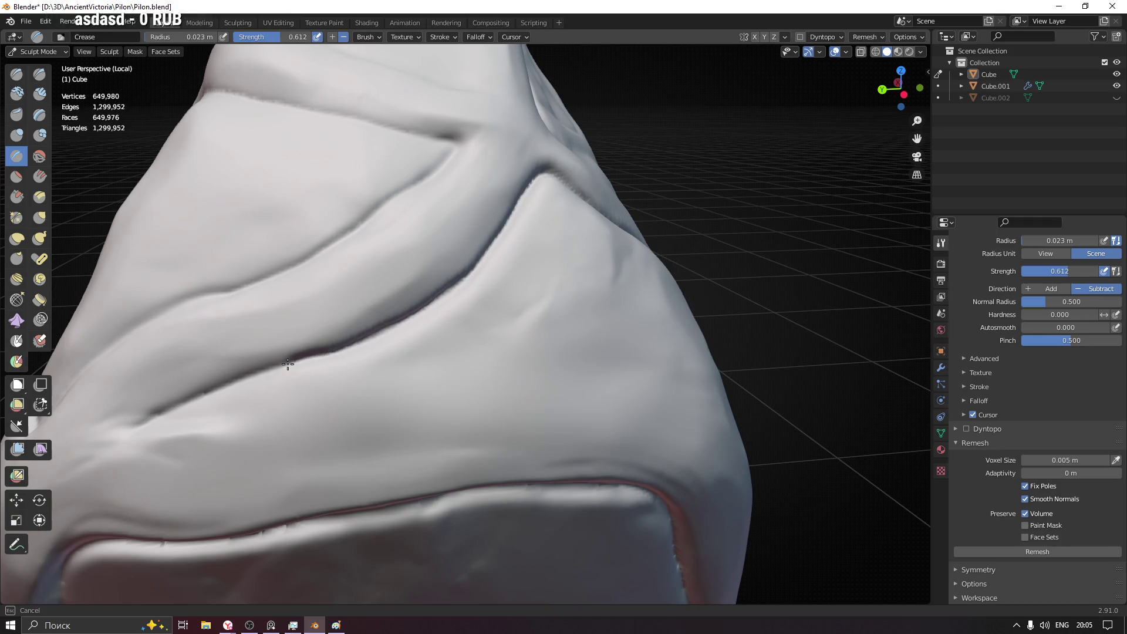
{"action": "left_click_drag", "start_coordinate": [137, 425], "coordinate": [137, 425]}
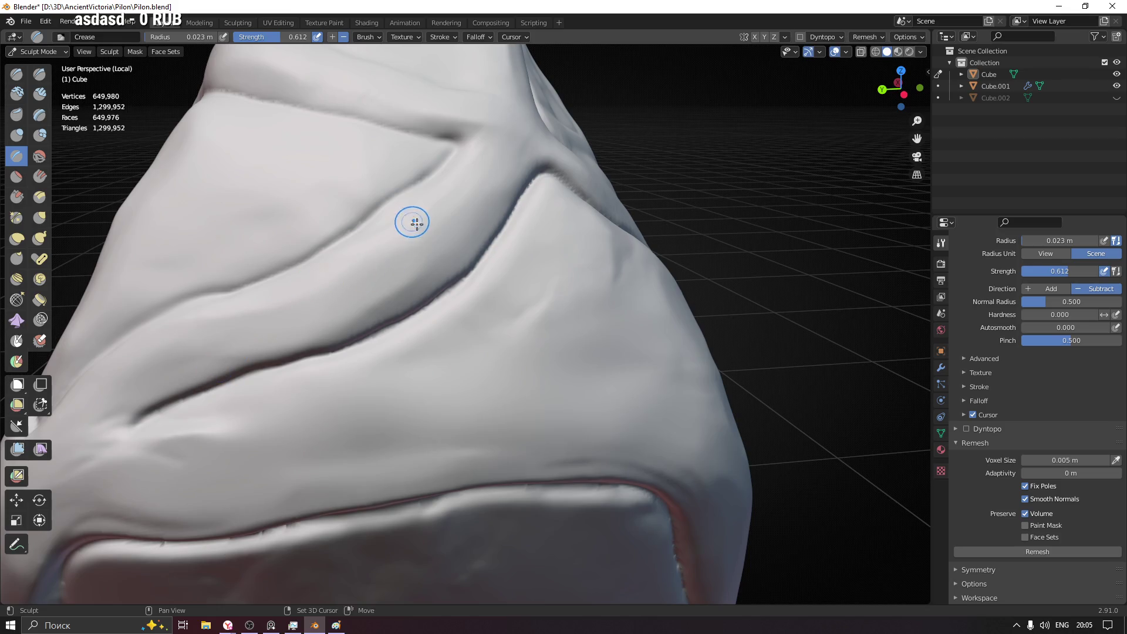
{"action": "middle_click_drag", "start_coordinate": [411, 221], "coordinate": [576, 164]}
{"action": "left_click_drag", "start_coordinate": [588, 156], "coordinate": [545, 216]}
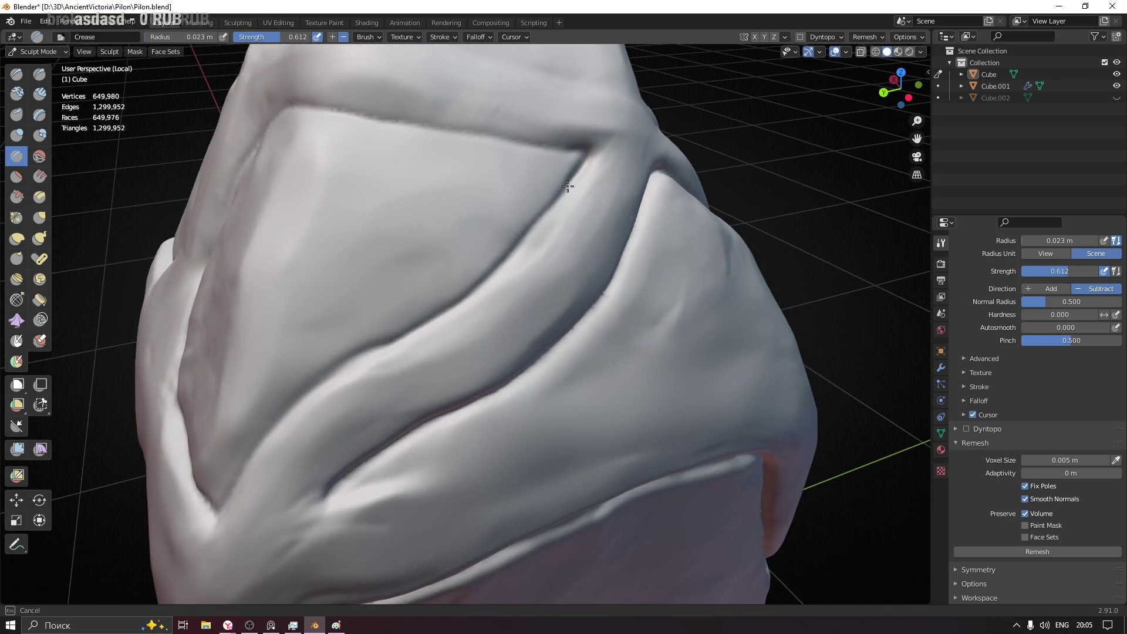
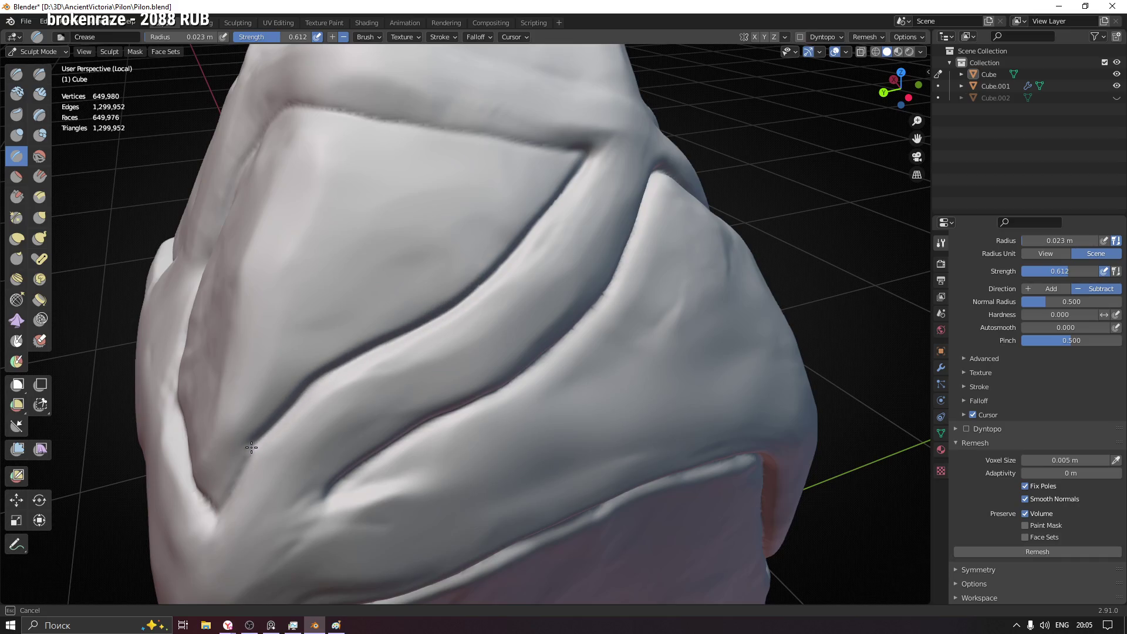
- Deepen the Crease strokes along the upper panel edge and the left panel's edge and curve
{"action": "middle_click_drag", "start_coordinate": [220, 509], "coordinate": [543, 301]}
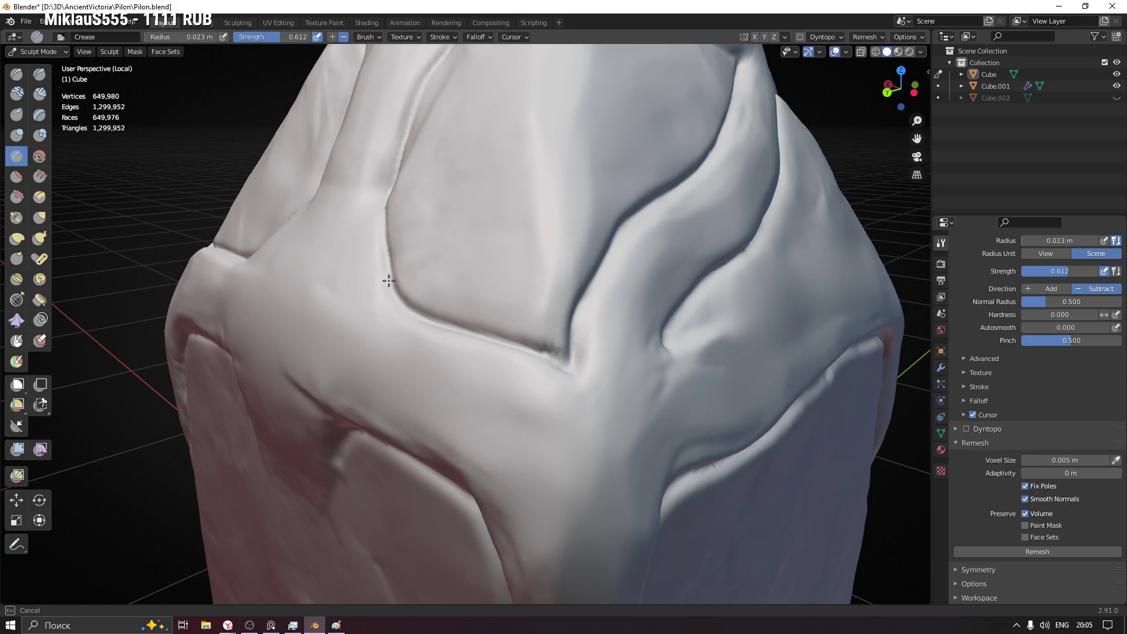
{"action": "mouse_move", "coordinate": [385, 234]}
{"action": "middle_mouse_down"}
{"action": "mouse_move", "coordinate": [453, 241]}
{"action": "mouse_move", "coordinate": [464, 348]}
{"action": "middle_mouse_up"}
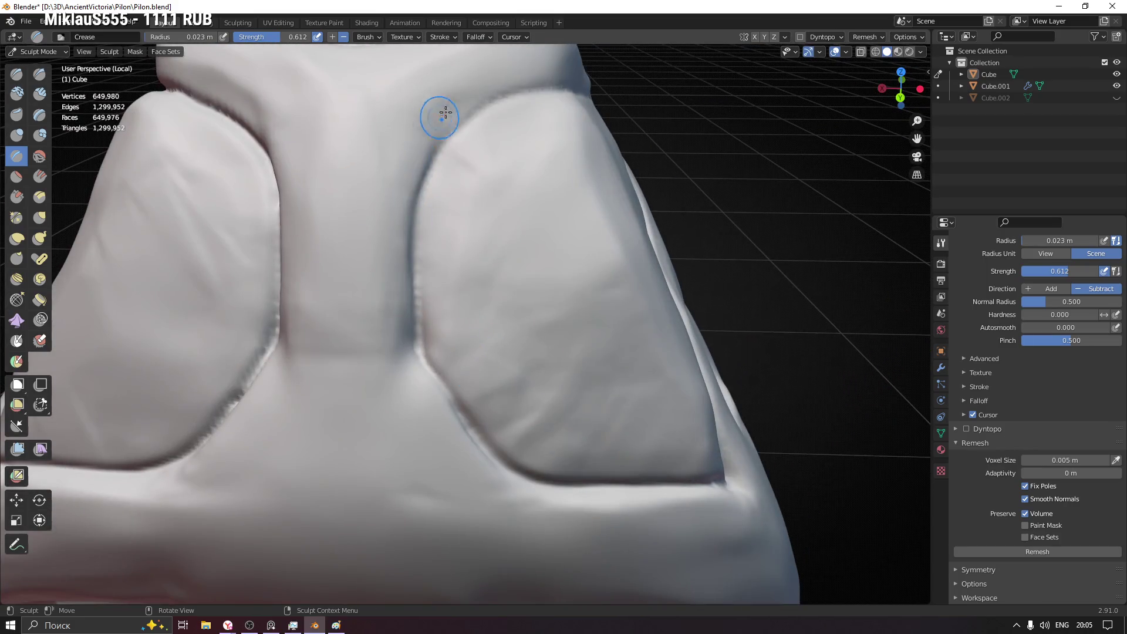
{"action": "left_click_drag", "start_coordinate": [579, 89], "coordinate": [483, 106]}
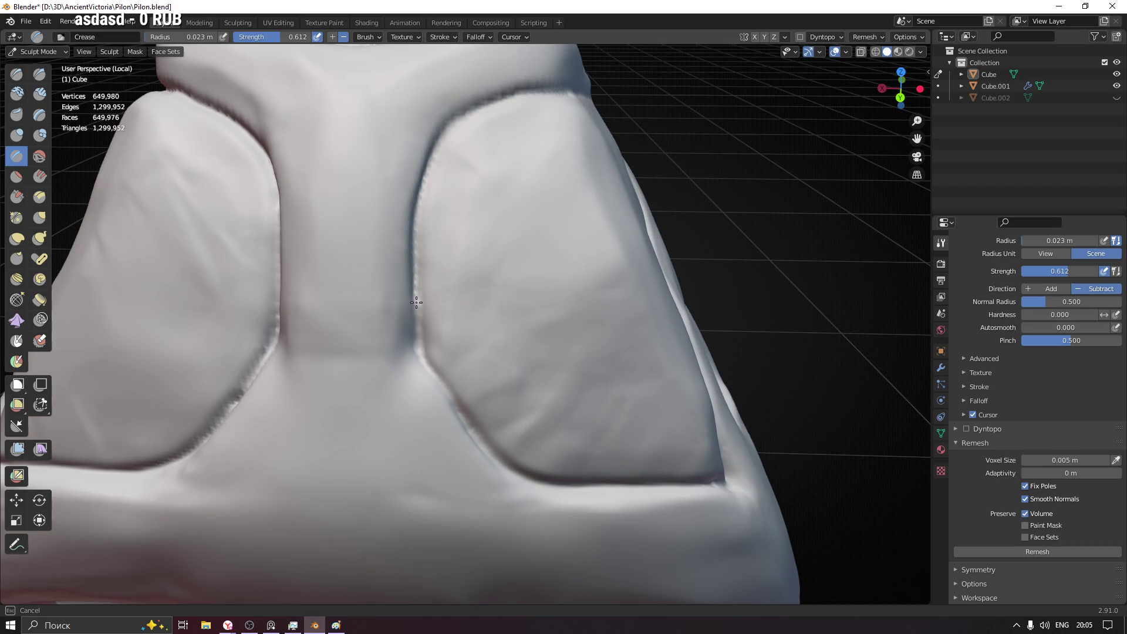
{"action": "mouse_move", "coordinate": [196, 214]}
{"action": "middle_mouse_down"}
{"action": "mouse_move", "coordinate": [441, 196]}
{"action": "mouse_move", "coordinate": [353, 133]}
{"action": "middle_mouse_up"}
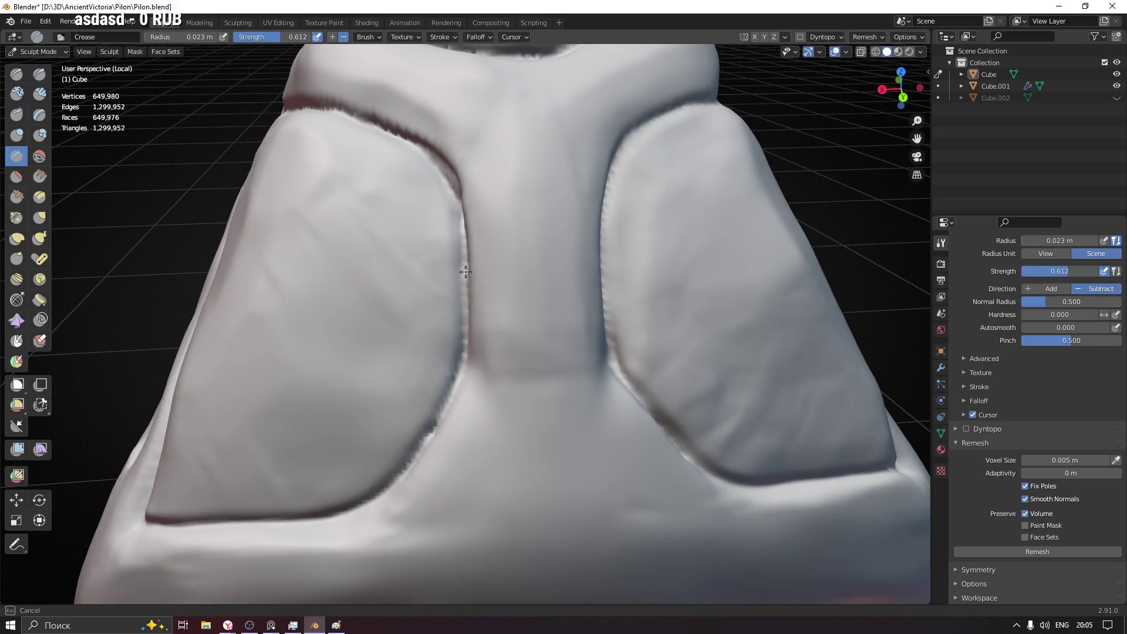
{"action": "left_click_drag", "start_coordinate": [446, 399], "coordinate": [465, 337]}
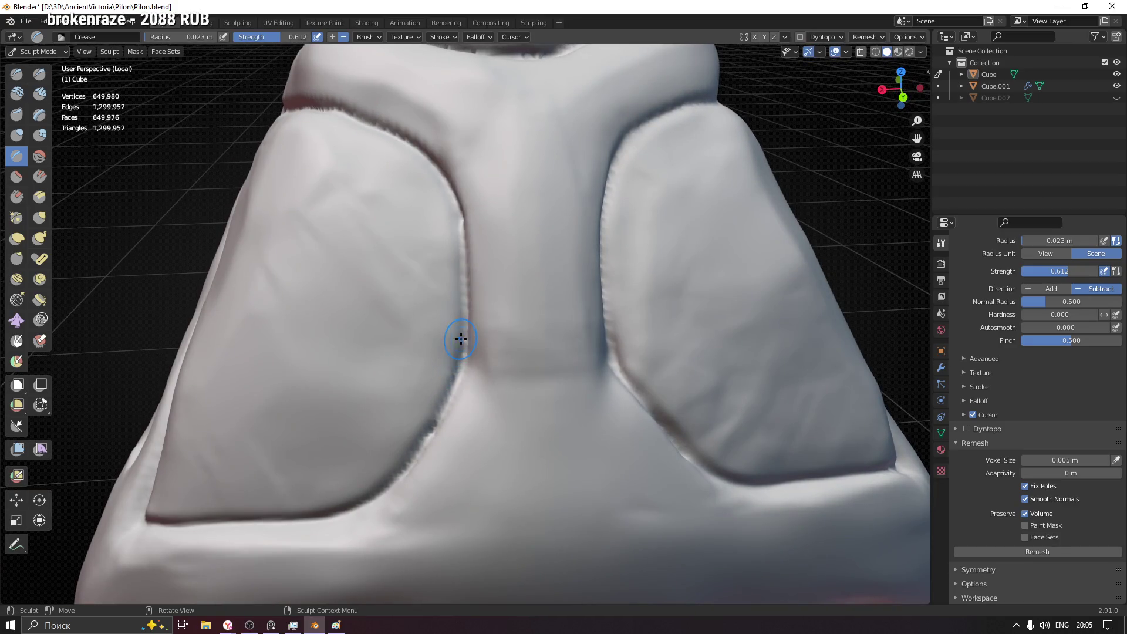
{"action": "left_click_drag", "start_coordinate": [464, 227], "coordinate": [449, 194]}
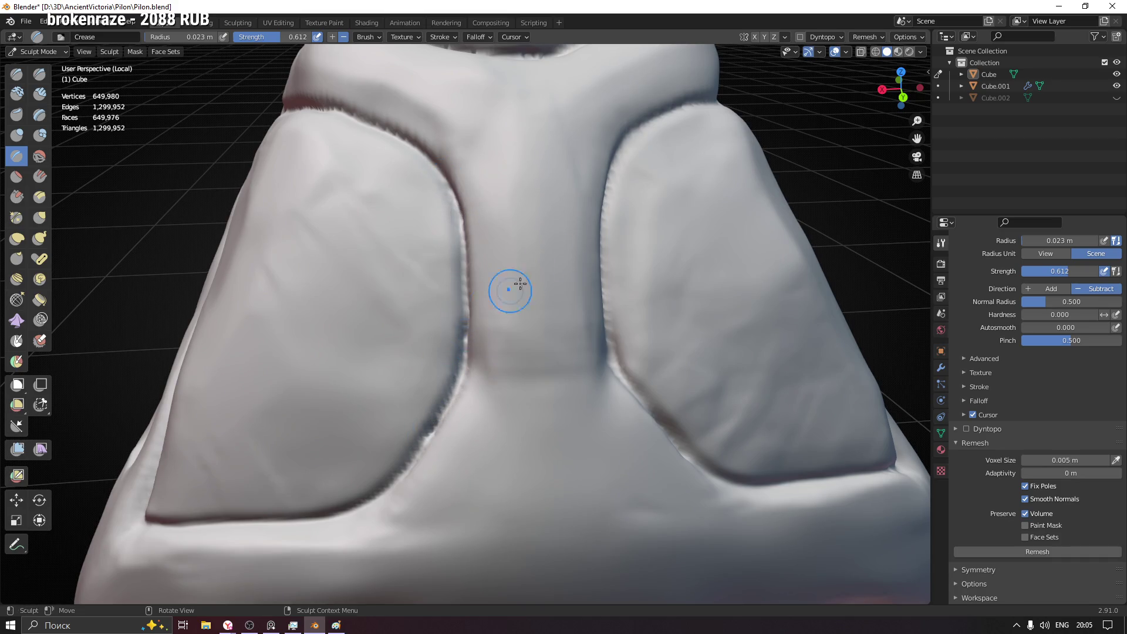
{"action": "scroll", "coordinate": [513, 290], "scroll_direction": "down", "scroll_amount": 3}
- Save the file, carve a crease along the upper ridge, and ready a 0.039 m Pinch brush
{"action": "mouse_move", "coordinate": [513, 290]}
{"action": "middle_mouse_down"}
{"action": "mouse_move", "coordinate": [734, 210]}
{"action": "mouse_move", "coordinate": [496, 239]}
{"action": "middle_mouse_up"}
{"action": "key", "text": "ctrl+s"}
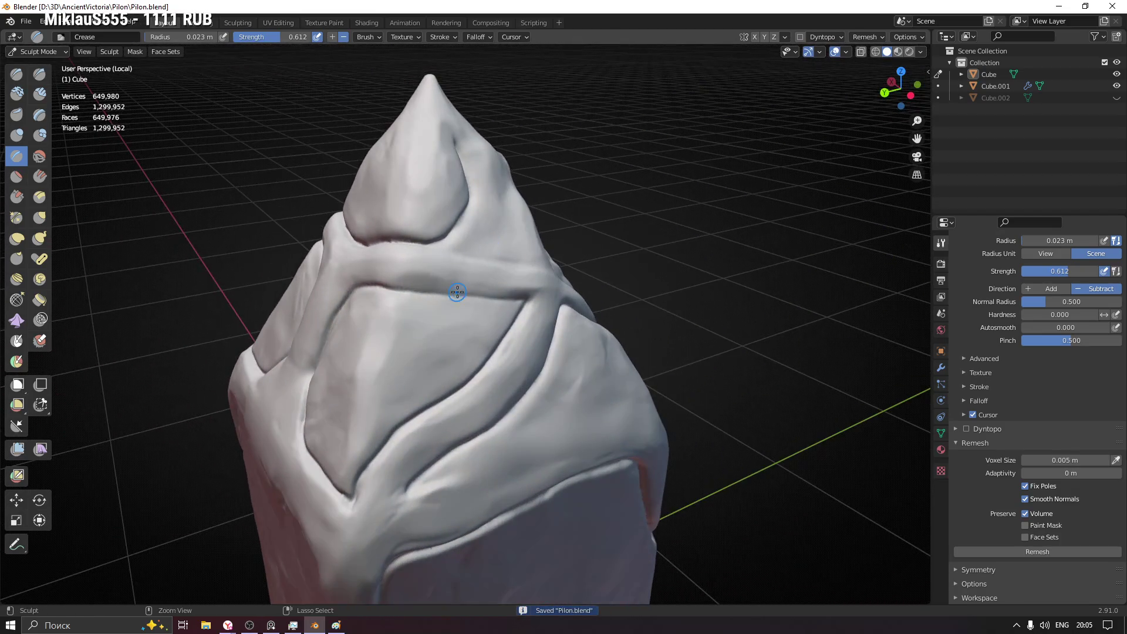
{"action": "scroll", "coordinate": [356, 263], "scroll_direction": "up", "scroll_amount": 5}
{"action": "left_click_drag", "start_coordinate": [290, 285], "coordinate": [574, 310]}
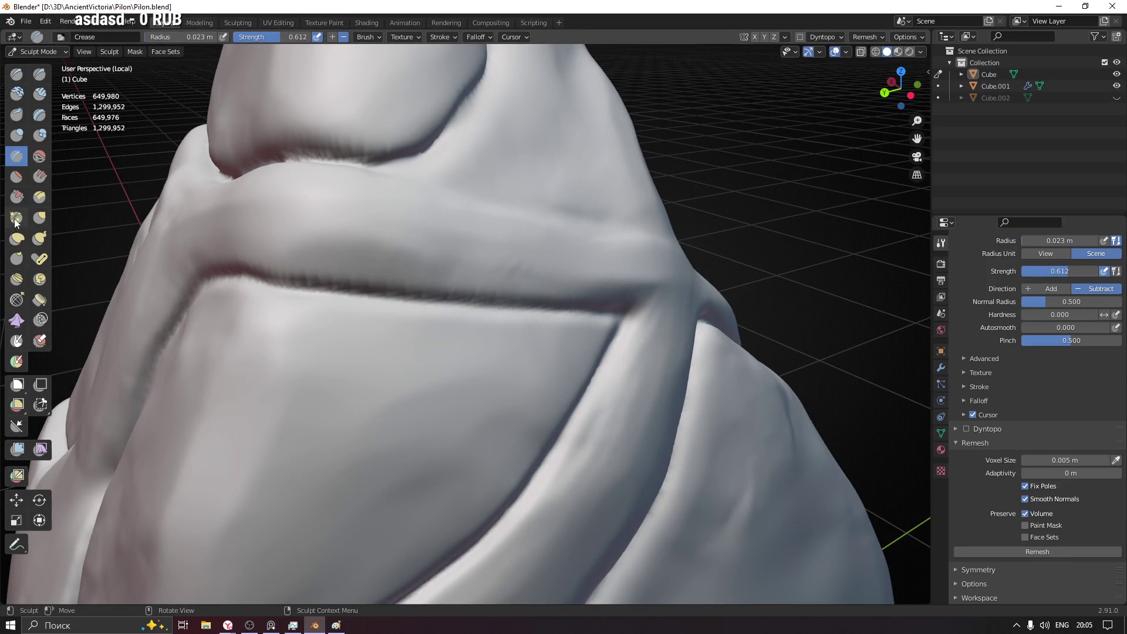
{"action": "key", "text": "p"}
{"action": "left_click", "coordinate": [435, 303]}
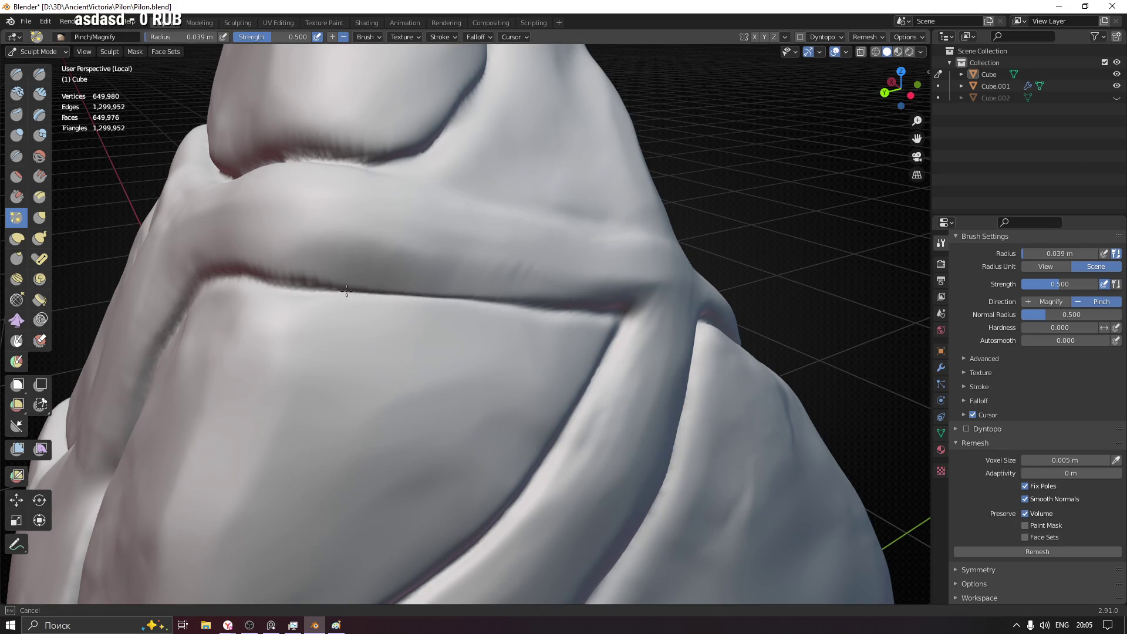
- Pinch the panel crease into a sharper line and smooth out its jagged bumps
{"action": "middle_click_drag", "start_coordinate": [480, 294], "coordinate": [339, 291]}
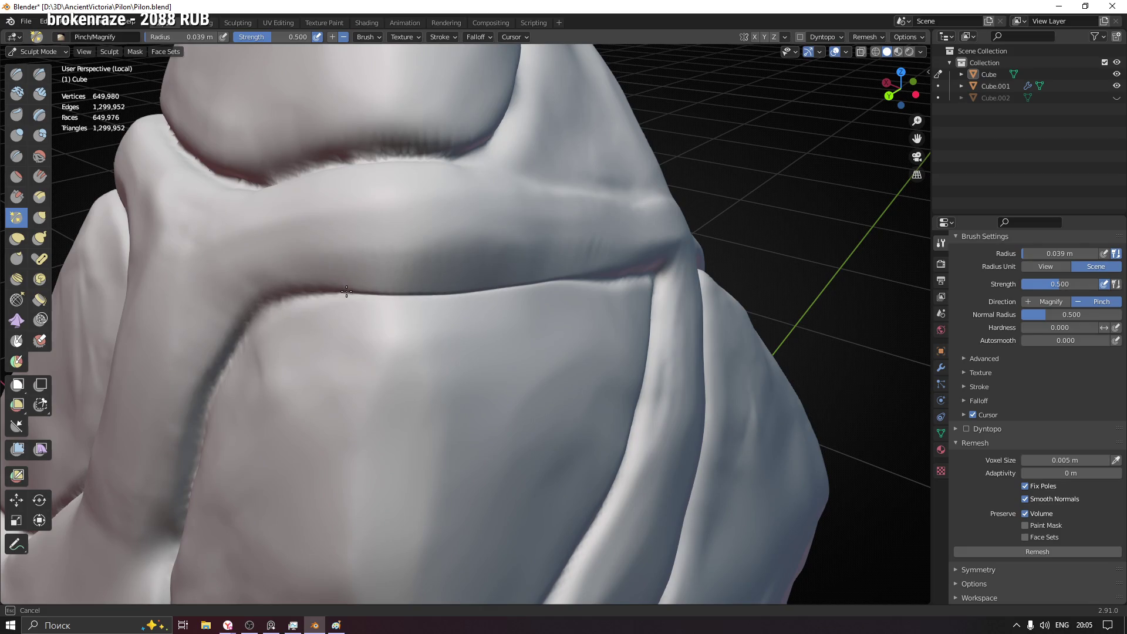
{"action": "mouse_move", "coordinate": [334, 293]}
{"action": "middle_mouse_down"}
{"action": "mouse_move", "coordinate": [521, 265]}
{"action": "mouse_move", "coordinate": [486, 259]}
{"action": "middle_mouse_up"}
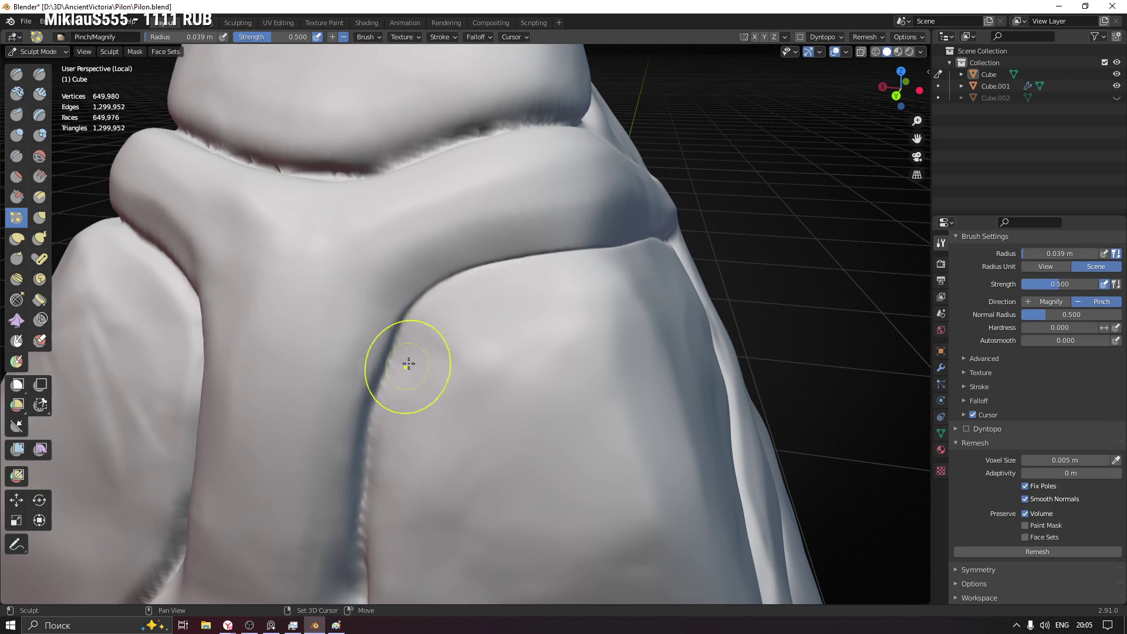
{"action": "scroll", "coordinate": [408, 365], "scroll_direction": "up", "scroll_amount": 2}
{"action": "left_click_drag", "start_coordinate": [441, 201], "coordinate": [429, 221]}
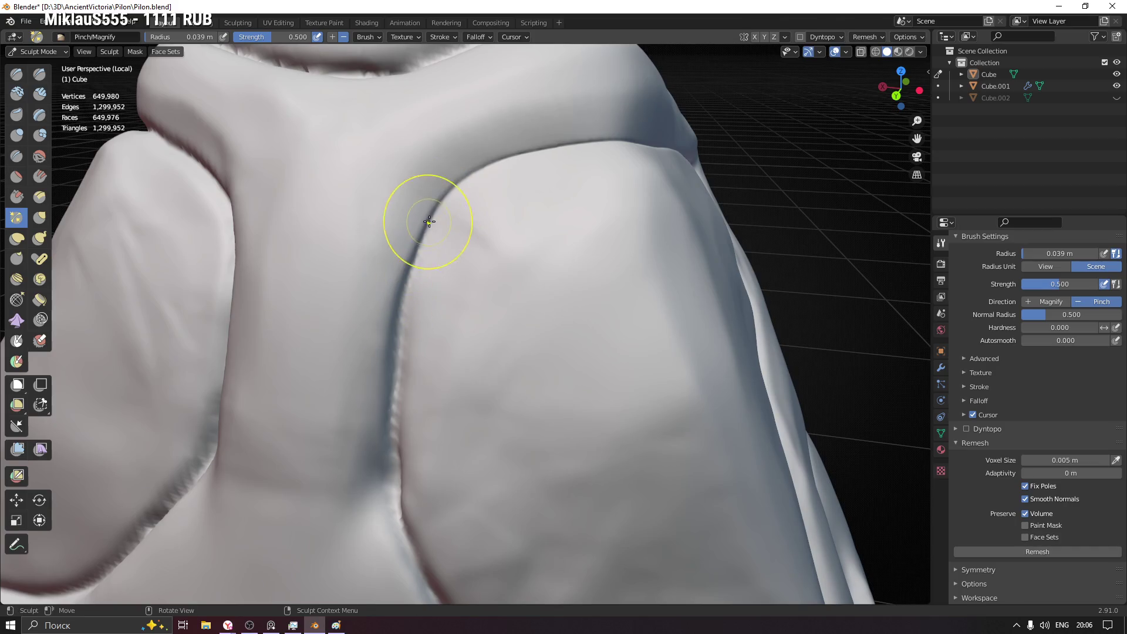
{"action": "left_click_drag", "start_coordinate": [410, 286], "coordinate": [392, 352]}
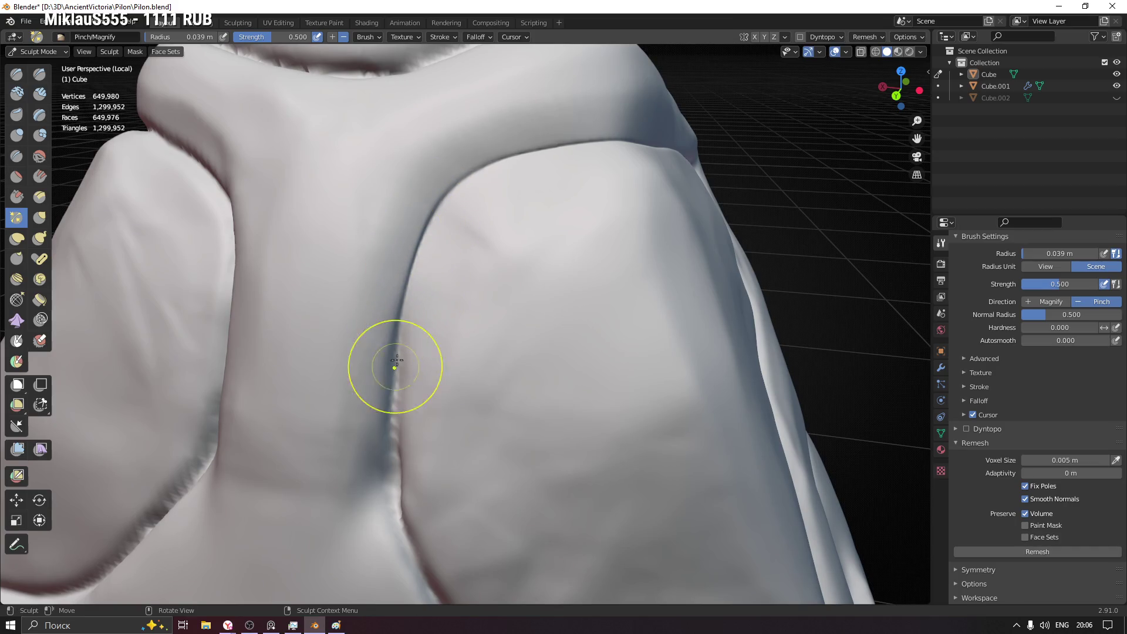
{"action": "mouse_move", "coordinate": [385, 404]}
{"action": "left_mouse_down"}
{"action": "mouse_move", "coordinate": [390, 327]}
{"action": "mouse_move", "coordinate": [391, 433]}
{"action": "mouse_move", "coordinate": [378, 453]}
{"action": "mouse_move", "coordinate": [387, 470]}
{"action": "left_mouse_up"}
{"action": "middle_click_drag", "start_coordinate": [388, 469], "coordinate": [455, 297]}
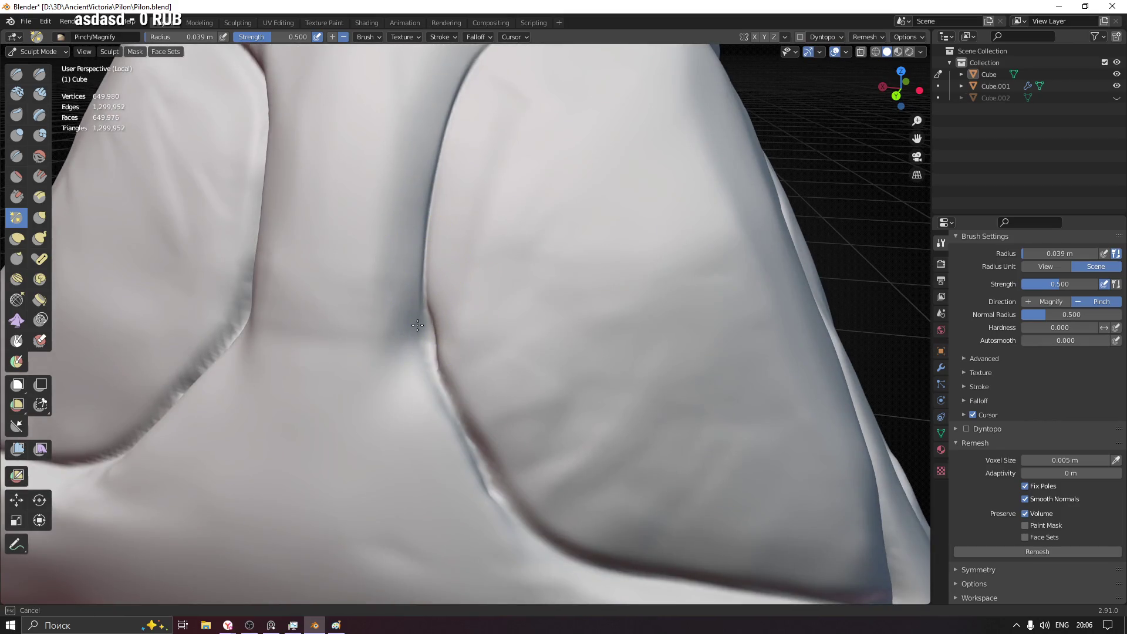
{"action": "mouse_move", "coordinate": [429, 396]}
{"action": "middle_mouse_down"}
{"action": "mouse_move", "coordinate": [436, 363]}
{"action": "mouse_move", "coordinate": [433, 386]}
{"action": "middle_mouse_up"}
- Pinch the lower crease smoother and tighter, shrinking the brush to 0.031 m
{"action": "middle_click_drag", "start_coordinate": [427, 328], "coordinate": [345, 317]}
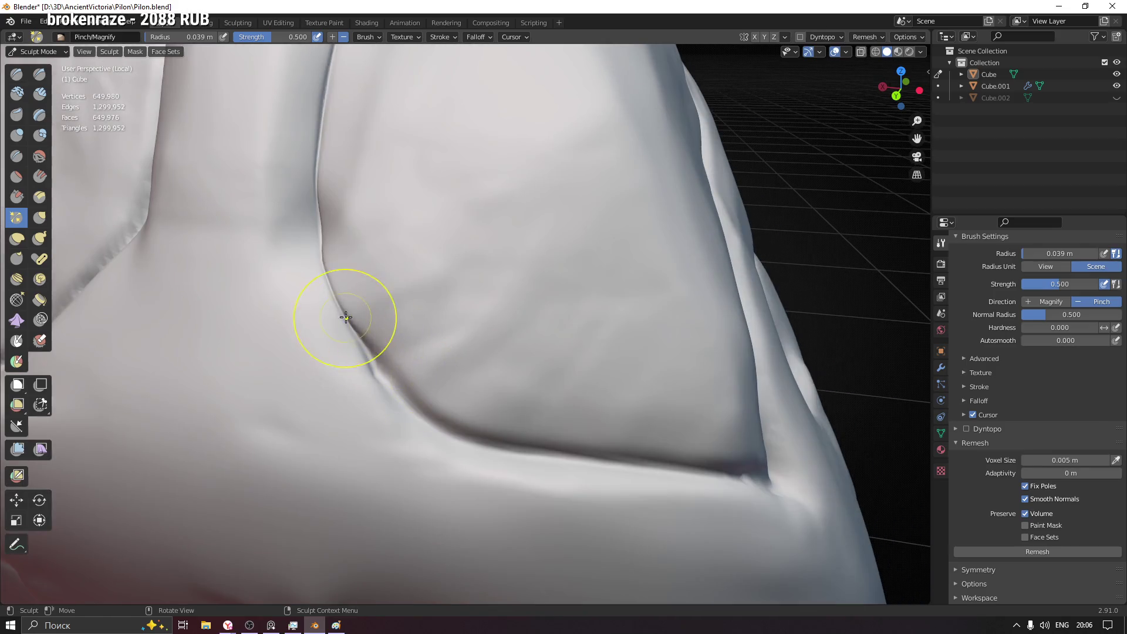
{"action": "left_click_drag", "start_coordinate": [345, 330], "coordinate": [406, 371]}
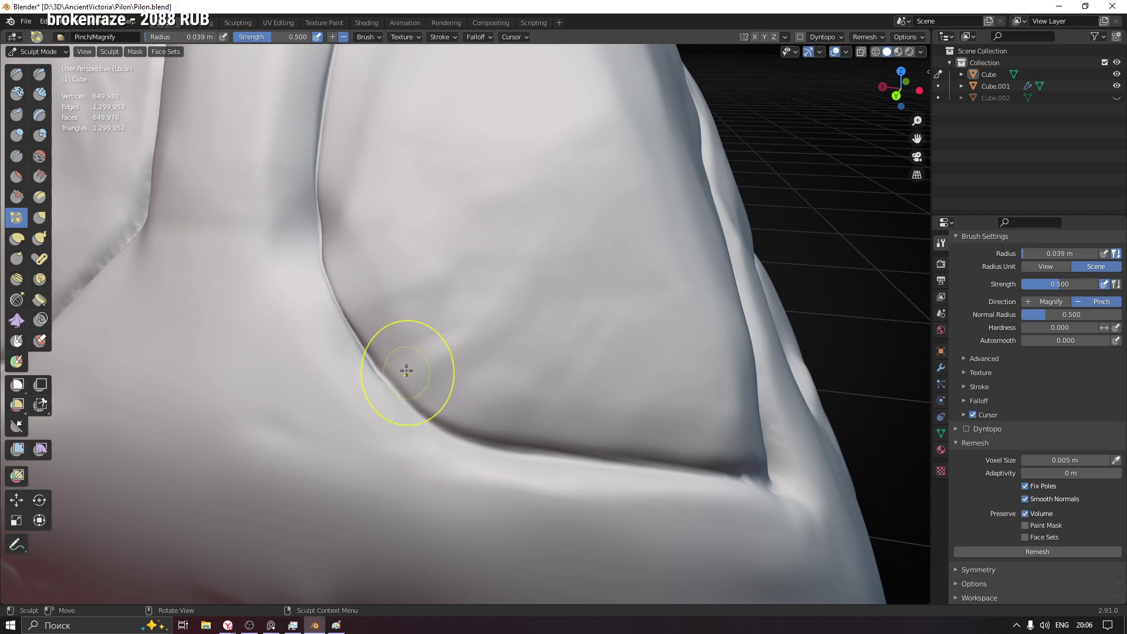
{"action": "mouse_move", "coordinate": [451, 375]}
{"action": "middle_mouse_down"}
{"action": "mouse_move", "coordinate": [432, 393]}
{"action": "mouse_move", "coordinate": [373, 354]}
{"action": "middle_mouse_up"}
{"action": "key", "text": "f"}
{"action": "left_click", "coordinate": [496, 453]}
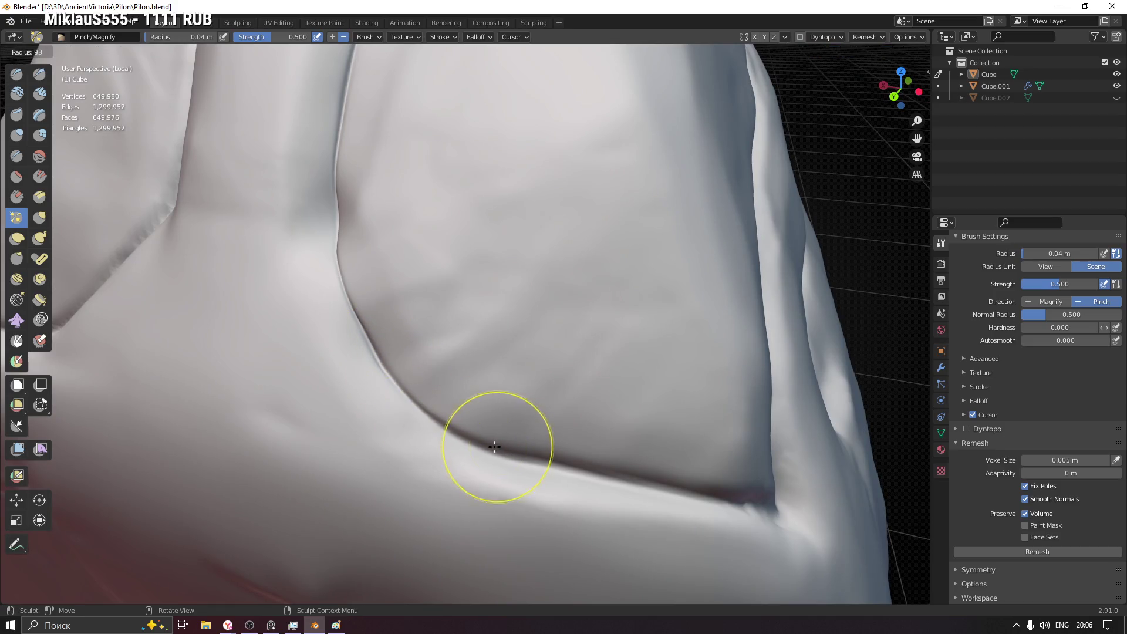
{"action": "left_click_drag", "start_coordinate": [556, 465], "coordinate": [573, 466]}
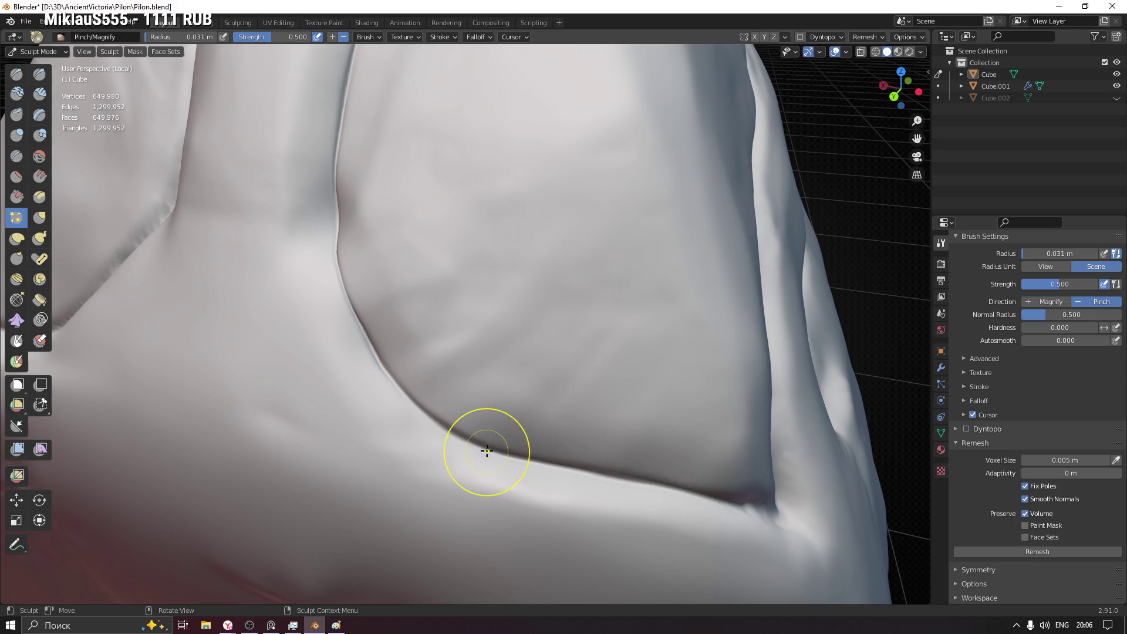
{"action": "middle_click_drag", "start_coordinate": [730, 499], "coordinate": [361, 416]}
{"action": "left_click_drag", "start_coordinate": [361, 416], "coordinate": [353, 399]}
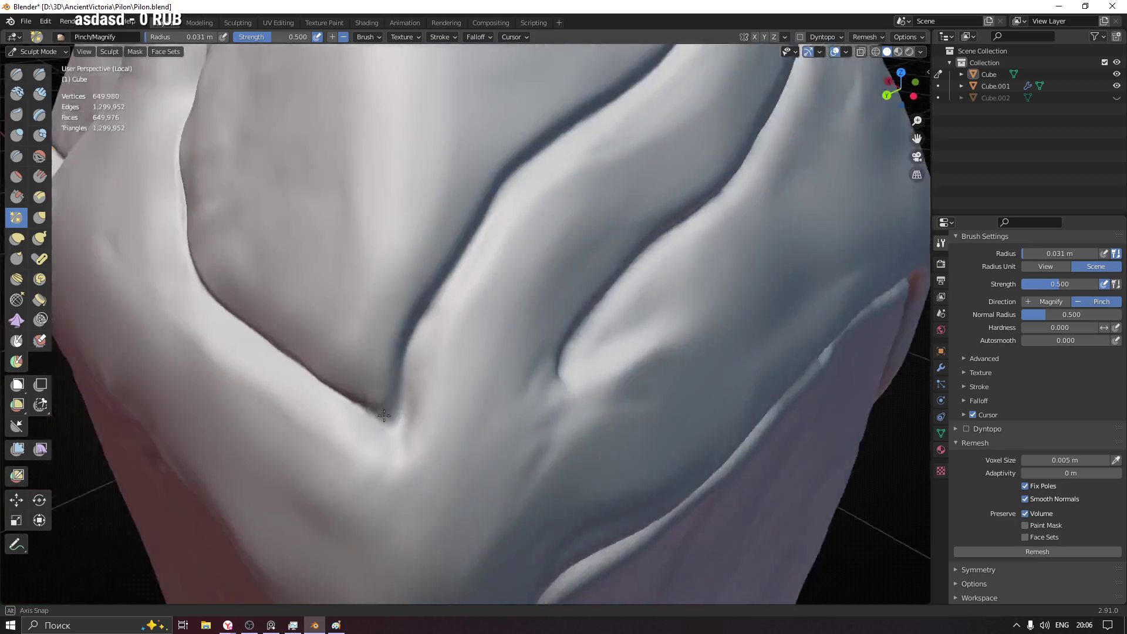
- Pinch the crease at the fold corner and sharpen the diagonal ridge crease downward
{"action": "middle_click_drag", "start_coordinate": [368, 406], "coordinate": [478, 297]}
{"action": "left_click_drag", "start_coordinate": [478, 296], "coordinate": [475, 285]}
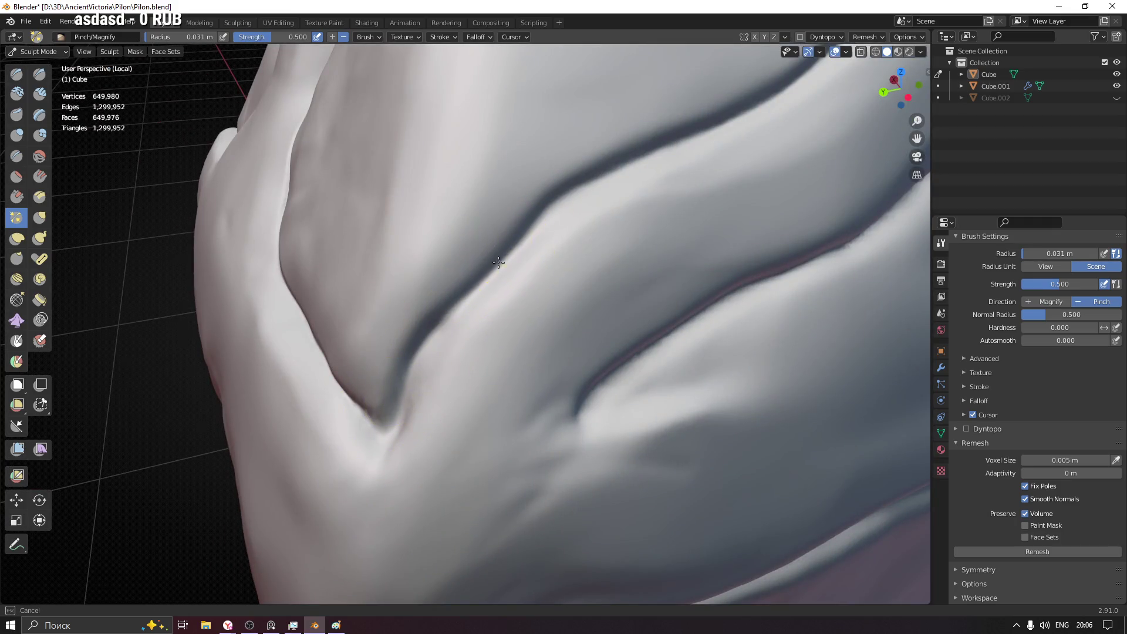
{"action": "middle_click_drag", "start_coordinate": [453, 315], "coordinate": [432, 327]}
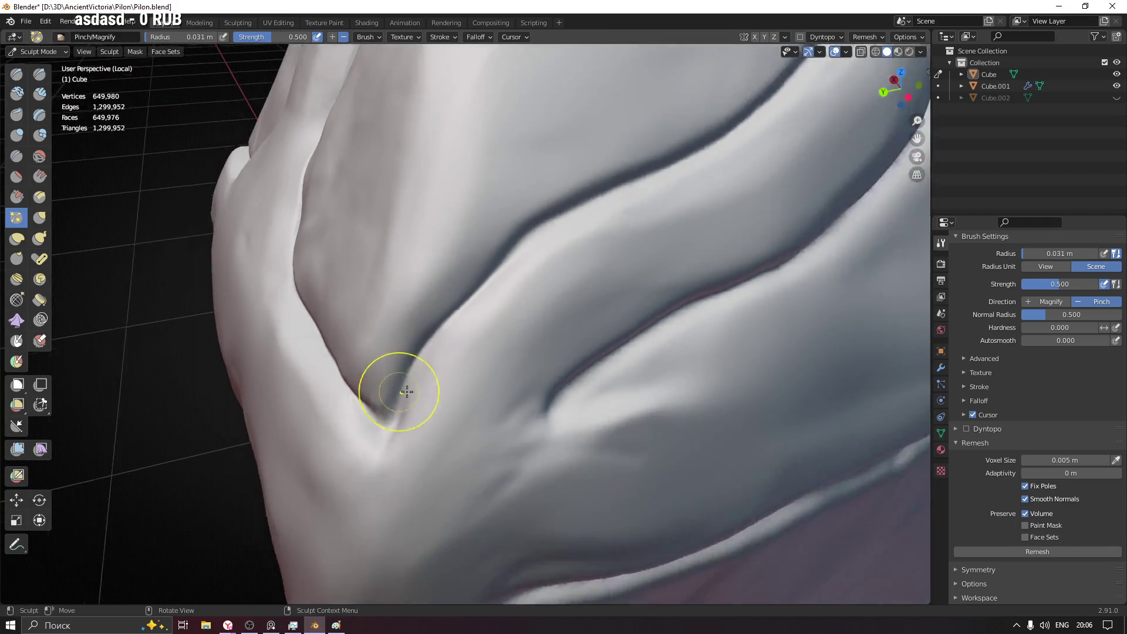
{"action": "left_click_drag", "start_coordinate": [417, 344], "coordinate": [410, 428]}
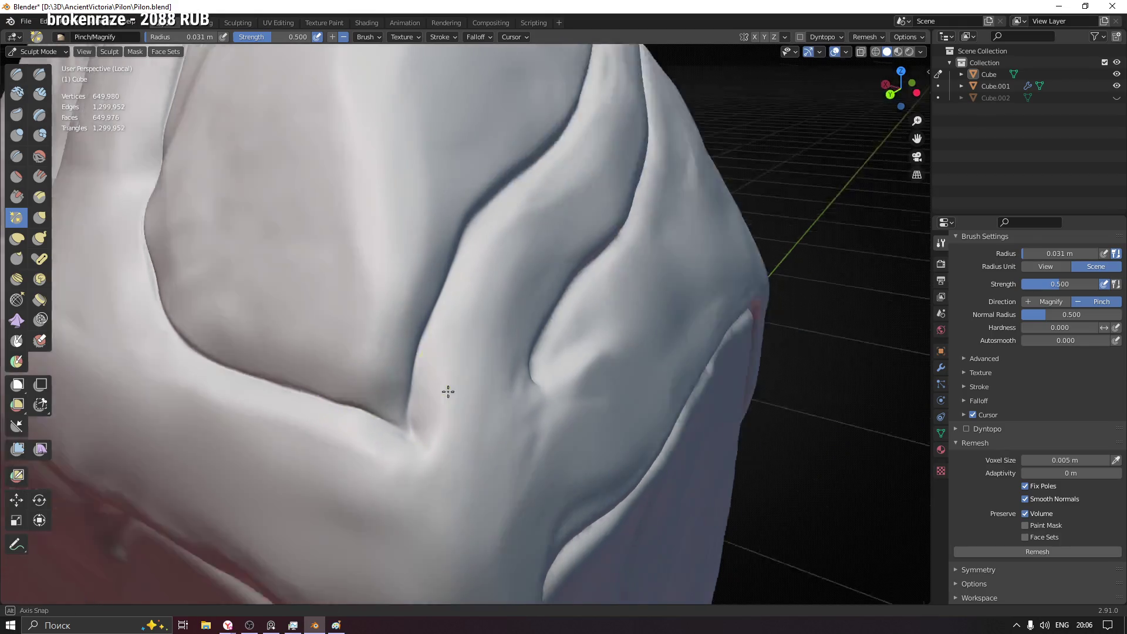
{"action": "mouse_move", "coordinate": [374, 414]}
{"action": "middle_mouse_down"}
{"action": "mouse_move", "coordinate": [461, 353]}
{"action": "mouse_move", "coordinate": [355, 375]}
{"action": "middle_mouse_up"}
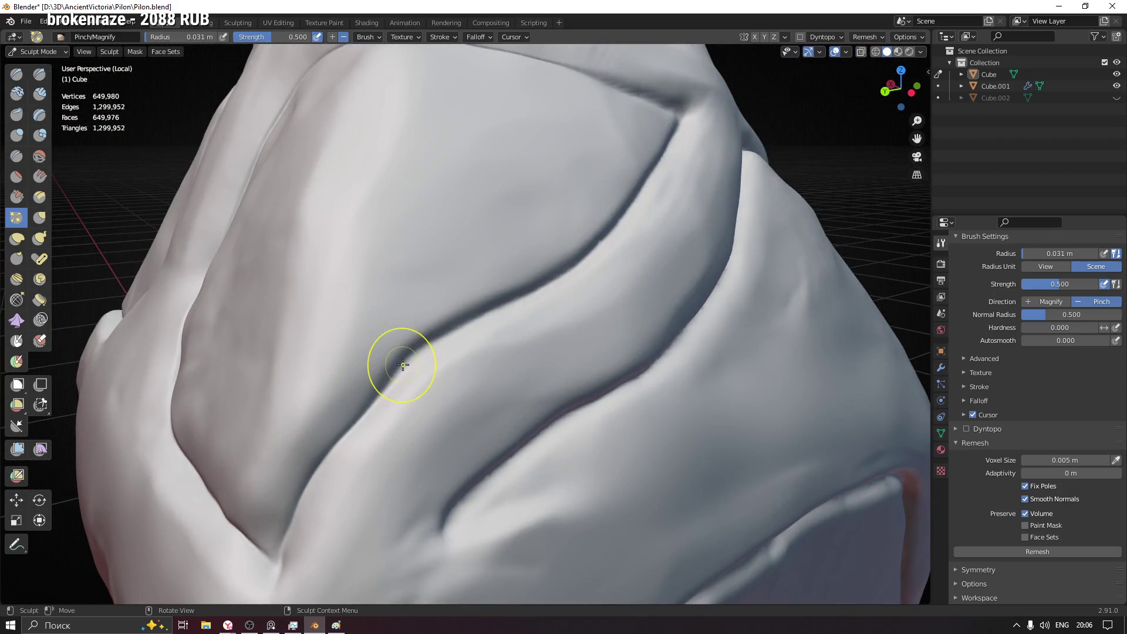
{"action": "left_click_drag", "start_coordinate": [576, 268], "coordinate": [649, 173]}
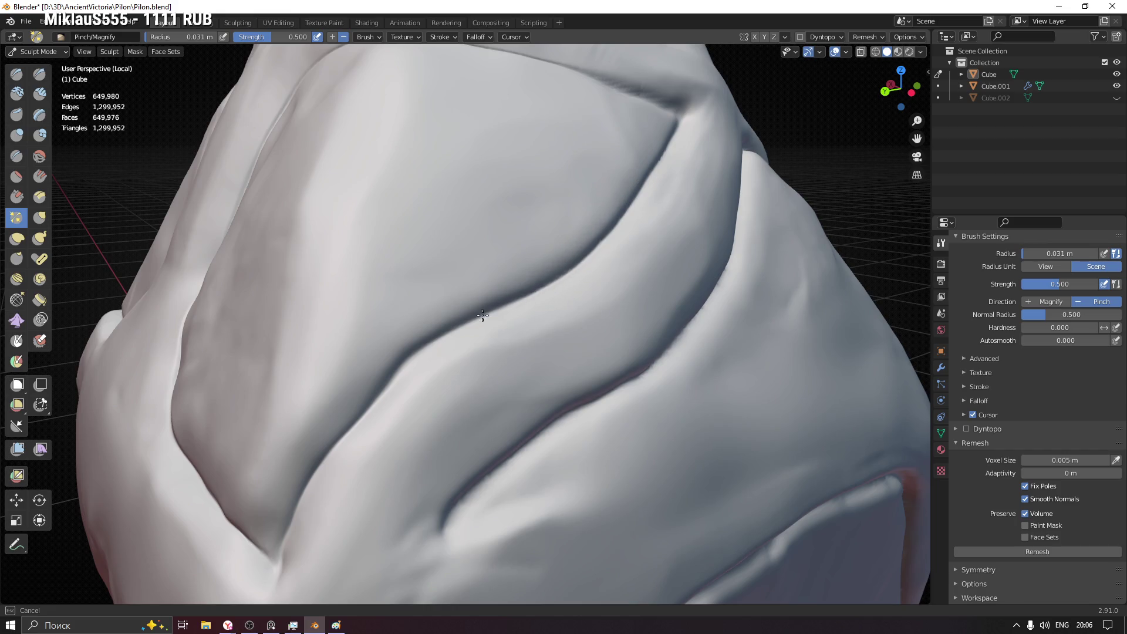
{"action": "mouse_move", "coordinate": [461, 315]}
{"action": "middle_mouse_down"}
{"action": "mouse_move", "coordinate": [591, 244]}
{"action": "mouse_move", "coordinate": [613, 195]}
{"action": "middle_mouse_up"}
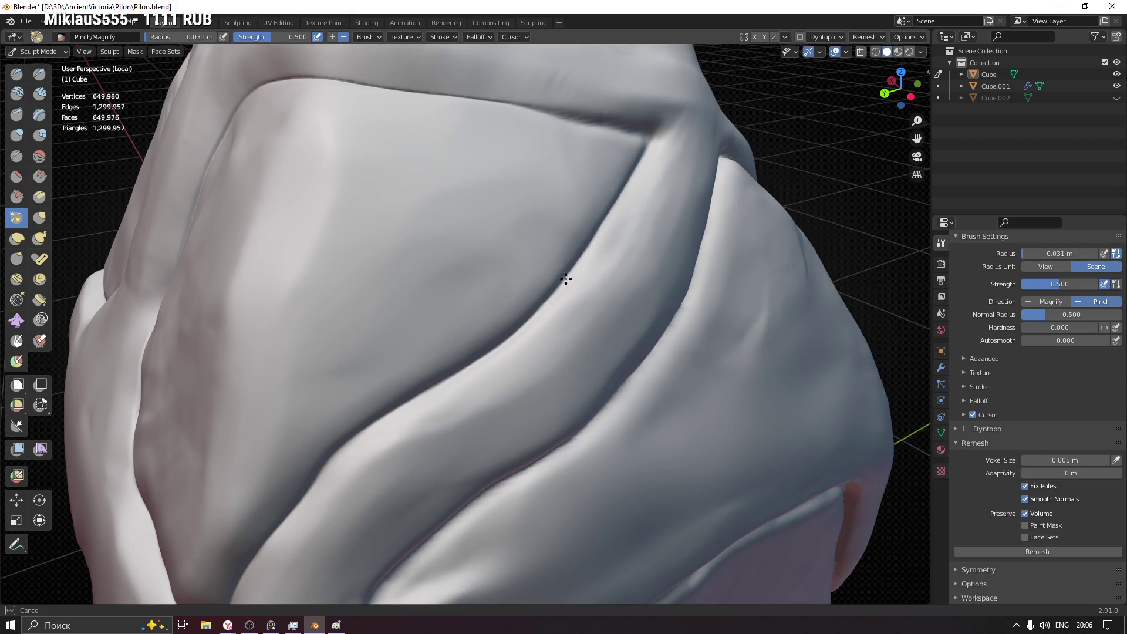
{"action": "left_click_drag", "start_coordinate": [512, 332], "coordinate": [447, 379]}
- Enlarge the brush to 0.035 m and pinch the long diagonal crease tighter
{"action": "middle_click_drag", "start_coordinate": [445, 353], "coordinate": [420, 234]}
{"action": "mouse_move", "coordinate": [420, 234]}
{"action": "left_mouse_down"}
{"action": "mouse_move", "coordinate": [505, 244]}
{"action": "mouse_move", "coordinate": [400, 226]}
{"action": "left_mouse_up"}
{"action": "mouse_move", "coordinate": [537, 338]}
{"action": "middle_mouse_down", "text": "shift"}
{"action": "mouse_move", "coordinate": [463, 230]}
{"action": "mouse_move", "coordinate": [472, 196]}
{"action": "middle_mouse_up", "text": "shift"}
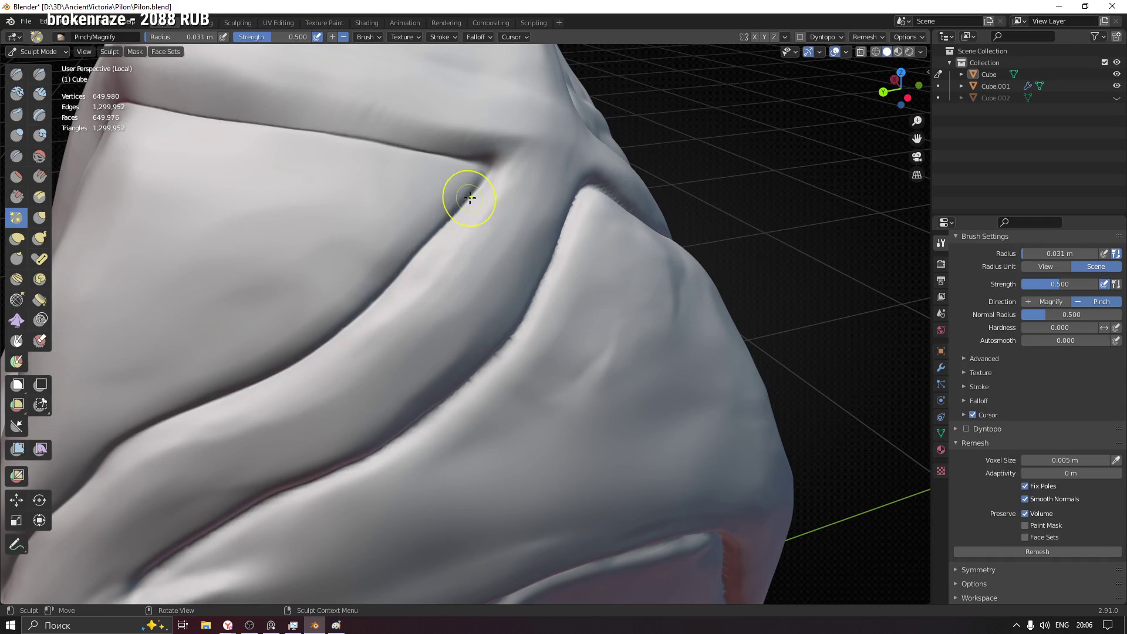
{"action": "mouse_move", "coordinate": [390, 284]}
{"action": "middle_mouse_down"}
{"action": "mouse_move", "coordinate": [519, 235]}
{"action": "mouse_move", "coordinate": [461, 256]}
{"action": "mouse_move", "coordinate": [221, 455]}
{"action": "middle_mouse_up"}
{"action": "key", "text": "f"}
{"action": "left_click", "coordinate": [249, 431]}
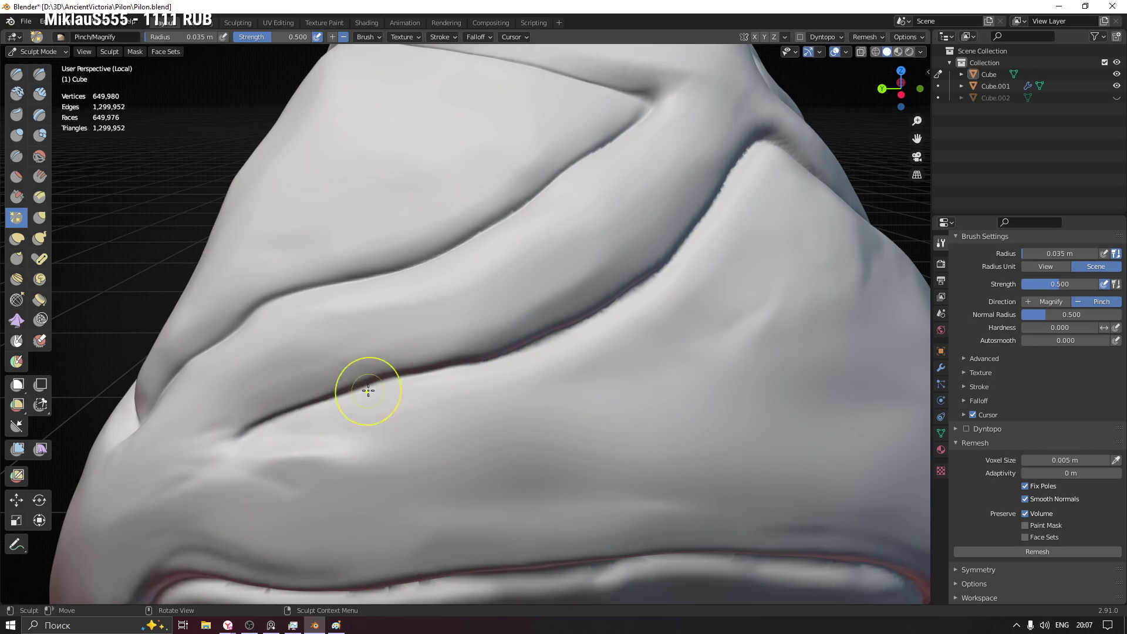
{"action": "left_click_drag", "start_coordinate": [262, 425], "coordinate": [641, 282]}
{"action": "left_click_drag", "start_coordinate": [590, 316], "coordinate": [465, 369]}
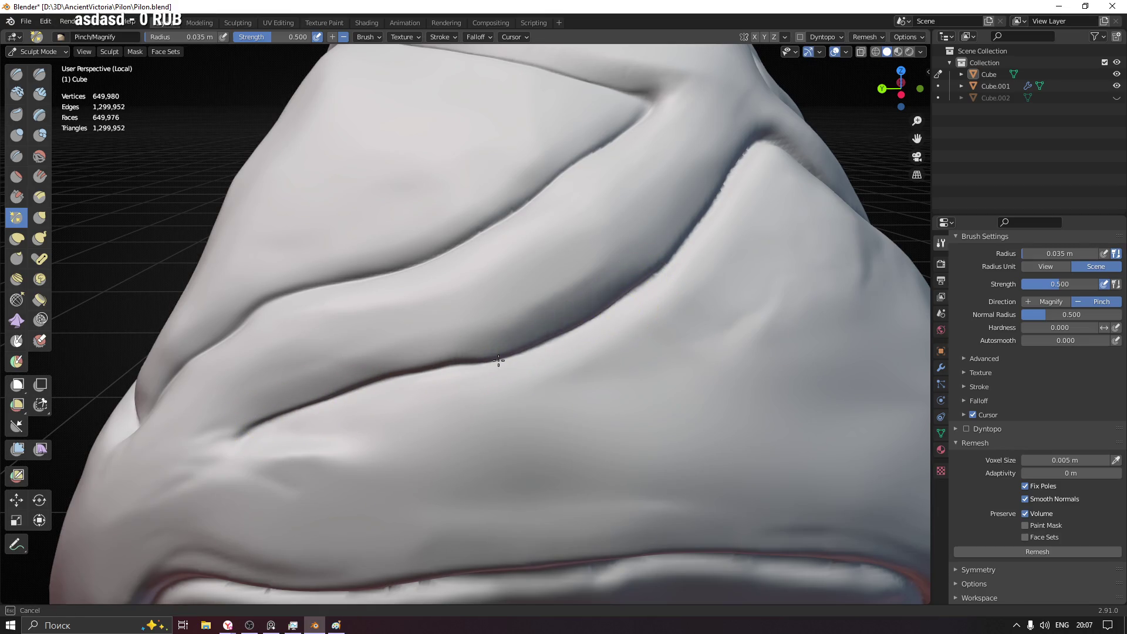
- Reshape the crease near the ridge peak where the diagonals meet
{"action": "middle_click_drag", "start_coordinate": [589, 328], "coordinate": [176, 428]}
{"action": "mouse_move", "coordinate": [164, 423]}
{"action": "left_mouse_down"}
{"action": "mouse_move", "coordinate": [272, 345]}
{"action": "mouse_move", "coordinate": [277, 328]}
{"action": "left_mouse_up"}
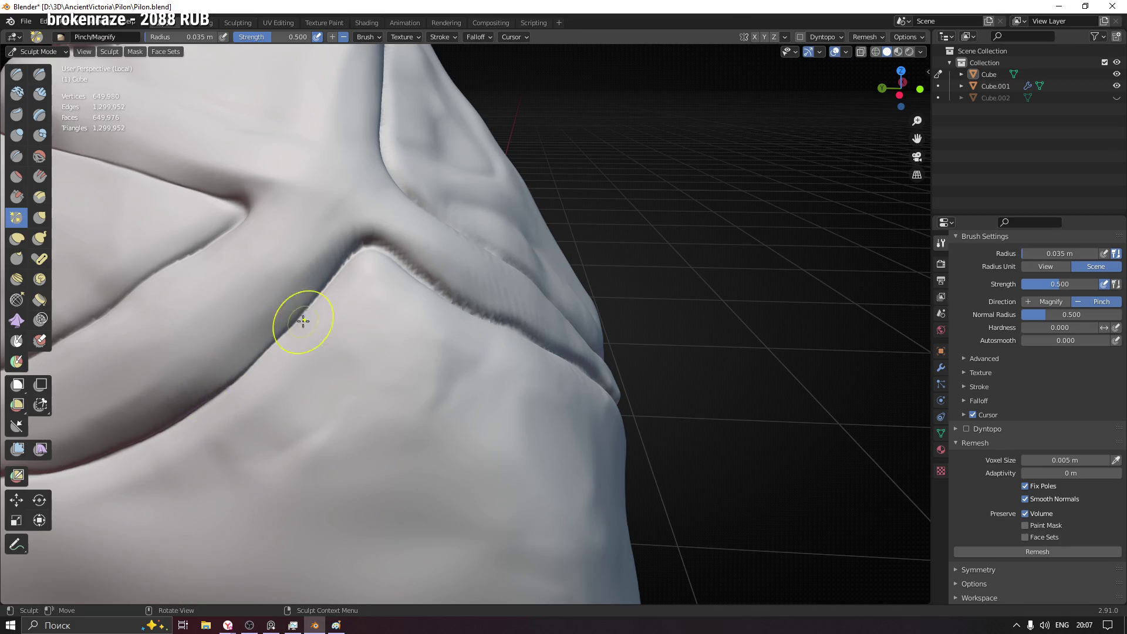
{"action": "mouse_move", "coordinate": [324, 283]}
{"action": "middle_mouse_down"}
{"action": "mouse_move", "coordinate": [305, 305]}
{"action": "mouse_move", "coordinate": [370, 294]}
{"action": "middle_mouse_up"}
{"action": "scroll", "coordinate": [370, 265], "scroll_direction": "up", "scroll_amount": 3}
{"action": "mouse_move", "coordinate": [328, 240]}
{"action": "left_mouse_down"}
{"action": "mouse_move", "coordinate": [373, 214]}
{"action": "mouse_move", "coordinate": [444, 266]}
{"action": "left_mouse_up"}
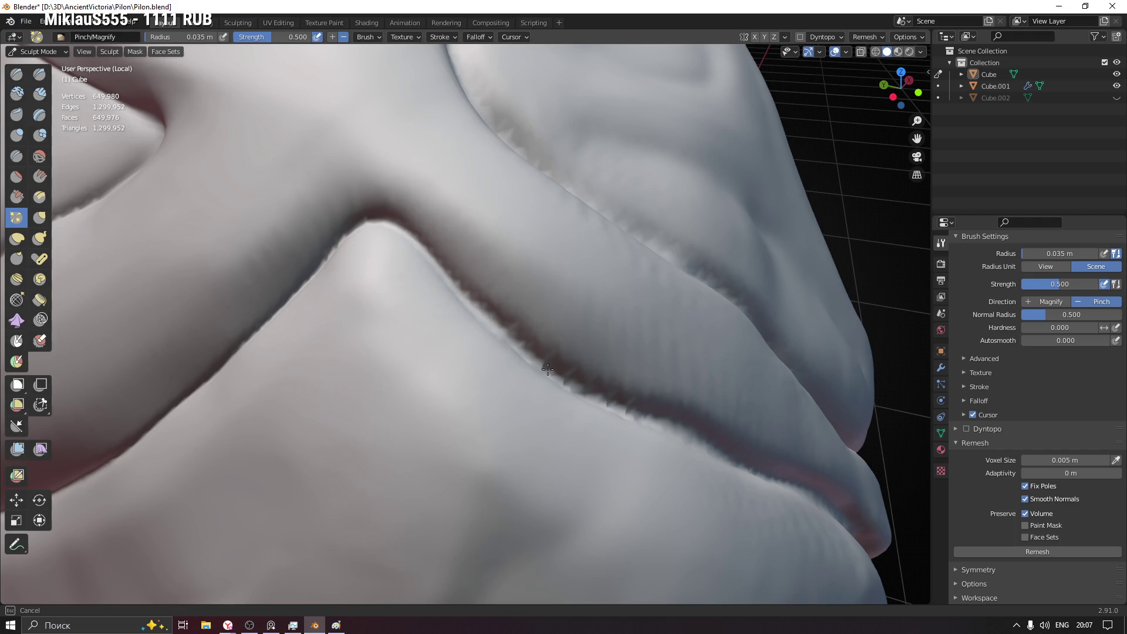
{"action": "key", "text": "shift+f"}
- Raise brush strength to 0.642, pinch the crease below the ridge peak and smooth its jagged edge
{"action": "left_click", "coordinate": [465, 297]}
{"action": "mouse_move", "coordinate": [468, 297]}
{"action": "left_mouse_down"}
{"action": "mouse_move", "coordinate": [475, 307]}
{"action": "mouse_move", "coordinate": [378, 211]}
{"action": "left_mouse_up"}
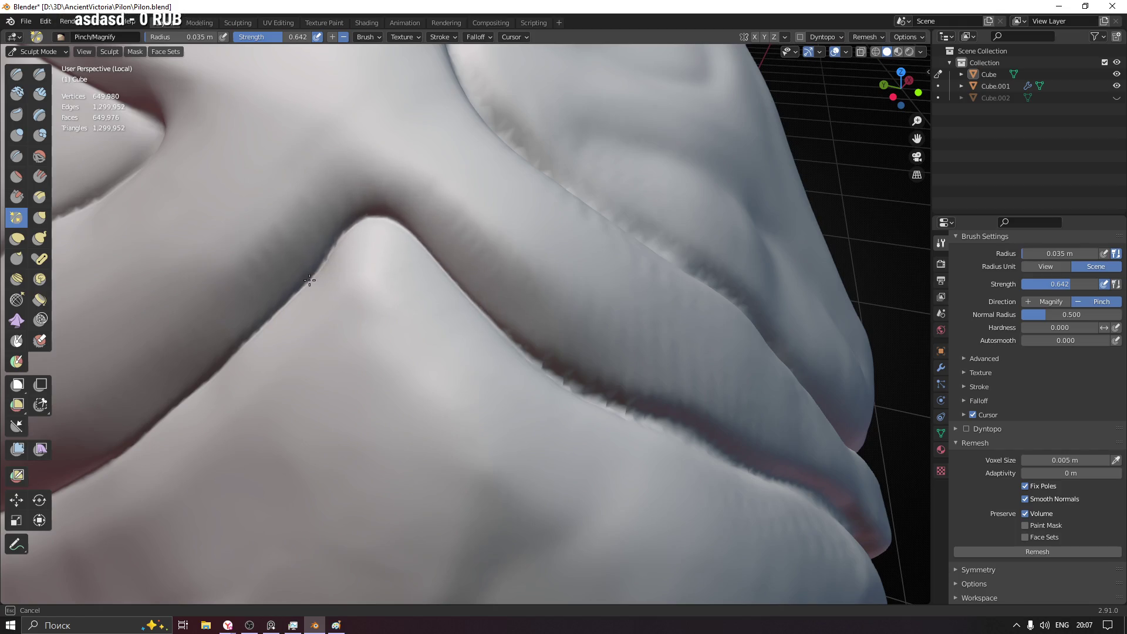
{"action": "mouse_move", "coordinate": [373, 343]}
{"action": "middle_mouse_down"}
{"action": "mouse_move", "coordinate": [403, 315]}
{"action": "mouse_move", "coordinate": [423, 244]}
{"action": "middle_mouse_up"}
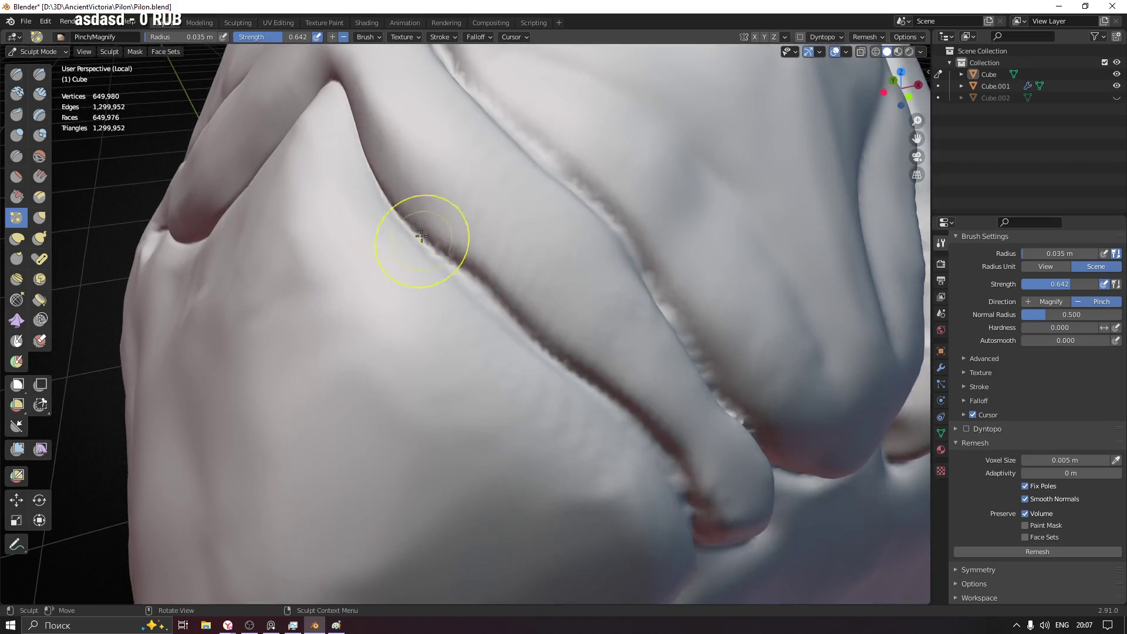
{"action": "scroll", "coordinate": [415, 202], "scroll_direction": "down", "scroll_amount": 2}
{"action": "left_click_drag", "start_coordinate": [398, 216], "coordinate": [402, 212]}
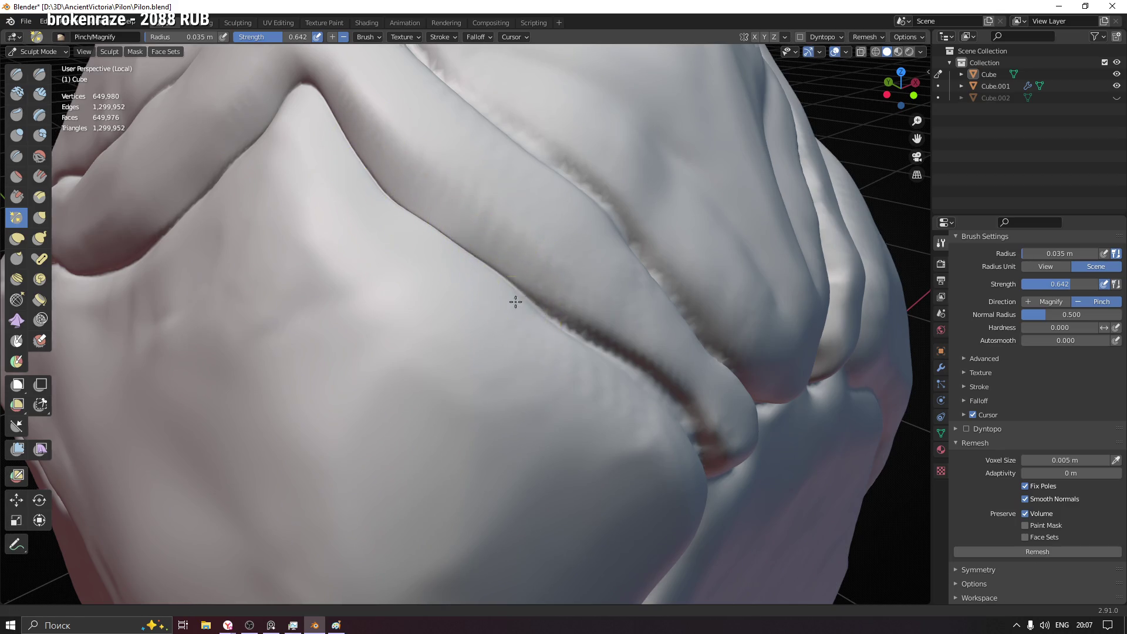
{"action": "middle_click_drag", "start_coordinate": [517, 302], "coordinate": [302, 181]}
{"action": "middle_click_drag", "start_coordinate": [375, 228], "coordinate": [361, 211]}
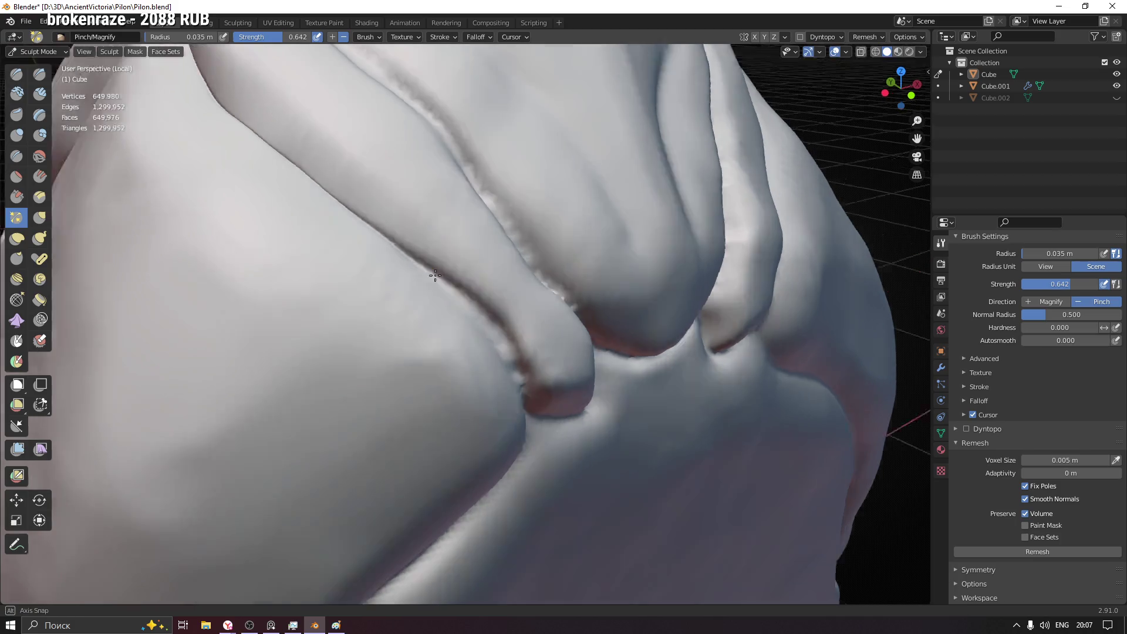
{"action": "scroll", "coordinate": [352, 202], "scroll_direction": "up", "scroll_amount": 2}
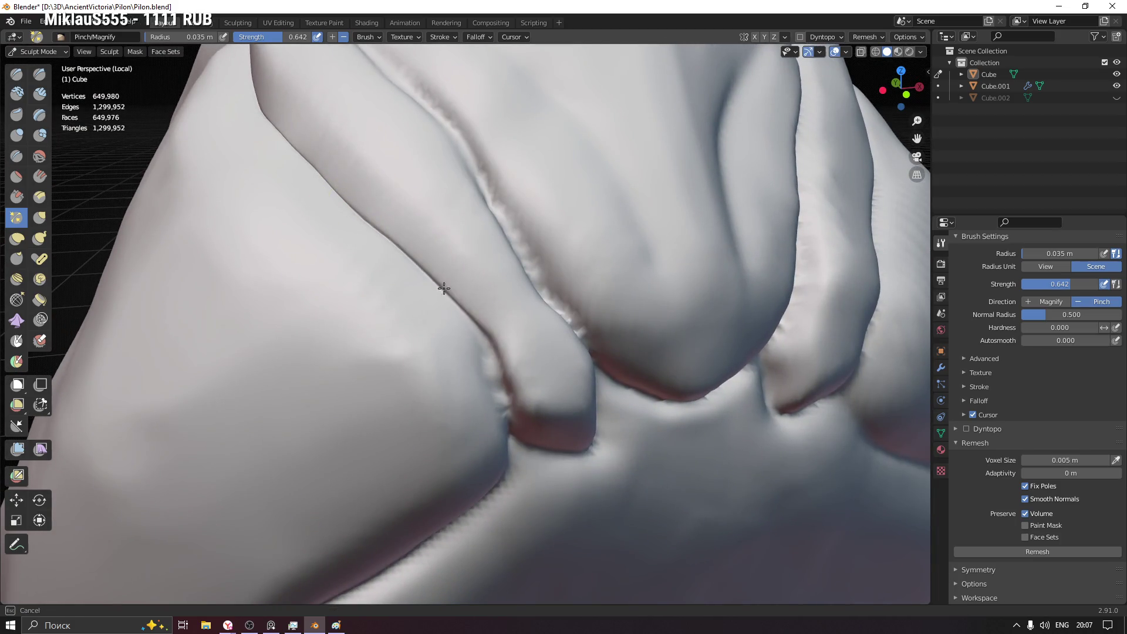
{"action": "scroll", "coordinate": [491, 353], "scroll_direction": "up", "scroll_amount": 2}
{"action": "scroll", "coordinate": [473, 334], "scroll_direction": "up", "scroll_amount": 2}
- With a 0.027 m brush, deepen the crease and sharpen the rounded bump's lower edge
{"action": "left_click", "coordinate": [448, 310]}
{"action": "left_click_drag", "start_coordinate": [458, 325], "coordinate": [475, 401]}
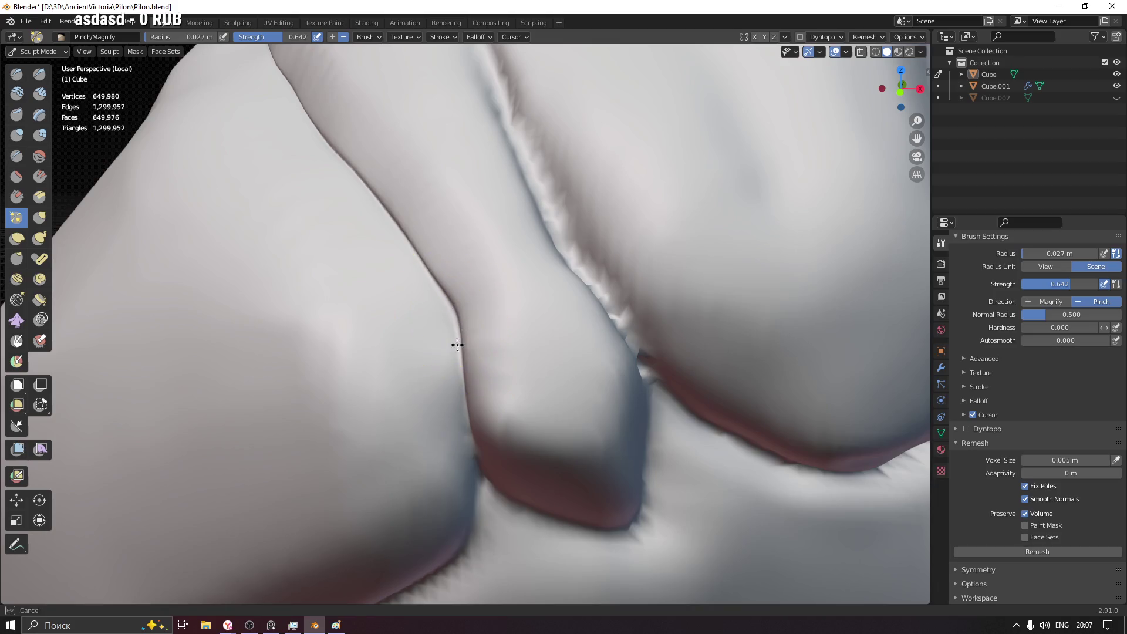
{"action": "middle_click_drag", "start_coordinate": [475, 402], "coordinate": [448, 310]}
{"action": "left_click_drag", "start_coordinate": [448, 310], "coordinate": [518, 374]}
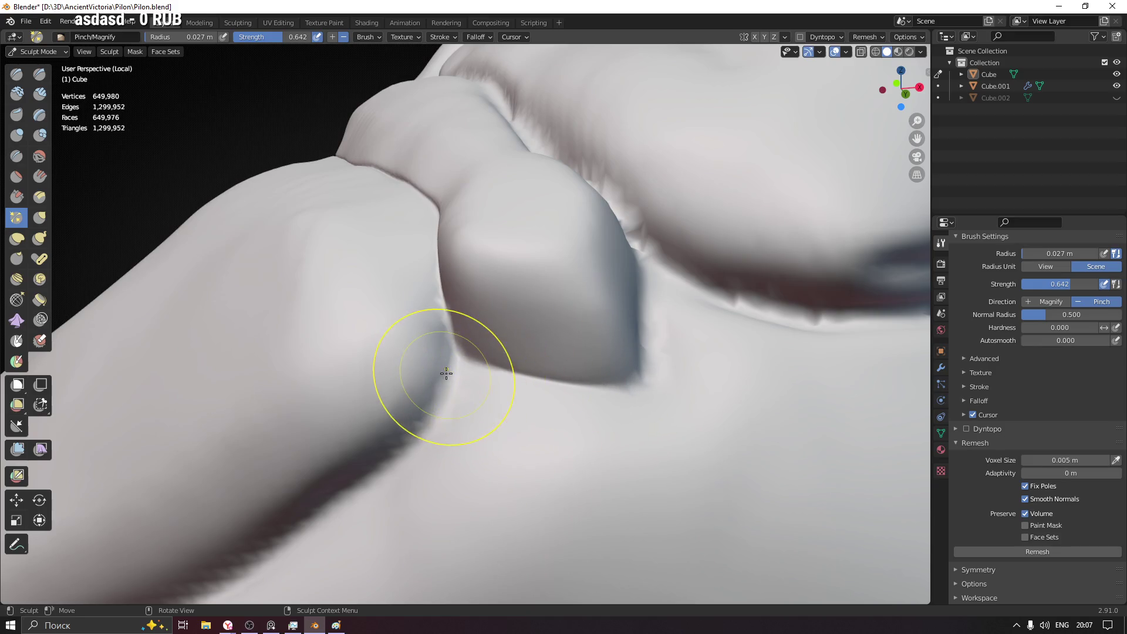
{"action": "mouse_move", "coordinate": [433, 379]}
{"action": "left_mouse_down"}
{"action": "mouse_move", "coordinate": [443, 390]}
{"action": "mouse_move", "coordinate": [442, 314]}
{"action": "left_mouse_up"}
{"action": "middle_click_drag", "start_coordinate": [443, 314], "coordinate": [524, 322]}
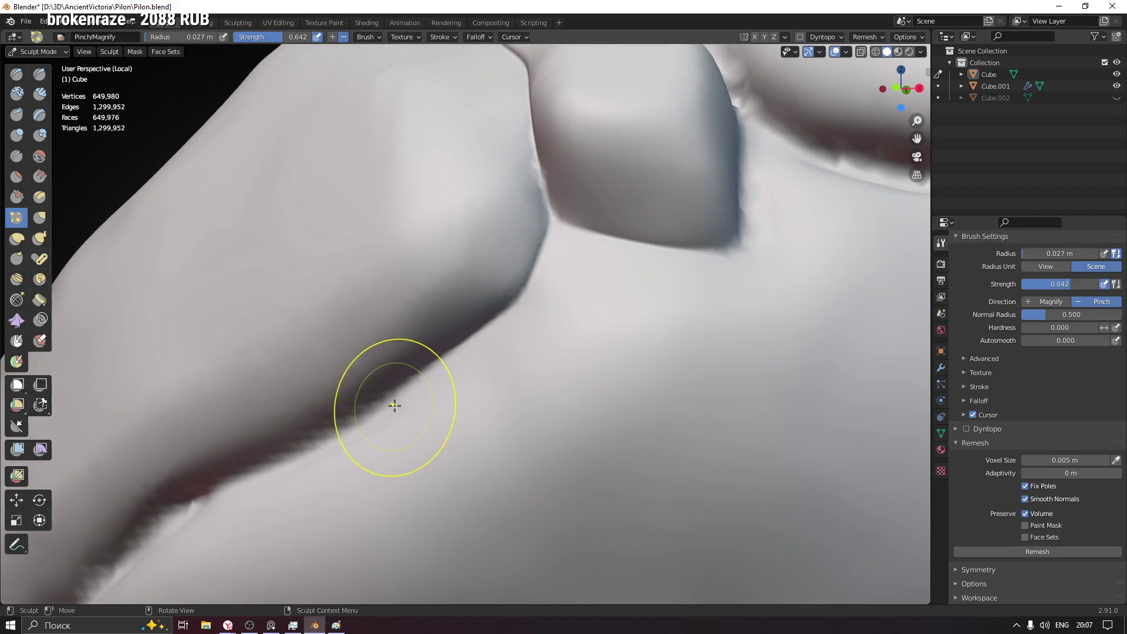
- Tighten the crease beside the bump with repeated Pinch strokes from several angles
{"action": "middle_click_drag", "start_coordinate": [391, 397], "coordinate": [597, 259]}
{"action": "left_click_drag", "start_coordinate": [605, 248], "coordinate": [525, 292]}
{"action": "left_click_drag", "start_coordinate": [643, 210], "coordinate": [478, 323]}
{"action": "middle_click_drag", "start_coordinate": [478, 322], "coordinate": [554, 272]}
{"action": "left_click_drag", "start_coordinate": [553, 273], "coordinate": [433, 322]}
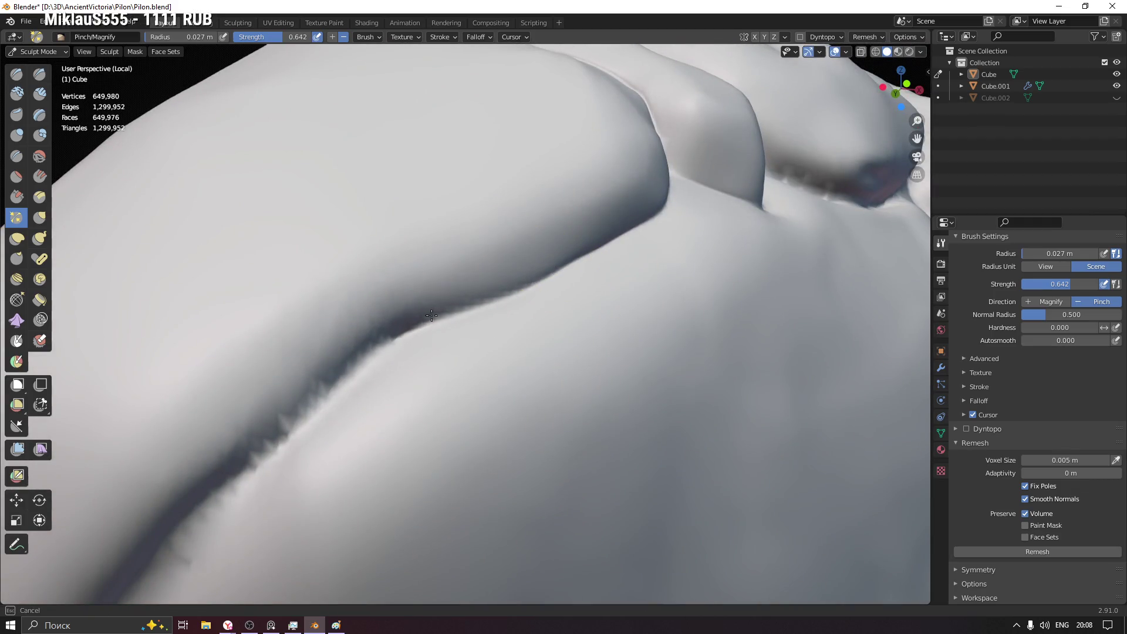
{"action": "left_click_drag", "start_coordinate": [520, 286], "coordinate": [314, 415]}
{"action": "middle_click_drag", "start_coordinate": [315, 414], "coordinate": [357, 411]}
{"action": "left_click_drag", "start_coordinate": [357, 411], "coordinate": [352, 403]}
{"action": "middle_click_drag", "start_coordinate": [352, 403], "coordinate": [423, 302]}
{"action": "left_click_drag", "start_coordinate": [423, 302], "coordinate": [320, 406]}
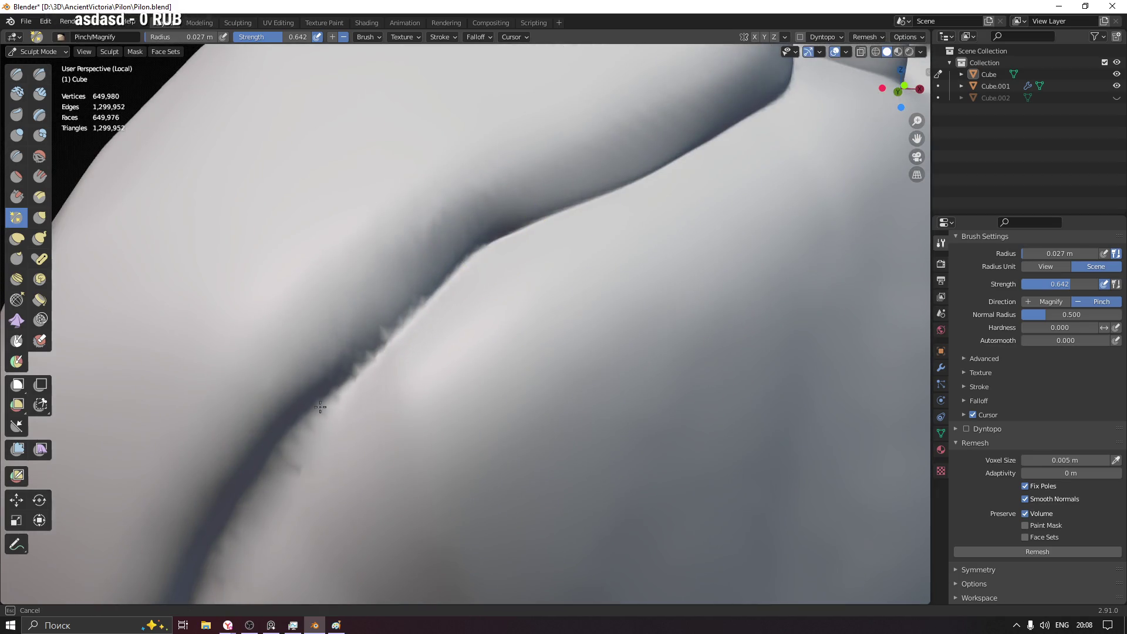
- Continue pinching further down the length of the panel crease
{"action": "left_click_drag", "start_coordinate": [530, 218], "coordinate": [382, 373]}
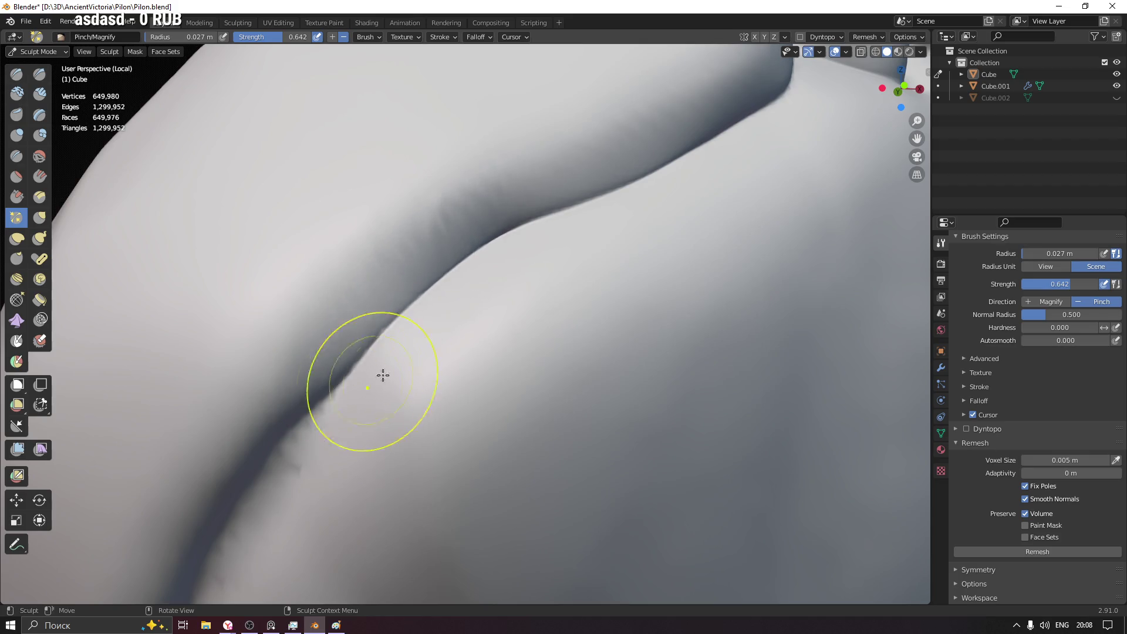
{"action": "middle_click_drag", "start_coordinate": [382, 373], "coordinate": [503, 244]}
{"action": "left_click_drag", "start_coordinate": [503, 244], "coordinate": [432, 288]}
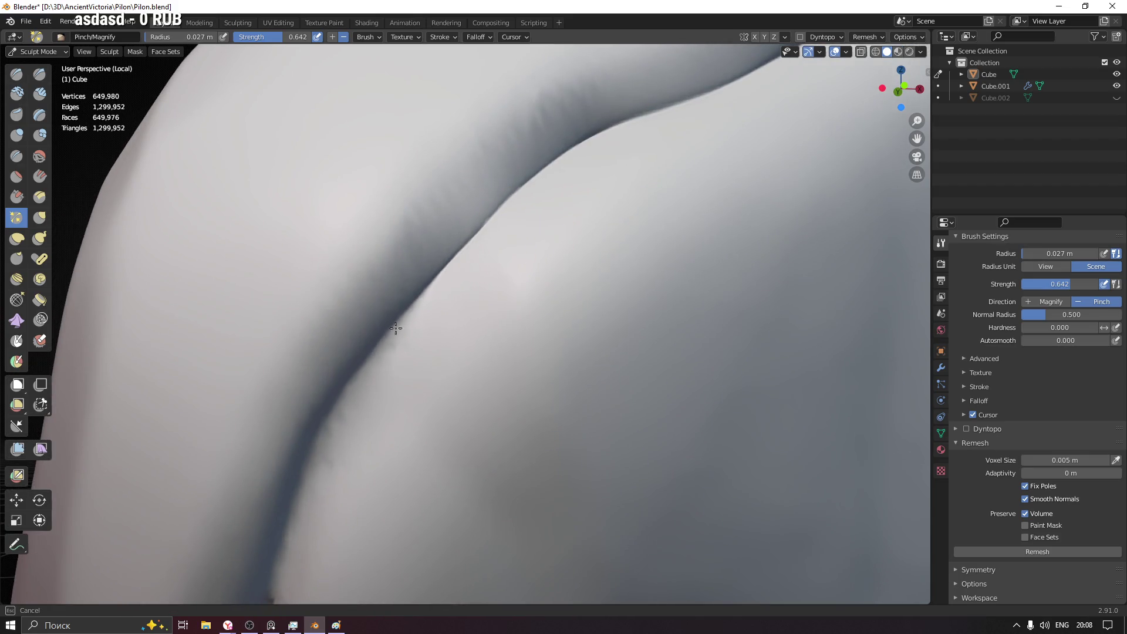
{"action": "left_click_drag", "start_coordinate": [460, 246], "coordinate": [352, 403]}
{"action": "middle_click_drag", "start_coordinate": [353, 403], "coordinate": [464, 212]}
{"action": "mouse_move", "coordinate": [464, 211]}
{"action": "left_mouse_down"}
{"action": "mouse_move", "coordinate": [418, 238]}
{"action": "mouse_move", "coordinate": [403, 315]}
{"action": "left_mouse_up"}
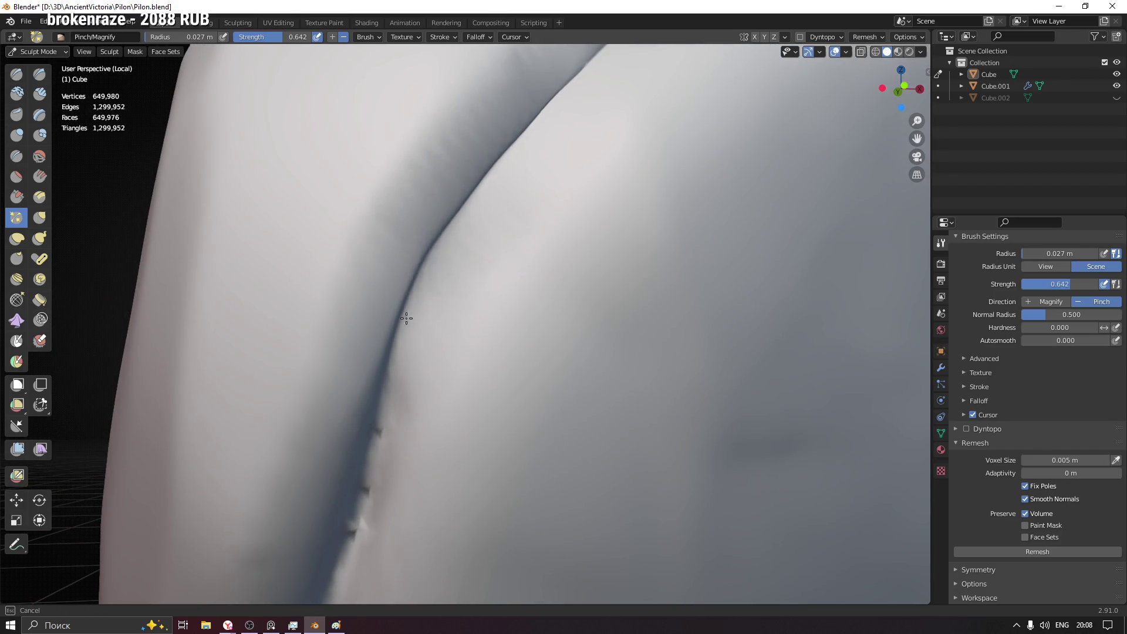
- Pinch the upper part of the crease with progressively finer brush sizes
{"action": "key", "text": "f"}
{"action": "left_click", "coordinate": [482, 110]}
{"action": "left_click_drag", "start_coordinate": [482, 110], "coordinate": [473, 180]}
{"action": "key", "text": "f"}
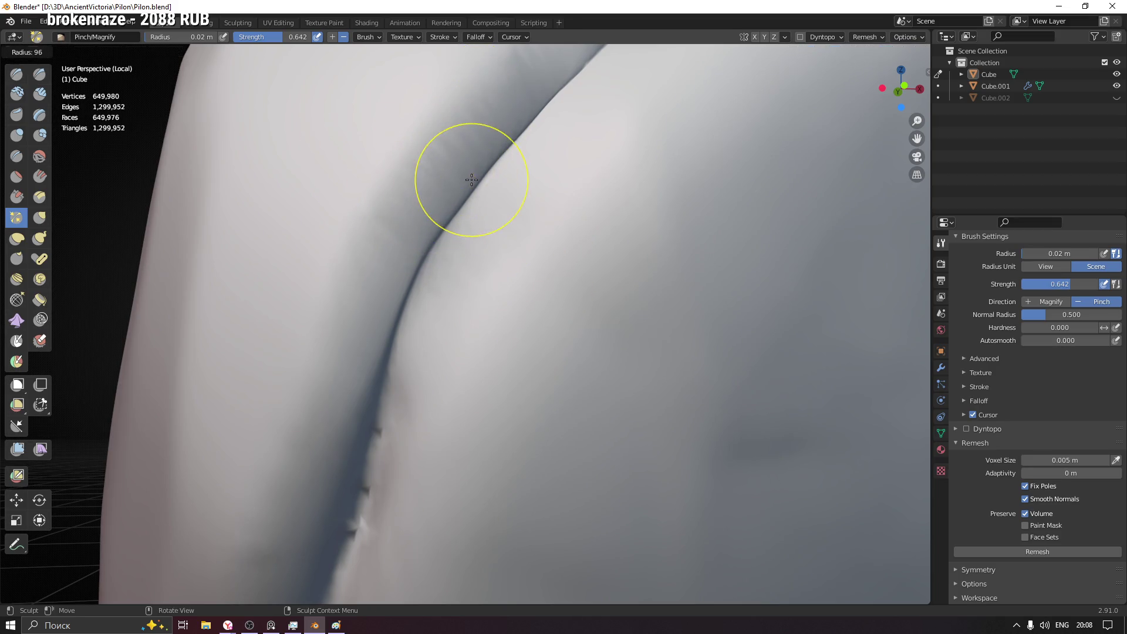
{"action": "left_click", "coordinate": [458, 179]}
{"action": "scroll", "coordinate": [458, 178], "scroll_direction": "down", "scroll_amount": 2}
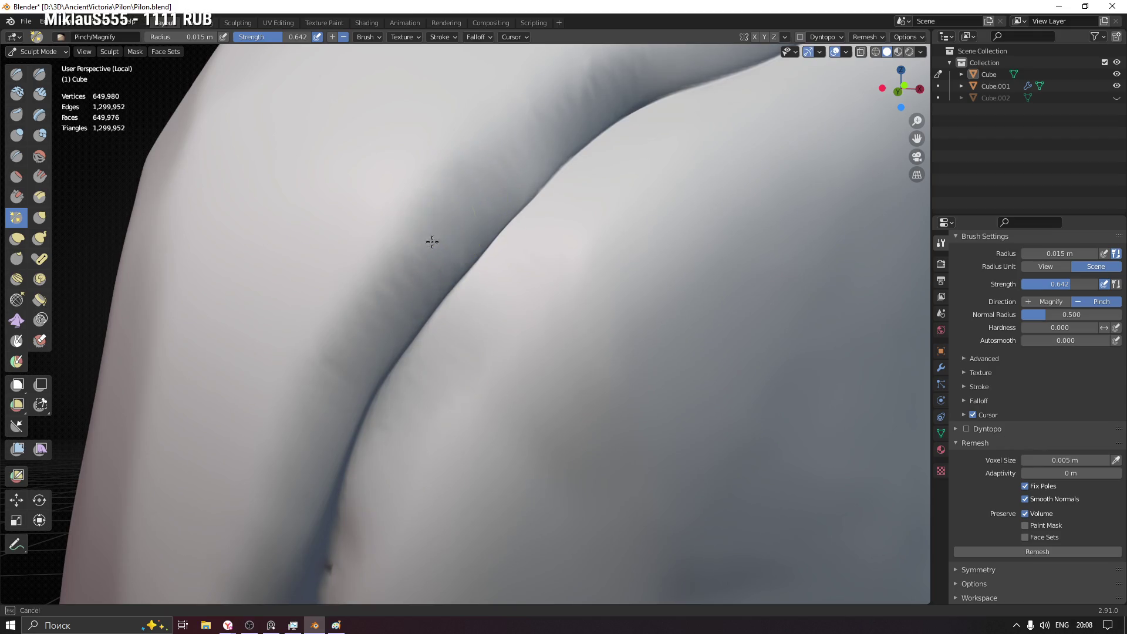
{"action": "mouse_move", "coordinate": [478, 358]}
{"action": "middle_mouse_down"}
{"action": "mouse_move", "coordinate": [520, 315]}
{"action": "mouse_move", "coordinate": [461, 264]}
{"action": "middle_mouse_up"}
{"action": "key", "text": "f"}
{"action": "left_click", "coordinate": [454, 347]}
{"action": "left_click_drag", "start_coordinate": [455, 347], "coordinate": [436, 341]}
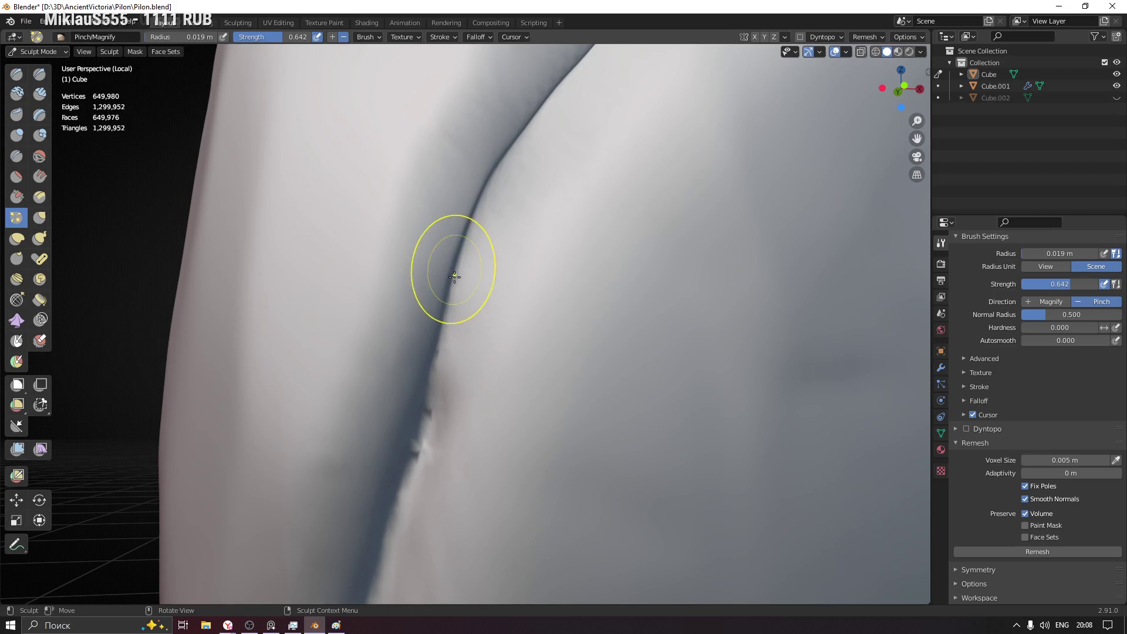
- Reshape the crease along its path with a larger brush
{"action": "middle_click_drag", "start_coordinate": [436, 342], "coordinate": [468, 221]}
{"action": "key", "text": "f"}
{"action": "left_click", "coordinate": [473, 243]}
{"action": "mouse_move", "coordinate": [473, 243]}
{"action": "left_mouse_down"}
{"action": "mouse_move", "coordinate": [427, 303]}
{"action": "mouse_move", "coordinate": [429, 411]}
{"action": "left_mouse_up"}
{"action": "middle_click_drag", "start_coordinate": [428, 410], "coordinate": [453, 227]}
{"action": "mouse_move", "coordinate": [453, 227]}
{"action": "left_mouse_down"}
{"action": "mouse_move", "coordinate": [451, 319]}
{"action": "mouse_move", "coordinate": [460, 222]}
{"action": "mouse_move", "coordinate": [433, 392]}
{"action": "left_mouse_up"}
- Shrink the brush again and pinch the crease tighter while circling it
{"action": "key", "text": "f"}
{"action": "left_click", "coordinate": [434, 398]}
{"action": "left_click_drag", "start_coordinate": [434, 399], "coordinate": [414, 478]}
{"action": "middle_click_drag", "start_coordinate": [415, 479], "coordinate": [559, 221]}
{"action": "mouse_move", "coordinate": [559, 221]}
{"action": "left_mouse_down"}
{"action": "mouse_move", "coordinate": [534, 265]}
{"action": "mouse_move", "coordinate": [548, 231]}
{"action": "left_mouse_up"}
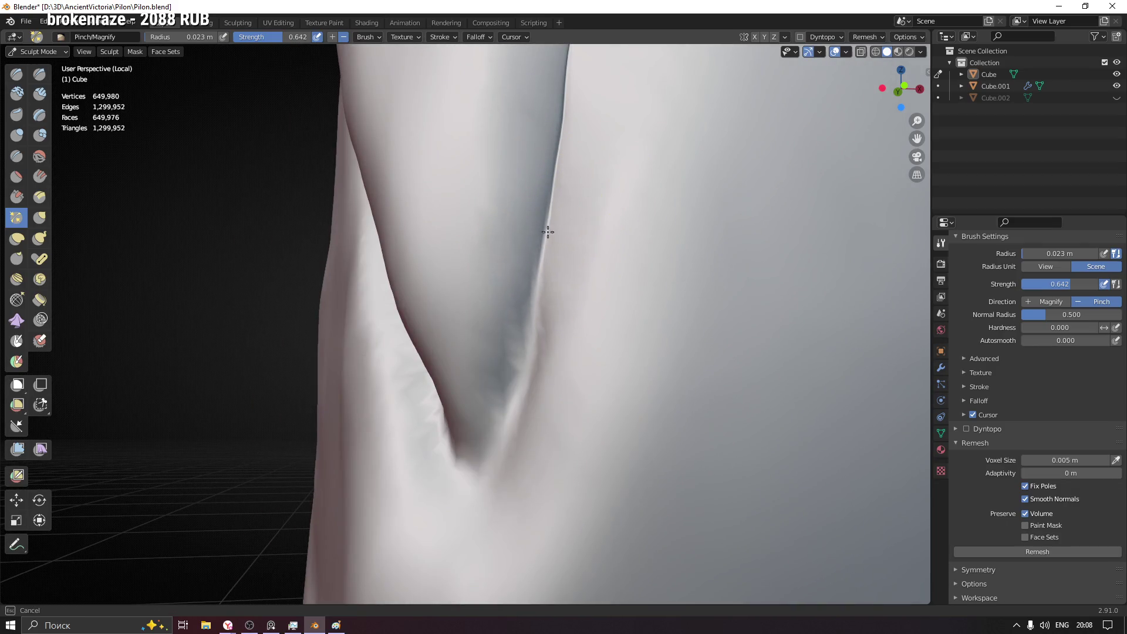
{"action": "left_click_drag", "start_coordinate": [528, 292], "coordinate": [504, 361]}
{"action": "mouse_move", "coordinate": [521, 411]}
{"action": "middle_mouse_down"}
{"action": "mouse_move", "coordinate": [577, 411]}
{"action": "mouse_move", "coordinate": [508, 414]}
{"action": "middle_mouse_up"}
- With a finer brush, deepen the crease and smooth it at the V-shaped fold
{"action": "key", "text": "f"}
{"action": "left_click", "coordinate": [418, 418]}
{"action": "mouse_move", "coordinate": [418, 417]}
{"action": "left_mouse_down"}
{"action": "mouse_move", "coordinate": [470, 469]}
{"action": "mouse_move", "coordinate": [503, 402]}
{"action": "mouse_move", "coordinate": [485, 448]}
{"action": "left_mouse_up"}
{"action": "mouse_move", "coordinate": [486, 448]}
{"action": "middle_mouse_down"}
{"action": "mouse_move", "coordinate": [403, 393]}
{"action": "mouse_move", "coordinate": [296, 194]}
{"action": "mouse_move", "coordinate": [309, 182]}
{"action": "middle_mouse_up"}
{"action": "left_click_drag", "start_coordinate": [270, 150], "coordinate": [328, 239]}
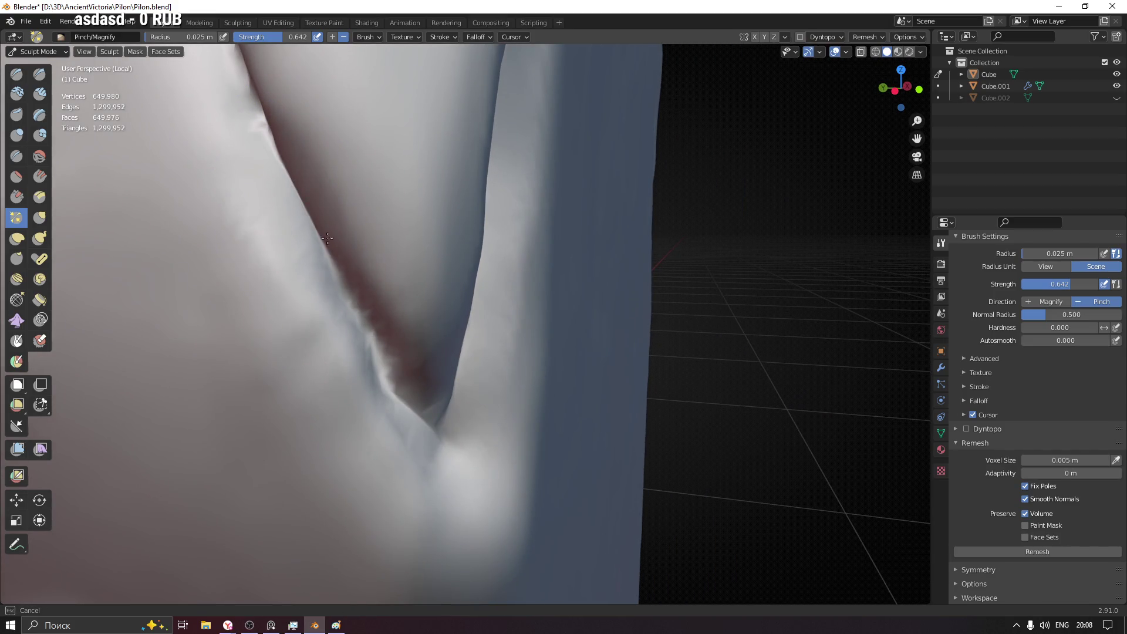
{"action": "left_click_drag", "start_coordinate": [363, 310], "coordinate": [373, 297]}
{"action": "middle_click_drag", "start_coordinate": [373, 297], "coordinate": [428, 428]}
{"action": "left_click_drag", "start_coordinate": [429, 429], "coordinate": [324, 178]}
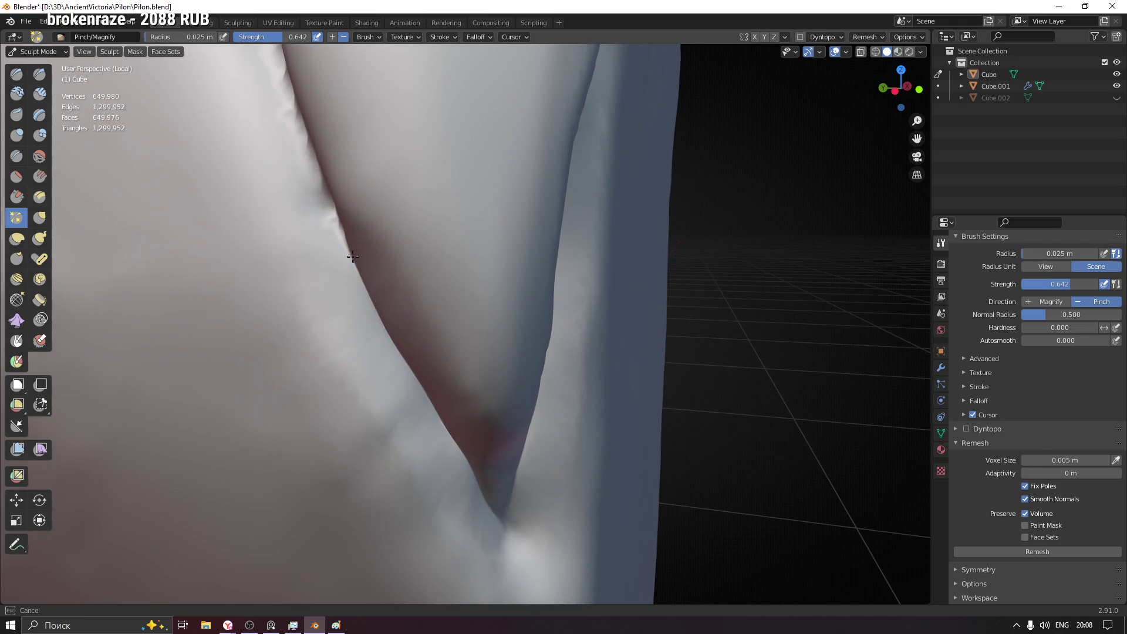
{"action": "mouse_move", "coordinate": [318, 190]}
{"action": "middle_mouse_down", "text": "shift"}
{"action": "mouse_move", "coordinate": [485, 344]}
{"action": "mouse_move", "coordinate": [418, 171]}
{"action": "middle_mouse_up", "text": "shift"}
- Smooth jagged bits along the crease, then sharpen and darken it upward
{"action": "mouse_move", "coordinate": [419, 132]}
{"action": "left_mouse_down"}
{"action": "mouse_move", "coordinate": [428, 214]}
{"action": "mouse_move", "coordinate": [476, 352]}
{"action": "left_mouse_up"}
{"action": "middle_click_drag", "start_coordinate": [476, 352], "coordinate": [456, 290]}
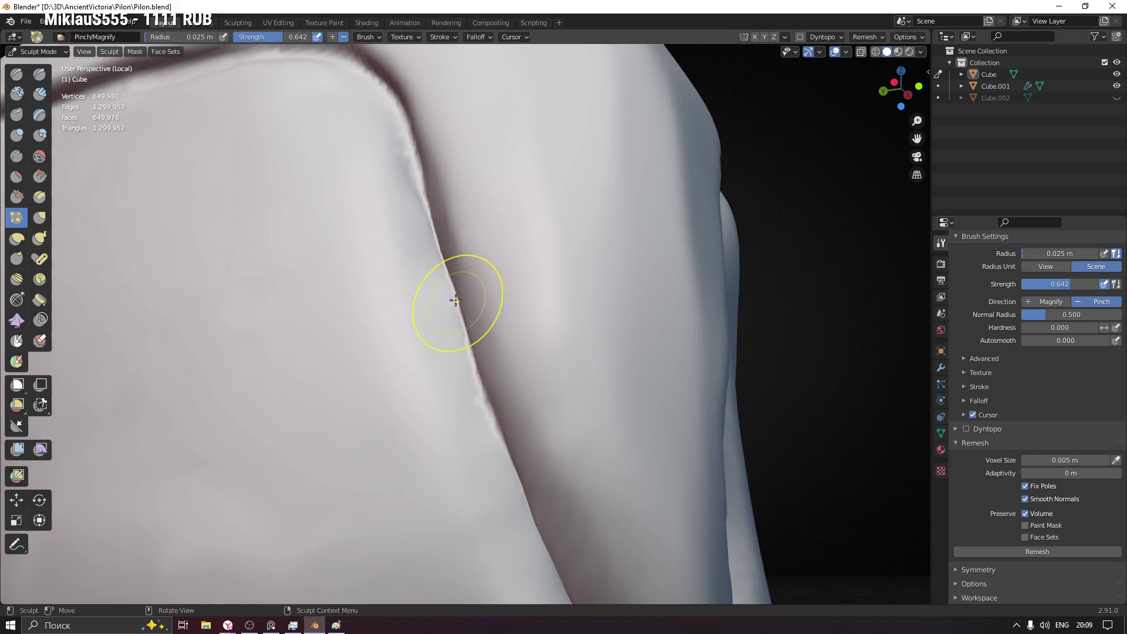
{"action": "left_click_drag", "start_coordinate": [457, 327], "coordinate": [491, 437]}
{"action": "left_click_drag", "start_coordinate": [486, 386], "coordinate": [432, 222]}
{"action": "scroll", "coordinate": [541, 402], "scroll_direction": "down", "scroll_amount": 3}
{"action": "scroll", "coordinate": [502, 367], "scroll_direction": "up", "scroll_amount": 3}
{"action": "left_click_drag", "start_coordinate": [502, 367], "coordinate": [529, 356]}
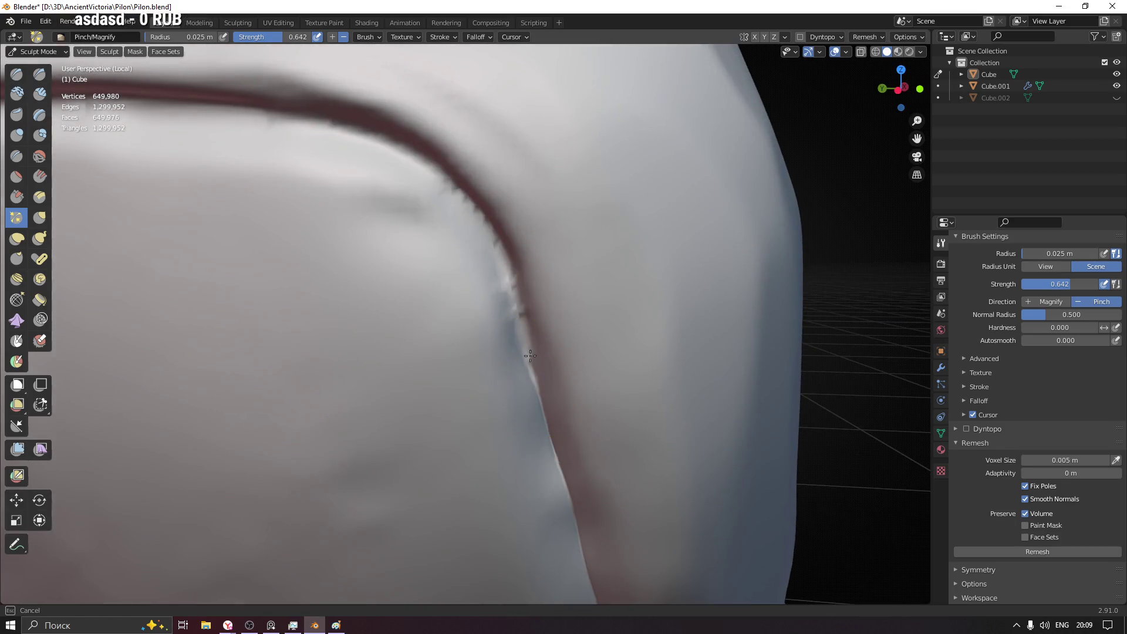
- Enlarge the brush, re-sculpt the crease top and pinch along the horizontal crease
{"action": "key", "text": "f"}
{"action": "left_click", "coordinate": [405, 159]}
{"action": "mouse_move", "coordinate": [300, 97]}
{"action": "left_mouse_down"}
{"action": "mouse_move", "coordinate": [457, 155]}
{"action": "mouse_move", "coordinate": [498, 235]}
{"action": "left_mouse_up"}
{"action": "left_click_drag", "start_coordinate": [522, 321], "coordinate": [541, 344]}
{"action": "mouse_move", "coordinate": [541, 345]}
{"action": "middle_mouse_down"}
{"action": "mouse_move", "coordinate": [486, 272]}
{"action": "mouse_move", "coordinate": [541, 335]}
{"action": "middle_mouse_up"}
{"action": "left_click_drag", "start_coordinate": [541, 335], "coordinate": [424, 278]}
{"action": "mouse_move", "coordinate": [424, 279]}
{"action": "middle_mouse_down"}
{"action": "mouse_move", "coordinate": [556, 315]}
{"action": "mouse_move", "coordinate": [525, 287]}
{"action": "middle_mouse_up"}
- Deepen the horizontal crease leftward and thin the dark line along its length
{"action": "left_click_drag", "start_coordinate": [415, 274], "coordinate": [264, 276]}
{"action": "middle_click_drag", "start_coordinate": [265, 277], "coordinate": [629, 292]}
{"action": "left_click_drag", "start_coordinate": [629, 292], "coordinate": [573, 283]}
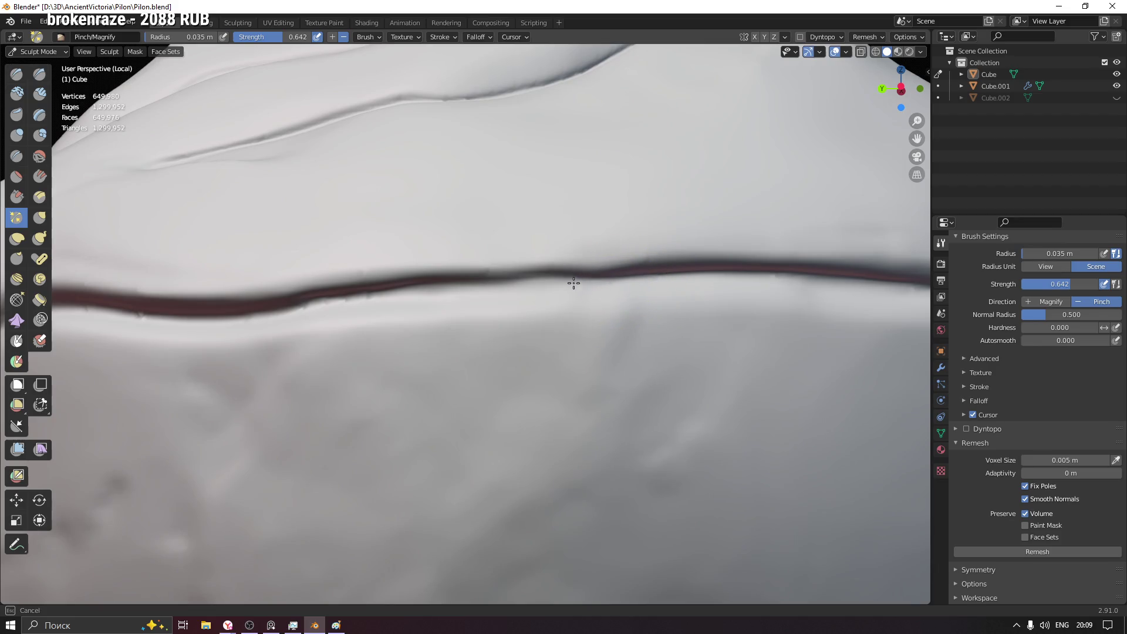
{"action": "mouse_move", "coordinate": [256, 308]}
{"action": "left_mouse_down"}
{"action": "mouse_move", "coordinate": [656, 270]}
{"action": "mouse_move", "coordinate": [844, 272]}
{"action": "mouse_move", "coordinate": [493, 280]}
{"action": "left_mouse_up"}
{"action": "mouse_move", "coordinate": [493, 280]}
{"action": "middle_mouse_down"}
{"action": "mouse_move", "coordinate": [679, 313]}
{"action": "mouse_move", "coordinate": [652, 291]}
{"action": "middle_mouse_up"}
{"action": "mouse_move", "coordinate": [652, 291]}
{"action": "left_mouse_down"}
{"action": "mouse_move", "coordinate": [308, 280]}
{"action": "mouse_move", "coordinate": [265, 334]}
{"action": "left_mouse_up"}
{"action": "mouse_move", "coordinate": [265, 335]}
{"action": "middle_mouse_down"}
{"action": "mouse_move", "coordinate": [549, 303]}
{"action": "mouse_move", "coordinate": [549, 252]}
{"action": "middle_mouse_up"}
- With a smaller brush, sharpen the crease leftward and refine the vertical crease downward
{"action": "key", "text": "f"}
{"action": "left_click", "coordinate": [558, 247]}
{"action": "left_click_drag", "start_coordinate": [558, 247], "coordinate": [470, 271]}
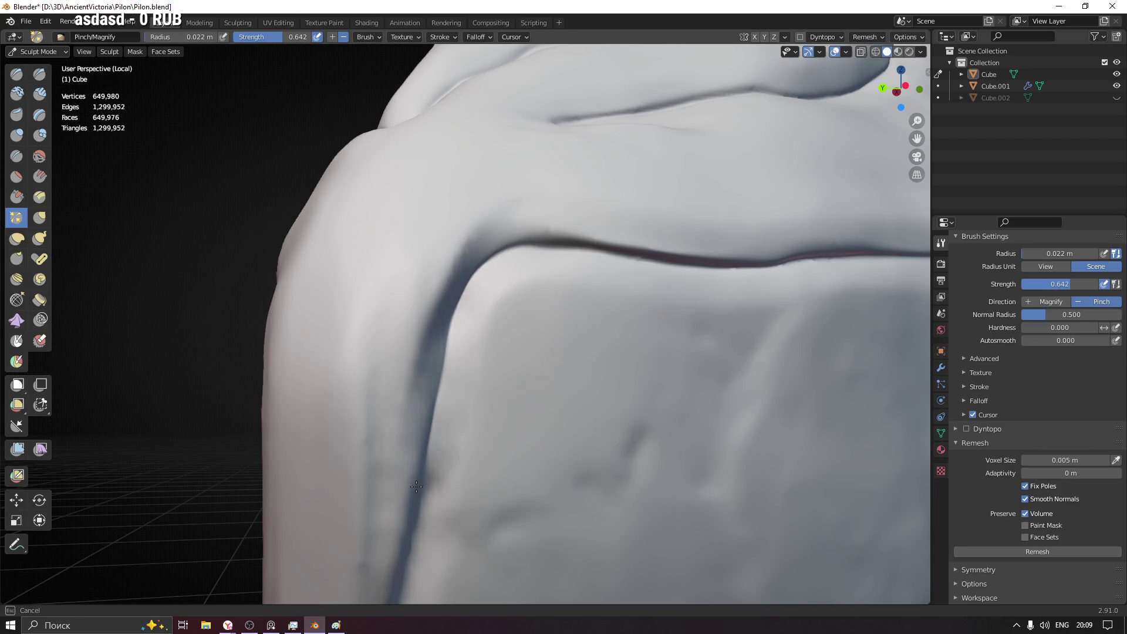
{"action": "left_click_drag", "start_coordinate": [430, 435], "coordinate": [414, 511]}
{"action": "middle_click_drag", "start_coordinate": [414, 511], "coordinate": [474, 217]}
{"action": "key", "text": "bracketright"}
{"action": "left_click_drag", "start_coordinate": [449, 287], "coordinate": [424, 389]}
{"action": "left_click_drag", "start_coordinate": [464, 228], "coordinate": [378, 511]}
{"action": "scroll", "coordinate": [378, 511], "scroll_direction": "down", "scroll_amount": 3}
- Reshape the crease near the model edge, pinch up along it and smooth its length
{"action": "middle_click_drag", "start_coordinate": [378, 511], "coordinate": [297, 362]}
{"action": "left_click_drag", "start_coordinate": [296, 362], "coordinate": [274, 315]}
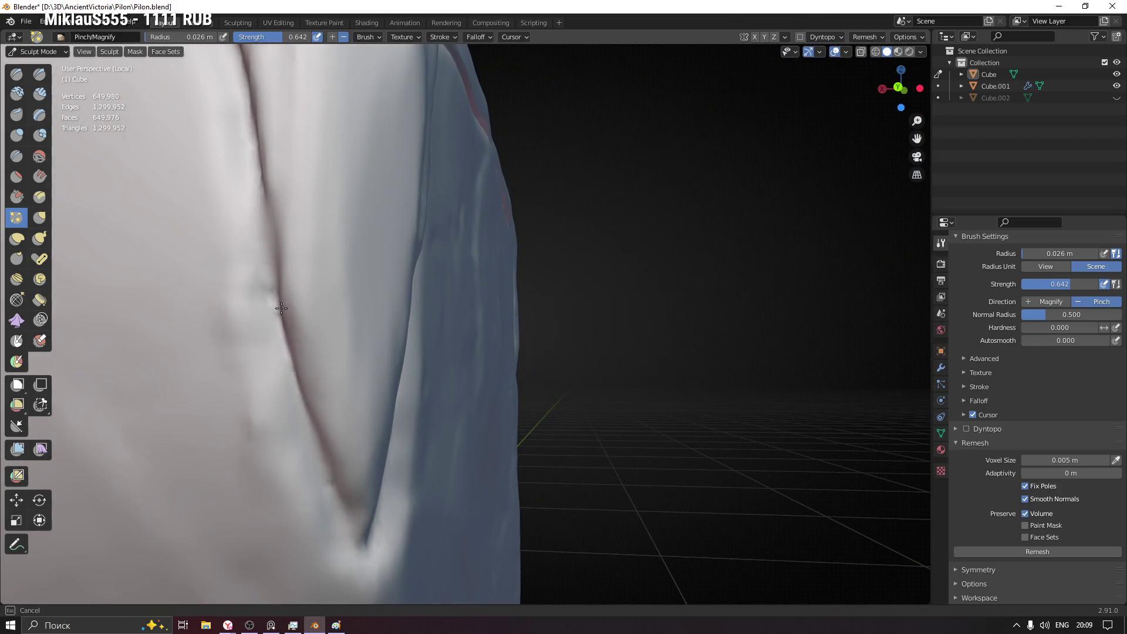
{"action": "scroll", "coordinate": [340, 504], "scroll_direction": "up", "scroll_amount": 2}
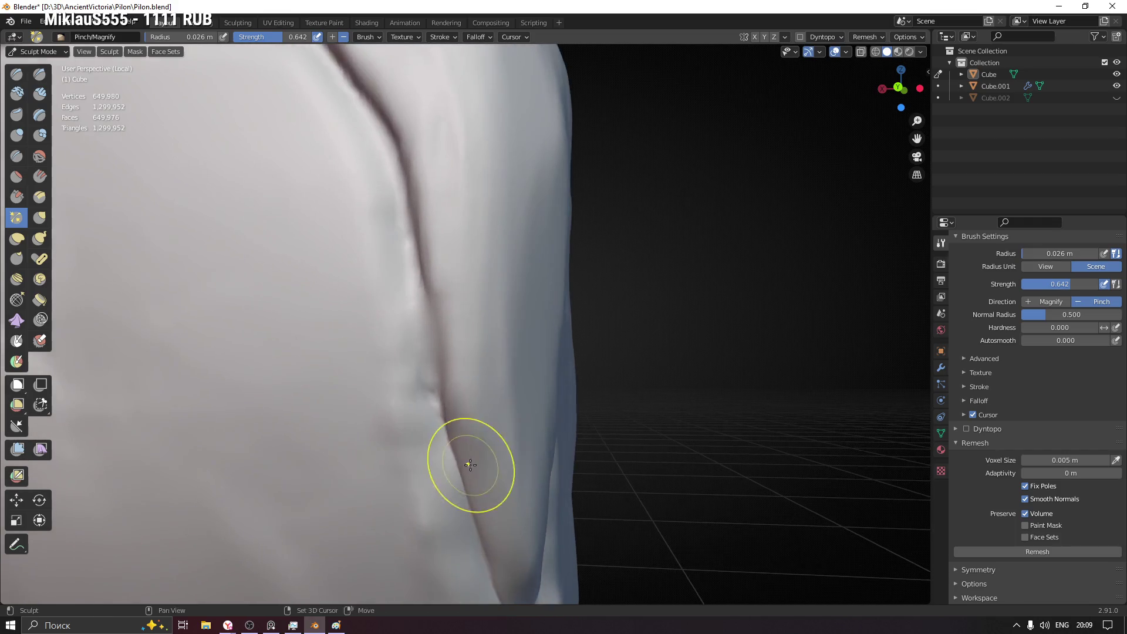
{"action": "left_click_drag", "start_coordinate": [419, 327], "coordinate": [398, 151]}
{"action": "scroll", "coordinate": [397, 151], "scroll_direction": "down", "scroll_amount": 2}
{"action": "left_click_drag", "start_coordinate": [569, 378], "coordinate": [533, 314]}
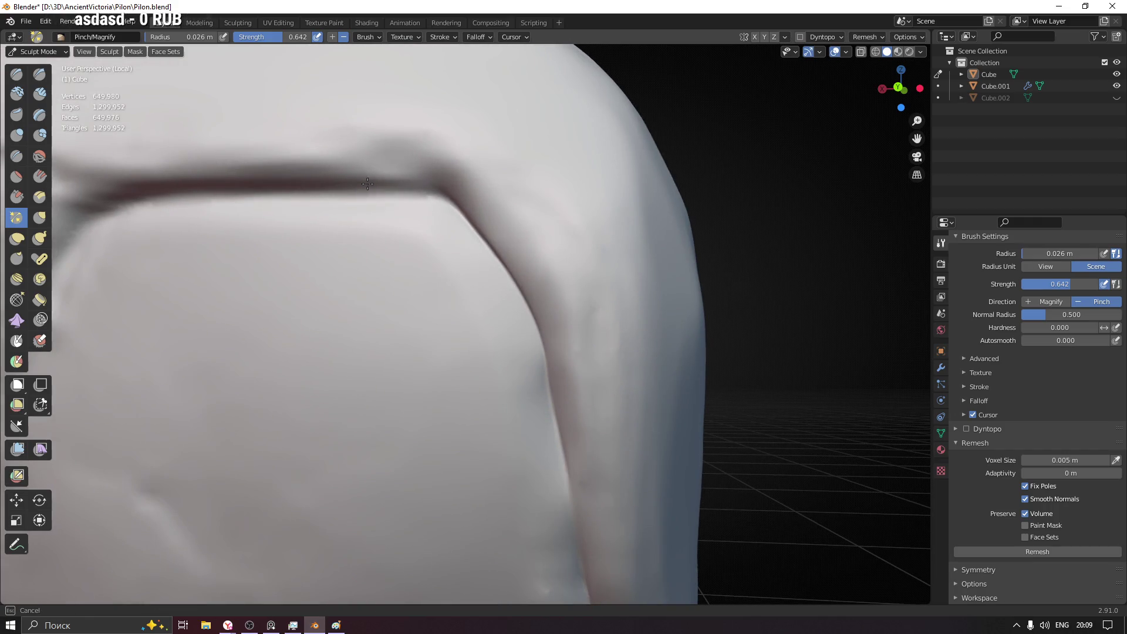
{"action": "left_click_drag", "start_coordinate": [368, 184], "coordinate": [229, 221]}
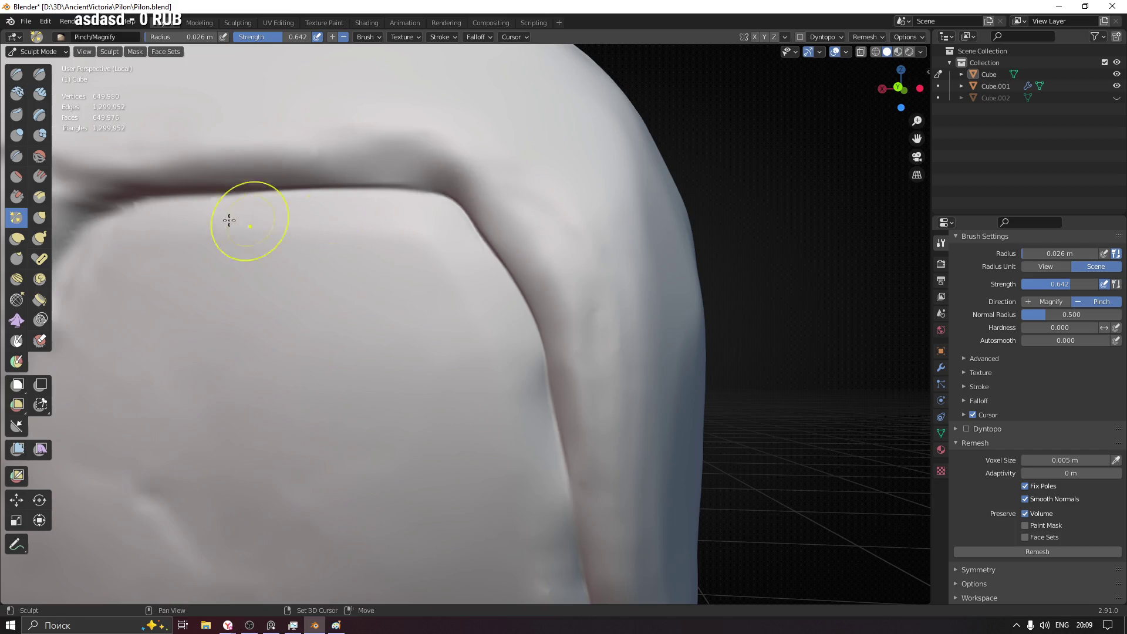
{"action": "middle_click_drag", "start_coordinate": [229, 220], "coordinate": [494, 232]}
{"action": "mouse_move", "coordinate": [518, 205]}
{"action": "left_mouse_down"}
{"action": "mouse_move", "coordinate": [499, 220]}
{"action": "mouse_move", "coordinate": [672, 209]}
{"action": "left_mouse_up"}
{"action": "scroll", "coordinate": [531, 309], "scroll_direction": "down", "scroll_amount": 6}
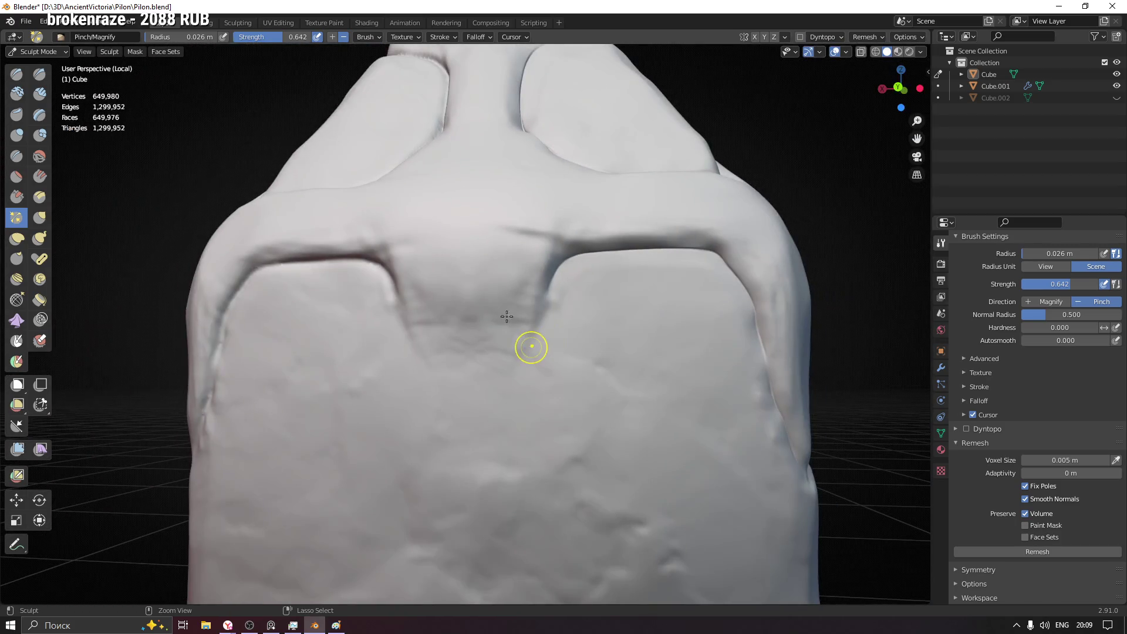
- Save the file, then pinch the left crease sharper from its upper part downward
{"action": "key", "text": "ctrl+s"}
{"action": "middle_click_drag", "start_coordinate": [370, 297], "coordinate": [536, 335]}
{"action": "scroll", "coordinate": [483, 262], "scroll_direction": "up", "scroll_amount": 4}
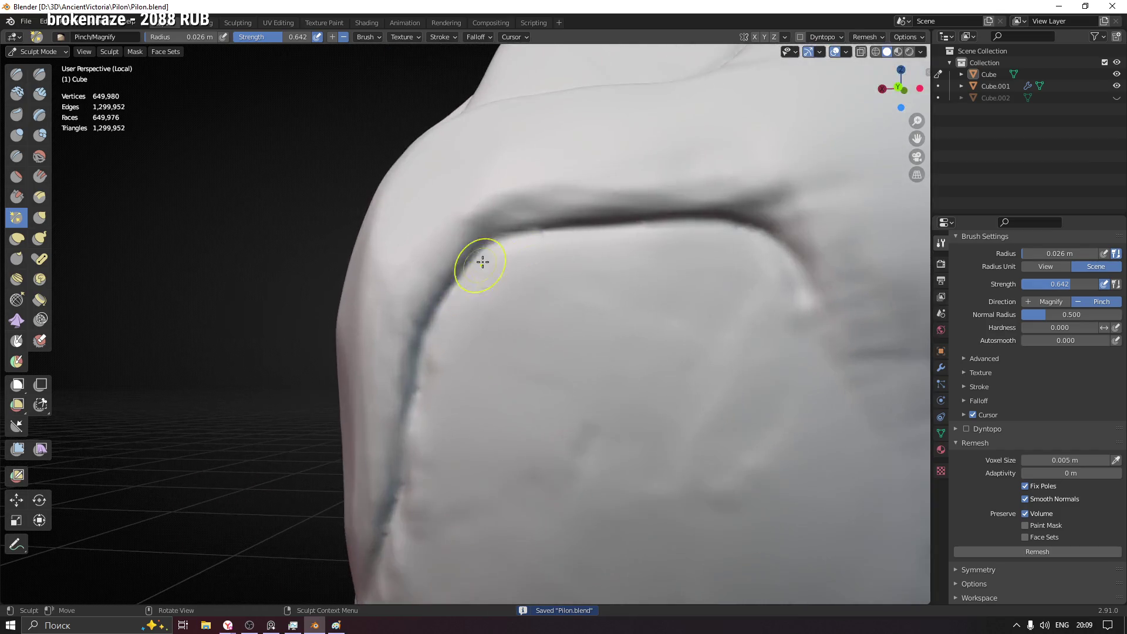
{"action": "left_click_drag", "start_coordinate": [449, 296], "coordinate": [499, 236]}
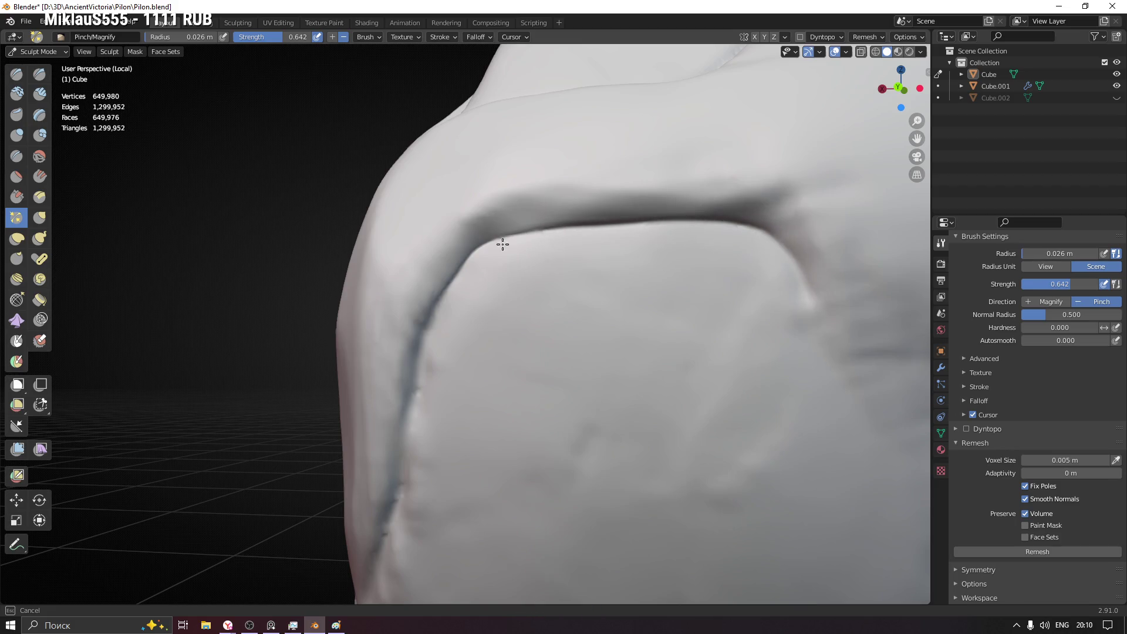
{"action": "middle_click_drag", "start_coordinate": [434, 340], "coordinate": [536, 255]}
{"action": "scroll", "coordinate": [531, 222], "scroll_direction": "up", "scroll_amount": 3}
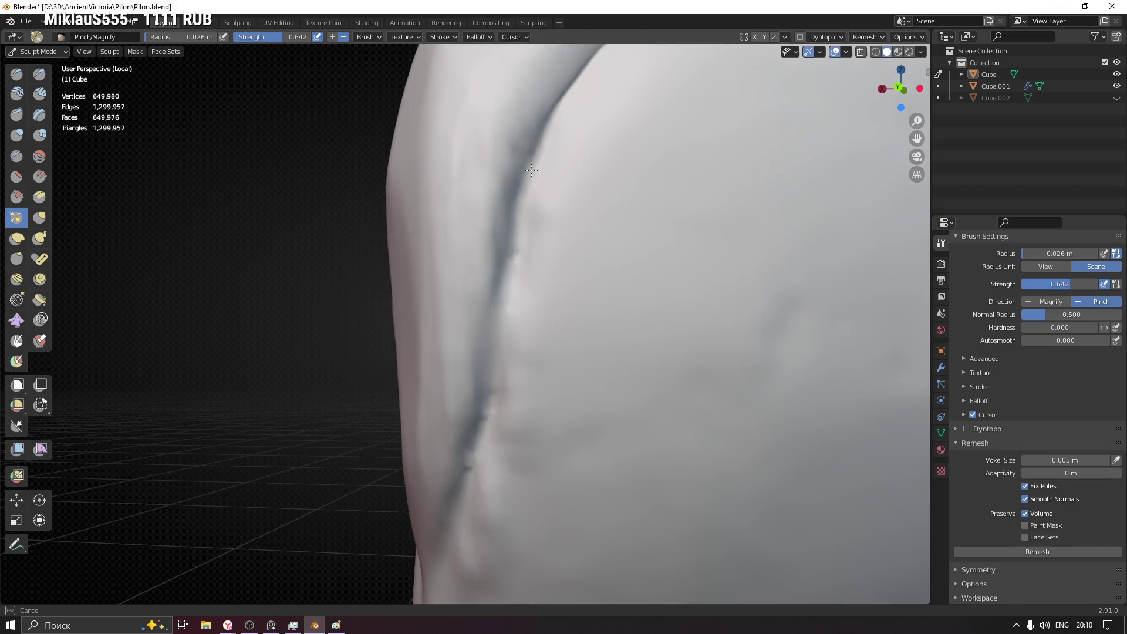
{"action": "left_click_drag", "start_coordinate": [564, 89], "coordinate": [504, 292]}
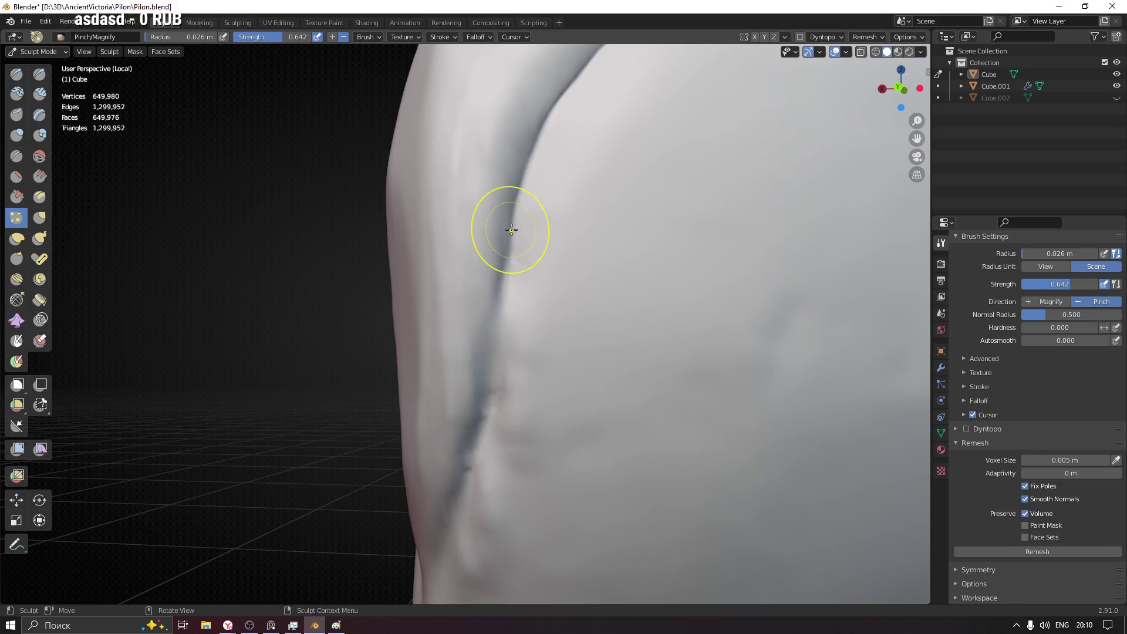
{"action": "left_click_drag", "start_coordinate": [484, 402], "coordinate": [485, 490]}
{"action": "mouse_move", "coordinate": [486, 491]}
{"action": "middle_mouse_down"}
{"action": "mouse_move", "coordinate": [558, 373]}
{"action": "mouse_move", "coordinate": [570, 310]}
{"action": "mouse_move", "coordinate": [428, 270]}
{"action": "mouse_move", "coordinate": [454, 256]}
{"action": "middle_mouse_up"}
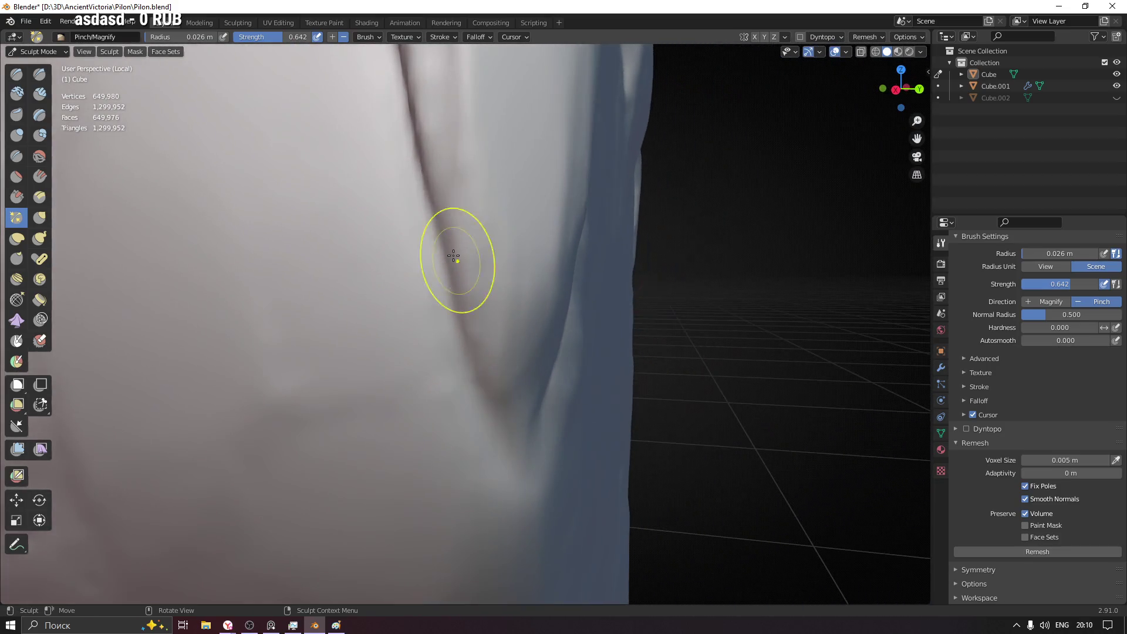
{"action": "left_click_drag", "start_coordinate": [411, 151], "coordinate": [416, 160]}
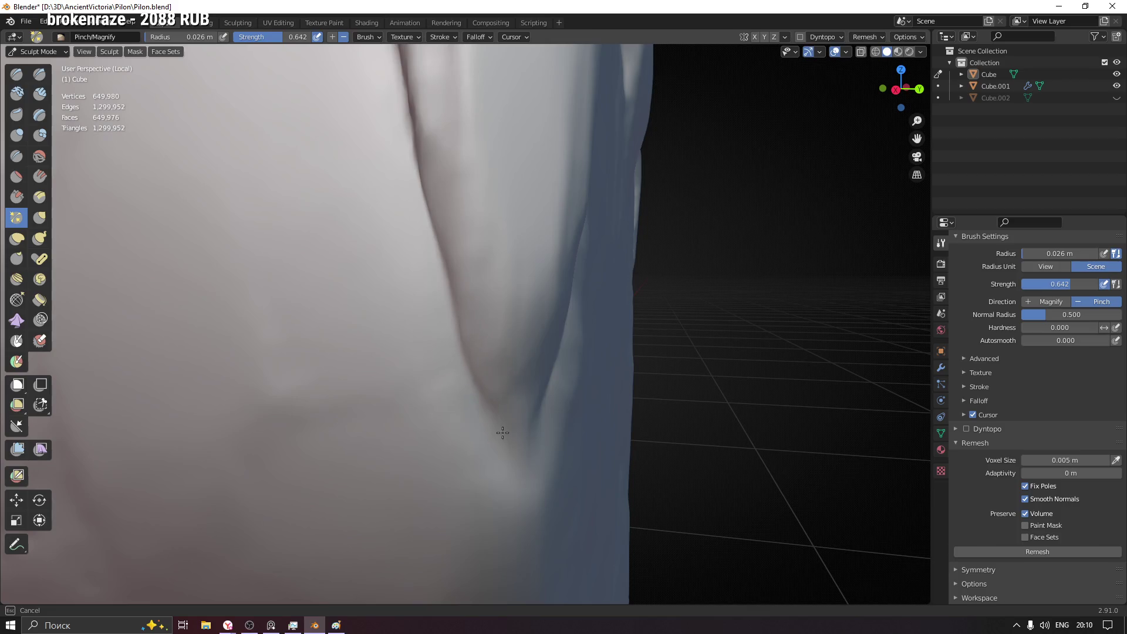
- Follow the crease's curve from a new angle and pinch it along its length
{"action": "left_click_drag", "start_coordinate": [520, 458], "coordinate": [448, 352]}
{"action": "middle_click_drag", "start_coordinate": [448, 352], "coordinate": [585, 484]}
{"action": "left_click_drag", "start_coordinate": [584, 483], "coordinate": [531, 324]}
{"action": "middle_click_drag", "start_coordinate": [517, 140], "coordinate": [531, 190]}
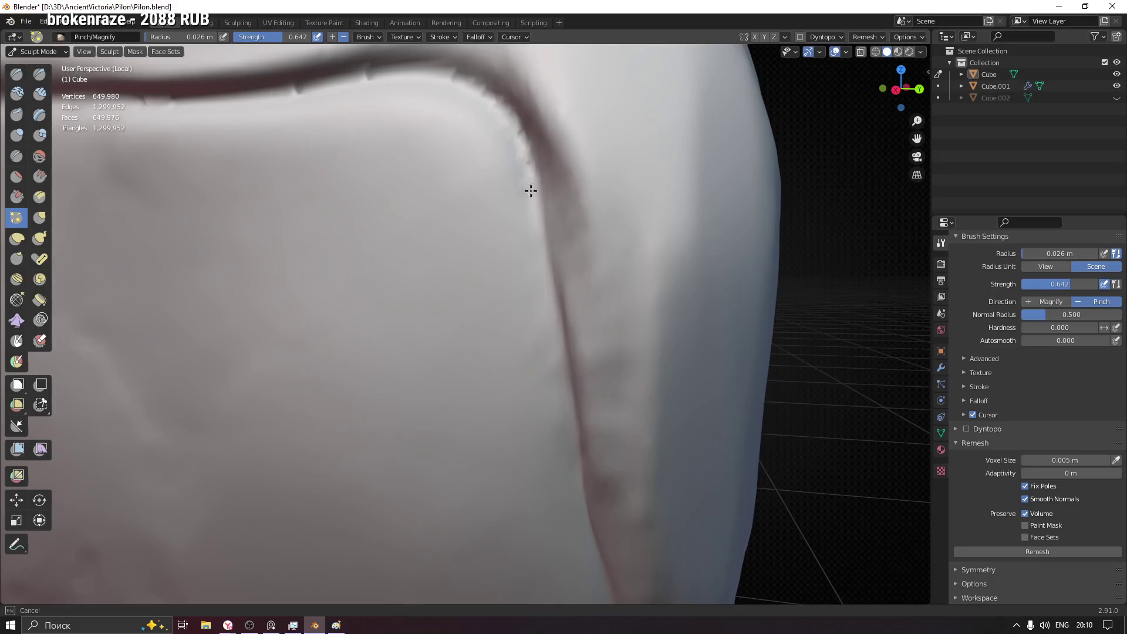
{"action": "left_click_drag", "start_coordinate": [556, 215], "coordinate": [578, 423]}
{"action": "left_click_drag", "start_coordinate": [528, 168], "coordinate": [571, 327]}
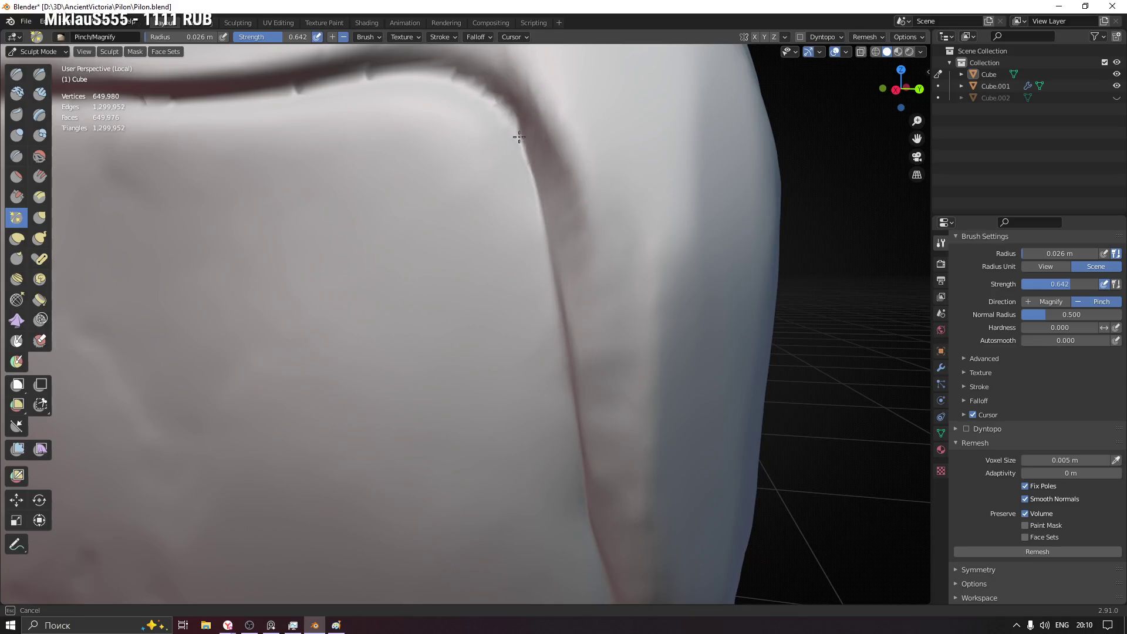
- With the crease running horizontally, pinch it back and forth left and right to tighten it
{"action": "middle_click_drag", "start_coordinate": [519, 137], "coordinate": [679, 312]}
{"action": "left_click_drag", "start_coordinate": [692, 294], "coordinate": [289, 236]}
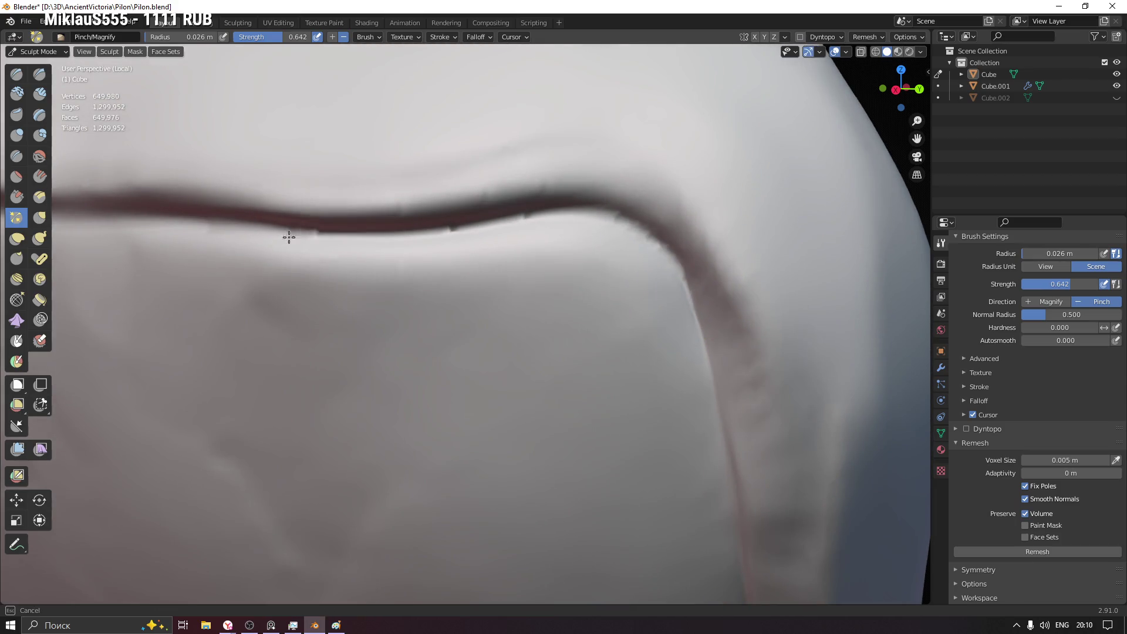
{"action": "mouse_move", "coordinate": [477, 216]}
{"action": "left_mouse_down"}
{"action": "mouse_move", "coordinate": [659, 244]}
{"action": "mouse_move", "coordinate": [267, 234]}
{"action": "left_mouse_up"}
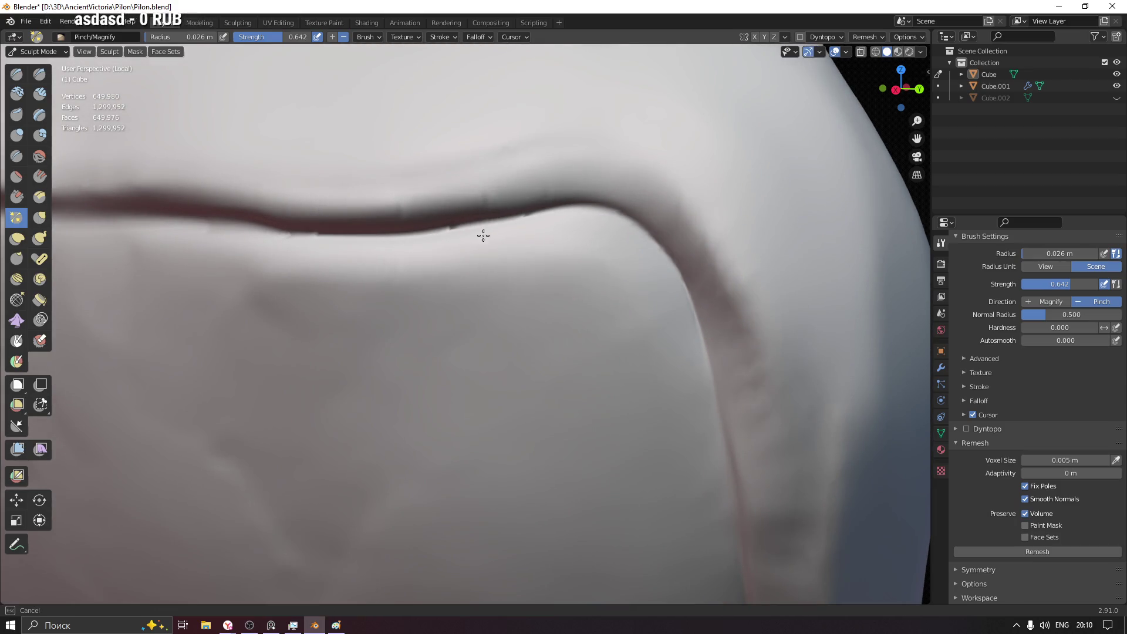
{"action": "mouse_move", "coordinate": [267, 235]}
{"action": "middle_mouse_down"}
{"action": "mouse_move", "coordinate": [712, 274]}
{"action": "mouse_move", "coordinate": [650, 247]}
{"action": "middle_mouse_up"}
{"action": "left_click_drag", "start_coordinate": [649, 248], "coordinate": [126, 230]}
{"action": "left_click_drag", "start_coordinate": [352, 223], "coordinate": [660, 254]}
{"action": "mouse_move", "coordinate": [659, 255]}
{"action": "middle_mouse_down"}
{"action": "mouse_move", "coordinate": [712, 234]}
{"action": "mouse_move", "coordinate": [703, 207]}
{"action": "middle_mouse_up"}
{"action": "mouse_move", "coordinate": [703, 206]}
{"action": "left_mouse_down"}
{"action": "mouse_move", "coordinate": [453, 229]}
{"action": "mouse_move", "coordinate": [757, 204]}
{"action": "mouse_move", "coordinate": [461, 229]}
{"action": "left_mouse_up"}
- Tighten the crease band near the corner and pinch it downward along the panel edge
{"action": "mouse_move", "coordinate": [461, 229]}
{"action": "middle_mouse_down", "text": "shift"}
{"action": "mouse_move", "coordinate": [502, 244]}
{"action": "mouse_move", "coordinate": [733, 155]}
{"action": "middle_mouse_up", "text": "shift"}
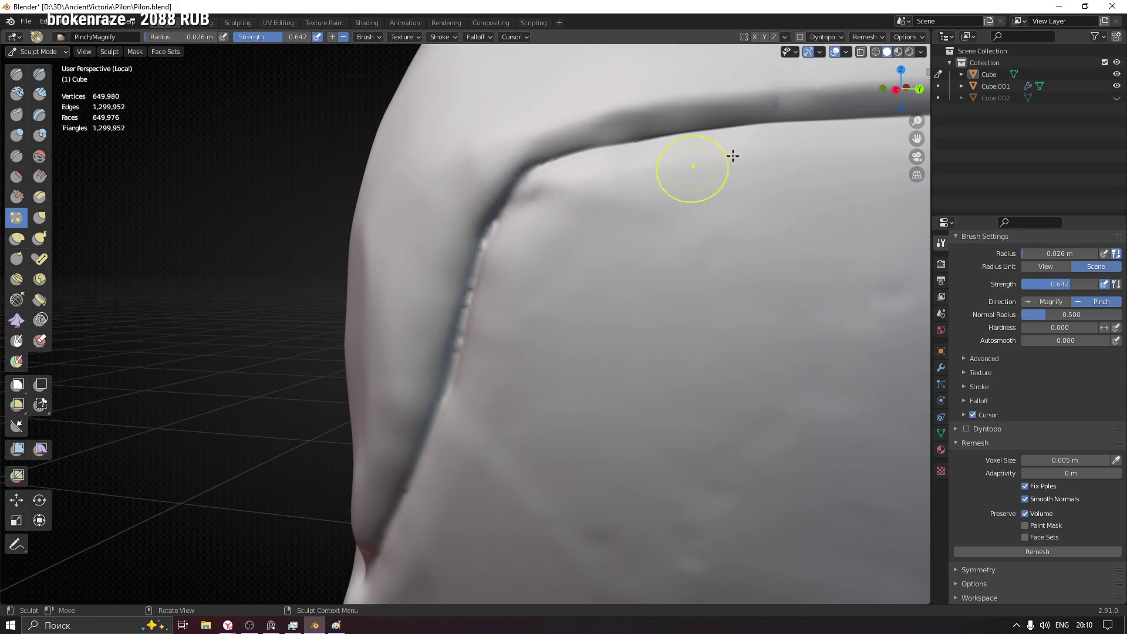
{"action": "left_click_drag", "start_coordinate": [790, 98], "coordinate": [687, 133]}
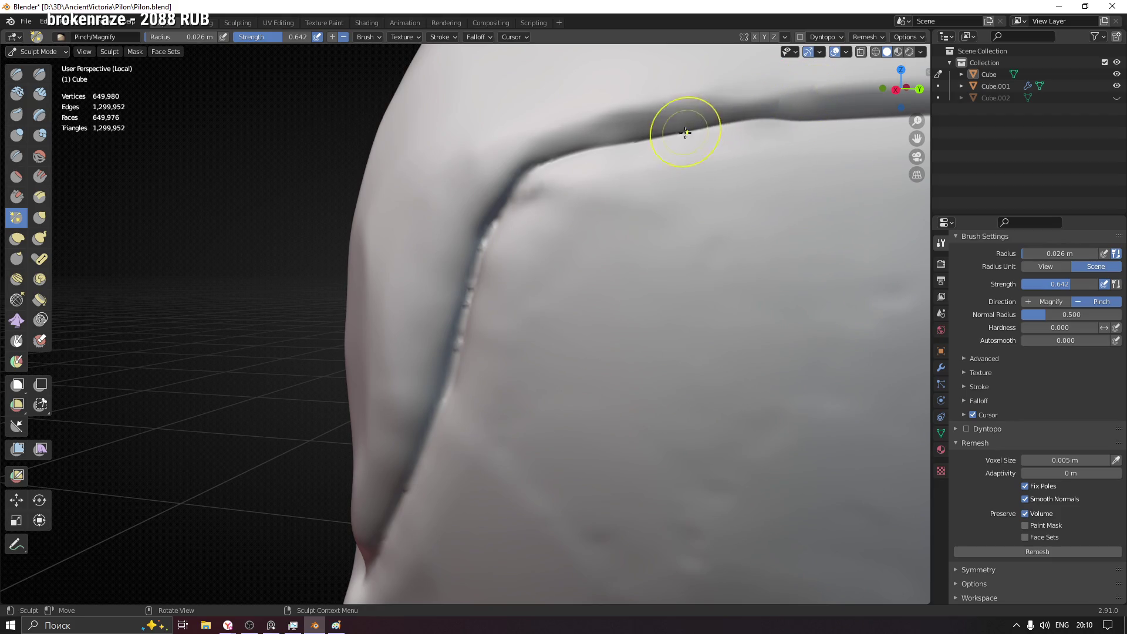
{"action": "mouse_move", "coordinate": [536, 180]}
{"action": "left_mouse_down"}
{"action": "mouse_move", "coordinate": [517, 196]}
{"action": "mouse_move", "coordinate": [460, 333]}
{"action": "left_mouse_up"}
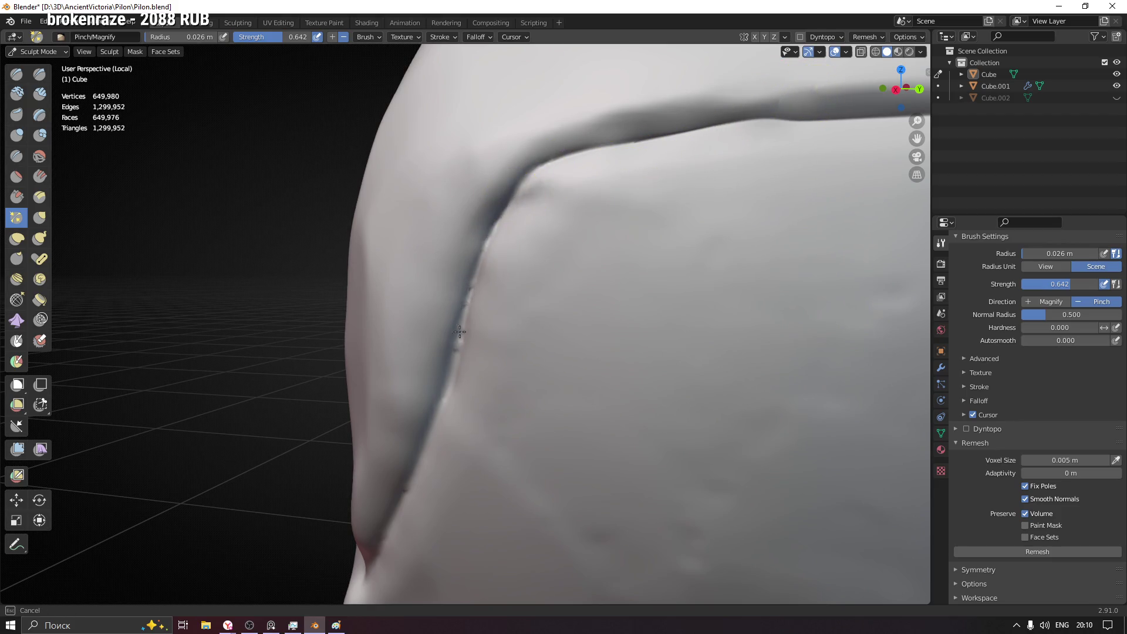
{"action": "left_click_drag", "start_coordinate": [558, 156], "coordinate": [453, 373]}
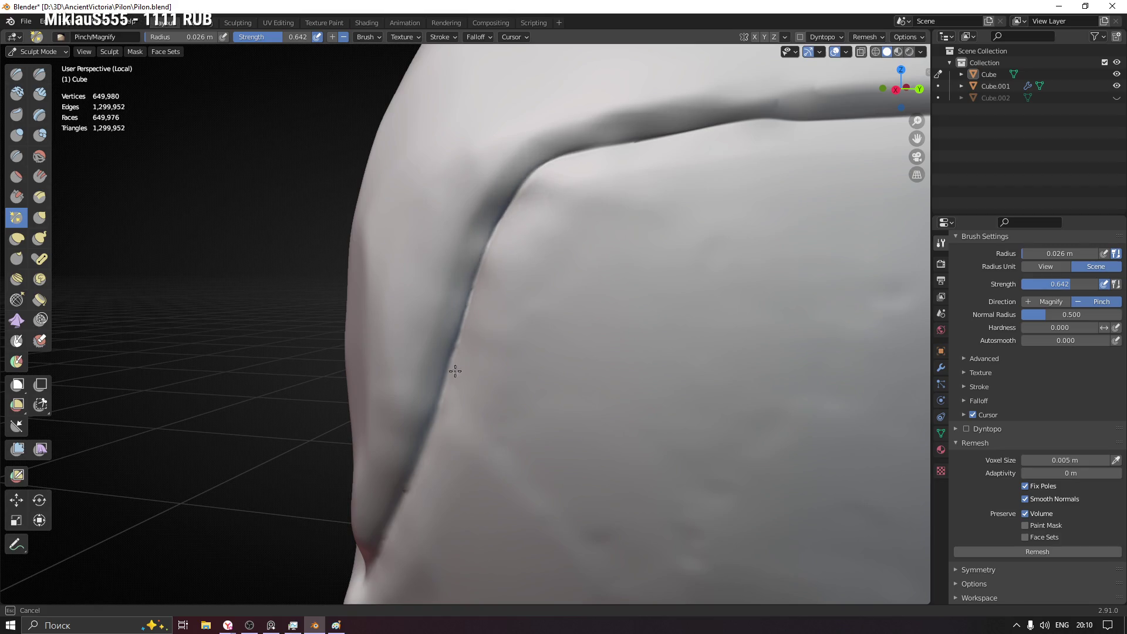
{"action": "middle_click_drag", "start_coordinate": [453, 373], "coordinate": [601, 193], "text": "shift"}
{"action": "left_click_drag", "start_coordinate": [602, 193], "coordinate": [566, 238]}
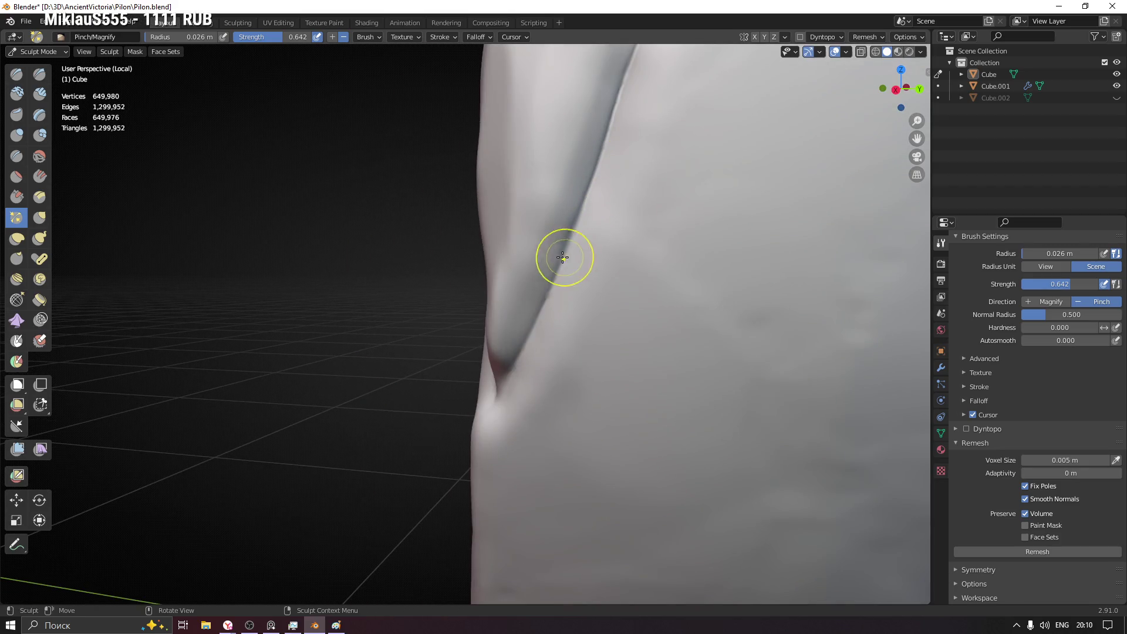
- Close in on the fold and sharpen the lower crease into its notch
{"action": "middle_click_drag", "start_coordinate": [564, 256], "coordinate": [410, 182]}
{"action": "scroll", "coordinate": [410, 182], "scroll_direction": "up", "scroll_amount": 5}
{"action": "left_click_drag", "start_coordinate": [411, 182], "coordinate": [400, 170]}
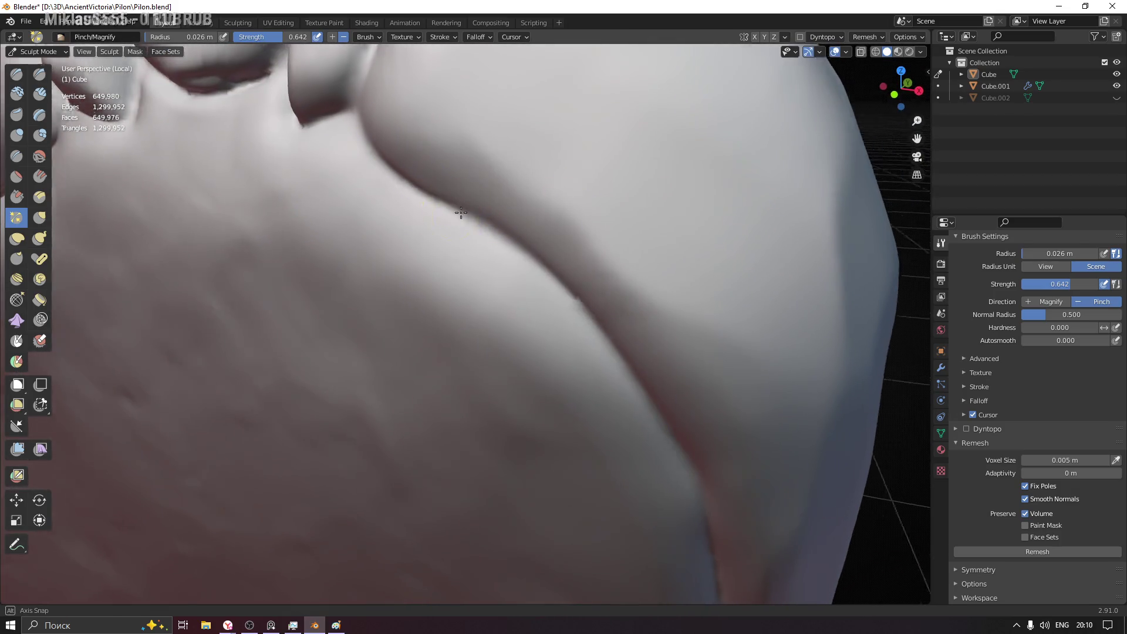
{"action": "middle_click_drag", "start_coordinate": [401, 170], "coordinate": [363, 147]}
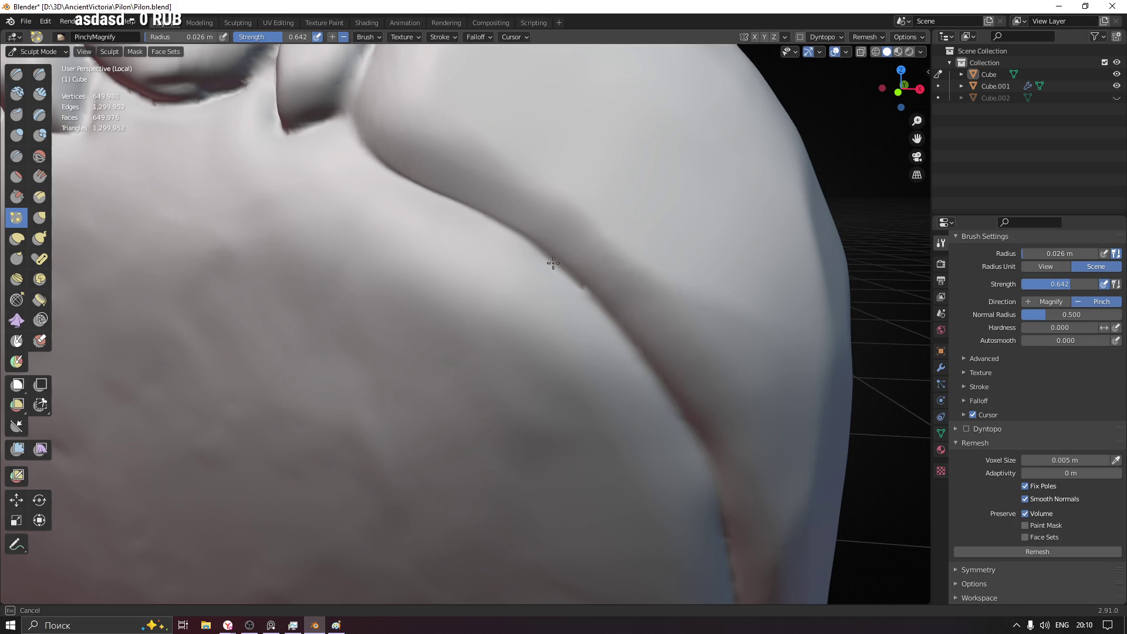
{"action": "middle_click_drag", "start_coordinate": [626, 335], "coordinate": [478, 166]}
{"action": "mouse_move", "coordinate": [479, 167]}
{"action": "left_mouse_down"}
{"action": "mouse_move", "coordinate": [564, 271]}
{"action": "mouse_move", "coordinate": [611, 364]}
{"action": "left_mouse_up"}
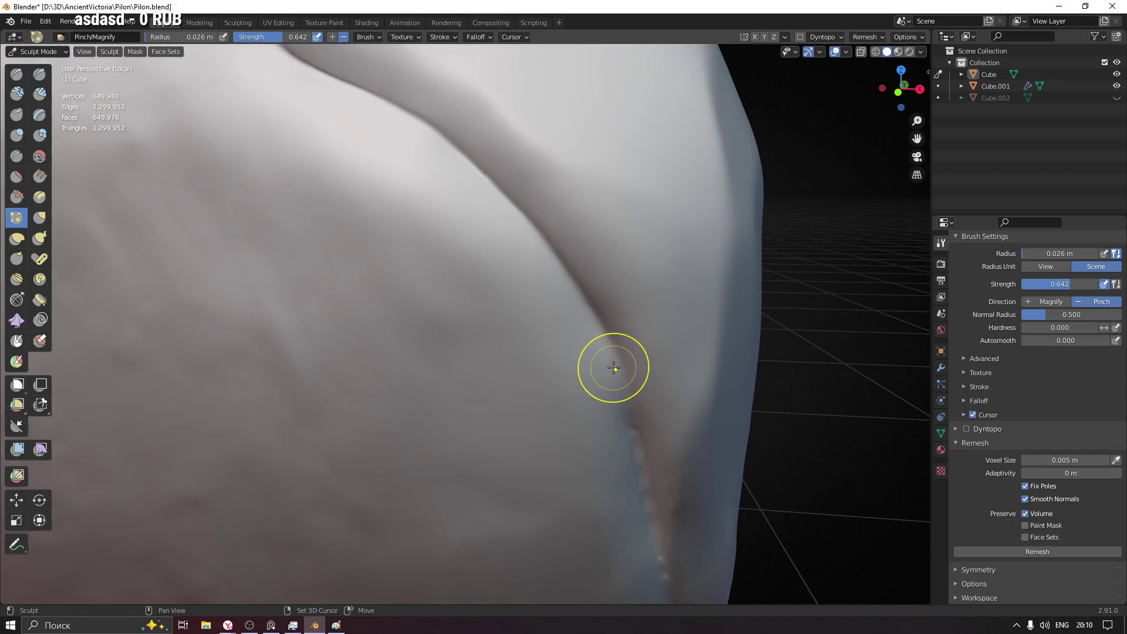
{"action": "middle_click_drag", "start_coordinate": [612, 365], "coordinate": [474, 193]}
{"action": "left_click_drag", "start_coordinate": [474, 192], "coordinate": [533, 322]}
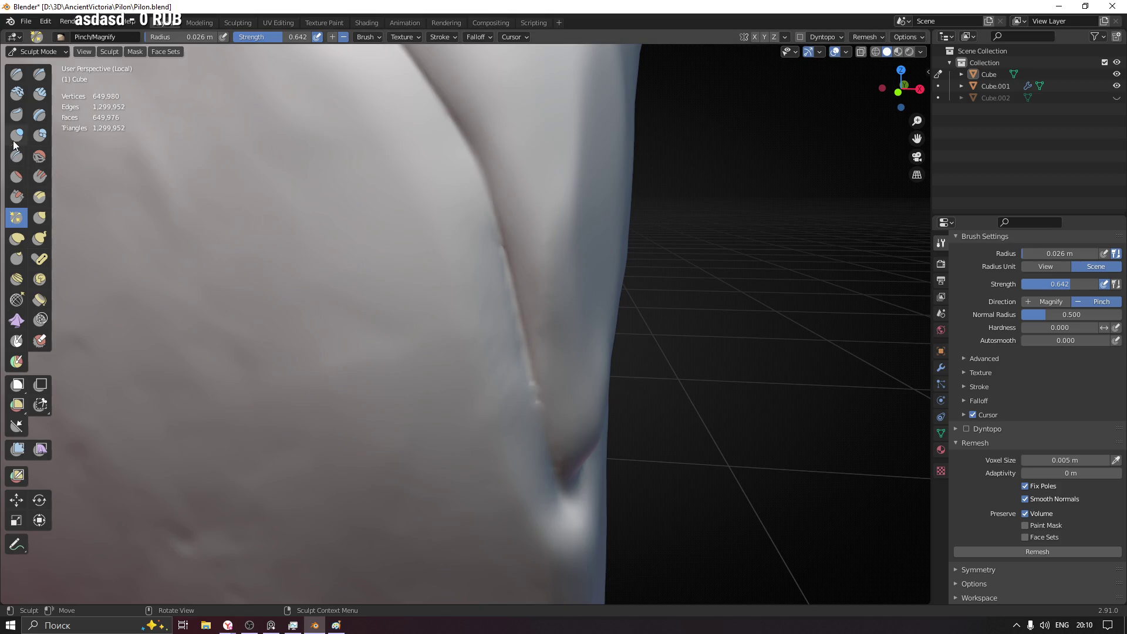
- With the Crease brush, cut the curving groove deeper down the fold to the upper ridge junction
{"action": "left_click", "coordinate": [17, 155]}
{"action": "middle_click_drag", "start_coordinate": [383, 259], "coordinate": [483, 258]}
{"action": "left_click_drag", "start_coordinate": [481, 161], "coordinate": [484, 175]}
{"action": "middle_click_drag", "start_coordinate": [489, 202], "coordinate": [513, 223]}
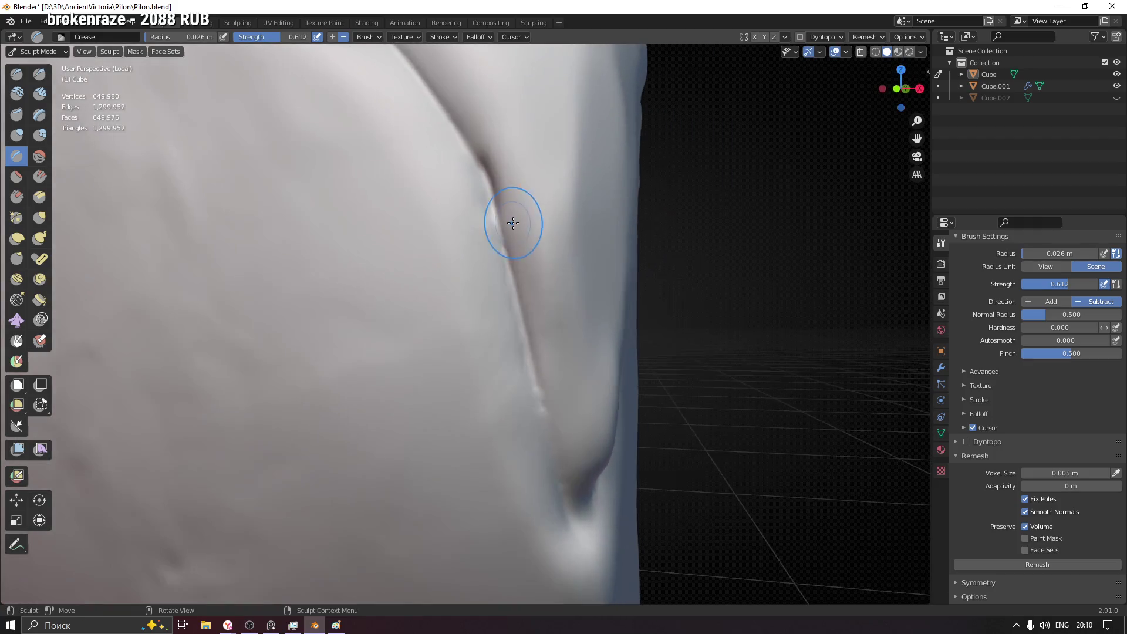
{"action": "left_click_drag", "start_coordinate": [493, 209], "coordinate": [495, 222]}
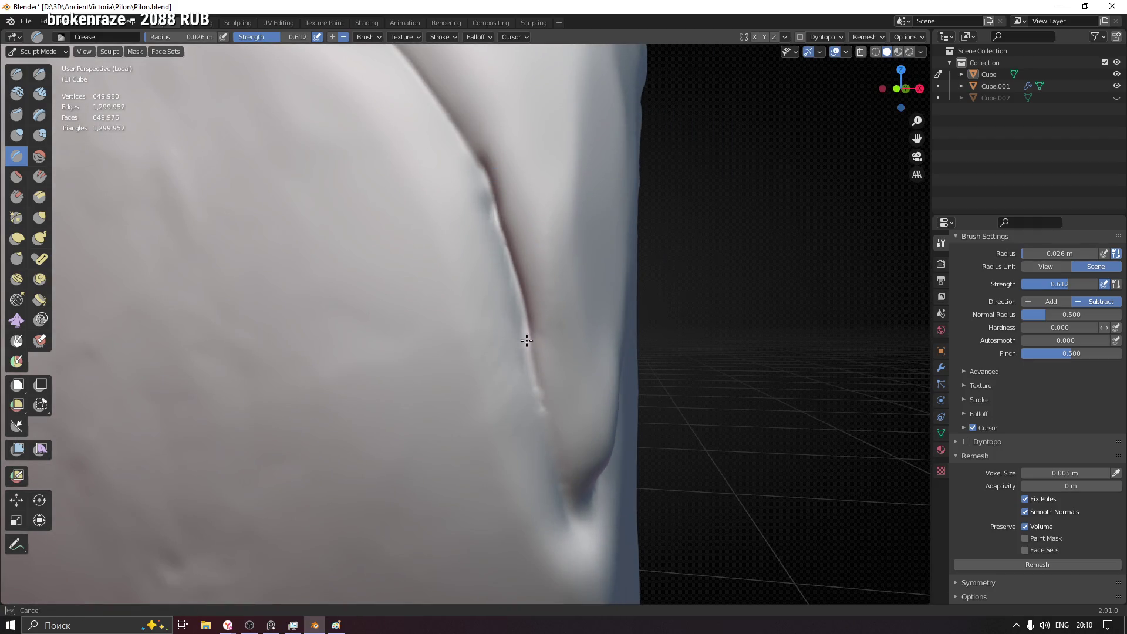
{"action": "left_click_drag", "start_coordinate": [509, 265], "coordinate": [566, 501]}
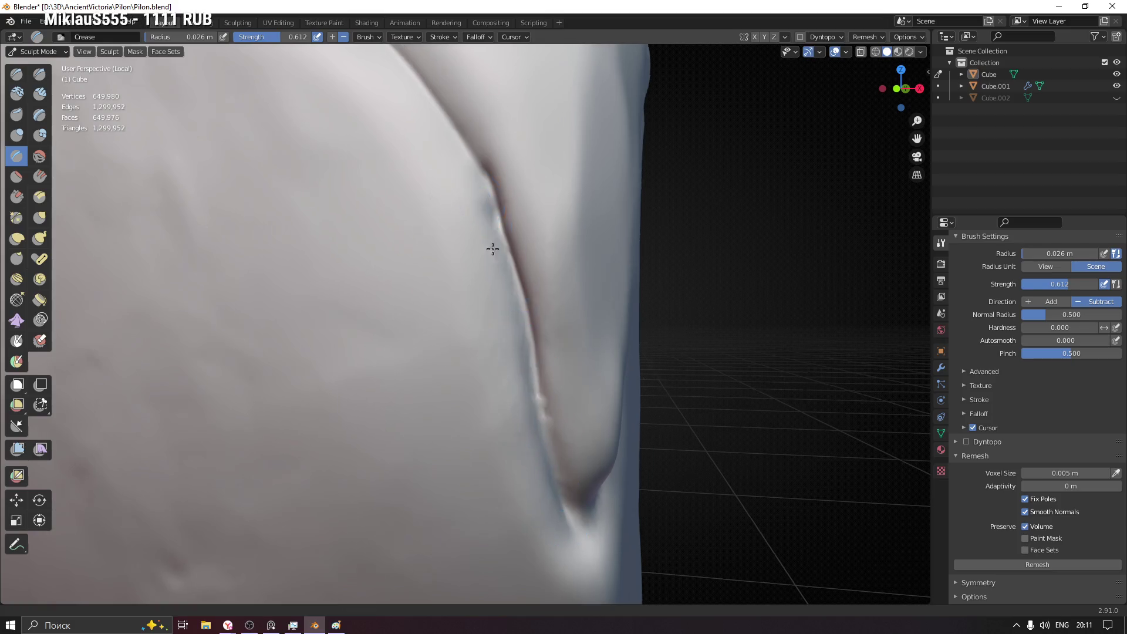
{"action": "scroll", "coordinate": [496, 245], "scroll_direction": "down", "scroll_amount": 3}
{"action": "mouse_move", "coordinate": [630, 428]}
{"action": "left_mouse_down"}
{"action": "mouse_move", "coordinate": [596, 350]}
{"action": "mouse_move", "coordinate": [500, 246]}
{"action": "left_mouse_up"}
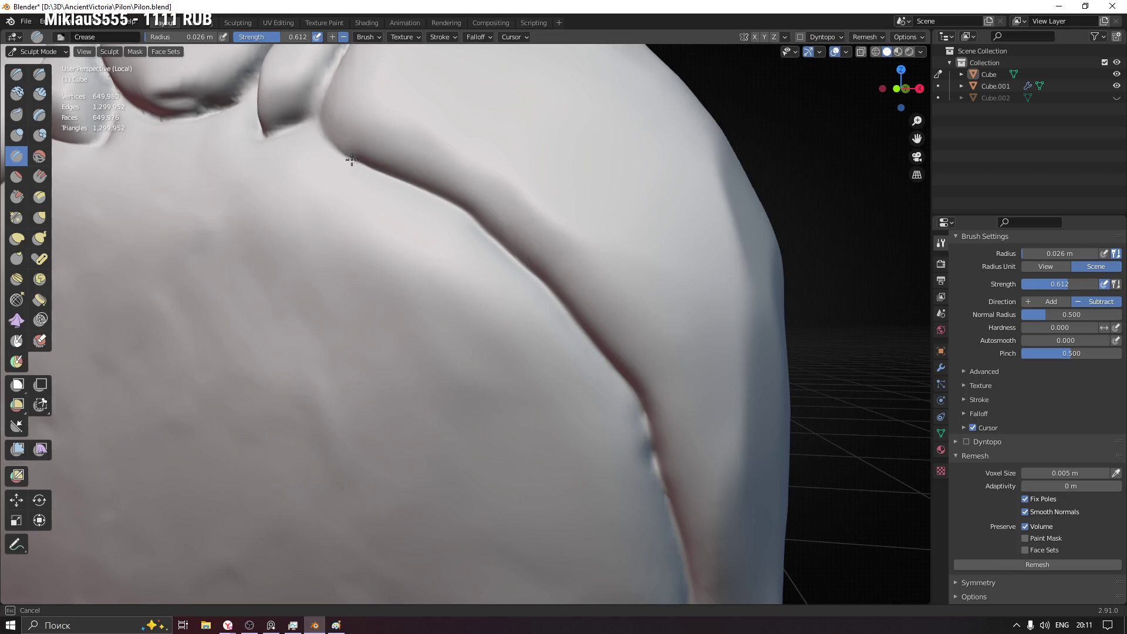
{"action": "left_click_drag", "start_coordinate": [319, 118], "coordinate": [319, 118]}
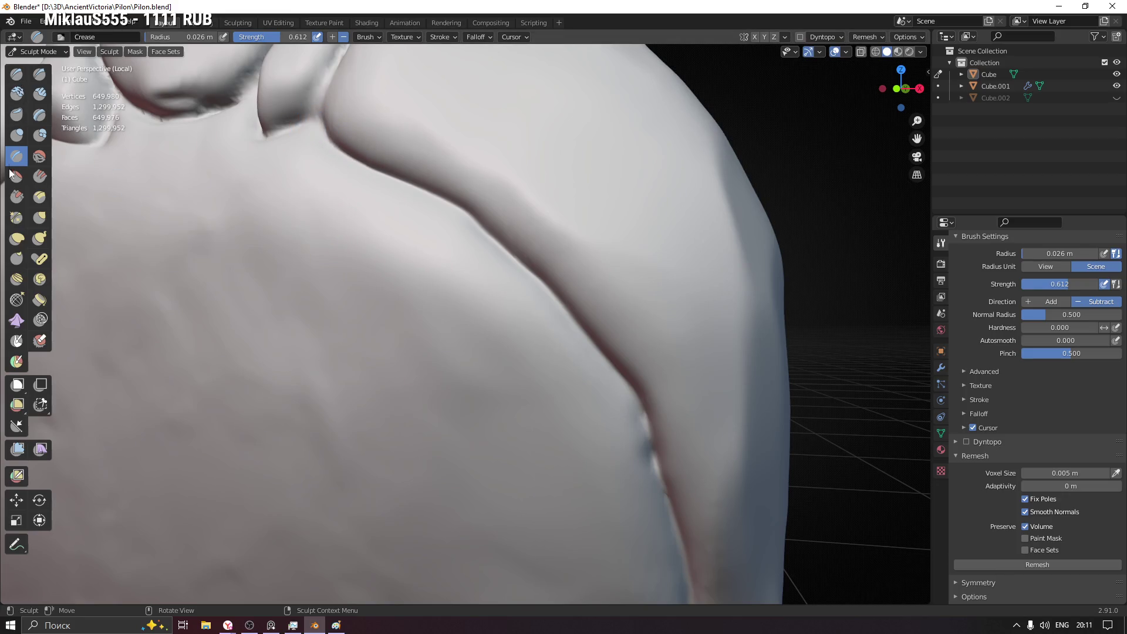
{"action": "left_click", "coordinate": [16, 217]}
- Pinch the crease at the ridge junction deeper with two aligned strokes
{"action": "mouse_move", "coordinate": [445, 163]}
{"action": "middle_mouse_down"}
{"action": "mouse_move", "coordinate": [352, 169]}
{"action": "mouse_move", "coordinate": [305, 121]}
{"action": "middle_mouse_up"}
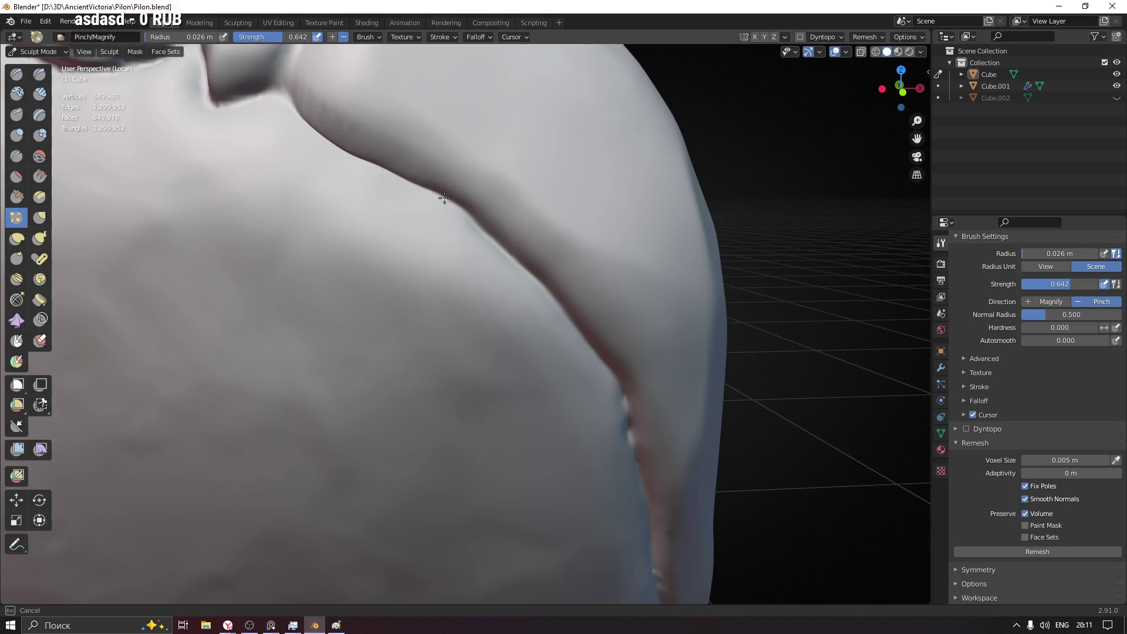
{"action": "middle_click_drag", "start_coordinate": [594, 328], "coordinate": [347, 187]}
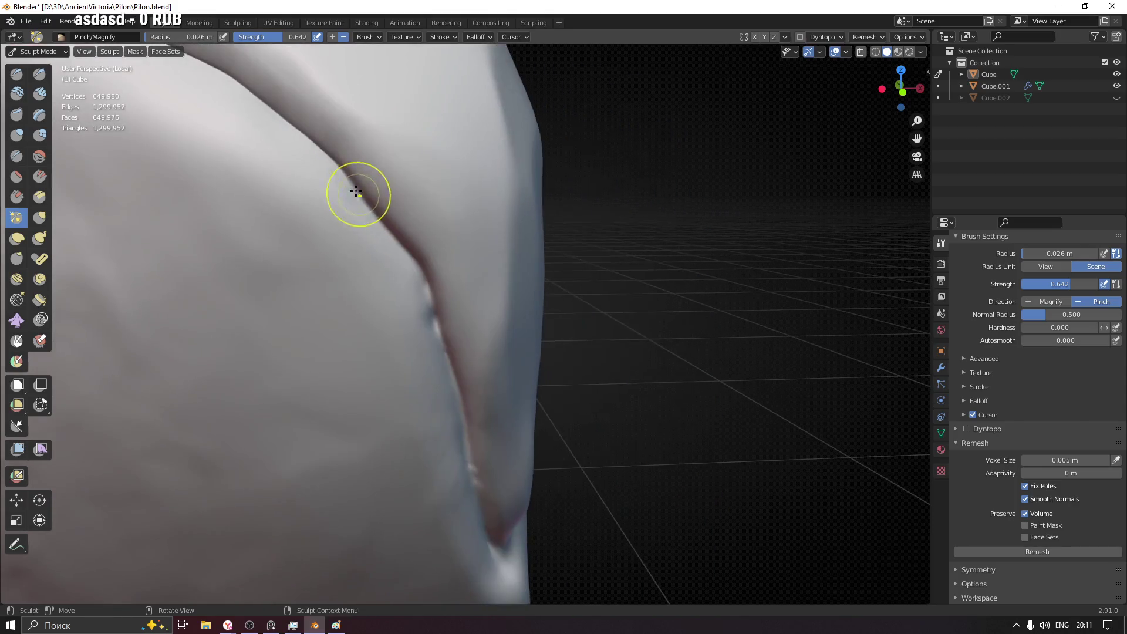
{"action": "middle_click_drag", "start_coordinate": [432, 303], "coordinate": [415, 285]}
{"action": "left_click_drag", "start_coordinate": [422, 287], "coordinate": [452, 381]}
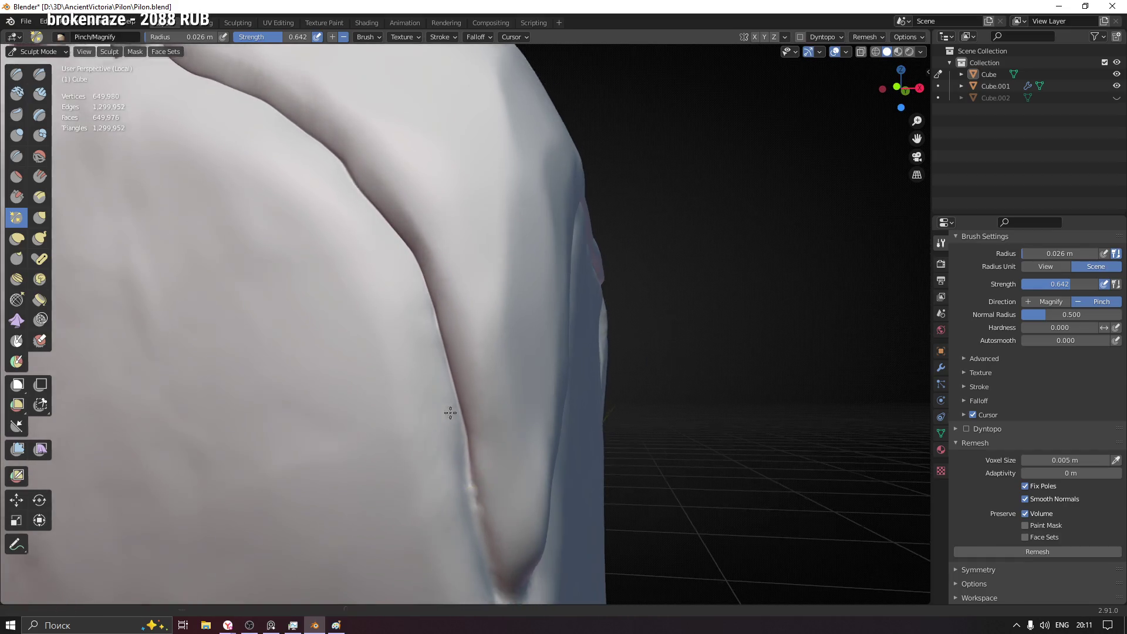
{"action": "middle_click_drag", "start_coordinate": [456, 368], "coordinate": [423, 244]}
{"action": "left_click_drag", "start_coordinate": [423, 244], "coordinate": [443, 357]}
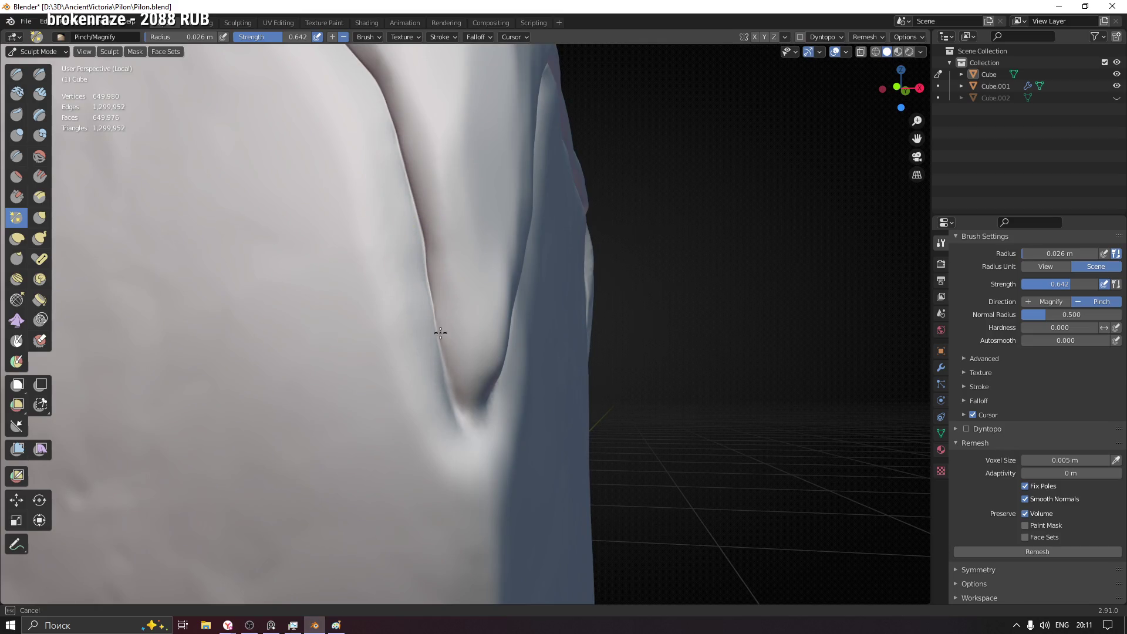
- Review the whole pillar from the front and set a slightly larger brush size
{"action": "mouse_move", "coordinate": [460, 419]}
{"action": "middle_mouse_down"}
{"action": "mouse_move", "coordinate": [446, 431]}
{"action": "mouse_move", "coordinate": [497, 390]}
{"action": "middle_mouse_up"}
{"action": "scroll", "coordinate": [561, 251], "scroll_direction": "down", "scroll_amount": 3}
{"action": "scroll", "coordinate": [535, 323], "scroll_direction": "down", "scroll_amount": 3}
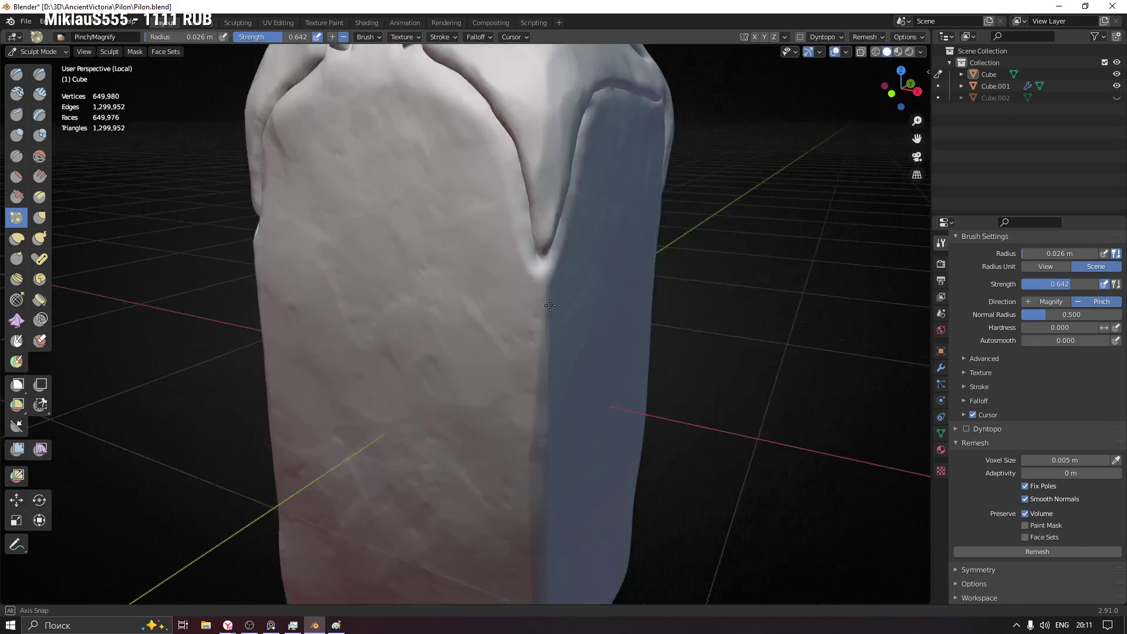
{"action": "middle_click_drag", "start_coordinate": [536, 323], "coordinate": [619, 415]}
{"action": "scroll", "coordinate": [531, 325], "scroll_direction": "down", "scroll_amount": 2}
{"action": "mouse_move", "coordinate": [441, 353]}
{"action": "middle_mouse_down"}
{"action": "mouse_move", "coordinate": [529, 314]}
{"action": "mouse_move", "coordinate": [550, 323]}
{"action": "middle_mouse_up"}
{"action": "scroll", "coordinate": [550, 322], "scroll_direction": "up", "scroll_amount": 5}
{"action": "scroll", "coordinate": [514, 208], "scroll_direction": "down", "scroll_amount": 2}
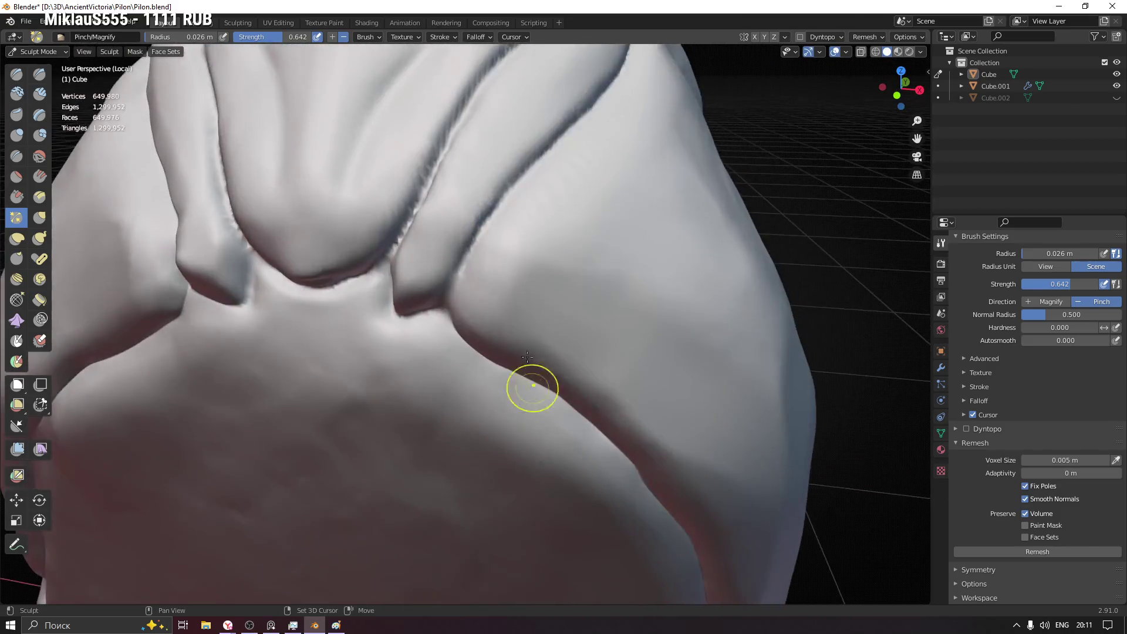
{"action": "scroll", "coordinate": [529, 386], "scroll_direction": "up", "scroll_amount": 1}
{"action": "scroll", "coordinate": [478, 272], "scroll_direction": "up", "scroll_amount": 2}
{"action": "scroll", "coordinate": [524, 322], "scroll_direction": "down", "scroll_amount": 1}
{"action": "middle_click_drag", "start_coordinate": [496, 353], "coordinate": [549, 272]}
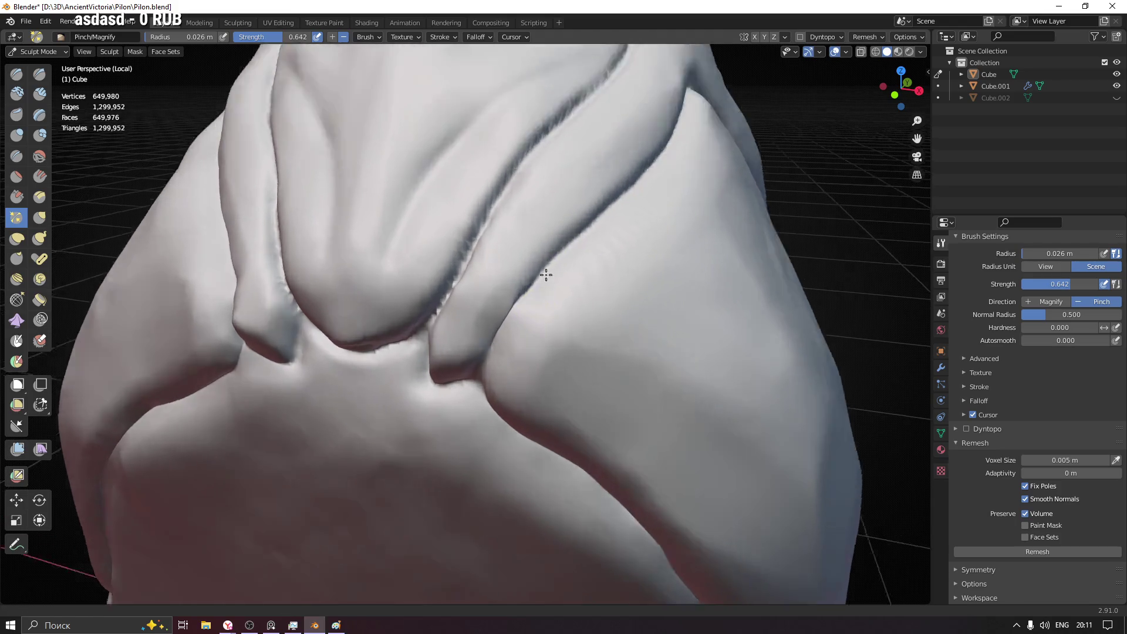
{"action": "scroll", "coordinate": [517, 259], "scroll_direction": "up", "scroll_amount": 4}
{"action": "left_click", "coordinate": [535, 264]}
{"action": "scroll", "coordinate": [493, 300], "scroll_direction": "down", "scroll_amount": 2}
- Pinch the diagonal ridge crease up to the right into a tighter line
{"action": "middle_click_drag", "start_coordinate": [428, 340], "coordinate": [410, 333]}
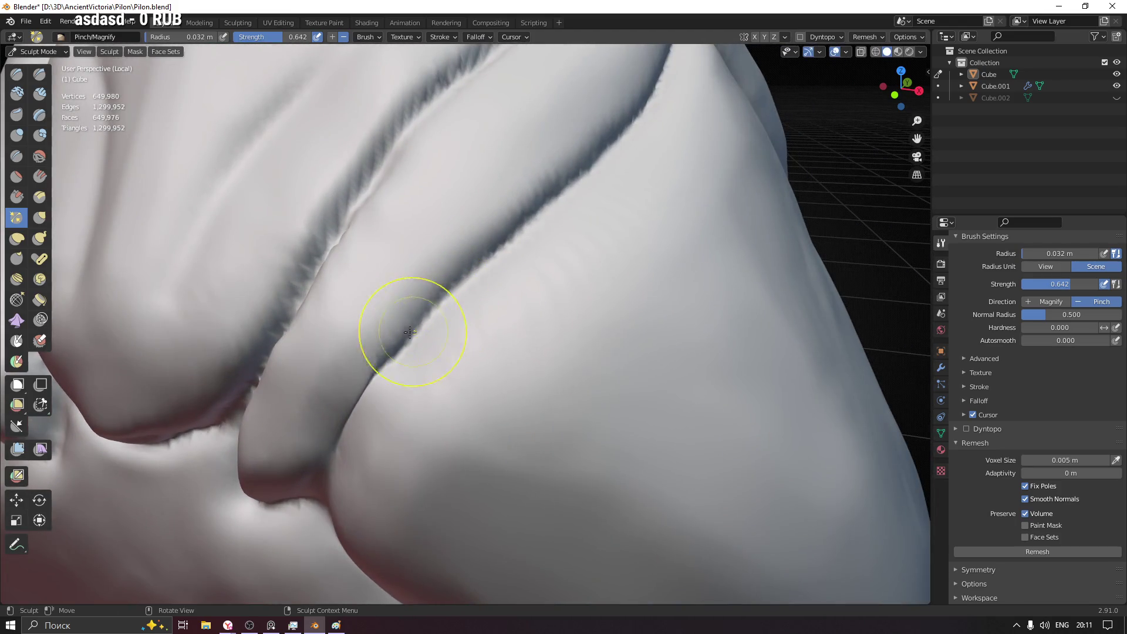
{"action": "left_click_drag", "start_coordinate": [528, 207], "coordinate": [403, 333]}
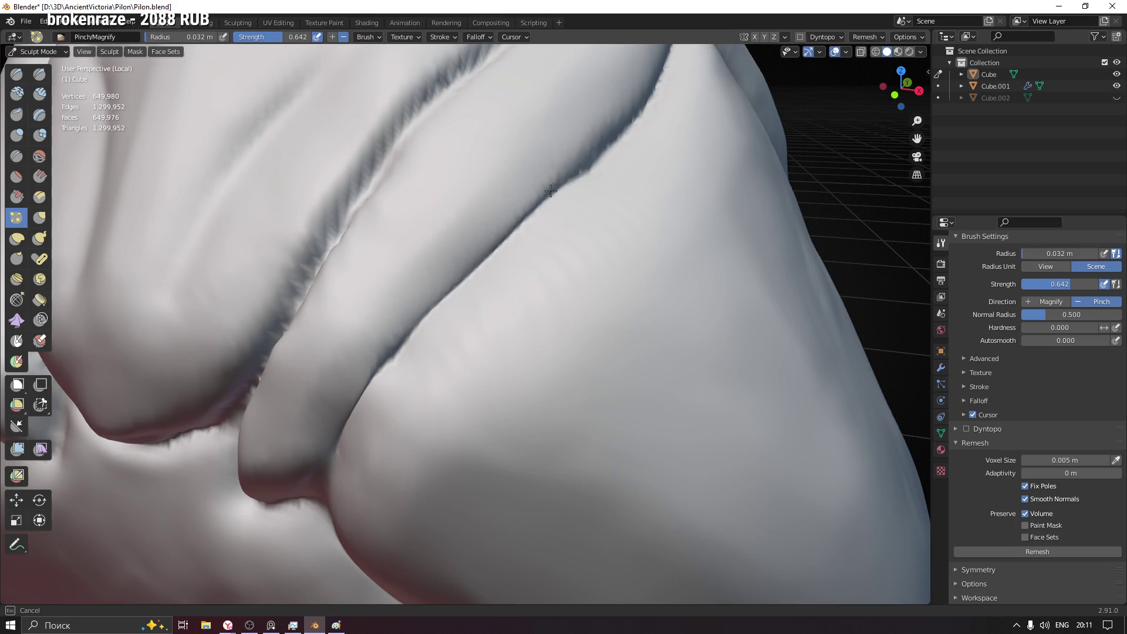
{"action": "left_click_drag", "start_coordinate": [447, 276], "coordinate": [590, 158]}
{"action": "middle_click_drag", "start_coordinate": [590, 159], "coordinate": [405, 320]}
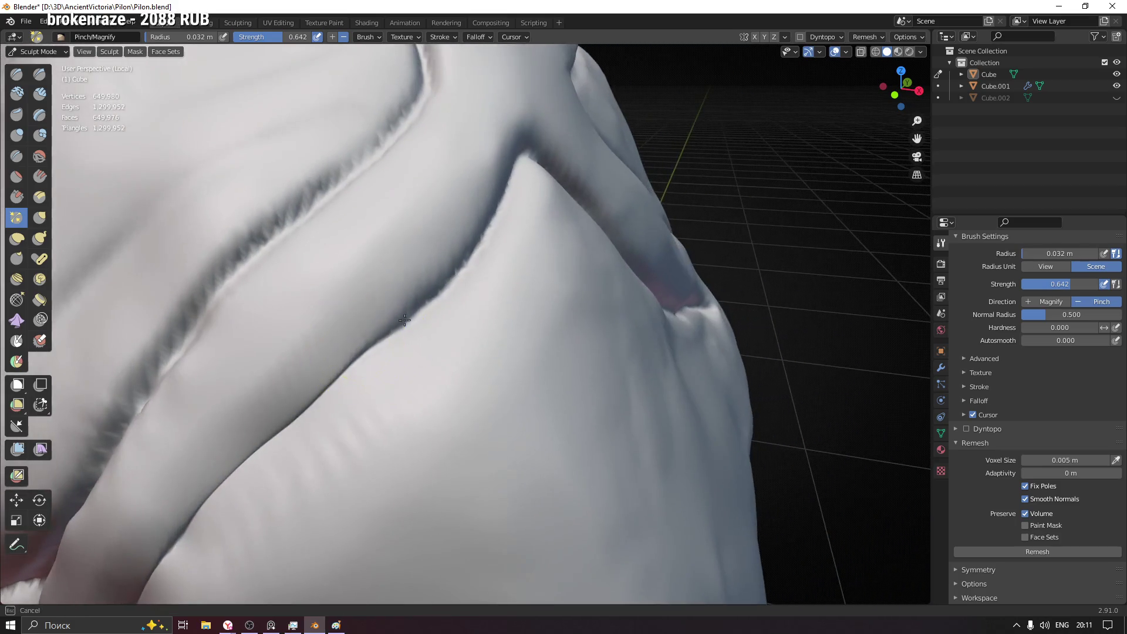
{"action": "middle_click_drag", "start_coordinate": [494, 228], "coordinate": [528, 228]}
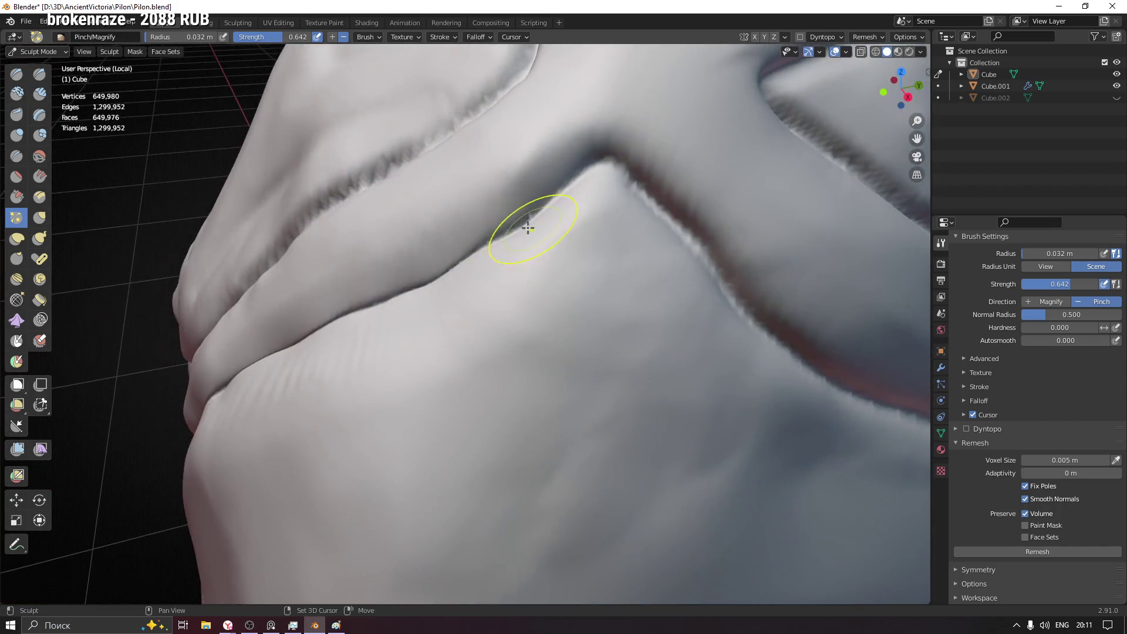
{"action": "left_click_drag", "start_coordinate": [458, 263], "coordinate": [542, 204]}
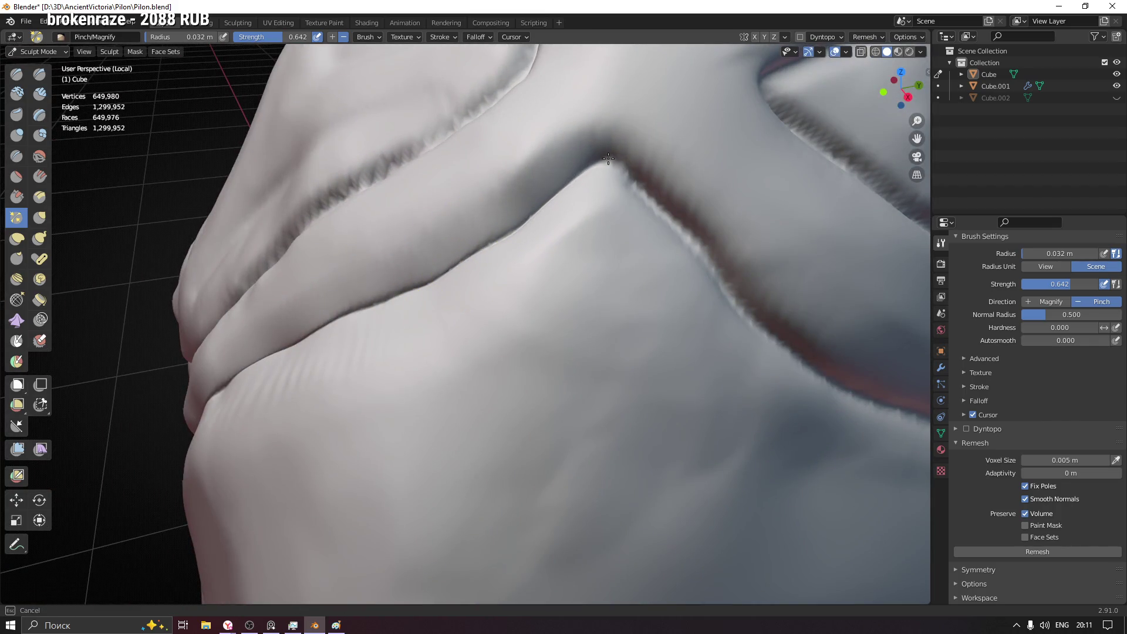
{"action": "left_click_drag", "start_coordinate": [608, 159], "coordinate": [673, 232]}
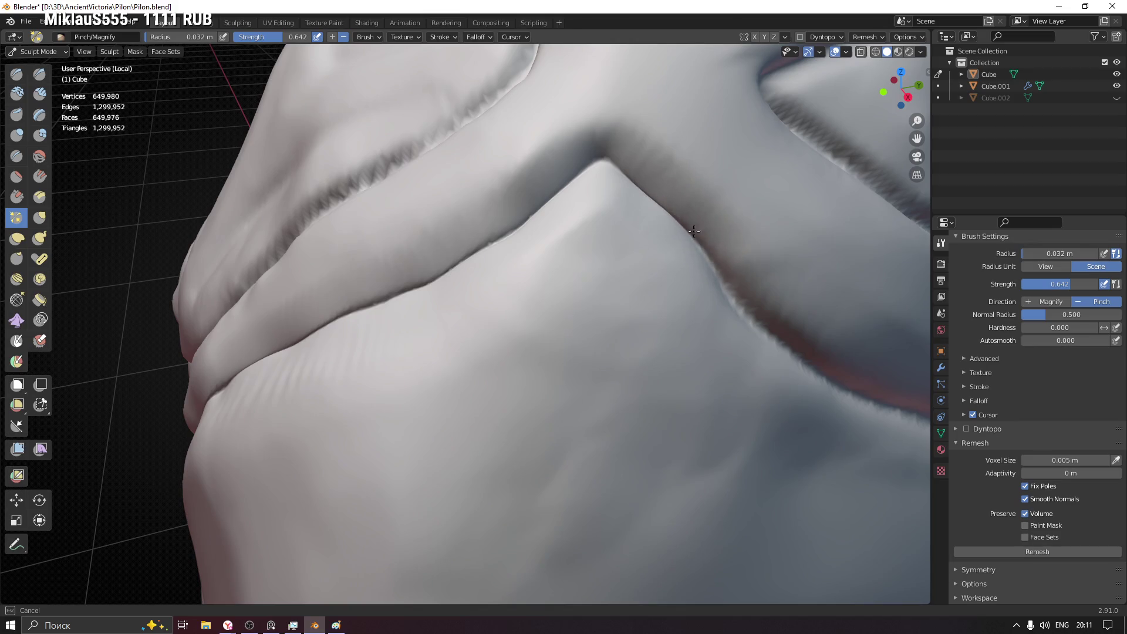
- Pinch the same crease along its full length from fresh angles
{"action": "middle_click_drag", "start_coordinate": [771, 345], "coordinate": [327, 221]}
{"action": "left_click_drag", "start_coordinate": [309, 189], "coordinate": [531, 299]}
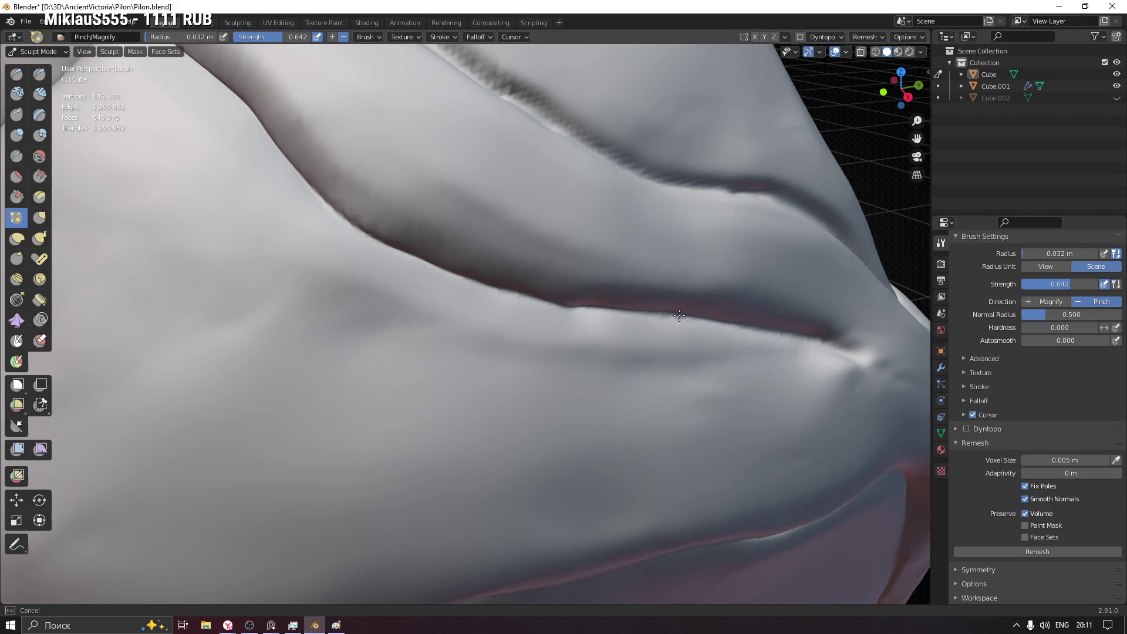
{"action": "left_click_drag", "start_coordinate": [855, 350], "coordinate": [811, 340]}
{"action": "mouse_move", "coordinate": [381, 248]}
{"action": "left_mouse_down"}
{"action": "mouse_move", "coordinate": [402, 232]}
{"action": "mouse_move", "coordinate": [675, 371]}
{"action": "mouse_move", "coordinate": [730, 365]}
{"action": "left_mouse_up"}
{"action": "mouse_move", "coordinate": [731, 364]}
{"action": "middle_mouse_down"}
{"action": "mouse_move", "coordinate": [714, 370]}
{"action": "mouse_move", "coordinate": [693, 327]}
{"action": "mouse_move", "coordinate": [629, 270]}
{"action": "mouse_move", "coordinate": [602, 264]}
{"action": "middle_mouse_up"}
- Smooth the dark jagged crease and pinch it down where the lower panel meets the base
{"action": "left_click_drag", "start_coordinate": [546, 231], "coordinate": [600, 170]}
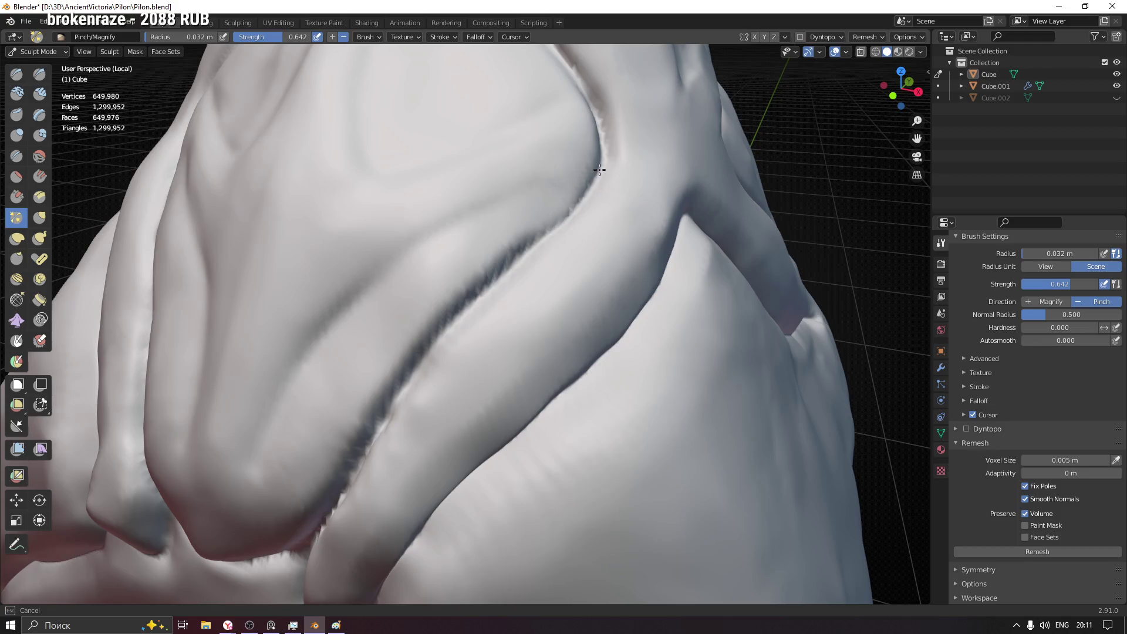
{"action": "mouse_move", "coordinate": [519, 257]}
{"action": "left_mouse_down"}
{"action": "mouse_move", "coordinate": [425, 330]}
{"action": "mouse_move", "coordinate": [401, 370]}
{"action": "mouse_move", "coordinate": [399, 417]}
{"action": "left_mouse_up"}
{"action": "mouse_move", "coordinate": [399, 417]}
{"action": "middle_mouse_down"}
{"action": "mouse_move", "coordinate": [625, 276]}
{"action": "mouse_move", "coordinate": [601, 275]}
{"action": "middle_mouse_up"}
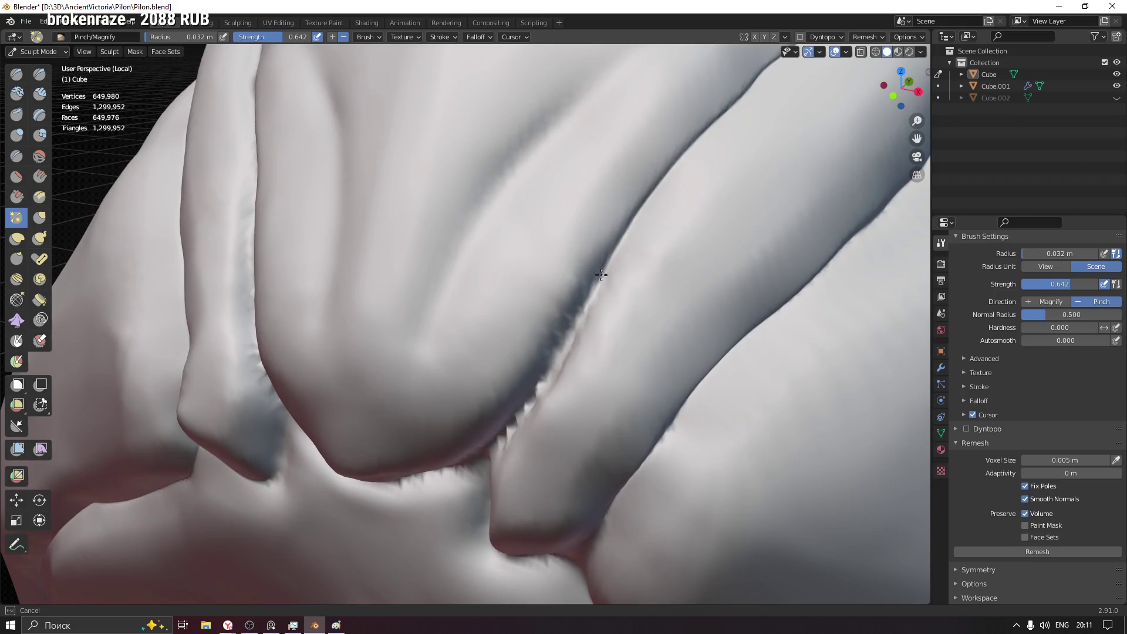
{"action": "mouse_move", "coordinate": [574, 305]}
{"action": "left_mouse_down"}
{"action": "mouse_move", "coordinate": [548, 379]}
{"action": "mouse_move", "coordinate": [494, 462]}
{"action": "left_mouse_up"}
{"action": "middle_click_drag", "start_coordinate": [494, 462], "coordinate": [524, 422]}
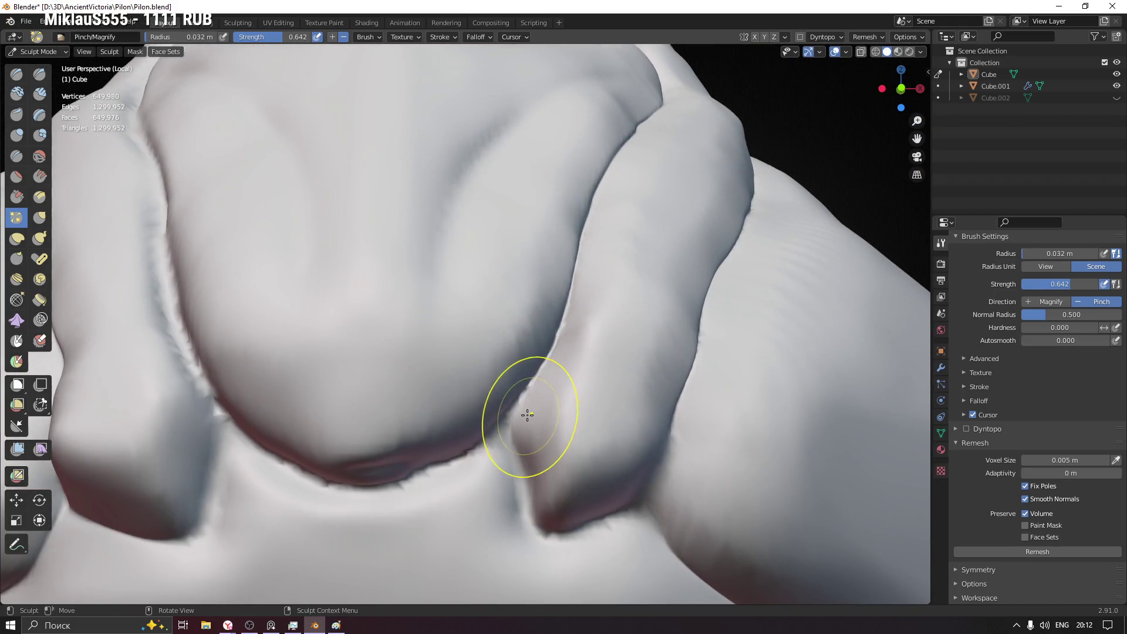
{"action": "scroll", "coordinate": [513, 410], "scroll_direction": "up", "scroll_amount": 3}
- Smooth the crease edge and sharpen the crease under the right bulge
{"action": "left_click_drag", "start_coordinate": [533, 336], "coordinate": [586, 271]}
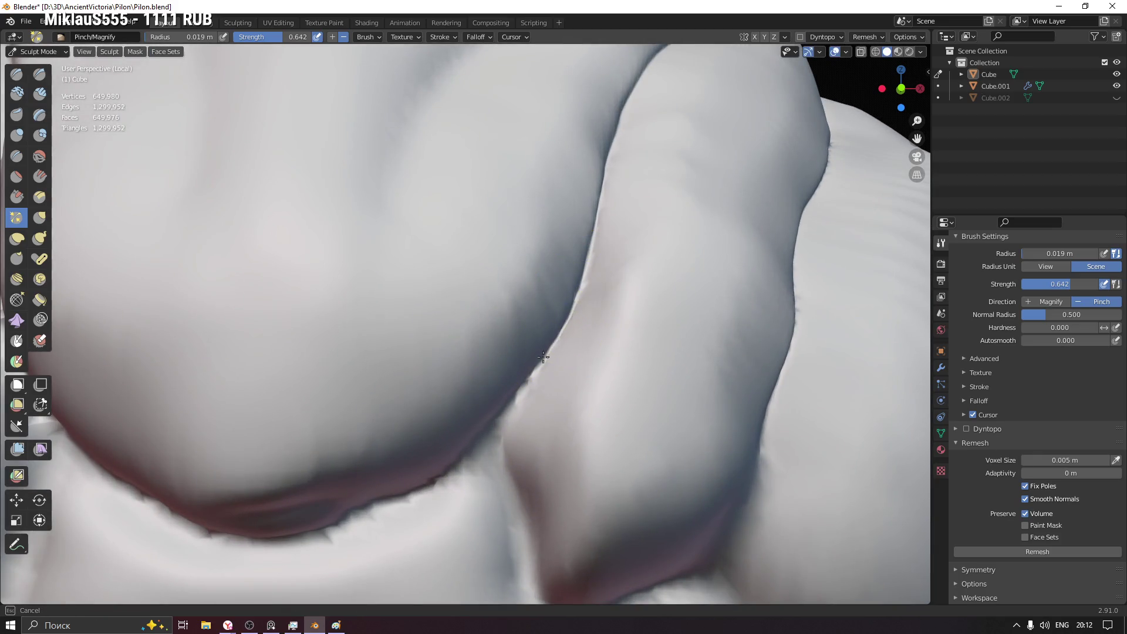
{"action": "mouse_move", "coordinate": [542, 347]}
{"action": "middle_mouse_down"}
{"action": "mouse_move", "coordinate": [478, 442]}
{"action": "mouse_move", "coordinate": [528, 315]}
{"action": "middle_mouse_up"}
{"action": "left_click_drag", "start_coordinate": [528, 314], "coordinate": [516, 314]}
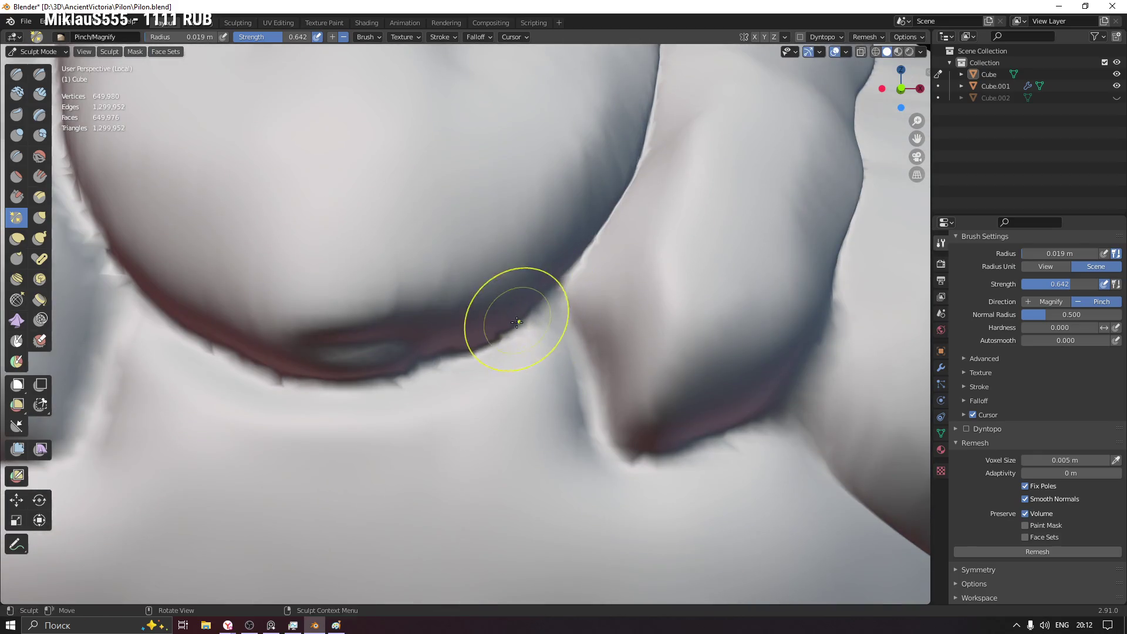
{"action": "middle_click_drag", "start_coordinate": [456, 379], "coordinate": [350, 378]}
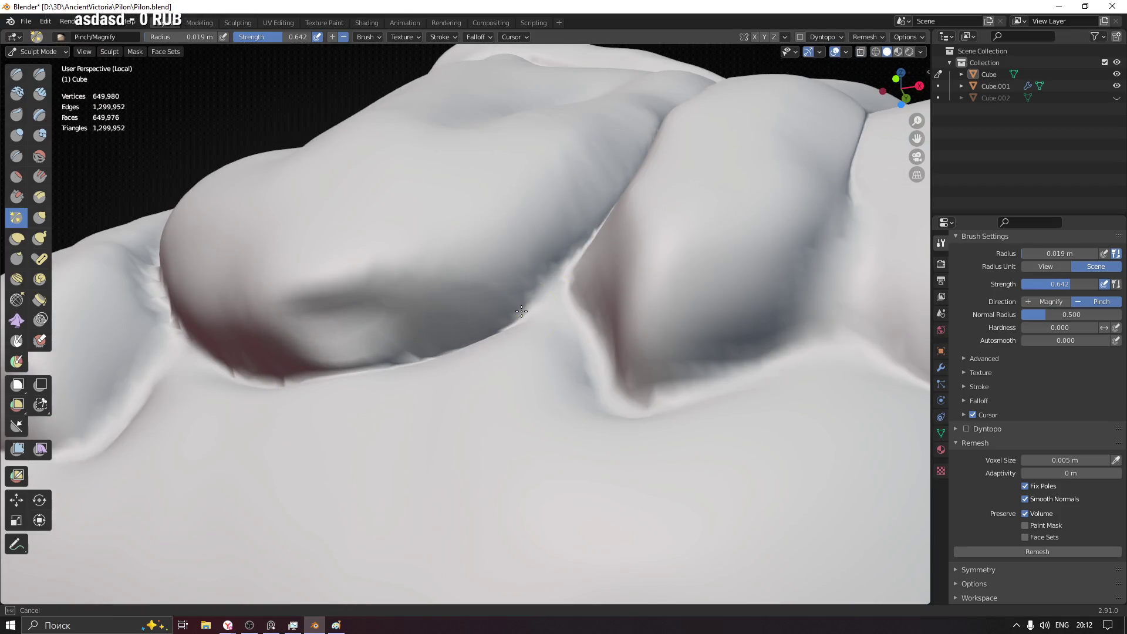
{"action": "middle_click_drag", "start_coordinate": [522, 311], "coordinate": [591, 365]}
{"action": "left_click_drag", "start_coordinate": [579, 341], "coordinate": [591, 387]}
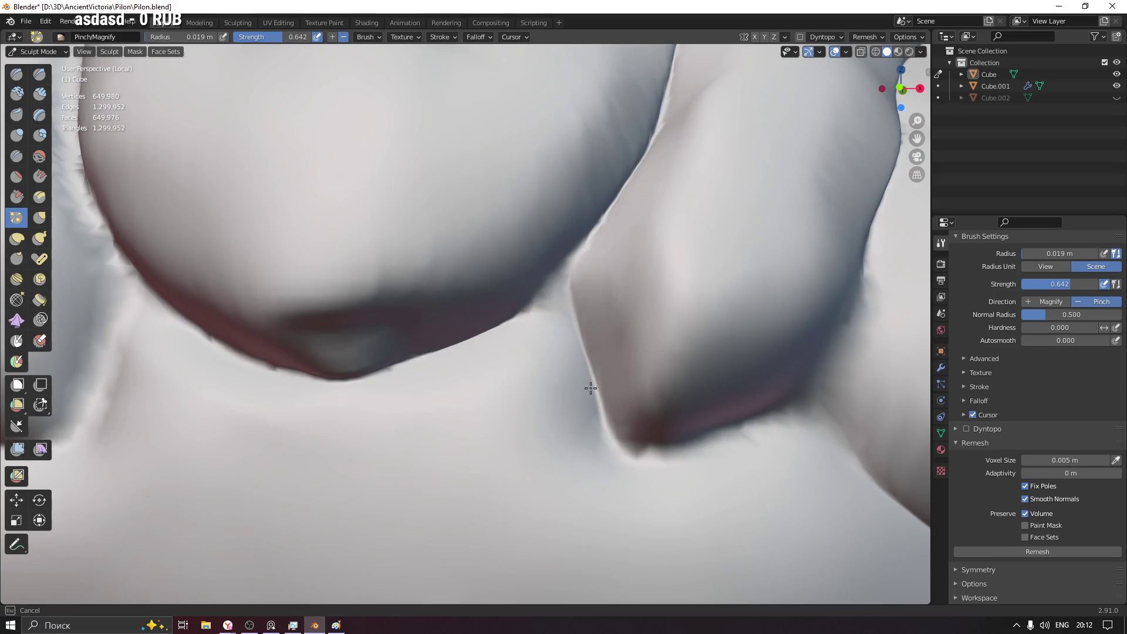
- Reshape the crease at the bulge's lower left, checking it from other sides
{"action": "mouse_move", "coordinate": [557, 296]}
{"action": "middle_mouse_down"}
{"action": "mouse_move", "coordinate": [484, 335]}
{"action": "mouse_move", "coordinate": [613, 318]}
{"action": "middle_mouse_up"}
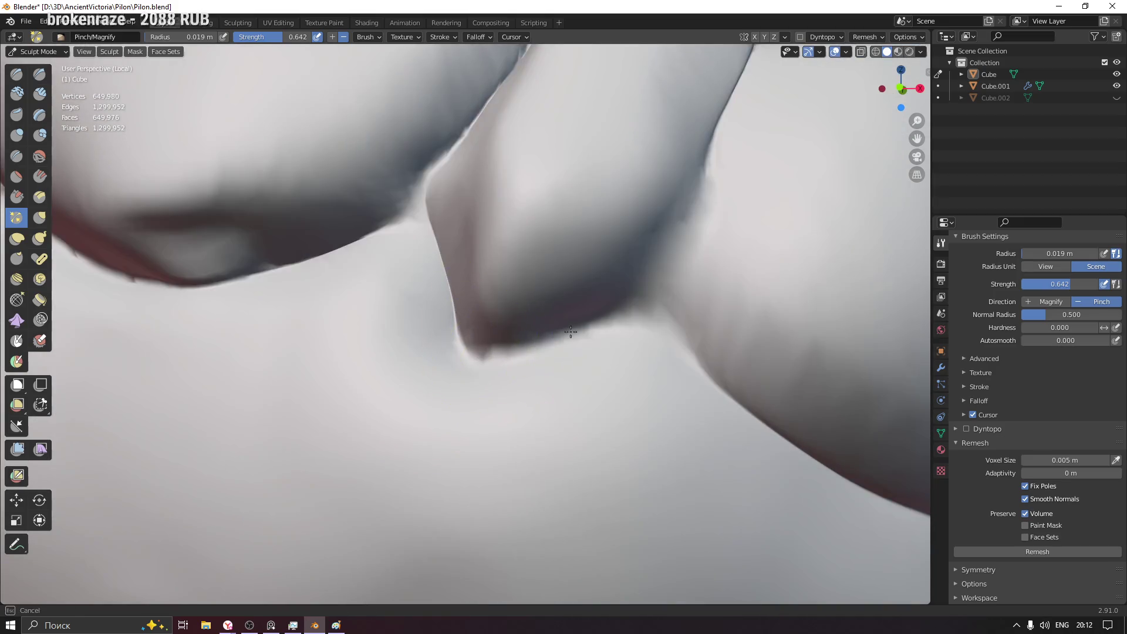
{"action": "left_click_drag", "start_coordinate": [507, 347], "coordinate": [462, 354]}
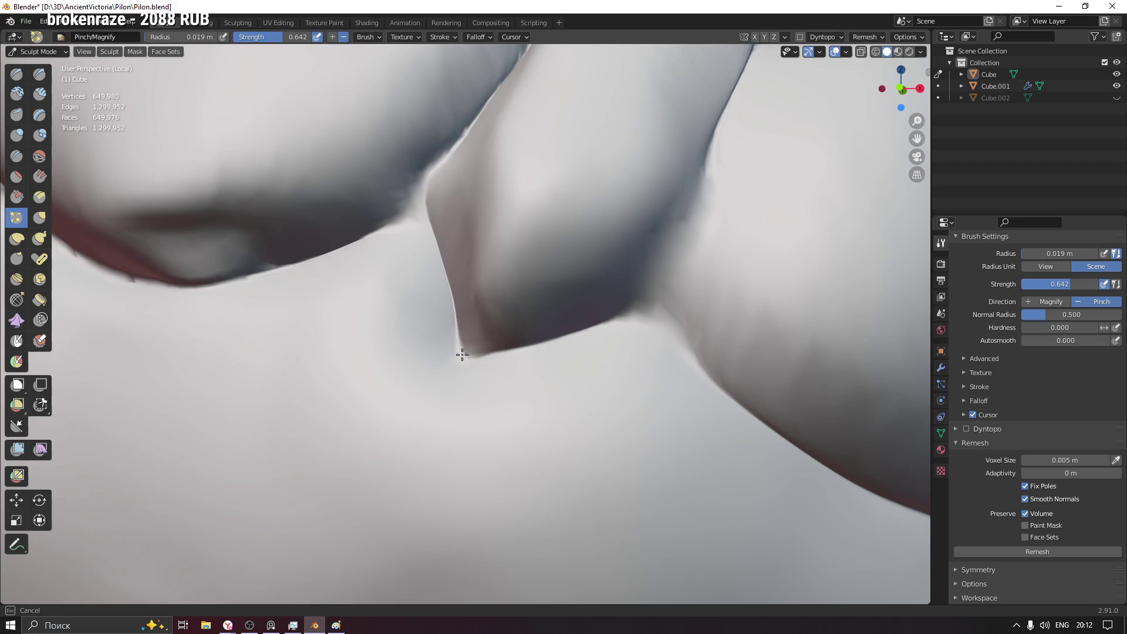
{"action": "middle_click_drag", "start_coordinate": [623, 361], "coordinate": [496, 340]}
{"action": "middle_click_drag", "start_coordinate": [567, 221], "coordinate": [541, 378]}
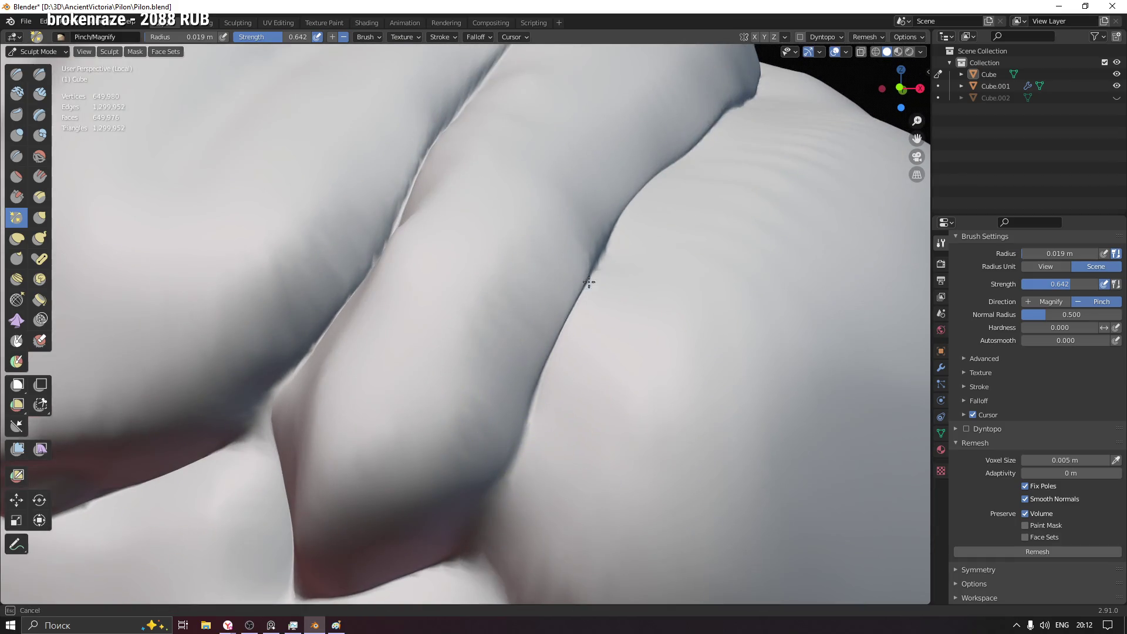
{"action": "middle_click_drag", "start_coordinate": [596, 259], "coordinate": [453, 296]}
{"action": "mouse_move", "coordinate": [353, 206]}
{"action": "middle_mouse_down"}
{"action": "mouse_move", "coordinate": [314, 249]}
{"action": "mouse_move", "coordinate": [354, 191]}
{"action": "middle_mouse_up"}
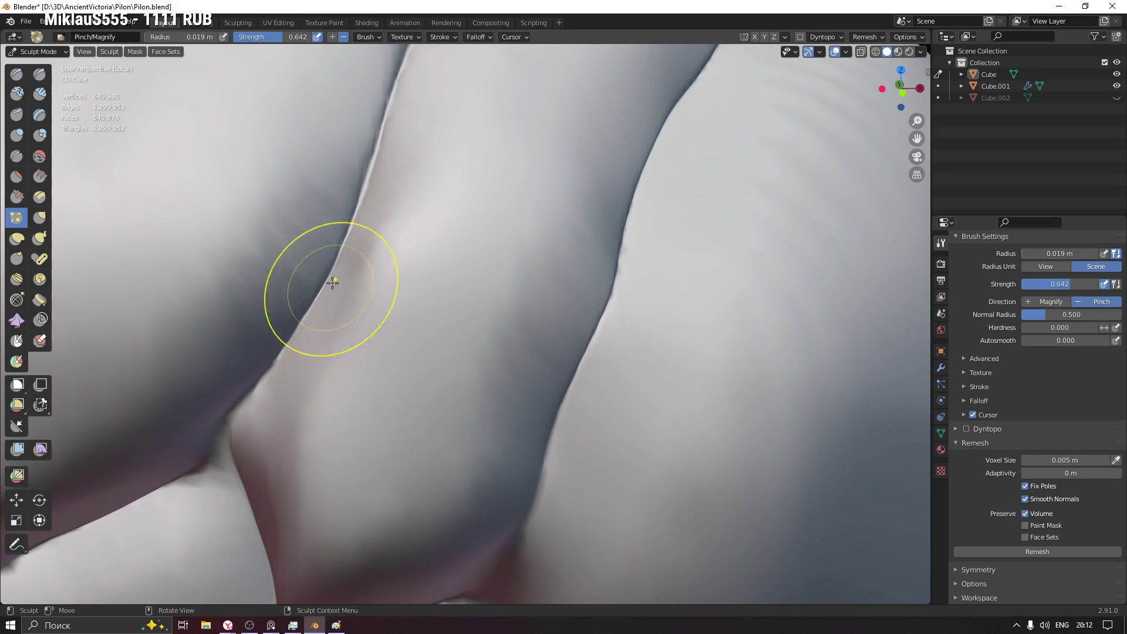
- Zoom in on the crease and shrink the Pinch brush for finer detail
{"action": "middle_click_drag", "start_coordinate": [202, 449], "coordinate": [387, 345]}
{"action": "mouse_move", "coordinate": [315, 352]}
{"action": "middle_mouse_down"}
{"action": "mouse_move", "coordinate": [529, 352]}
{"action": "mouse_move", "coordinate": [443, 309]}
{"action": "middle_mouse_up"}
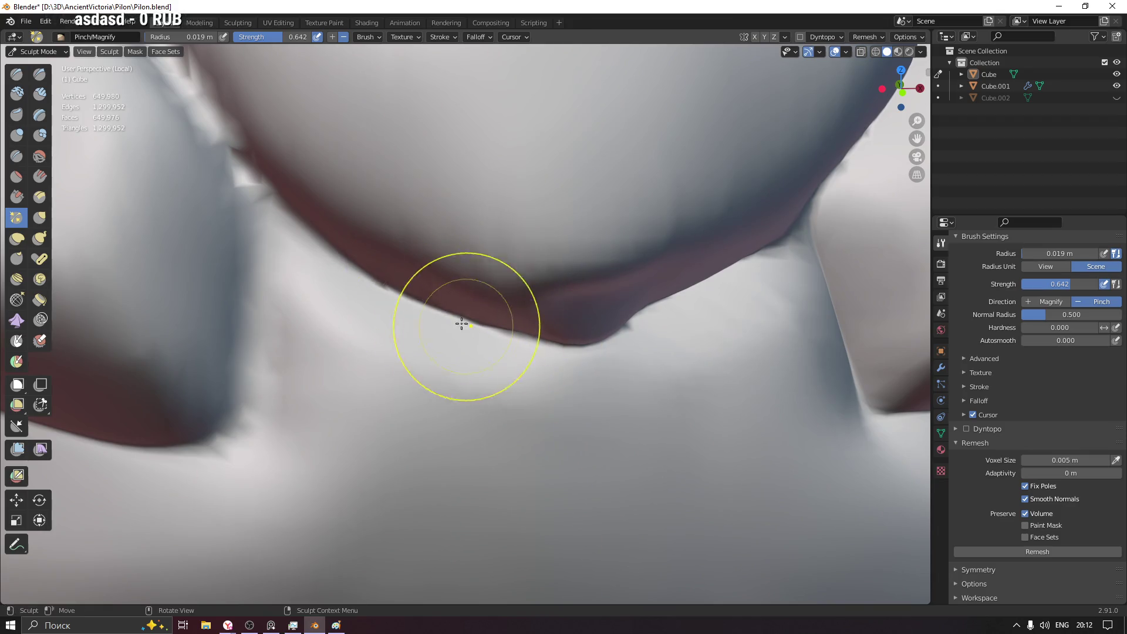
{"action": "middle_click_drag", "start_coordinate": [322, 262], "coordinate": [479, 320]}
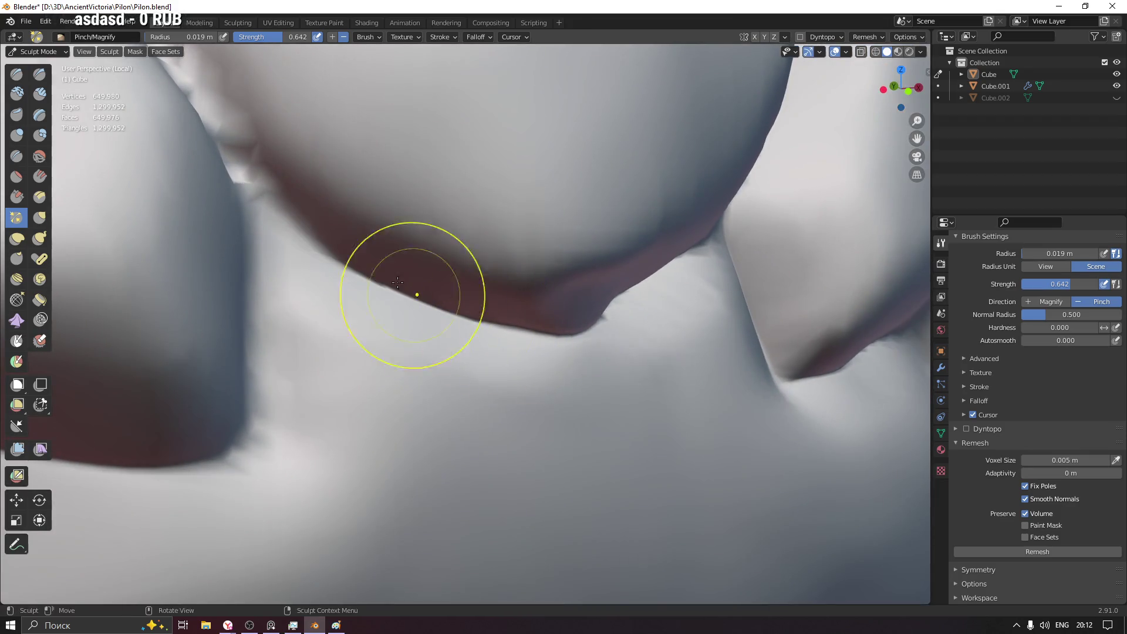
{"action": "middle_click_drag", "start_coordinate": [416, 290], "coordinate": [470, 354]}
{"action": "middle_click_drag", "start_coordinate": [432, 320], "coordinate": [453, 354]}
{"action": "key", "text": "bracketleft"}
{"action": "key", "text": "bracketleft"}
{"action": "key", "text": "bracketleft"}
{"action": "middle_click_drag", "start_coordinate": [395, 302], "coordinate": [379, 267]}
- Move to the left diagonal fold and smooth its jagged crease into a cleaner line
{"action": "mouse_move", "coordinate": [356, 230]}
{"action": "middle_mouse_down"}
{"action": "mouse_move", "coordinate": [395, 375]}
{"action": "mouse_move", "coordinate": [379, 353]}
{"action": "mouse_move", "coordinate": [423, 256]}
{"action": "middle_mouse_up"}
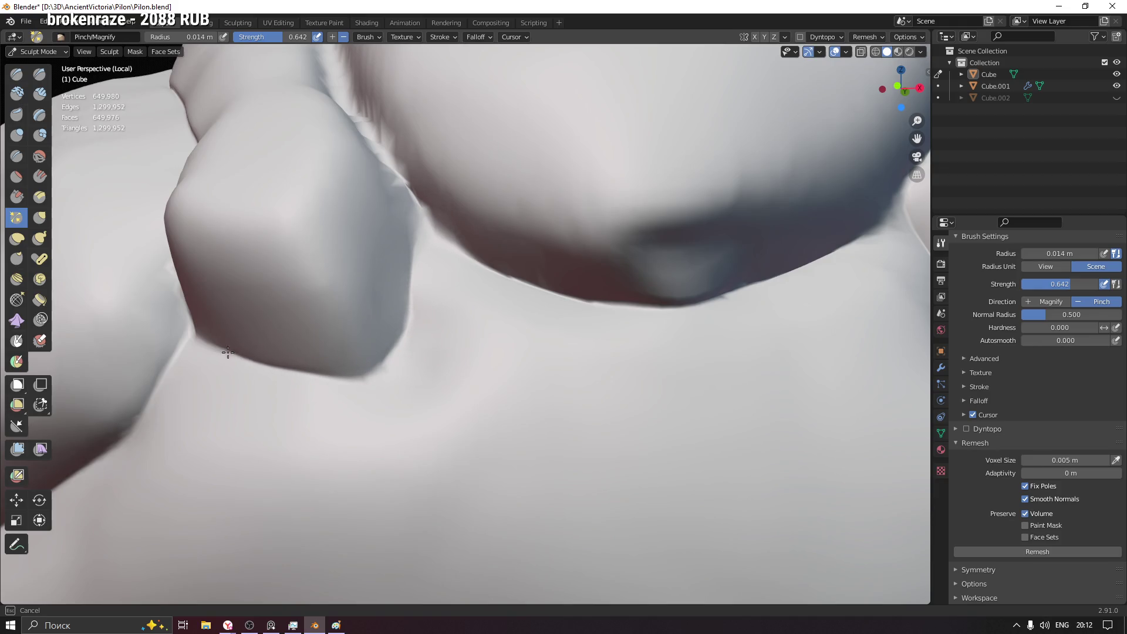
{"action": "mouse_move", "coordinate": [414, 235]}
{"action": "middle_mouse_down"}
{"action": "mouse_move", "coordinate": [424, 320]}
{"action": "mouse_move", "coordinate": [503, 403]}
{"action": "middle_mouse_up"}
{"action": "mouse_move", "coordinate": [478, 290]}
{"action": "middle_mouse_down"}
{"action": "mouse_move", "coordinate": [476, 262]}
{"action": "mouse_move", "coordinate": [415, 308]}
{"action": "middle_mouse_up"}
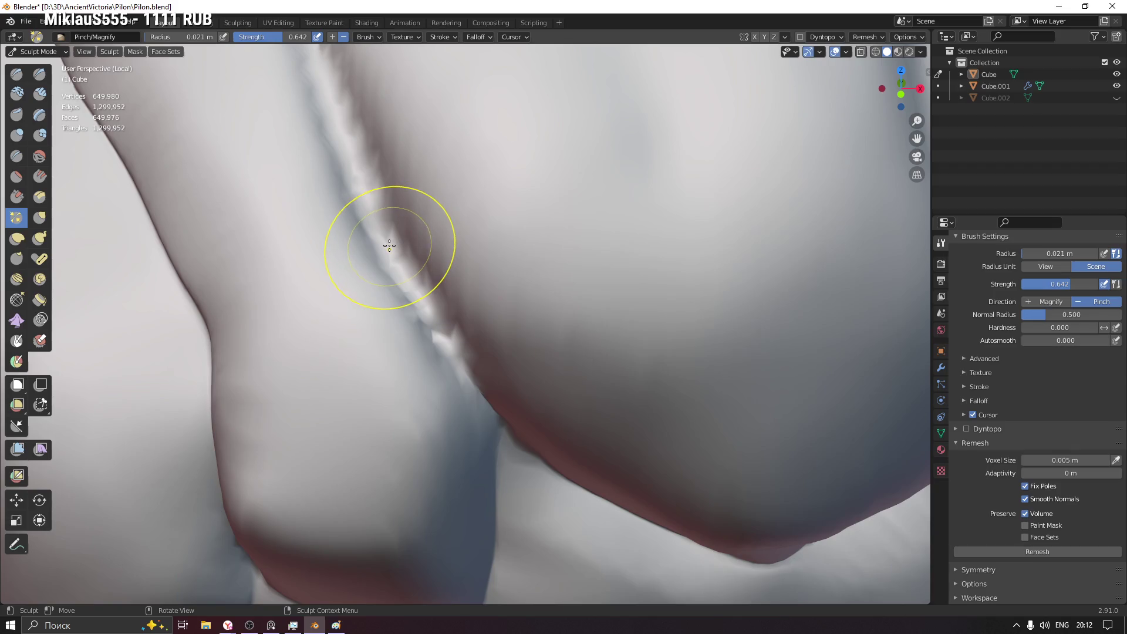
{"action": "middle_click_drag", "start_coordinate": [391, 220], "coordinate": [413, 307]}
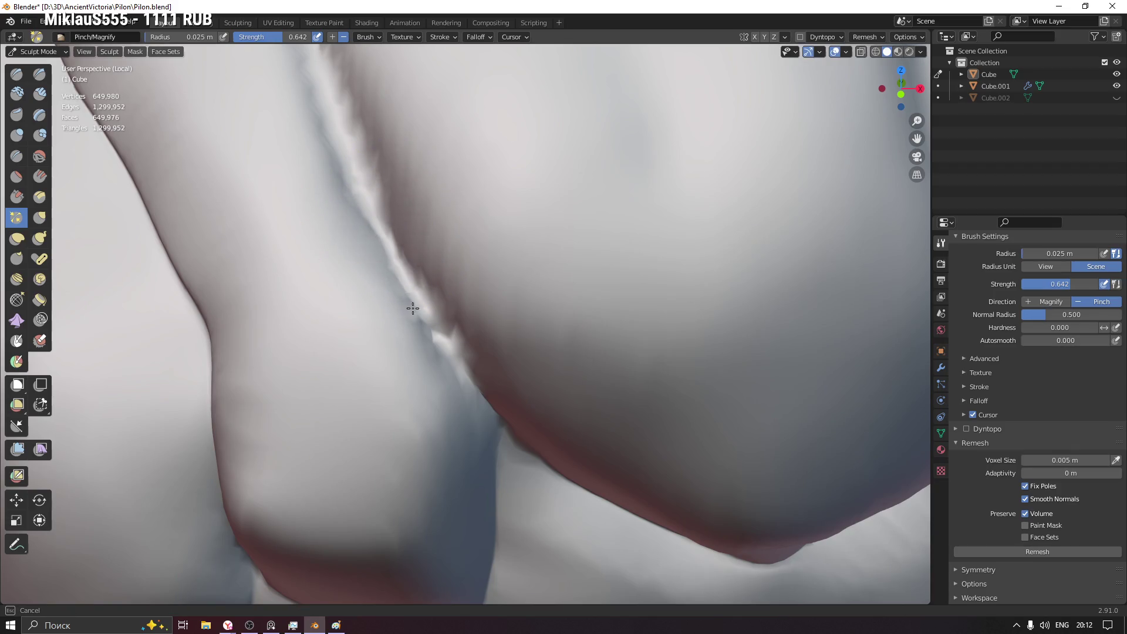
{"action": "left_click_drag", "start_coordinate": [413, 308], "coordinate": [439, 315], "text": "shift"}
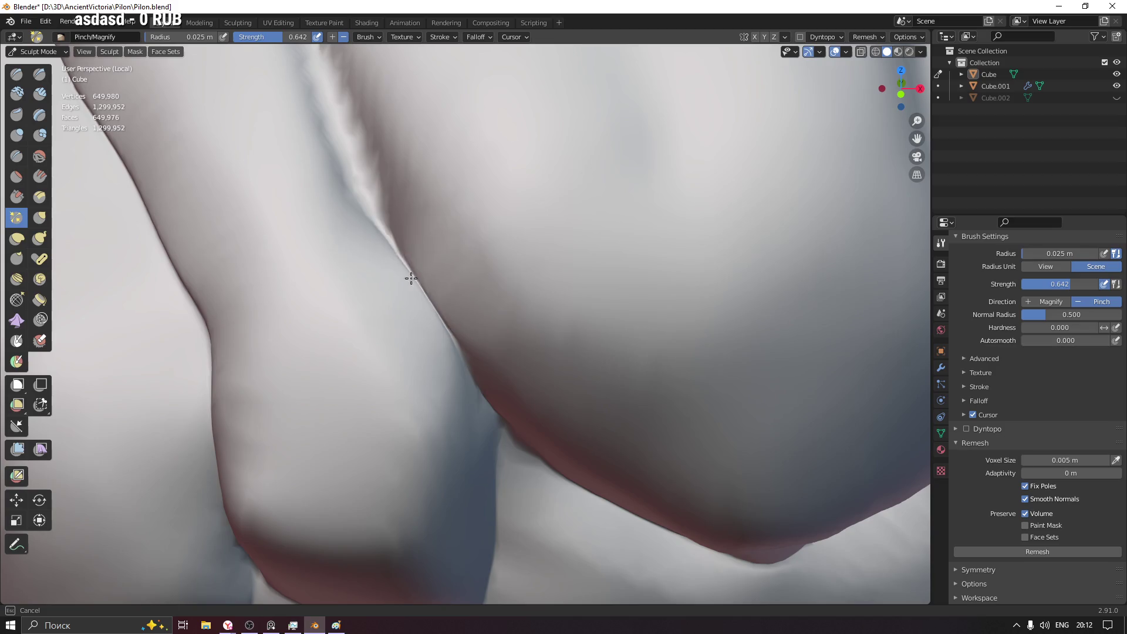
{"action": "middle_click_drag", "start_coordinate": [344, 151], "coordinate": [424, 343]}
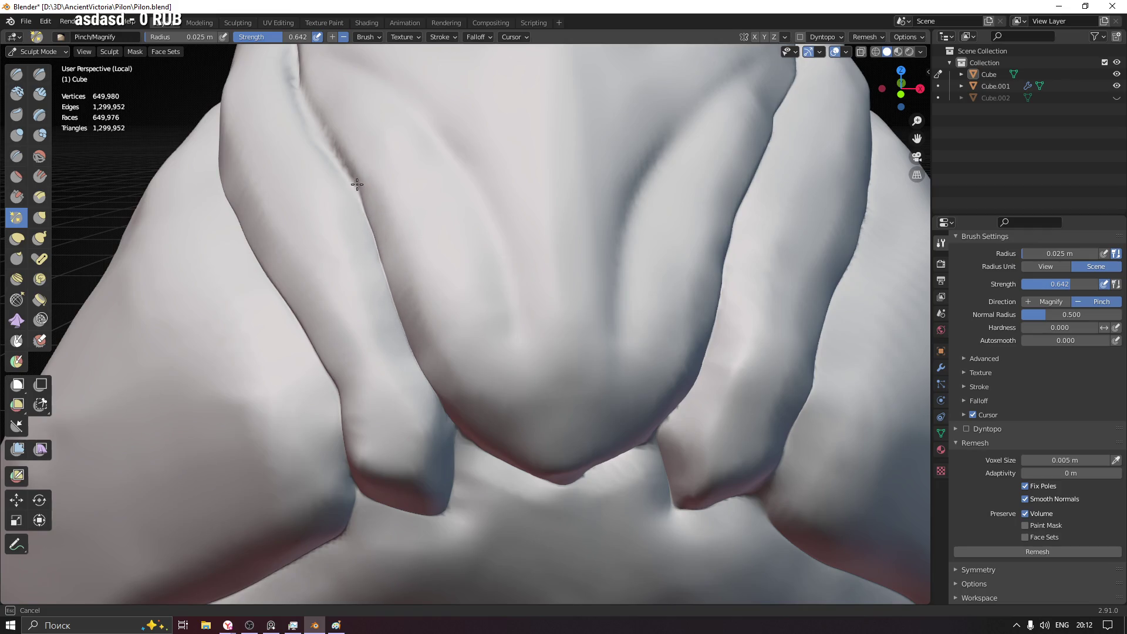
- Pinch the crease near the ridge top sharper with back-and-forth strokes
{"action": "middle_click_drag", "start_coordinate": [357, 184], "coordinate": [435, 289]}
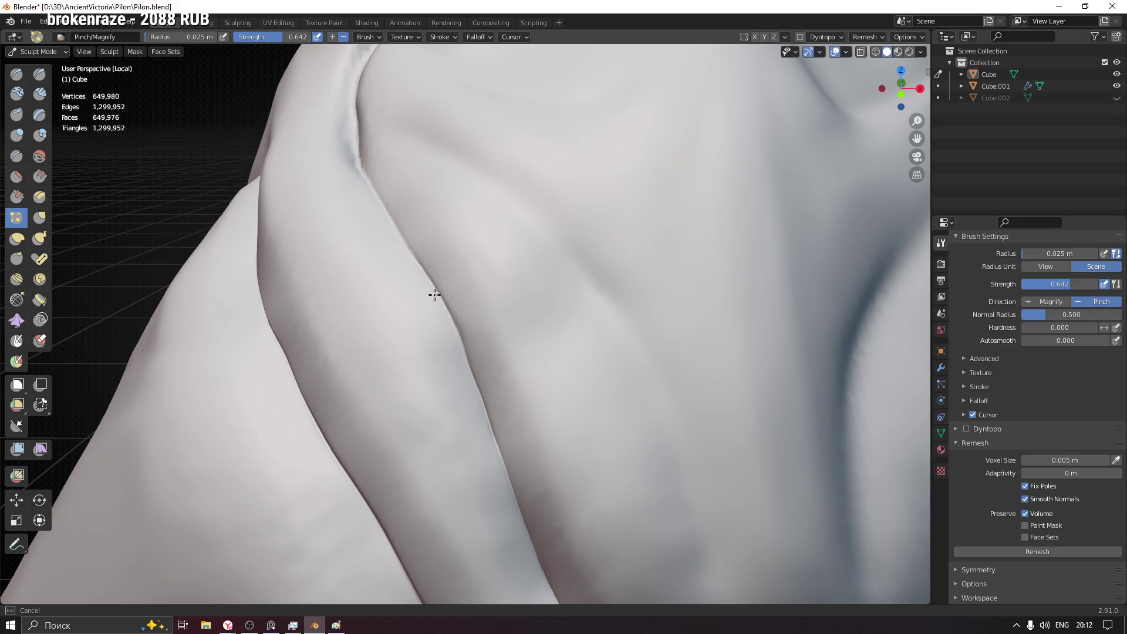
{"action": "middle_click_drag", "start_coordinate": [397, 215], "coordinate": [487, 401]}
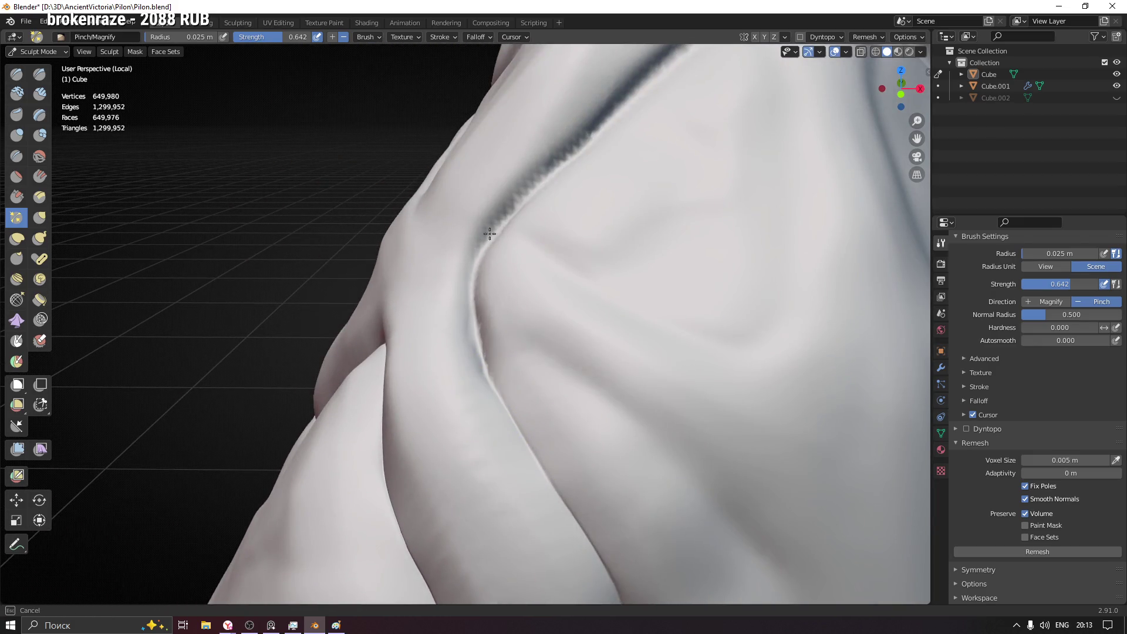
{"action": "mouse_move", "coordinate": [576, 148]}
{"action": "middle_mouse_down"}
{"action": "mouse_move", "coordinate": [586, 196]}
{"action": "mouse_move", "coordinate": [523, 319]}
{"action": "mouse_move", "coordinate": [650, 132]}
{"action": "middle_mouse_up"}
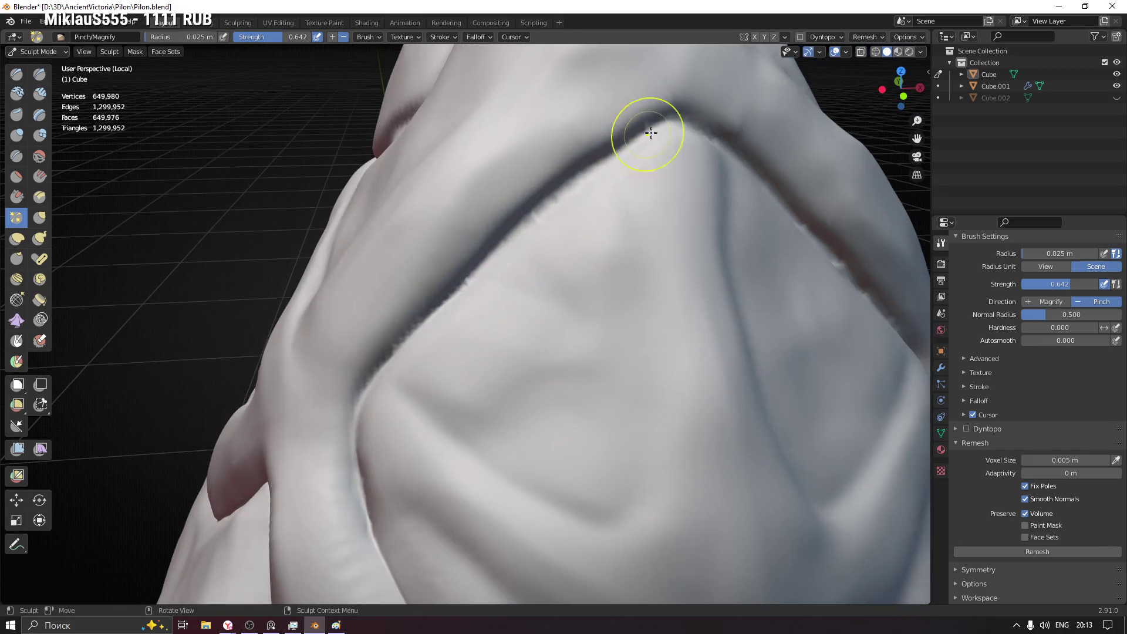
{"action": "mouse_move", "coordinate": [668, 119]}
{"action": "left_mouse_down"}
{"action": "mouse_move", "coordinate": [551, 190]}
{"action": "mouse_move", "coordinate": [490, 248]}
{"action": "left_mouse_up"}
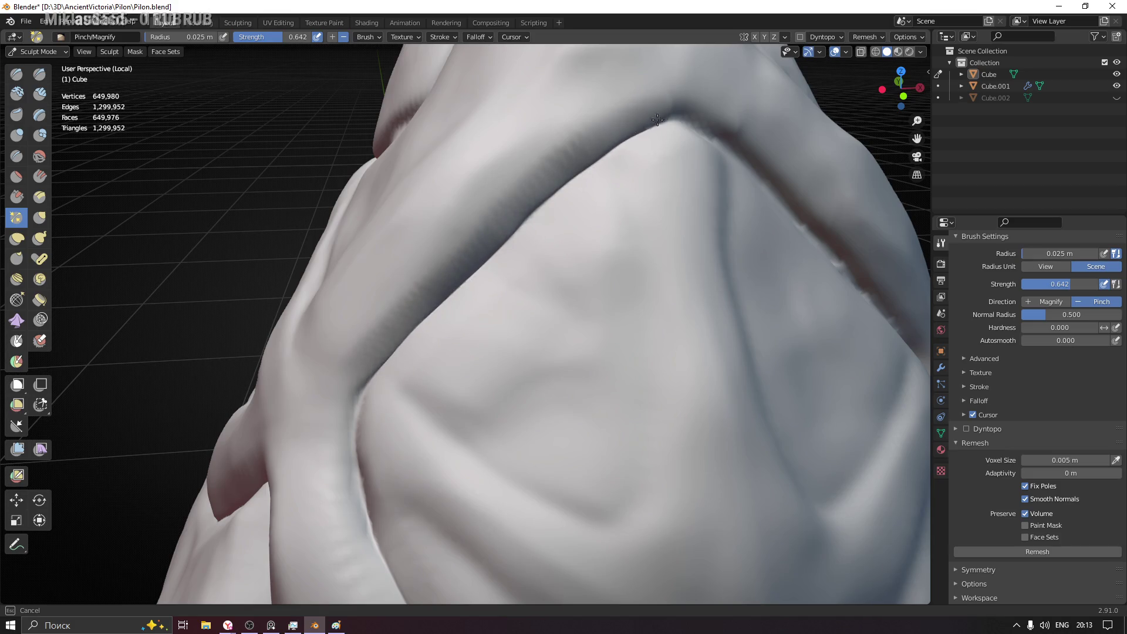
{"action": "left_click_drag", "start_coordinate": [661, 127], "coordinate": [556, 192]}
- Sharpen the upper crease along its length from two angles
{"action": "middle_click_drag", "start_coordinate": [435, 321], "coordinate": [619, 173]}
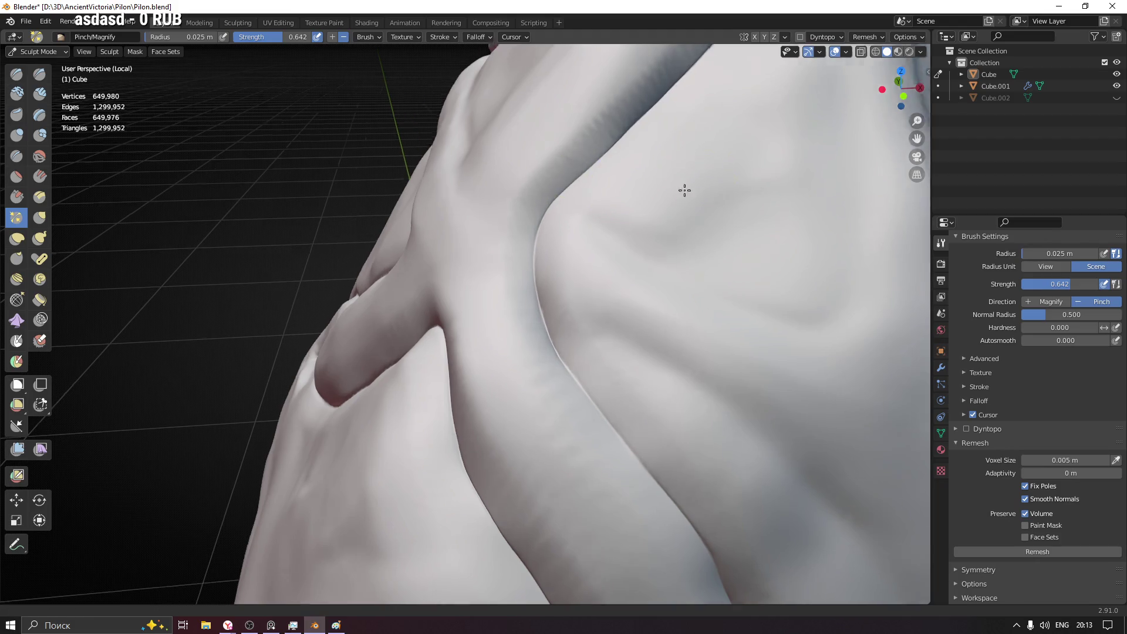
{"action": "middle_click_drag", "start_coordinate": [684, 188], "coordinate": [373, 249]}
{"action": "scroll", "coordinate": [397, 235], "scroll_direction": "up", "scroll_amount": 2}
{"action": "left_click_drag", "start_coordinate": [397, 234], "coordinate": [490, 283]}
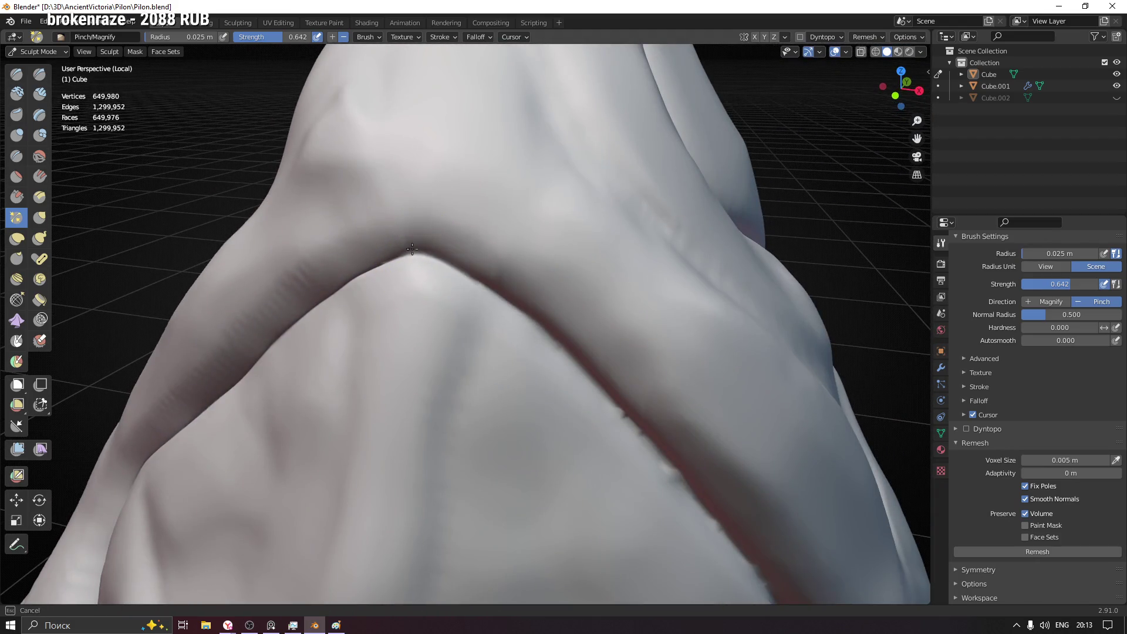
{"action": "left_click_drag", "start_coordinate": [408, 254], "coordinate": [566, 365]}
{"action": "middle_click_drag", "start_coordinate": [566, 364], "coordinate": [365, 138]}
{"action": "left_click_drag", "start_coordinate": [365, 138], "coordinate": [517, 288]}
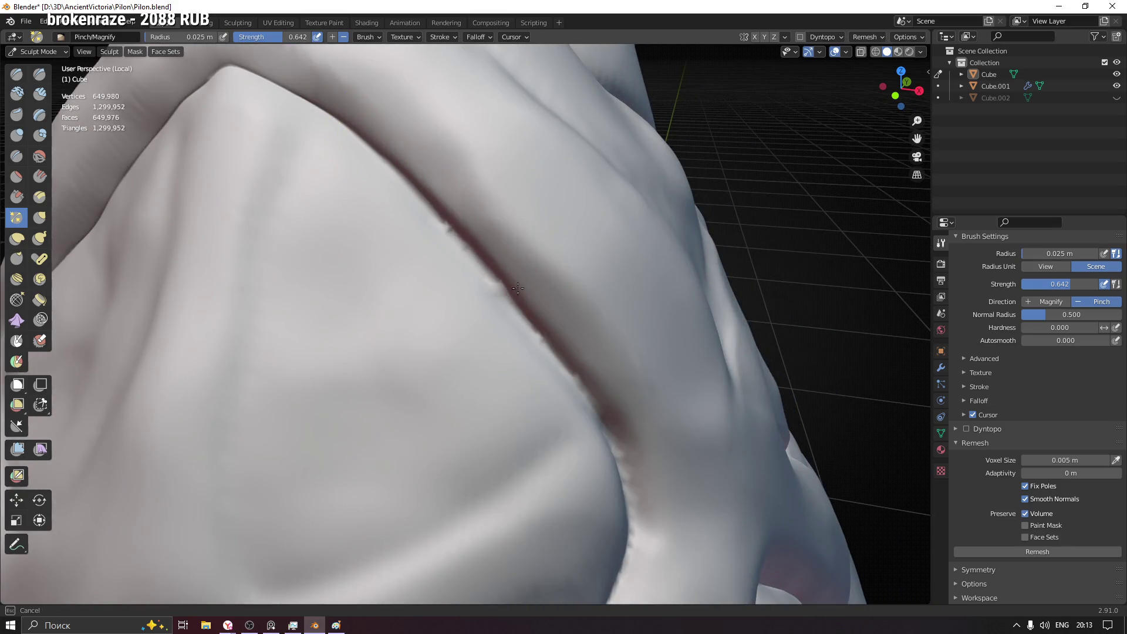
- Smooth and crisp the crease leading to the point, then review the spire
{"action": "left_click_drag", "start_coordinate": [340, 126], "coordinate": [565, 368]}
{"action": "middle_click_drag", "start_coordinate": [564, 368], "coordinate": [370, 157]}
{"action": "left_click_drag", "start_coordinate": [431, 213], "coordinate": [433, 231]}
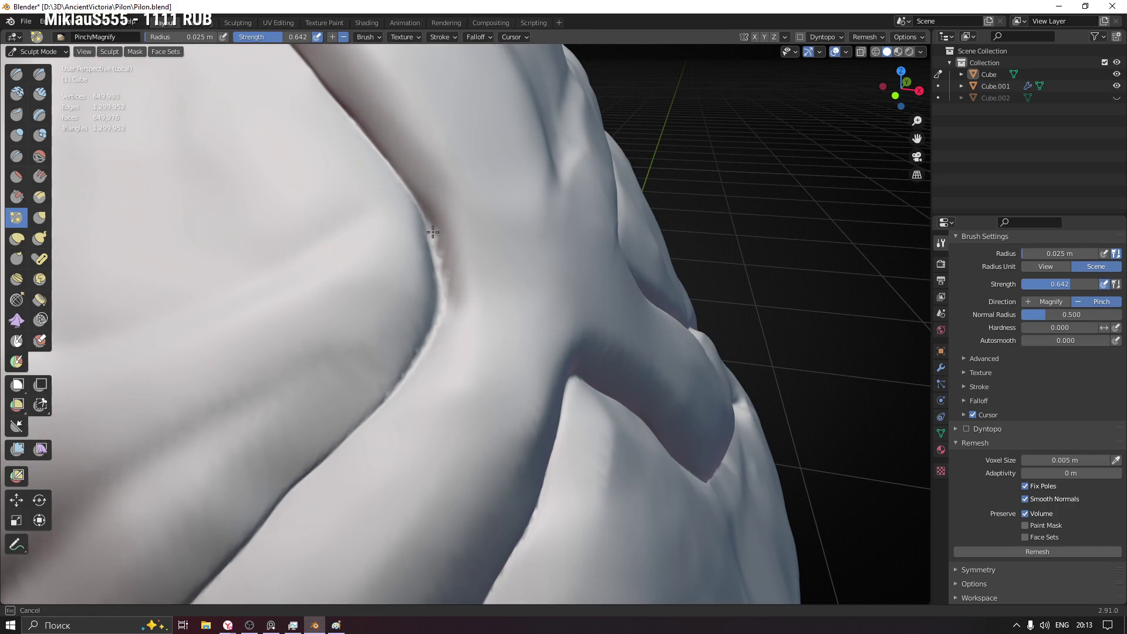
{"action": "left_click_drag", "start_coordinate": [366, 120], "coordinate": [441, 185]}
{"action": "middle_click_drag", "start_coordinate": [440, 184], "coordinate": [430, 338]}
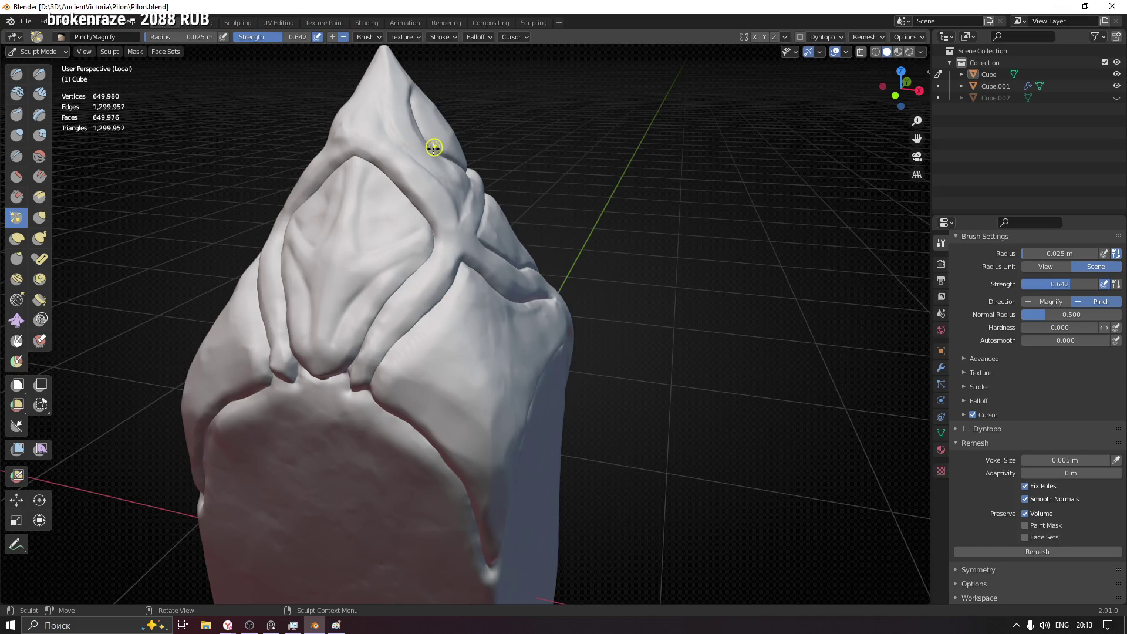
{"action": "mouse_move", "coordinate": [349, 204]}
{"action": "middle_mouse_down"}
{"action": "mouse_move", "coordinate": [352, 213]}
{"action": "mouse_move", "coordinate": [378, 208]}
{"action": "middle_mouse_up"}
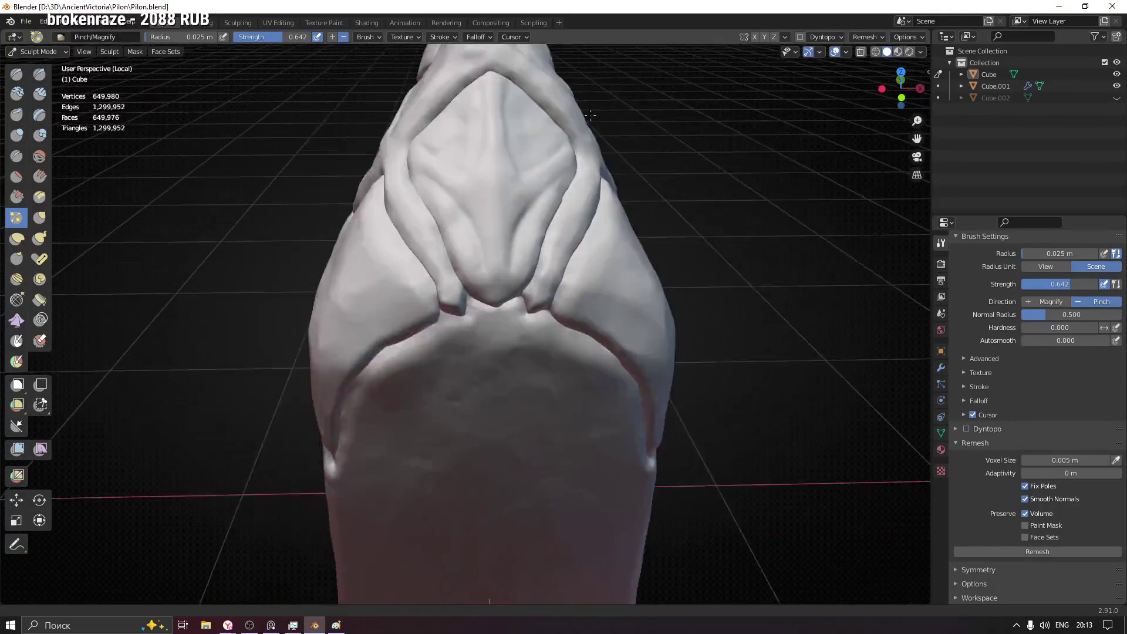
{"action": "scroll", "coordinate": [591, 264], "scroll_direction": "down", "scroll_amount": 6}
{"action": "scroll", "coordinate": [591, 264], "scroll_direction": "down", "scroll_amount": 2}
{"action": "mouse_move", "coordinate": [591, 264]}
{"action": "middle_mouse_down"}
{"action": "mouse_move", "coordinate": [511, 264]}
{"action": "mouse_move", "coordinate": [440, 248]}
{"action": "mouse_move", "coordinate": [633, 201]}
{"action": "mouse_move", "coordinate": [571, 241]}
{"action": "mouse_move", "coordinate": [354, 232]}
{"action": "mouse_move", "coordinate": [540, 239]}
{"action": "middle_mouse_up"}
{"action": "scroll", "coordinate": [511, 264], "scroll_direction": "up", "scroll_amount": 4}
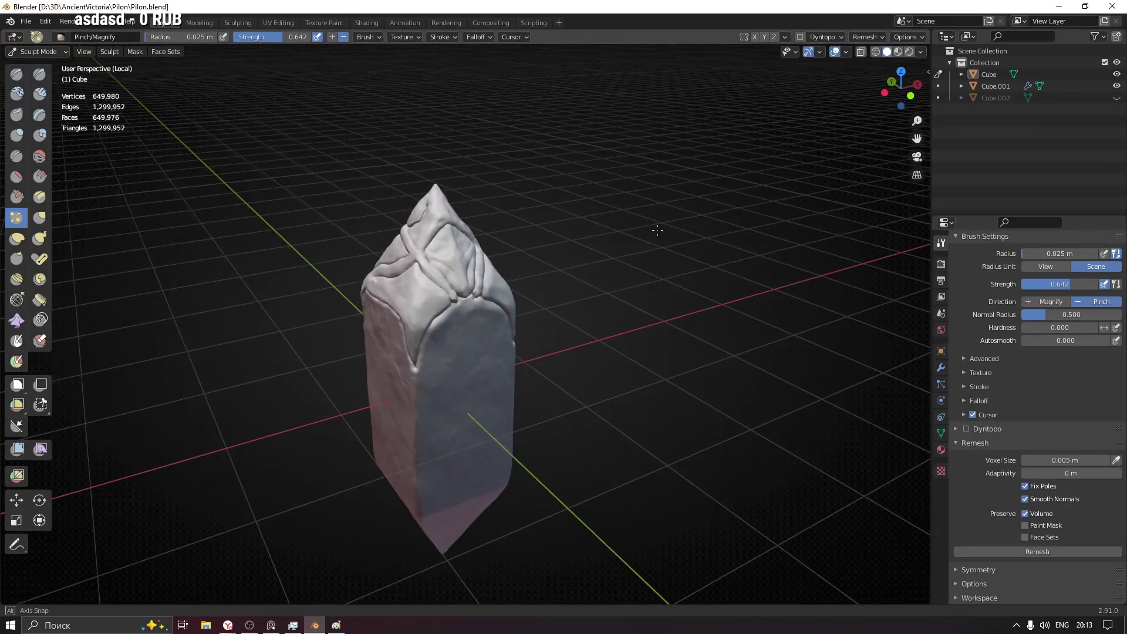
{"action": "middle_click_drag", "start_coordinate": [719, 233], "coordinate": [366, 243]}
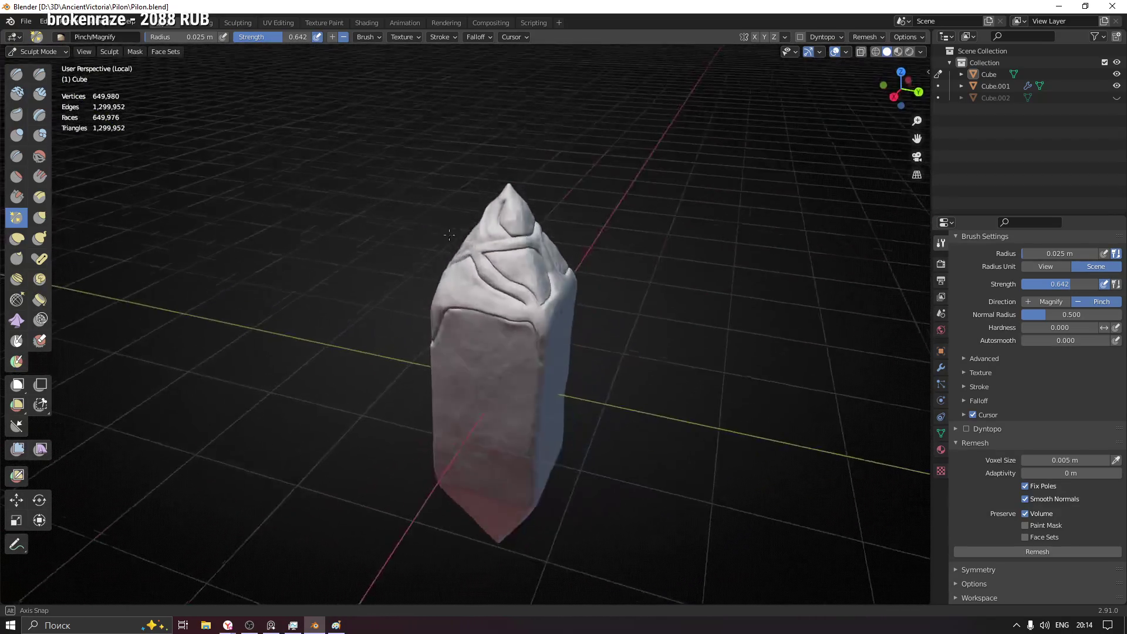
{"action": "mouse_move", "coordinate": [367, 243]}
{"action": "middle_mouse_down"}
{"action": "mouse_move", "coordinate": [523, 234]}
{"action": "mouse_move", "coordinate": [459, 176]}
{"action": "middle_mouse_up"}
{"action": "scroll", "coordinate": [448, 157], "scroll_direction": "up", "scroll_amount": 5}
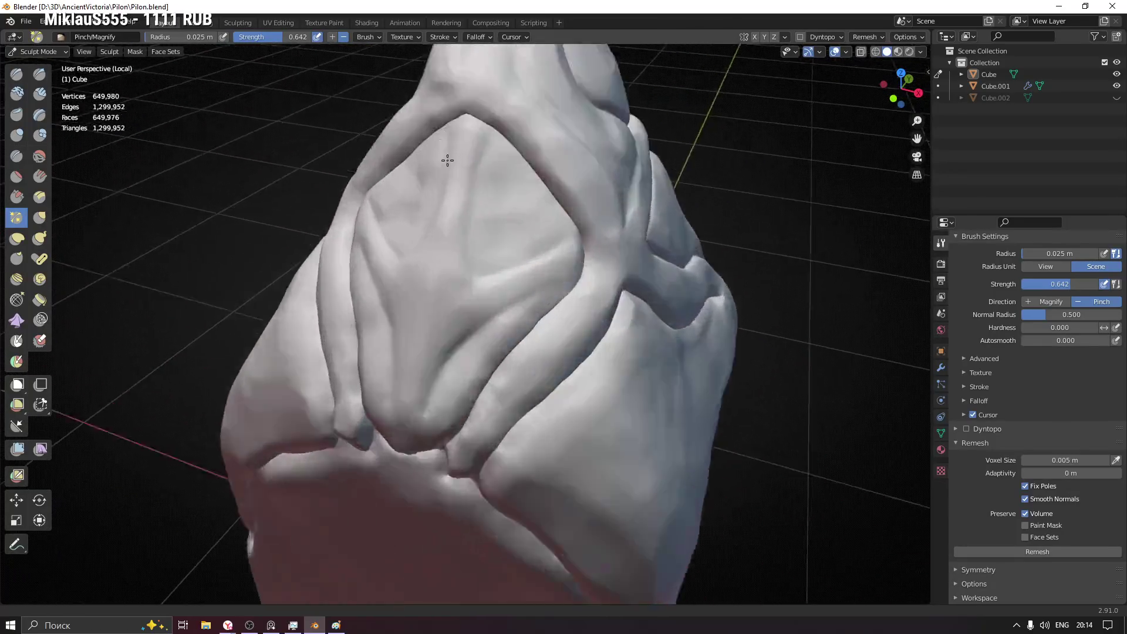
{"action": "scroll", "coordinate": [594, 181], "scroll_direction": "up", "scroll_amount": 4}
{"action": "scroll", "coordinate": [606, 366], "scroll_direction": "up", "scroll_amount": 3}
{"action": "scroll", "coordinate": [471, 202], "scroll_direction": "up", "scroll_amount": 2}
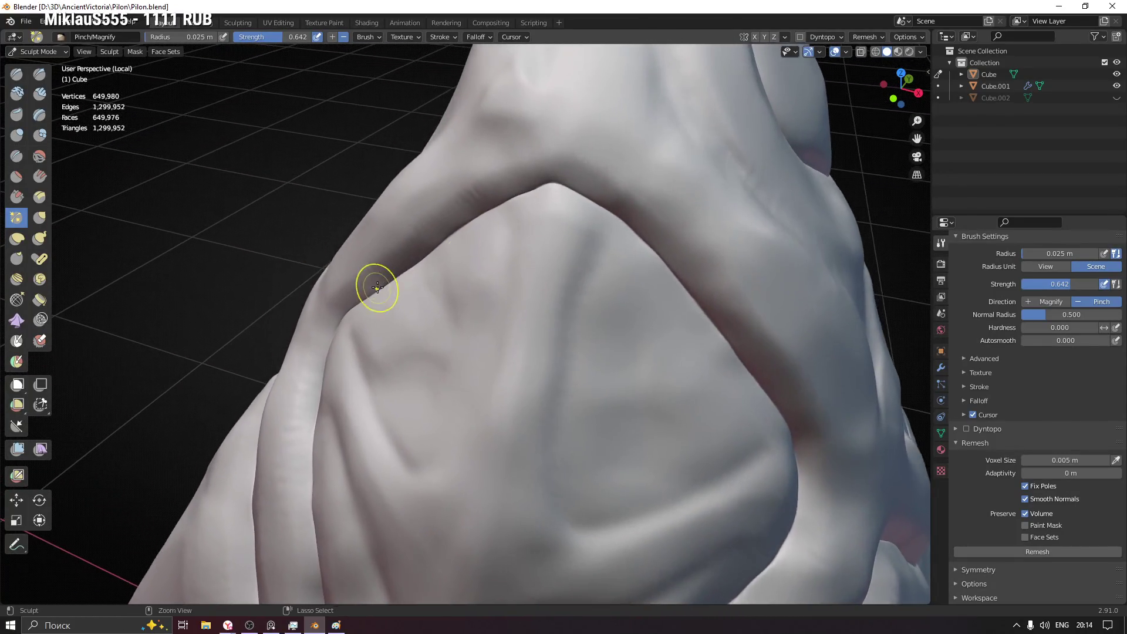
{"action": "scroll", "coordinate": [514, 168], "scroll_direction": "up", "scroll_amount": 2}
- Frame the ridge crease and set the Pinch brush radius to 0.017 m
{"action": "middle_click_drag", "start_coordinate": [460, 215], "coordinate": [491, 194]}
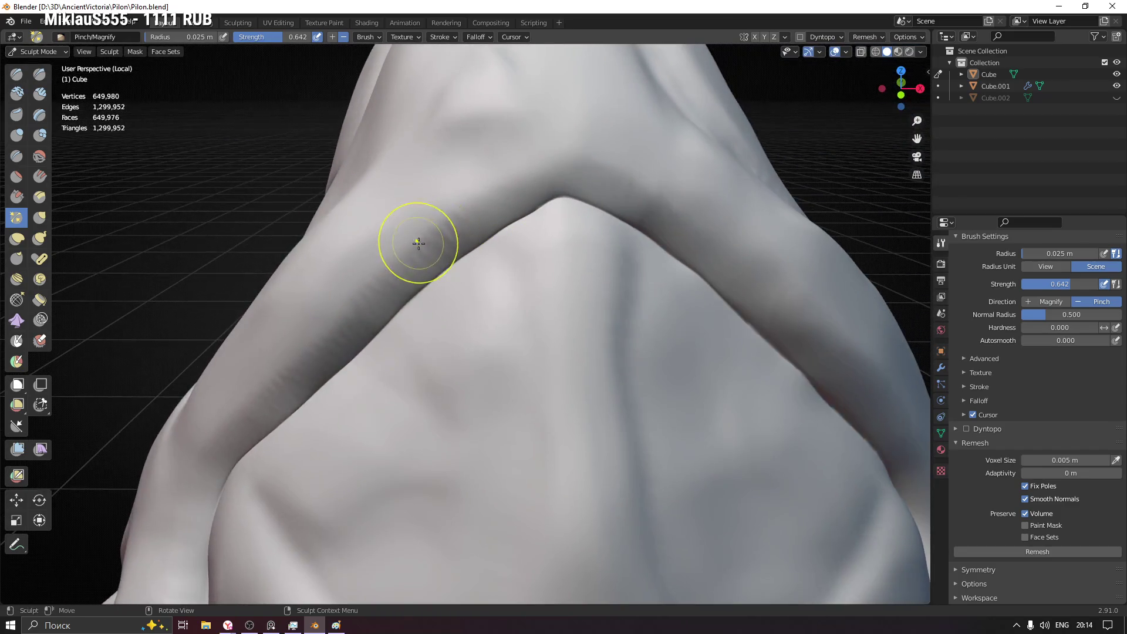
{"action": "middle_click_drag", "start_coordinate": [415, 239], "coordinate": [423, 221], "text": "shift"}
{"action": "middle_click_drag", "start_coordinate": [383, 288], "coordinate": [476, 193]}
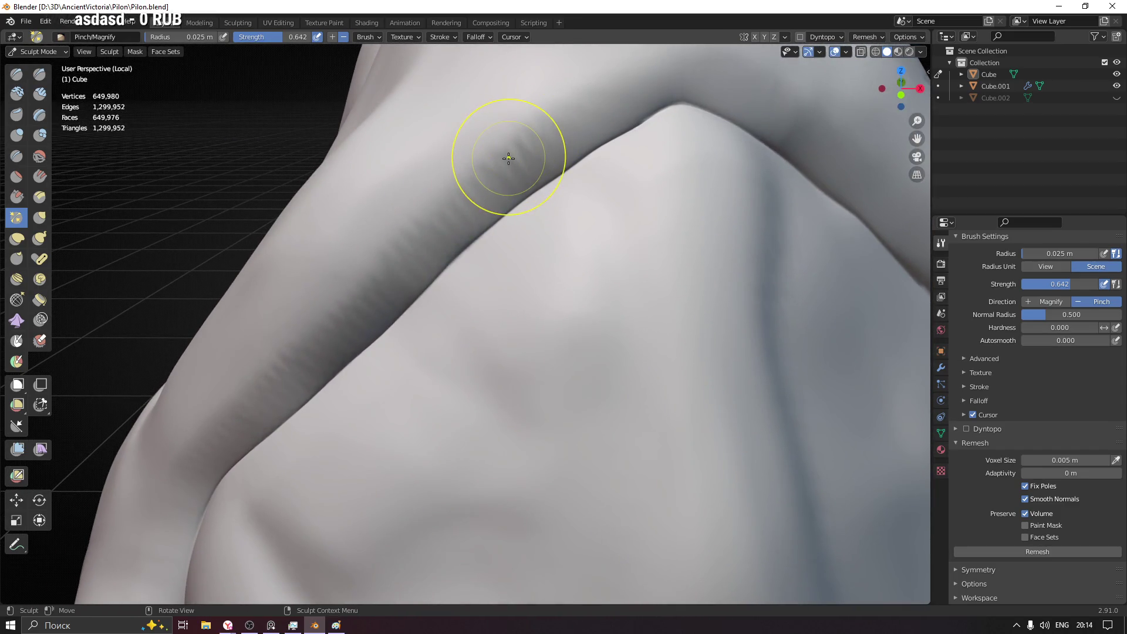
{"action": "key", "text": "f"}
{"action": "left_click", "coordinate": [531, 141]}
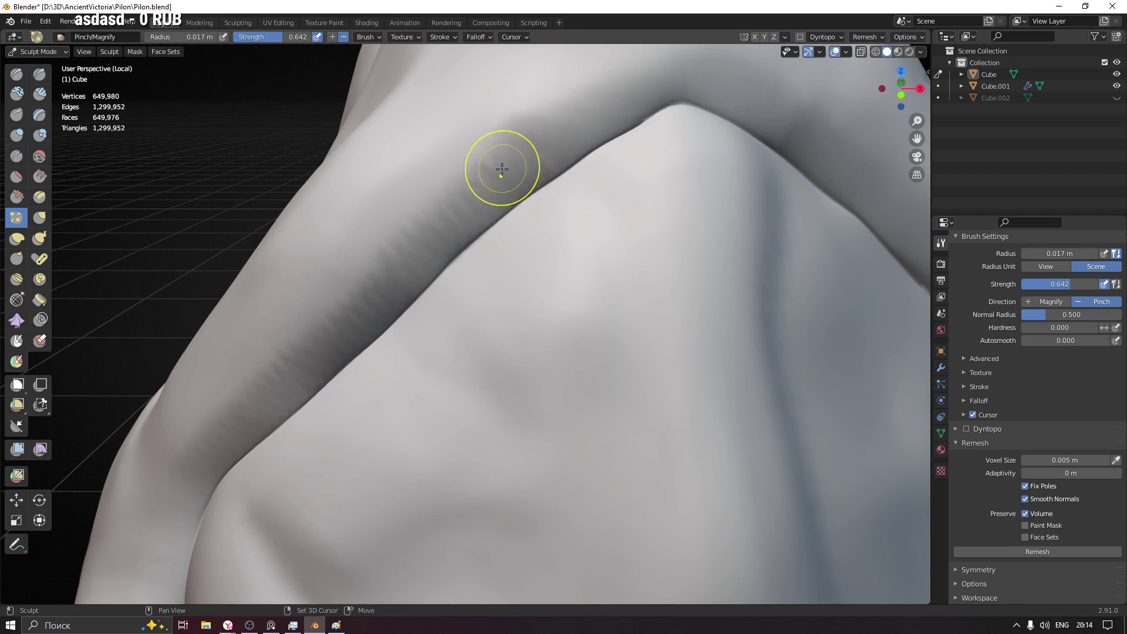
- Sharpen the dark crease along the ridge, undoing one stroke
{"action": "mouse_move", "coordinate": [510, 159]}
{"action": "left_mouse_down"}
{"action": "mouse_move", "coordinate": [611, 97]}
{"action": "mouse_move", "coordinate": [493, 177]}
{"action": "left_mouse_up"}
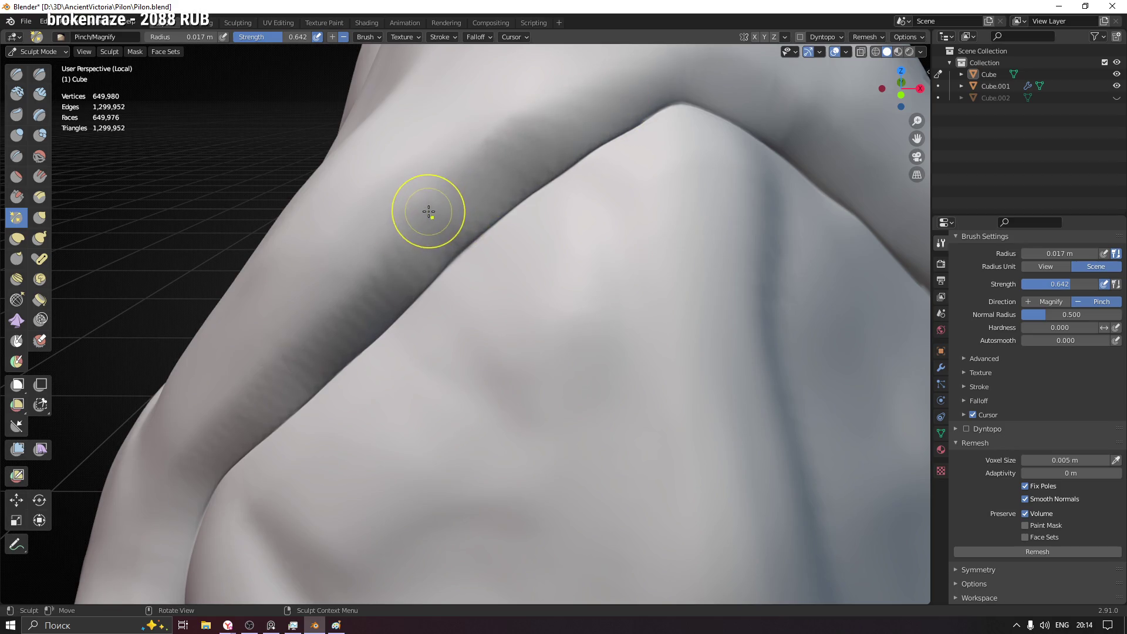
{"action": "middle_click_drag", "start_coordinate": [428, 209], "coordinate": [464, 201]}
{"action": "mouse_move", "coordinate": [421, 249]}
{"action": "left_mouse_down"}
{"action": "mouse_move", "coordinate": [164, 520]}
{"action": "mouse_move", "coordinate": [264, 396]}
{"action": "mouse_move", "coordinate": [441, 232]}
{"action": "left_mouse_up"}
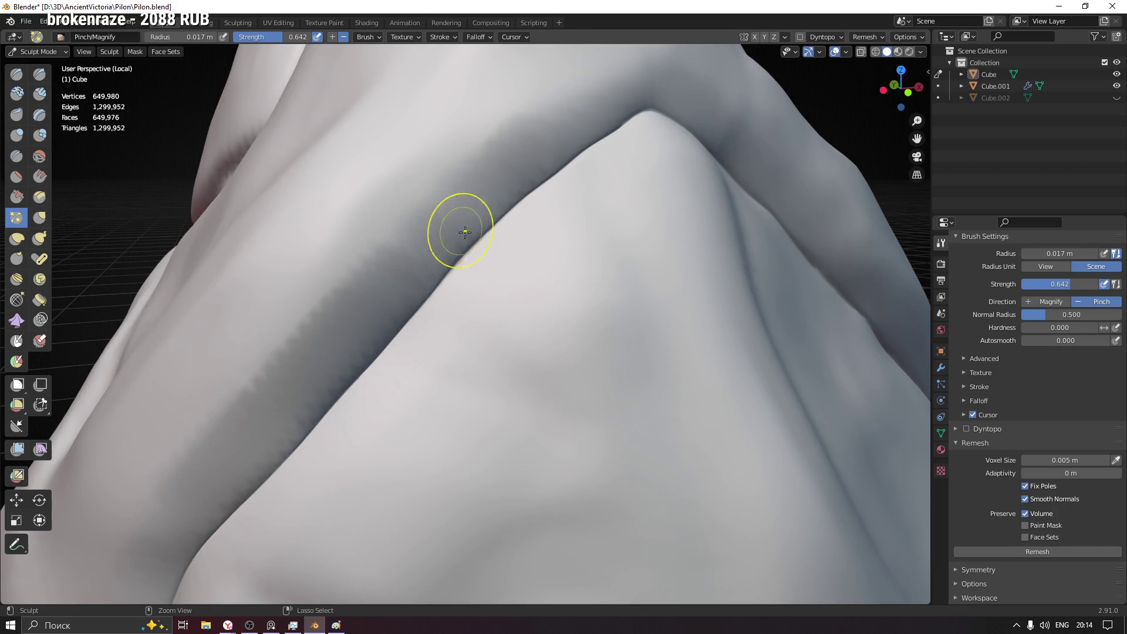
{"action": "key", "text": "ctrl+z"}
- Turn Dyntopo on, review the whole sculpt, then turn it back off
{"action": "left_click", "coordinate": [800, 37]}
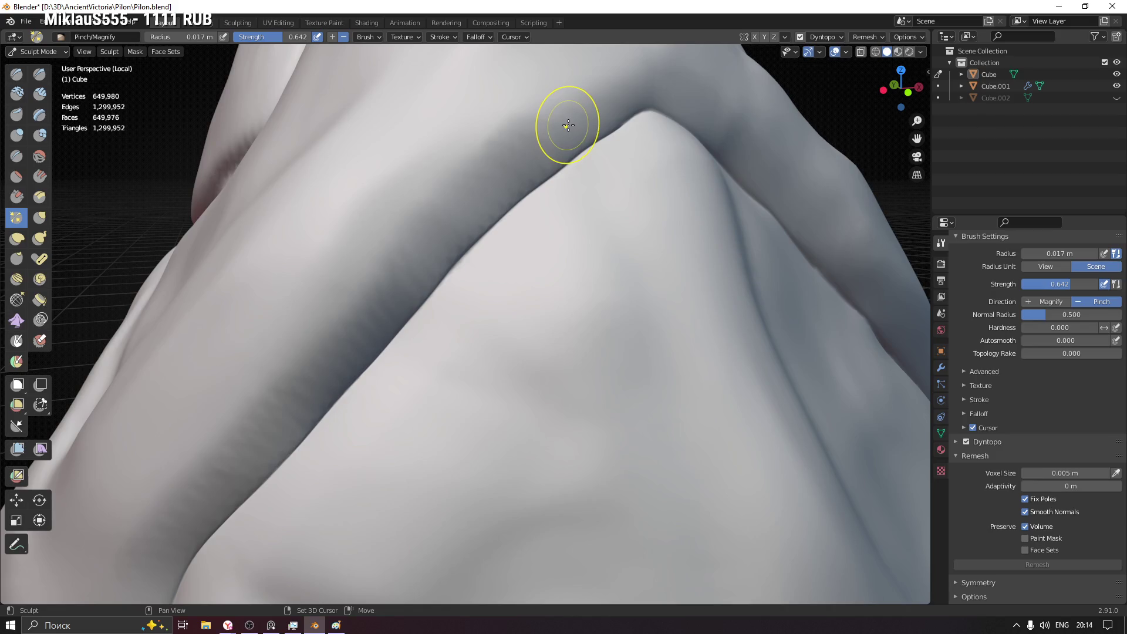
{"action": "mouse_move", "coordinate": [530, 176]}
{"action": "middle_mouse_down"}
{"action": "mouse_move", "coordinate": [543, 358]}
{"action": "mouse_move", "coordinate": [604, 286]}
{"action": "middle_mouse_up"}
{"action": "mouse_move", "coordinate": [678, 256]}
{"action": "middle_mouse_down"}
{"action": "mouse_move", "coordinate": [616, 284]}
{"action": "mouse_move", "coordinate": [521, 287]}
{"action": "mouse_move", "coordinate": [614, 281]}
{"action": "middle_mouse_up"}
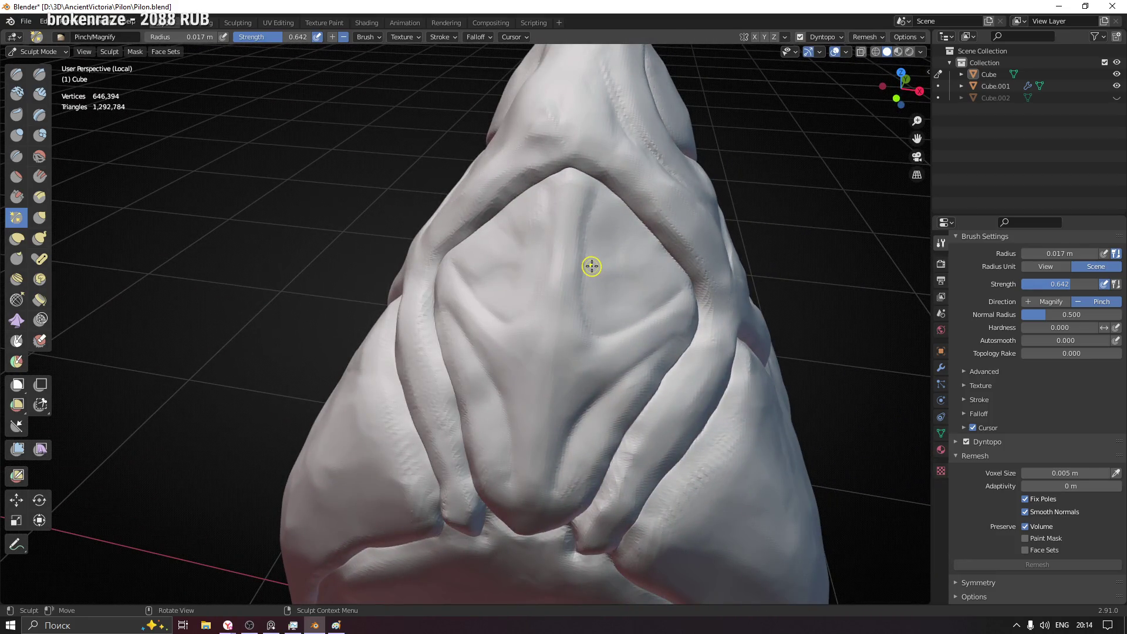
{"action": "key", "text": "ctrl+d"}
{"action": "mouse_move", "coordinate": [541, 244]}
{"action": "middle_mouse_down"}
{"action": "mouse_move", "coordinate": [509, 227]}
{"action": "mouse_move", "coordinate": [490, 262]}
{"action": "mouse_move", "coordinate": [472, 212]}
{"action": "mouse_move", "coordinate": [496, 390]}
{"action": "middle_mouse_up"}
{"action": "scroll", "coordinate": [420, 341], "scroll_direction": "up", "scroll_amount": 5}
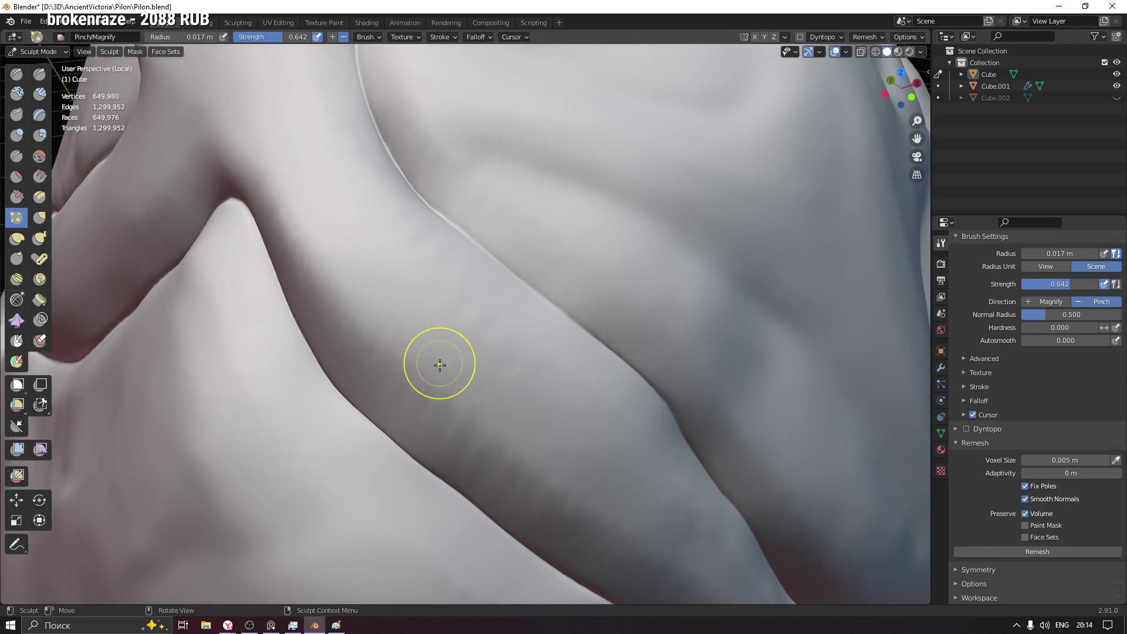
{"action": "scroll", "coordinate": [508, 459], "scroll_direction": "down", "scroll_amount": 5}
- Smooth and refine the jagged crease under the upper fold along its full length
{"action": "mouse_move", "coordinate": [509, 458]}
{"action": "middle_mouse_down"}
{"action": "mouse_move", "coordinate": [503, 428]}
{"action": "mouse_move", "coordinate": [390, 353]}
{"action": "mouse_move", "coordinate": [402, 402]}
{"action": "middle_mouse_up"}
{"action": "middle_click_drag", "start_coordinate": [432, 467], "coordinate": [382, 411]}
{"action": "left_click_drag", "start_coordinate": [381, 412], "coordinate": [643, 431]}
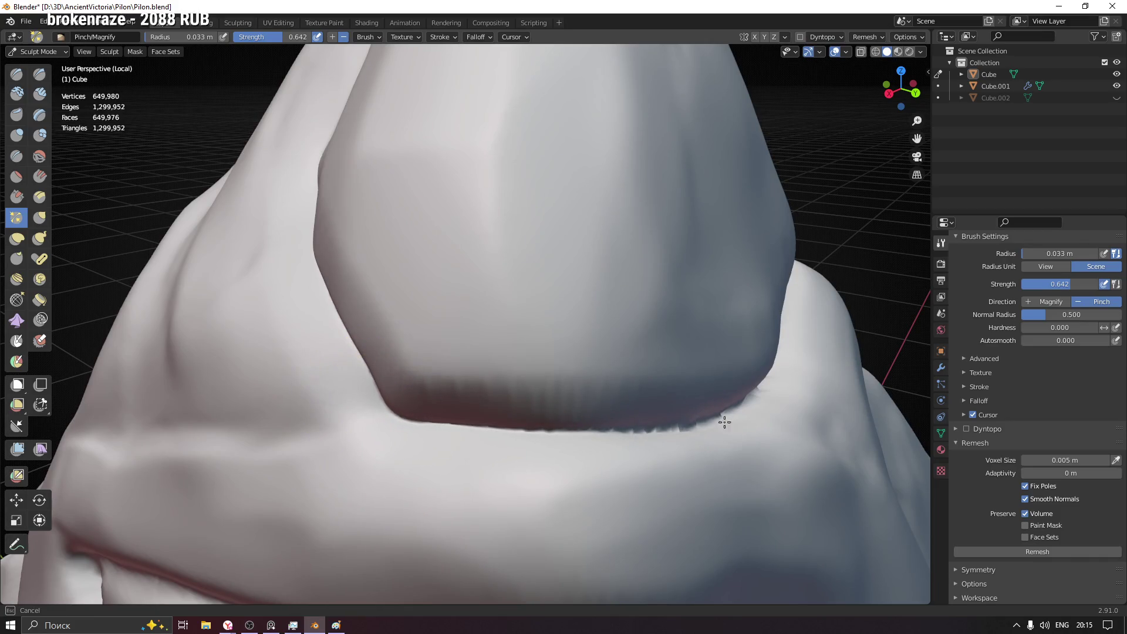
{"action": "left_click_drag", "start_coordinate": [536, 427], "coordinate": [684, 441]}
{"action": "middle_click_drag", "start_coordinate": [684, 441], "coordinate": [335, 383]}
{"action": "mouse_move", "coordinate": [396, 398]}
{"action": "left_mouse_down"}
{"action": "mouse_move", "coordinate": [494, 415]}
{"action": "mouse_move", "coordinate": [685, 390]}
{"action": "left_mouse_up"}
{"action": "middle_click_drag", "start_coordinate": [685, 390], "coordinate": [335, 347]}
{"action": "mouse_move", "coordinate": [334, 347]}
{"action": "left_mouse_down"}
{"action": "mouse_move", "coordinate": [696, 293]}
{"action": "mouse_move", "coordinate": [353, 355]}
{"action": "left_mouse_up"}
{"action": "left_click_drag", "start_coordinate": [662, 284], "coordinate": [428, 334]}
{"action": "left_click_drag", "start_coordinate": [682, 282], "coordinate": [418, 330]}
- With a 0.025 m brush, pinch the crease into a thin sharp line and soften its bumpy ridge
{"action": "middle_click_drag", "start_coordinate": [365, 353], "coordinate": [440, 340]}
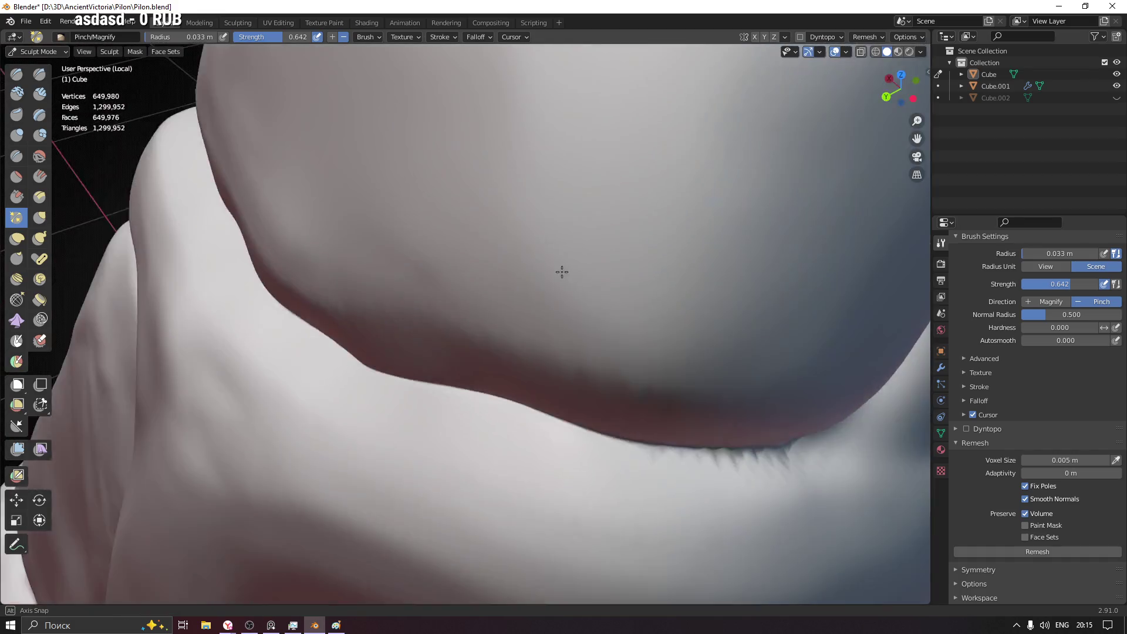
{"action": "mouse_move", "coordinate": [583, 263]}
{"action": "middle_mouse_down"}
{"action": "mouse_move", "coordinate": [574, 257]}
{"action": "mouse_move", "coordinate": [404, 348]}
{"action": "middle_mouse_up"}
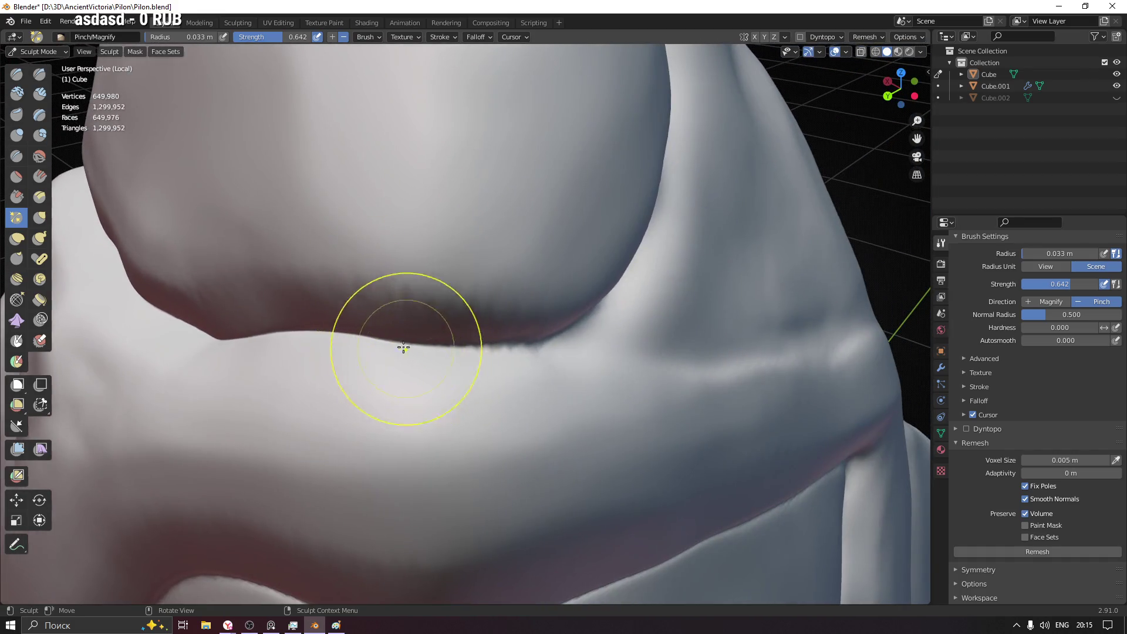
{"action": "middle_click_drag", "start_coordinate": [481, 343], "coordinate": [511, 352]}
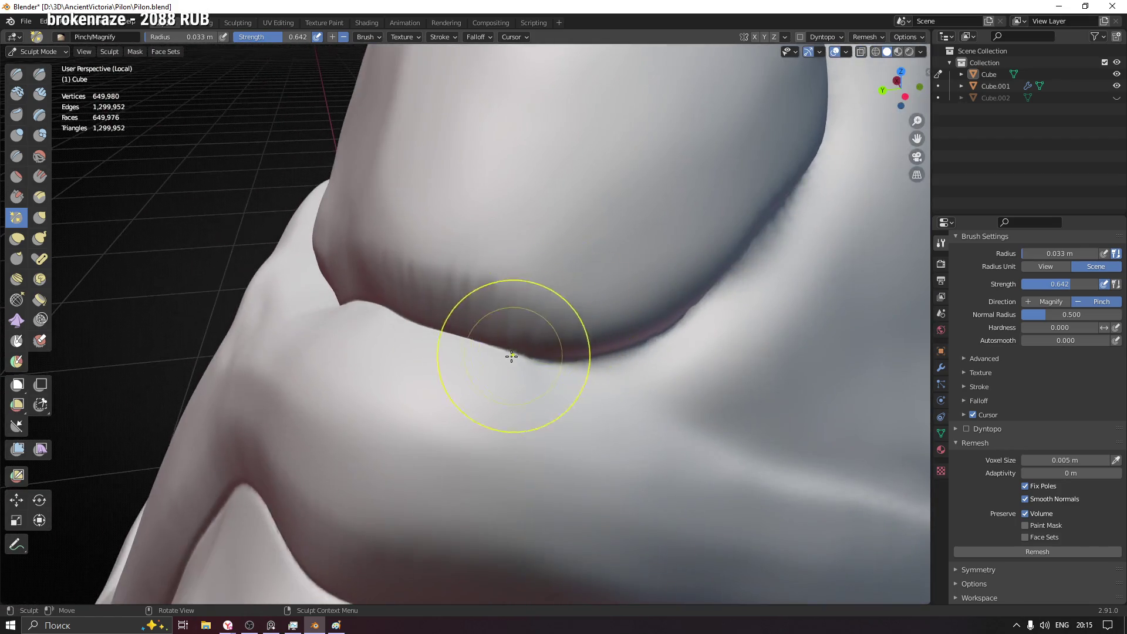
{"action": "mouse_move", "coordinate": [731, 278]}
{"action": "middle_mouse_down"}
{"action": "mouse_move", "coordinate": [438, 390]}
{"action": "mouse_move", "coordinate": [444, 403]}
{"action": "middle_mouse_up"}
{"action": "left_click_drag", "start_coordinate": [444, 402], "coordinate": [532, 333]}
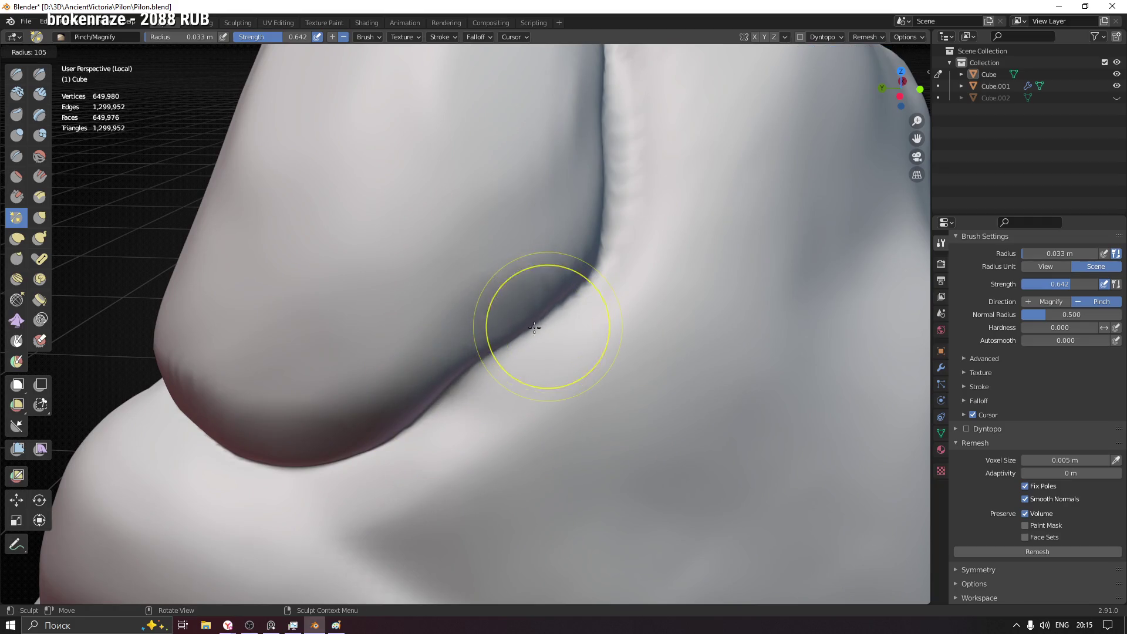
{"action": "middle_click_drag", "start_coordinate": [574, 290], "coordinate": [629, 288]}
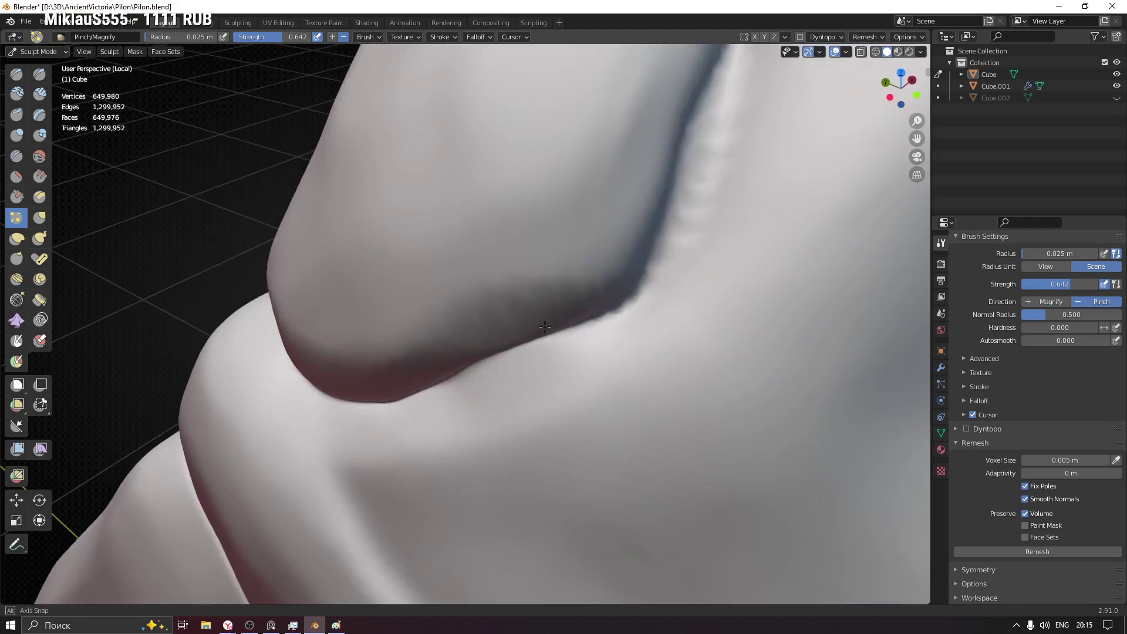
{"action": "mouse_move", "coordinate": [676, 247]}
{"action": "middle_mouse_down"}
{"action": "mouse_move", "coordinate": [554, 264]}
{"action": "mouse_move", "coordinate": [537, 145]}
{"action": "middle_mouse_up"}
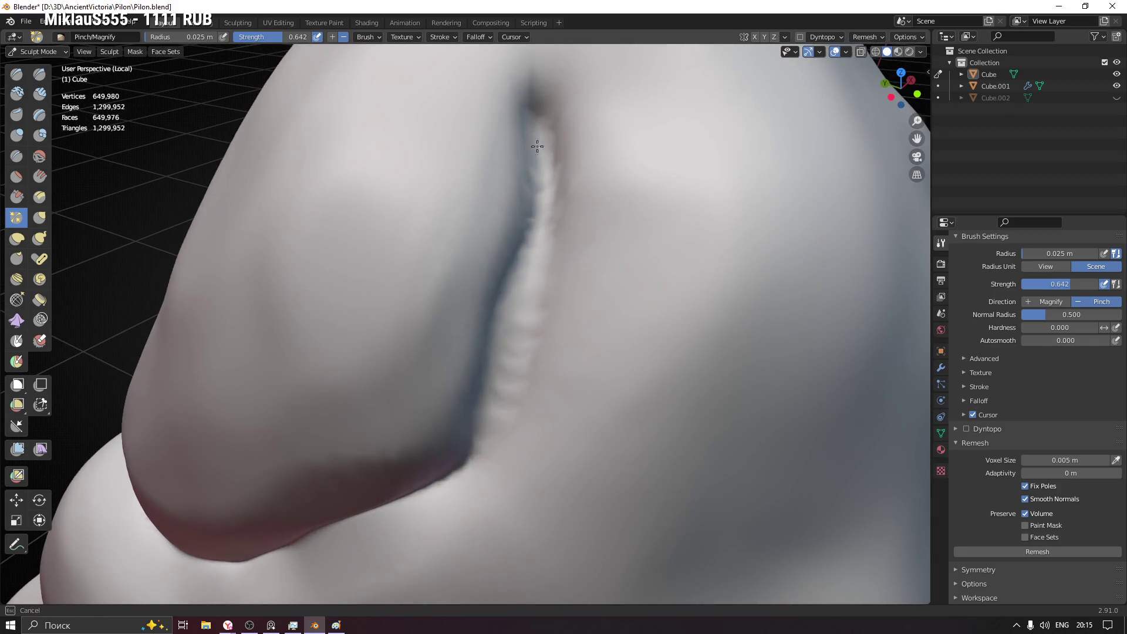
{"action": "left_click_drag", "start_coordinate": [536, 168], "coordinate": [533, 86]}
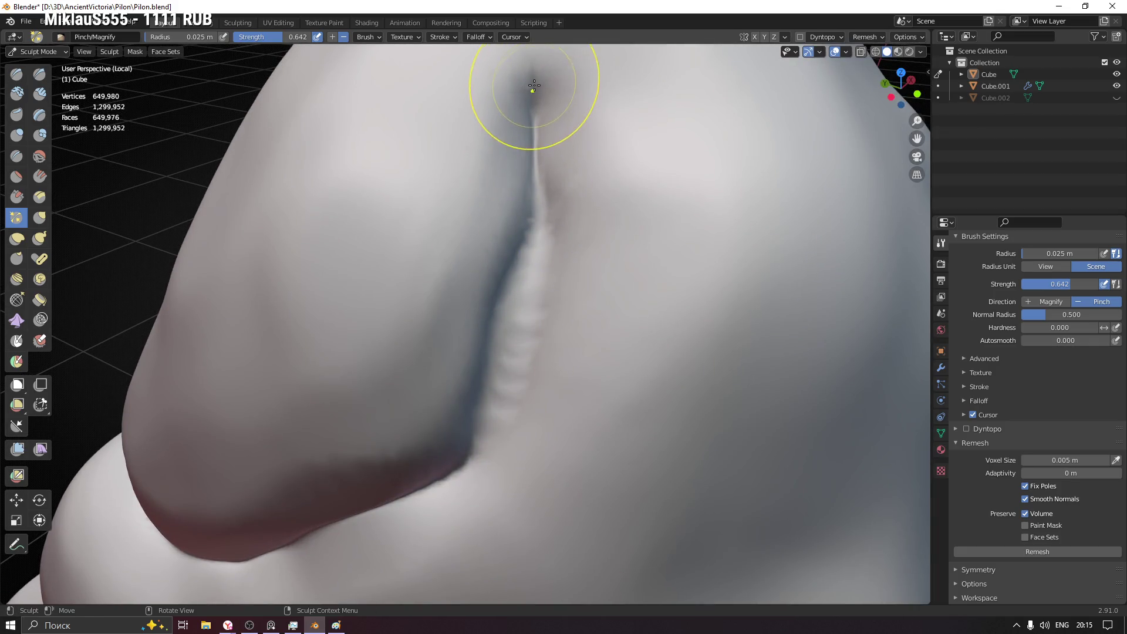
{"action": "left_click_drag", "start_coordinate": [535, 189], "coordinate": [478, 372], "text": "shift"}
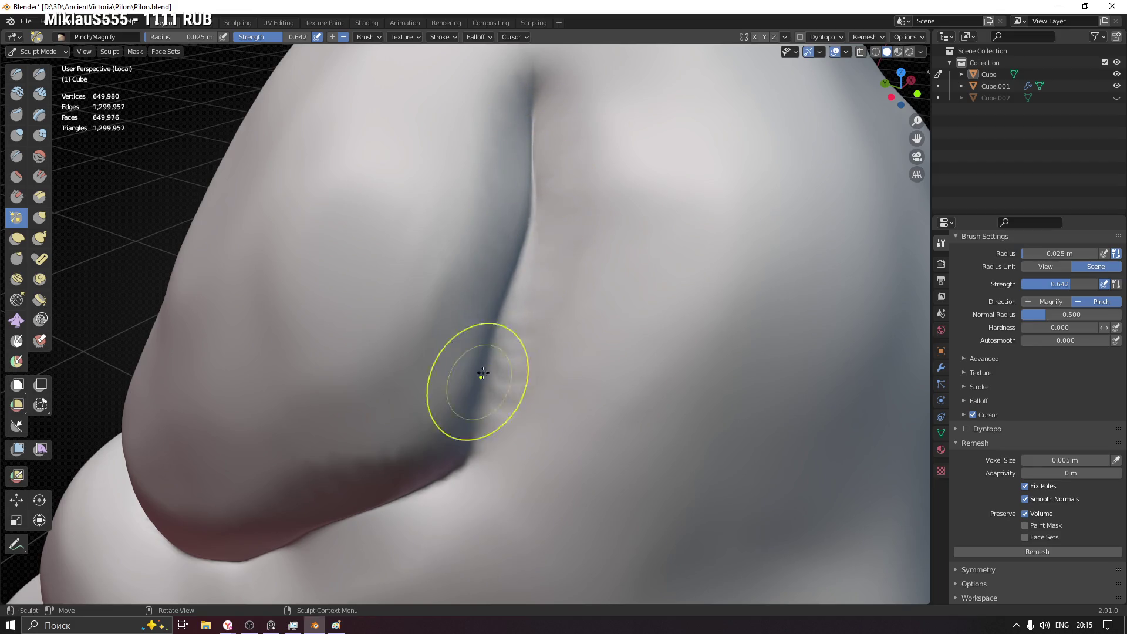
{"action": "left_click_drag", "start_coordinate": [521, 283], "coordinate": [464, 454], "text": "shift"}
- Reduce the brush radius to 0.018 m and inspect the crease under the upper fold from several angles
{"action": "key", "text": "bracketleft"}
{"action": "key", "text": "bracketleft"}
{"action": "key", "text": "bracketleft"}
{"action": "left_click_drag", "start_coordinate": [503, 347], "coordinate": [513, 294], "text": "shift"}
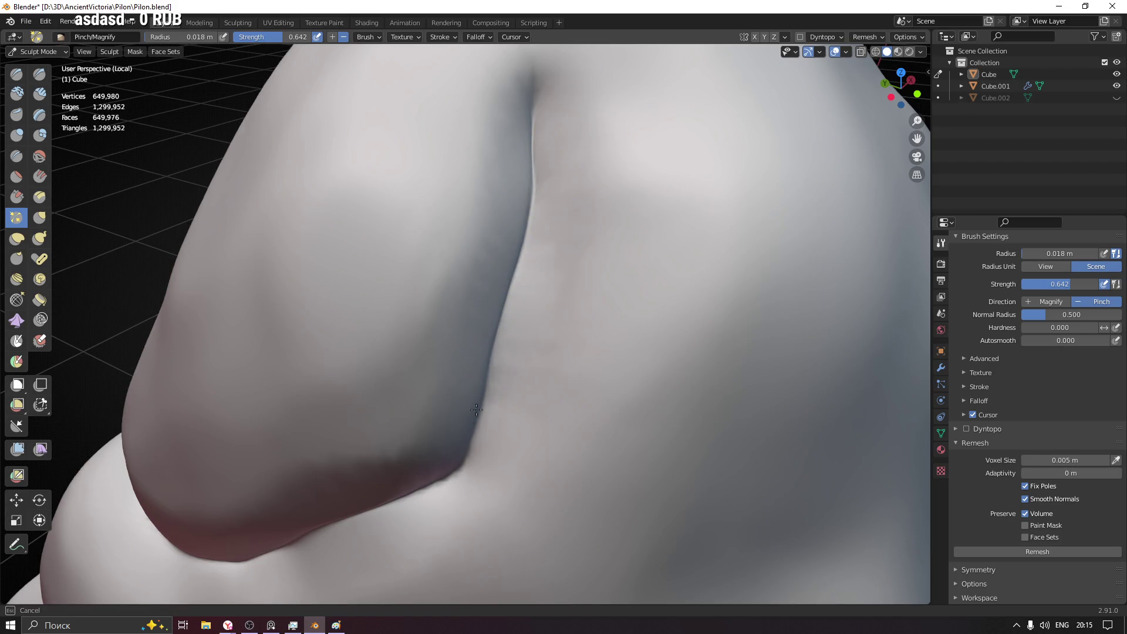
{"action": "middle_click_drag", "start_coordinate": [448, 467], "coordinate": [469, 326]}
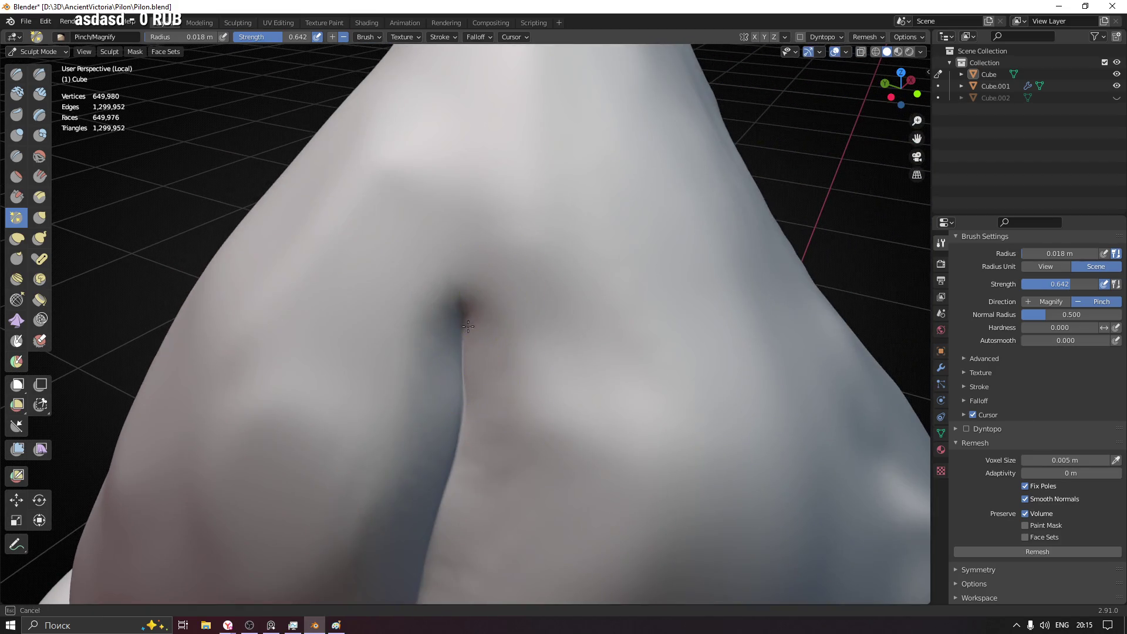
{"action": "middle_click_drag", "start_coordinate": [474, 479], "coordinate": [549, 290]}
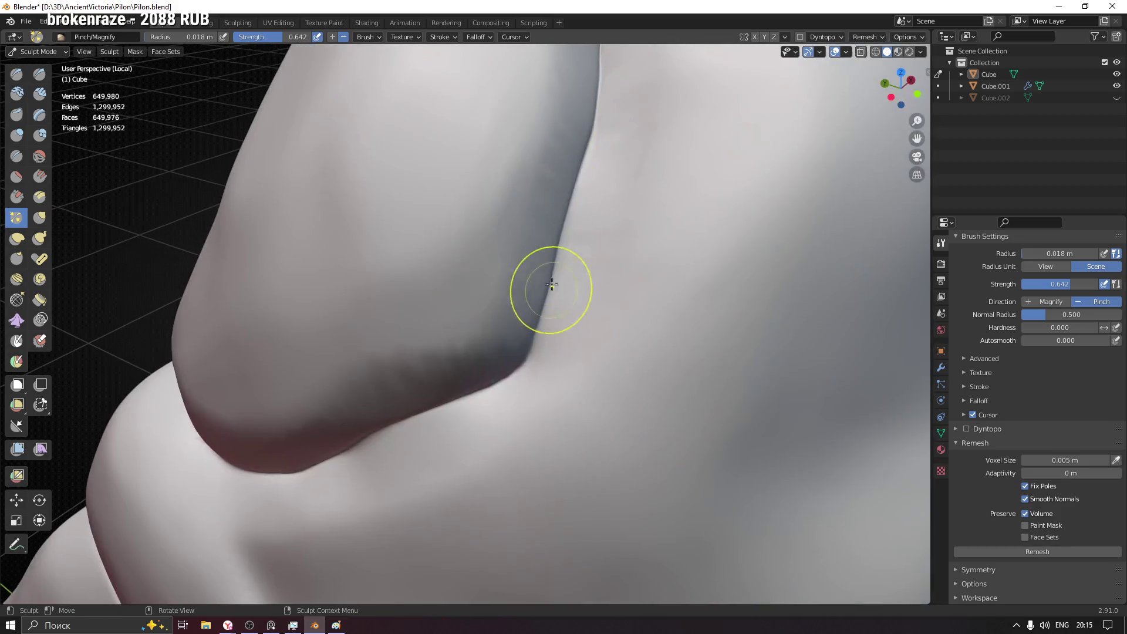
{"action": "middle_click_drag", "start_coordinate": [435, 412], "coordinate": [532, 344], "text": "shift"}
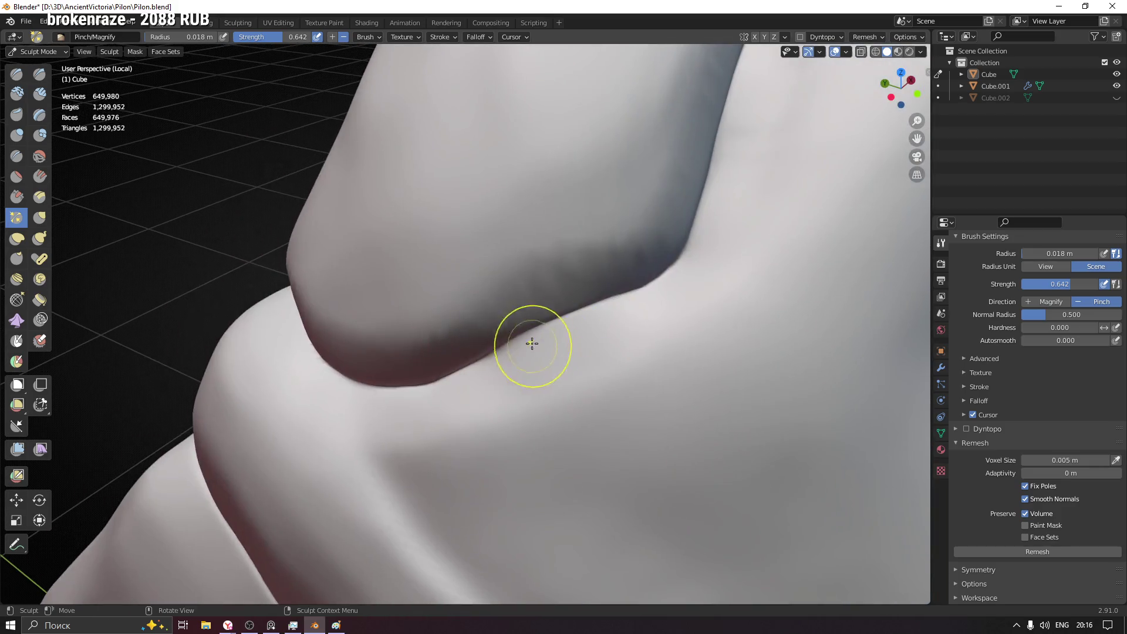
{"action": "middle_click_drag", "start_coordinate": [463, 372], "coordinate": [498, 370]}
{"action": "mouse_move", "coordinate": [368, 427]}
{"action": "middle_mouse_down"}
{"action": "mouse_move", "coordinate": [461, 352]}
{"action": "mouse_move", "coordinate": [550, 415]}
{"action": "middle_mouse_up"}
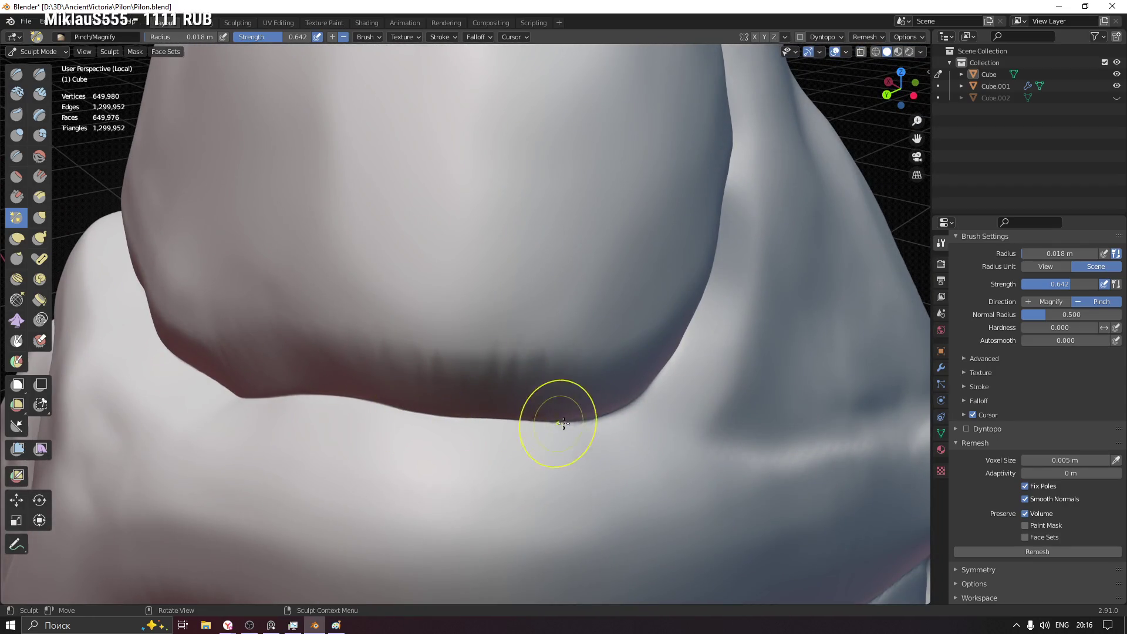
{"action": "scroll", "coordinate": [434, 300], "scroll_direction": "down", "scroll_amount": 4}
{"action": "scroll", "coordinate": [434, 300], "scroll_direction": "down", "scroll_amount": 3}
- With a 0.036 m brush, smooth the jagged edge of the central ridge crease
{"action": "middle_click_drag", "start_coordinate": [434, 300], "coordinate": [590, 258]}
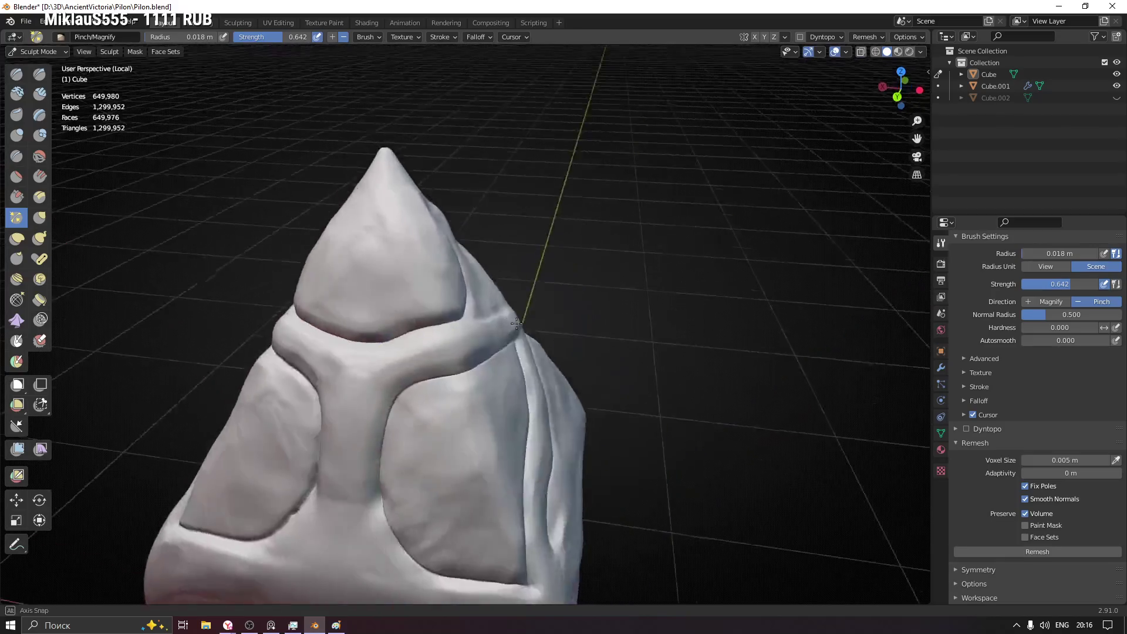
{"action": "scroll", "coordinate": [382, 326], "scroll_direction": "up", "scroll_amount": 2}
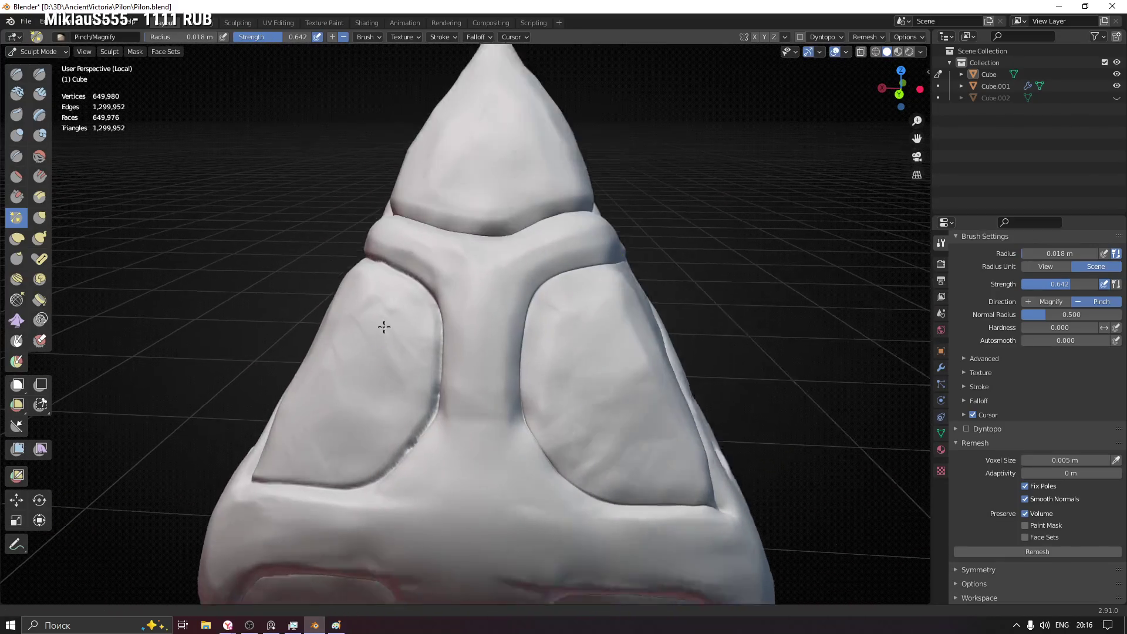
{"action": "scroll", "coordinate": [390, 290], "scroll_direction": "up", "scroll_amount": 2}
{"action": "scroll", "coordinate": [435, 231], "scroll_direction": "up", "scroll_amount": 4}
{"action": "middle_click_drag", "start_coordinate": [435, 232], "coordinate": [523, 307]}
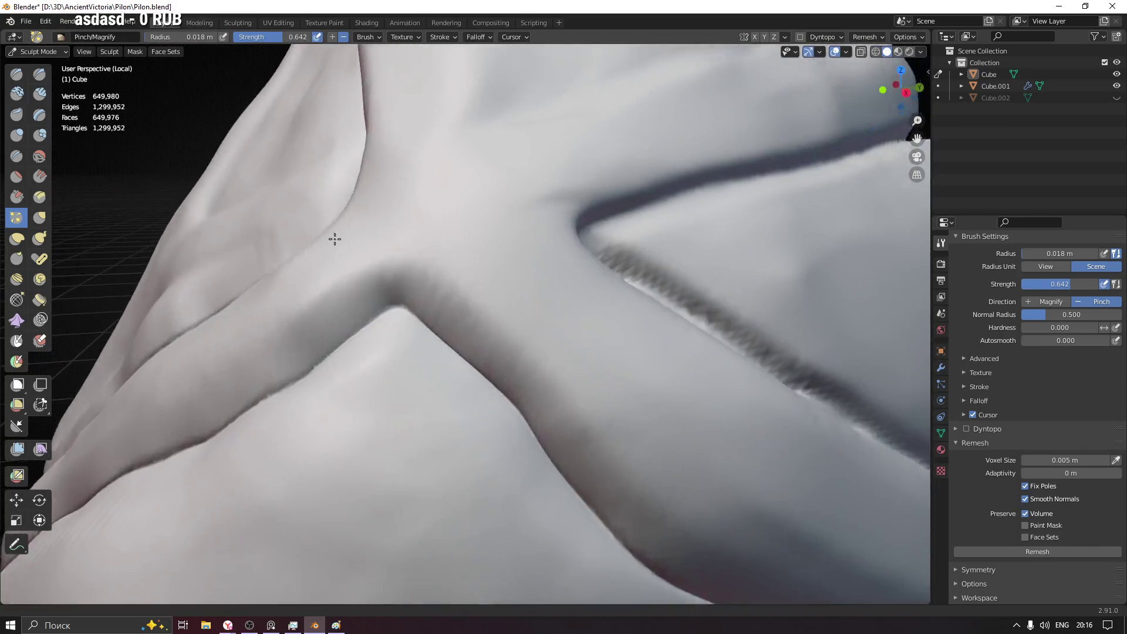
{"action": "mouse_move", "coordinate": [524, 341]}
{"action": "middle_mouse_down"}
{"action": "mouse_move", "coordinate": [531, 291]}
{"action": "mouse_move", "coordinate": [518, 305]}
{"action": "middle_mouse_up"}
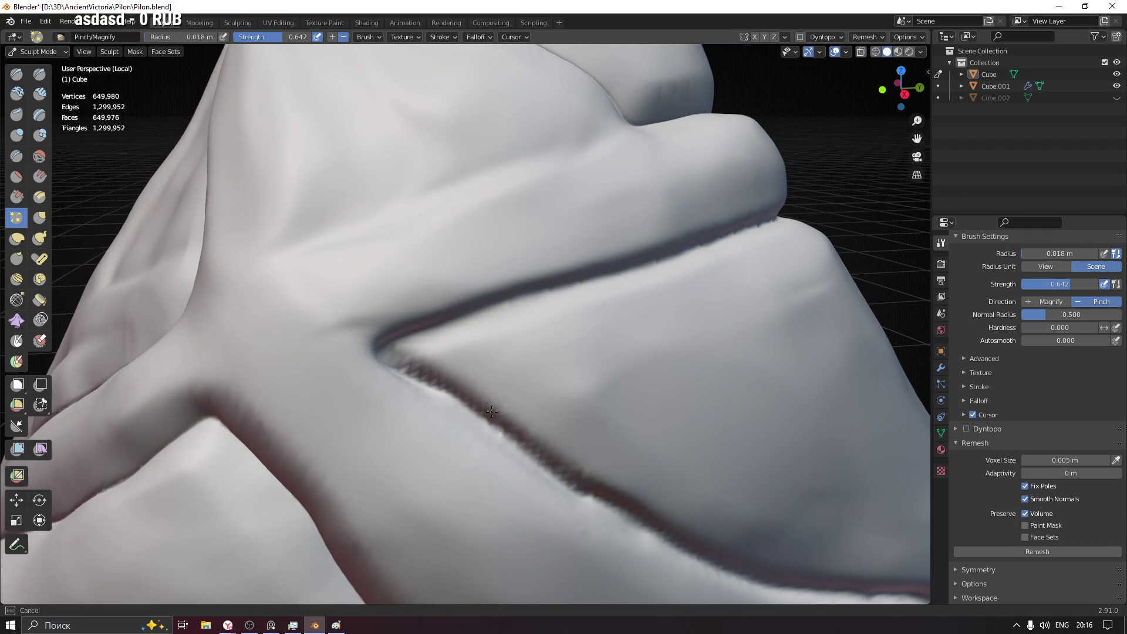
{"action": "middle_click_drag", "start_coordinate": [491, 410], "coordinate": [458, 388]}
{"action": "scroll", "coordinate": [448, 378], "scroll_direction": "up", "scroll_amount": 2}
{"action": "key", "text": "f"}
{"action": "left_click", "coordinate": [465, 409]}
{"action": "mouse_move", "coordinate": [463, 408]}
{"action": "left_mouse_down"}
{"action": "mouse_move", "coordinate": [439, 399]}
{"action": "mouse_move", "coordinate": [547, 489]}
{"action": "left_mouse_up"}
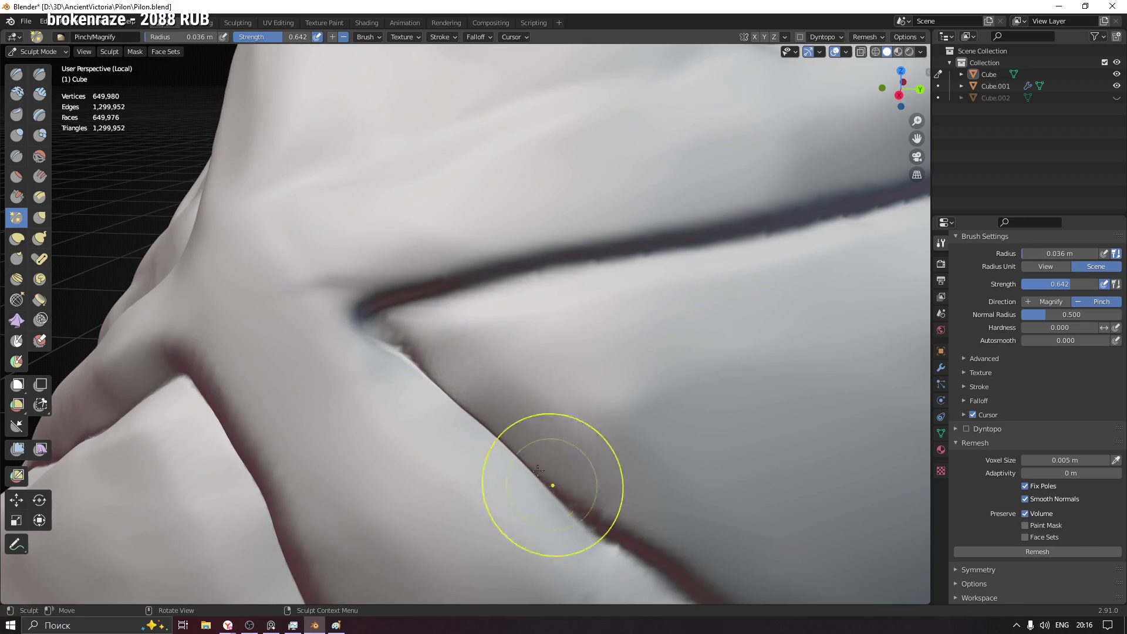
- Shrink the brush and pinch the ridge crease into a sharper groove
{"action": "mouse_move", "coordinate": [490, 448]}
{"action": "middle_mouse_down"}
{"action": "mouse_move", "coordinate": [439, 367]}
{"action": "mouse_move", "coordinate": [616, 220]}
{"action": "mouse_move", "coordinate": [476, 238]}
{"action": "middle_mouse_up"}
{"action": "key", "text": "f"}
{"action": "left_click", "coordinate": [466, 239]}
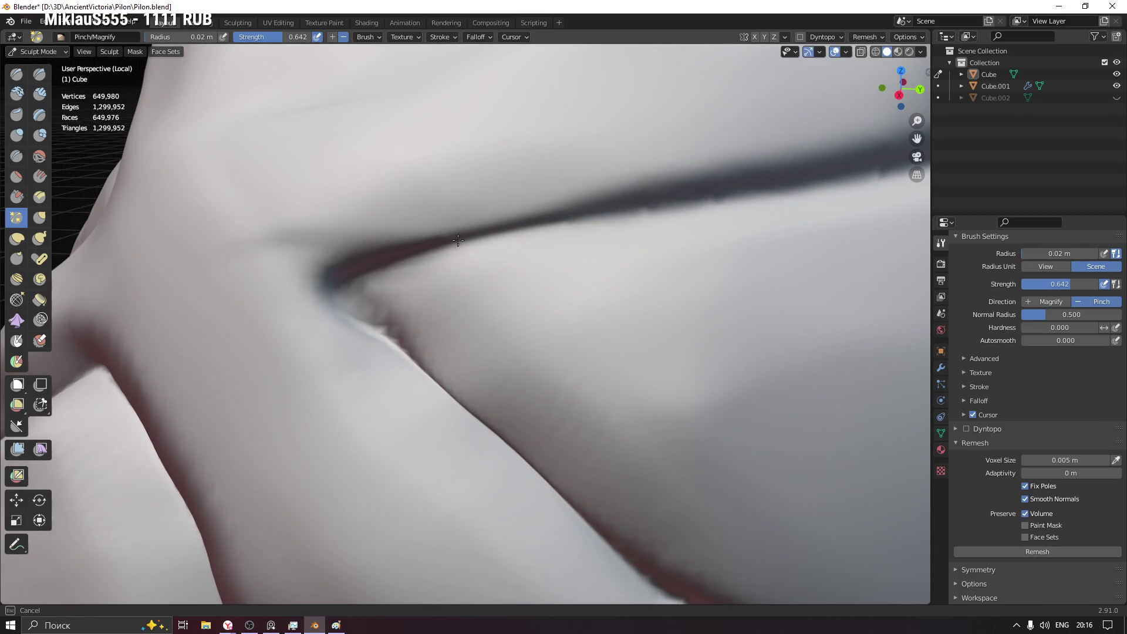
{"action": "left_click_drag", "start_coordinate": [399, 355], "coordinate": [393, 326]}
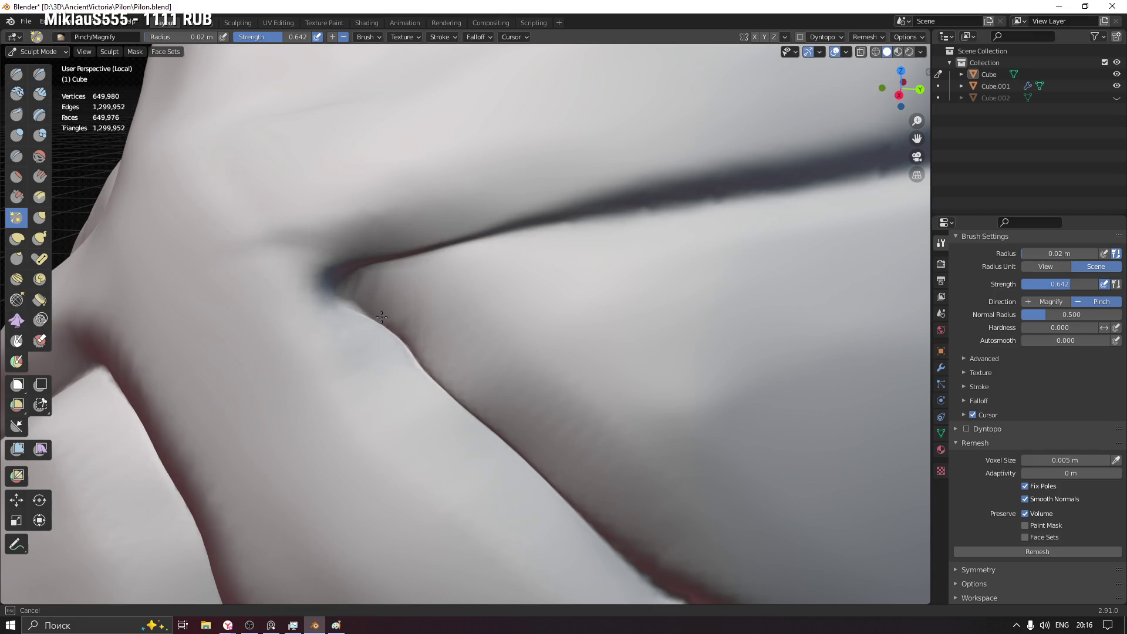
{"action": "left_click_drag", "start_coordinate": [357, 293], "coordinate": [507, 225]}
- Shrink the brush again and pinch along the horizontal crease
{"action": "mouse_move", "coordinate": [731, 219]}
{"action": "middle_mouse_down"}
{"action": "mouse_move", "coordinate": [410, 246]}
{"action": "mouse_move", "coordinate": [402, 262]}
{"action": "middle_mouse_up"}
{"action": "key", "text": "f"}
{"action": "left_click", "coordinate": [332, 245]}
{"action": "left_click_drag", "start_coordinate": [463, 230], "coordinate": [675, 213]}
{"action": "mouse_move", "coordinate": [675, 214]}
{"action": "middle_mouse_down"}
{"action": "mouse_move", "coordinate": [652, 237]}
{"action": "mouse_move", "coordinate": [467, 236]}
{"action": "middle_mouse_up"}
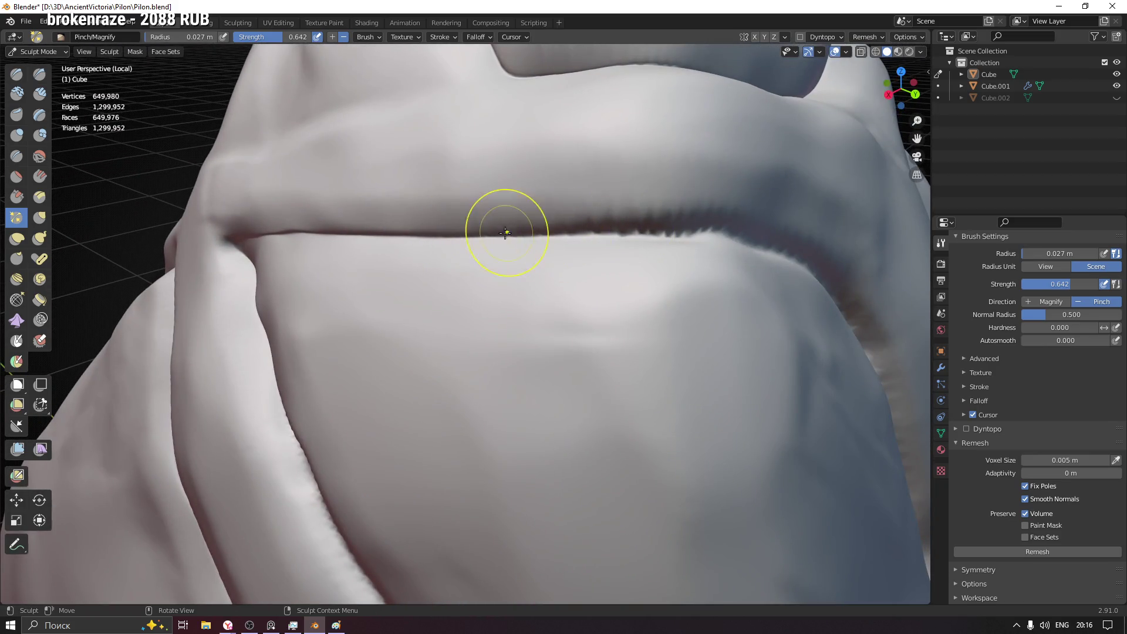
- Pinch along the horizontal crease and raise the Pinch strength to 0.745
{"action": "middle_click_drag", "start_coordinate": [674, 246], "coordinate": [331, 255]}
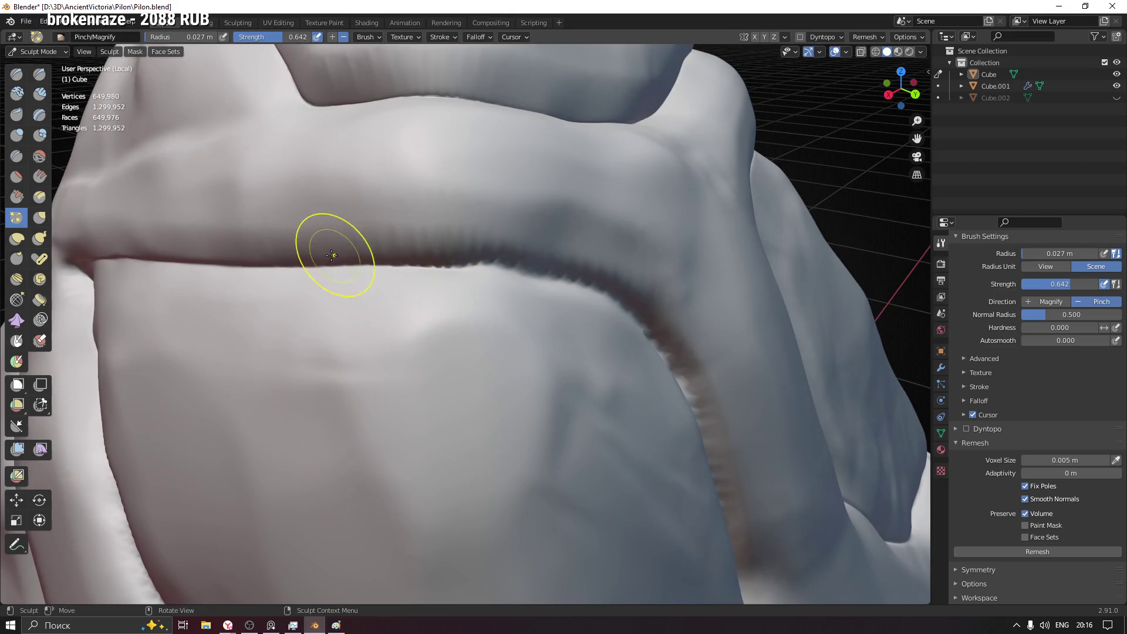
{"action": "left_click_drag", "start_coordinate": [465, 260], "coordinate": [301, 262]}
{"action": "key", "text": "shift+f"}
{"action": "left_click", "coordinate": [425, 266]}
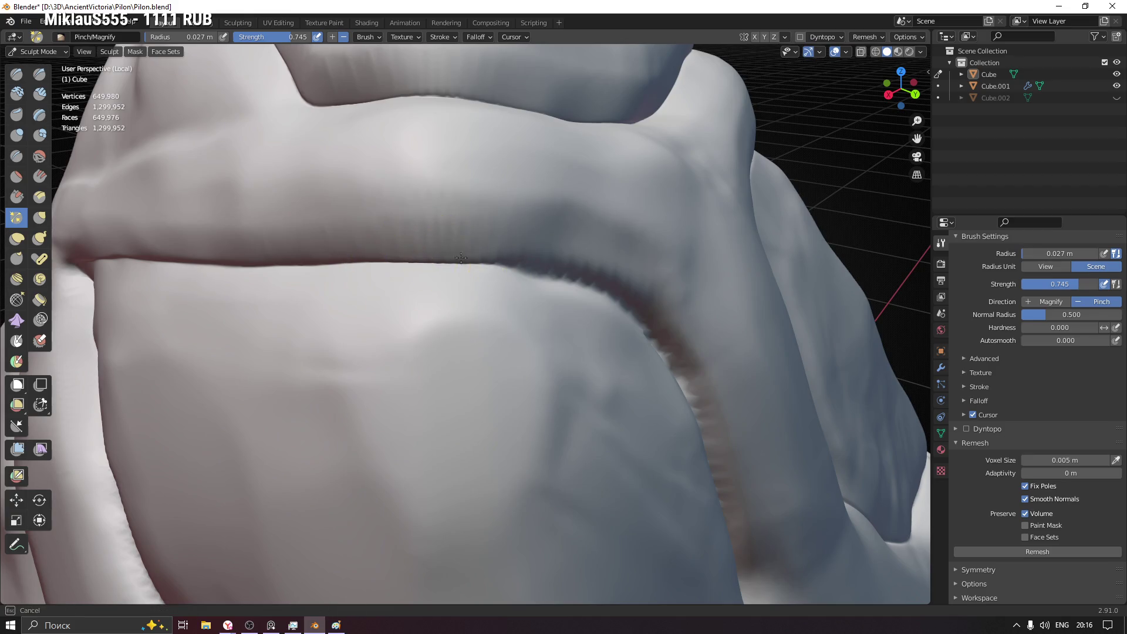
- Sharpen the crease where it bends down and along the vertical side
{"action": "middle_click_drag", "start_coordinate": [591, 297], "coordinate": [517, 264]}
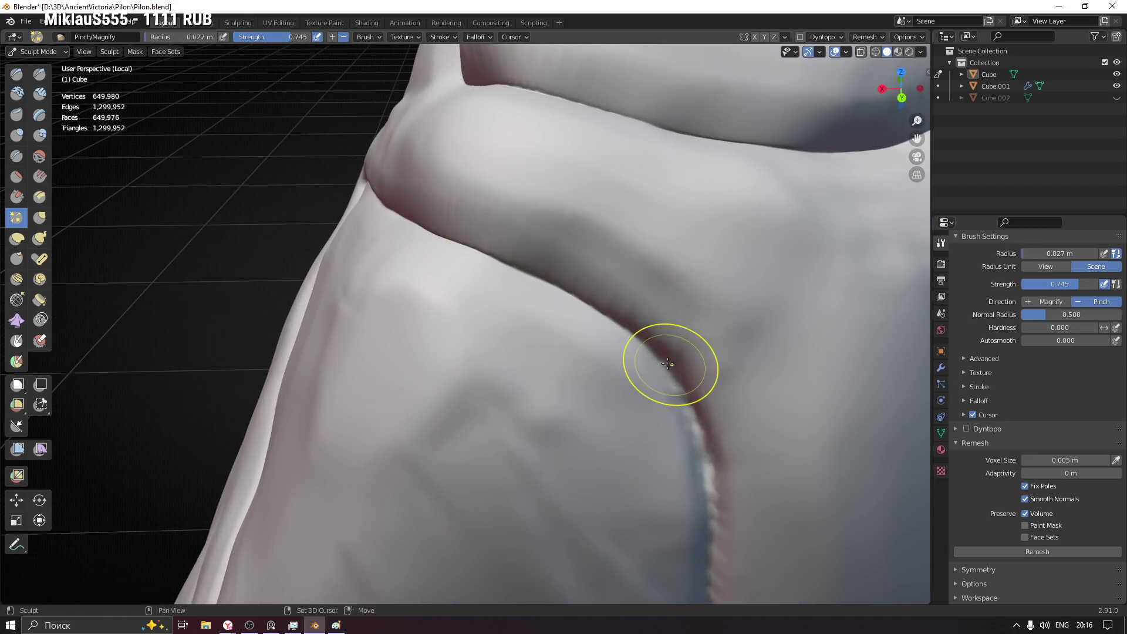
{"action": "middle_click_drag", "start_coordinate": [667, 364], "coordinate": [433, 171]}
{"action": "left_click_drag", "start_coordinate": [340, 144], "coordinate": [496, 218]}
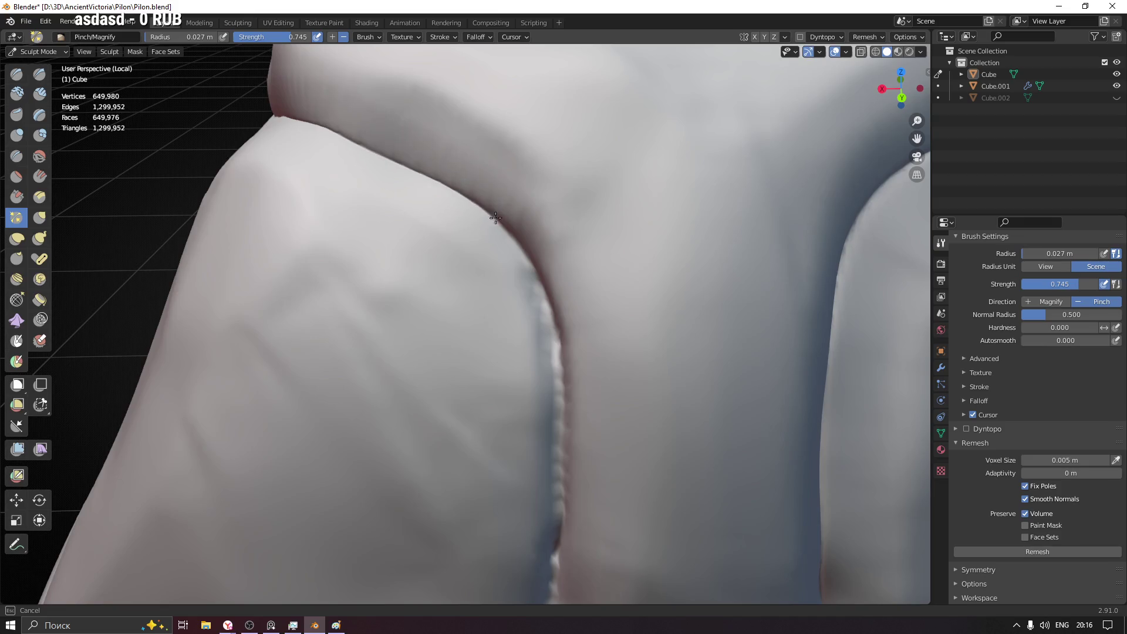
{"action": "mouse_move", "coordinate": [551, 356]}
{"action": "middle_mouse_down"}
{"action": "mouse_move", "coordinate": [565, 357]}
{"action": "mouse_move", "coordinate": [489, 121]}
{"action": "middle_mouse_up"}
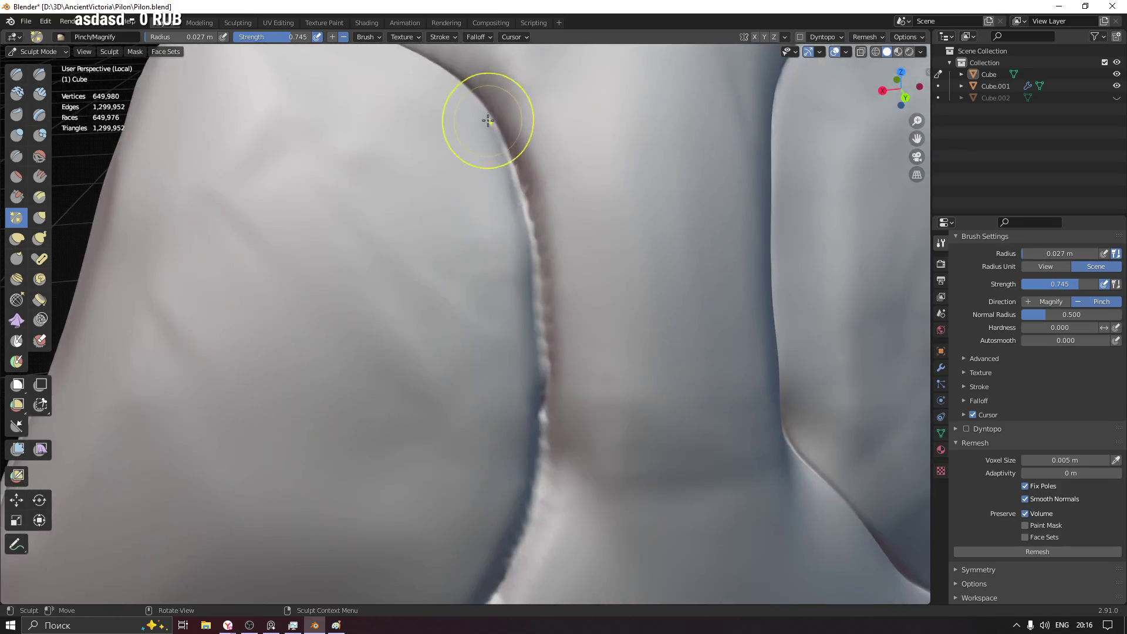
{"action": "mouse_move", "coordinate": [531, 205]}
{"action": "left_mouse_down"}
{"action": "mouse_move", "coordinate": [496, 114]}
{"action": "mouse_move", "coordinate": [537, 297]}
{"action": "left_mouse_up"}
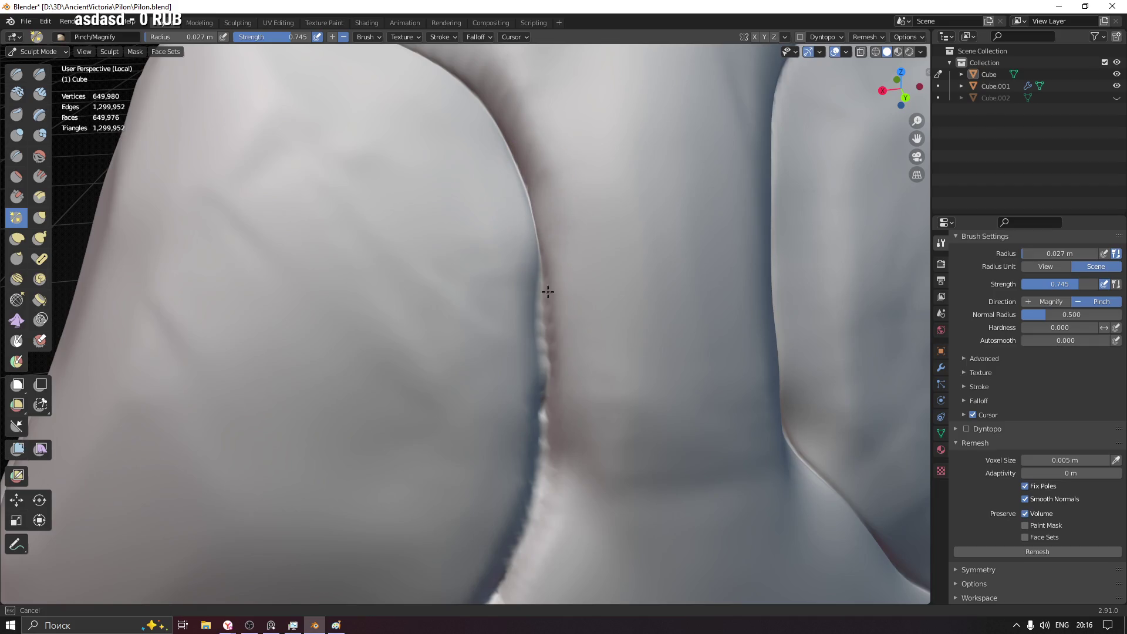
{"action": "mouse_move", "coordinate": [529, 218]}
{"action": "left_mouse_down"}
{"action": "mouse_move", "coordinate": [555, 353]}
{"action": "mouse_move", "coordinate": [513, 148]}
{"action": "left_mouse_up"}
{"action": "left_click_drag", "start_coordinate": [440, 61], "coordinate": [524, 170]}
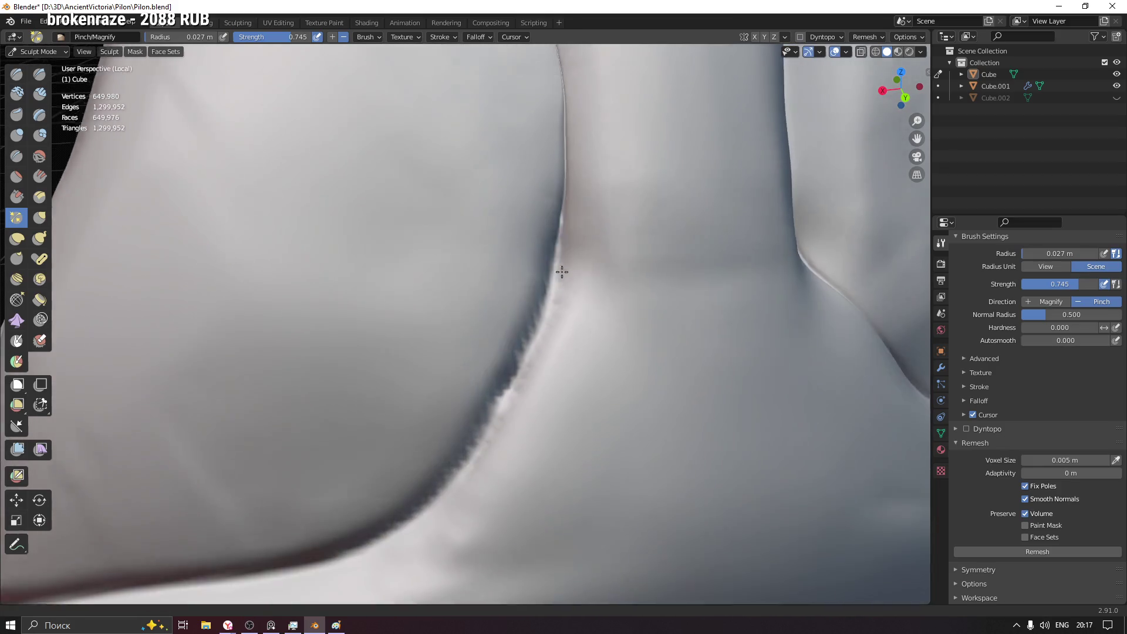
- Pinch the vertical crease further and tighten the lower crease under the fold
{"action": "middle_click_drag", "start_coordinate": [539, 485], "coordinate": [559, 166]}
{"action": "mouse_move", "coordinate": [558, 166]}
{"action": "left_mouse_down"}
{"action": "mouse_move", "coordinate": [530, 353]}
{"action": "mouse_move", "coordinate": [565, 182]}
{"action": "left_mouse_up"}
{"action": "mouse_move", "coordinate": [503, 390]}
{"action": "left_mouse_down"}
{"action": "mouse_move", "coordinate": [567, 214]}
{"action": "mouse_move", "coordinate": [522, 348]}
{"action": "left_mouse_up"}
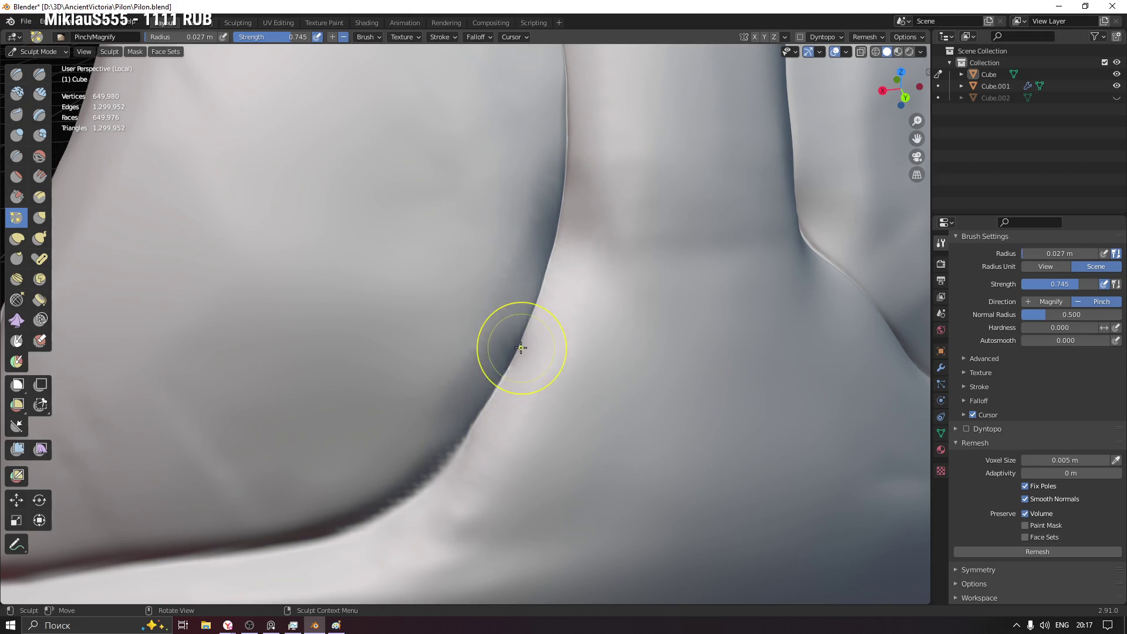
{"action": "middle_click_drag", "start_coordinate": [456, 448], "coordinate": [672, 229]}
{"action": "mouse_move", "coordinate": [616, 308]}
{"action": "left_mouse_down"}
{"action": "mouse_move", "coordinate": [648, 271]}
{"action": "mouse_move", "coordinate": [448, 353]}
{"action": "mouse_move", "coordinate": [517, 357]}
{"action": "mouse_move", "coordinate": [202, 364]}
{"action": "mouse_move", "coordinate": [410, 357]}
{"action": "left_mouse_up"}
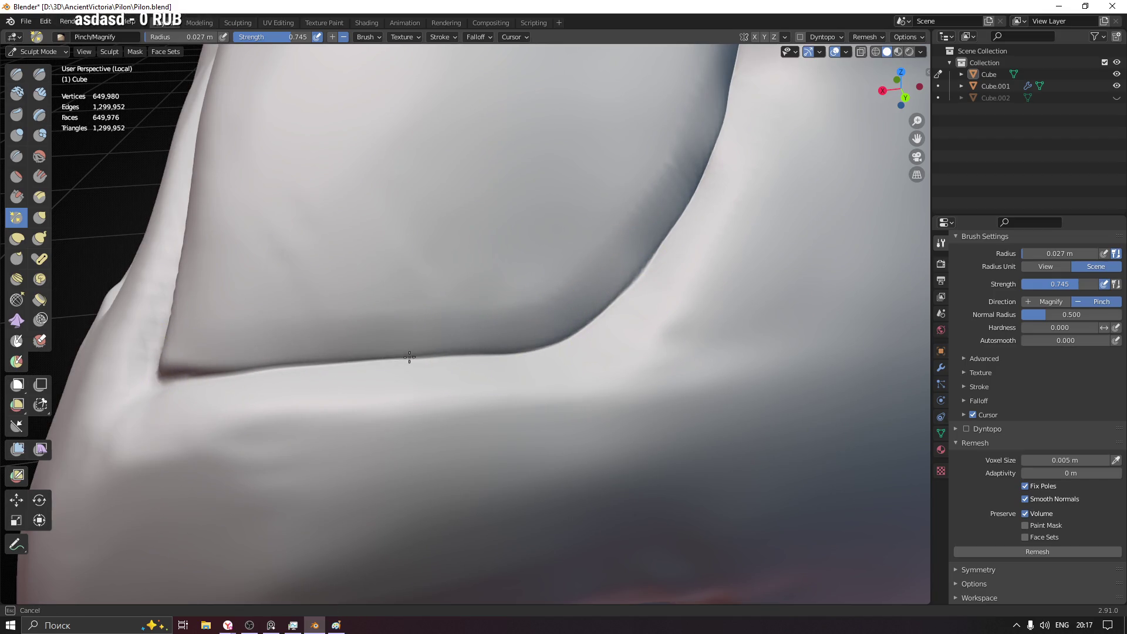
{"action": "mouse_move", "coordinate": [590, 324]}
{"action": "middle_mouse_down"}
{"action": "mouse_move", "coordinate": [352, 391]}
{"action": "mouse_move", "coordinate": [459, 323]}
{"action": "mouse_move", "coordinate": [327, 297]}
{"action": "mouse_move", "coordinate": [616, 327]}
{"action": "middle_mouse_up"}
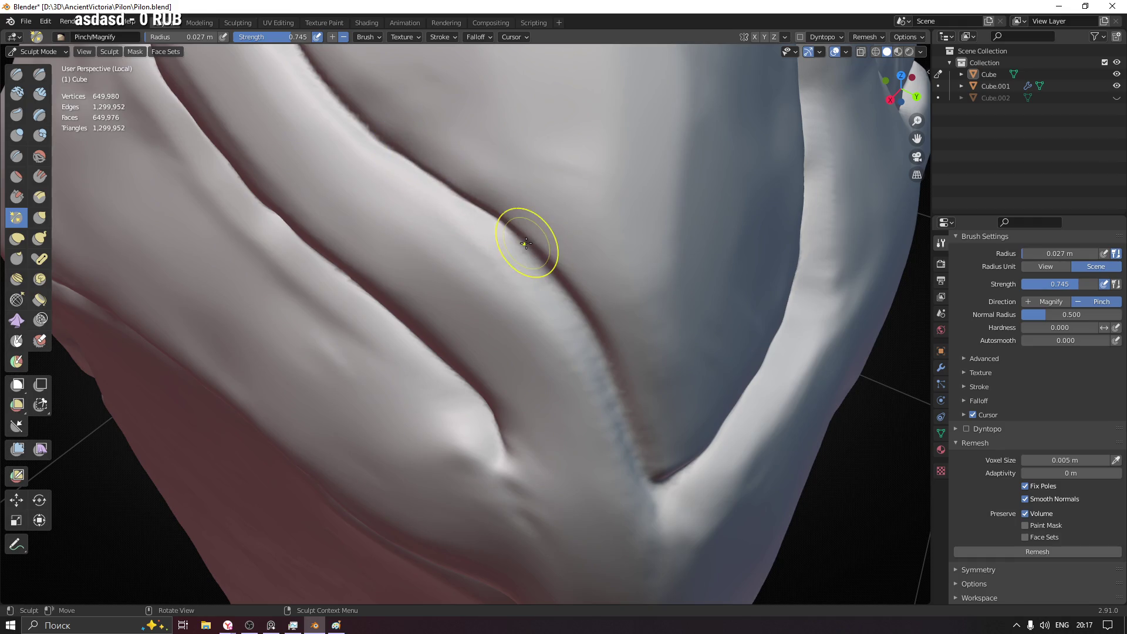
- Pinch the diagonal crease into a sharper groove up to the fold junction
{"action": "middle_click_drag", "start_coordinate": [497, 239], "coordinate": [428, 184]}
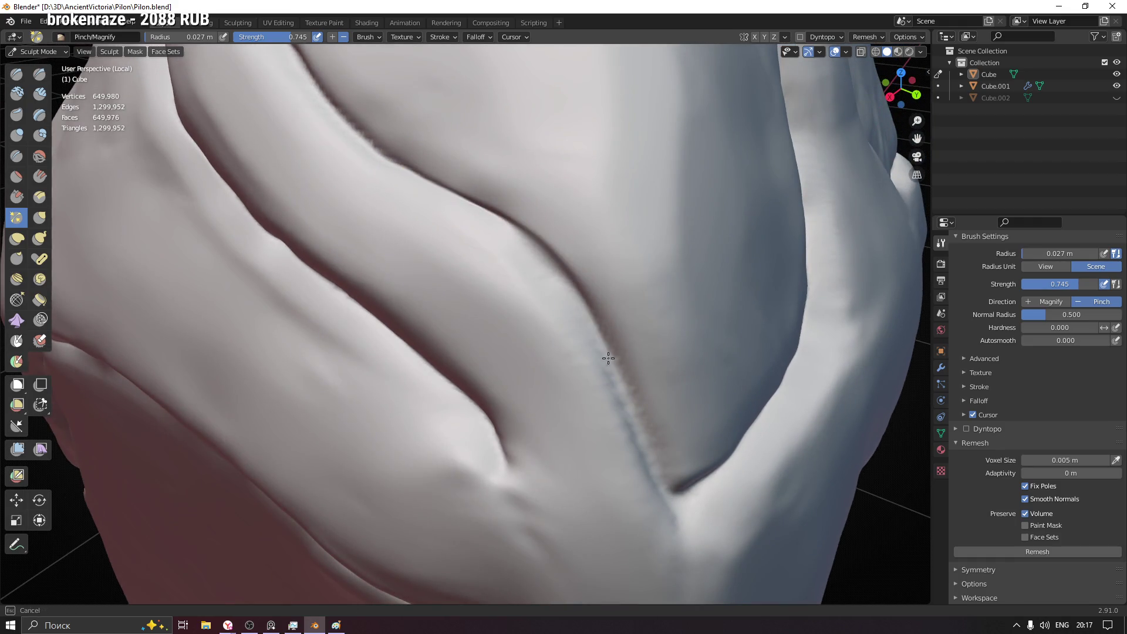
{"action": "mouse_move", "coordinate": [596, 346]}
{"action": "left_mouse_down"}
{"action": "mouse_move", "coordinate": [528, 225]}
{"action": "mouse_move", "coordinate": [612, 373]}
{"action": "left_mouse_up"}
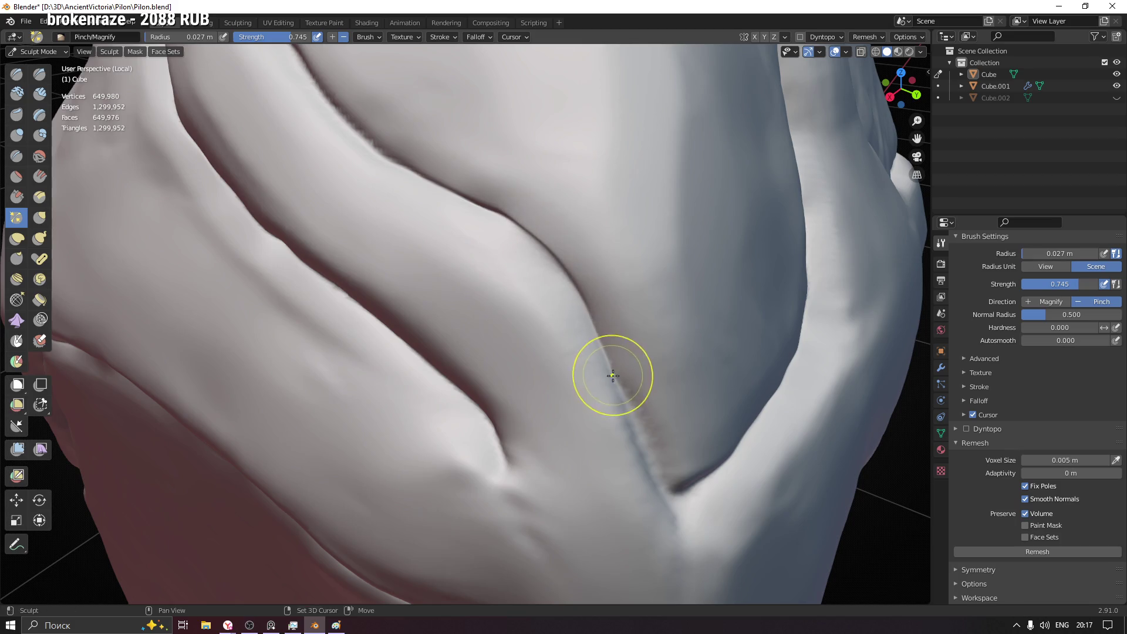
{"action": "middle_click_drag", "start_coordinate": [612, 373], "coordinate": [402, 195], "text": "shift"}
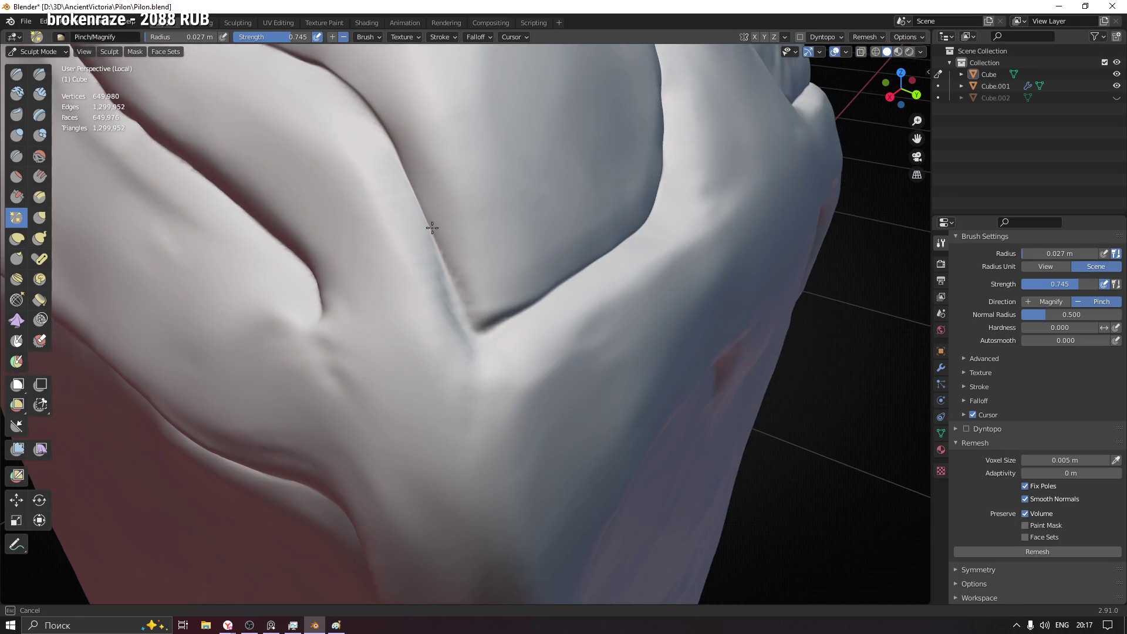
{"action": "left_click_drag", "start_coordinate": [462, 309], "coordinate": [452, 289]}
{"action": "scroll", "coordinate": [472, 309], "scroll_direction": "up", "scroll_amount": 2}
- With a smaller brush, sharpen the upper crease into a crisp line, leaving all folds tight
{"action": "key", "text": "f"}
{"action": "left_click", "coordinate": [519, 337]}
{"action": "middle_click_drag", "start_coordinate": [520, 337], "coordinate": [534, 337]}
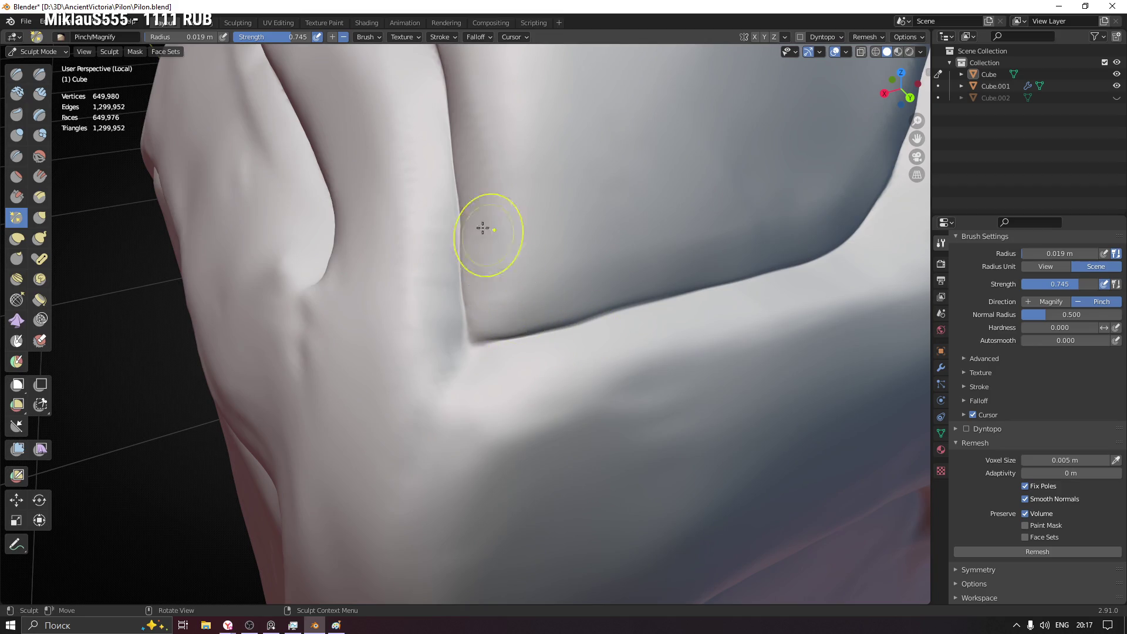
{"action": "mouse_move", "coordinate": [453, 252]}
{"action": "middle_mouse_down"}
{"action": "mouse_move", "coordinate": [514, 338]}
{"action": "mouse_move", "coordinate": [574, 275]}
{"action": "middle_mouse_up"}
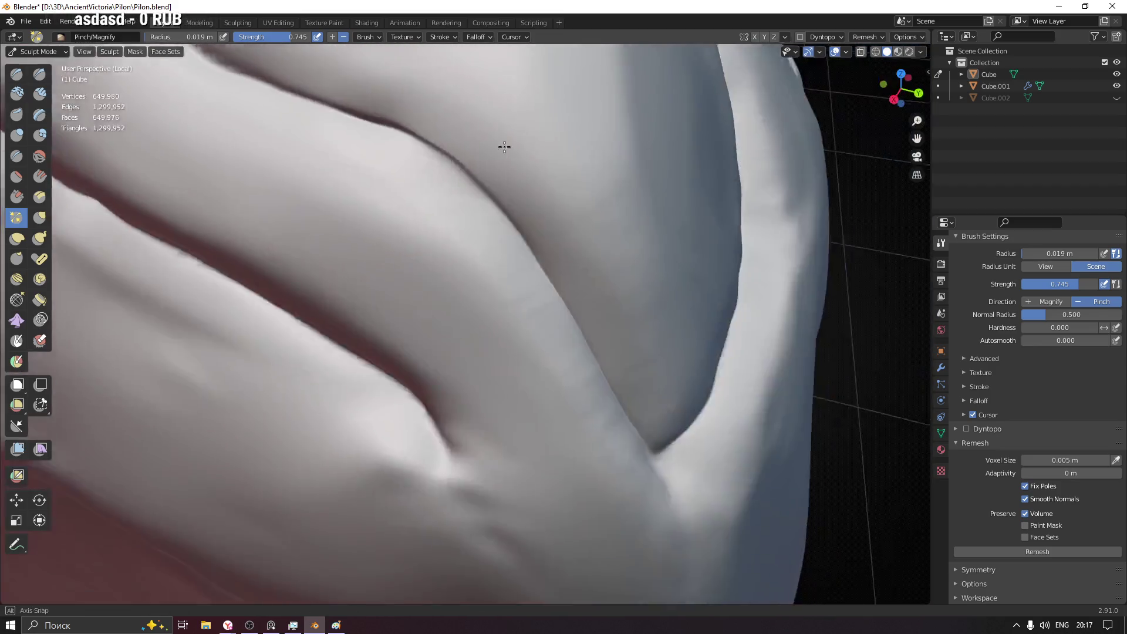
{"action": "middle_click_drag", "start_coordinate": [480, 245], "coordinate": [470, 241]}
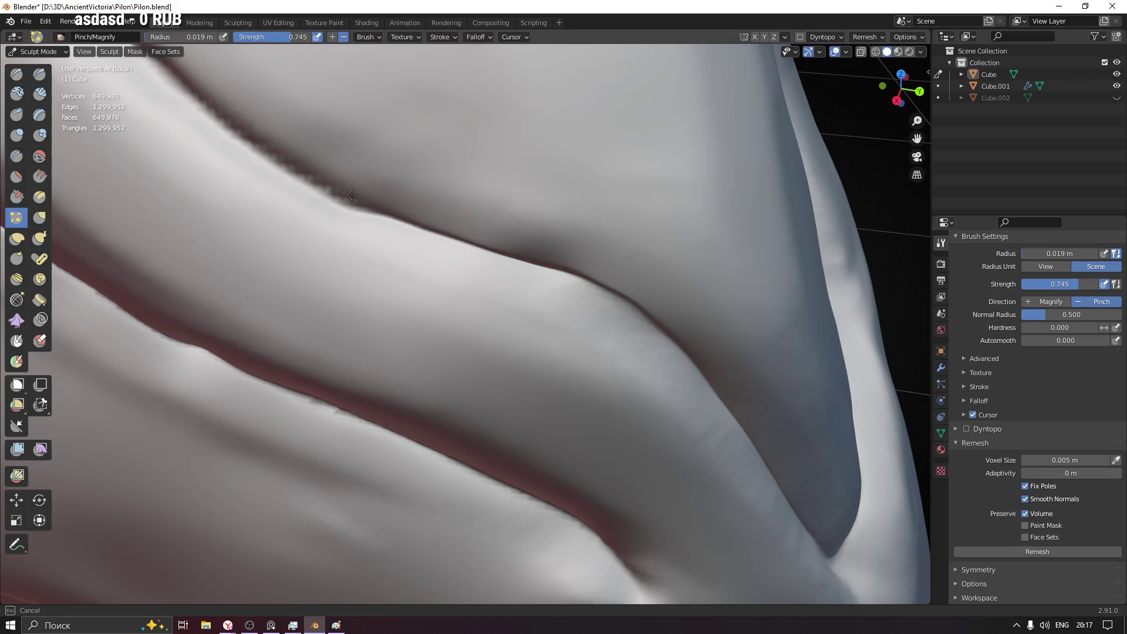
{"action": "middle_click_drag", "start_coordinate": [352, 194], "coordinate": [631, 353], "text": "shift"}
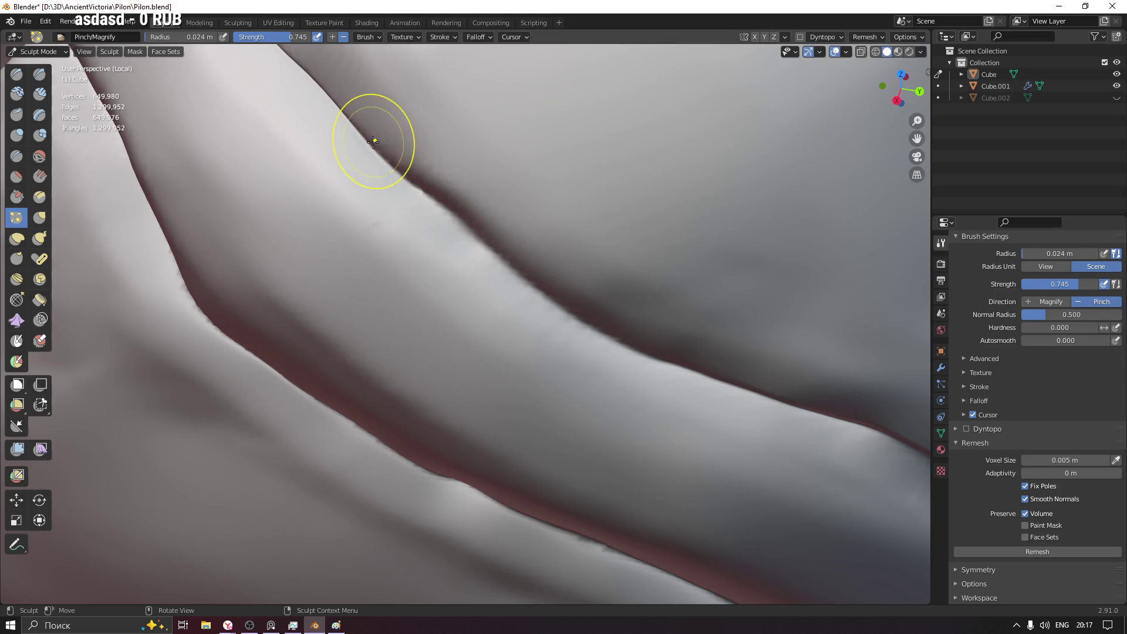
{"action": "left_click_drag", "start_coordinate": [383, 157], "coordinate": [493, 252]}
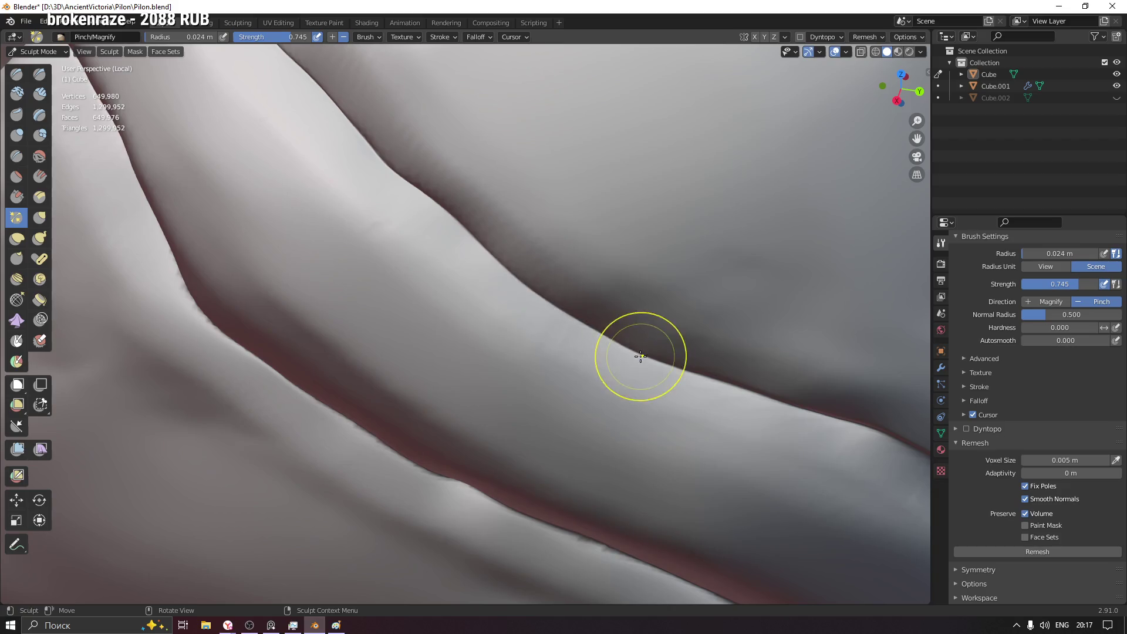
{"action": "scroll", "coordinate": [620, 317], "scroll_direction": "down", "scroll_amount": 10}
{"action": "mouse_move", "coordinate": [620, 317]}
{"action": "middle_mouse_down"}
{"action": "mouse_move", "coordinate": [711, 377]}
{"action": "mouse_move", "coordinate": [496, 327]}
{"action": "mouse_move", "coordinate": [377, 327]}
{"action": "mouse_move", "coordinate": [413, 337]}
{"action": "mouse_move", "coordinate": [730, 227]}
{"action": "mouse_move", "coordinate": [403, 220]}
{"action": "mouse_move", "coordinate": [658, 291]}
{"action": "mouse_move", "coordinate": [579, 323]}
{"action": "mouse_move", "coordinate": [829, 340]}
{"action": "mouse_move", "coordinate": [574, 322]}
{"action": "mouse_move", "coordinate": [632, 317]}
{"action": "mouse_move", "coordinate": [581, 341]}
{"action": "middle_mouse_up"}
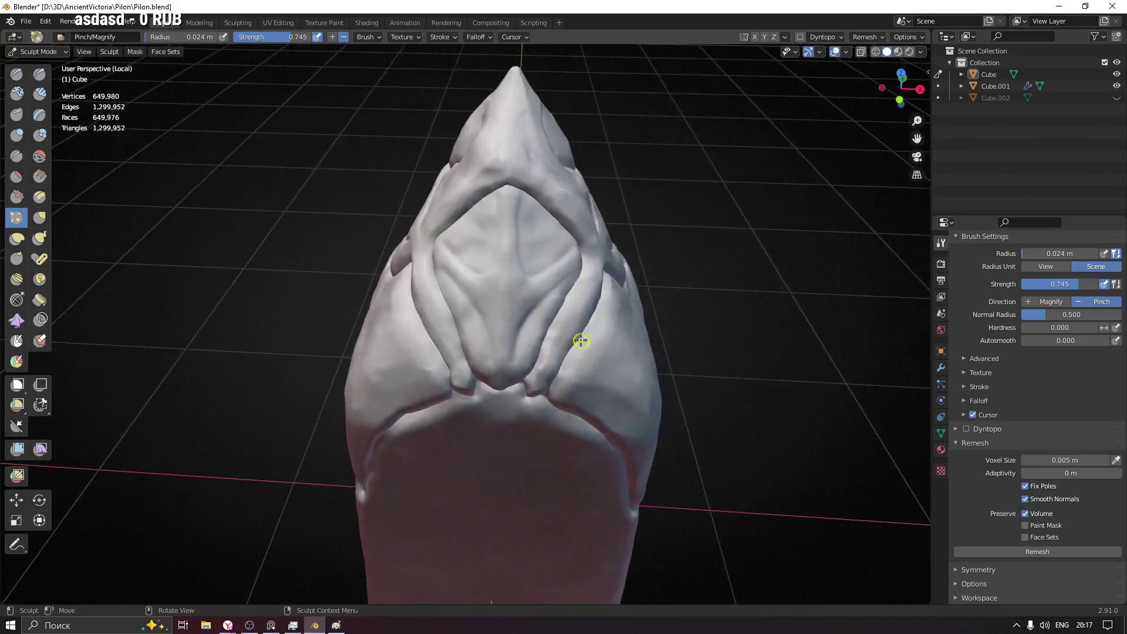
- Switch to the Orb_Rock_Anchor rock-detail brush and resize it
{"action": "left_click", "coordinate": [17, 75]}
{"action": "scroll", "coordinate": [1000, 339], "scroll_direction": "up", "scroll_amount": 2}
{"action": "scroll", "coordinate": [1002, 339], "scroll_direction": "up", "scroll_amount": 3}
{"action": "left_click", "coordinate": [1030, 283]}
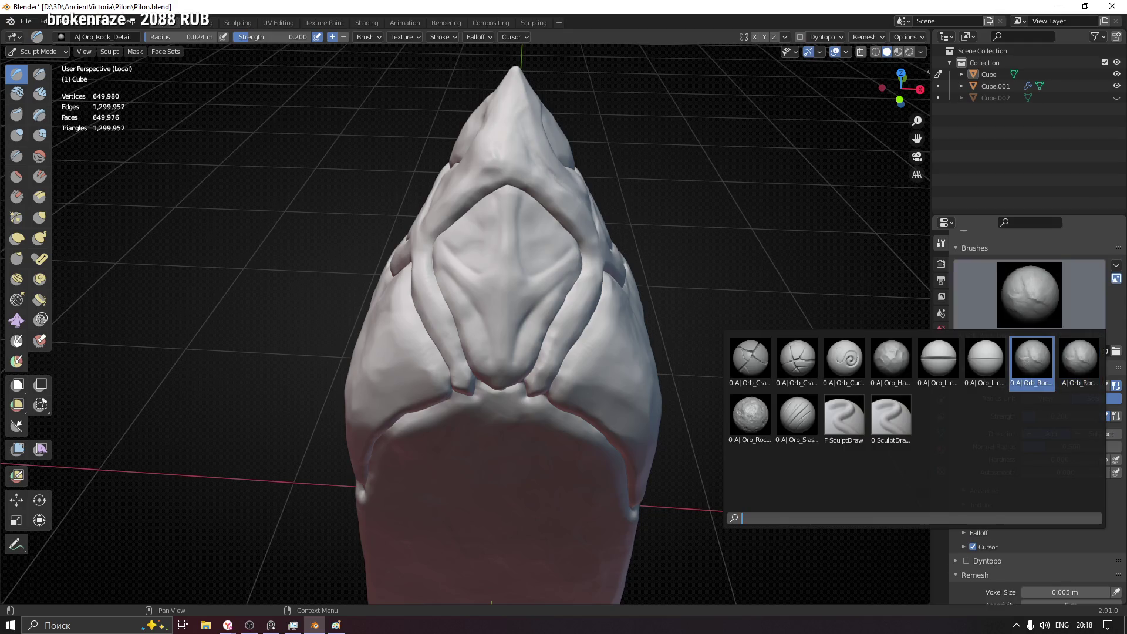
{"action": "left_click", "coordinate": [1033, 363]}
{"action": "key", "text": "f"}
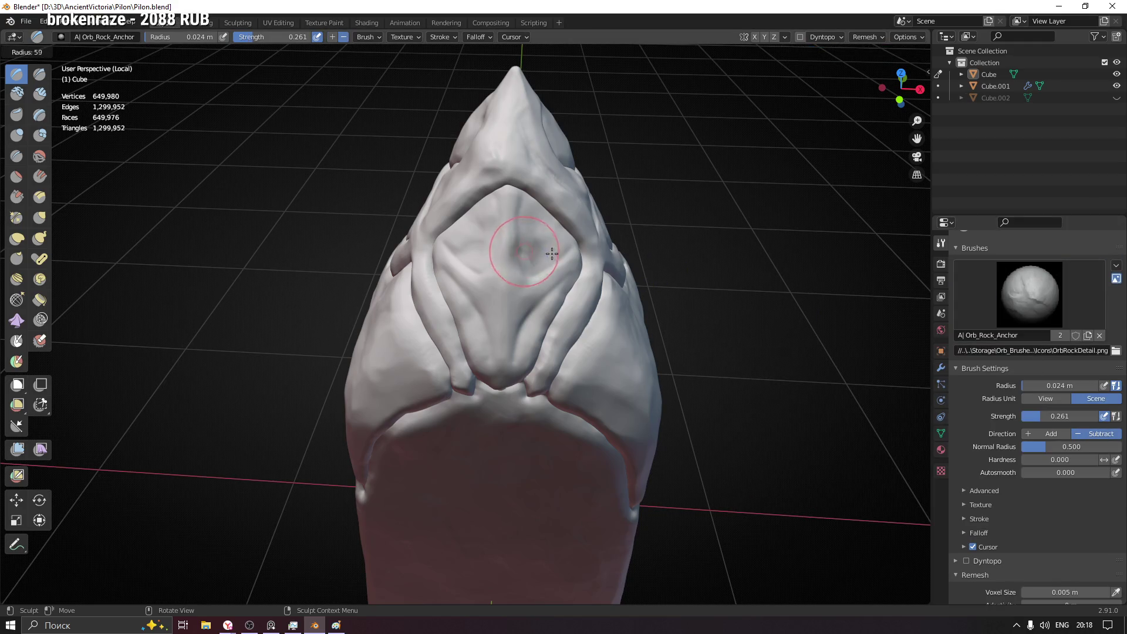
{"action": "left_click", "coordinate": [581, 250]}
- Stamp rock texture onto a flat facet and below the lump of the pillar
{"action": "middle_click_drag", "start_coordinate": [581, 251], "coordinate": [545, 256]}
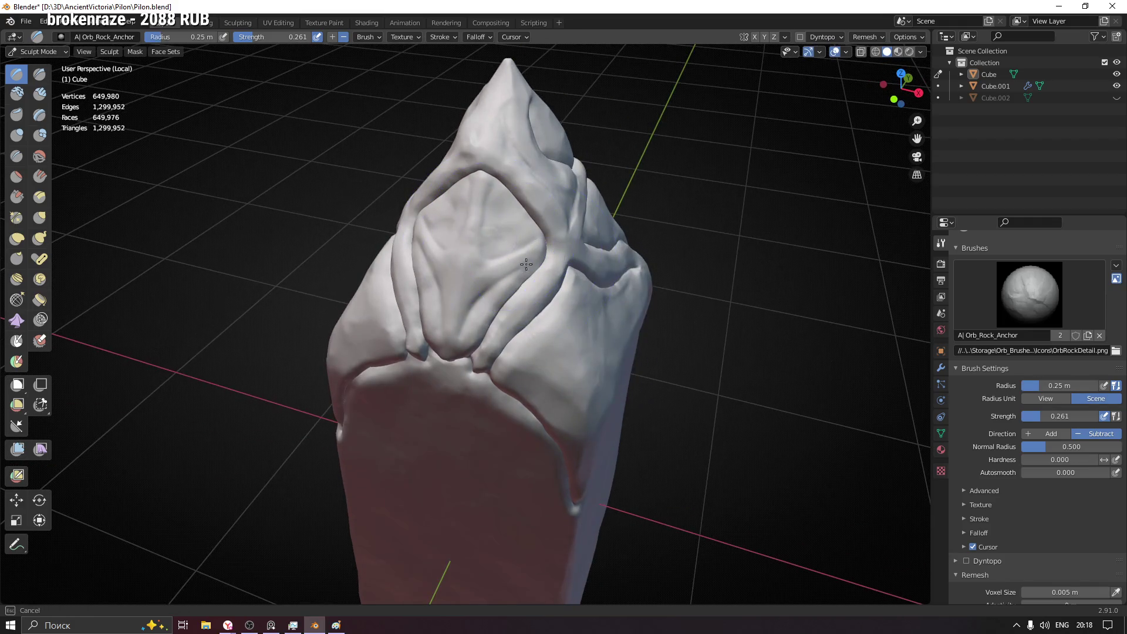
{"action": "mouse_move", "coordinate": [483, 546]}
{"action": "middle_mouse_down"}
{"action": "mouse_move", "coordinate": [478, 503]}
{"action": "mouse_move", "coordinate": [415, 391]}
{"action": "middle_mouse_up"}
{"action": "left_click_drag", "start_coordinate": [415, 391], "coordinate": [554, 312]}
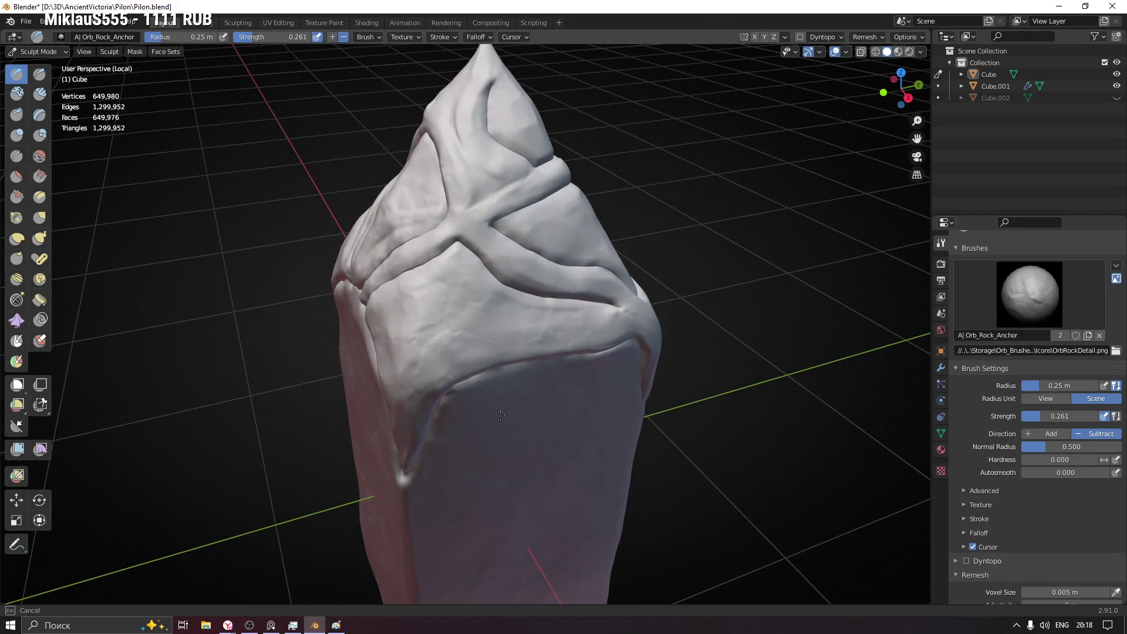
{"action": "left_click_drag", "start_coordinate": [500, 416], "coordinate": [499, 416]}
{"action": "middle_click_drag", "start_coordinate": [500, 416], "coordinate": [620, 266]}
{"action": "middle_click_drag", "start_coordinate": [579, 385], "coordinate": [581, 307]}
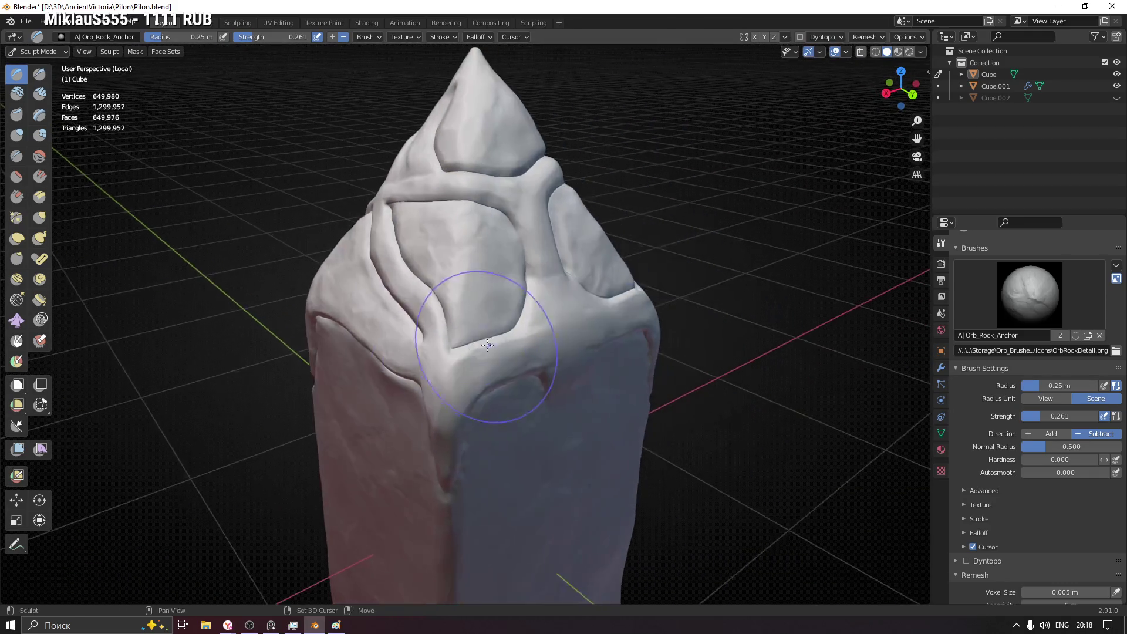
{"action": "middle_click_drag", "start_coordinate": [597, 394], "coordinate": [518, 333]}
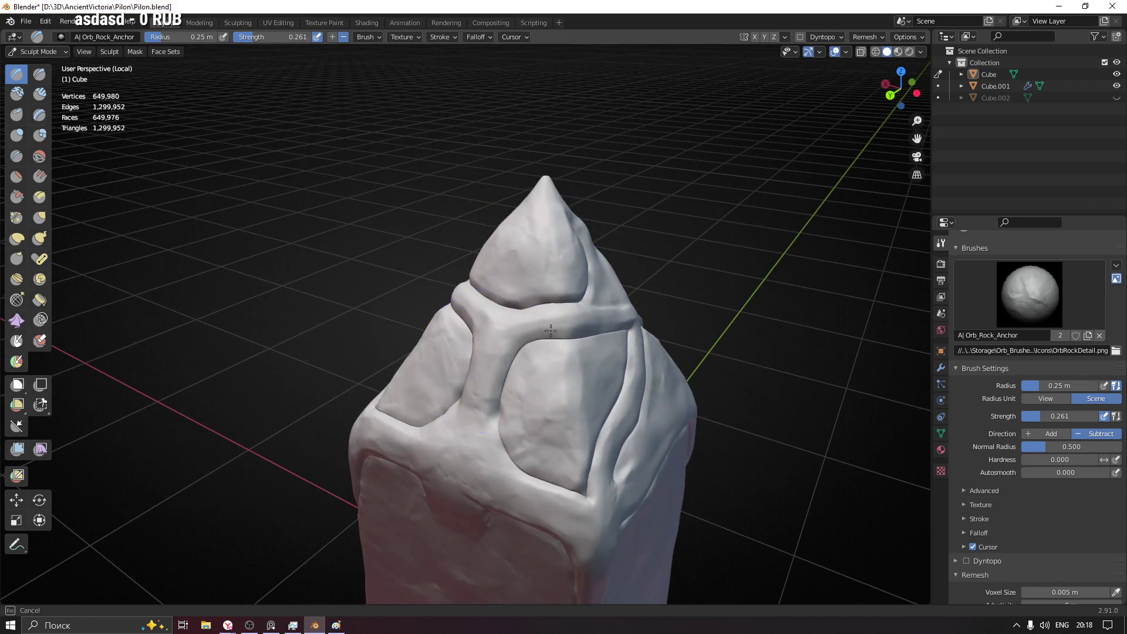
{"action": "mouse_move", "coordinate": [638, 357]}
{"action": "middle_mouse_down"}
{"action": "mouse_move", "coordinate": [529, 379]}
{"action": "mouse_move", "coordinate": [591, 330]}
{"action": "mouse_move", "coordinate": [577, 317]}
{"action": "middle_mouse_up"}
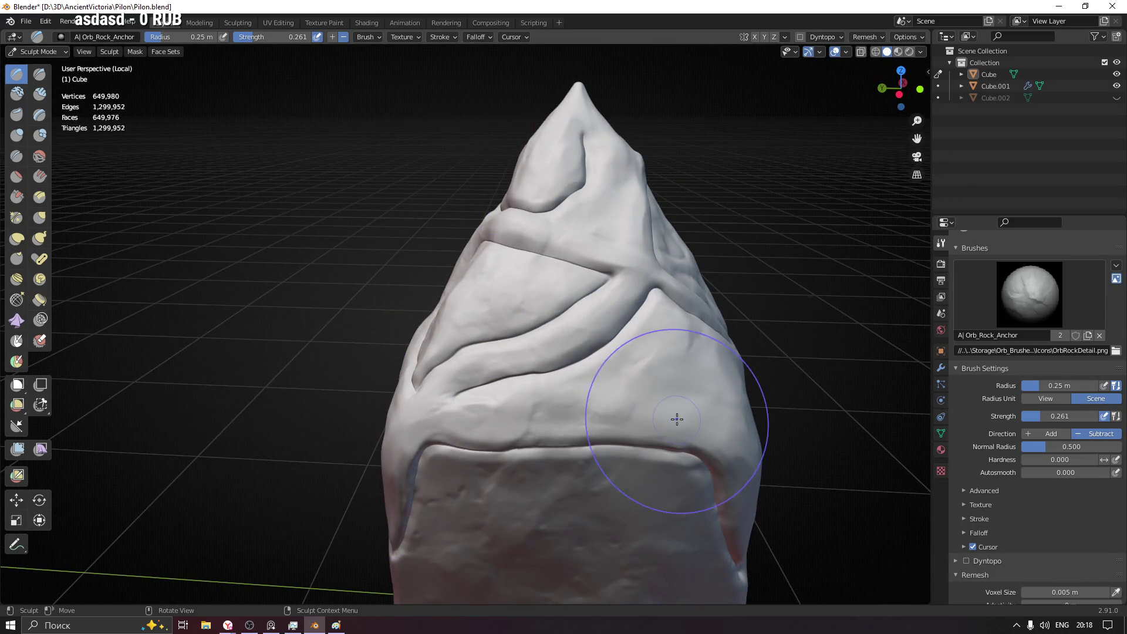
{"action": "mouse_move", "coordinate": [679, 370]}
{"action": "middle_mouse_down"}
{"action": "mouse_move", "coordinate": [696, 344]}
{"action": "mouse_move", "coordinate": [434, 314]}
{"action": "middle_mouse_up"}
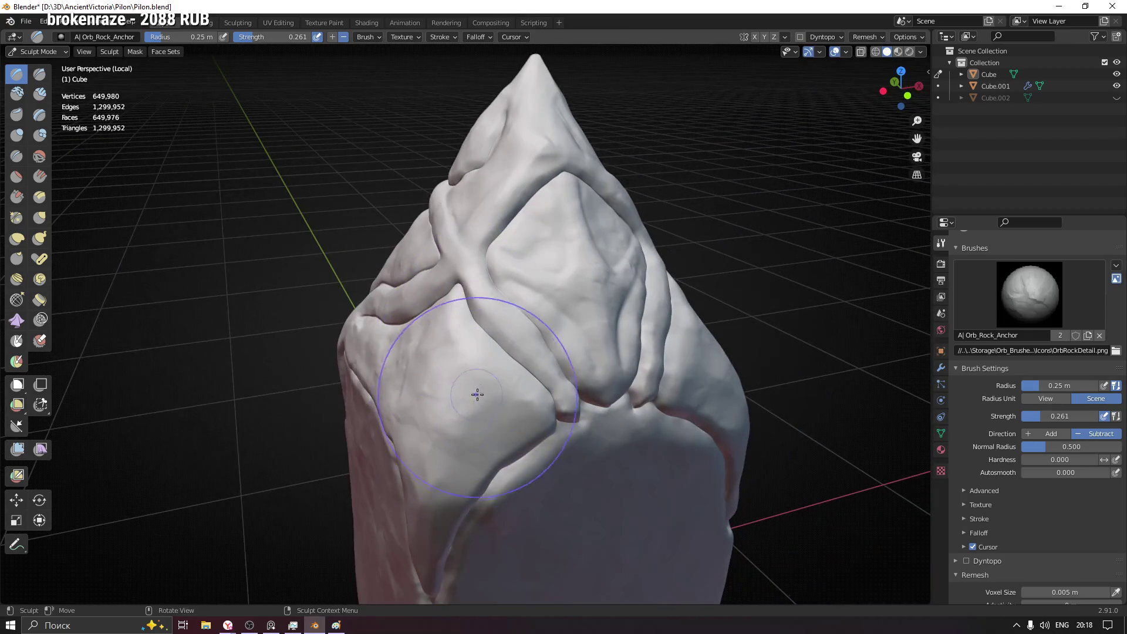
{"action": "left_click_drag", "start_coordinate": [477, 394], "coordinate": [369, 546]}
- Bring the pillar's tip into view and set the brush radius to 0.16 m
{"action": "middle_click_drag", "start_coordinate": [650, 185], "coordinate": [461, 235]}
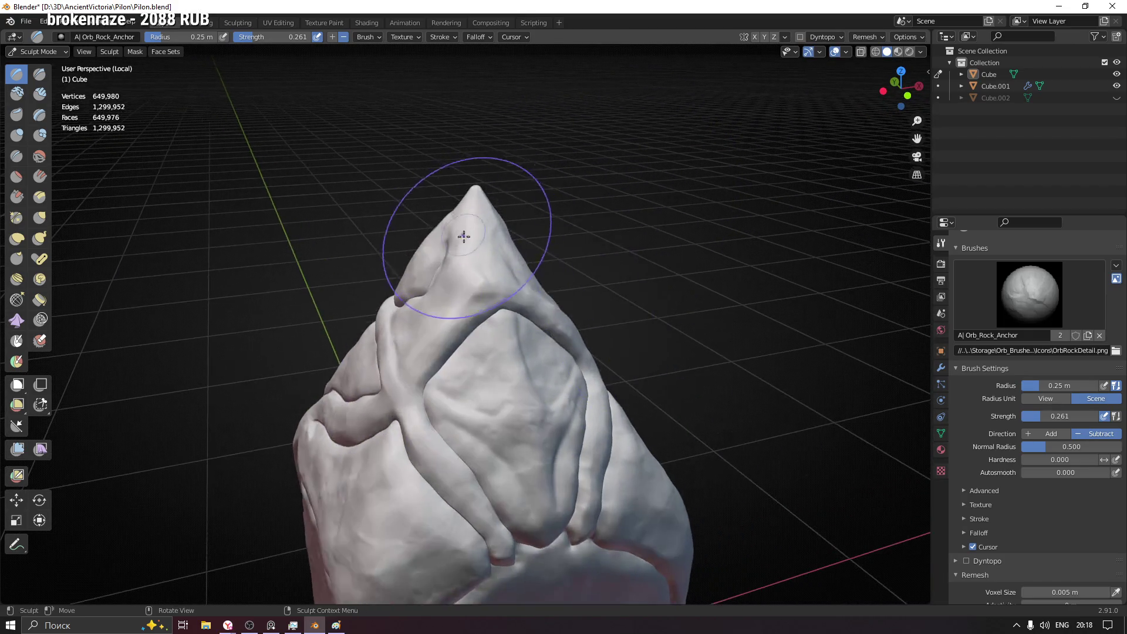
{"action": "middle_click_drag", "start_coordinate": [549, 353], "coordinate": [676, 240]}
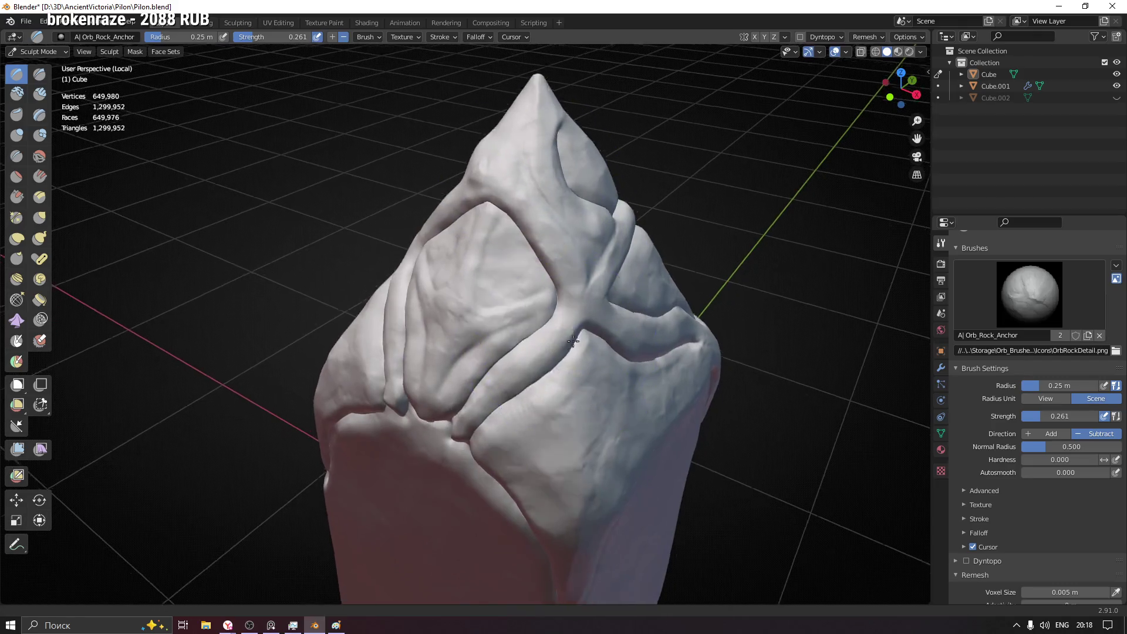
{"action": "mouse_move", "coordinate": [618, 336]}
{"action": "middle_mouse_down"}
{"action": "mouse_move", "coordinate": [528, 322]}
{"action": "mouse_move", "coordinate": [517, 238]}
{"action": "middle_mouse_up"}
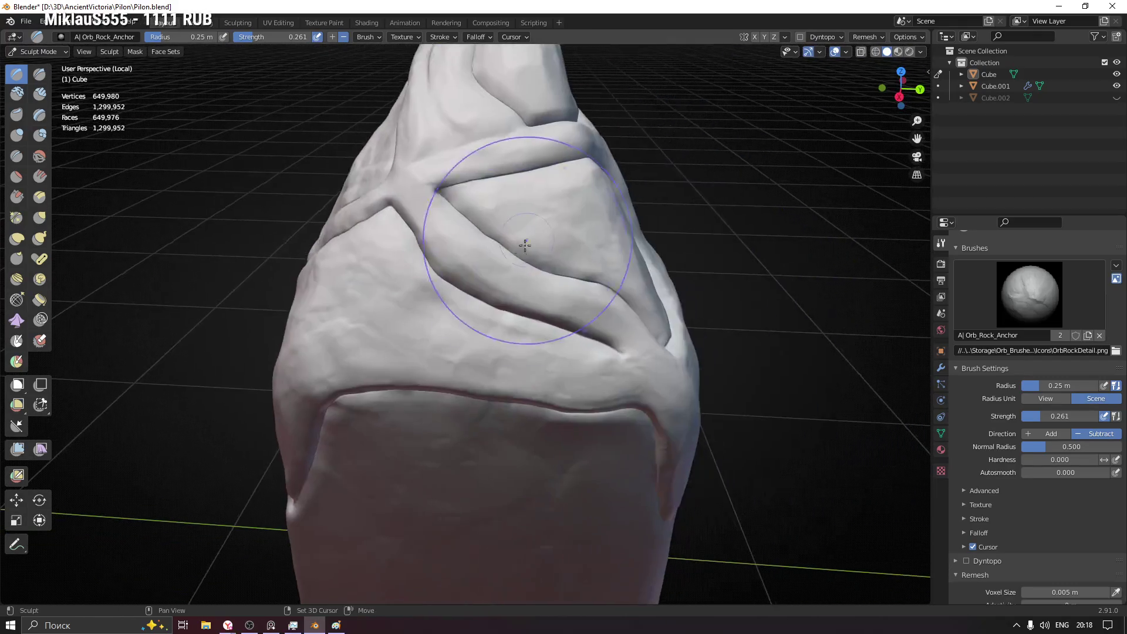
{"action": "middle_click_drag", "start_coordinate": [515, 305], "coordinate": [530, 161]}
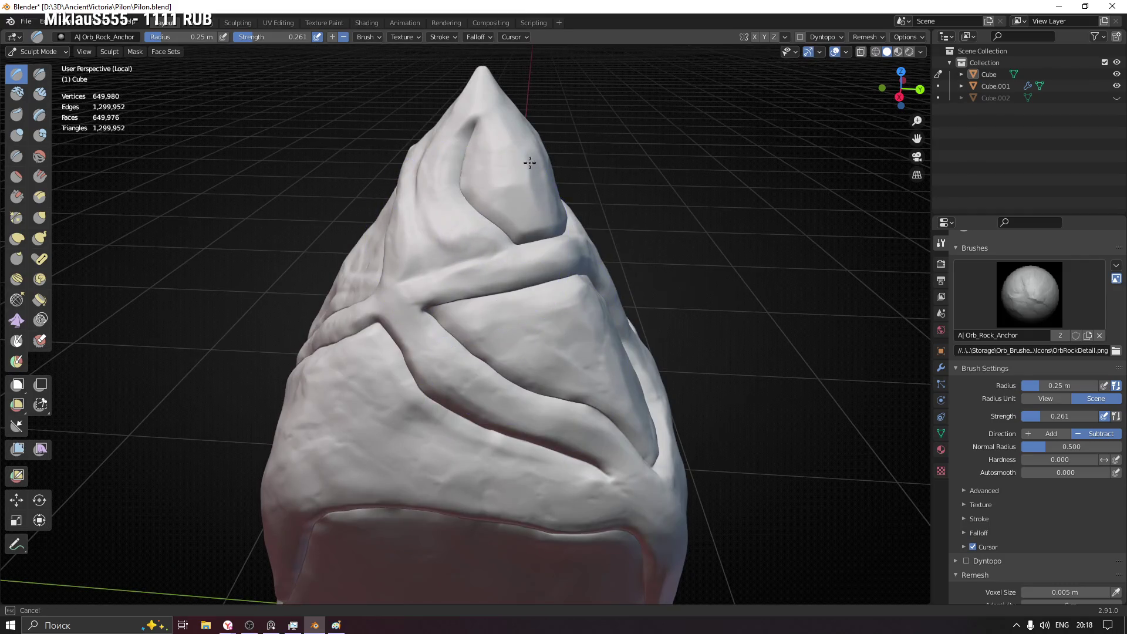
{"action": "middle_click_drag", "start_coordinate": [592, 260], "coordinate": [551, 169]}
{"action": "key", "text": "f"}
{"action": "left_click", "coordinate": [551, 169]}
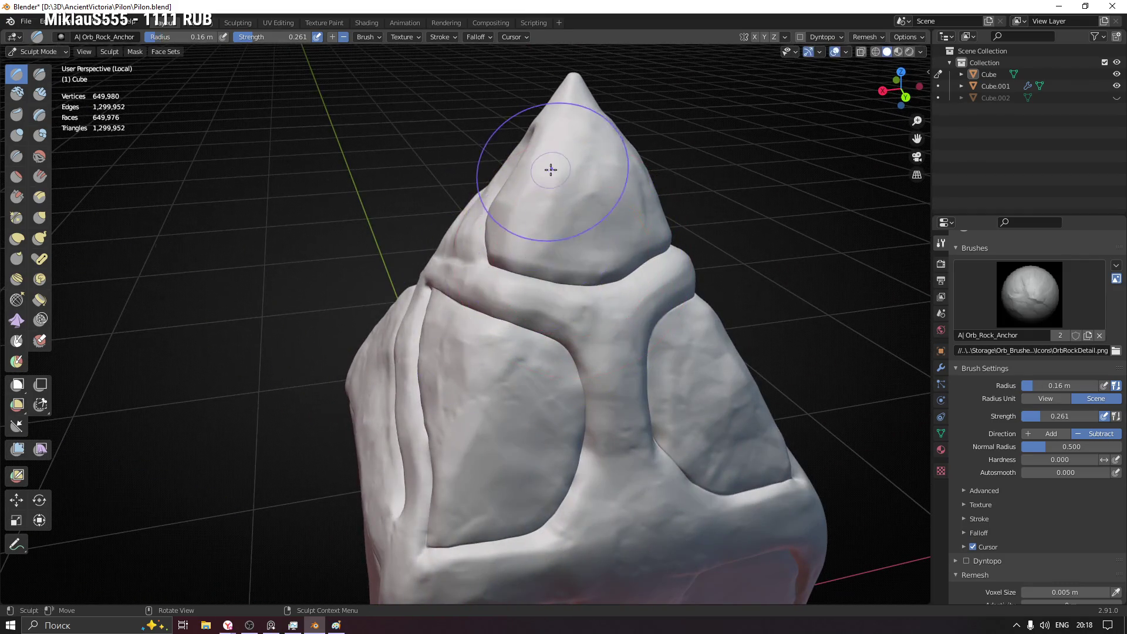
- Face the pillar's front and choose the Orb_Rock_Noise brush from the picker
{"action": "middle_click_drag", "start_coordinate": [622, 328], "coordinate": [591, 265], "text": "shift"}
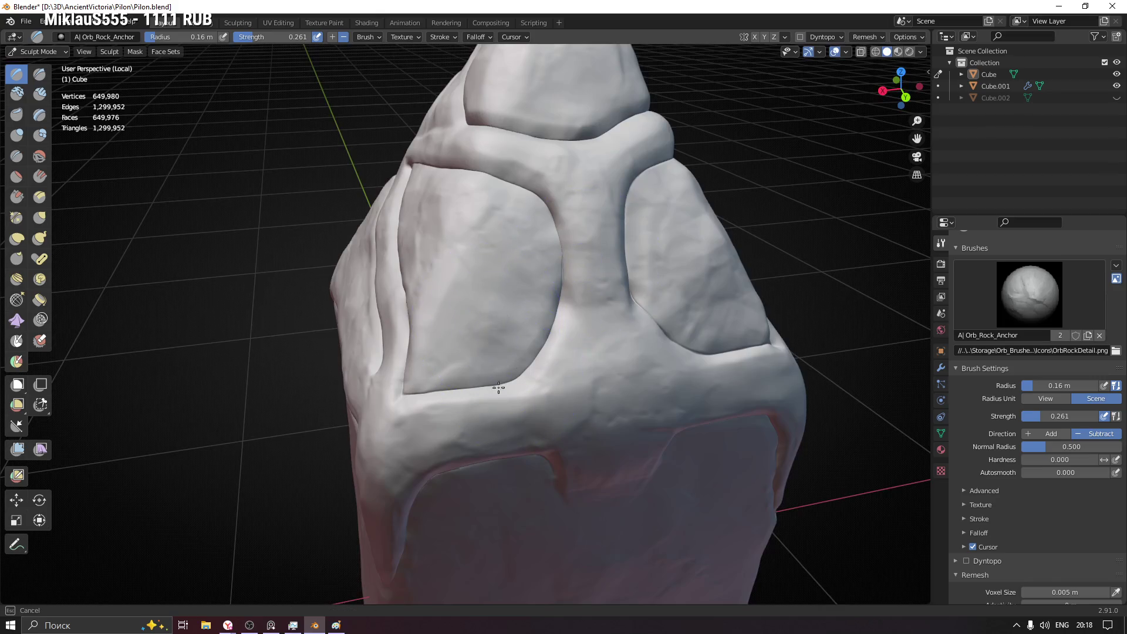
{"action": "scroll", "coordinate": [703, 304], "scroll_direction": "down", "scroll_amount": 5}
{"action": "middle_click_drag", "start_coordinate": [667, 423], "coordinate": [561, 330]}
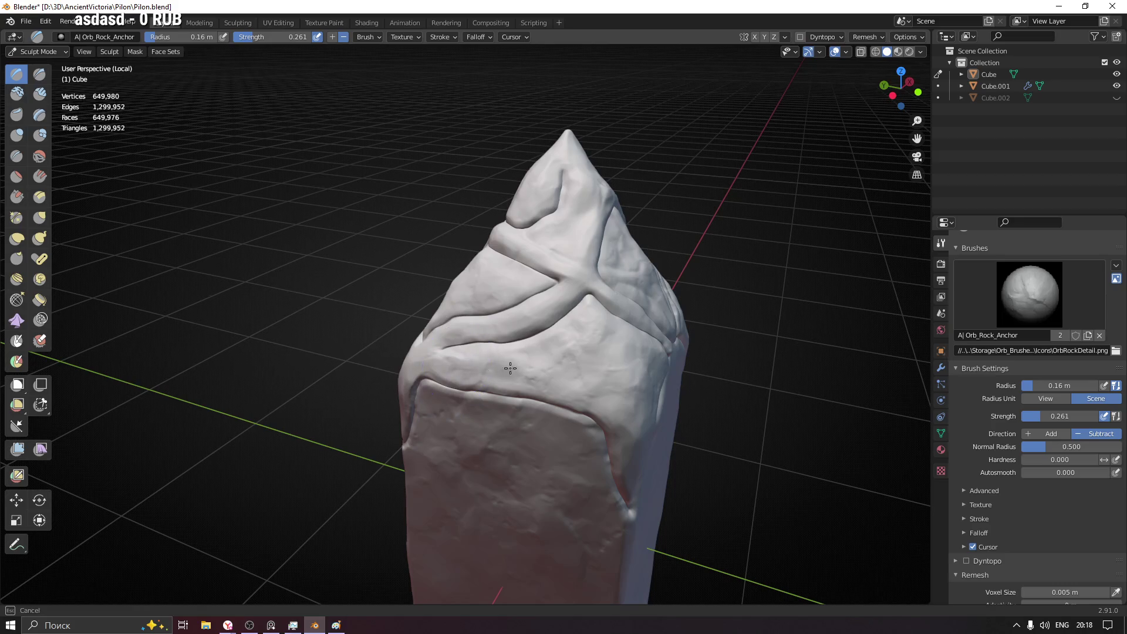
{"action": "middle_click_drag", "start_coordinate": [627, 344], "coordinate": [608, 337]}
{"action": "key", "text": "space"}
{"action": "left_click", "coordinate": [763, 434]}
{"action": "scroll", "coordinate": [624, 343], "scroll_direction": "up", "scroll_amount": 2}
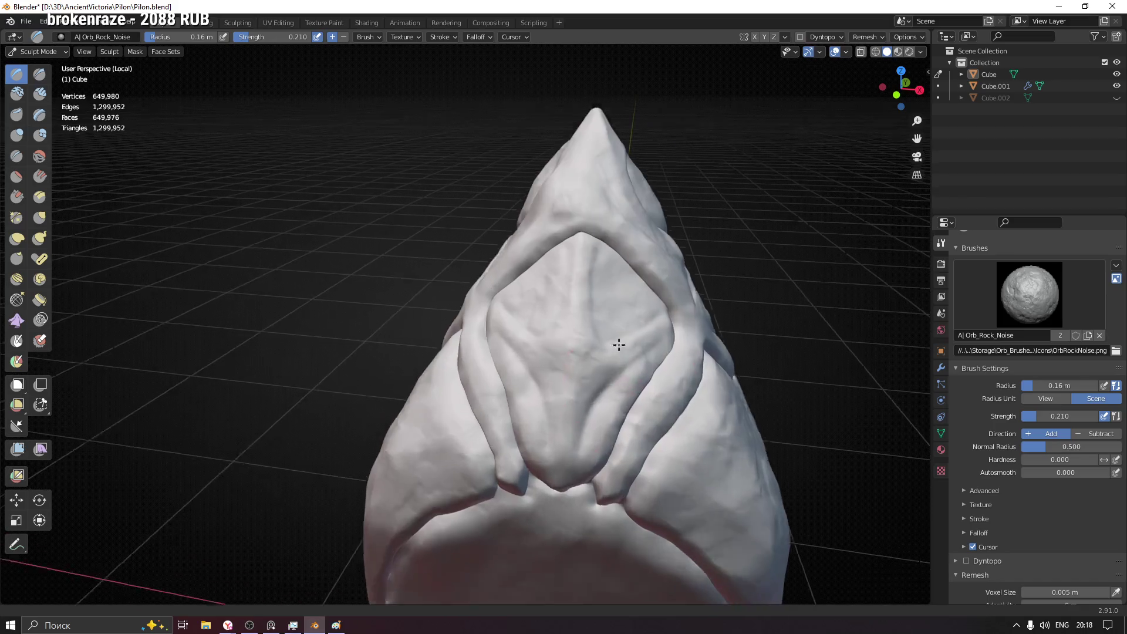
{"action": "scroll", "coordinate": [603, 281], "scroll_direction": "up", "scroll_amount": 2}
- Set the rock-noise brush radius to 0.091 m and its strength to 0.109
{"action": "key", "text": "f"}
{"action": "left_click", "coordinate": [608, 239]}
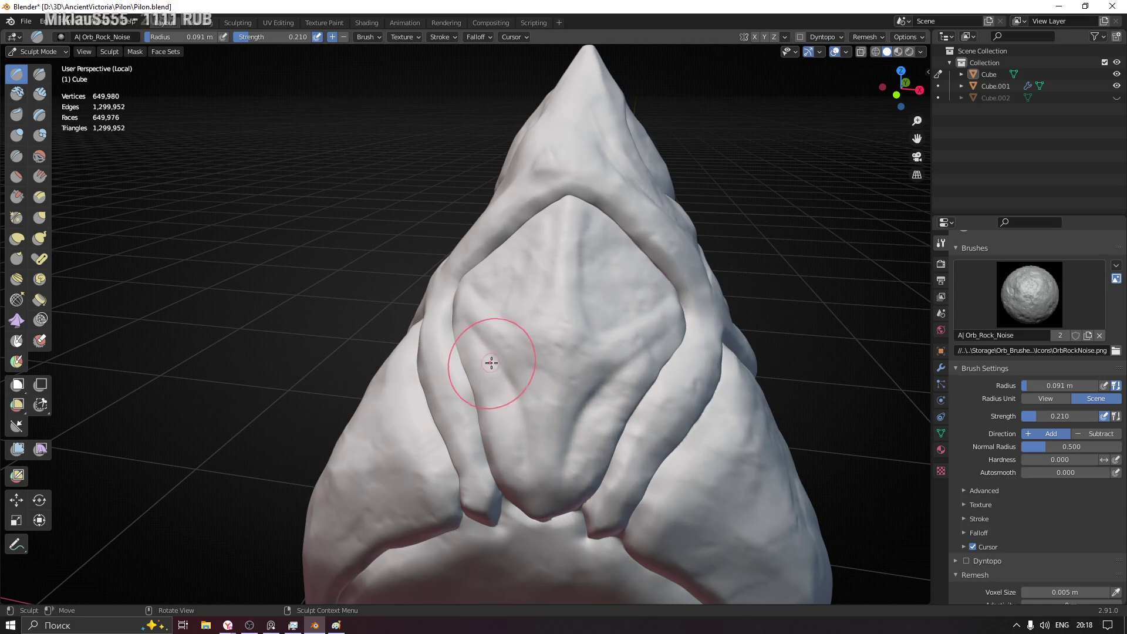
{"action": "key", "text": "shift+f"}
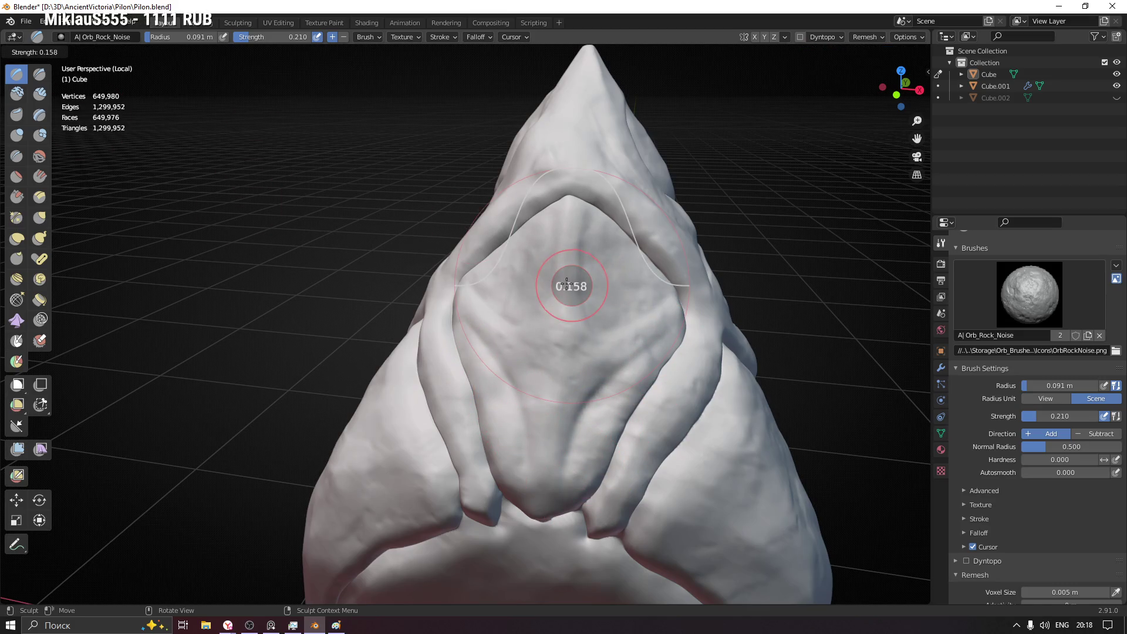
{"action": "left_click", "coordinate": [562, 283]}
- Inspect the upper folds and lower band, then set the brush radius to 0.12 m
{"action": "middle_click_drag", "start_coordinate": [563, 282], "coordinate": [414, 257]}
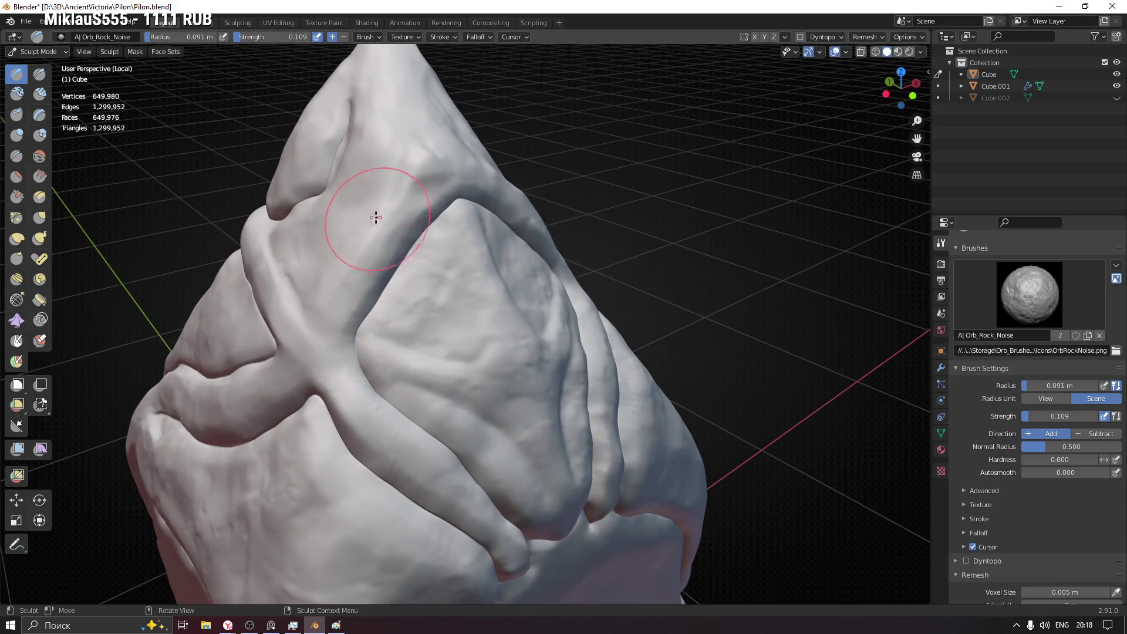
{"action": "middle_click_drag", "start_coordinate": [353, 239], "coordinate": [369, 165]}
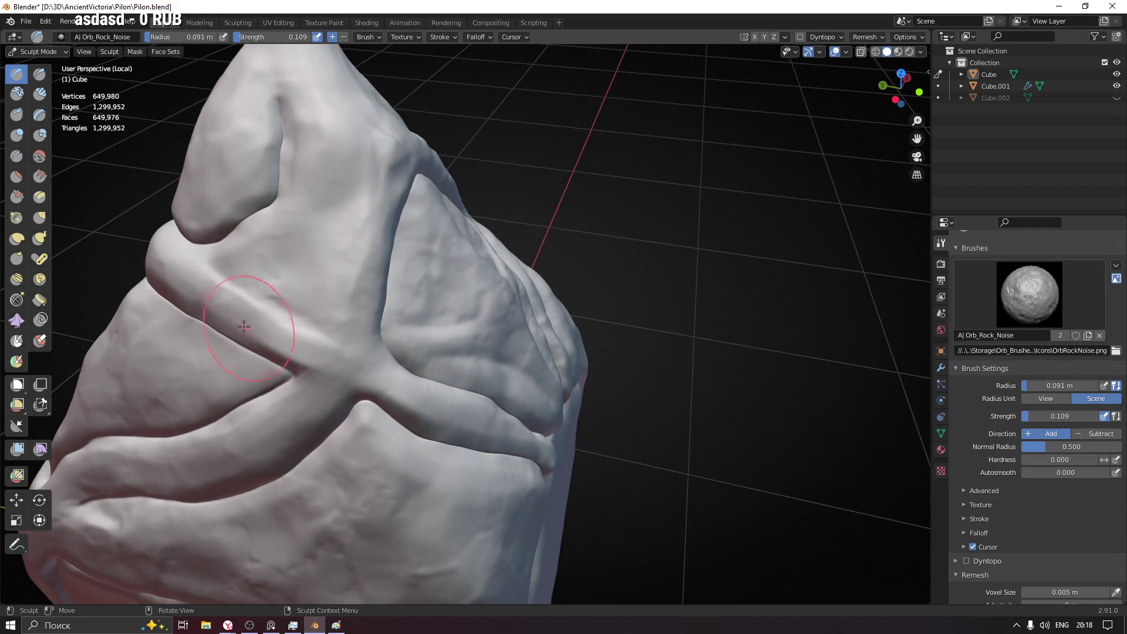
{"action": "middle_click_drag", "start_coordinate": [342, 345], "coordinate": [335, 294]}
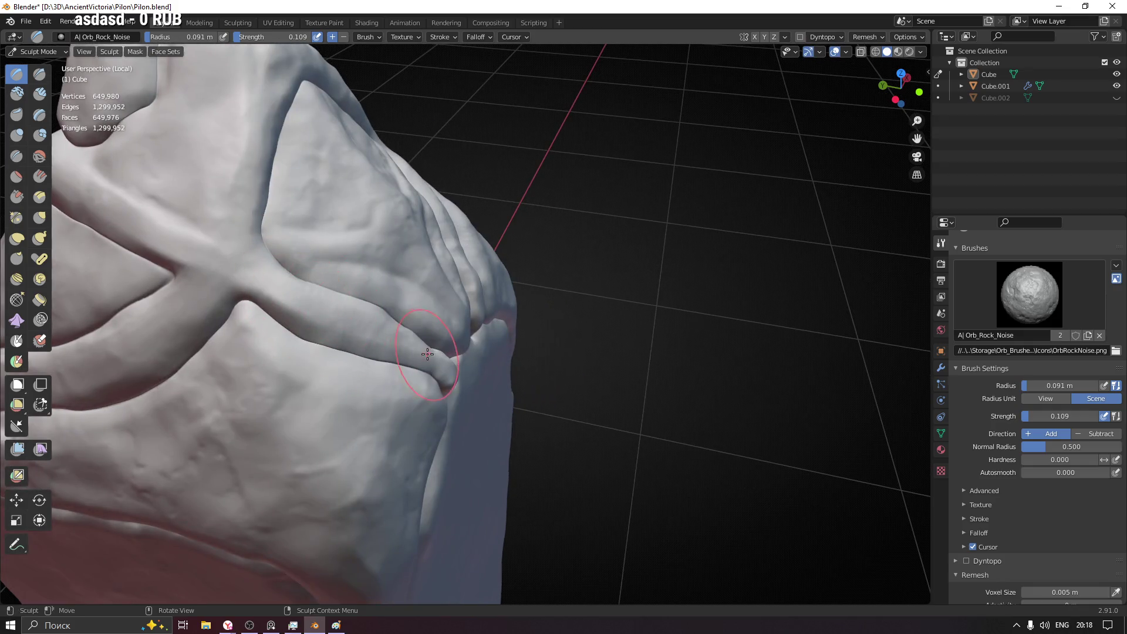
{"action": "middle_click_drag", "start_coordinate": [347, 335], "coordinate": [400, 351]}
{"action": "middle_click_drag", "start_coordinate": [436, 406], "coordinate": [441, 352]}
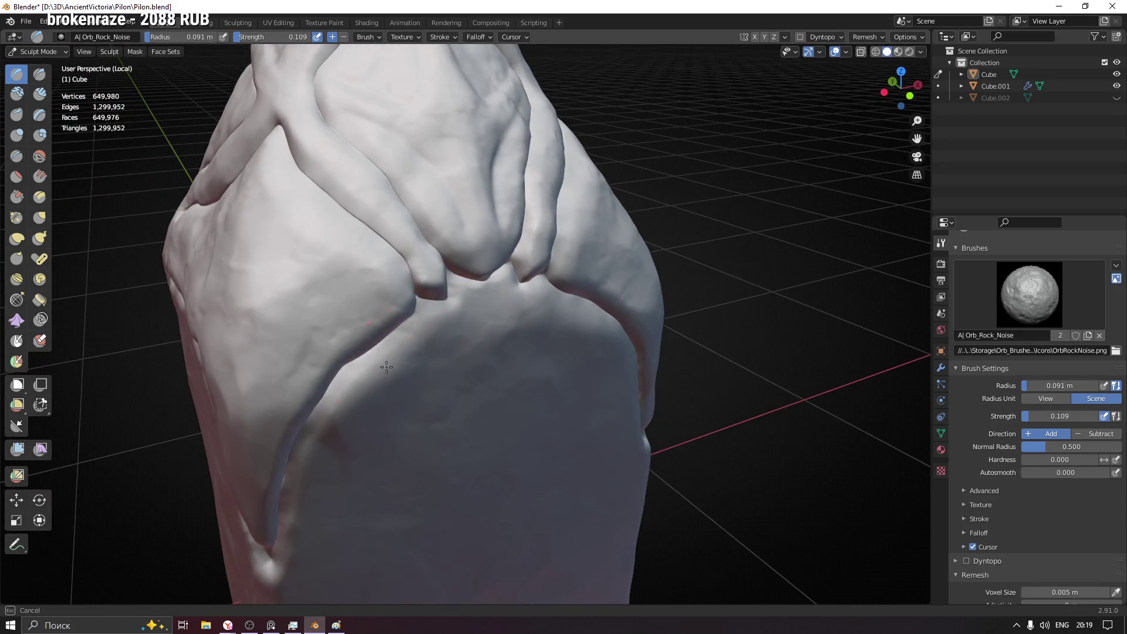
{"action": "mouse_move", "coordinate": [336, 341]}
{"action": "middle_mouse_down"}
{"action": "mouse_move", "coordinate": [478, 201]}
{"action": "mouse_move", "coordinate": [470, 186]}
{"action": "middle_mouse_up"}
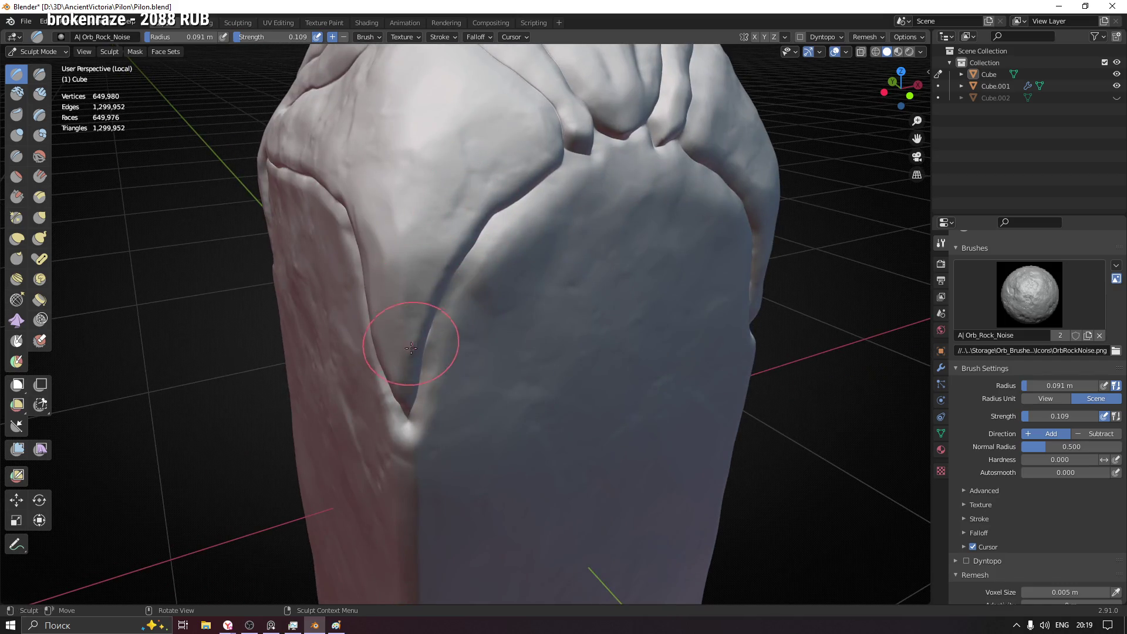
{"action": "middle_click_drag", "start_coordinate": [410, 348], "coordinate": [425, 367]}
{"action": "mouse_move", "coordinate": [310, 237]}
{"action": "middle_mouse_down"}
{"action": "mouse_move", "coordinate": [478, 327]}
{"action": "mouse_move", "coordinate": [448, 171]}
{"action": "middle_mouse_up"}
{"action": "key", "text": "f"}
{"action": "left_click", "coordinate": [465, 327]}
- Reduce the brush radius to 0.057 m at the pillar's front and begin adjusting strength
{"action": "left_click_drag", "start_coordinate": [448, 171], "coordinate": [429, 225]}
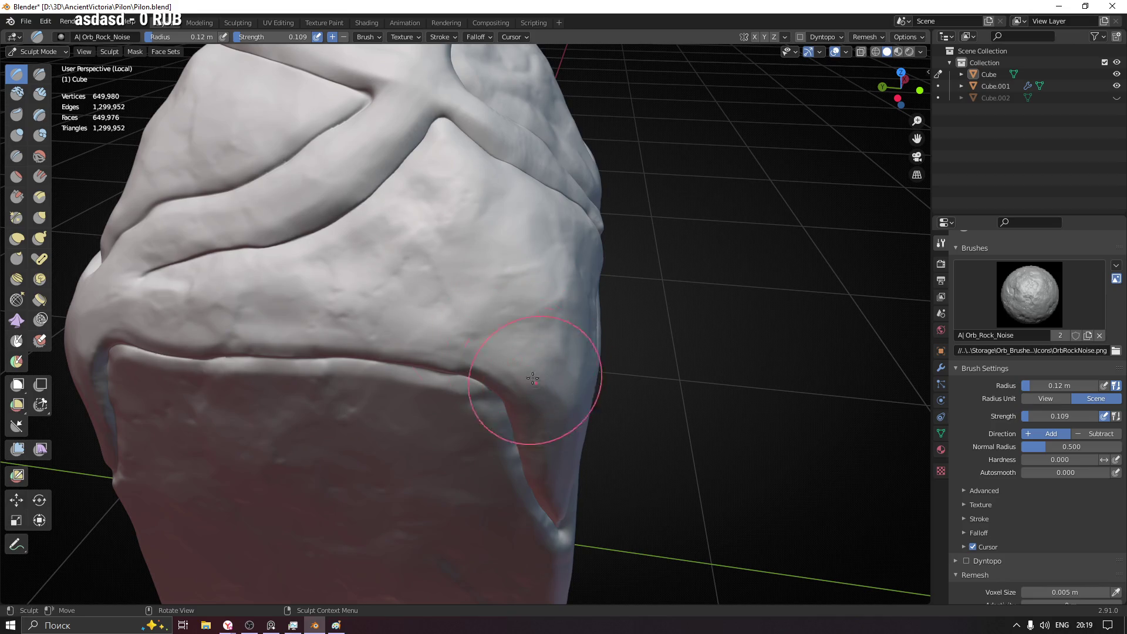
{"action": "middle_click_drag", "start_coordinate": [534, 378], "coordinate": [572, 311]}
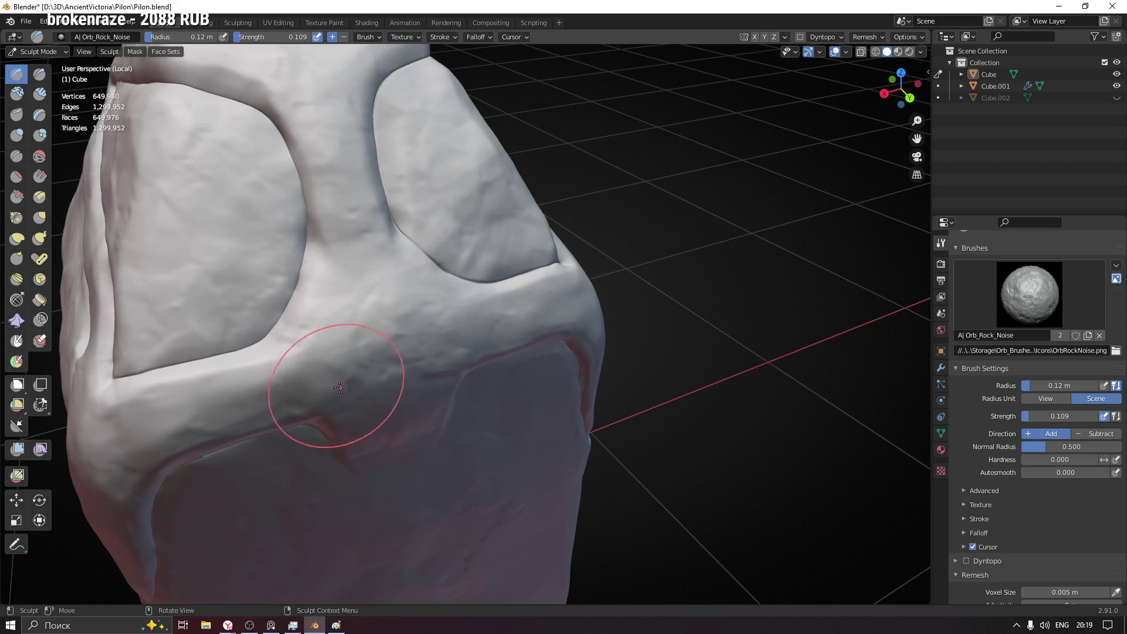
{"action": "middle_click_drag", "start_coordinate": [276, 350], "coordinate": [343, 294]}
{"action": "key", "text": "f"}
{"action": "left_click", "coordinate": [343, 295]}
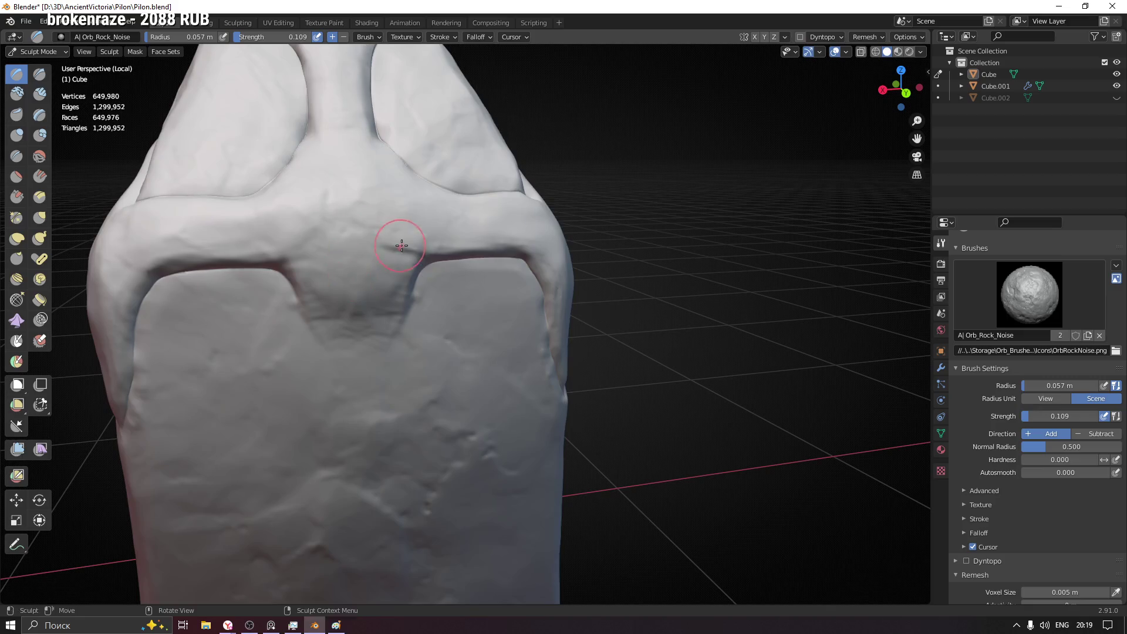
{"action": "middle_click_drag", "start_coordinate": [558, 233], "coordinate": [429, 437]}
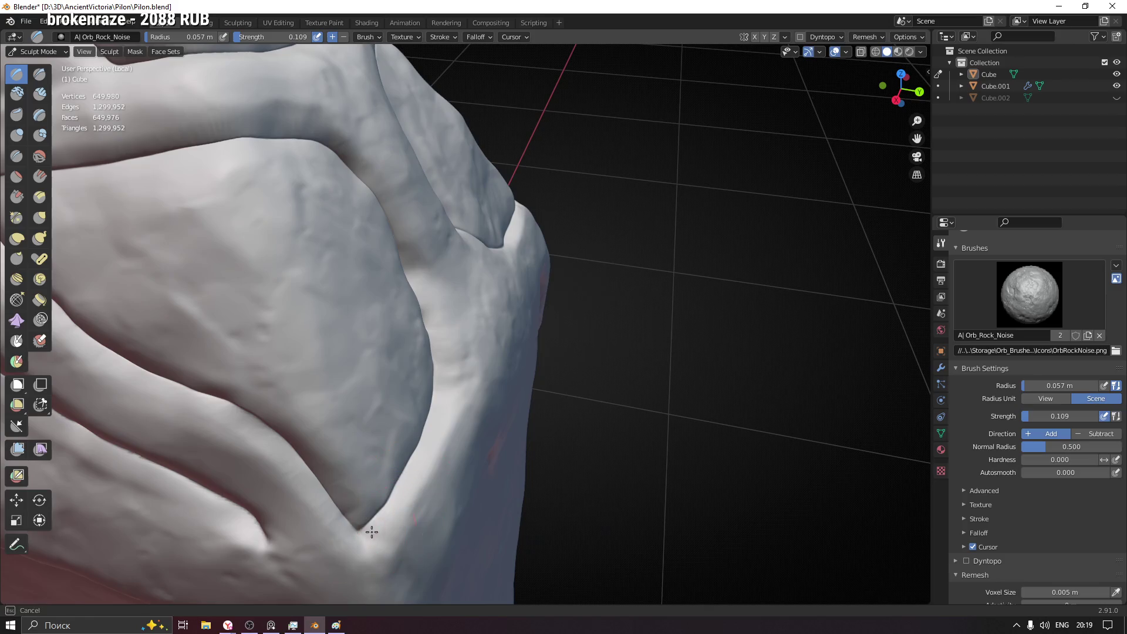
{"action": "middle_click_drag", "start_coordinate": [372, 532], "coordinate": [300, 214]}
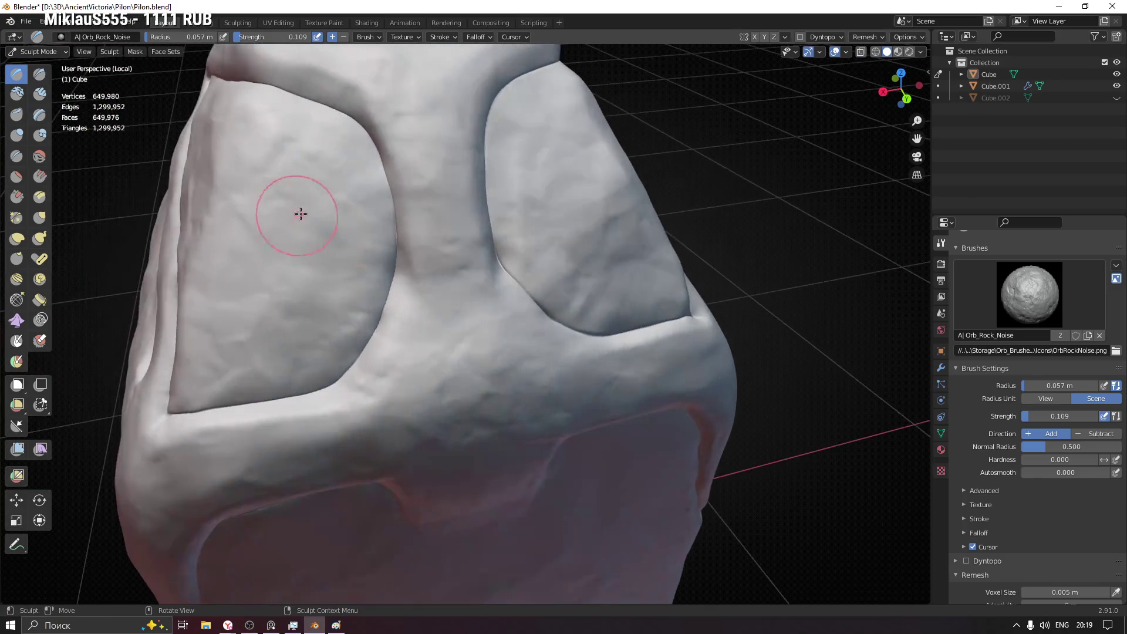
{"action": "middle_click_drag", "start_coordinate": [459, 173], "coordinate": [450, 347]}
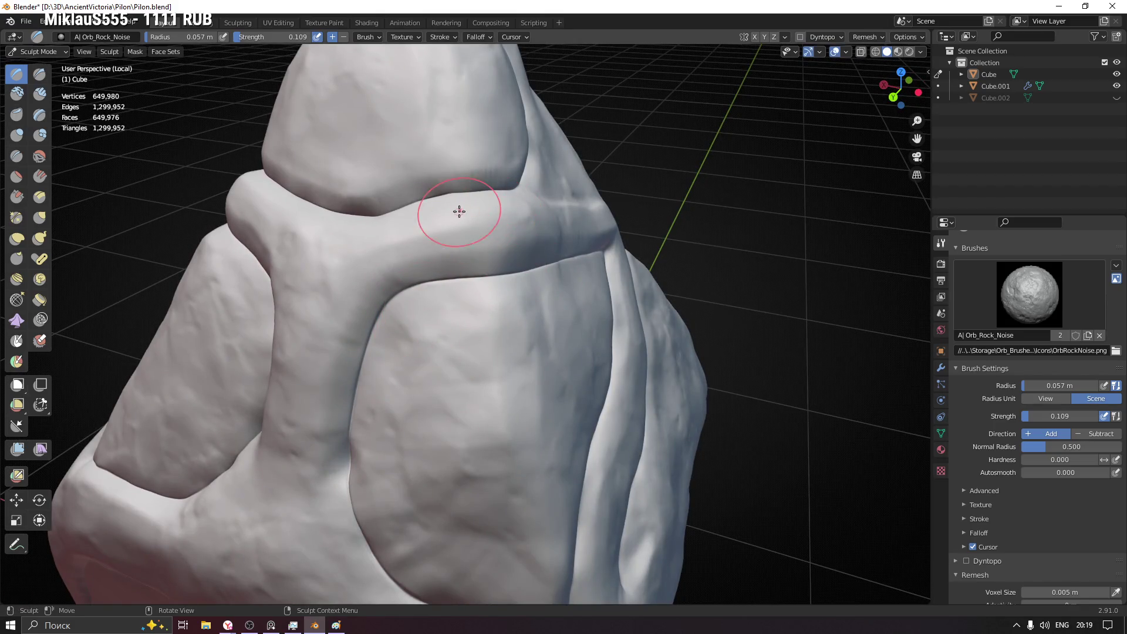
{"action": "key", "text": "shift+f"}
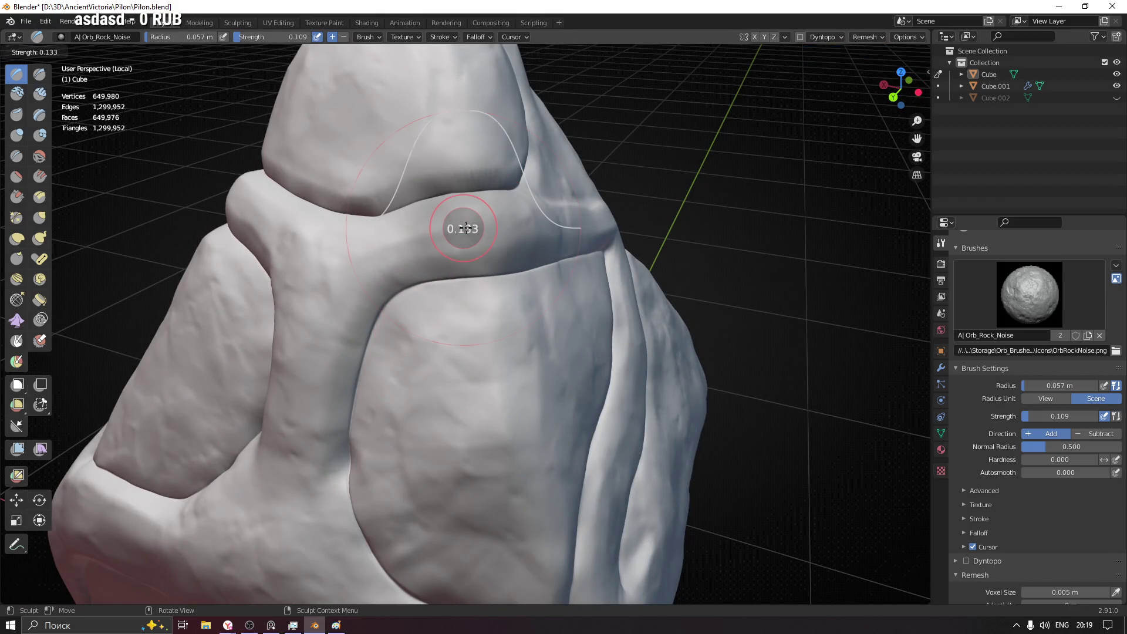
- At strength 0.133, roughen the band and upper fold surfaces with rock-noise strokes
{"action": "left_click", "coordinate": [464, 228]}
{"action": "mouse_move", "coordinate": [438, 220]}
{"action": "left_mouse_down"}
{"action": "mouse_move", "coordinate": [458, 253]}
{"action": "mouse_move", "coordinate": [516, 264]}
{"action": "mouse_move", "coordinate": [485, 229]}
{"action": "mouse_move", "coordinate": [402, 273]}
{"action": "left_mouse_up"}
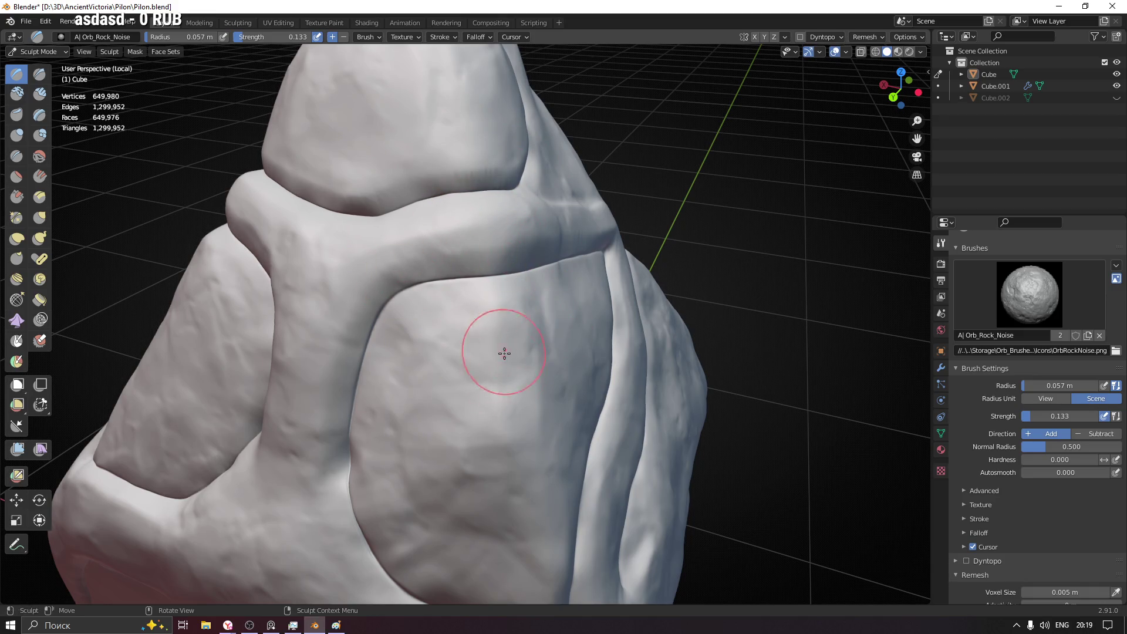
{"action": "middle_click_drag", "start_coordinate": [550, 385], "coordinate": [475, 353]}
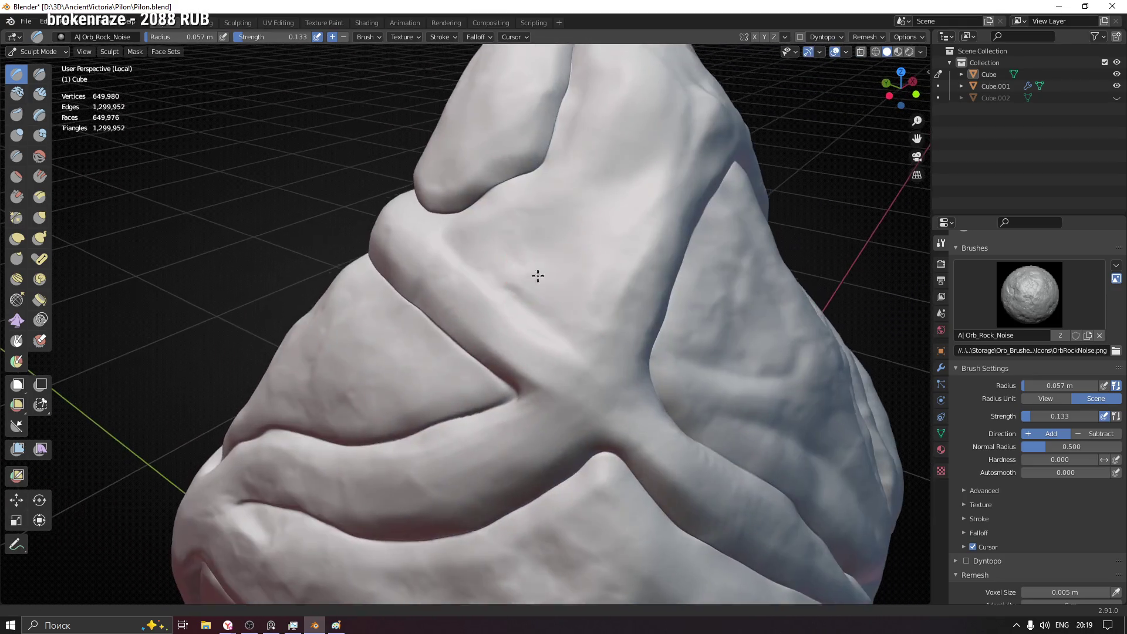
{"action": "middle_click_drag", "start_coordinate": [476, 353], "coordinate": [422, 337]}
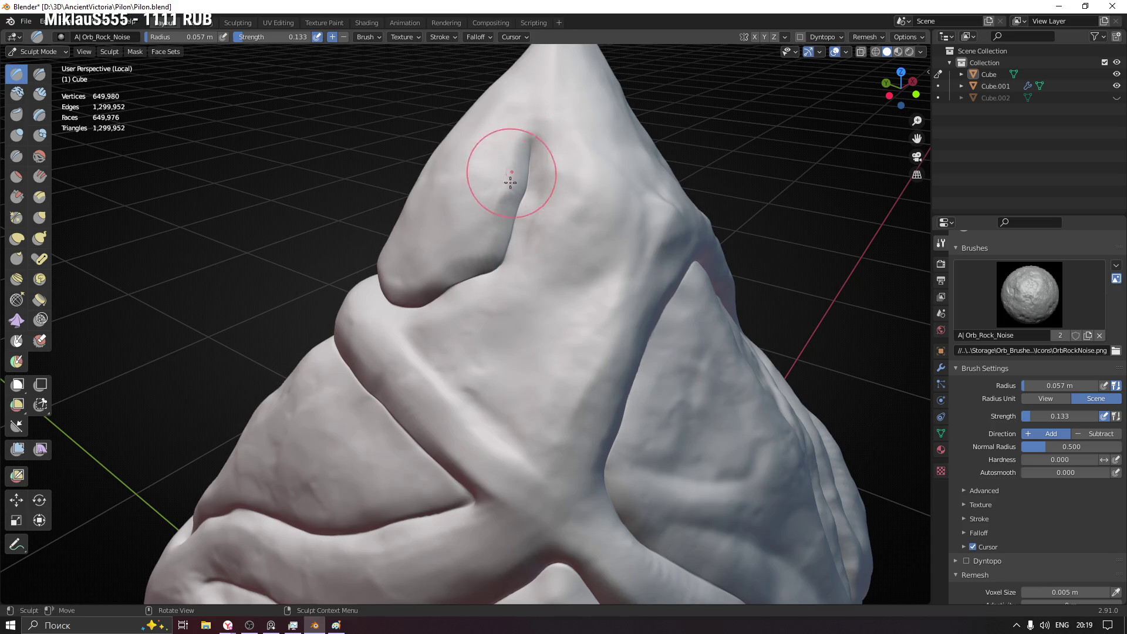
{"action": "left_click_drag", "start_coordinate": [476, 356], "coordinate": [504, 415]}
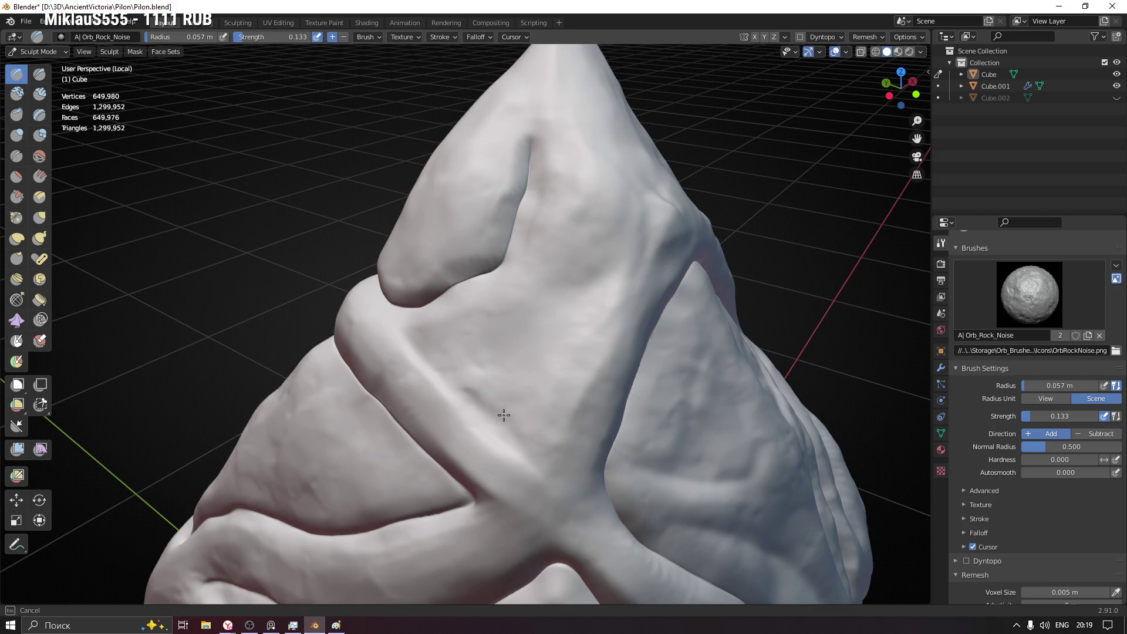
{"action": "middle_click_drag", "start_coordinate": [658, 411], "coordinate": [390, 320], "text": "shift"}
{"action": "left_click_drag", "start_coordinate": [387, 338], "coordinate": [447, 344]}
{"action": "left_click_drag", "start_coordinate": [433, 202], "coordinate": [375, 256]}
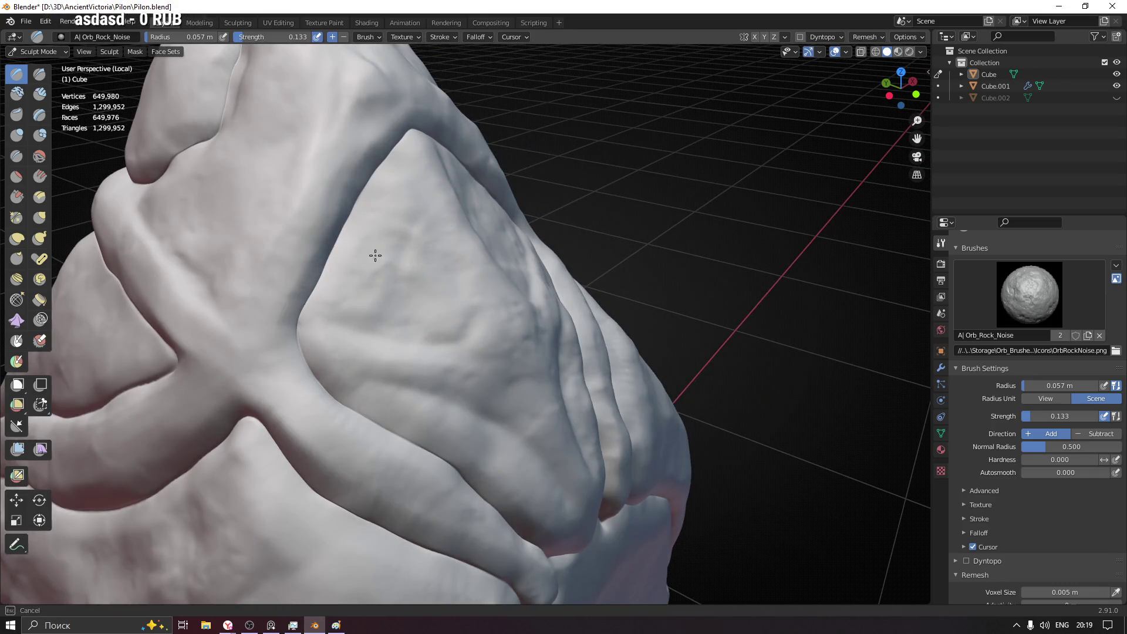
- Add rock noise to the front panel and its lower section
{"action": "middle_click_drag", "start_coordinate": [376, 256], "coordinate": [395, 333]}
{"action": "left_click_drag", "start_coordinate": [416, 300], "coordinate": [397, 288]}
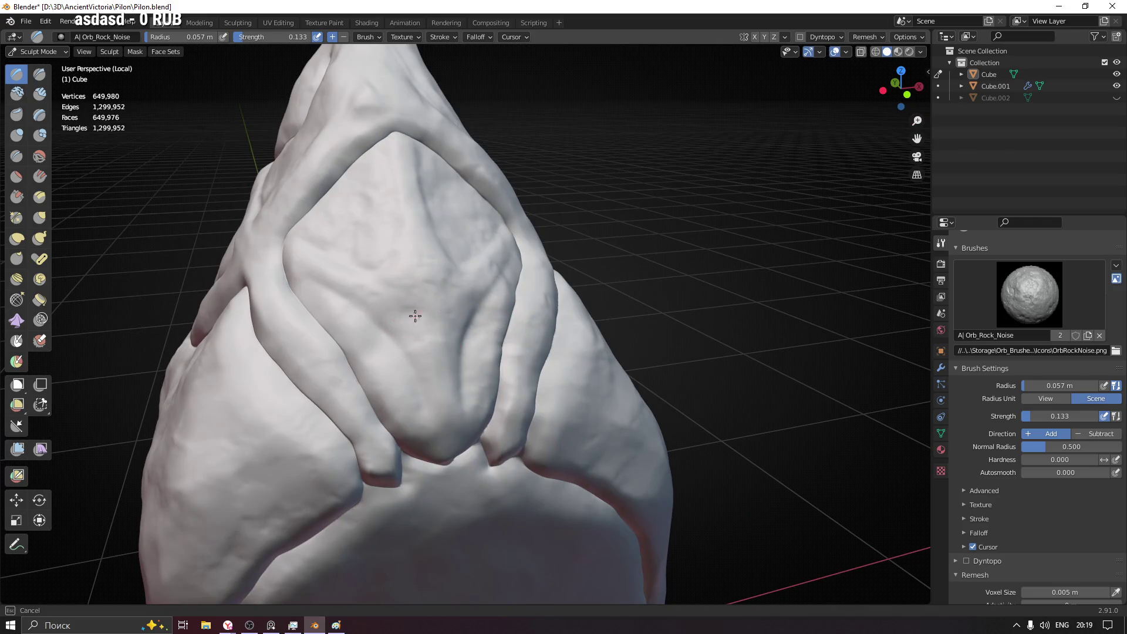
{"action": "middle_click_drag", "start_coordinate": [531, 303], "coordinate": [477, 374]}
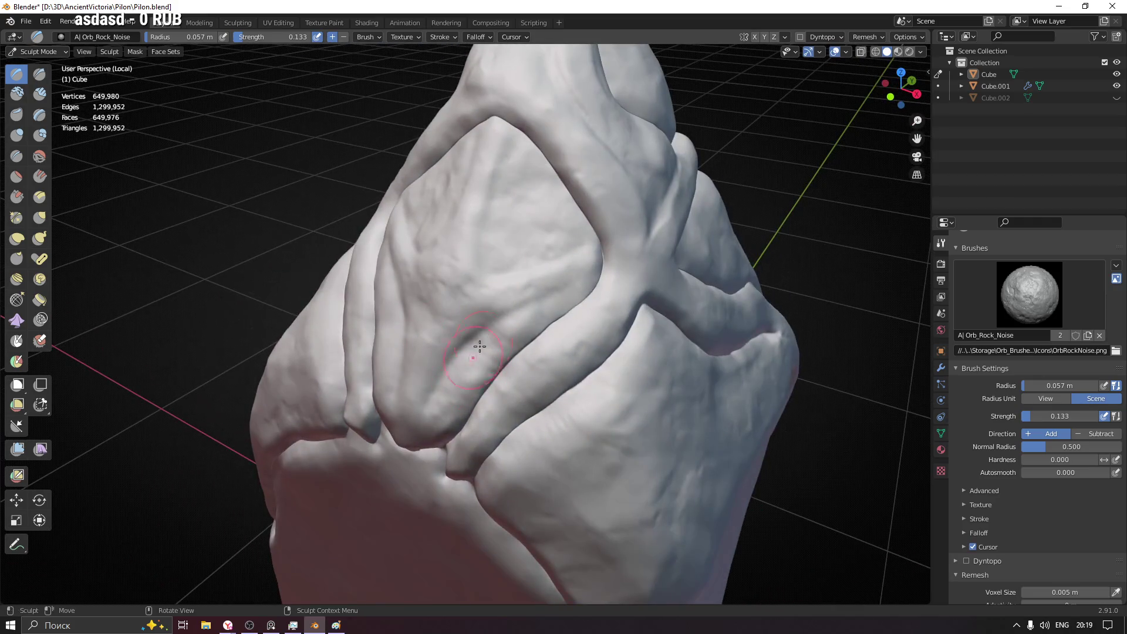
{"action": "left_click_drag", "start_coordinate": [499, 246], "coordinate": [485, 217]}
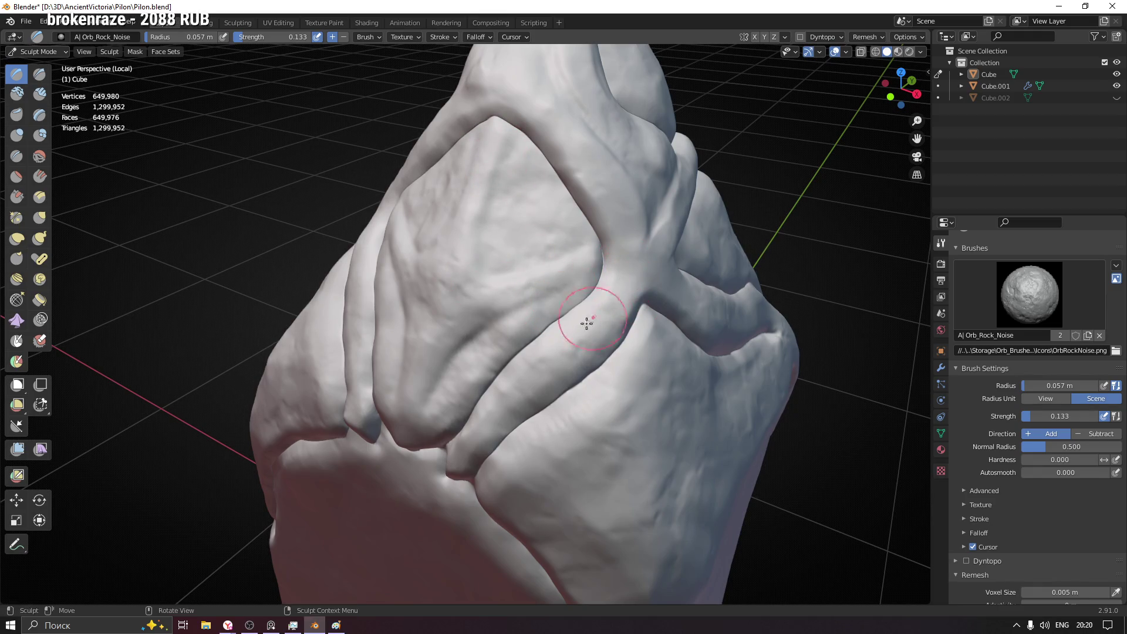
{"action": "middle_click_drag", "start_coordinate": [556, 453], "coordinate": [456, 292], "text": "shift"}
- With a 0.073 m radius, roughen below the V-notch and raise the corner ridge crease
{"action": "key", "text": "f"}
{"action": "left_click", "coordinate": [552, 180]}
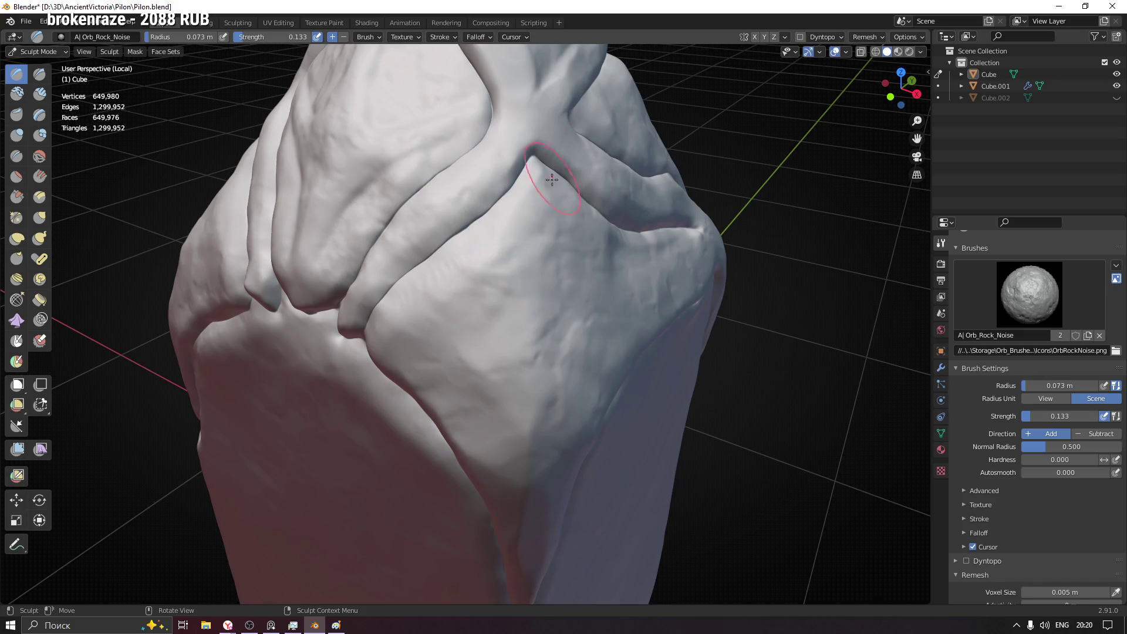
{"action": "left_click_drag", "start_coordinate": [530, 192], "coordinate": [422, 300]}
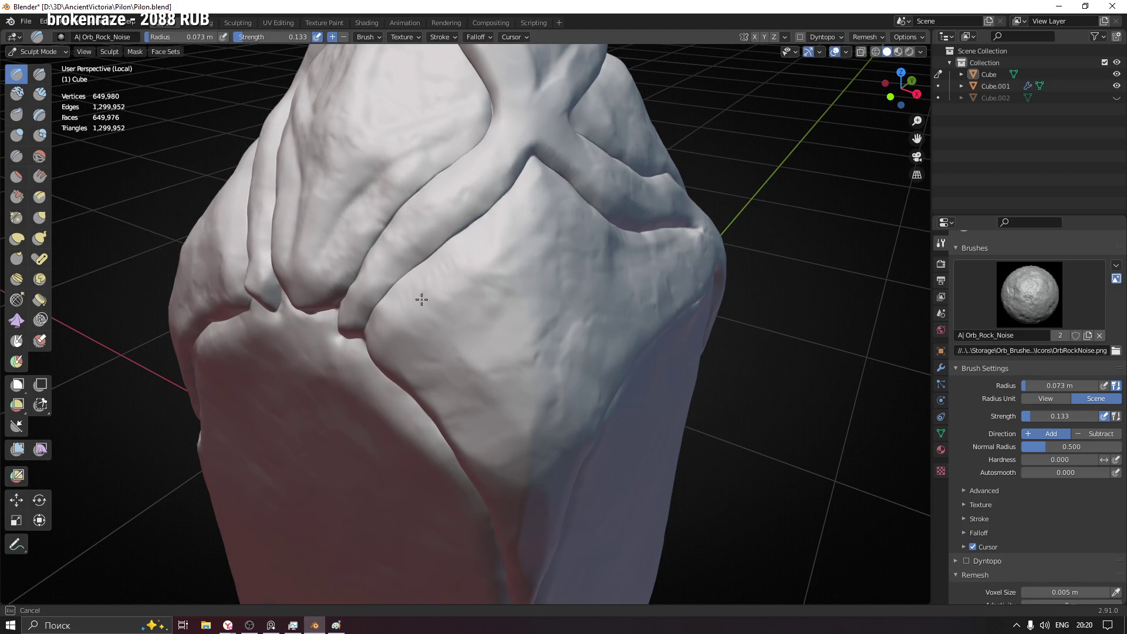
{"action": "middle_click_drag", "start_coordinate": [390, 307], "coordinate": [418, 379]}
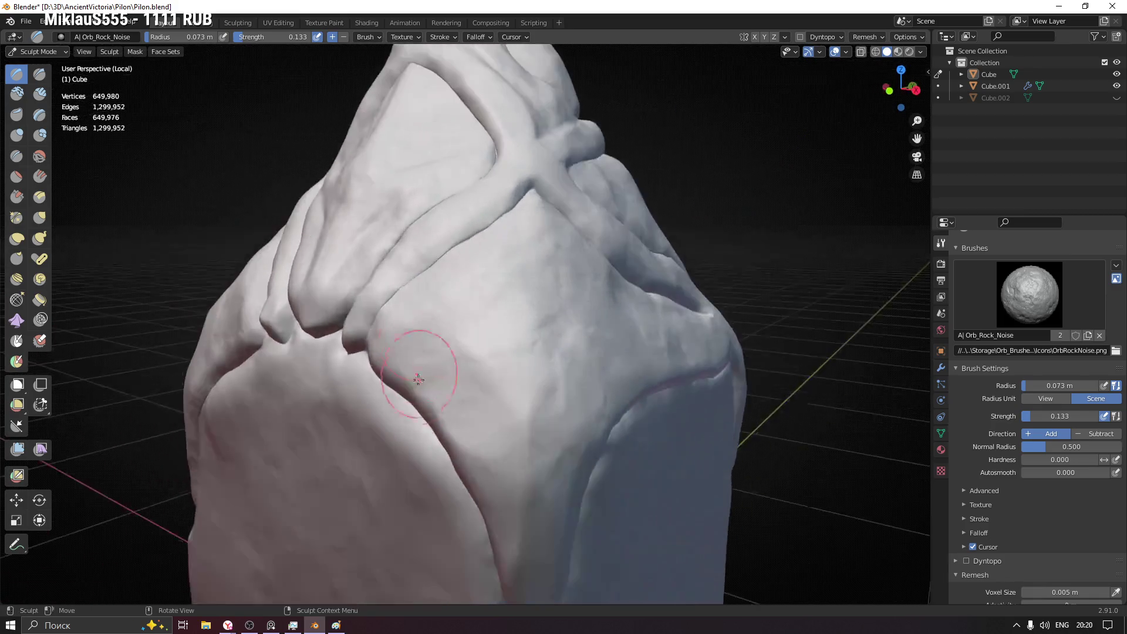
{"action": "middle_click_drag", "start_coordinate": [484, 465], "coordinate": [428, 252]}
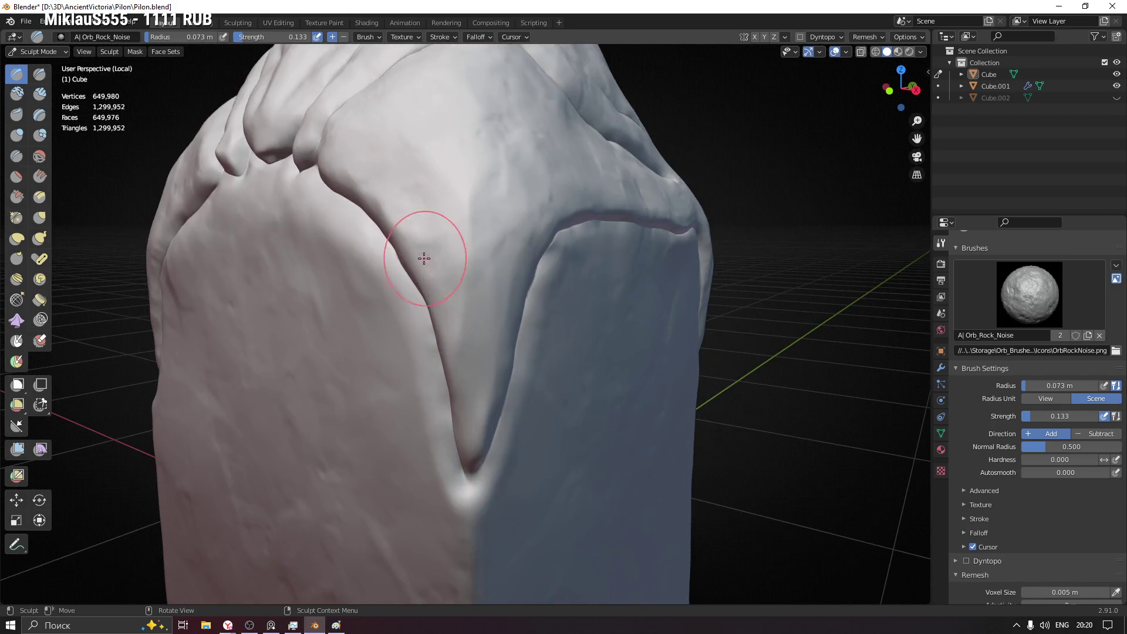
{"action": "scroll", "coordinate": [453, 290], "scroll_direction": "up", "scroll_amount": 4}
{"action": "left_click_drag", "start_coordinate": [381, 239], "coordinate": [430, 316]}
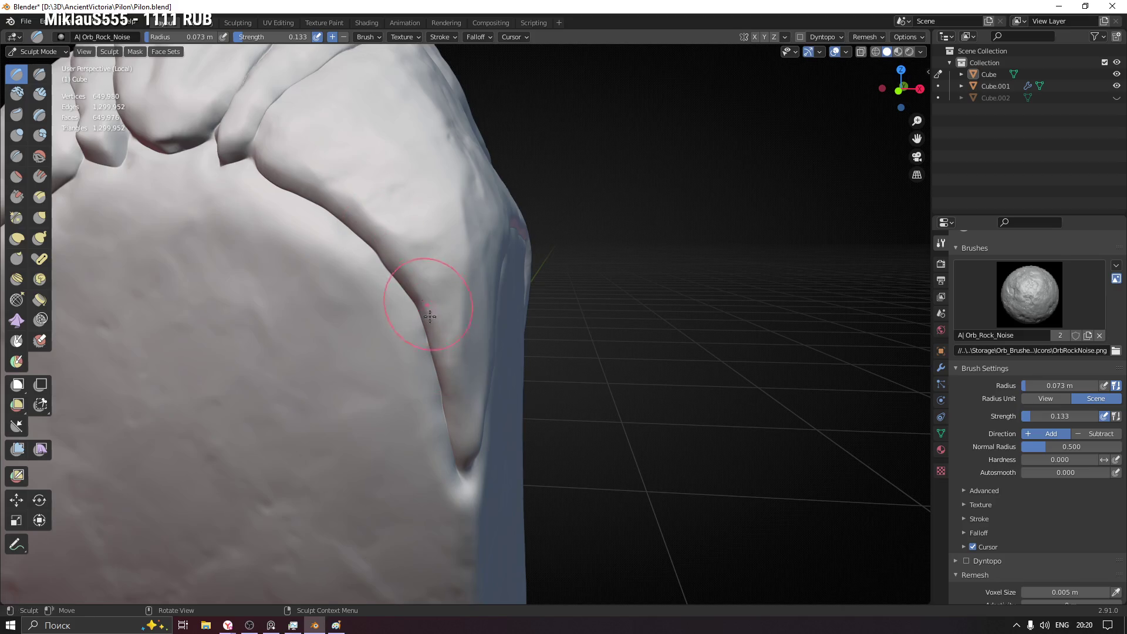
{"action": "mouse_move", "coordinate": [453, 398]}
{"action": "middle_mouse_down"}
{"action": "mouse_move", "coordinate": [578, 228]}
{"action": "mouse_move", "coordinate": [370, 305]}
{"action": "middle_mouse_up"}
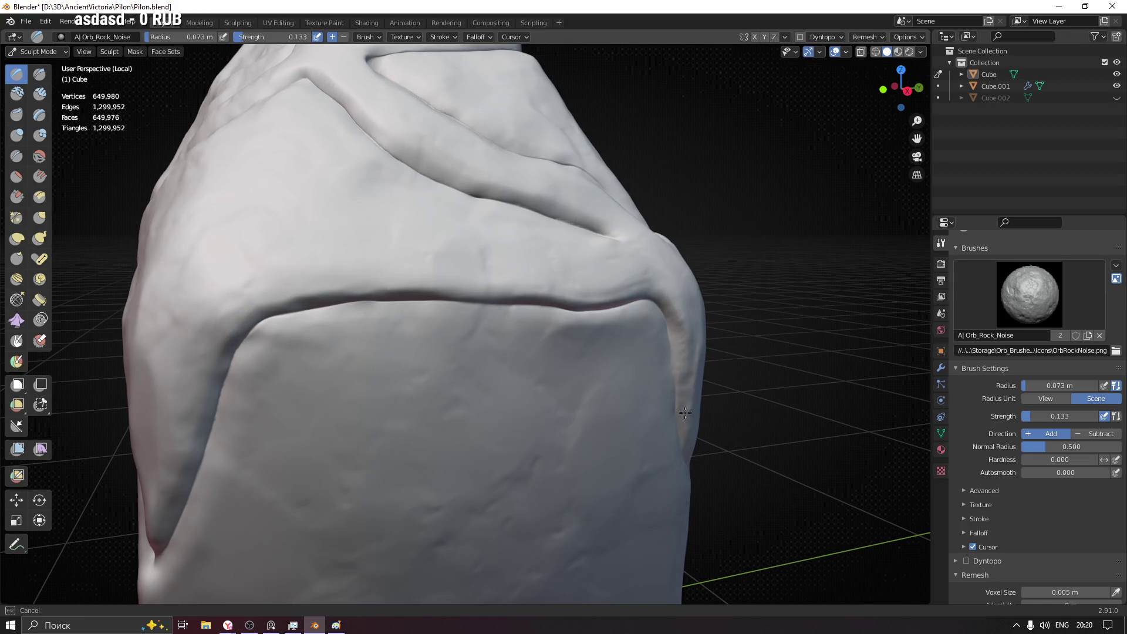
- Roughen the band below the pointed tip and the tip's fold with rock noise
{"action": "middle_click_drag", "start_coordinate": [687, 423], "coordinate": [499, 376]}
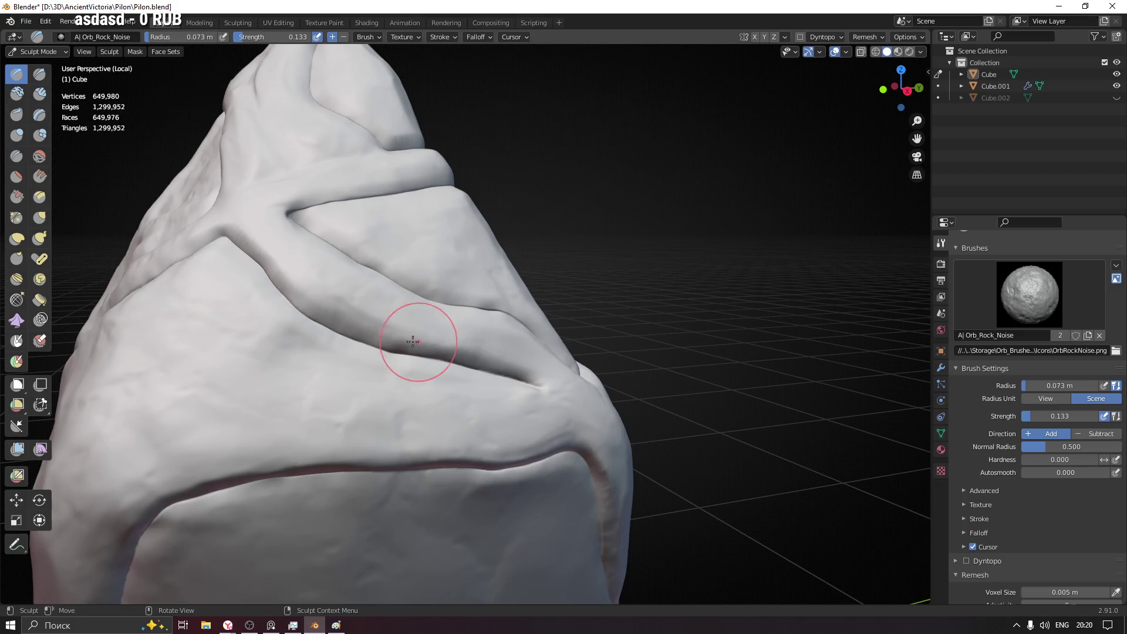
{"action": "middle_click_drag", "start_coordinate": [322, 304], "coordinate": [275, 274]}
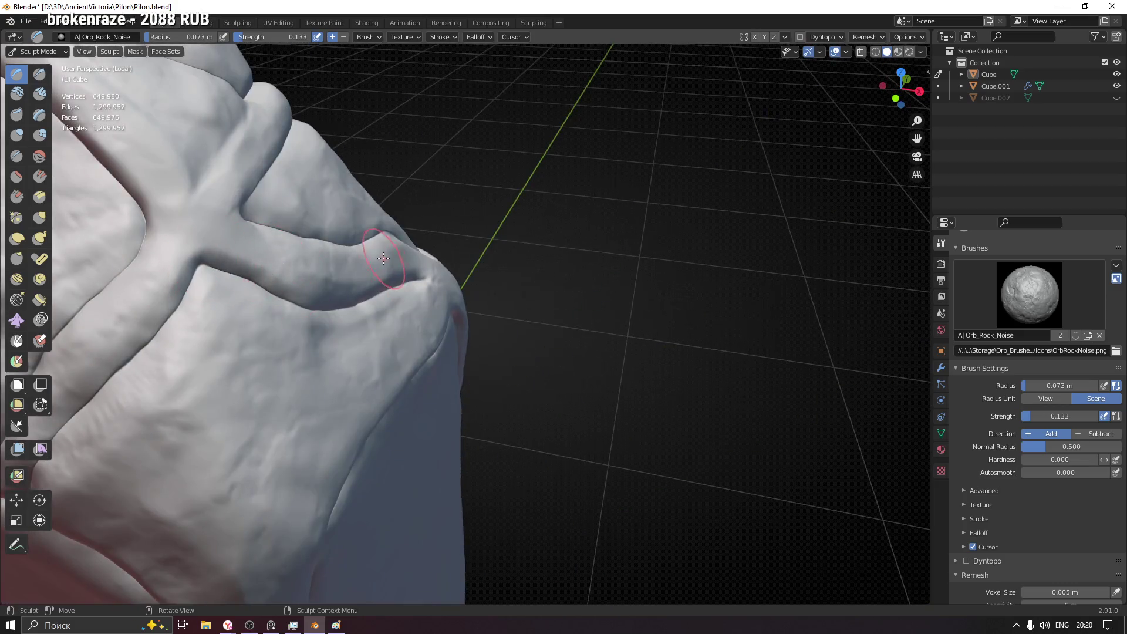
{"action": "middle_click_drag", "start_coordinate": [383, 257], "coordinate": [296, 191]}
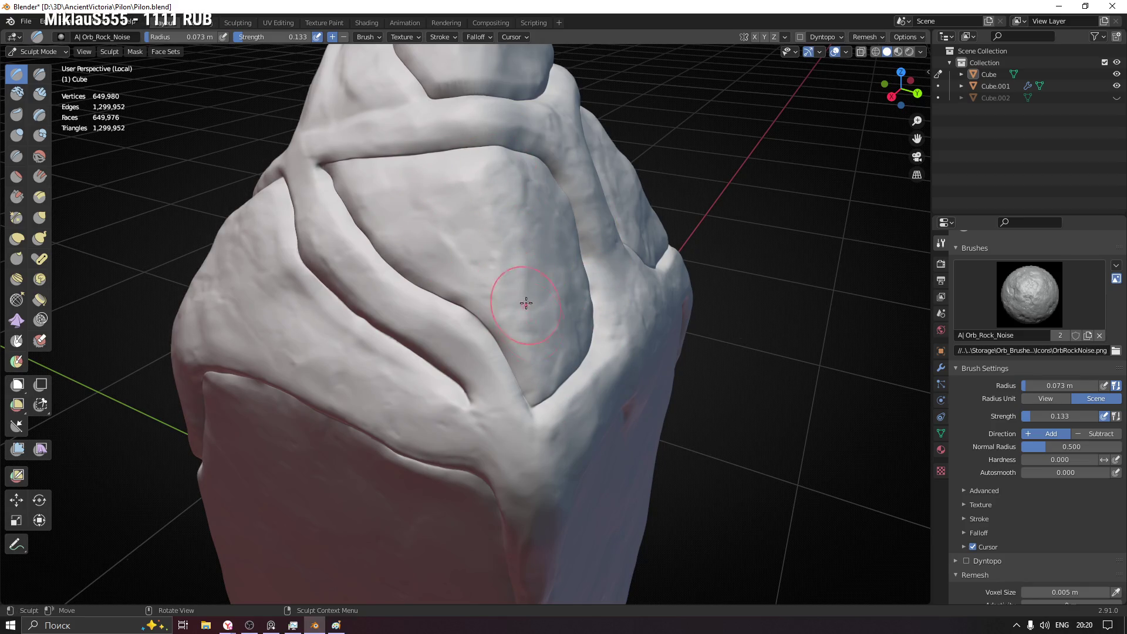
{"action": "middle_click_drag", "start_coordinate": [540, 263], "coordinate": [537, 188]}
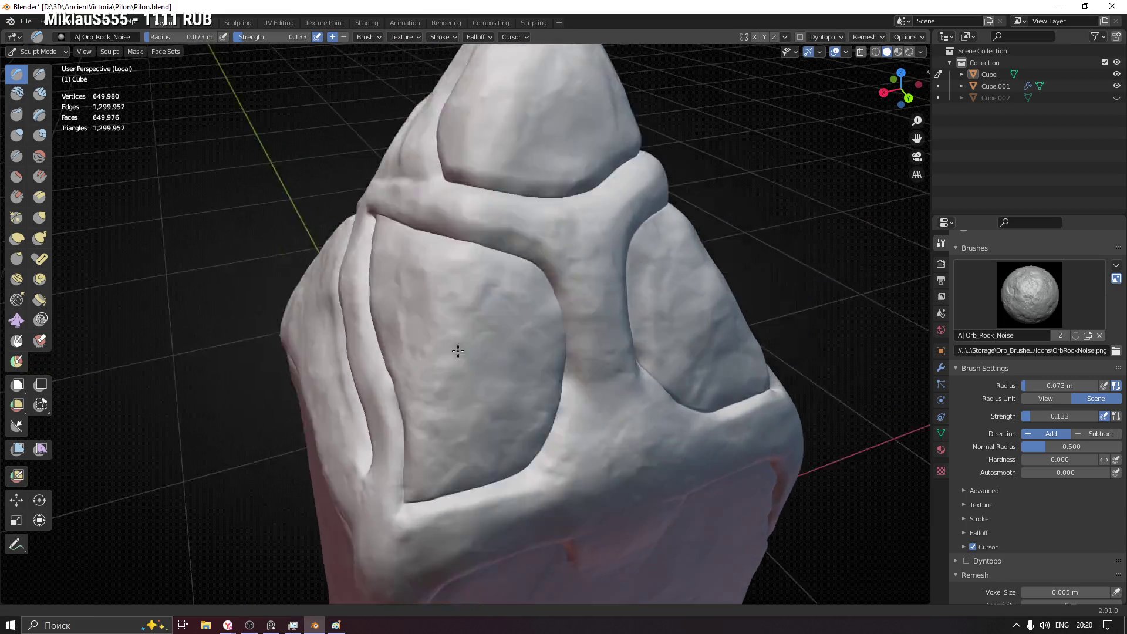
{"action": "middle_click_drag", "start_coordinate": [453, 352], "coordinate": [616, 330]}
{"action": "left_click_drag", "start_coordinate": [556, 407], "coordinate": [690, 415]}
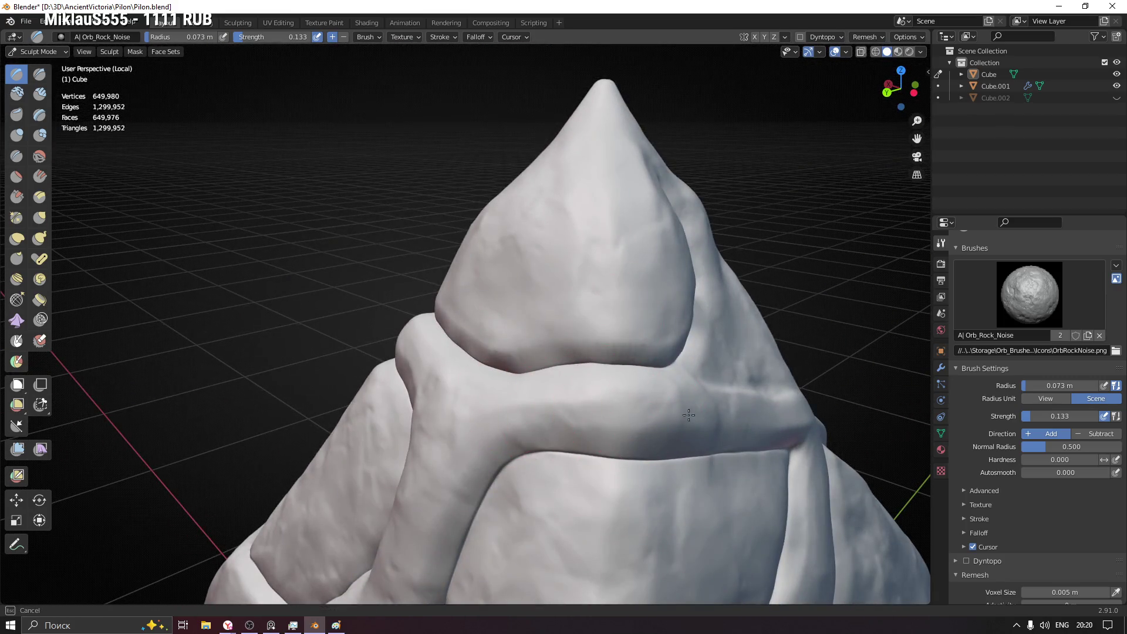
{"action": "mouse_move", "coordinate": [637, 178]}
{"action": "middle_mouse_down"}
{"action": "mouse_move", "coordinate": [600, 232]}
{"action": "mouse_move", "coordinate": [697, 93]}
{"action": "mouse_move", "coordinate": [636, 222]}
{"action": "middle_mouse_up"}
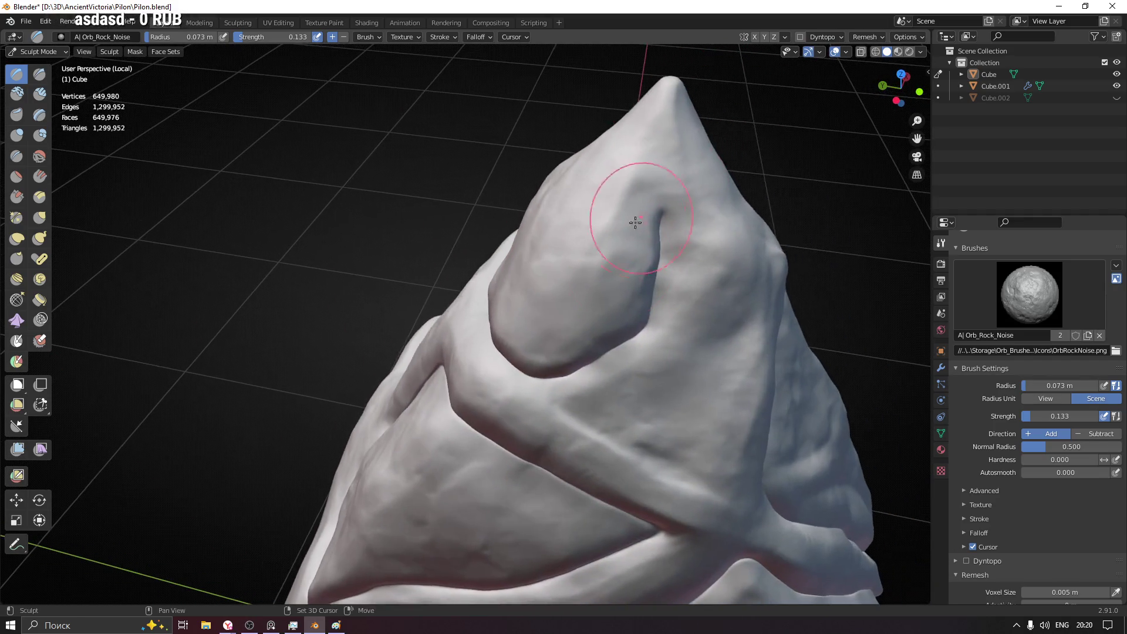
{"action": "left_click_drag", "start_coordinate": [622, 252], "coordinate": [564, 306]}
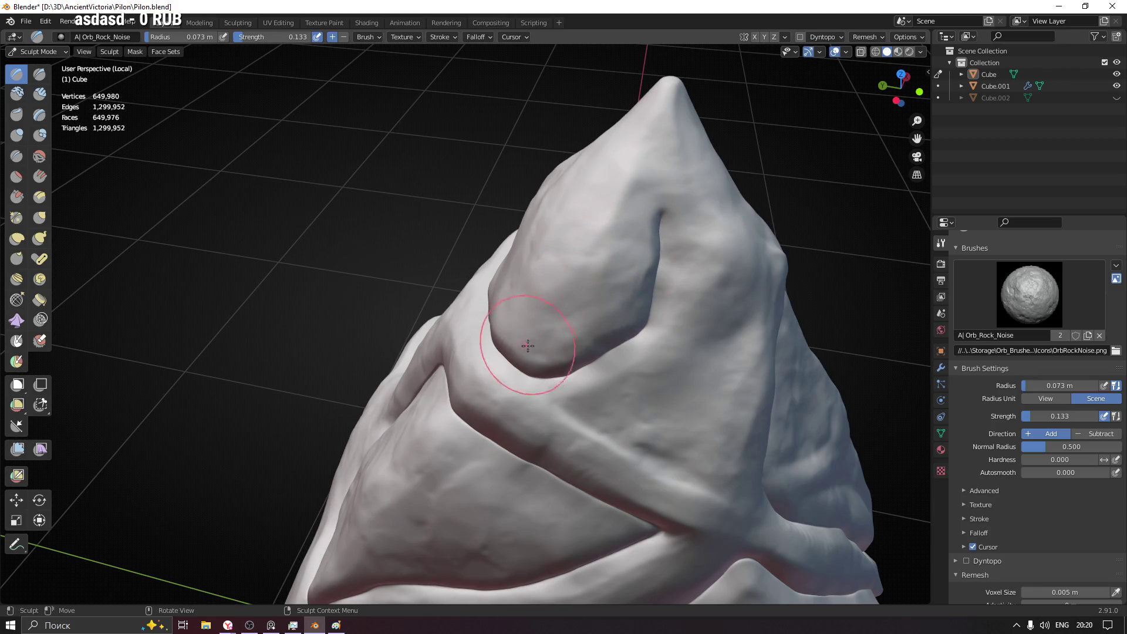
- Reshape the crease on the upper fold near the tip
{"action": "middle_click_drag", "start_coordinate": [528, 345], "coordinate": [599, 338]}
{"action": "middle_click_drag", "start_coordinate": [407, 328], "coordinate": [428, 374]}
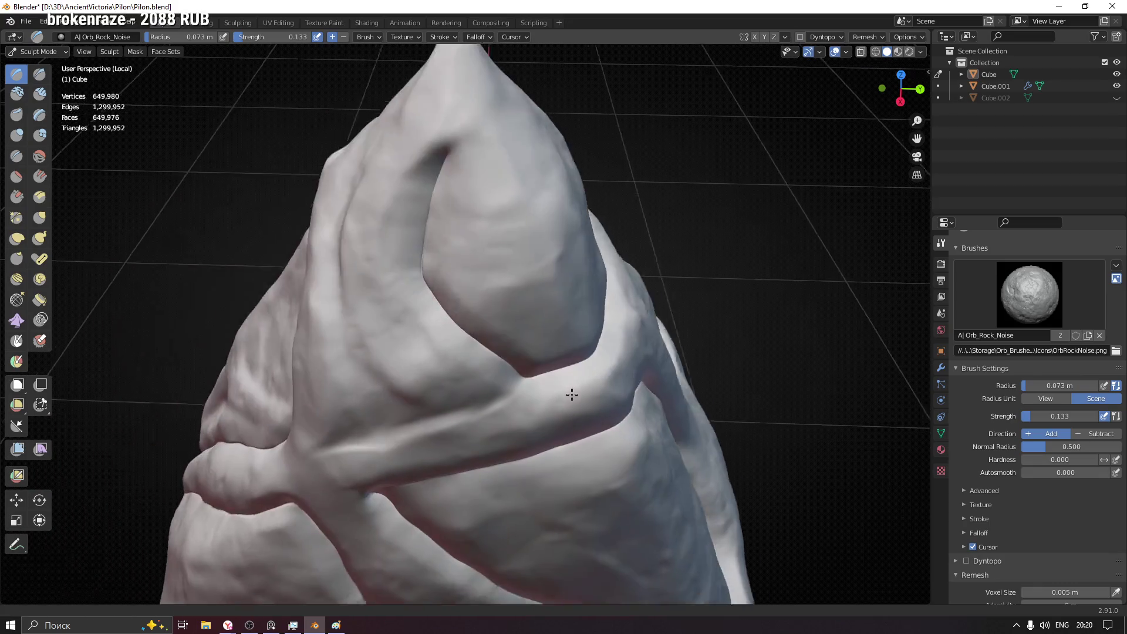
{"action": "middle_click_drag", "start_coordinate": [334, 466], "coordinate": [535, 347], "text": "shift"}
{"action": "left_click_drag", "start_coordinate": [470, 115], "coordinate": [462, 239]}
{"action": "middle_click_drag", "start_coordinate": [453, 242], "coordinate": [528, 221]}
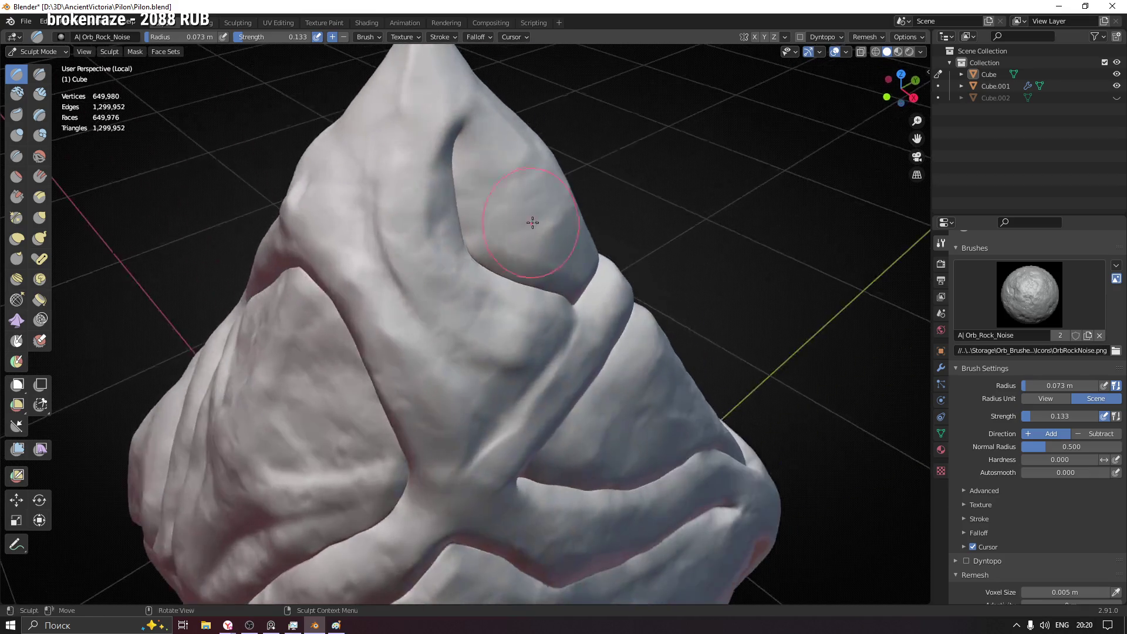
- Reduce the radius to 0.058 m and carve rock-noise creases down the upper fold
{"action": "key", "text": "f"}
{"action": "left_click", "coordinate": [474, 370]}
{"action": "left_click_drag", "start_coordinate": [370, 207], "coordinate": [386, 270]}
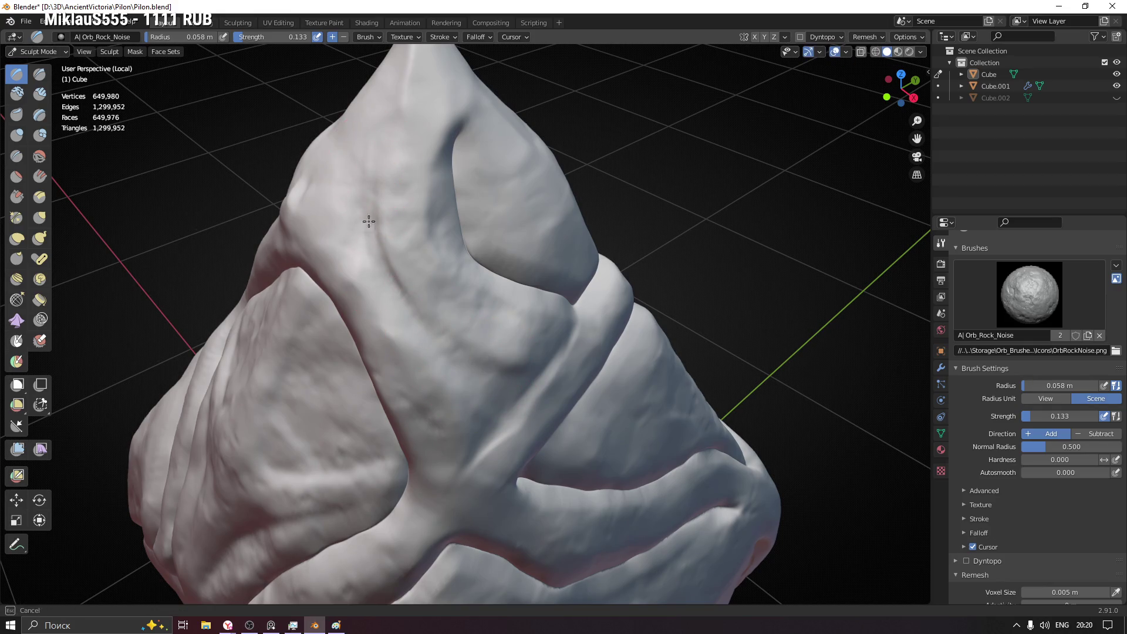
{"action": "left_click_drag", "start_coordinate": [474, 374], "coordinate": [500, 411]}
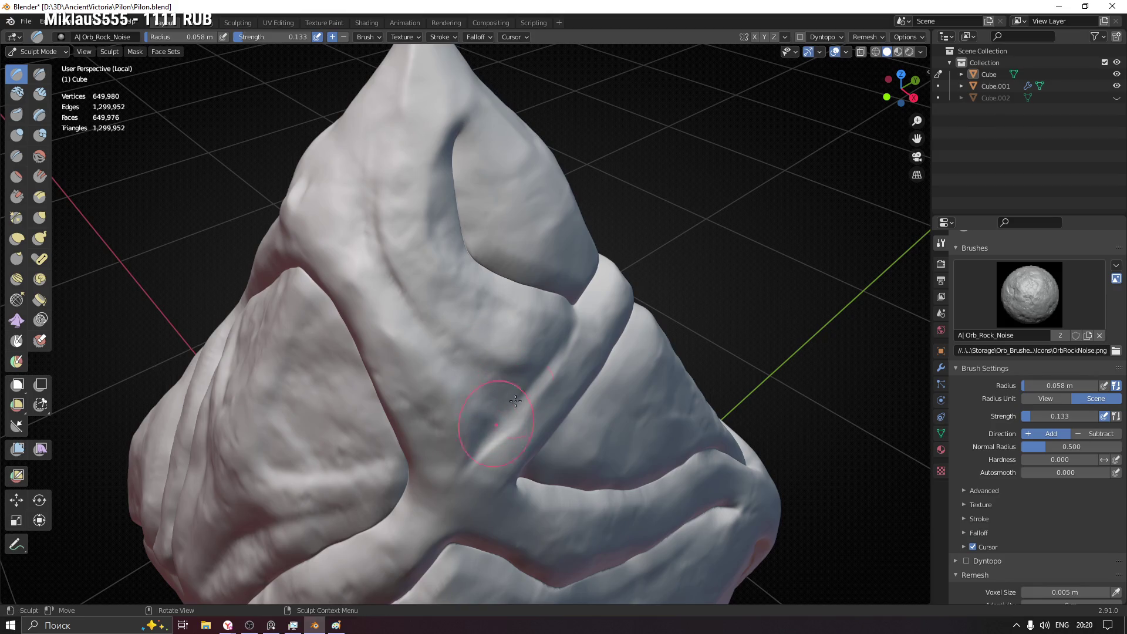
{"action": "middle_click_drag", "start_coordinate": [515, 401], "coordinate": [479, 378]}
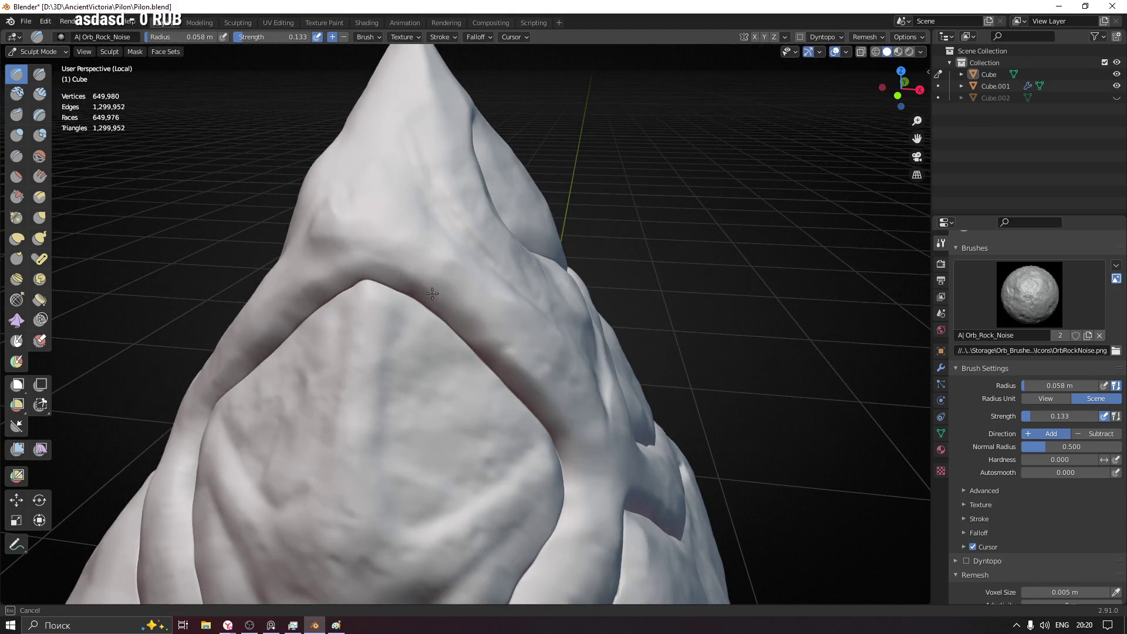
{"action": "middle_click_drag", "start_coordinate": [433, 293], "coordinate": [559, 467]}
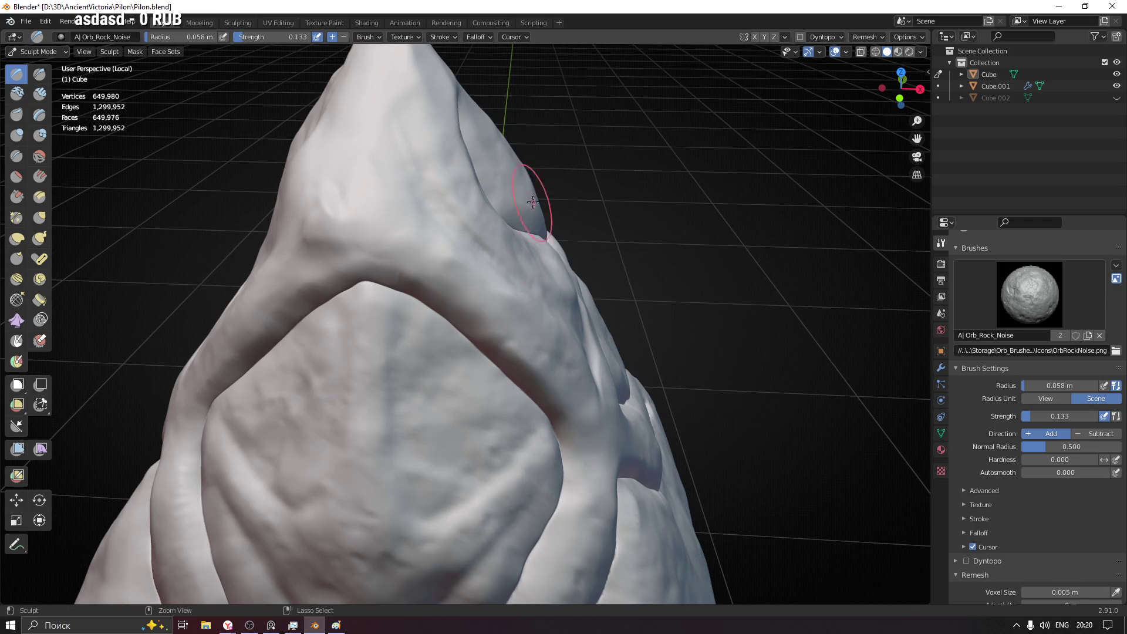
{"action": "middle_click_drag", "start_coordinate": [533, 202], "coordinate": [400, 424], "text": "ctrl"}
{"action": "left_click", "coordinate": [923, 51]}
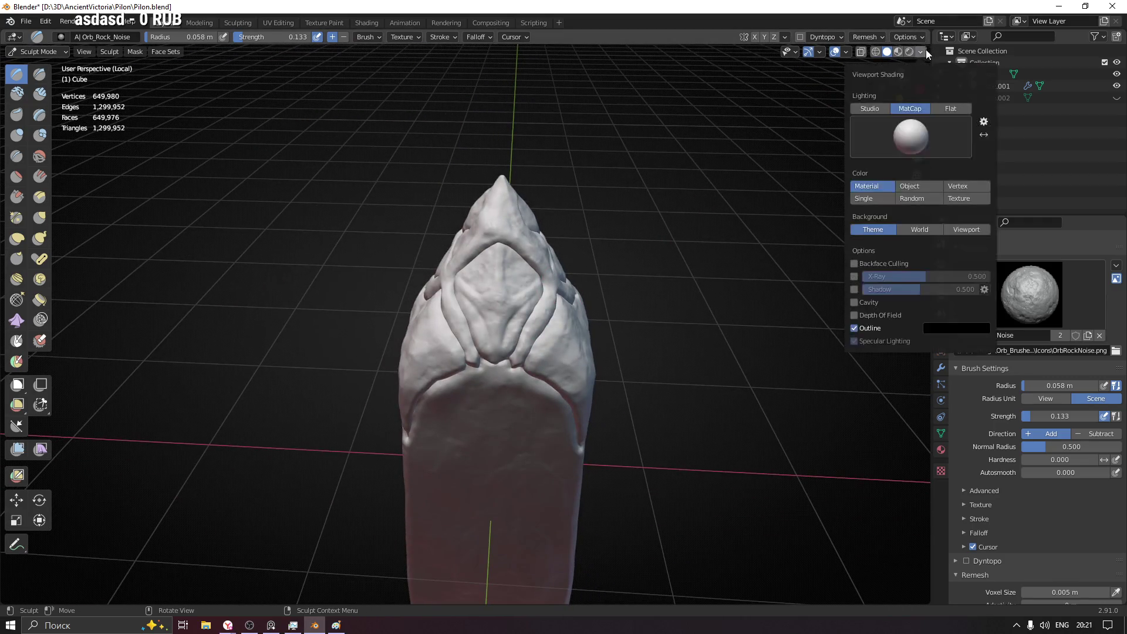
- Try a dark and a beige matcap, then settle on a light matcap
{"action": "left_click", "coordinate": [912, 135]}
{"action": "left_click", "coordinate": [789, 173]}
{"action": "left_click", "coordinate": [900, 144]}
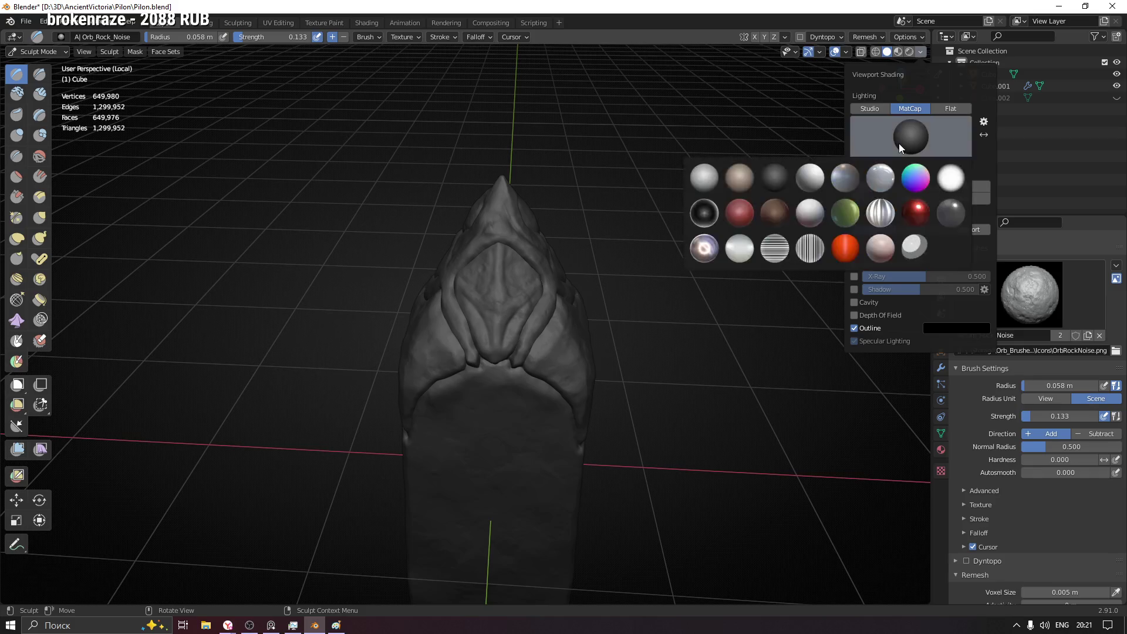
{"action": "left_click", "coordinate": [740, 177]}
{"action": "left_click", "coordinate": [890, 140]}
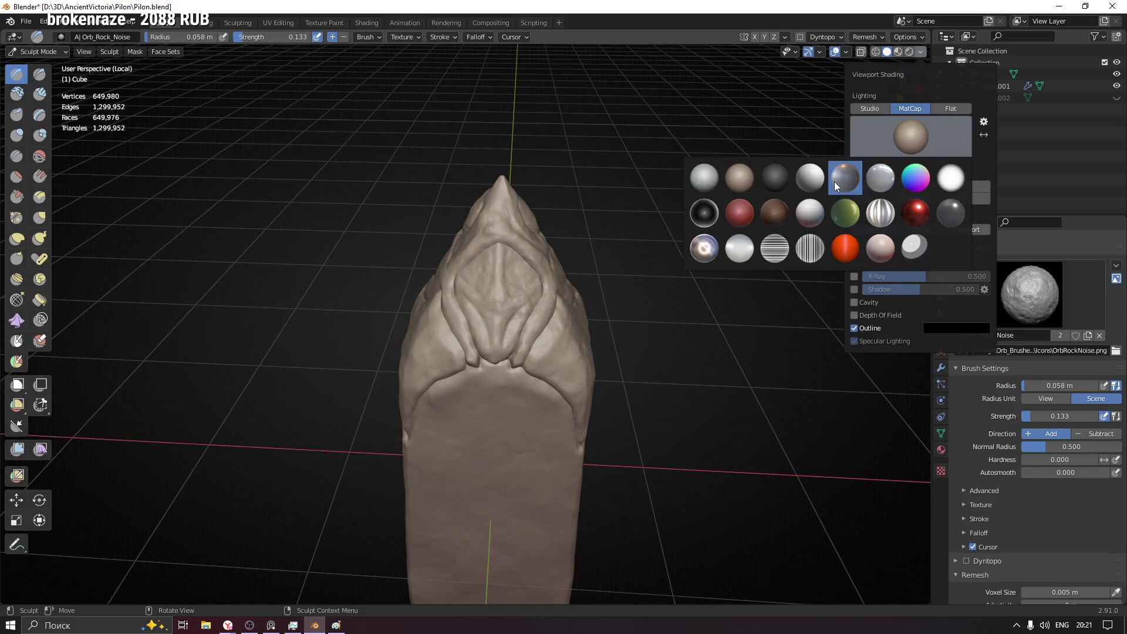
{"action": "left_click", "coordinate": [808, 215]}
- Try a brighter studio light, then switch lighting back to matcap and close the popover
{"action": "left_click", "coordinate": [867, 106]}
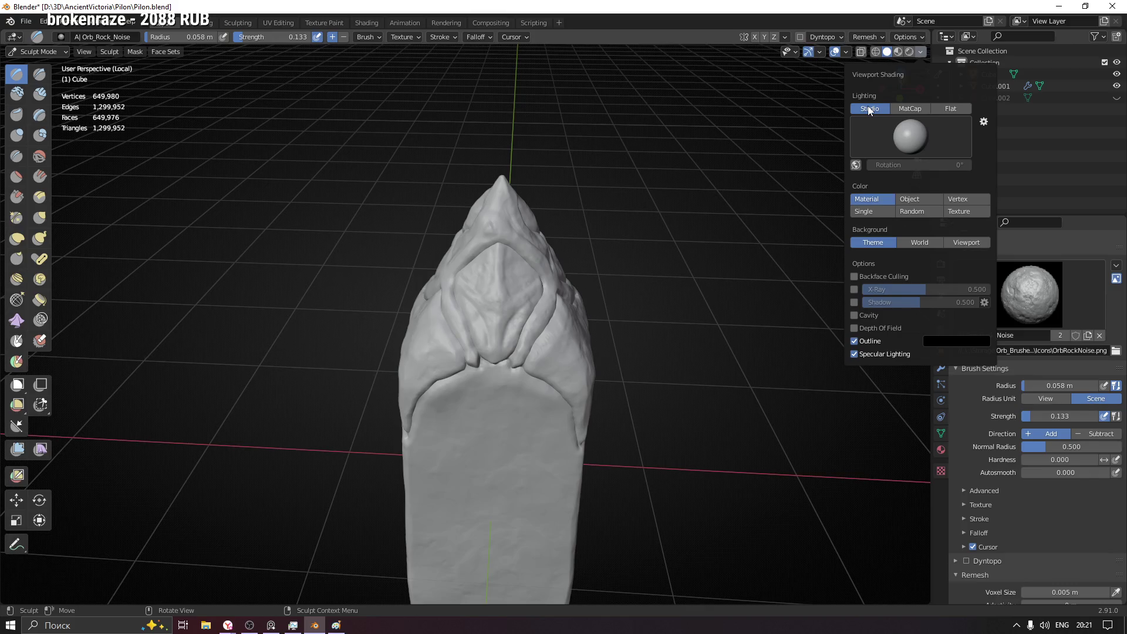
{"action": "left_click", "coordinate": [901, 108]}
{"action": "left_click", "coordinate": [895, 132]}
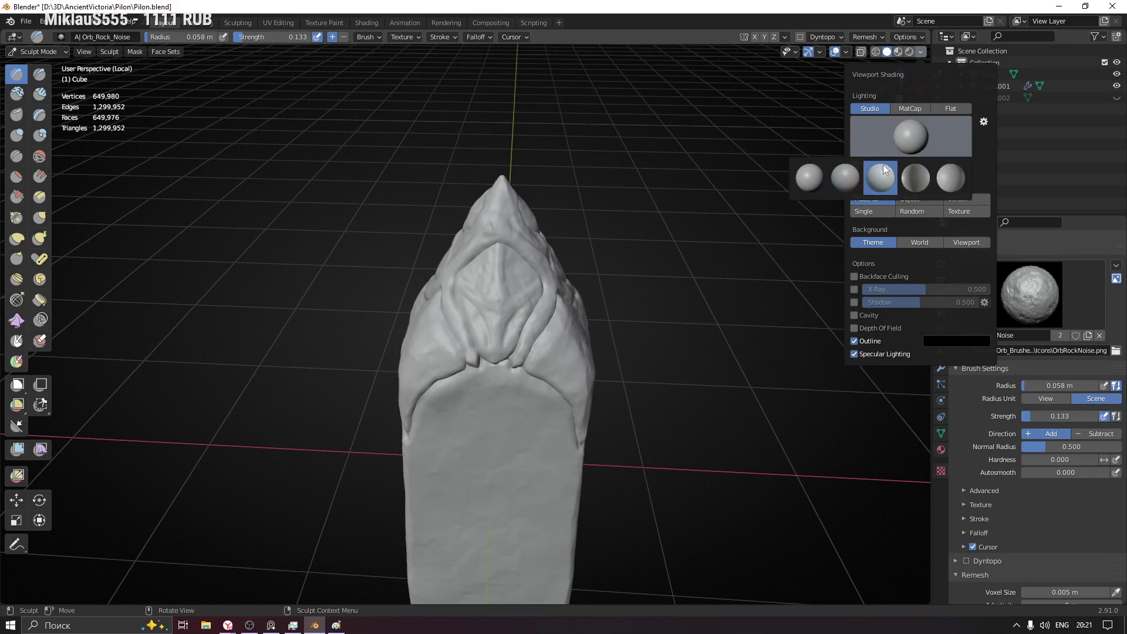
{"action": "left_click", "coordinate": [883, 176]}
{"action": "left_click", "coordinate": [911, 108]}
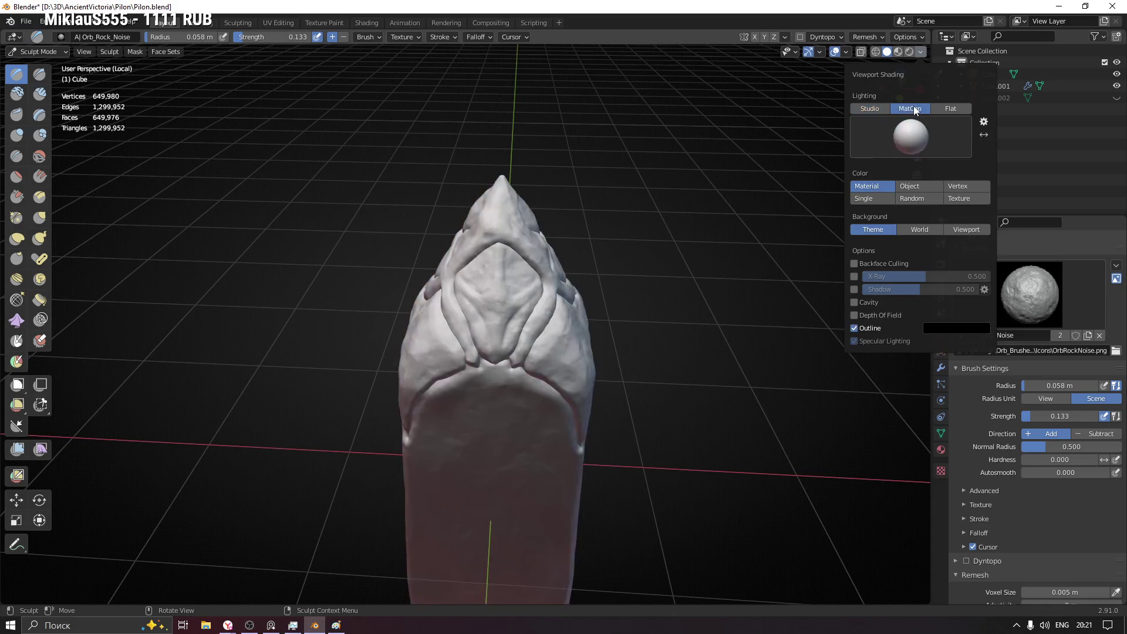
{"action": "middle_click_drag", "start_coordinate": [576, 252], "coordinate": [546, 259]}
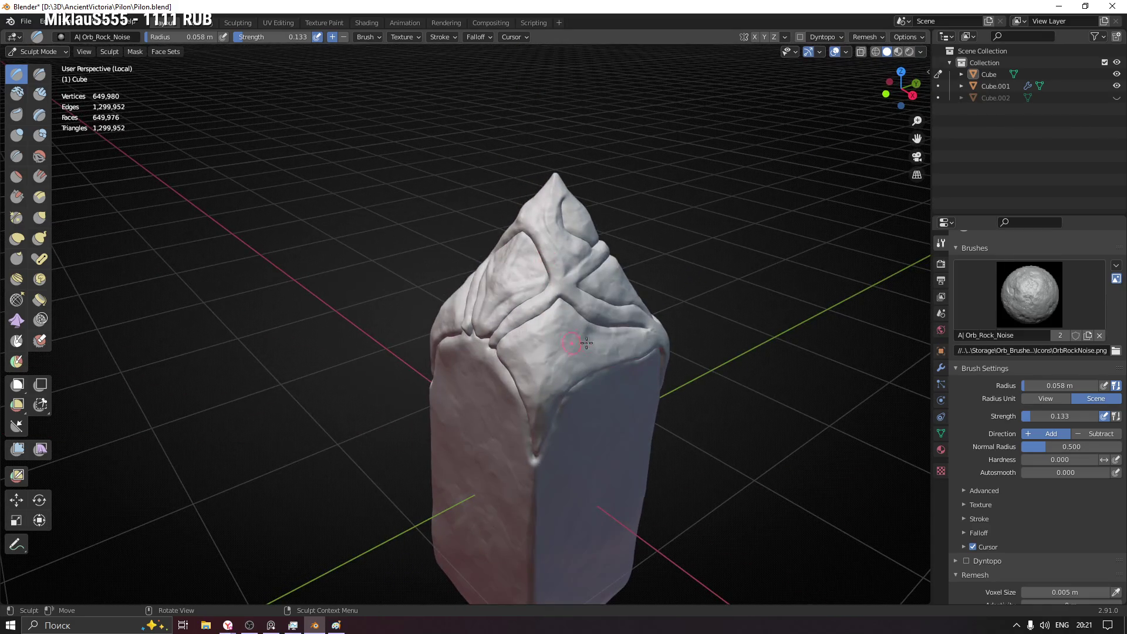
{"action": "scroll", "coordinate": [586, 342], "scroll_direction": "up", "scroll_amount": 3}
{"action": "scroll", "coordinate": [505, 352], "scroll_direction": "up", "scroll_amount": 2}
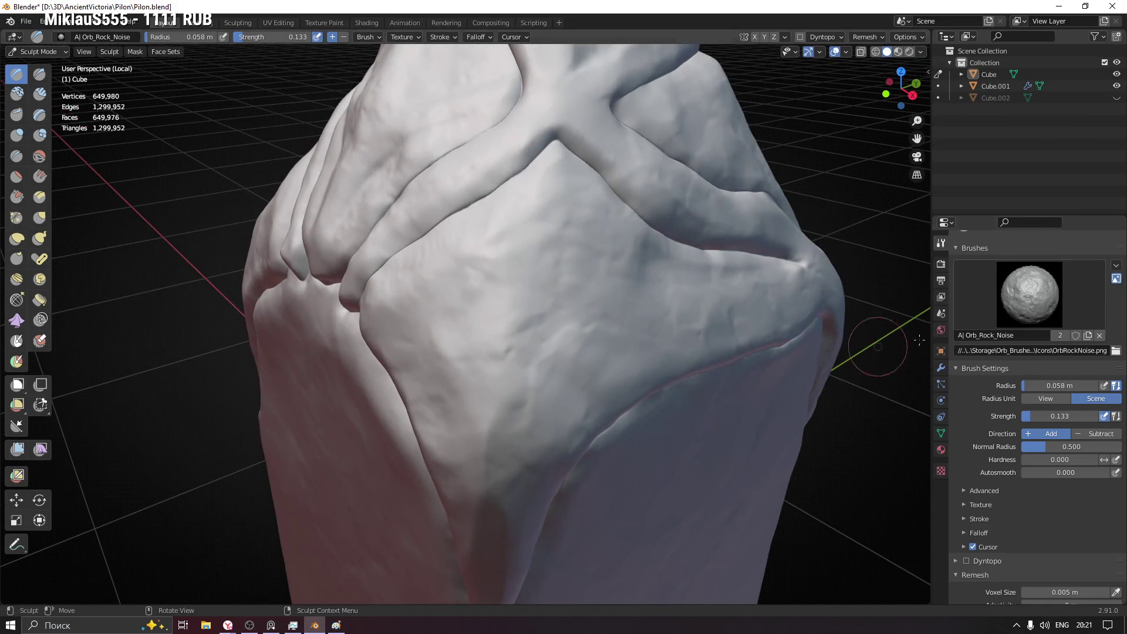
- Switch to the Orb_Hammered_Metal brush, stamp the pillar, and enlarge radius to 0.21 m
{"action": "left_click", "coordinate": [1027, 295]}
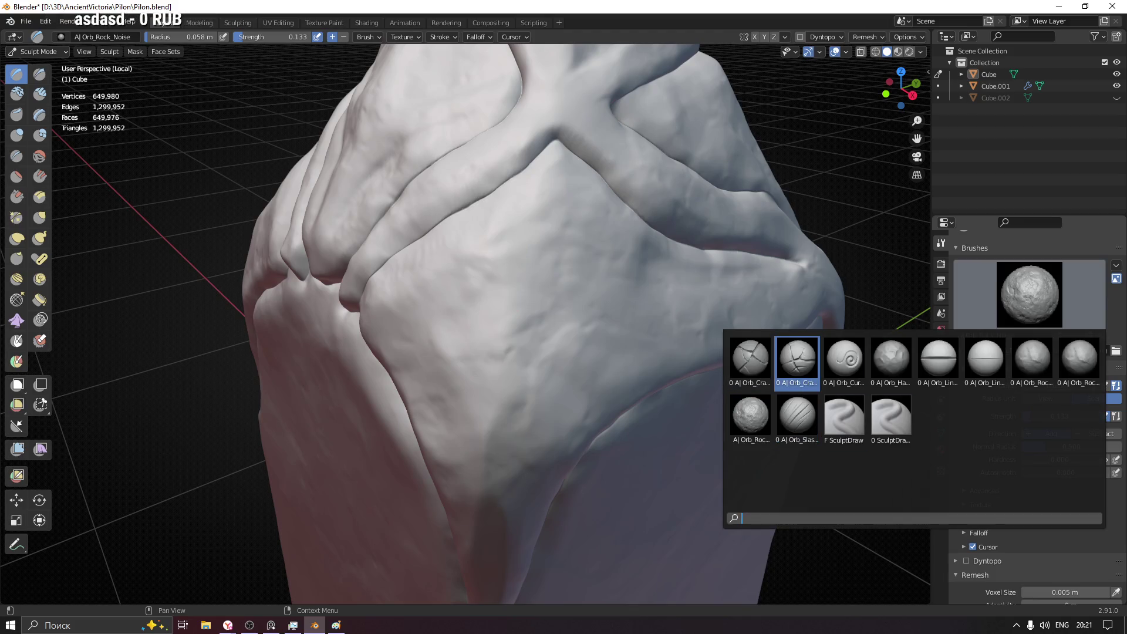
{"action": "left_click", "coordinate": [892, 356]}
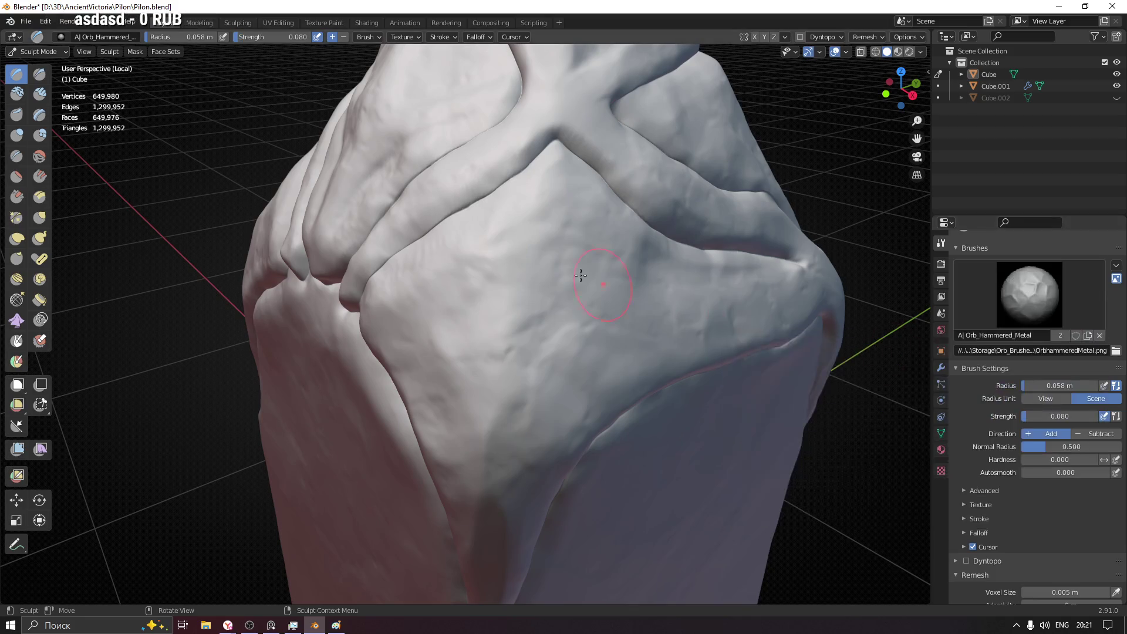
{"action": "scroll", "coordinate": [579, 272], "scroll_direction": "down", "scroll_amount": 3}
{"action": "left_click", "coordinate": [542, 255]}
{"action": "left_click", "coordinate": [577, 269]}
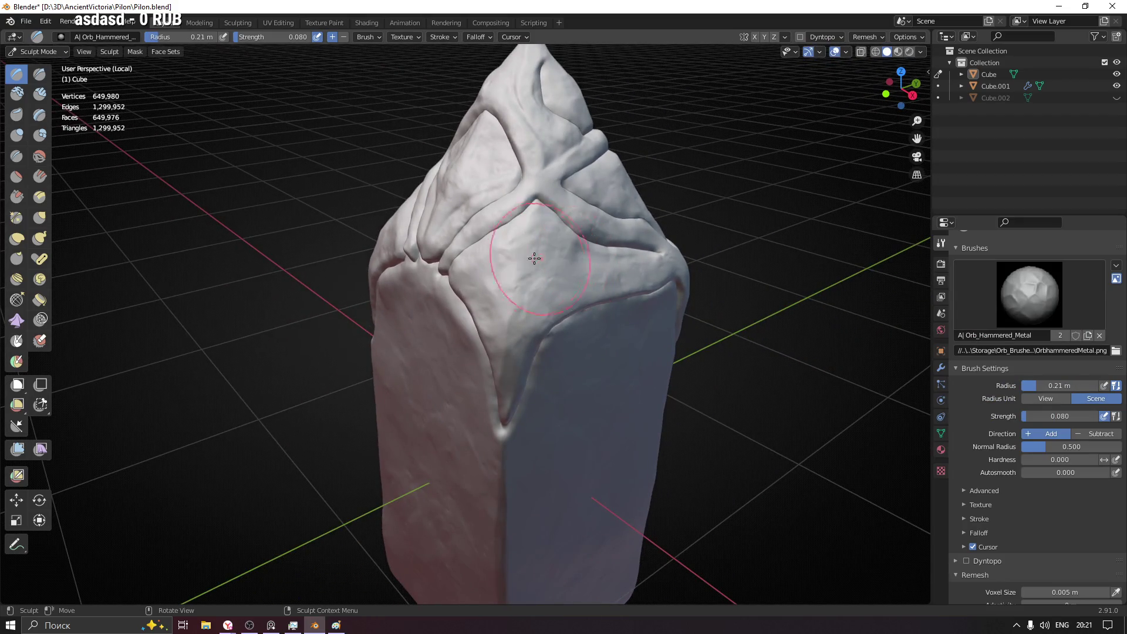
- Inspect the pillar from front, top and side angles, then bring up the brush picker
{"action": "mouse_move", "coordinate": [683, 314]}
{"action": "middle_mouse_down"}
{"action": "mouse_move", "coordinate": [495, 342]}
{"action": "mouse_move", "coordinate": [529, 270]}
{"action": "middle_mouse_up"}
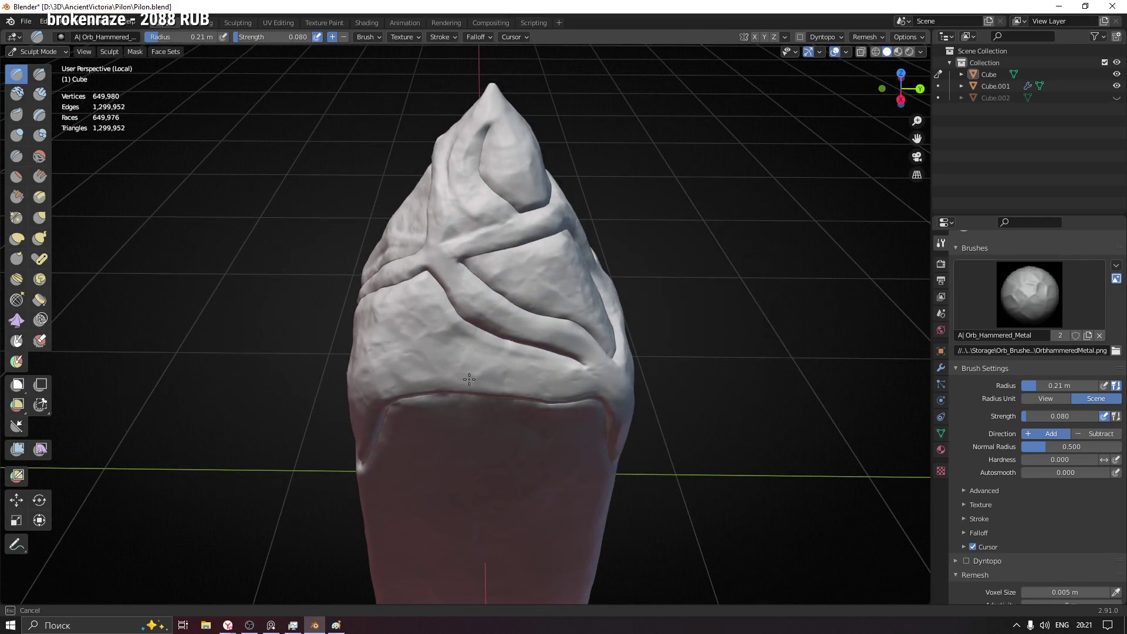
{"action": "middle_click_drag", "start_coordinate": [469, 379], "coordinate": [589, 284]}
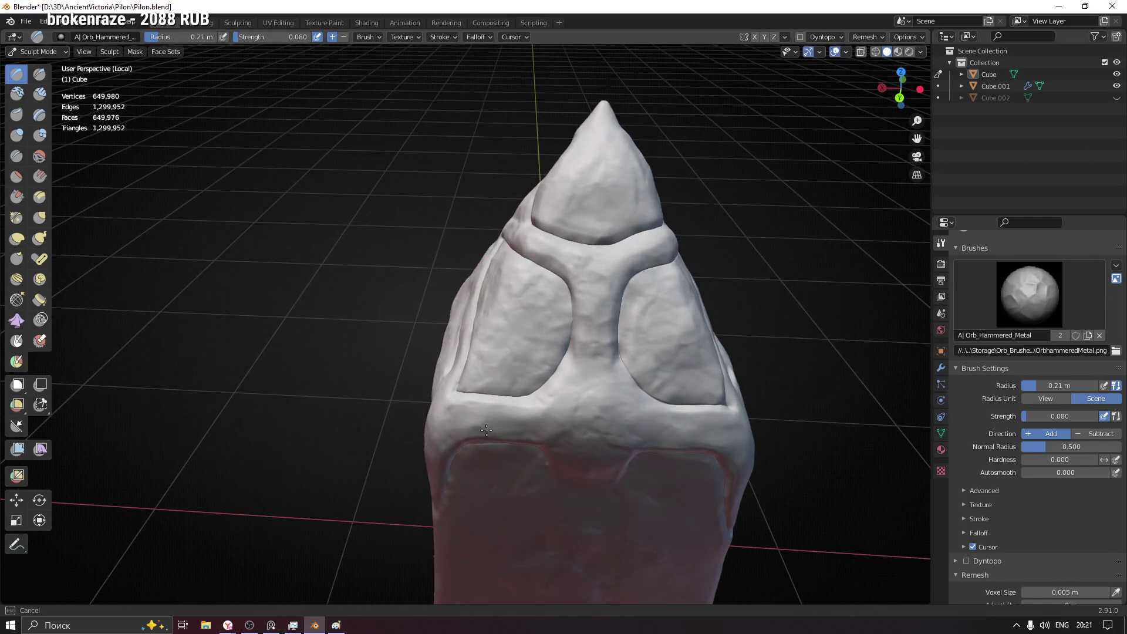
{"action": "middle_click_drag", "start_coordinate": [487, 431], "coordinate": [583, 359]}
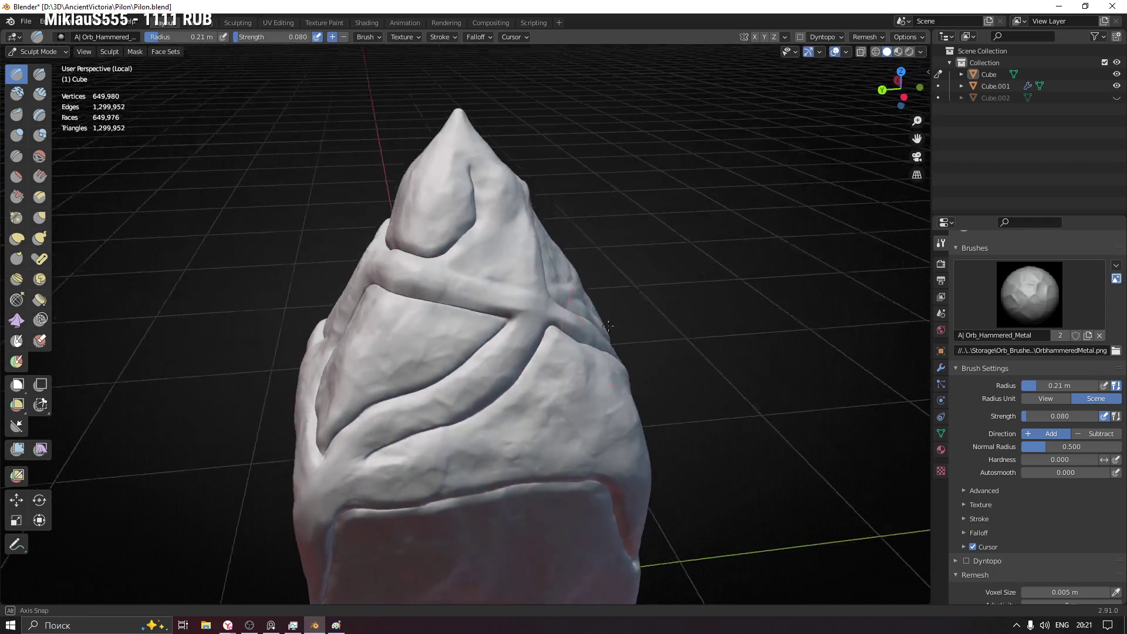
{"action": "middle_click_drag", "start_coordinate": [848, 279], "coordinate": [560, 243]}
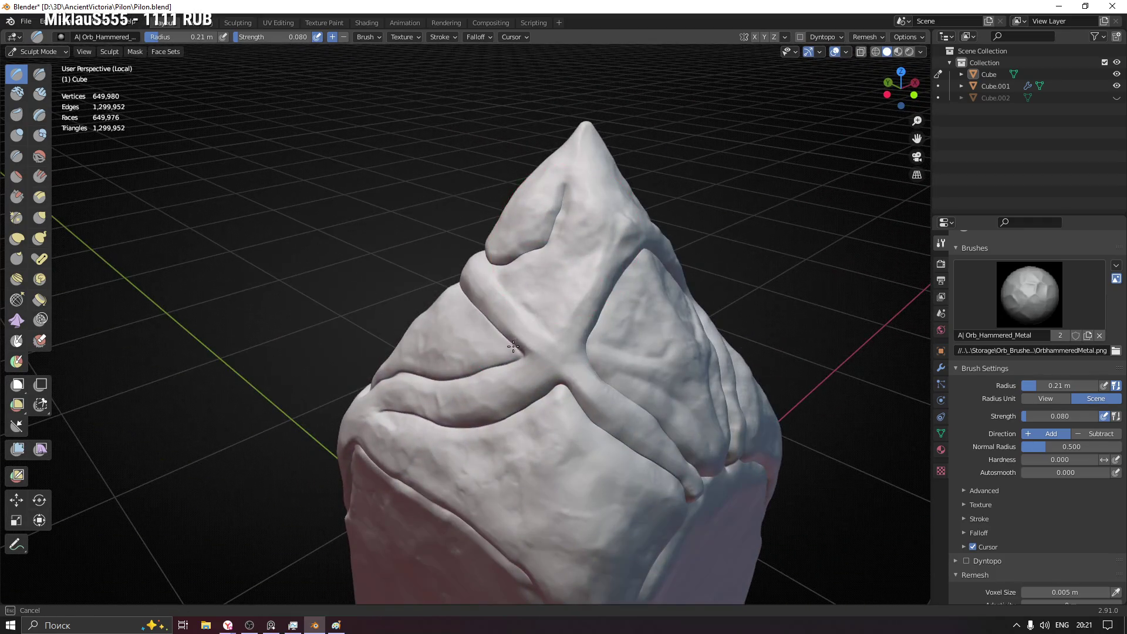
{"action": "middle_click_drag", "start_coordinate": [710, 242], "coordinate": [574, 443], "text": "ctrl"}
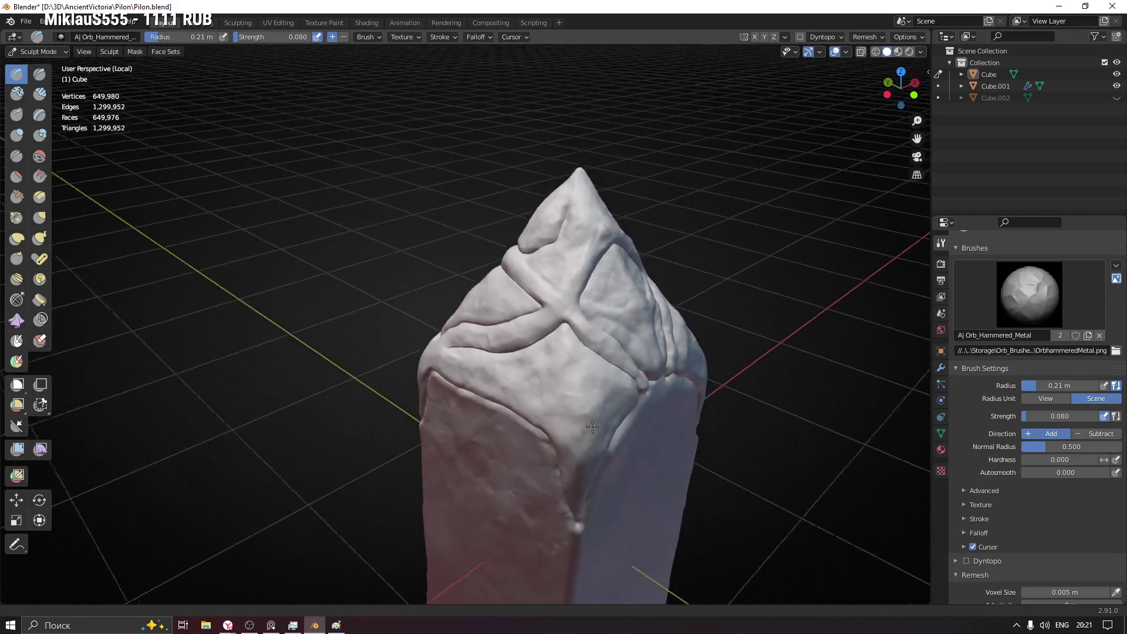
{"action": "middle_click_drag", "start_coordinate": [524, 497], "coordinate": [765, 469]}
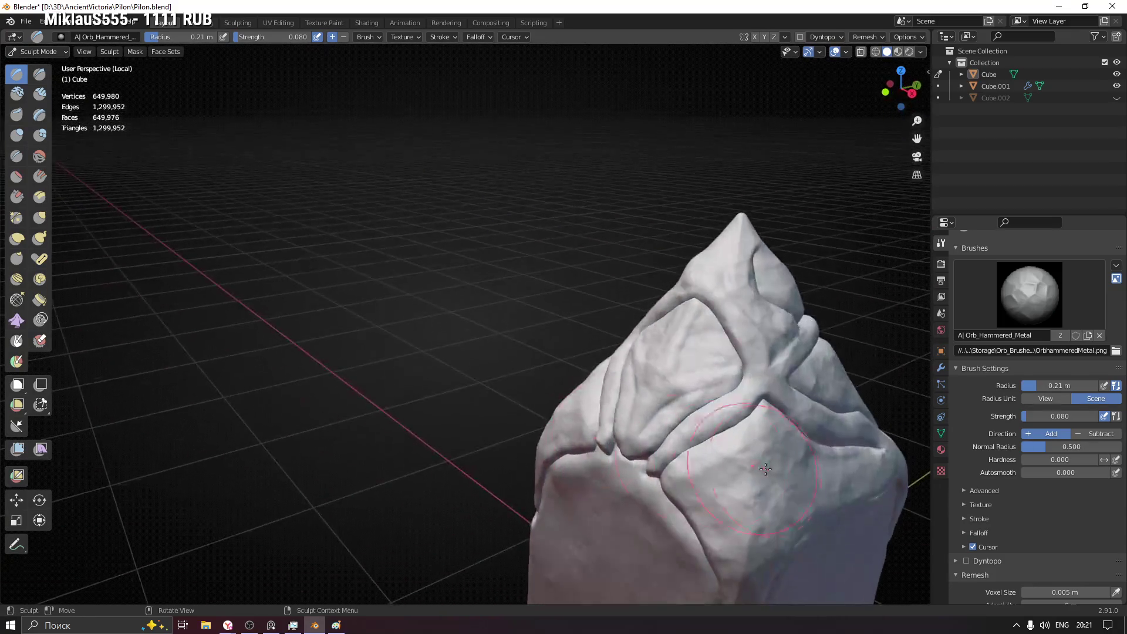
{"action": "middle_click_drag", "start_coordinate": [840, 427], "coordinate": [517, 340], "text": "shift"}
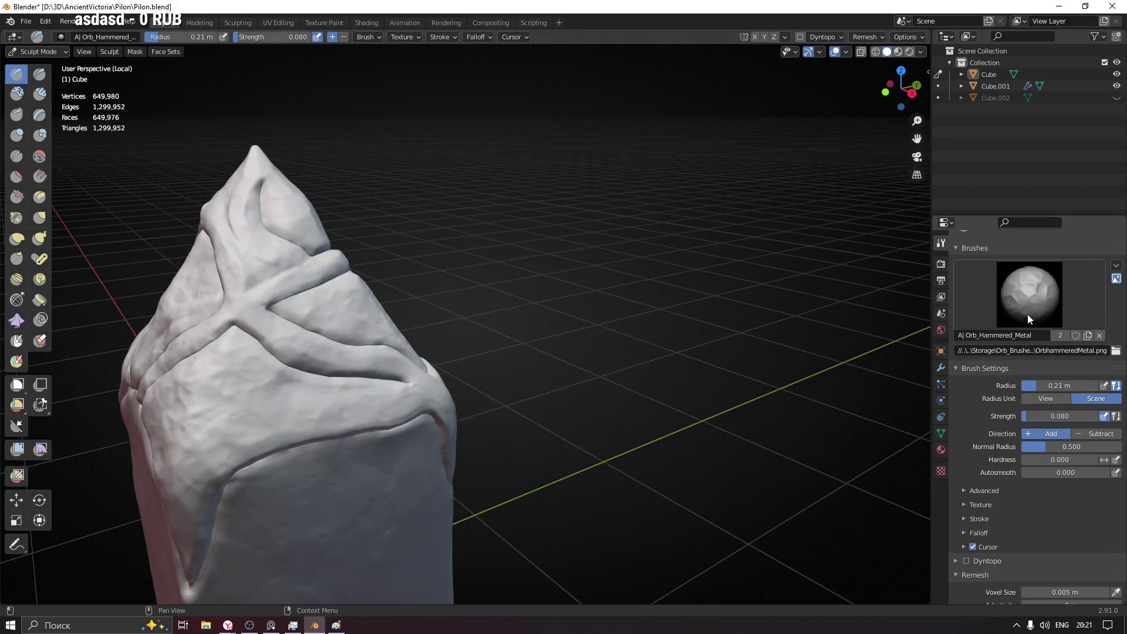
{"action": "left_click", "coordinate": [1028, 303]}
- Trial crack strokes with Orb_Cracks_Smooth_Edge, undoing each one
{"action": "left_click", "coordinate": [797, 357]}
{"action": "middle_click_drag", "start_coordinate": [340, 360], "coordinate": [581, 227], "text": "shift"}
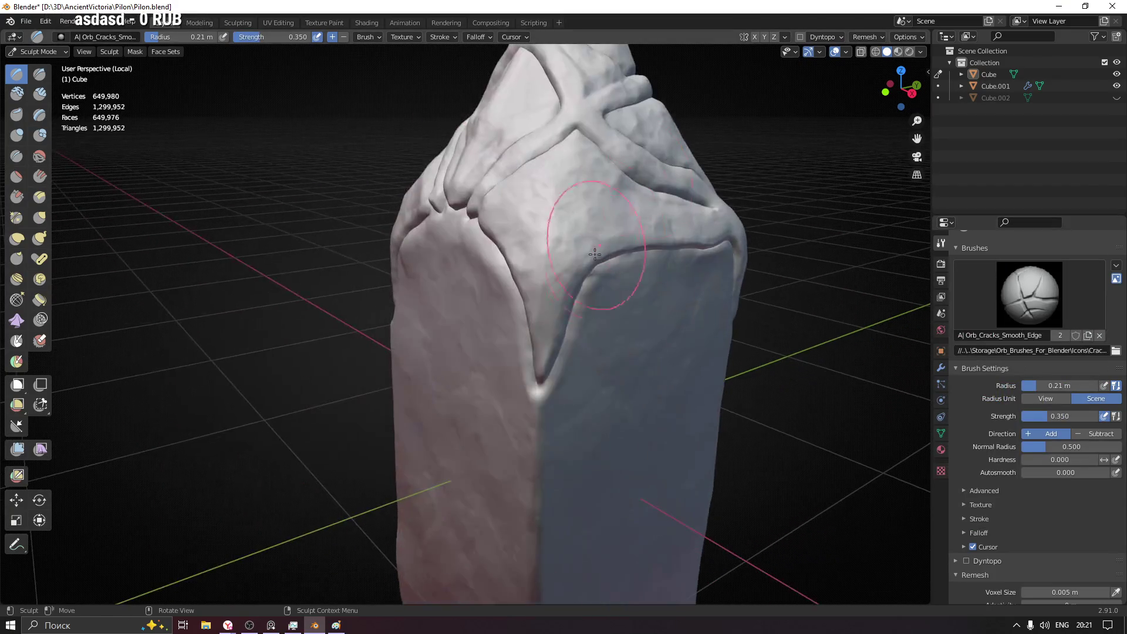
{"action": "middle_click_drag", "start_coordinate": [629, 334], "coordinate": [659, 333]}
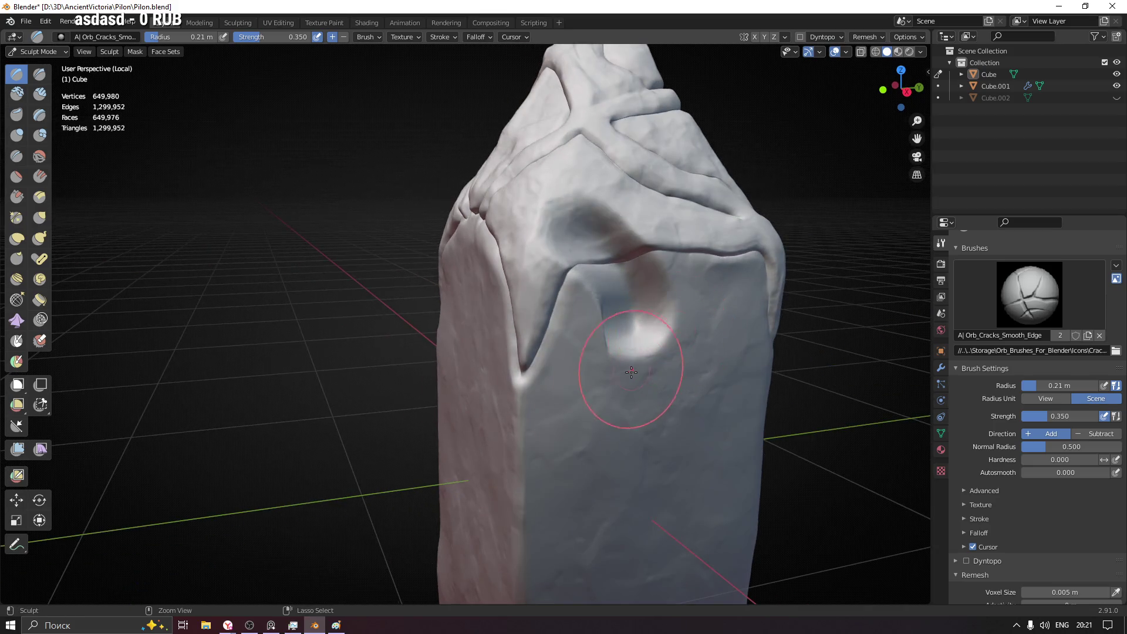
{"action": "key", "text": "ctrl+z"}
{"action": "left_click_drag", "start_coordinate": [454, 352], "coordinate": [574, 465]}
{"action": "key", "text": "ctrl+z"}
{"action": "scroll", "coordinate": [478, 373], "scroll_direction": "down", "scroll_amount": 3}
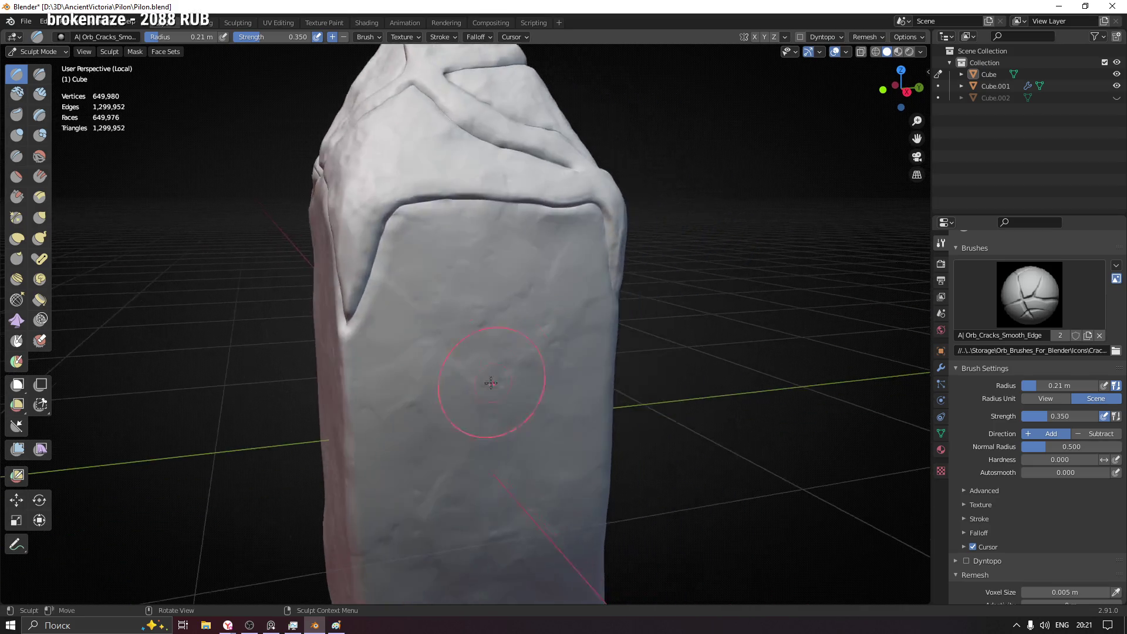
{"action": "scroll", "coordinate": [509, 426], "scroll_direction": "down", "scroll_amount": 2}
{"action": "middle_click_drag", "start_coordinate": [509, 427], "coordinate": [491, 339]}
{"action": "mouse_move", "coordinate": [492, 338]}
{"action": "left_mouse_down"}
{"action": "mouse_move", "coordinate": [503, 471]}
{"action": "mouse_move", "coordinate": [507, 339]}
{"action": "left_mouse_up"}
{"action": "key", "text": "ctrl+z"}
- Try Draw Sharp and undo, then switch to Clay Strips with the Orb_Slash_01 brush
{"action": "left_click", "coordinate": [40, 76]}
{"action": "key", "text": "ctrl+z"}
{"action": "left_click", "coordinate": [1032, 305]}
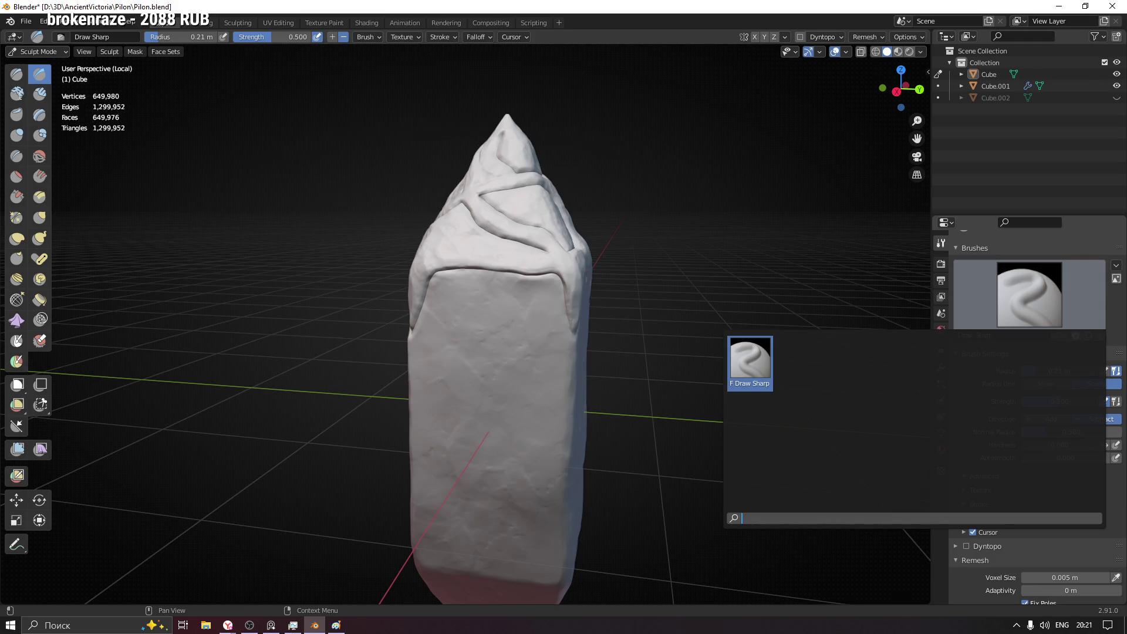
{"action": "left_click", "coordinate": [40, 93]}
{"action": "left_click", "coordinate": [1028, 294]}
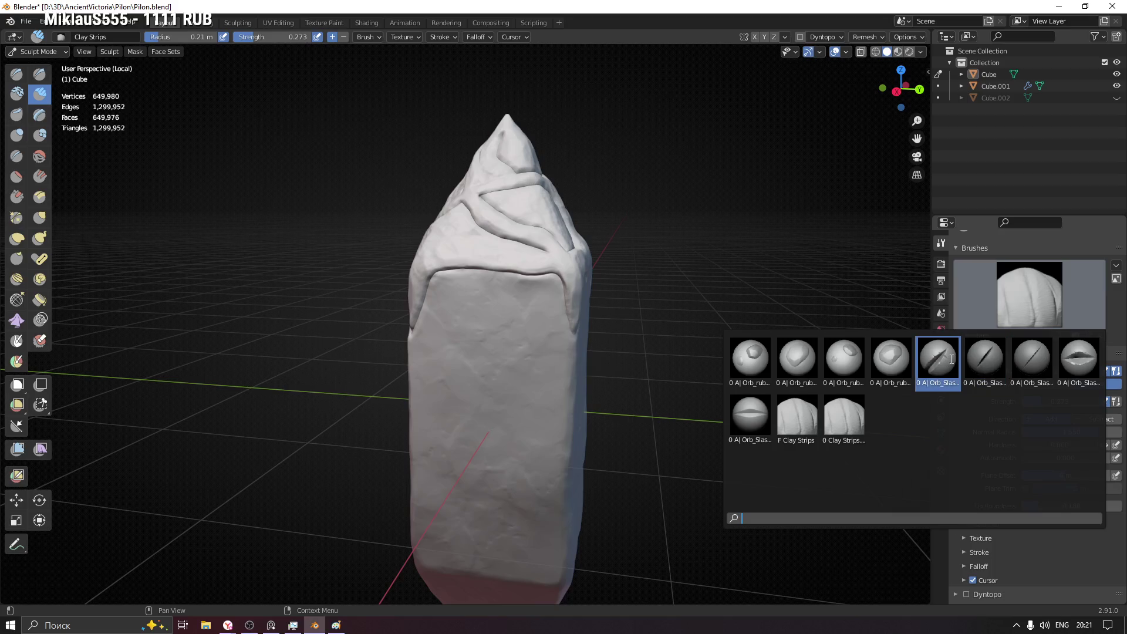
{"action": "left_click", "coordinate": [939, 359]}
- Carve a diagonal slash on the lower pillar, undo it, and carve one higher up
{"action": "left_click_drag", "start_coordinate": [463, 457], "coordinate": [693, 279]}
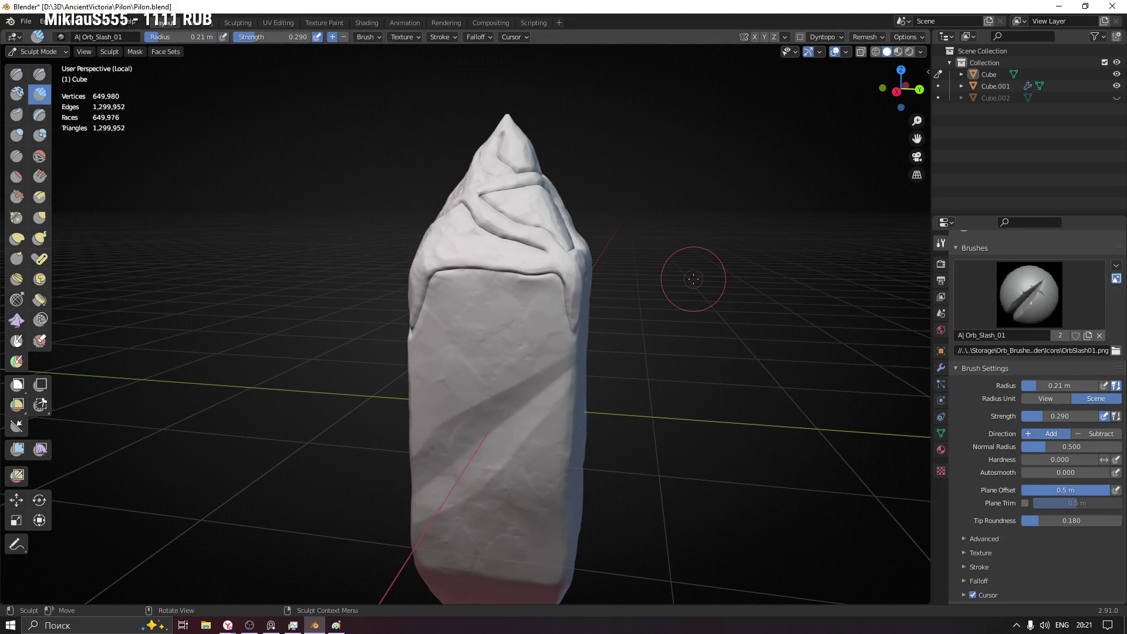
{"action": "middle_click_drag", "start_coordinate": [706, 300], "coordinate": [628, 315]}
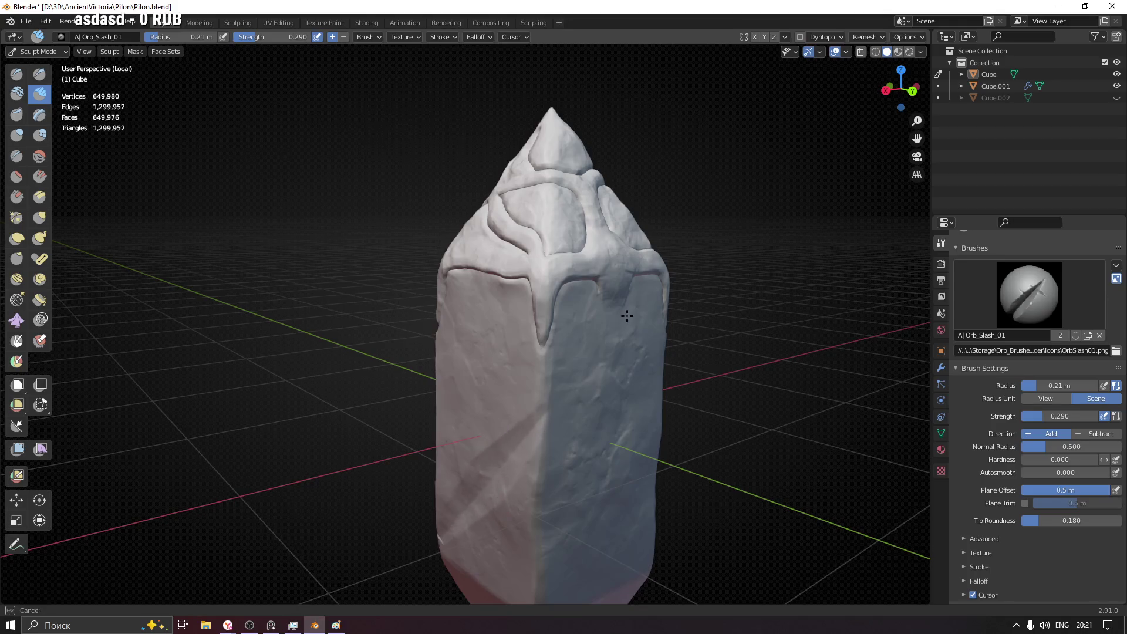
{"action": "key", "text": "ctrl+z"}
{"action": "left_click_drag", "start_coordinate": [613, 334], "coordinate": [610, 256]}
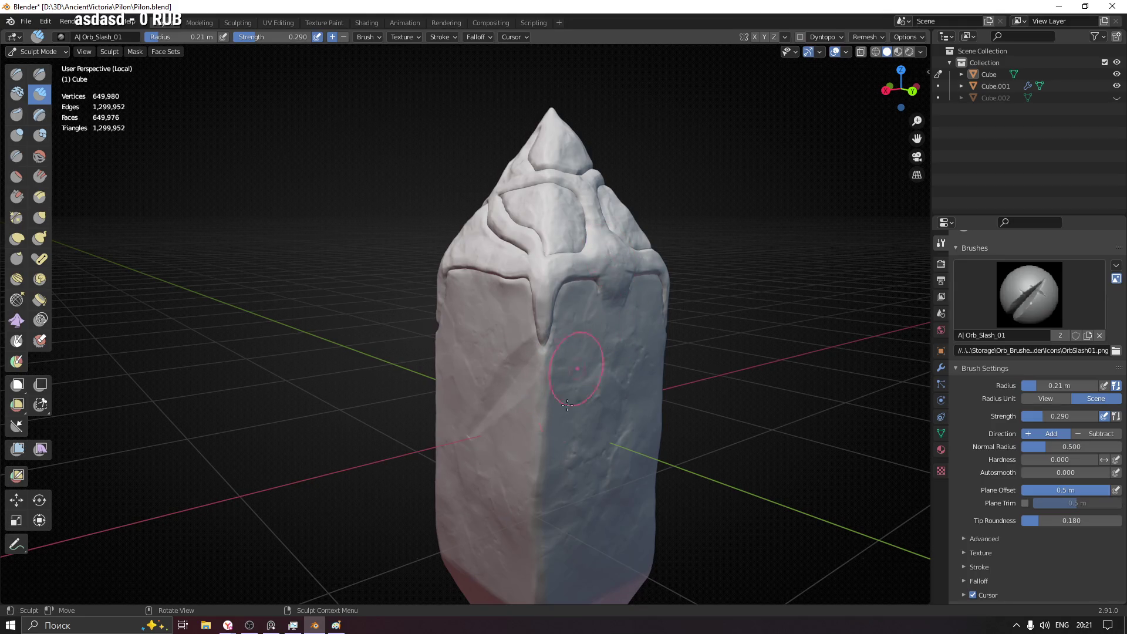
{"action": "left_click", "coordinate": [1029, 294]}
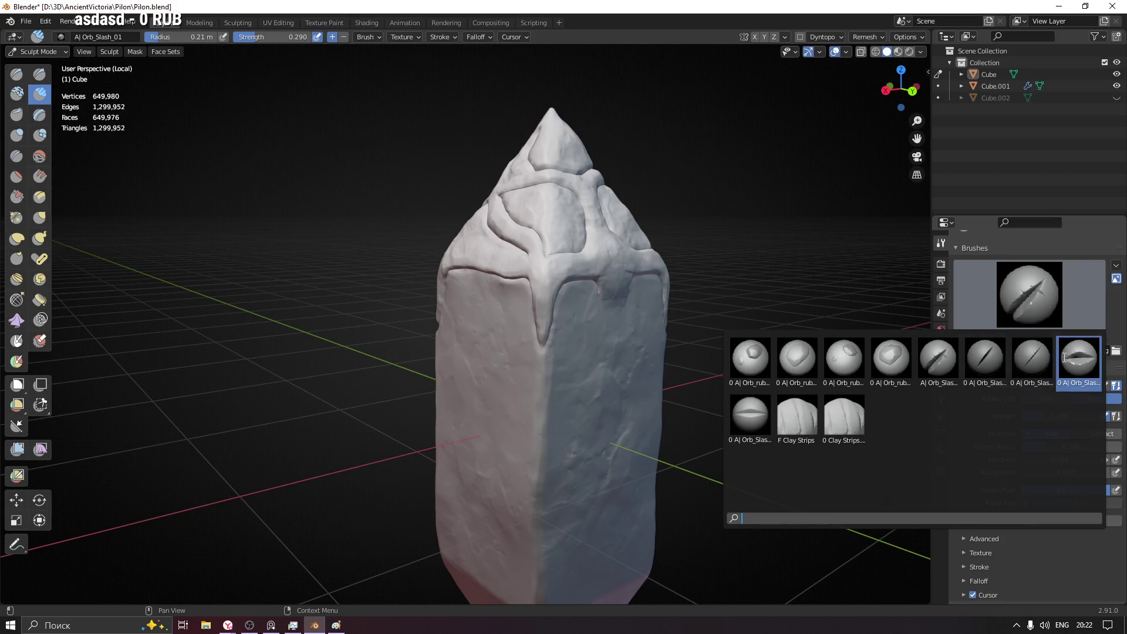
- Stamp Orb_rubble_01 chunks on the front panel and undo them
{"action": "left_click", "coordinate": [751, 357]}
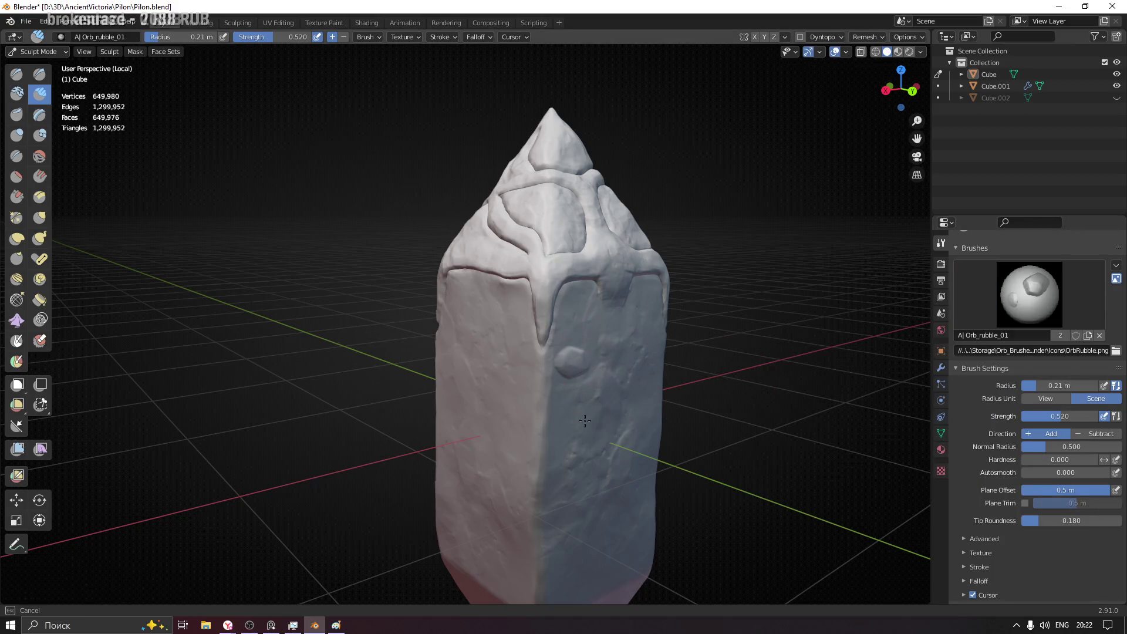
{"action": "middle_click_drag", "start_coordinate": [585, 421], "coordinate": [724, 388]}
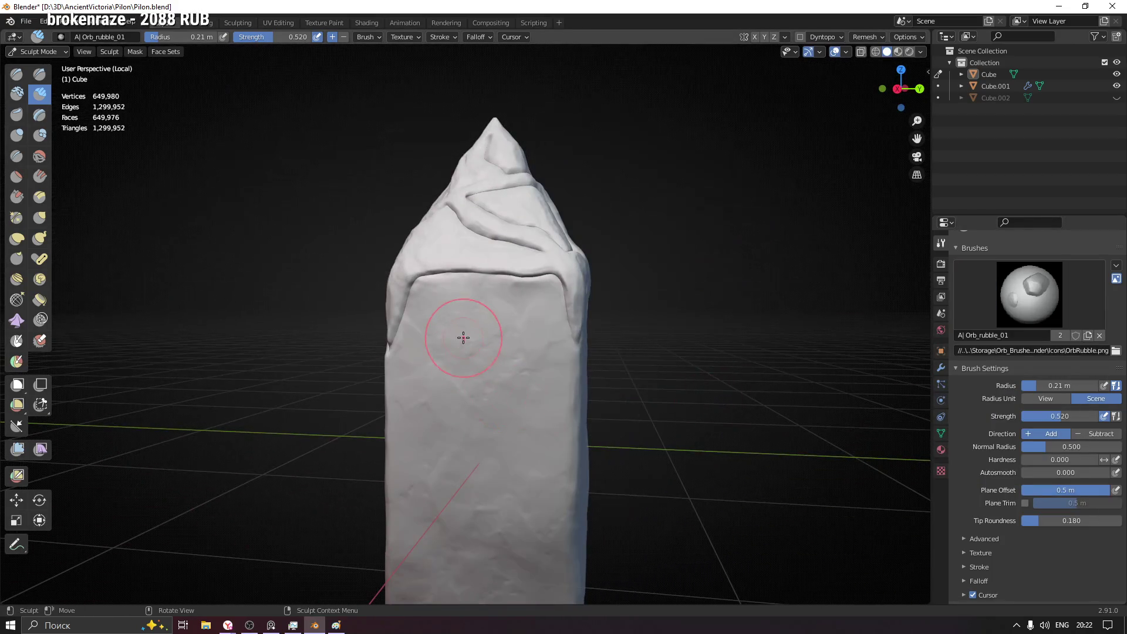
{"action": "left_click", "coordinate": [450, 339]}
{"action": "left_click", "coordinate": [520, 388]}
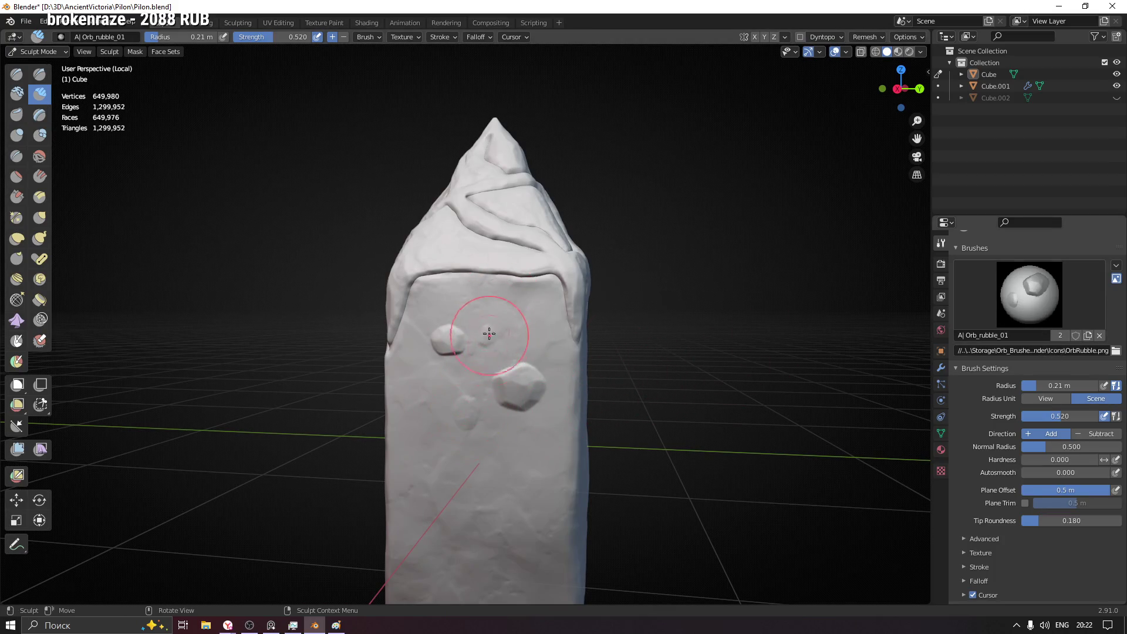
{"action": "key", "text": "ctrl+z"}
{"action": "key", "text": "ctrl+z"}
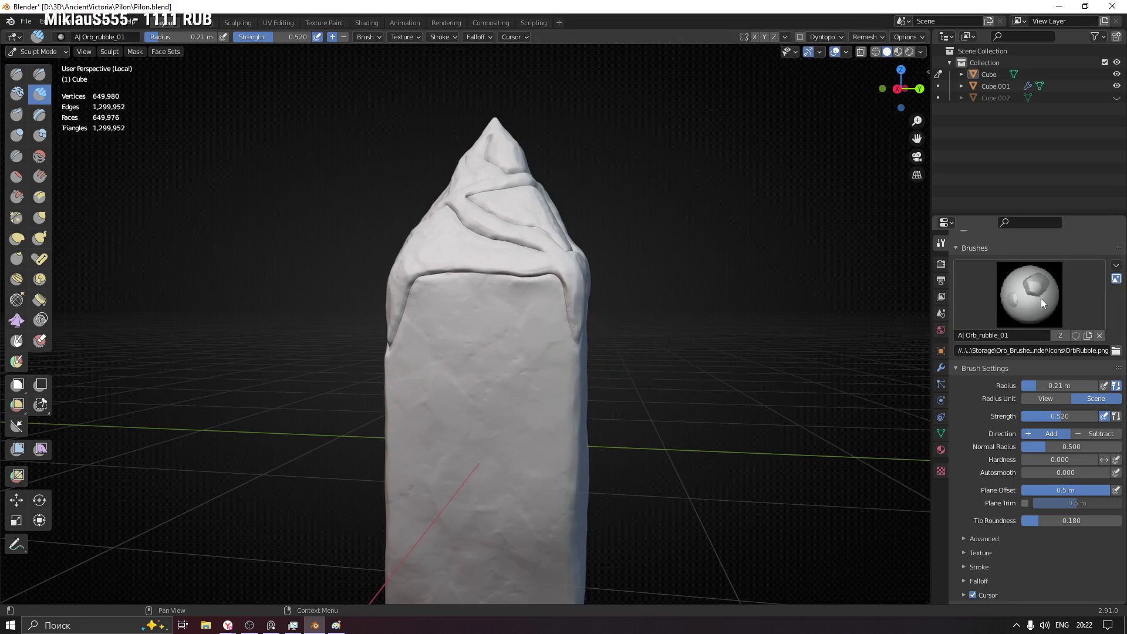
- Switch to the Orb_Cracks_Smooth_Edge brush and reopen the brush picker
{"action": "left_click", "coordinate": [1041, 299]}
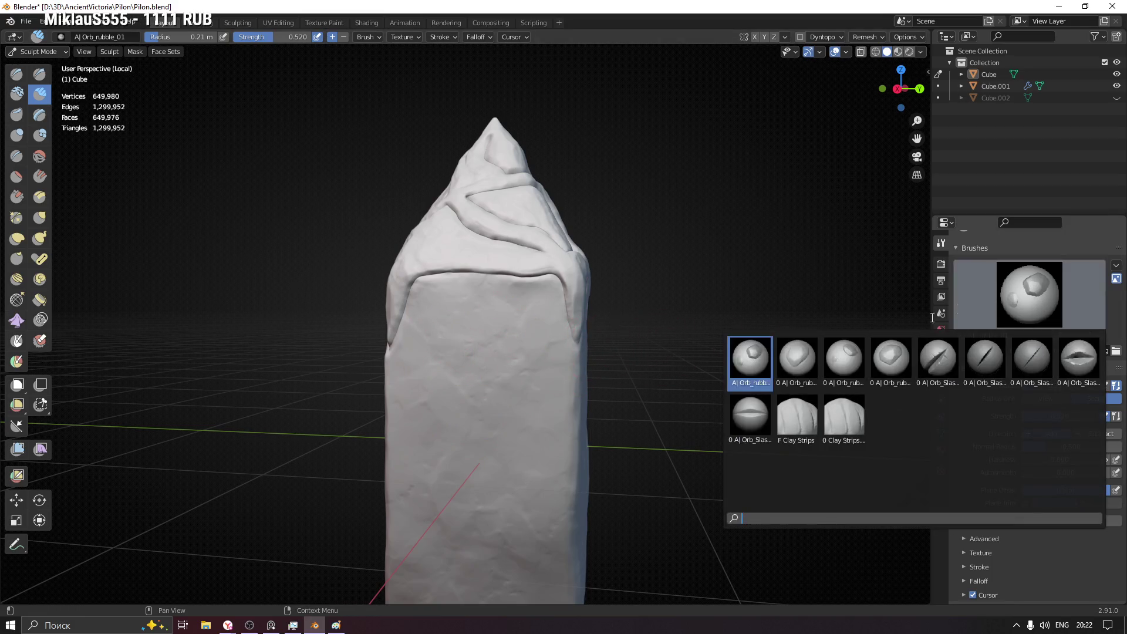
{"action": "left_click", "coordinate": [750, 419]}
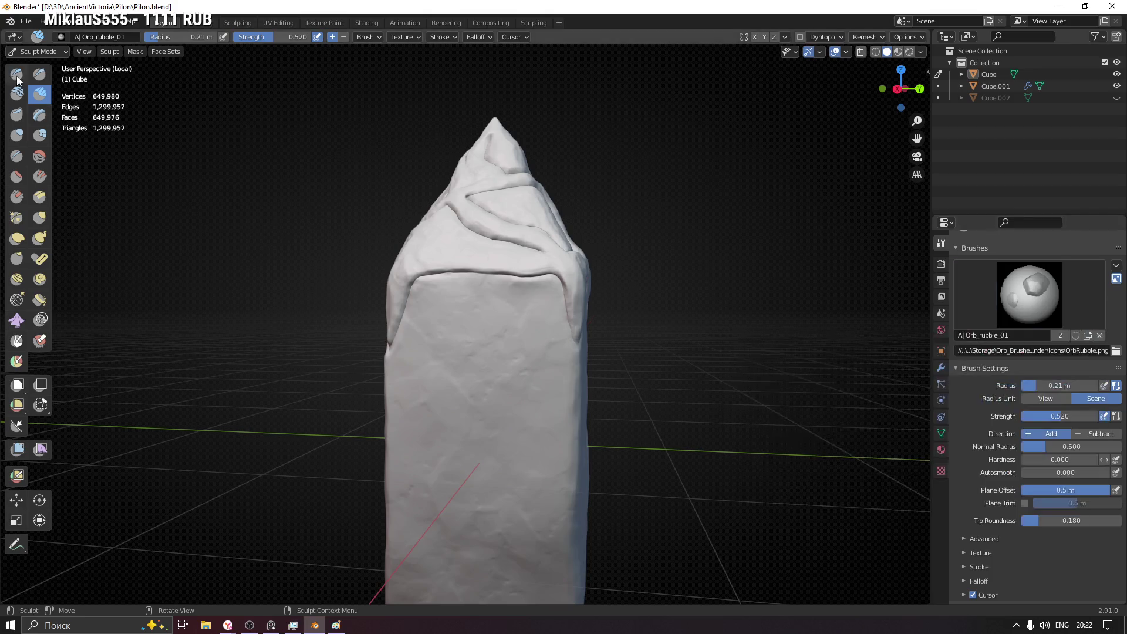
{"action": "left_click", "coordinate": [1029, 294]}
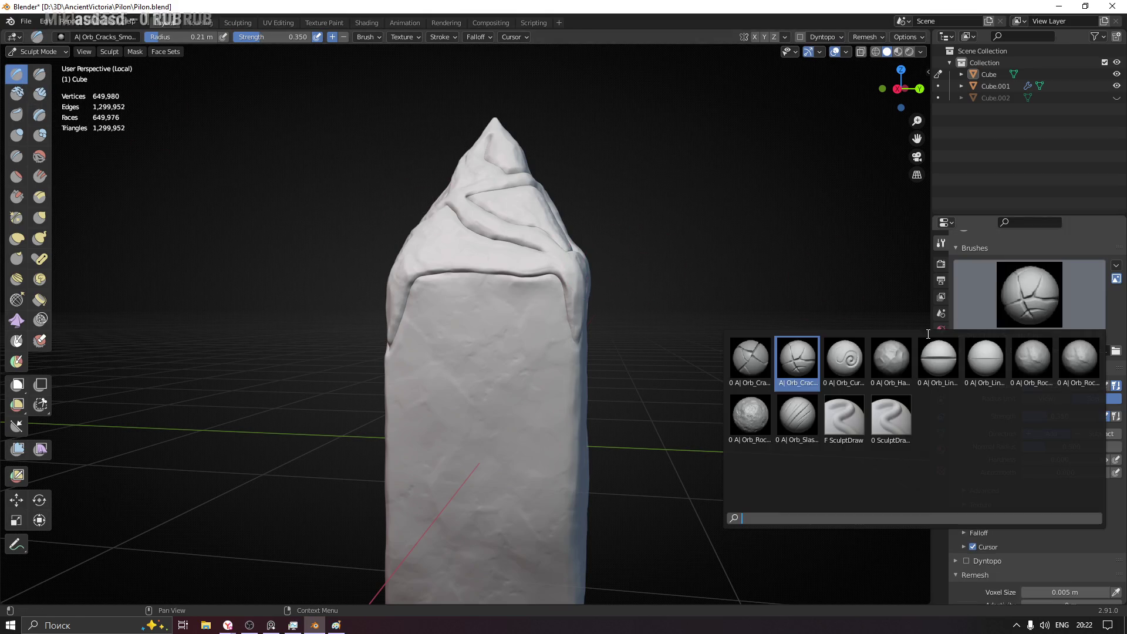
- With Orb_Slash_Curve, carve diagonal and vertical slashes on the pillar faces
{"action": "left_click", "coordinate": [796, 414]}
{"action": "left_click_drag", "start_coordinate": [442, 421], "coordinate": [564, 291]}
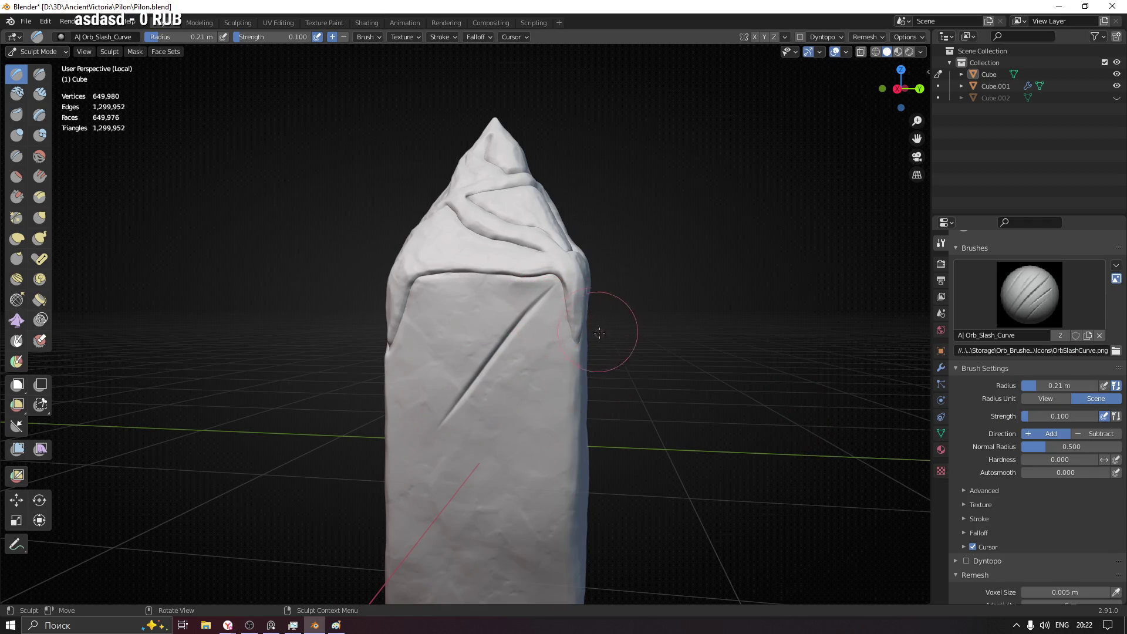
{"action": "middle_click_drag", "start_coordinate": [599, 332], "coordinate": [579, 315]}
{"action": "mouse_move", "coordinate": [500, 311]}
{"action": "middle_mouse_down"}
{"action": "mouse_move", "coordinate": [569, 364]}
{"action": "mouse_move", "coordinate": [582, 357]}
{"action": "mouse_move", "coordinate": [581, 323]}
{"action": "middle_mouse_up"}
{"action": "scroll", "coordinate": [579, 344], "scroll_direction": "up", "scroll_amount": 2}
{"action": "scroll", "coordinate": [582, 324], "scroll_direction": "up", "scroll_amount": 4}
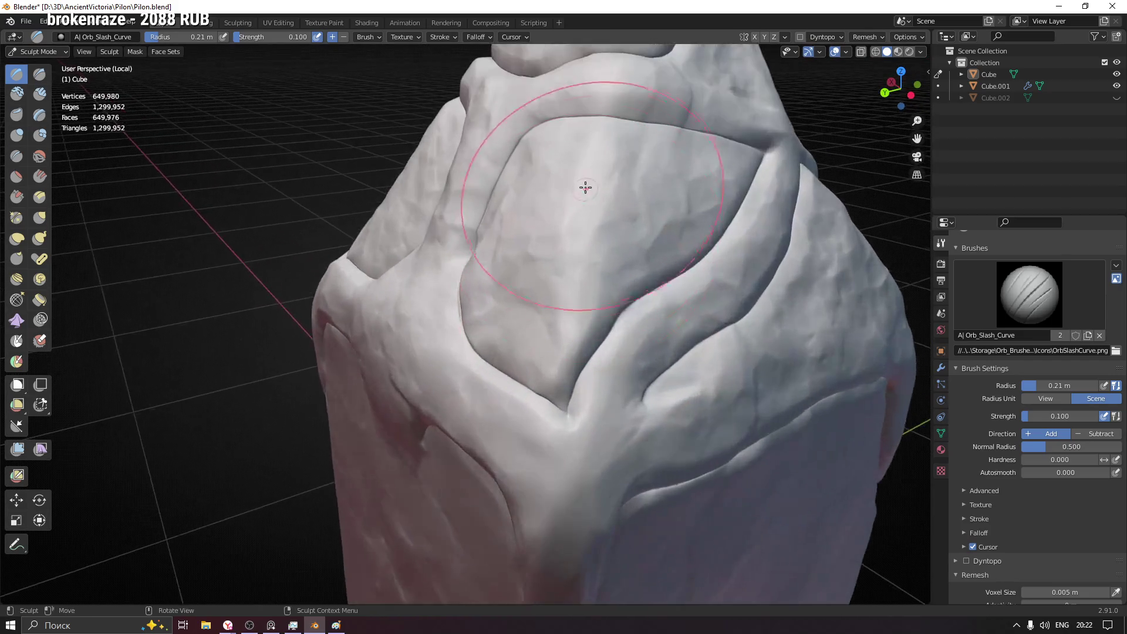
{"action": "left_click_drag", "start_coordinate": [596, 126], "coordinate": [553, 329]}
{"action": "scroll", "coordinate": [554, 329], "scroll_direction": "down", "scroll_amount": 3}
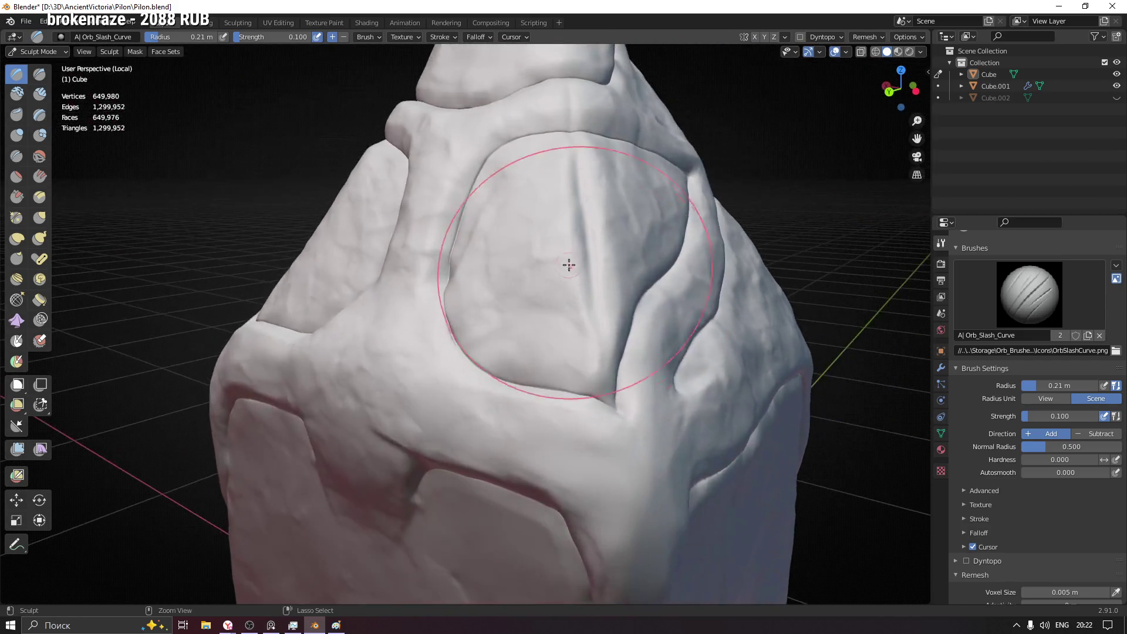
{"action": "scroll", "coordinate": [569, 264], "scroll_direction": "down", "scroll_amount": 3}
{"action": "mouse_move", "coordinate": [587, 378]}
{"action": "middle_mouse_down"}
{"action": "mouse_move", "coordinate": [625, 379]}
{"action": "mouse_move", "coordinate": [632, 295]}
{"action": "mouse_move", "coordinate": [604, 365]}
{"action": "middle_mouse_up"}
{"action": "scroll", "coordinate": [604, 377], "scroll_direction": "up", "scroll_amount": 2}
{"action": "left_click_drag", "start_coordinate": [605, 365], "coordinate": [584, 419]}
{"action": "left_click_drag", "start_coordinate": [580, 503], "coordinate": [591, 503]}
{"action": "middle_click_drag", "start_coordinate": [591, 503], "coordinate": [637, 456]}
{"action": "left_click_drag", "start_coordinate": [636, 456], "coordinate": [736, 260]}
- Carve a circular crease and another upper-face crease, undoing the unwanted ones
{"action": "mouse_move", "coordinate": [756, 353]}
{"action": "middle_mouse_down"}
{"action": "mouse_move", "coordinate": [772, 346]}
{"action": "mouse_move", "coordinate": [722, 330]}
{"action": "mouse_move", "coordinate": [659, 256]}
{"action": "mouse_move", "coordinate": [675, 206]}
{"action": "middle_mouse_up"}
{"action": "mouse_move", "coordinate": [716, 182]}
{"action": "left_mouse_down"}
{"action": "mouse_move", "coordinate": [611, 184]}
{"action": "mouse_move", "coordinate": [578, 221]}
{"action": "mouse_move", "coordinate": [565, 266]}
{"action": "left_mouse_up"}
{"action": "mouse_move", "coordinate": [583, 327]}
{"action": "left_mouse_down"}
{"action": "mouse_move", "coordinate": [679, 357]}
{"action": "mouse_move", "coordinate": [732, 304]}
{"action": "mouse_move", "coordinate": [701, 414]}
{"action": "mouse_move", "coordinate": [577, 458]}
{"action": "mouse_move", "coordinate": [568, 503]}
{"action": "mouse_move", "coordinate": [739, 522]}
{"action": "mouse_move", "coordinate": [708, 432]}
{"action": "mouse_move", "coordinate": [597, 423]}
{"action": "left_mouse_up"}
{"action": "key", "text": "ctrl+z"}
{"action": "key", "text": "ctrl+z"}
{"action": "mouse_move", "coordinate": [706, 208]}
{"action": "left_mouse_down"}
{"action": "mouse_move", "coordinate": [586, 226]}
{"action": "mouse_move", "coordinate": [655, 296]}
{"action": "mouse_move", "coordinate": [596, 411]}
{"action": "left_mouse_up"}
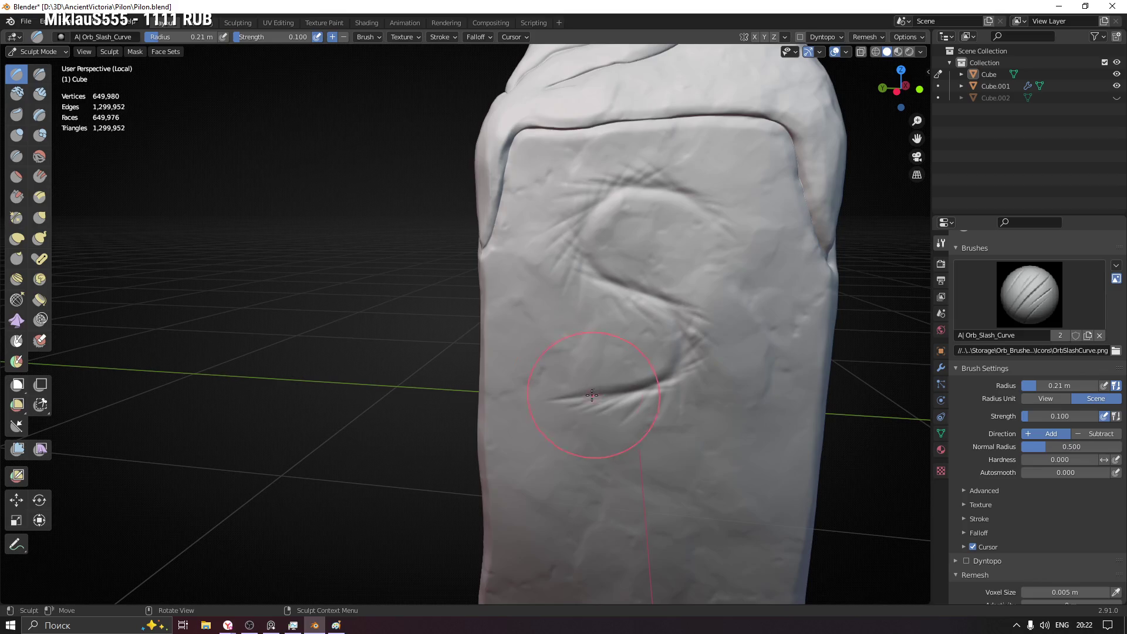
{"action": "key", "text": "ctrl+z"}
{"action": "key", "text": "ctrl+z"}
{"action": "middle_click_drag", "start_coordinate": [629, 315], "coordinate": [633, 279]}
{"action": "middle_click_drag", "start_coordinate": [620, 354], "coordinate": [667, 327]}
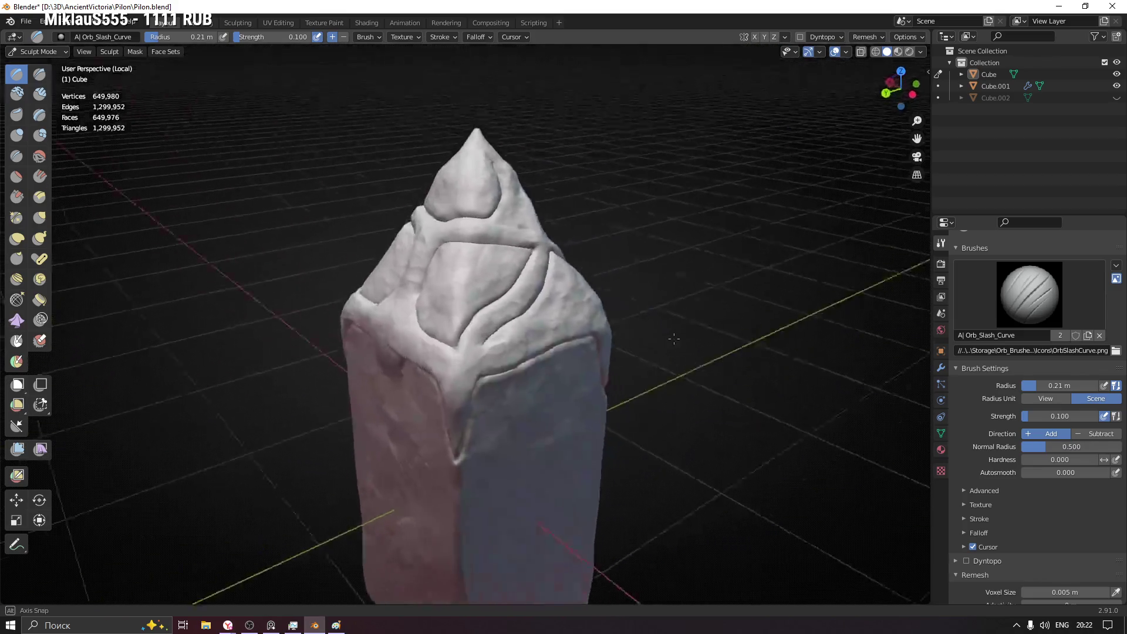
{"action": "scroll", "coordinate": [523, 256], "scroll_direction": "up", "scroll_amount": 2}
- Save Pilon.blend and bring up the crystal pylon reference images
{"action": "key", "text": "ctrl+s"}
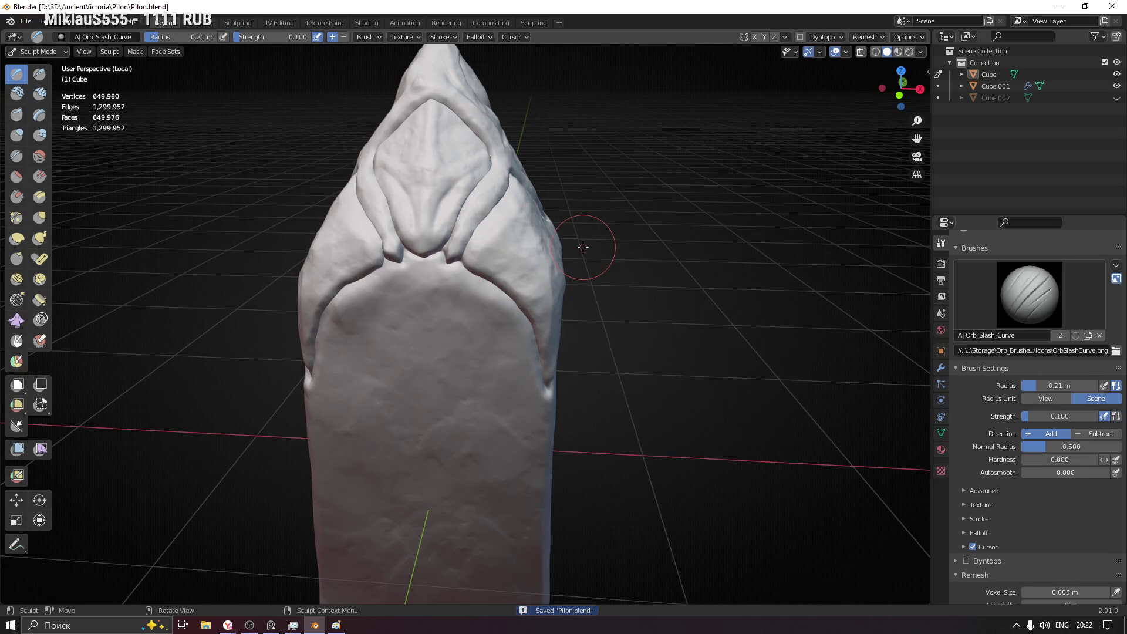
{"action": "middle_click_drag", "start_coordinate": [583, 248], "coordinate": [587, 318]}
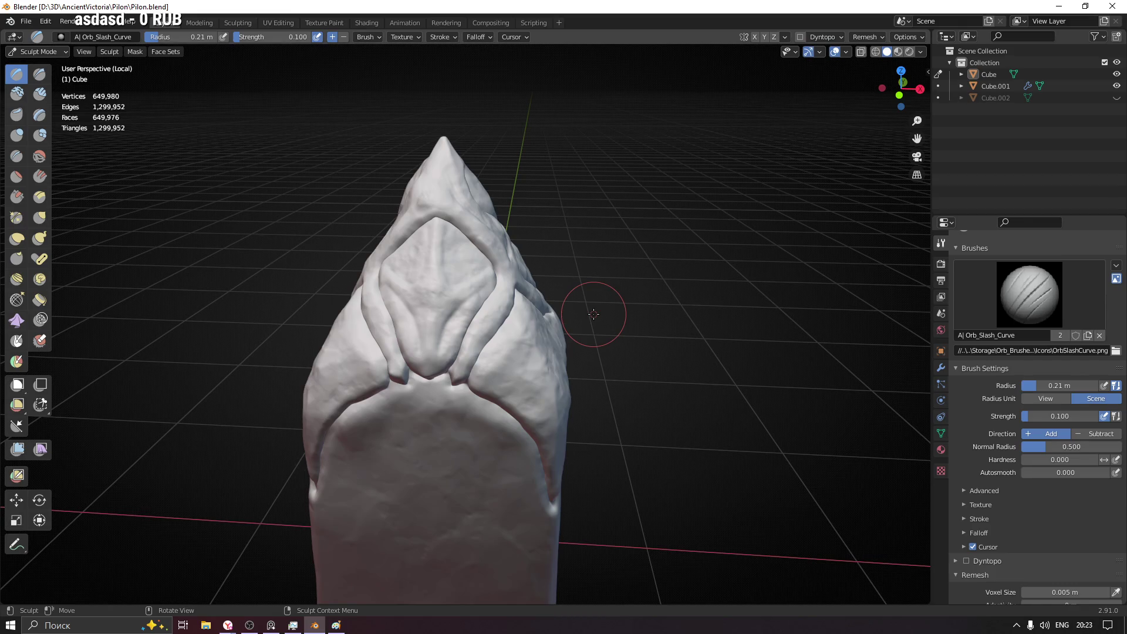
{"action": "left_click", "coordinate": [271, 626]}
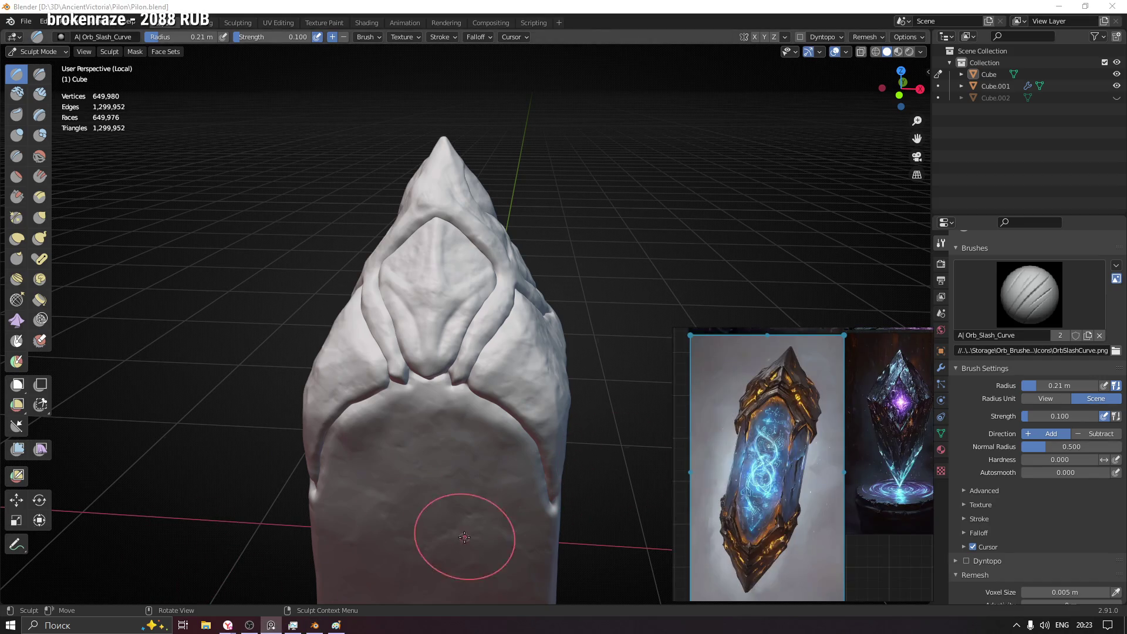
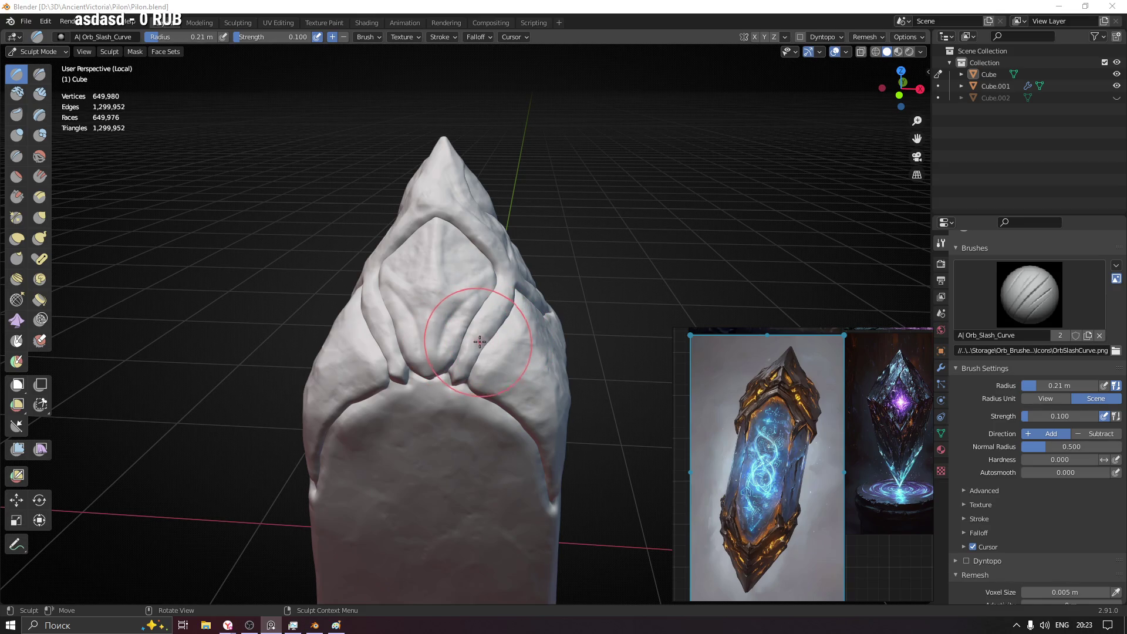
- Carve four curved Orb_Slash_Curve strokes across the top panel's surface
{"action": "left_click_drag", "start_coordinate": [553, 510], "coordinate": [515, 511]}
{"action": "left_click_drag", "start_coordinate": [534, 436], "coordinate": [353, 491]}
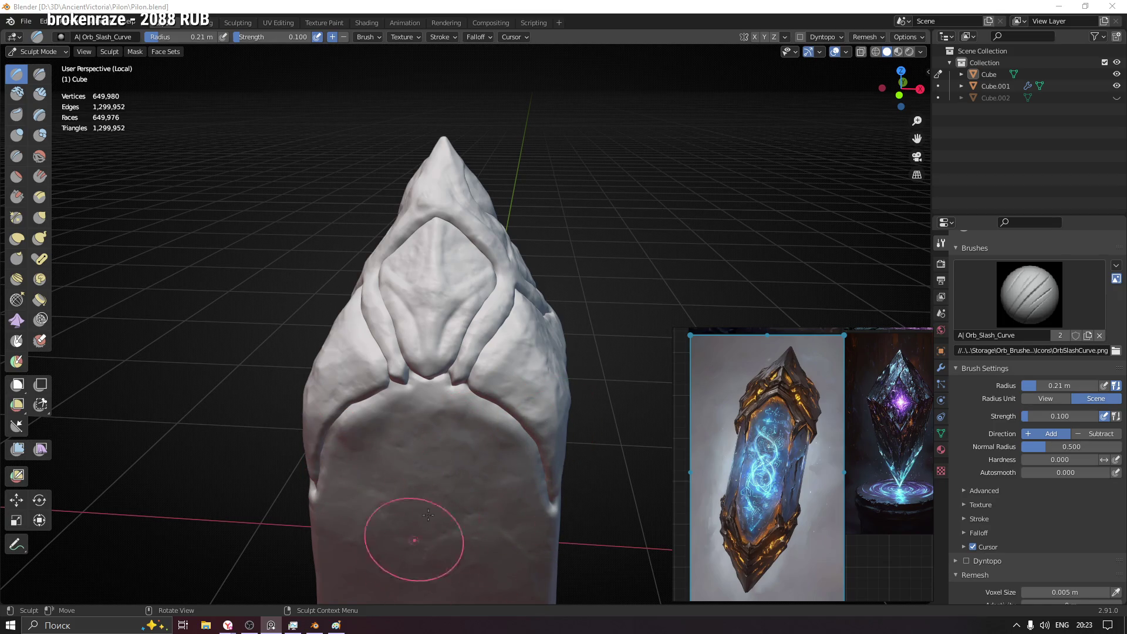
{"action": "left_click_drag", "start_coordinate": [429, 532], "coordinate": [532, 460]}
{"action": "left_click_drag", "start_coordinate": [435, 511], "coordinate": [499, 450]}
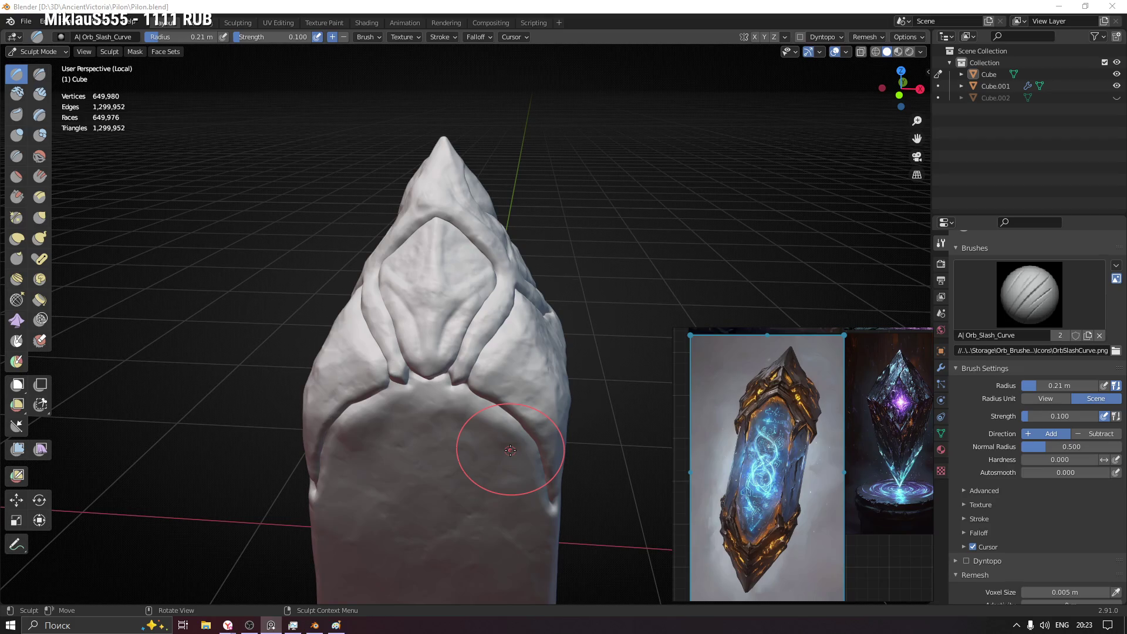
- Orbit around the sculpt and switch to the Grab brush for a first pull on the top
{"action": "middle_click_drag", "start_coordinate": [707, 141], "coordinate": [856, 189]}
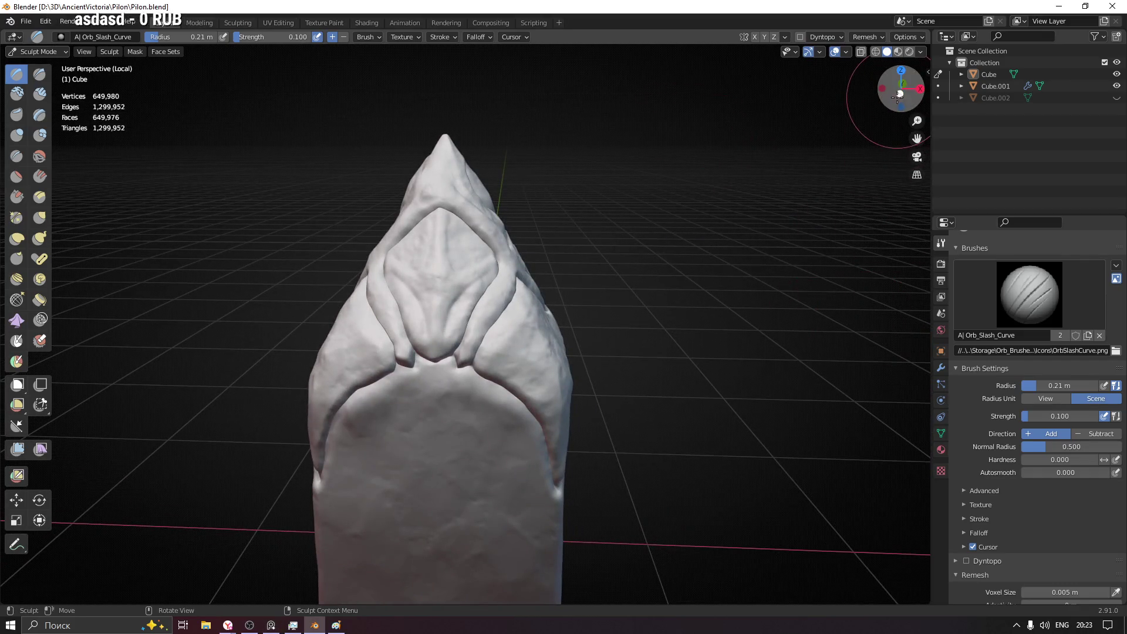
{"action": "left_click", "coordinate": [902, 92]}
{"action": "middle_click_drag", "start_coordinate": [574, 202], "coordinate": [579, 252], "text": "shift"}
- From a front view with a 0.45 m Grab radius, pull the tip and the ridge right of it
{"action": "key", "text": "g"}
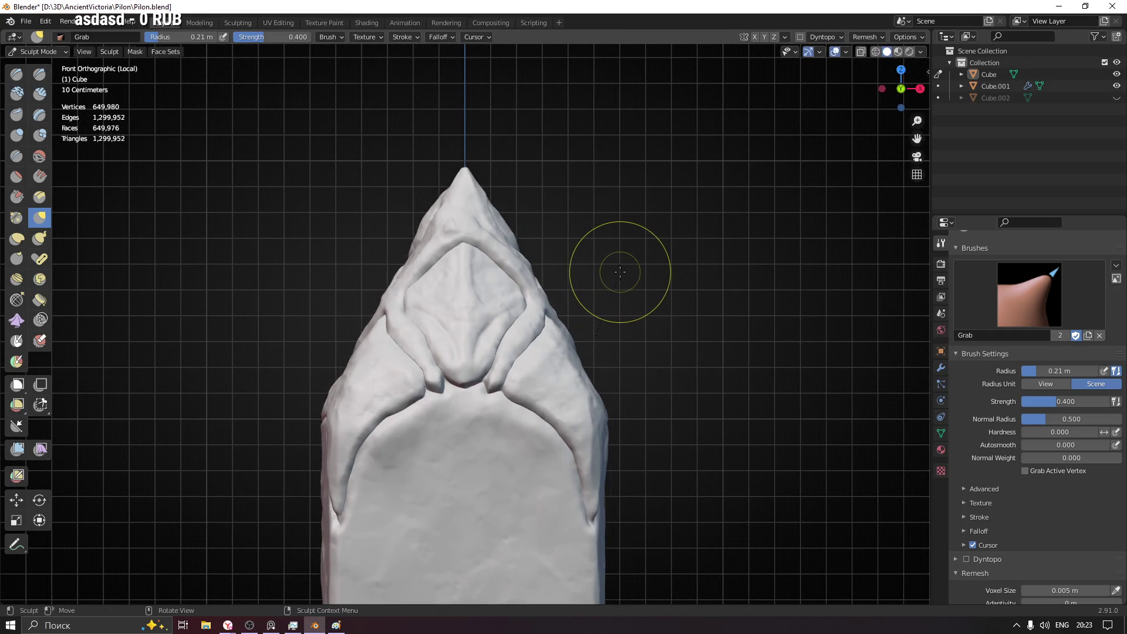
{"action": "key", "text": "f"}
{"action": "left_click", "coordinate": [700, 159]}
{"action": "mouse_move", "coordinate": [540, 289]}
{"action": "left_mouse_down"}
{"action": "mouse_move", "coordinate": [521, 279]}
{"action": "mouse_move", "coordinate": [527, 300]}
{"action": "mouse_move", "coordinate": [558, 320]}
{"action": "mouse_move", "coordinate": [549, 315]}
{"action": "left_mouse_up"}
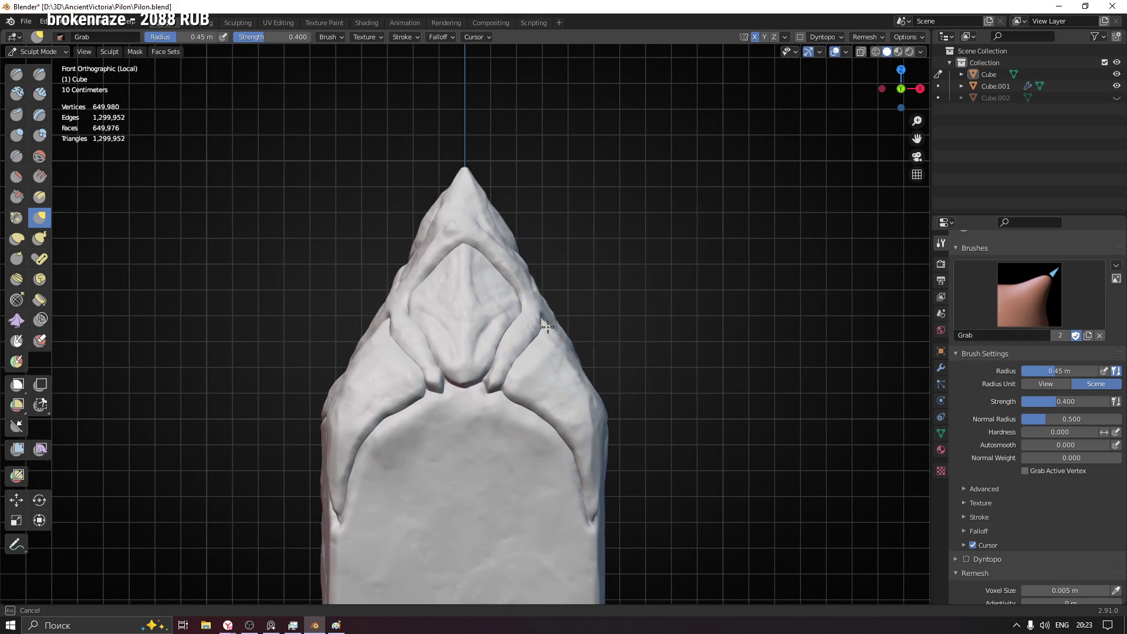
{"action": "middle_click_drag", "start_coordinate": [504, 232], "coordinate": [526, 310]}
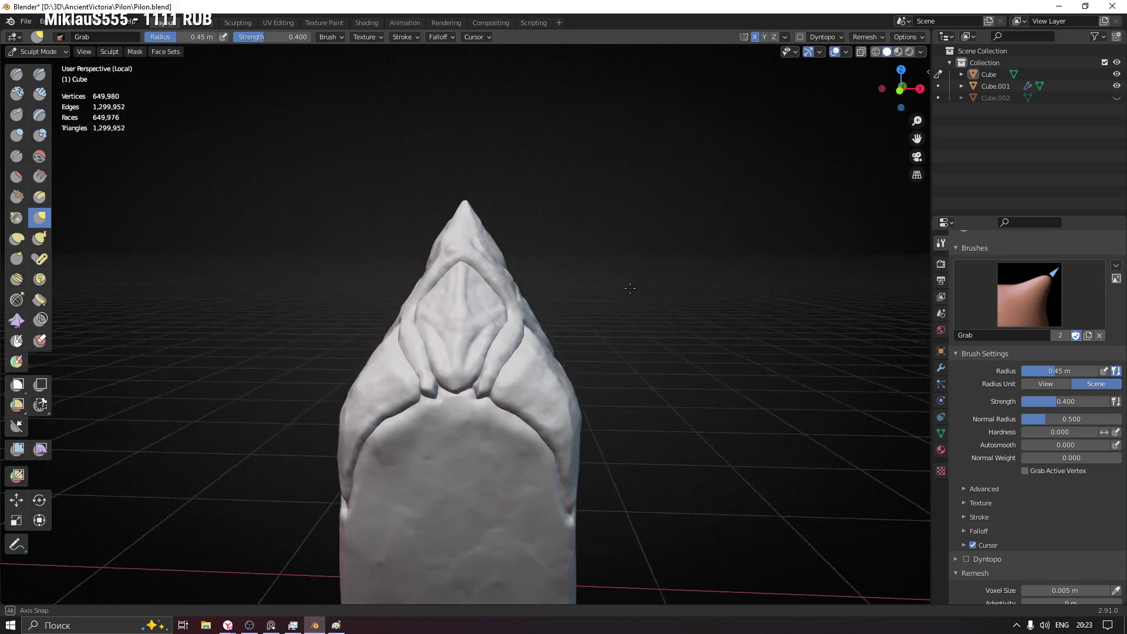
{"action": "left_click_drag", "start_coordinate": [526, 310], "coordinate": [515, 304]}
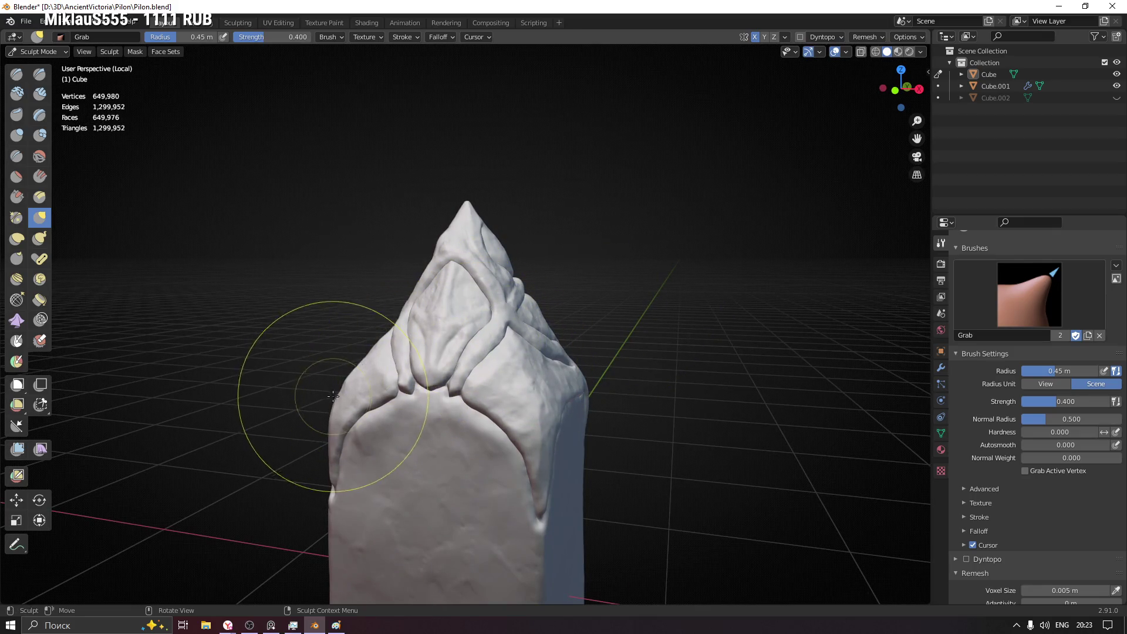
- Orbit around and pull the top's upper-left surface outward into a bulkier form
{"action": "mouse_move", "coordinate": [764, 302]}
{"action": "middle_mouse_down"}
{"action": "mouse_move", "coordinate": [696, 315]}
{"action": "mouse_move", "coordinate": [604, 303]}
{"action": "middle_mouse_up"}
{"action": "mouse_move", "coordinate": [528, 327]}
{"action": "middle_mouse_down"}
{"action": "mouse_move", "coordinate": [629, 256]}
{"action": "mouse_move", "coordinate": [529, 282]}
{"action": "middle_mouse_up"}
{"action": "left_click_drag", "start_coordinate": [373, 302], "coordinate": [374, 308]}
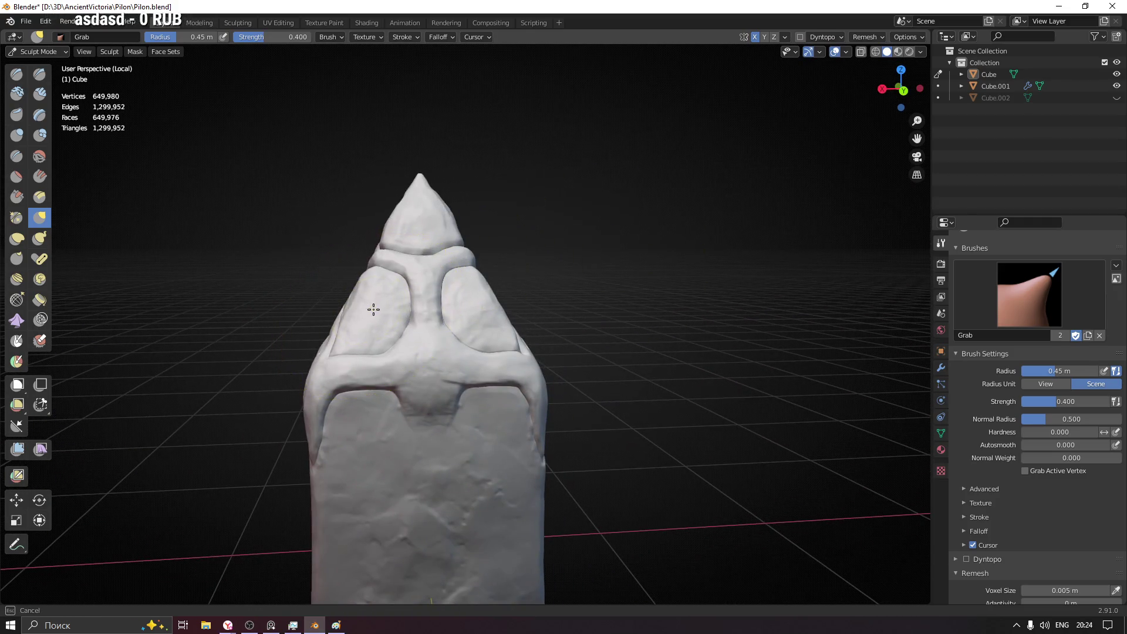
{"action": "mouse_move", "coordinate": [373, 290]}
{"action": "middle_mouse_down"}
{"action": "mouse_move", "coordinate": [487, 283]}
{"action": "mouse_move", "coordinate": [421, 302]}
{"action": "middle_mouse_up"}
{"action": "left_click_drag", "start_coordinate": [420, 302], "coordinate": [286, 291]}
{"action": "middle_click_drag", "start_coordinate": [285, 292], "coordinate": [287, 287]}
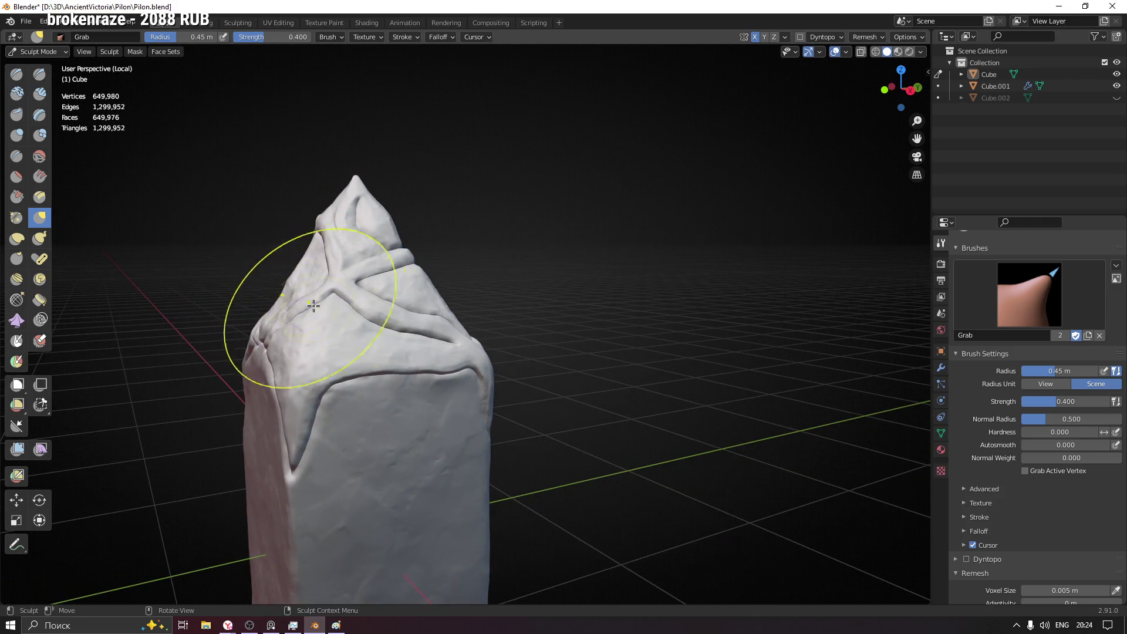
{"action": "mouse_move", "coordinate": [314, 304]}
{"action": "middle_mouse_down"}
{"action": "mouse_move", "coordinate": [423, 391]}
{"action": "mouse_move", "coordinate": [630, 327]}
{"action": "mouse_move", "coordinate": [568, 315]}
{"action": "mouse_move", "coordinate": [452, 366]}
{"action": "mouse_move", "coordinate": [406, 324]}
{"action": "mouse_move", "coordinate": [383, 263]}
{"action": "middle_mouse_up"}
- Shrink the Grab radius to 0.32 m and then 0.24 m while checking the pillar's side
{"action": "key", "text": "f"}
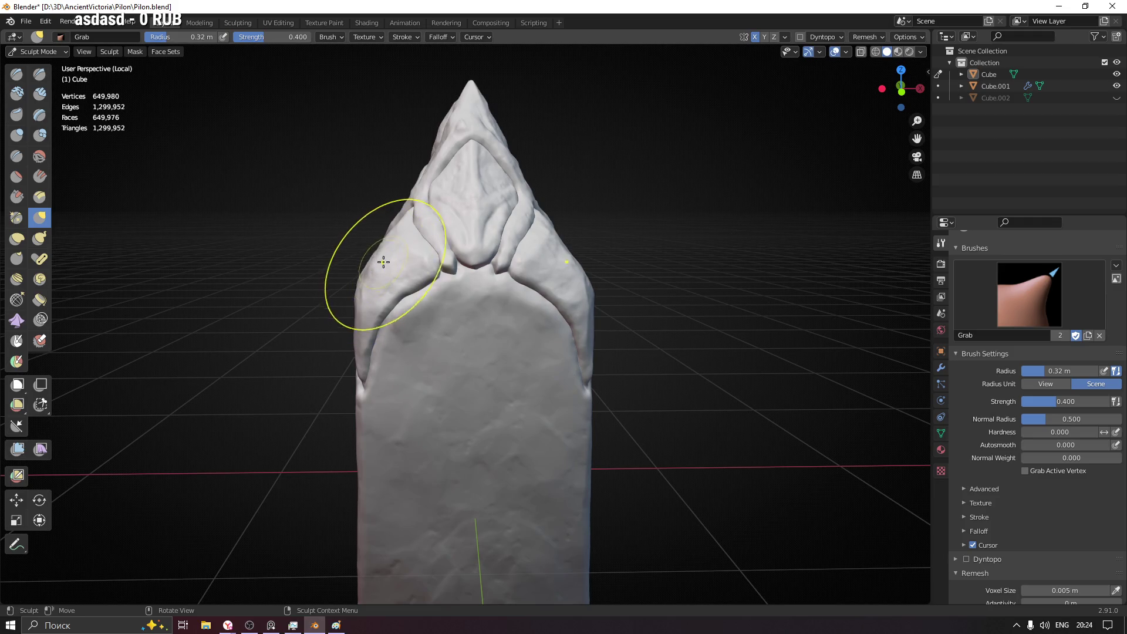
{"action": "middle_click_drag", "start_coordinate": [362, 289], "coordinate": [347, 255]}
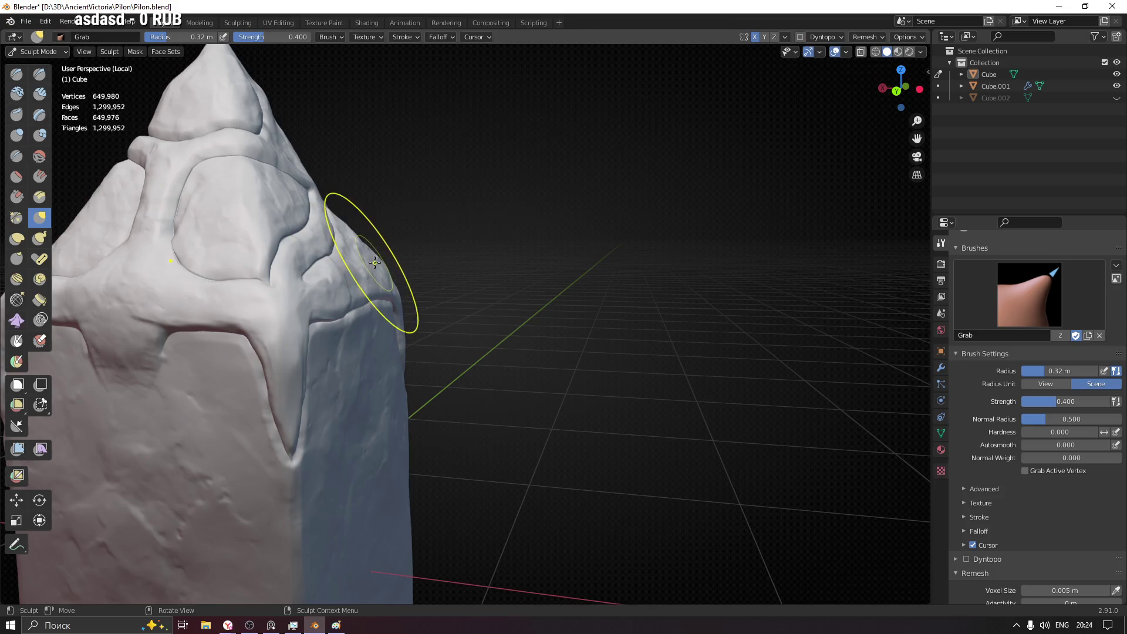
{"action": "middle_click_drag", "start_coordinate": [461, 303], "coordinate": [286, 323]}
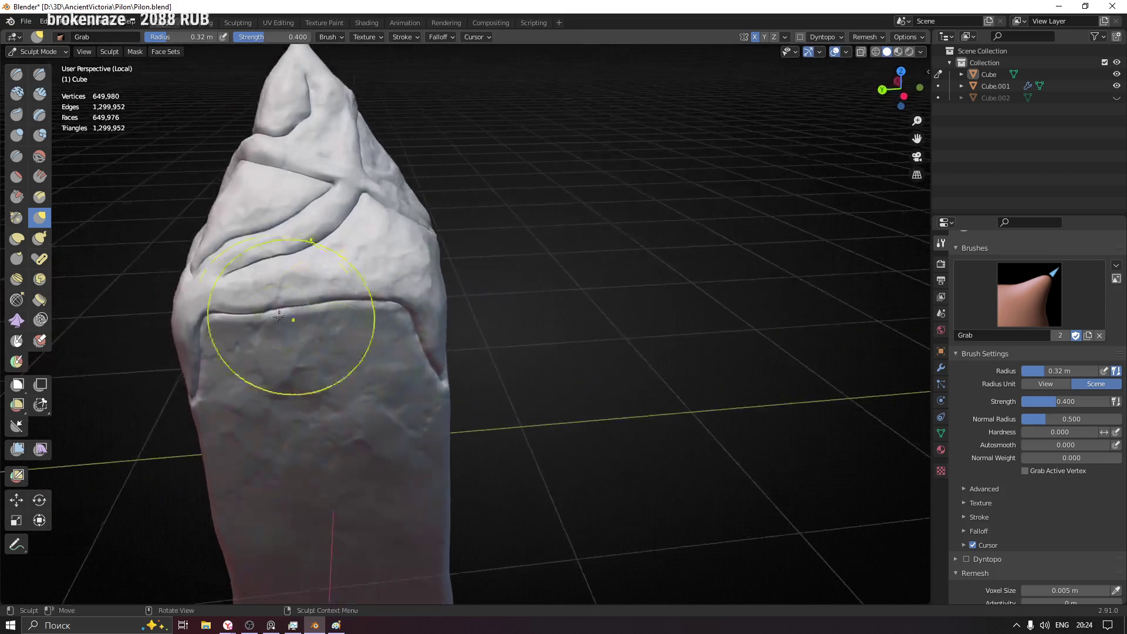
{"action": "key", "text": "f"}
{"action": "left_click", "coordinate": [286, 322]}
{"action": "scroll", "coordinate": [303, 301], "scroll_direction": "up", "scroll_amount": 3}
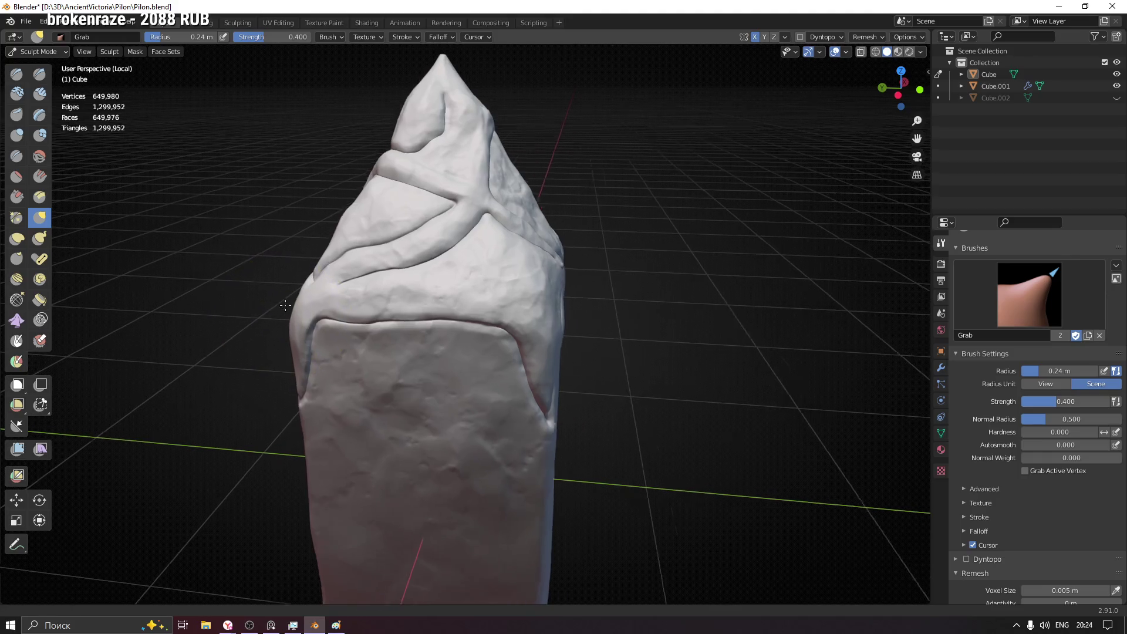
- Inspect the pillar from several angles and bulge out its edge near the ledge
{"action": "middle_click_drag", "start_coordinate": [310, 289], "coordinate": [296, 323]}
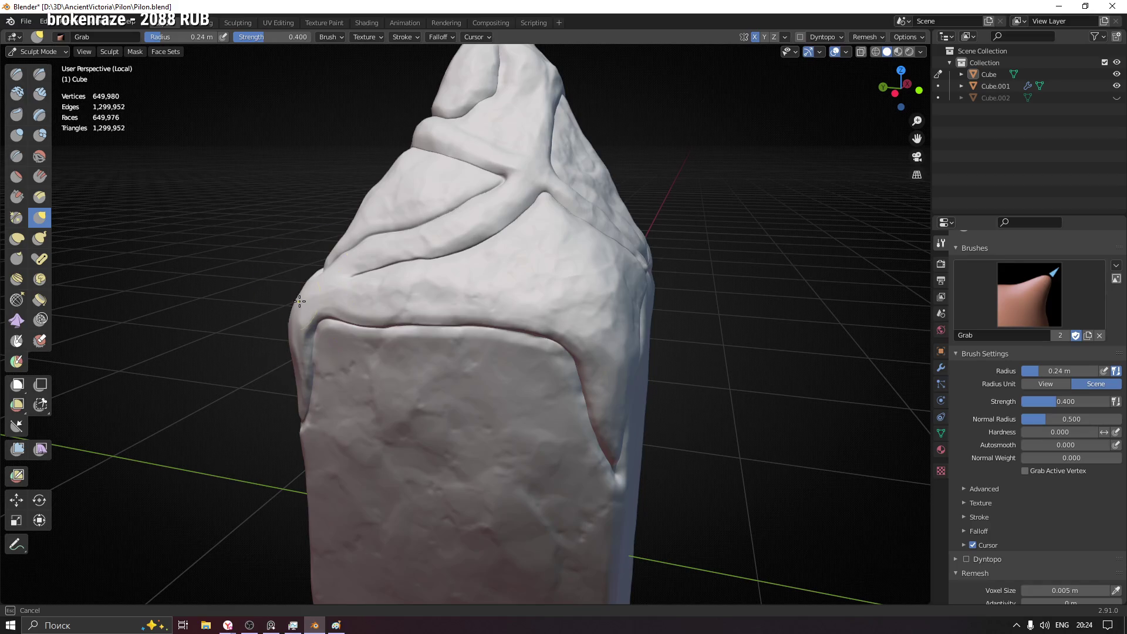
{"action": "middle_click_drag", "start_coordinate": [300, 302], "coordinate": [587, 289]}
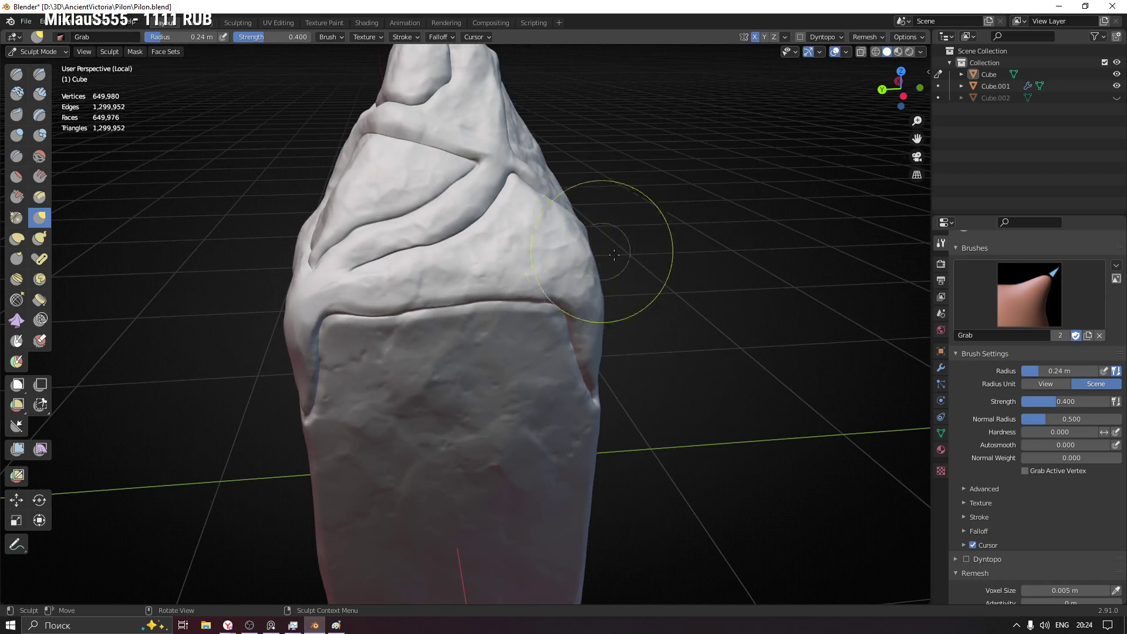
{"action": "middle_click_drag", "start_coordinate": [614, 255], "coordinate": [616, 277]}
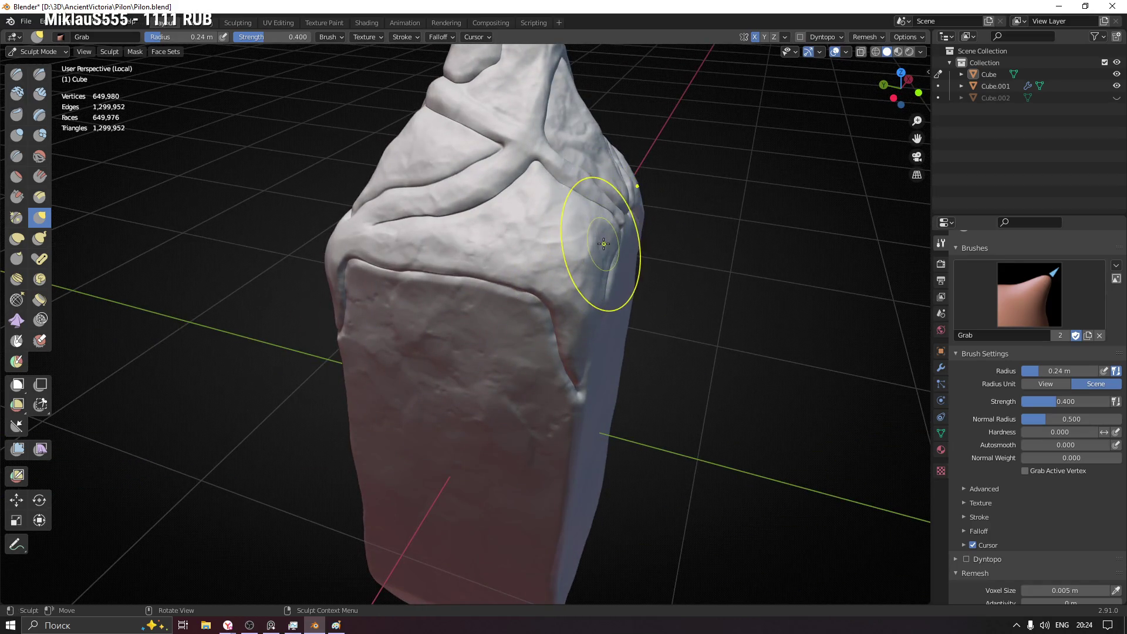
{"action": "mouse_move", "coordinate": [605, 255]}
{"action": "middle_mouse_down"}
{"action": "mouse_move", "coordinate": [464, 346]}
{"action": "mouse_move", "coordinate": [464, 327]}
{"action": "mouse_move", "coordinate": [509, 313]}
{"action": "middle_mouse_up"}
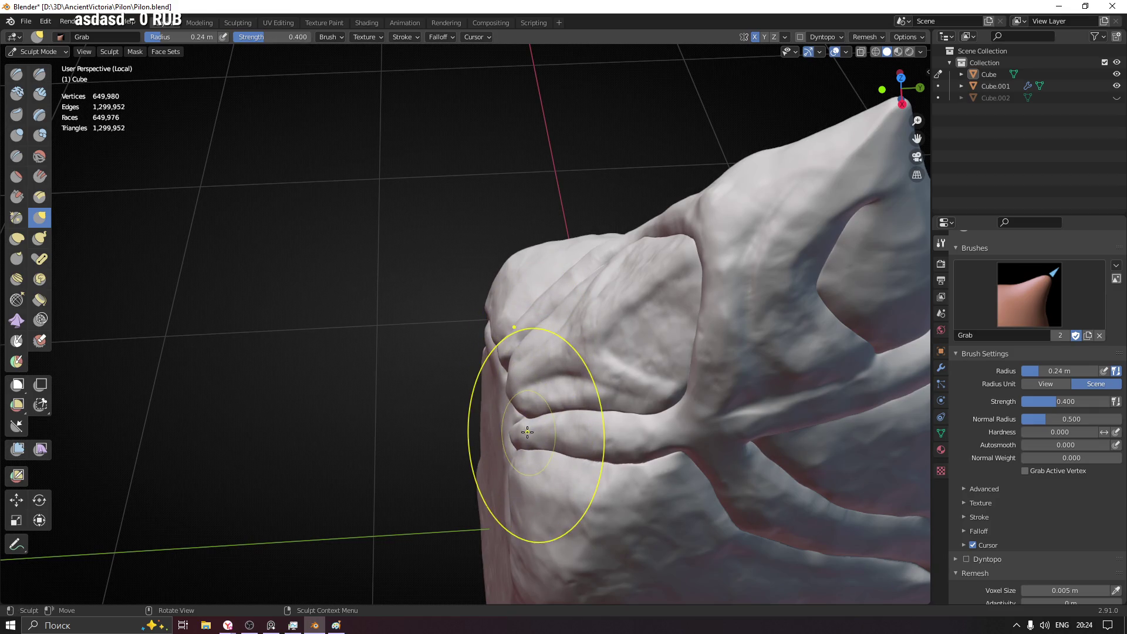
{"action": "middle_click_drag", "start_coordinate": [525, 467], "coordinate": [508, 402]}
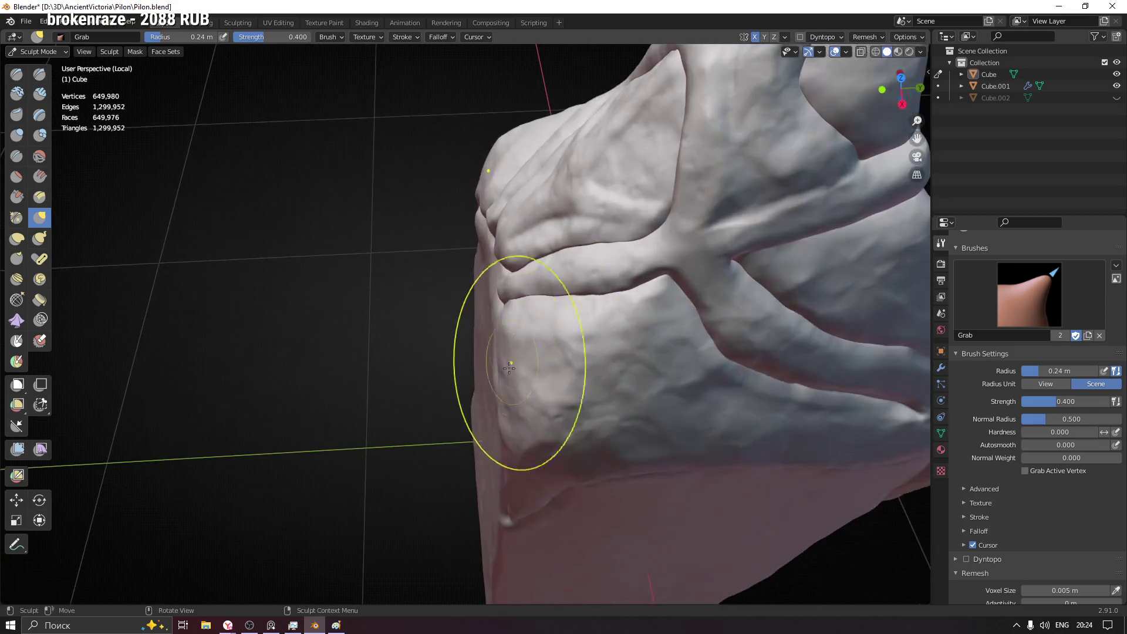
{"action": "middle_click_drag", "start_coordinate": [507, 446], "coordinate": [478, 291]}
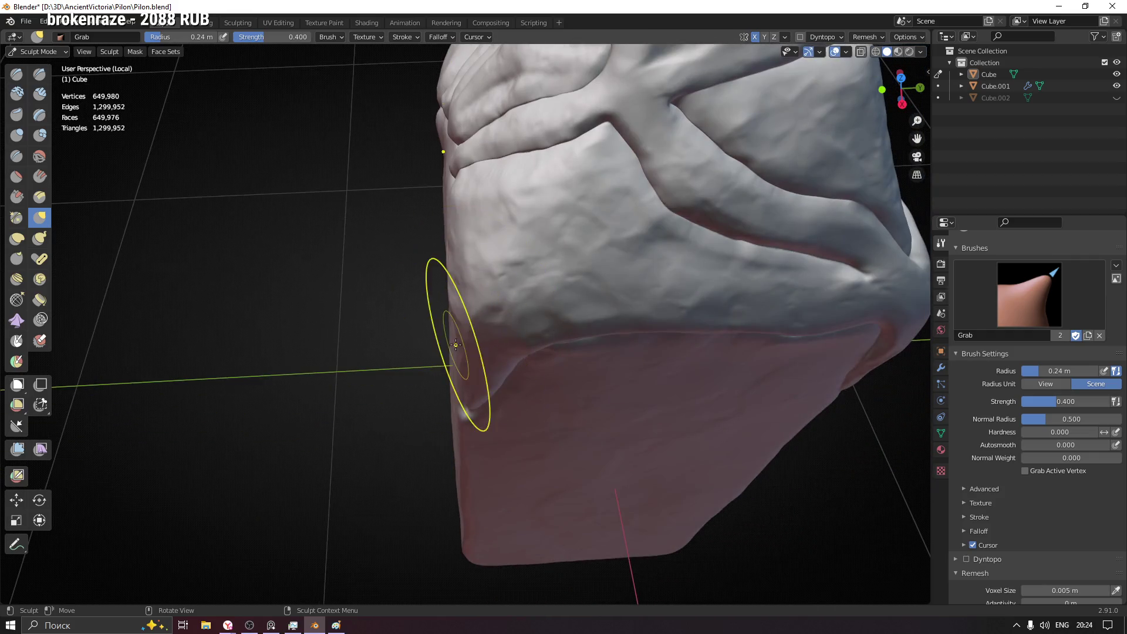
{"action": "middle_click_drag", "start_coordinate": [475, 360], "coordinate": [403, 284]}
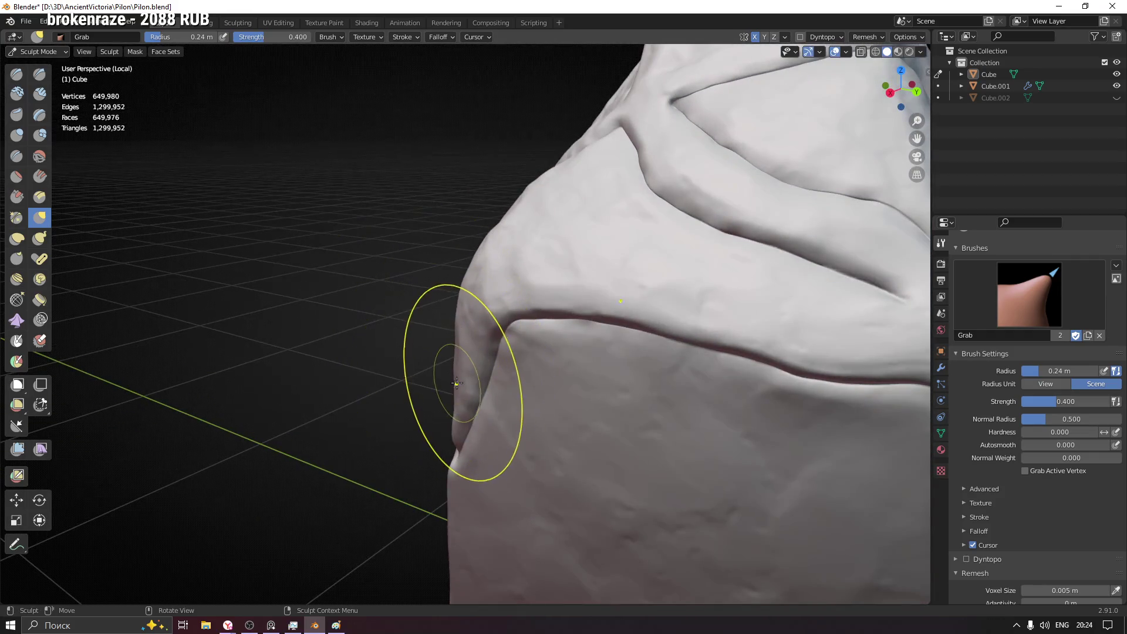
{"action": "left_click_drag", "start_coordinate": [453, 365], "coordinate": [450, 325]}
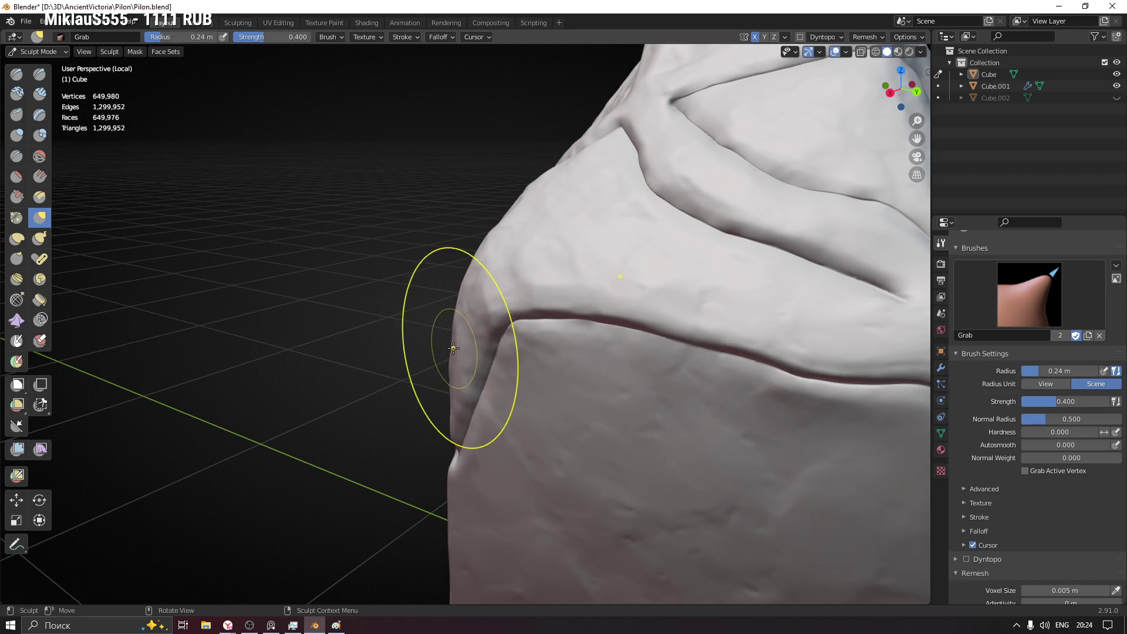
- Reduce the Grab radius to 0.17 m, review the pillar top, and make Crease the active brush
{"action": "middle_click_drag", "start_coordinate": [415, 265], "coordinate": [552, 420]}
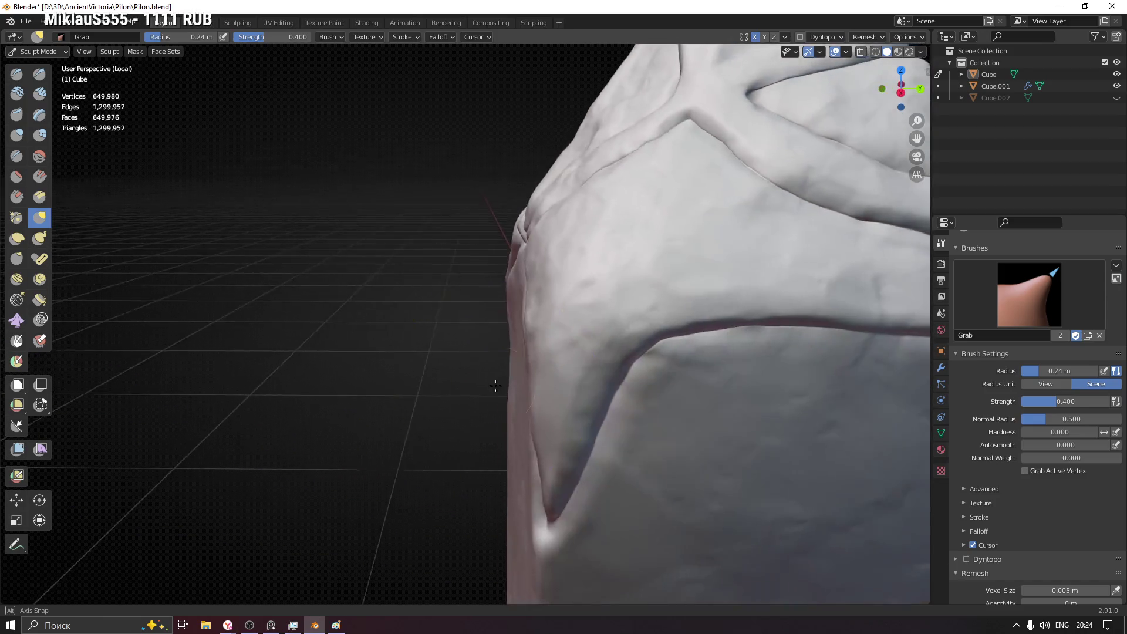
{"action": "key", "text": "f"}
{"action": "left_click", "coordinate": [581, 431]}
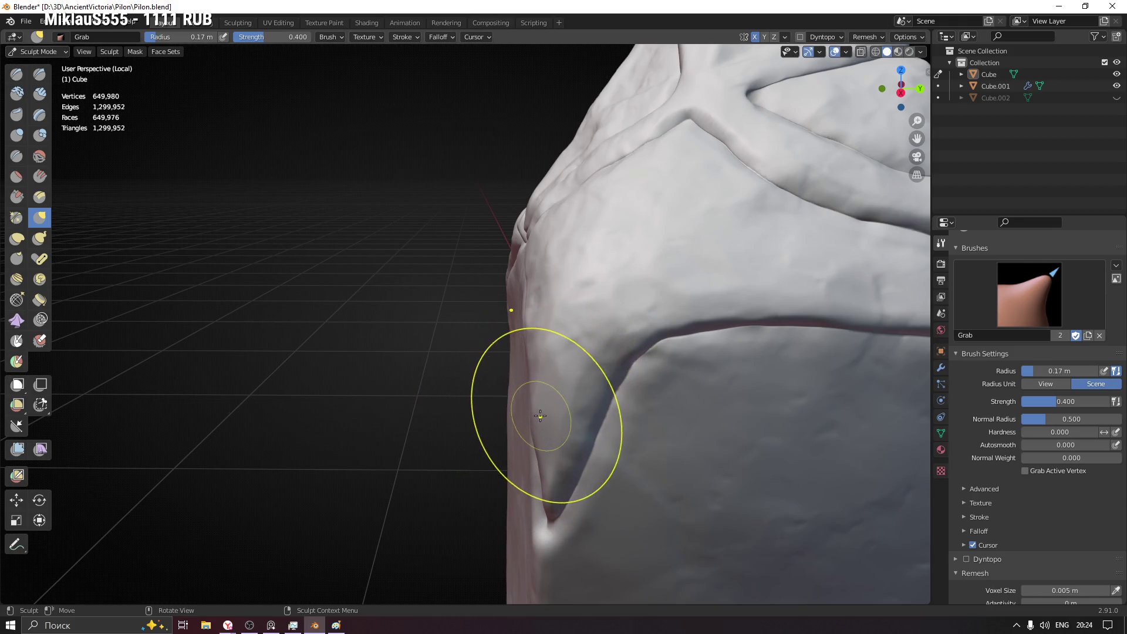
{"action": "middle_click_drag", "start_coordinate": [545, 364], "coordinate": [589, 424]}
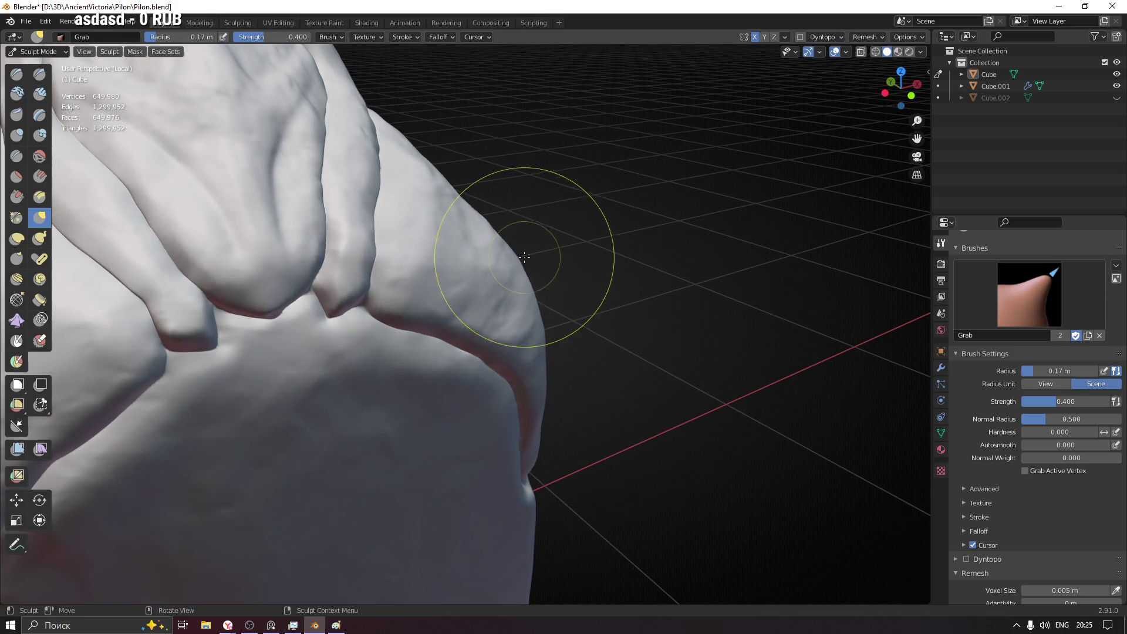
{"action": "mouse_move", "coordinate": [646, 402]}
{"action": "middle_mouse_down"}
{"action": "mouse_move", "coordinate": [685, 391]}
{"action": "mouse_move", "coordinate": [567, 415]}
{"action": "middle_mouse_up"}
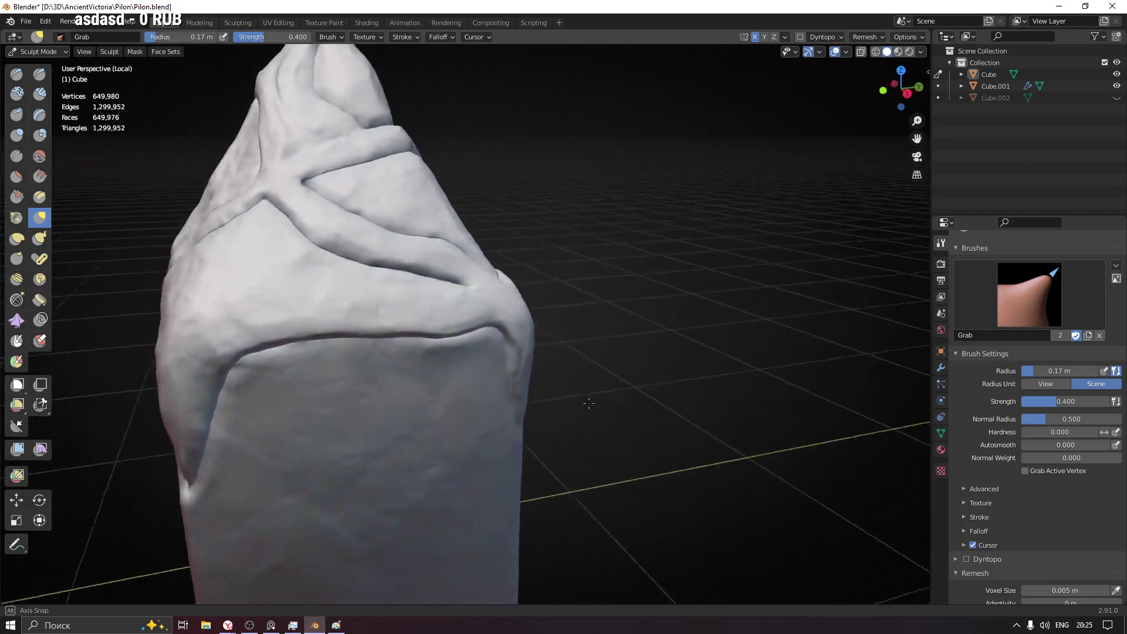
{"action": "scroll", "coordinate": [496, 353], "scroll_direction": "up", "scroll_amount": 4}
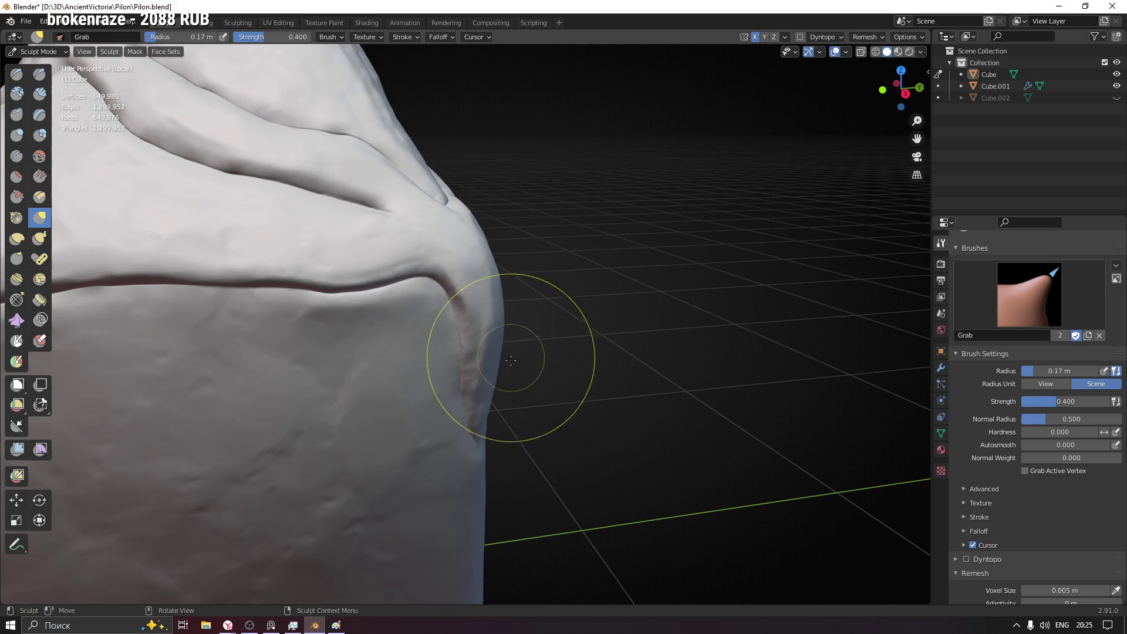
{"action": "scroll", "coordinate": [524, 374], "scroll_direction": "down", "scroll_amount": 4}
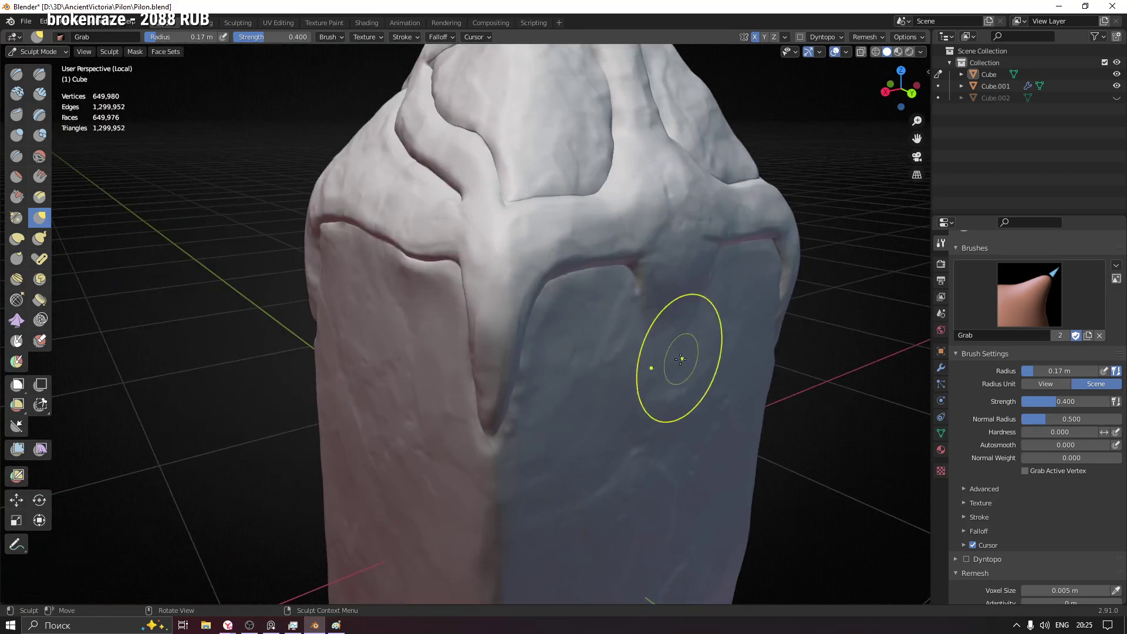
{"action": "scroll", "coordinate": [680, 365], "scroll_direction": "up", "scroll_amount": 3}
{"action": "middle_click_drag", "start_coordinate": [679, 365], "coordinate": [654, 467]}
{"action": "scroll", "coordinate": [654, 468], "scroll_direction": "down", "scroll_amount": 3}
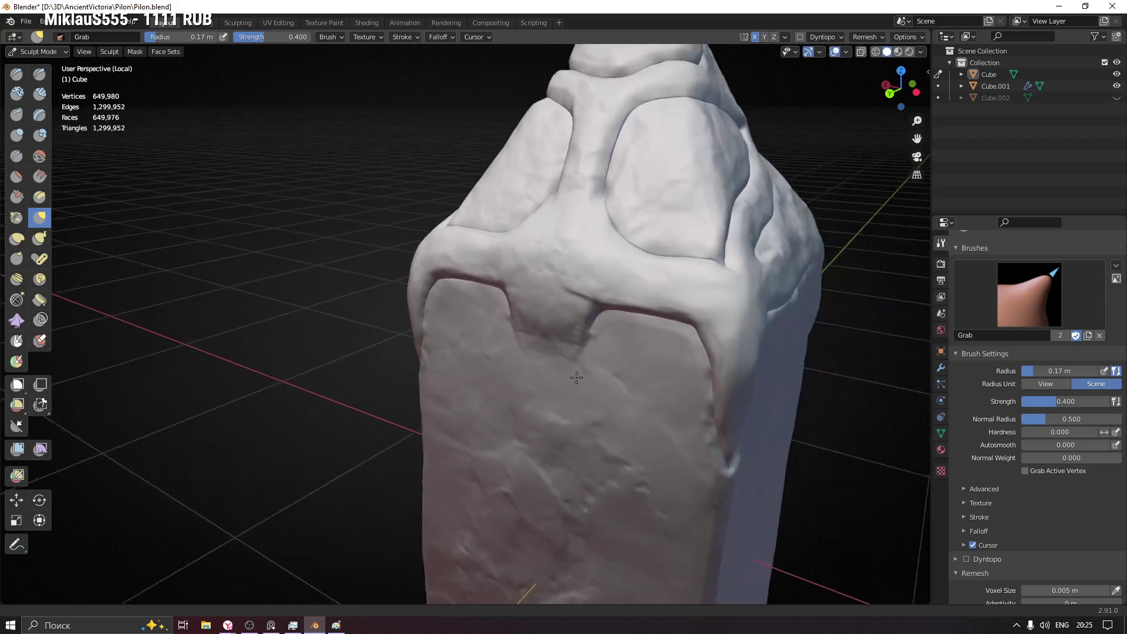
{"action": "mouse_move", "coordinate": [754, 441]}
{"action": "middle_mouse_down"}
{"action": "mouse_move", "coordinate": [647, 360]}
{"action": "mouse_move", "coordinate": [464, 360]}
{"action": "mouse_move", "coordinate": [622, 346]}
{"action": "mouse_move", "coordinate": [735, 367]}
{"action": "mouse_move", "coordinate": [486, 369]}
{"action": "mouse_move", "coordinate": [625, 302]}
{"action": "middle_mouse_up"}
{"action": "scroll", "coordinate": [463, 359], "scroll_direction": "down", "scroll_amount": 3}
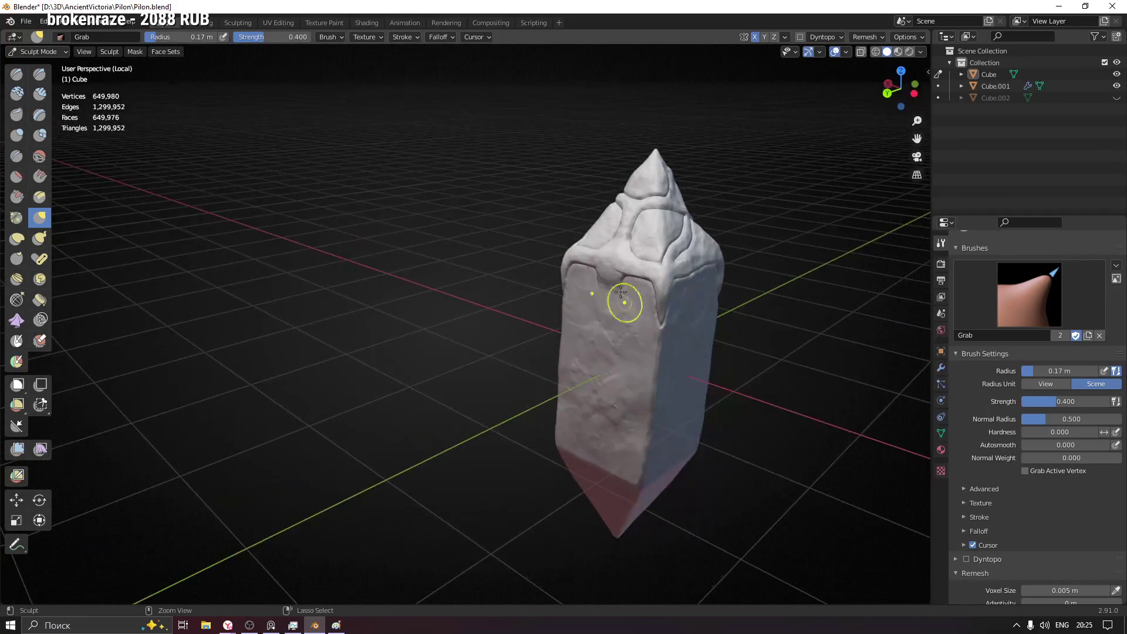
{"action": "scroll", "coordinate": [607, 317], "scroll_direction": "up", "scroll_amount": 6}
{"action": "scroll", "coordinate": [588, 332], "scroll_direction": "down", "scroll_amount": 3}
{"action": "scroll", "coordinate": [587, 332], "scroll_direction": "down", "scroll_amount": 2}
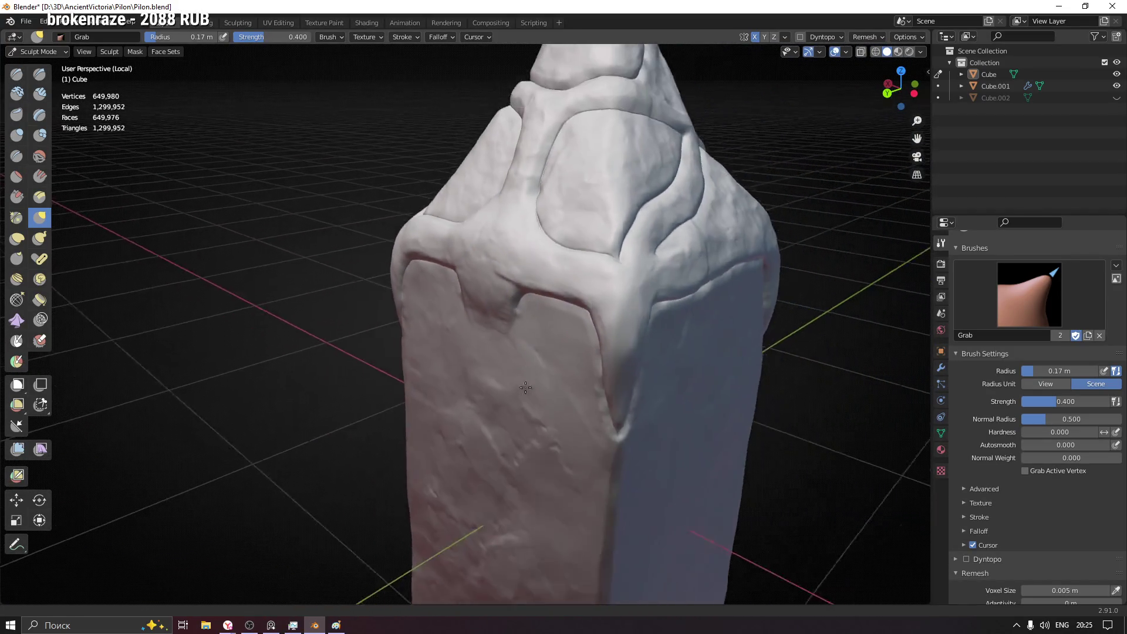
{"action": "scroll", "coordinate": [587, 331], "scroll_direction": "down", "scroll_amount": 2}
{"action": "mouse_move", "coordinate": [587, 333]}
{"action": "middle_mouse_down"}
{"action": "mouse_move", "coordinate": [745, 382]}
{"action": "mouse_move", "coordinate": [724, 391]}
{"action": "mouse_move", "coordinate": [555, 332]}
{"action": "middle_mouse_up"}
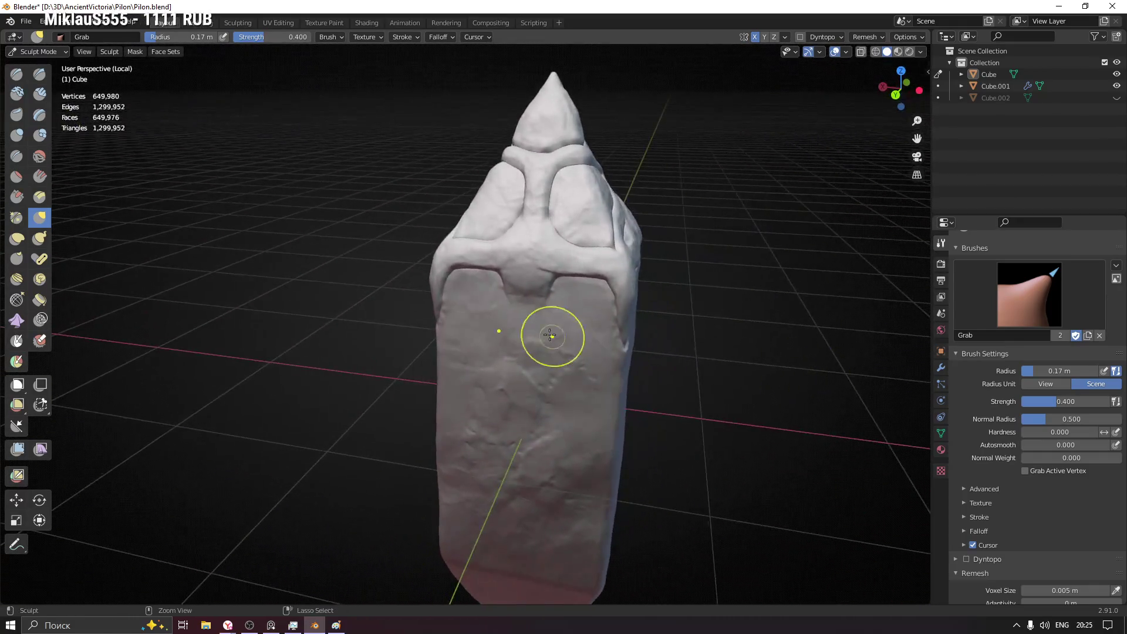
{"action": "scroll", "coordinate": [554, 333], "scroll_direction": "up", "scroll_amount": 4}
{"action": "scroll", "coordinate": [546, 229], "scroll_direction": "up", "scroll_amount": 1}
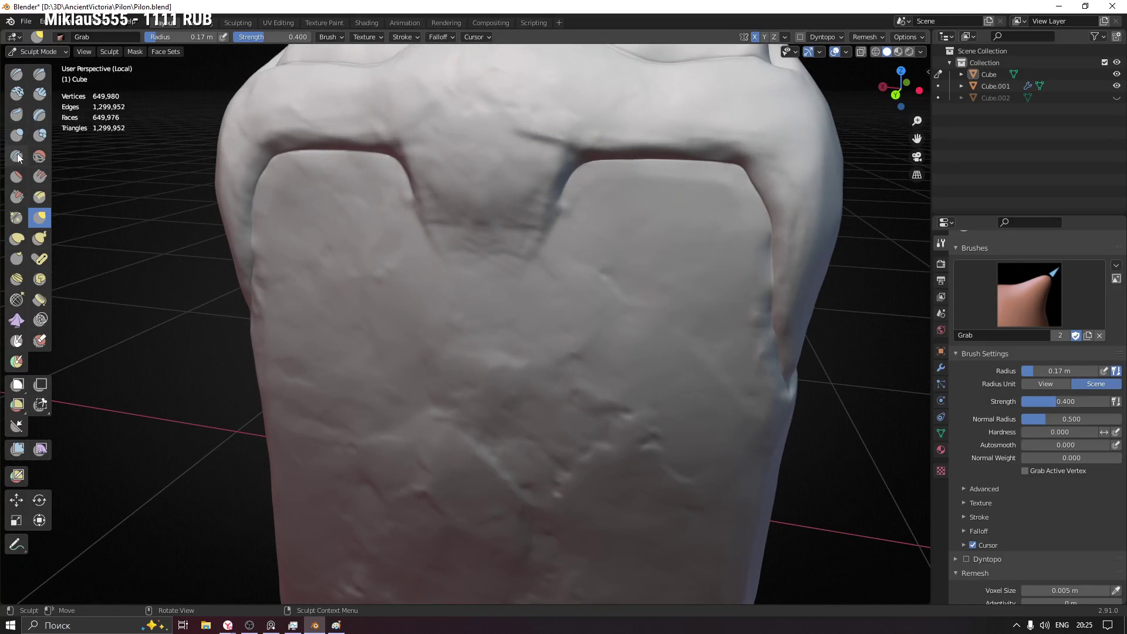
{"action": "left_click", "coordinate": [17, 156]}
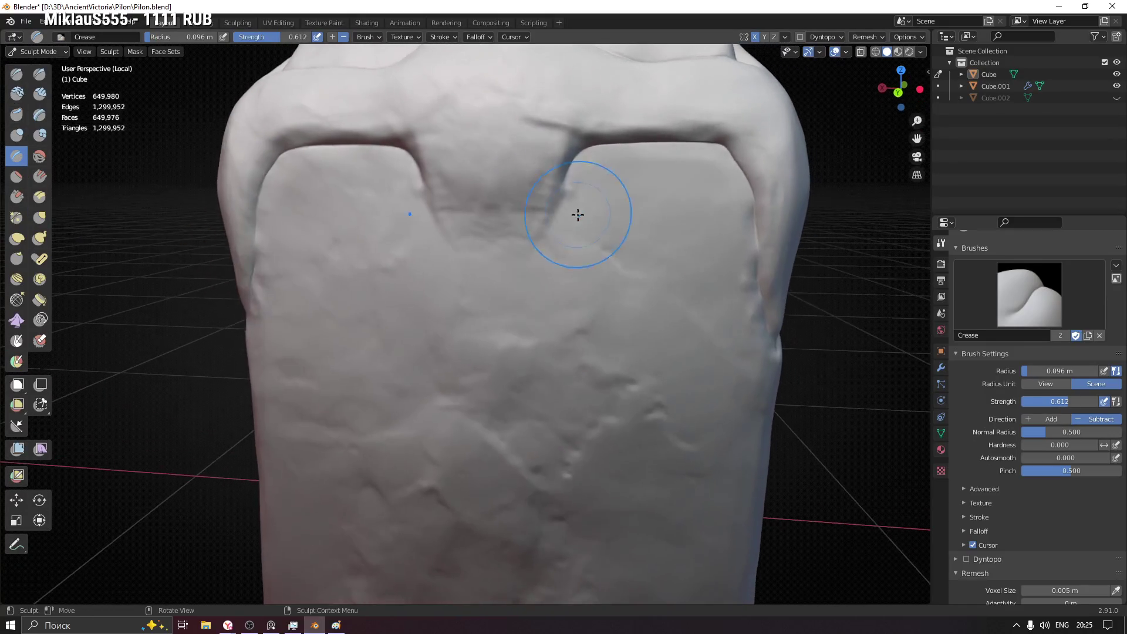
{"action": "scroll", "coordinate": [578, 215], "scroll_direction": "up", "scroll_amount": 2}
- Crease the panel notch with a smaller, weaker brush, deepening it and reshaping its upper edges
{"action": "left_click_drag", "start_coordinate": [574, 151], "coordinate": [580, 183]}
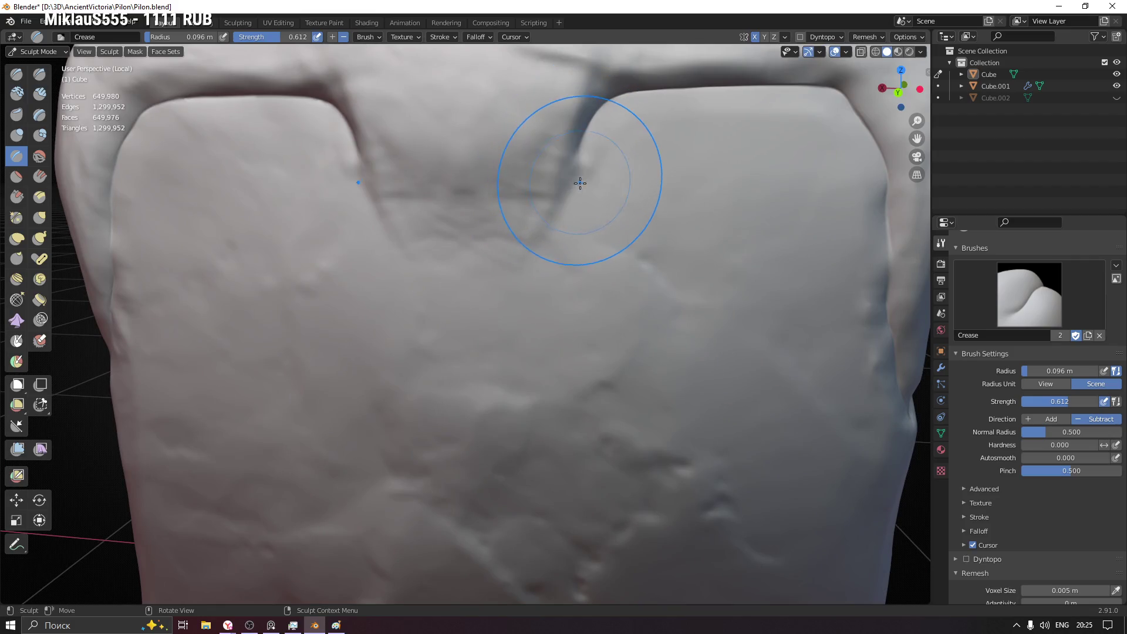
{"action": "key", "text": "f"}
{"action": "left_click", "coordinate": [648, 170]}
{"action": "key", "text": "shift+f"}
{"action": "left_click", "coordinate": [579, 151]}
{"action": "mouse_move", "coordinate": [579, 151]}
{"action": "left_mouse_down"}
{"action": "mouse_move", "coordinate": [529, 269]}
{"action": "mouse_move", "coordinate": [525, 256]}
{"action": "mouse_move", "coordinate": [504, 265]}
{"action": "mouse_move", "coordinate": [466, 315]}
{"action": "mouse_move", "coordinate": [511, 282]}
{"action": "left_mouse_up"}
{"action": "mouse_move", "coordinate": [541, 215]}
{"action": "left_mouse_down"}
{"action": "mouse_move", "coordinate": [596, 113]}
{"action": "mouse_move", "coordinate": [605, 120]}
{"action": "left_mouse_up"}
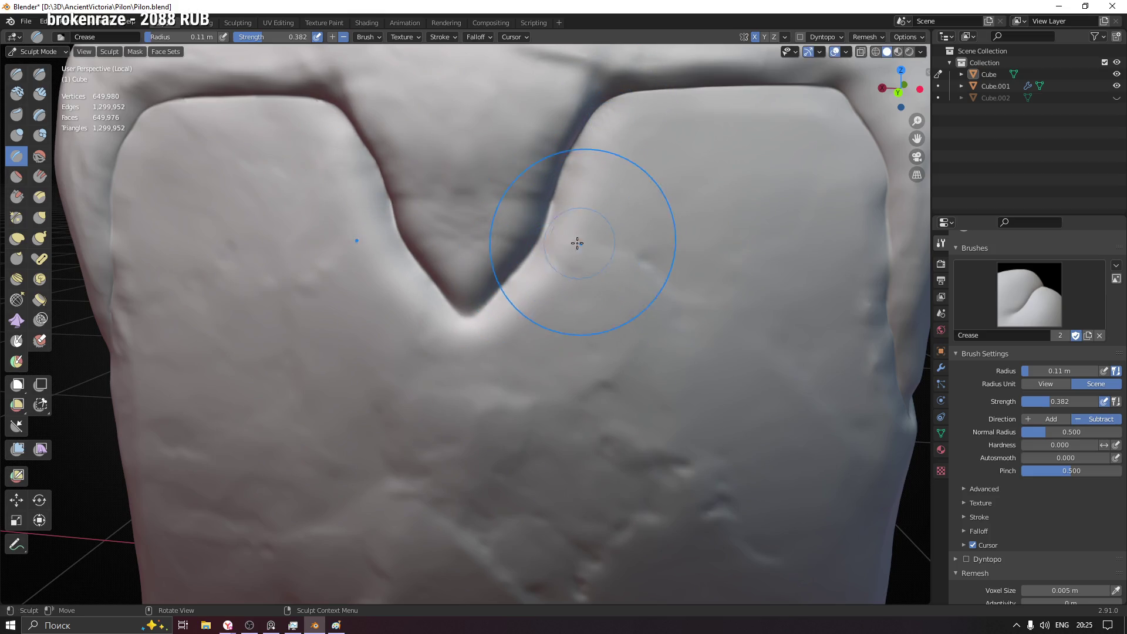
- Grab the V notch's right edge and upper-left corner into shape, then pick Pinch/Magnify and show the reference sketch
{"action": "key", "text": "g"}
{"action": "mouse_move", "coordinate": [523, 234]}
{"action": "left_mouse_down"}
{"action": "mouse_move", "coordinate": [524, 214]}
{"action": "mouse_move", "coordinate": [517, 235]}
{"action": "left_mouse_up"}
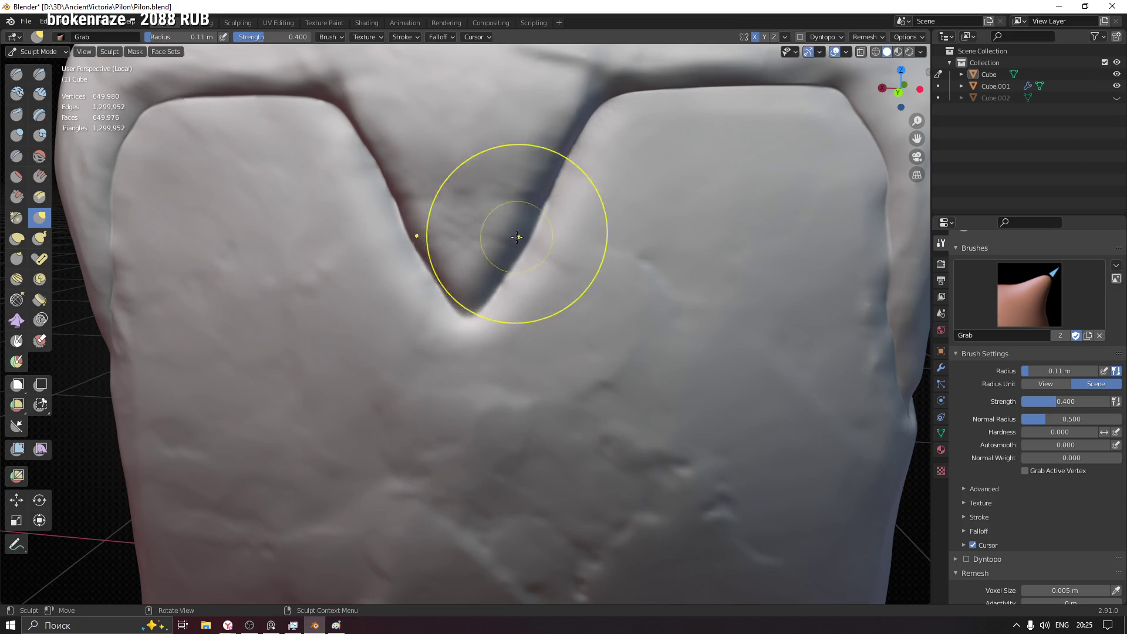
{"action": "mouse_move", "coordinate": [353, 139]}
{"action": "left_mouse_down"}
{"action": "mouse_move", "coordinate": [364, 128]}
{"action": "mouse_move", "coordinate": [446, 248]}
{"action": "left_mouse_up"}
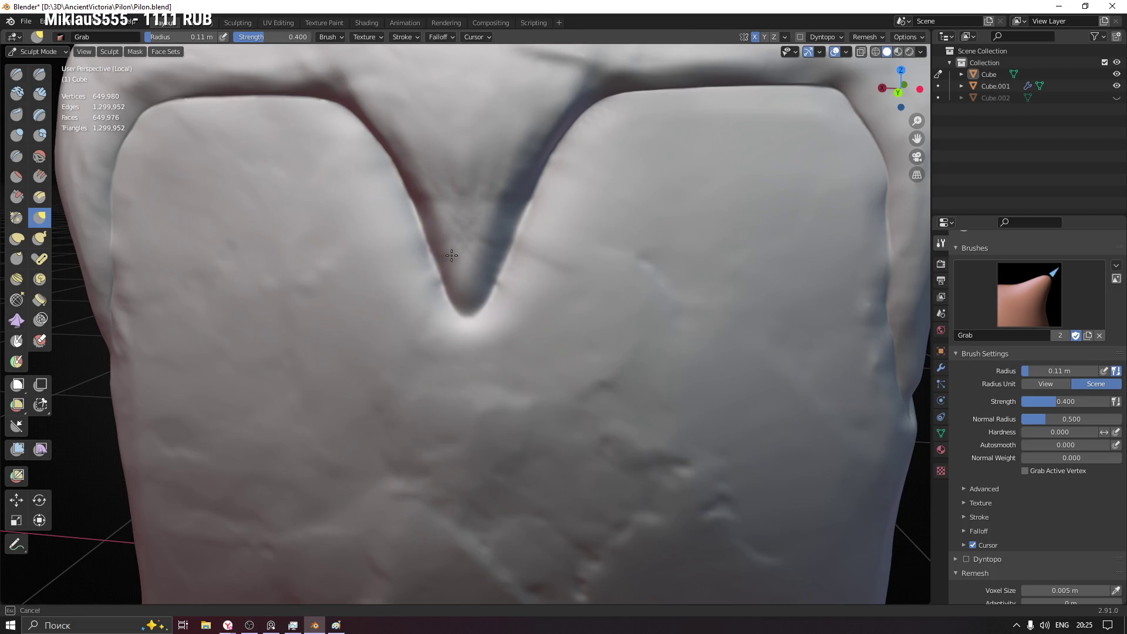
{"action": "mouse_move", "coordinate": [449, 272]}
{"action": "middle_mouse_down"}
{"action": "mouse_move", "coordinate": [529, 314]}
{"action": "mouse_move", "coordinate": [170, 222]}
{"action": "middle_mouse_up"}
{"action": "left_click", "coordinate": [17, 217]}
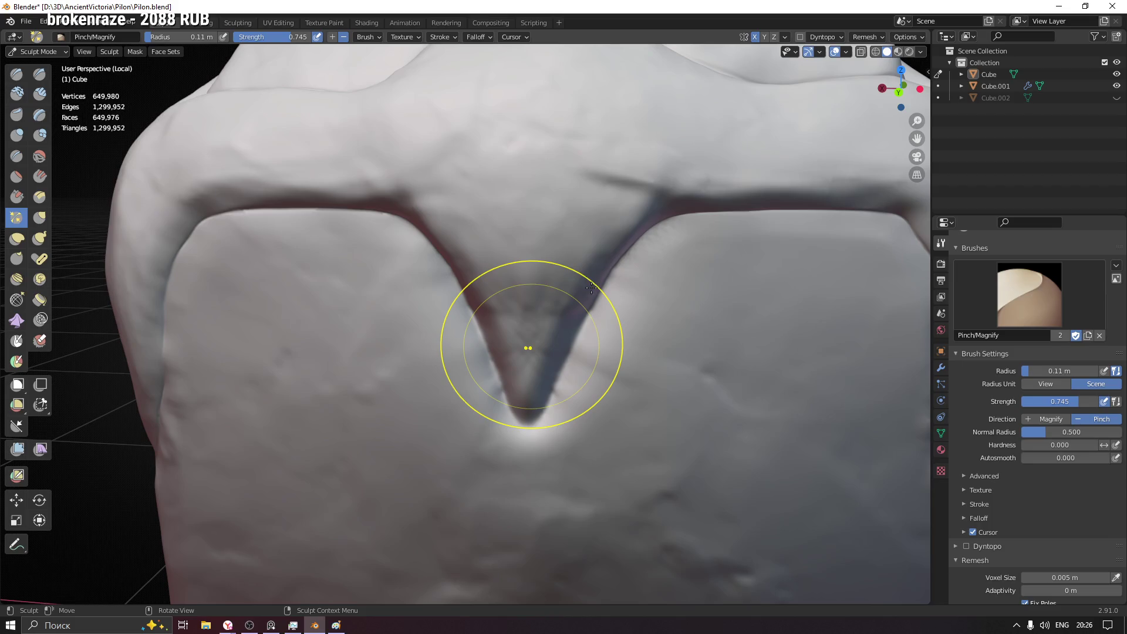
{"action": "left_click", "coordinate": [335, 625]}
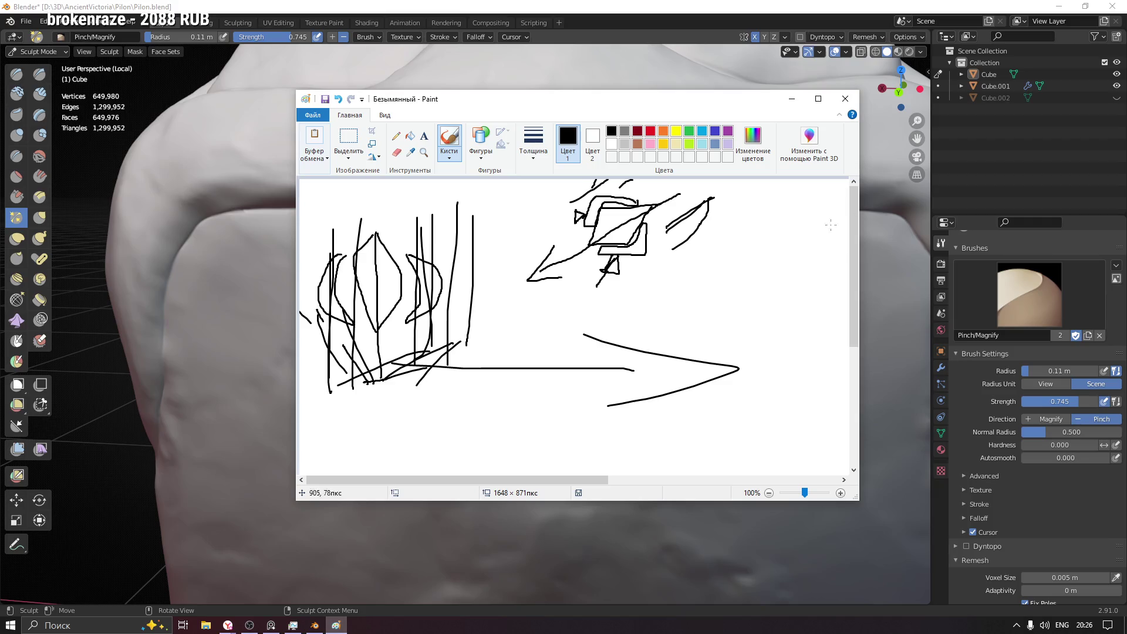
{"action": "left_click", "coordinate": [845, 98]}
{"action": "left_click", "coordinate": [589, 311]}
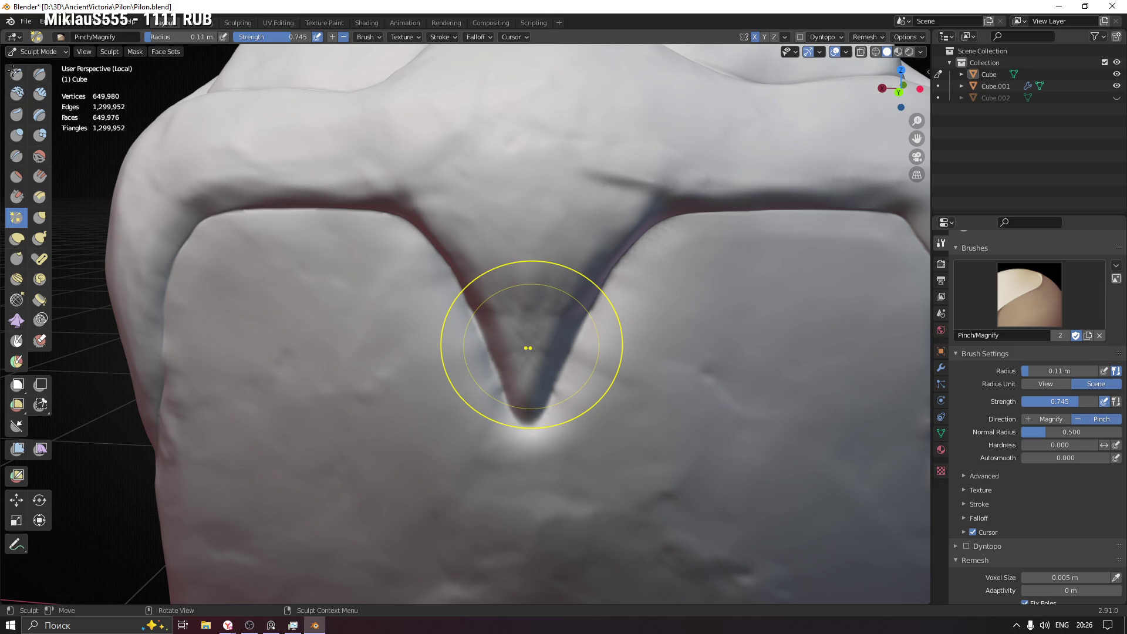
- Pinch the V notch edges sharper, save the file, and shrink the brush for finer work
{"action": "left_click_drag", "start_coordinate": [432, 300], "coordinate": [637, 309]}
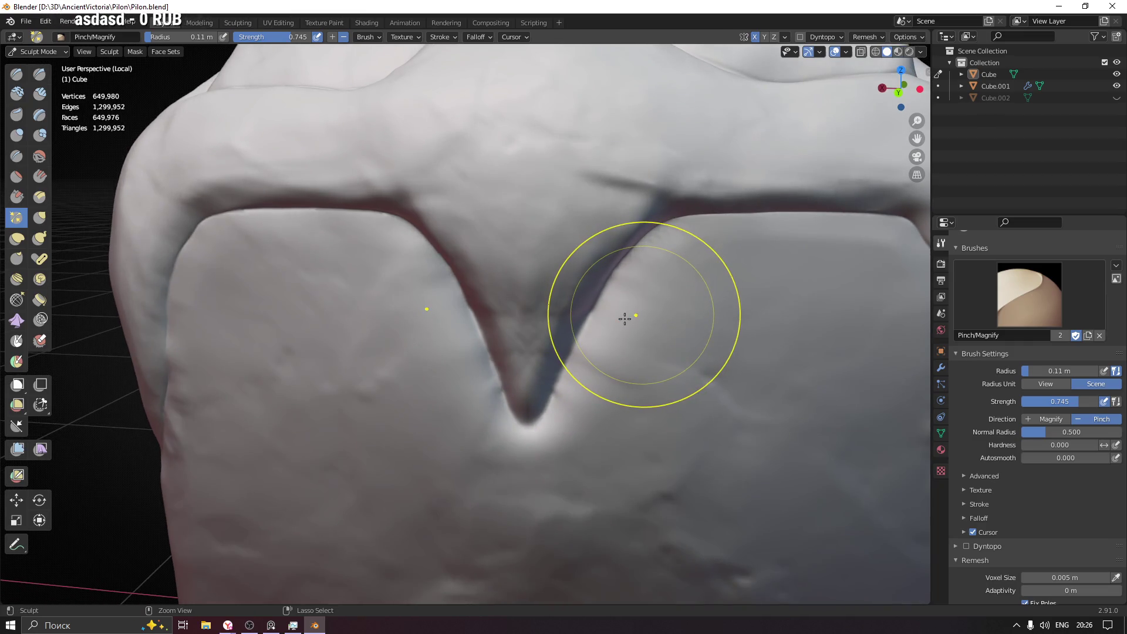
{"action": "key", "text": "ctrl+s"}
{"action": "key", "text": "f"}
{"action": "left_click", "coordinate": [582, 314]}
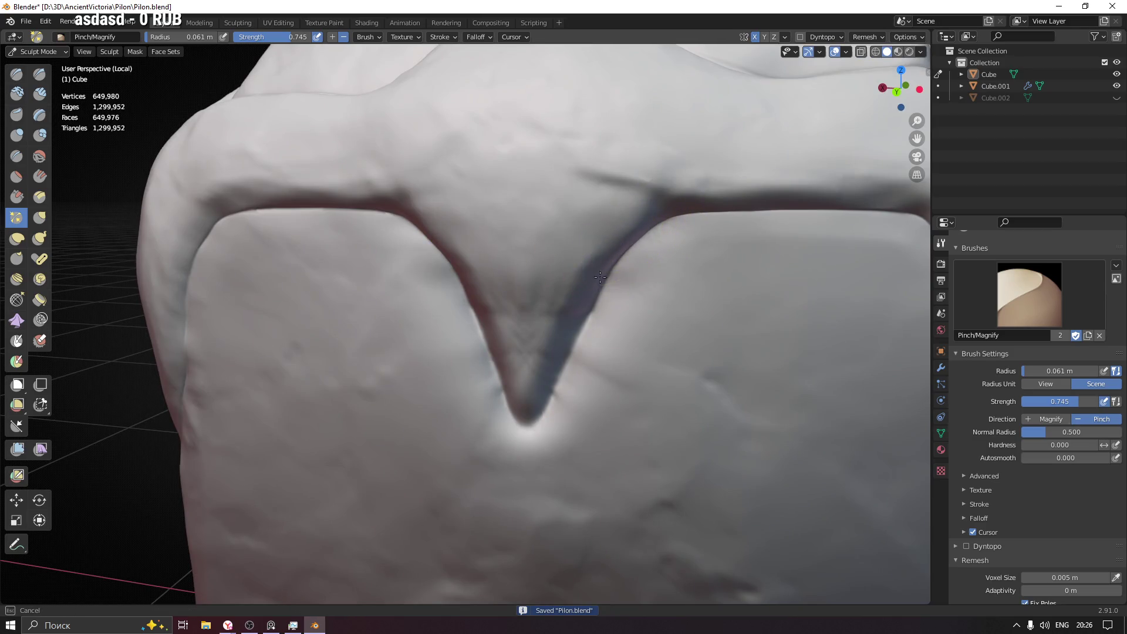
{"action": "scroll", "coordinate": [647, 252], "scroll_direction": "up", "scroll_amount": 1}
{"action": "scroll", "coordinate": [642, 222], "scroll_direction": "up", "scroll_amount": 3}
{"action": "key", "text": "bracketleft"}
{"action": "key", "text": "bracketleft"}
{"action": "key", "text": "bracketleft"}
{"action": "key", "text": "bracketleft"}
- Sharpen the V groove edges toward the notch tip, then start pinching along the top ledge
{"action": "left_click_drag", "start_coordinate": [676, 172], "coordinate": [508, 464]}
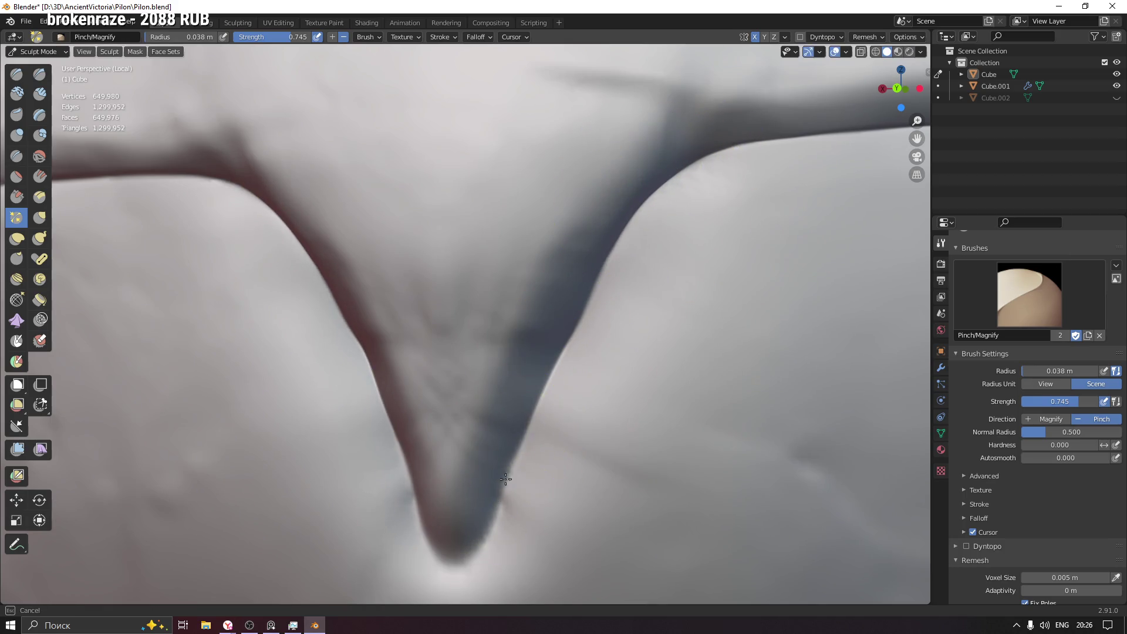
{"action": "mouse_move", "coordinate": [508, 464]}
{"action": "left_mouse_down"}
{"action": "mouse_move", "coordinate": [507, 502]}
{"action": "mouse_move", "coordinate": [502, 488]}
{"action": "left_mouse_up"}
{"action": "mouse_move", "coordinate": [648, 186]}
{"action": "left_mouse_down"}
{"action": "mouse_move", "coordinate": [656, 176]}
{"action": "mouse_move", "coordinate": [608, 171]}
{"action": "left_mouse_up"}
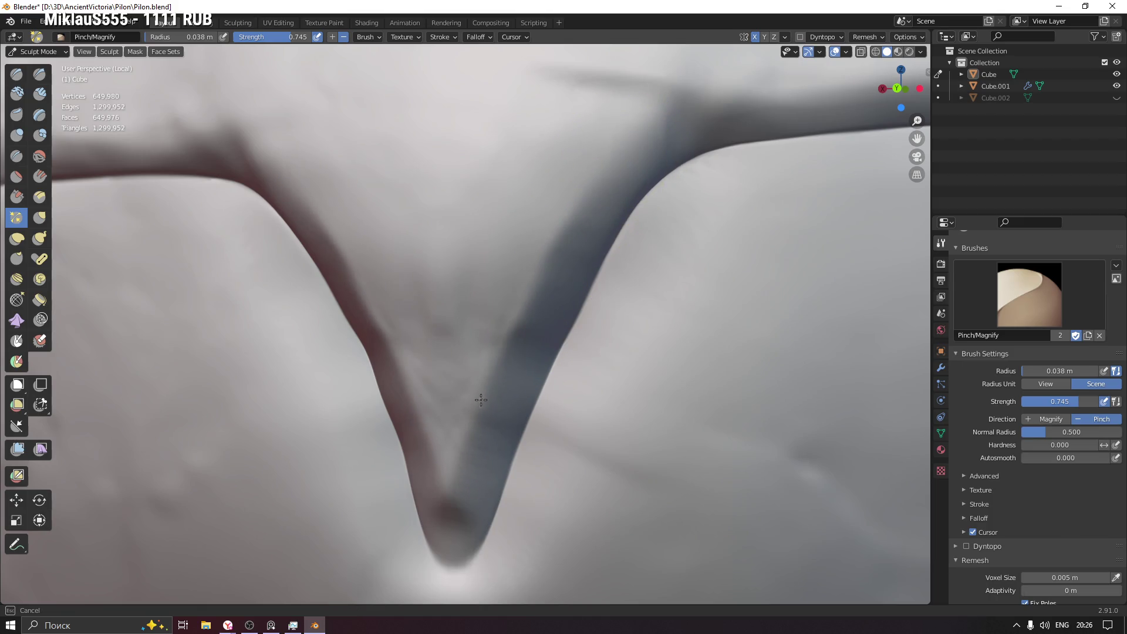
{"action": "left_click_drag", "start_coordinate": [576, 207], "coordinate": [675, 100]}
{"action": "middle_click_drag", "start_coordinate": [676, 101], "coordinate": [423, 302]}
{"action": "mouse_move", "coordinate": [386, 294]}
{"action": "left_mouse_down"}
{"action": "mouse_move", "coordinate": [678, 261]}
{"action": "mouse_move", "coordinate": [548, 259]}
{"action": "left_mouse_up"}
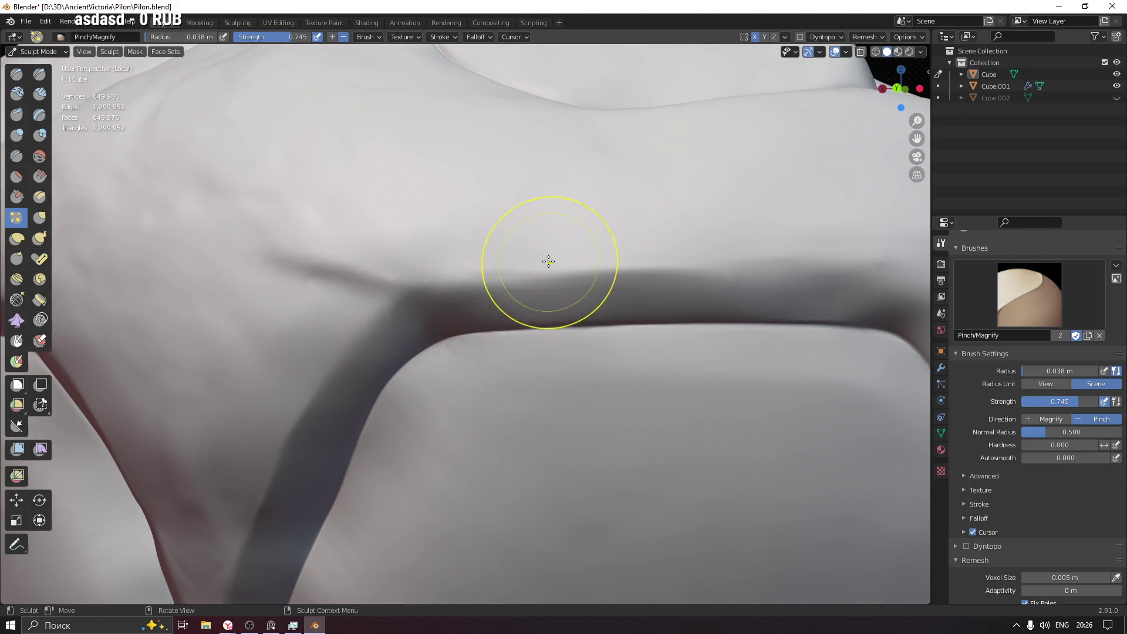
- With a smaller brush, pinch along the front panel's side crease and line it up vertically
{"action": "middle_click_drag", "start_coordinate": [787, 266], "coordinate": [428, 290]}
{"action": "key", "text": "f"}
{"action": "left_click", "coordinate": [432, 282]}
{"action": "left_click_drag", "start_coordinate": [402, 272], "coordinate": [399, 259]}
{"action": "mouse_move", "coordinate": [591, 378]}
{"action": "middle_mouse_down"}
{"action": "mouse_move", "coordinate": [415, 226]}
{"action": "mouse_move", "coordinate": [436, 232]}
{"action": "middle_mouse_up"}
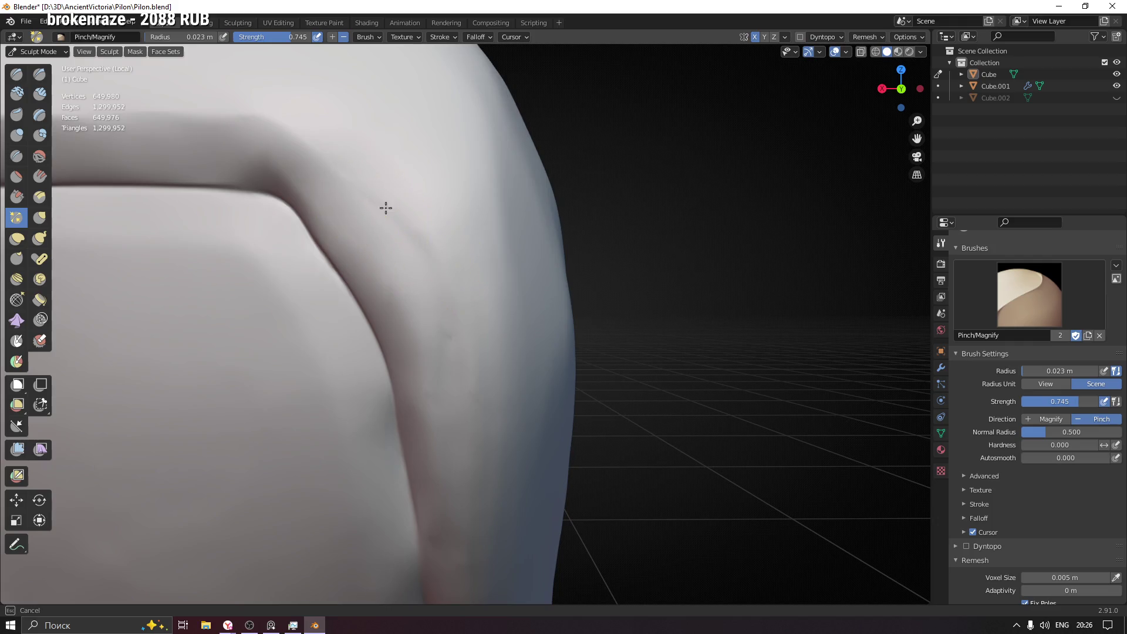
{"action": "middle_click_drag", "start_coordinate": [464, 415], "coordinate": [453, 221]}
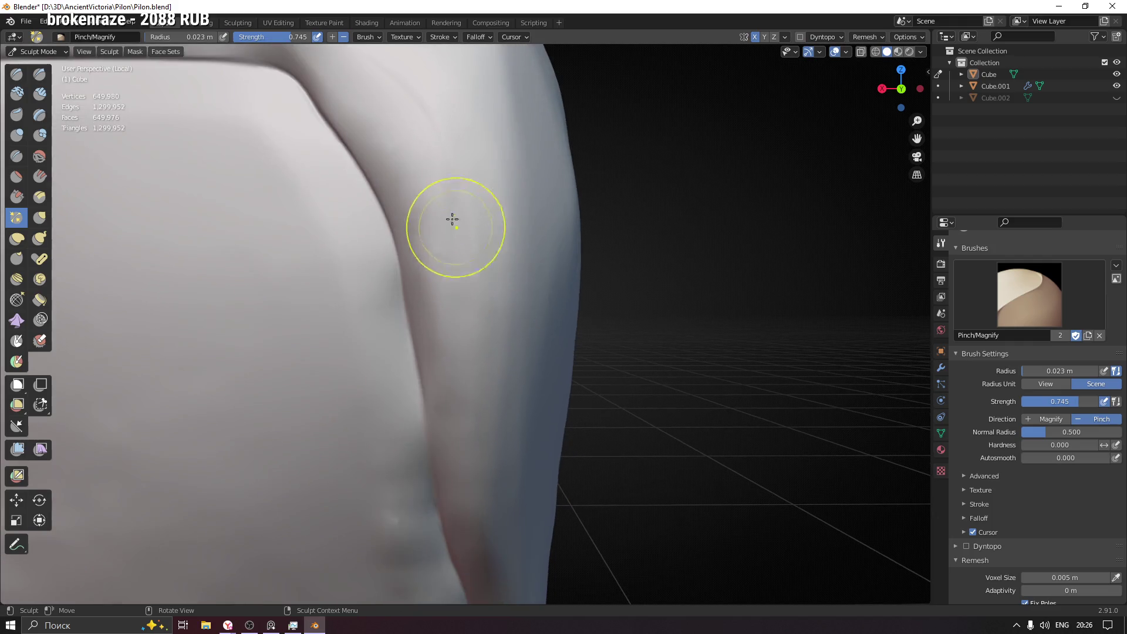
{"action": "key", "text": "f"}
{"action": "left_click", "coordinate": [468, 403]}
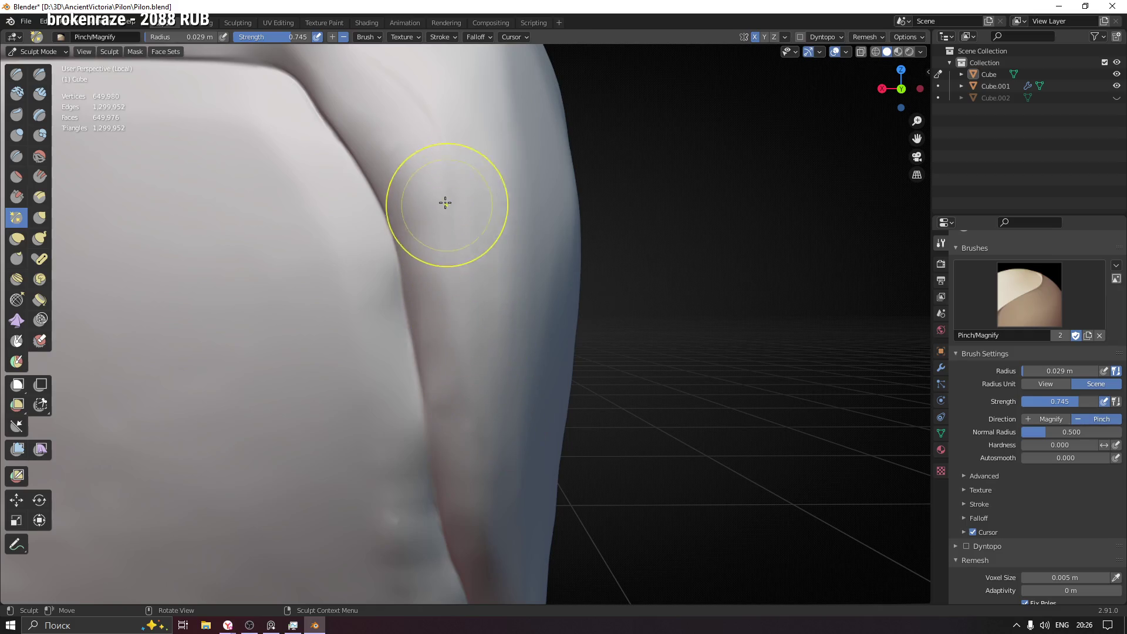
- Sharpen the vertical side crease, then pinch along the horizontal ledge crease
{"action": "middle_click_drag", "start_coordinate": [491, 461], "coordinate": [433, 252], "text": "shift"}
{"action": "left_click_drag", "start_coordinate": [446, 361], "coordinate": [456, 398]}
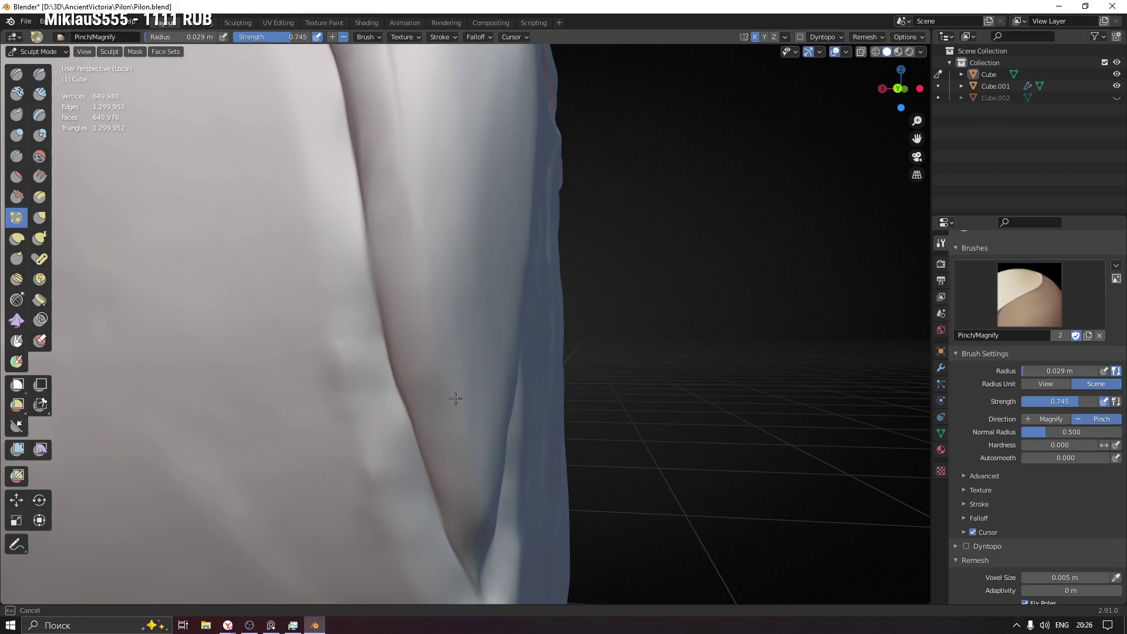
{"action": "mouse_move", "coordinate": [455, 399]}
{"action": "middle_mouse_down"}
{"action": "mouse_move", "coordinate": [552, 403]}
{"action": "mouse_move", "coordinate": [494, 447]}
{"action": "middle_mouse_up"}
{"action": "mouse_move", "coordinate": [493, 446]}
{"action": "left_mouse_down"}
{"action": "mouse_move", "coordinate": [548, 244]}
{"action": "mouse_move", "coordinate": [537, 111]}
{"action": "mouse_move", "coordinate": [541, 184]}
{"action": "left_mouse_up"}
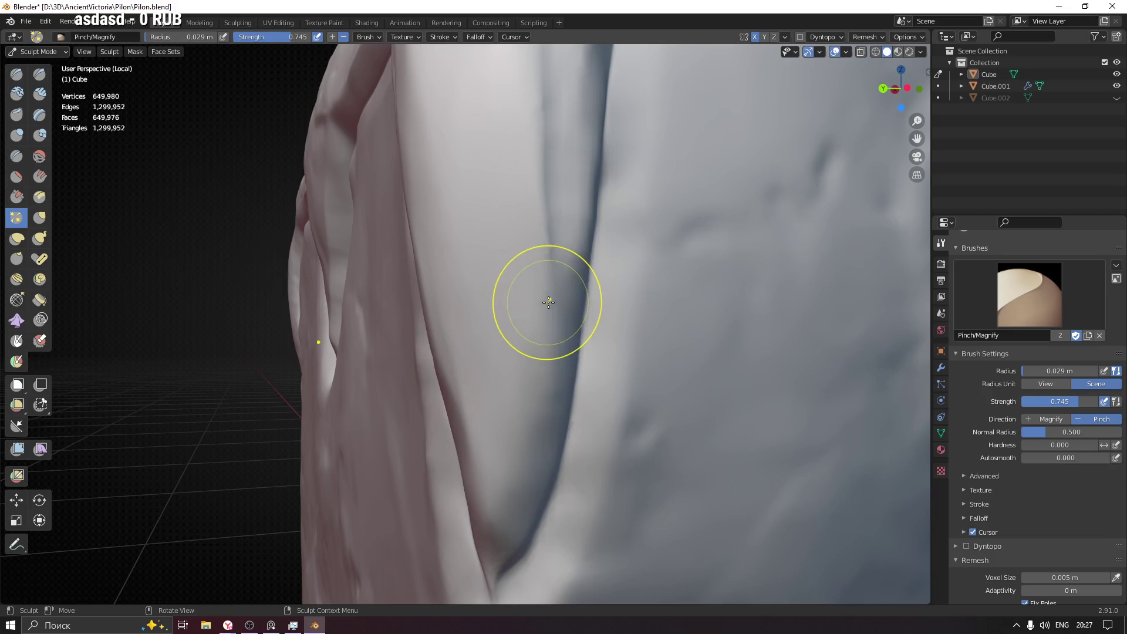
{"action": "mouse_move", "coordinate": [529, 414]}
{"action": "middle_mouse_down"}
{"action": "mouse_move", "coordinate": [539, 468]}
{"action": "mouse_move", "coordinate": [528, 349]}
{"action": "middle_mouse_up"}
{"action": "middle_click_drag", "start_coordinate": [566, 181], "coordinate": [390, 466]}
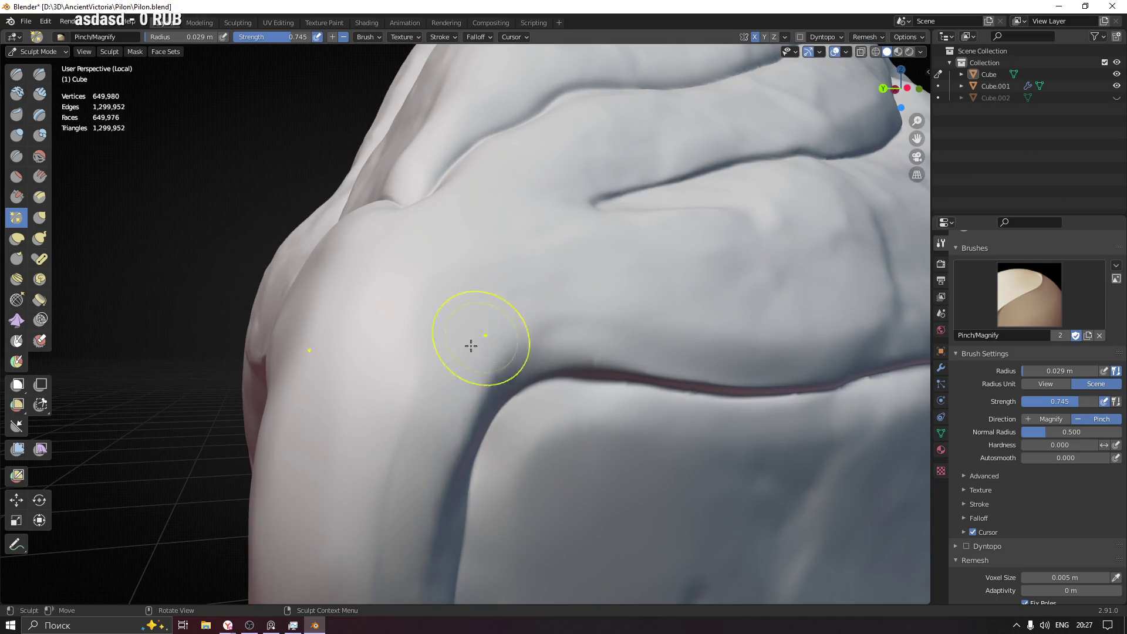
{"action": "left_click_drag", "start_coordinate": [472, 346], "coordinate": [582, 299]}
{"action": "left_click_drag", "start_coordinate": [673, 324], "coordinate": [632, 312]}
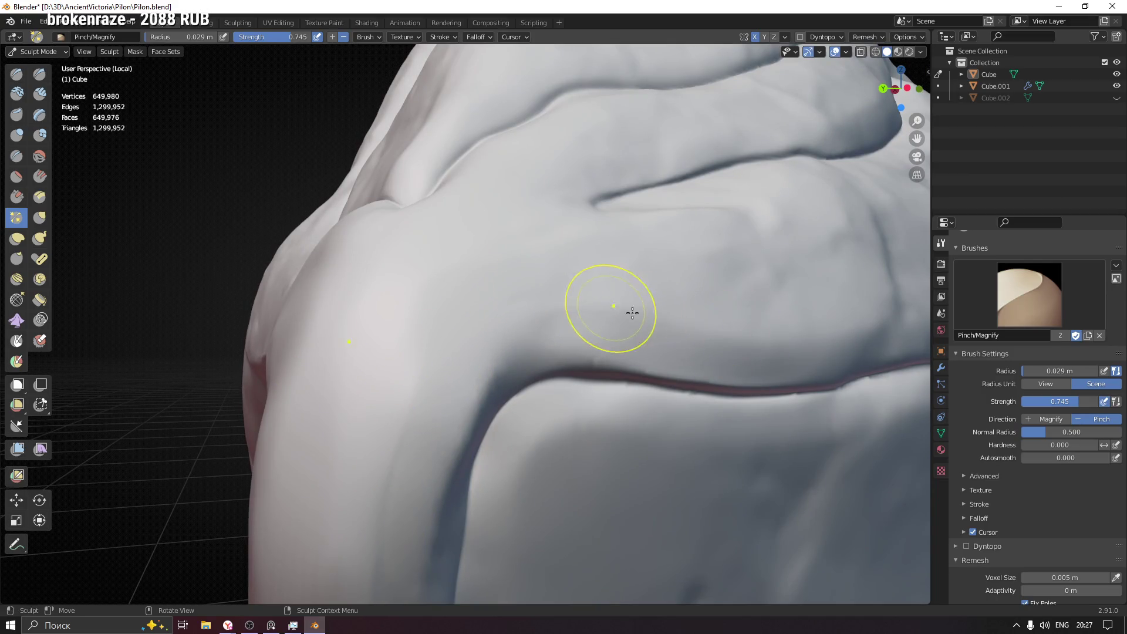
- Pinch the side crease near its corner and the crease under the ledge, then shrink the brush to 0.02 m
{"action": "middle_click_drag", "start_coordinate": [787, 337], "coordinate": [252, 357], "text": "shift"}
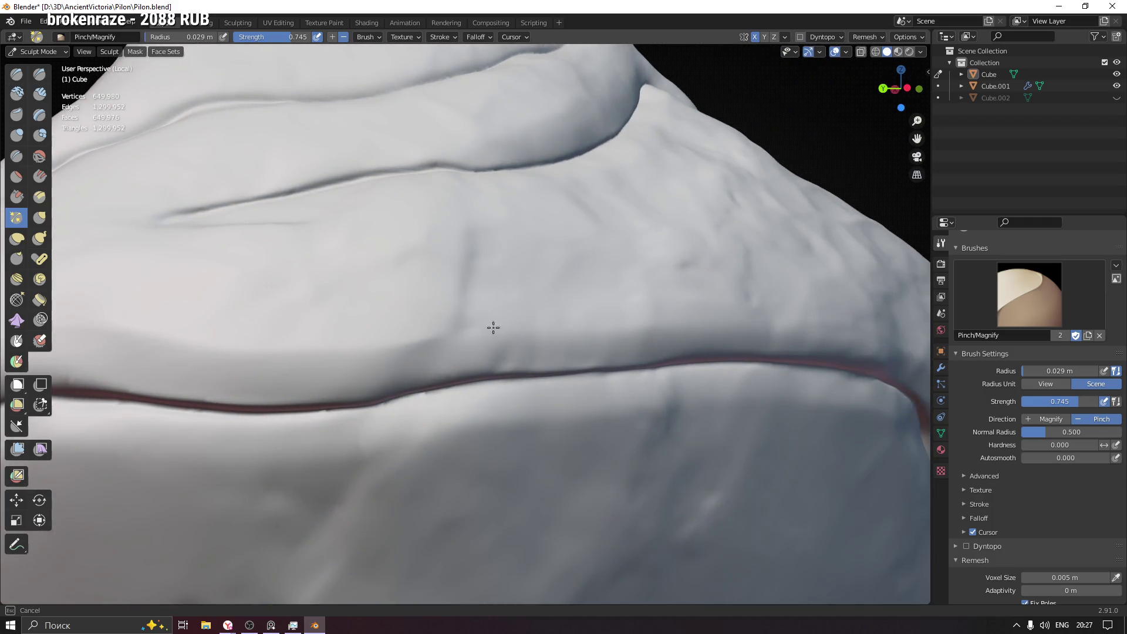
{"action": "middle_click_drag", "start_coordinate": [621, 330], "coordinate": [249, 321]}
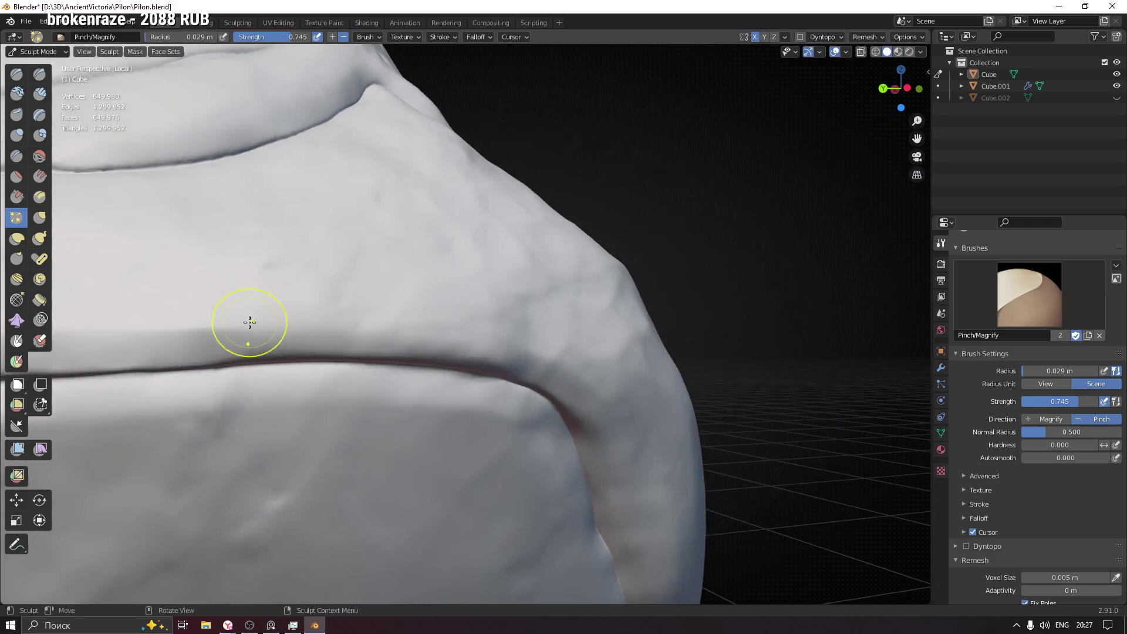
{"action": "middle_click_drag", "start_coordinate": [527, 336], "coordinate": [624, 410]}
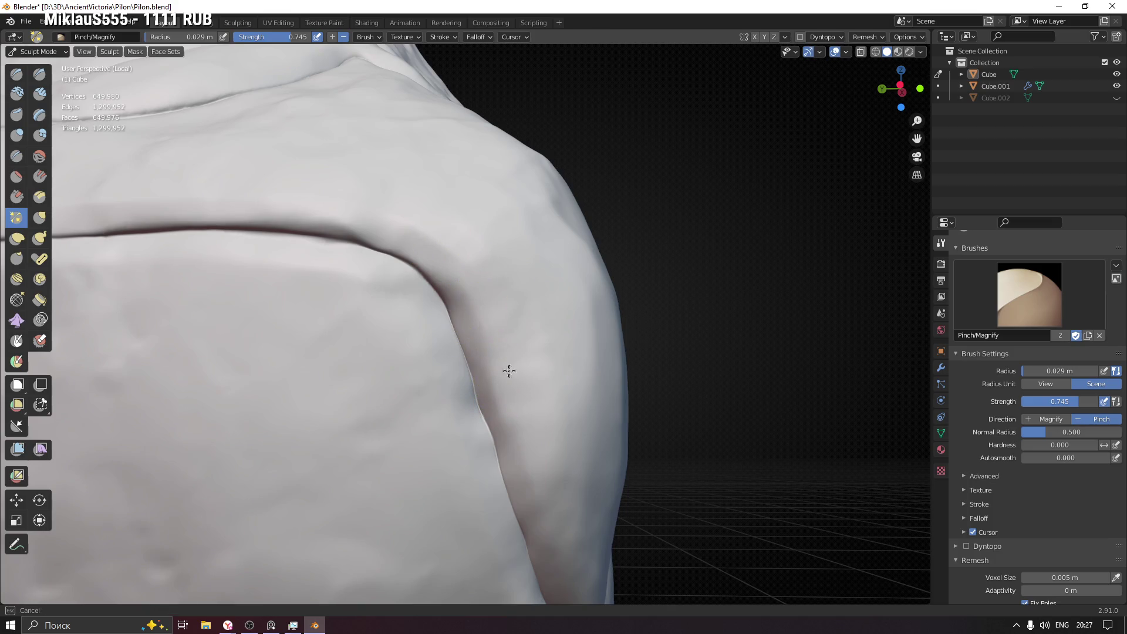
{"action": "middle_click_drag", "start_coordinate": [510, 371], "coordinate": [408, 275]}
{"action": "middle_click_drag", "start_coordinate": [429, 344], "coordinate": [417, 295]}
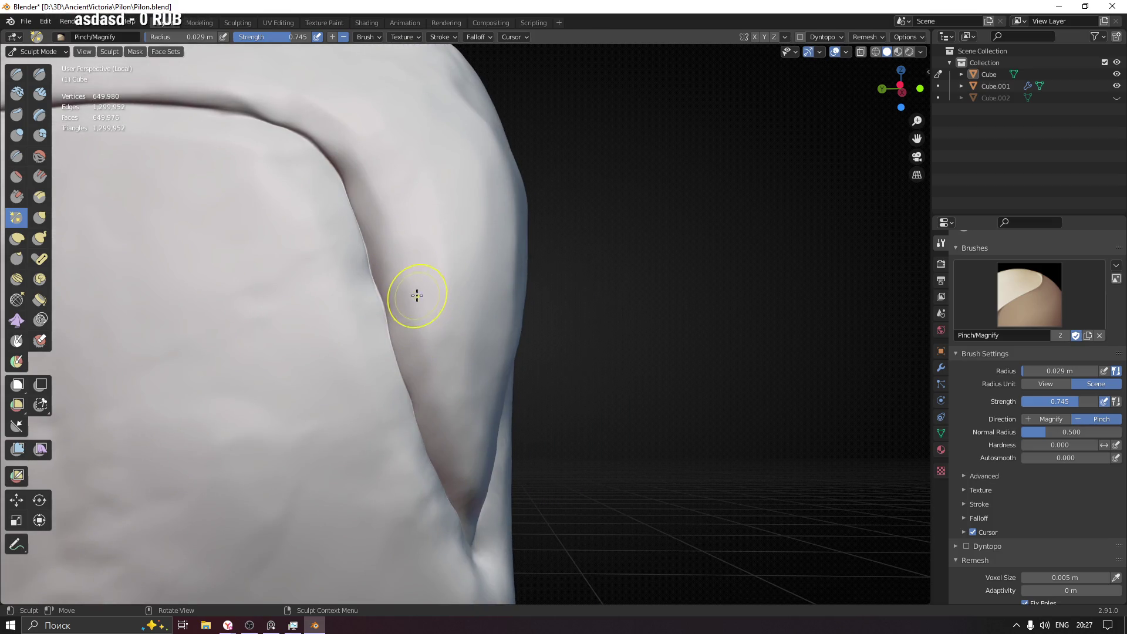
{"action": "middle_click_drag", "start_coordinate": [441, 379], "coordinate": [517, 412]}
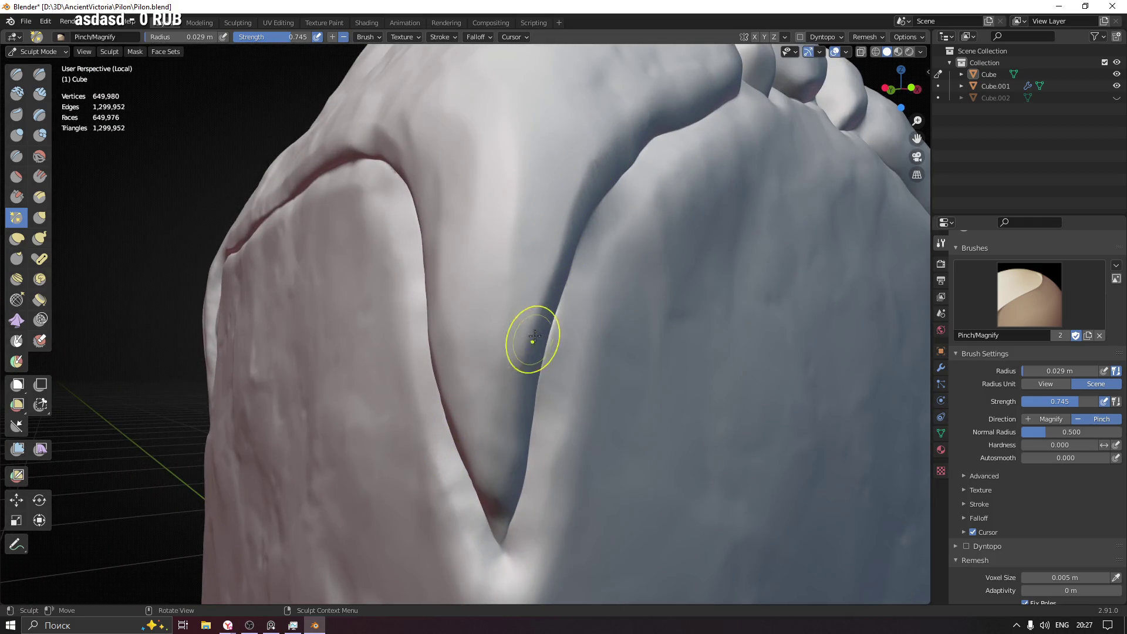
{"action": "middle_click_drag", "start_coordinate": [516, 397], "coordinate": [502, 395]}
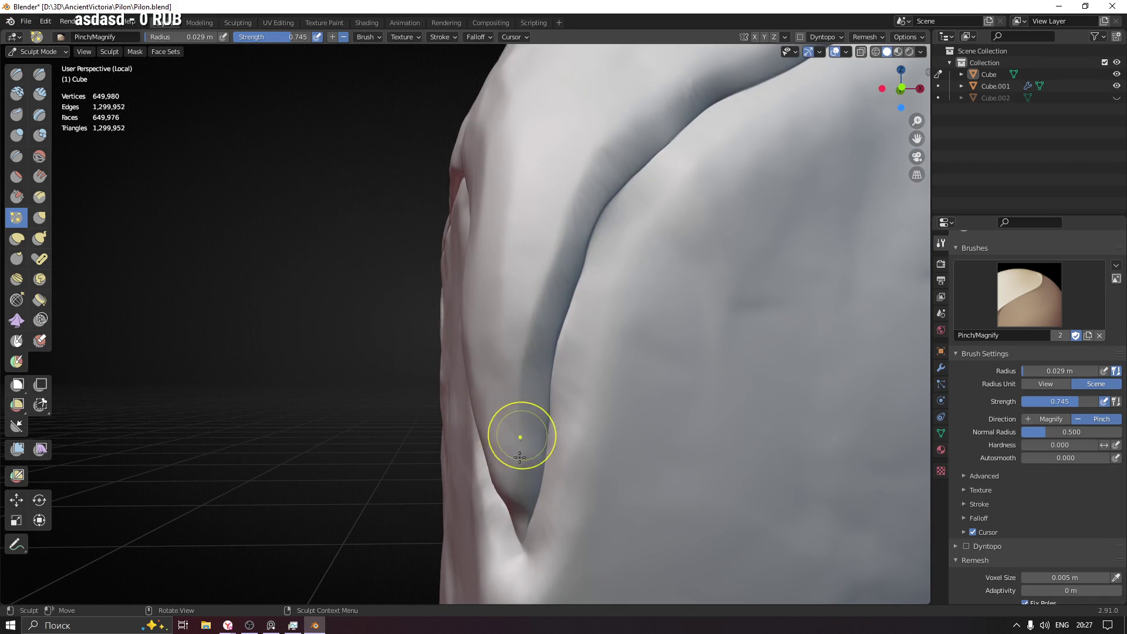
{"action": "middle_click_drag", "start_coordinate": [558, 297], "coordinate": [477, 315]}
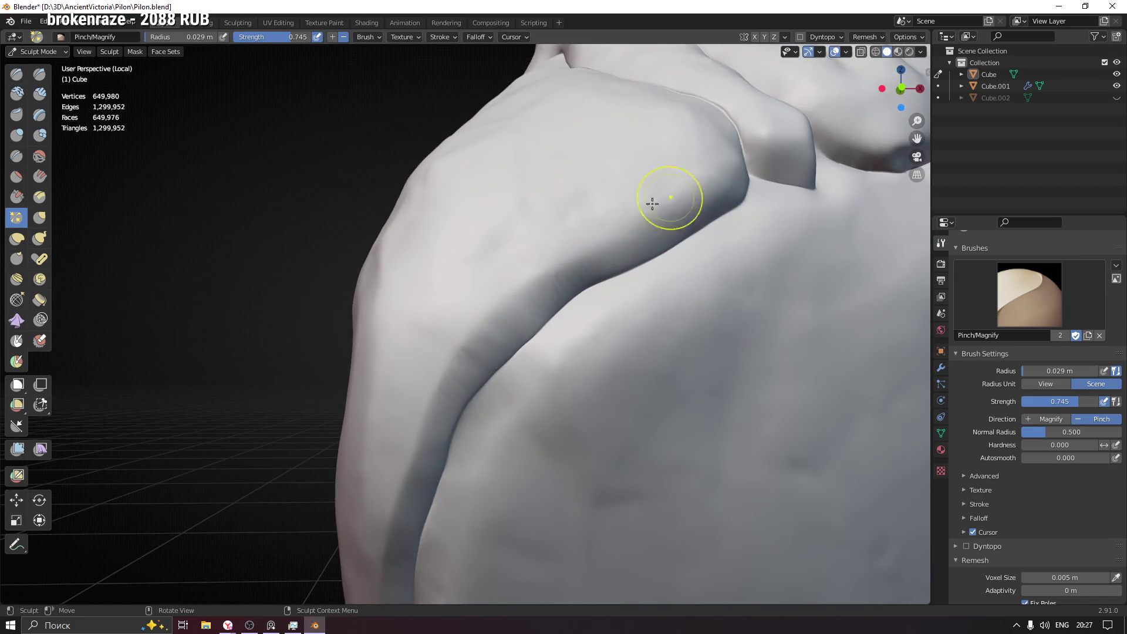
{"action": "mouse_move", "coordinate": [732, 176]}
{"action": "middle_mouse_down"}
{"action": "mouse_move", "coordinate": [769, 253]}
{"action": "mouse_move", "coordinate": [642, 136]}
{"action": "middle_mouse_up"}
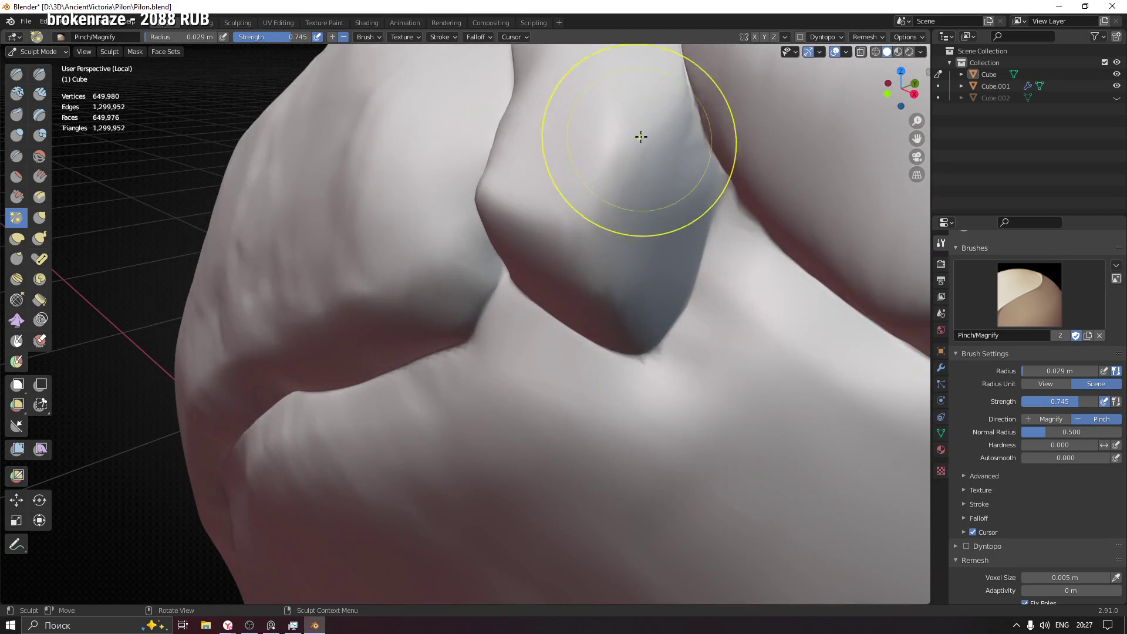
{"action": "left_click_drag", "start_coordinate": [642, 137], "coordinate": [601, 278]}
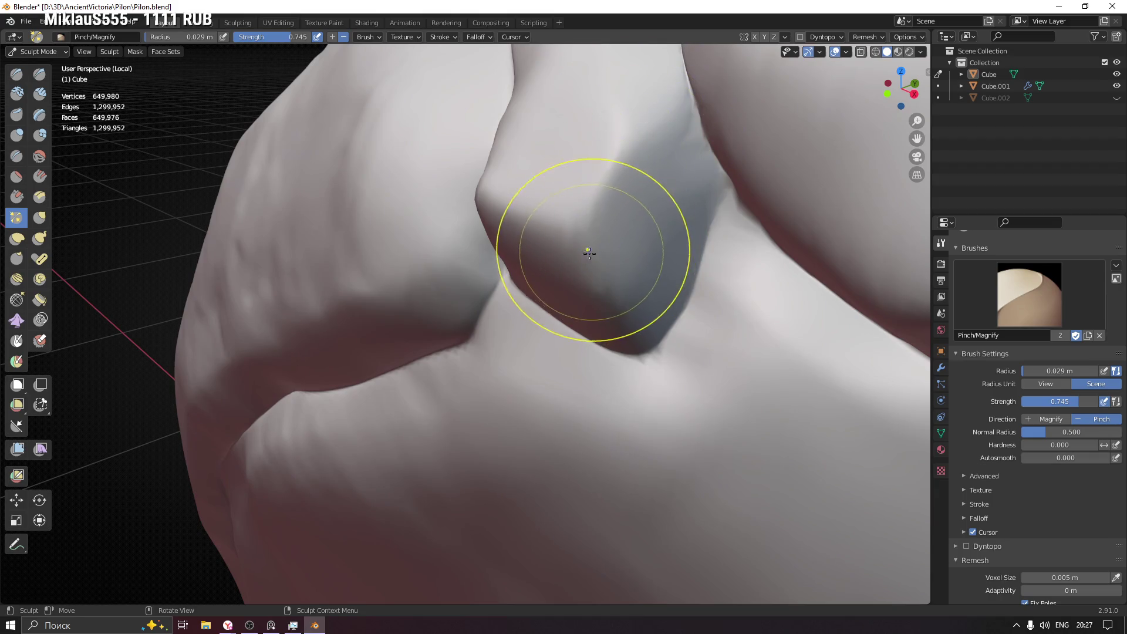
{"action": "mouse_move", "coordinate": [601, 278]}
{"action": "middle_mouse_down"}
{"action": "mouse_move", "coordinate": [579, 253]}
{"action": "mouse_move", "coordinate": [448, 220]}
{"action": "mouse_move", "coordinate": [657, 297]}
{"action": "mouse_move", "coordinate": [722, 299]}
{"action": "mouse_move", "coordinate": [594, 287]}
{"action": "middle_mouse_up"}
{"action": "key", "text": "f"}
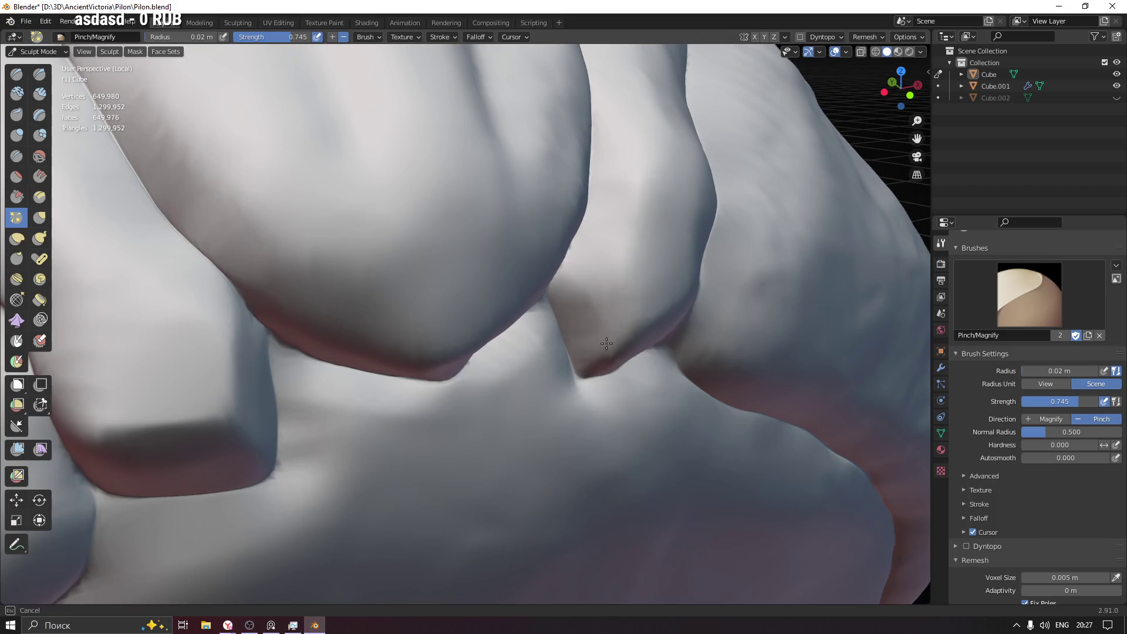
- Orbit around the ridge lobes and their gaps from below and close up, then pull back to the whole pillar
{"action": "middle_click_drag", "start_coordinate": [607, 343], "coordinate": [617, 401]}
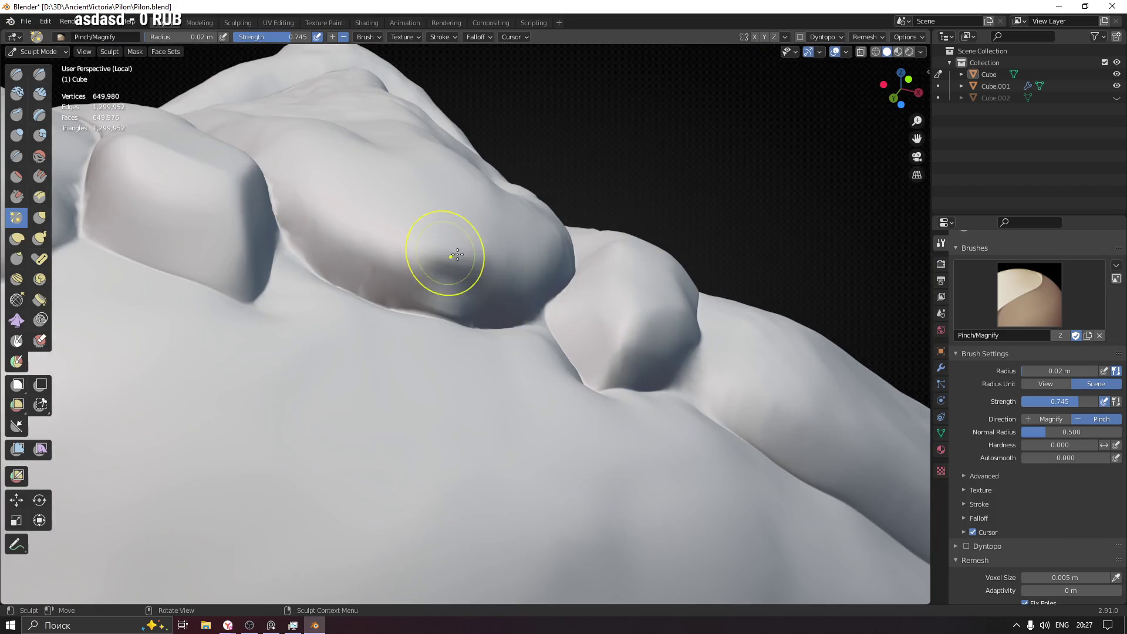
{"action": "middle_click_drag", "start_coordinate": [487, 285], "coordinate": [513, 253]}
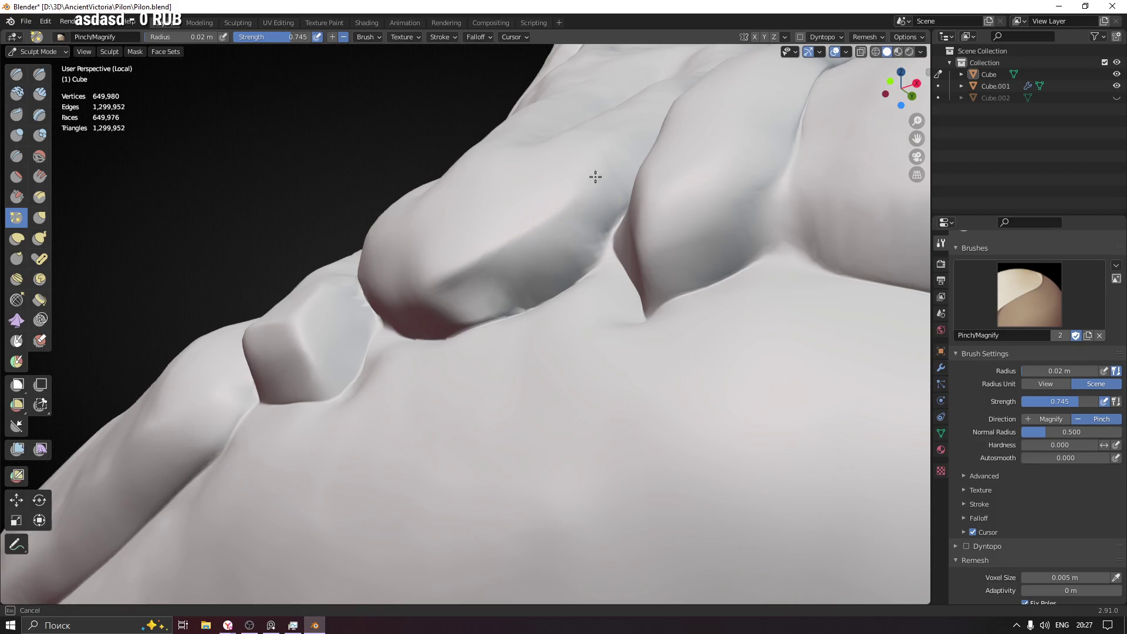
{"action": "mouse_move", "coordinate": [596, 177]}
{"action": "middle_mouse_down"}
{"action": "mouse_move", "coordinate": [435, 194]}
{"action": "mouse_move", "coordinate": [567, 213]}
{"action": "mouse_move", "coordinate": [402, 353]}
{"action": "mouse_move", "coordinate": [472, 298]}
{"action": "middle_mouse_up"}
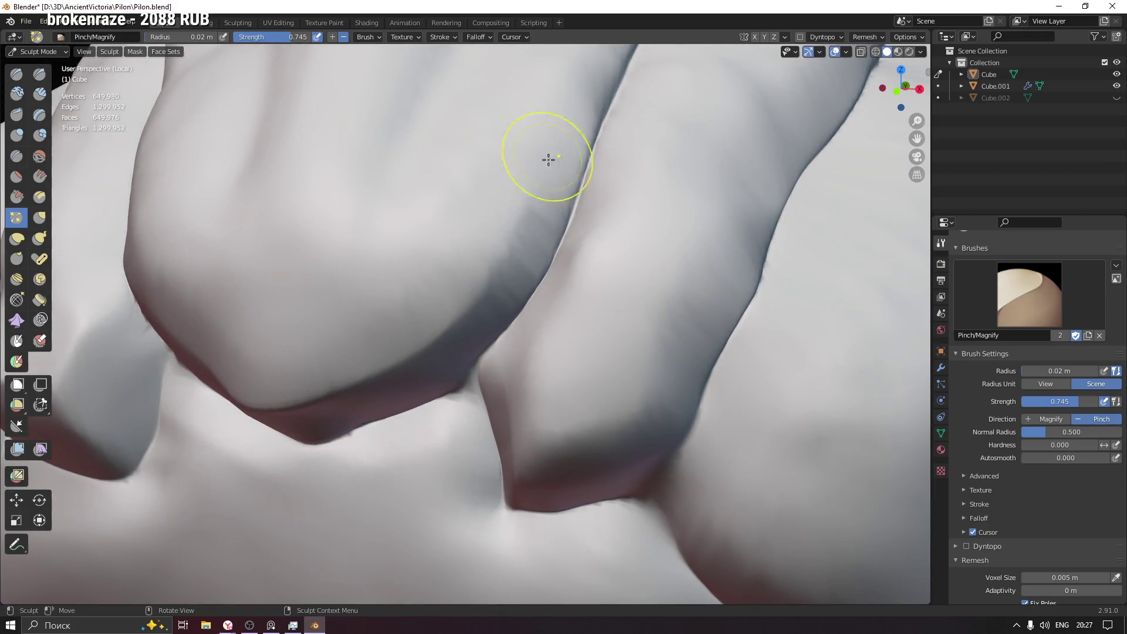
{"action": "middle_click_drag", "start_coordinate": [549, 159], "coordinate": [470, 410]}
{"action": "left_click_drag", "start_coordinate": [498, 308], "coordinate": [441, 465]}
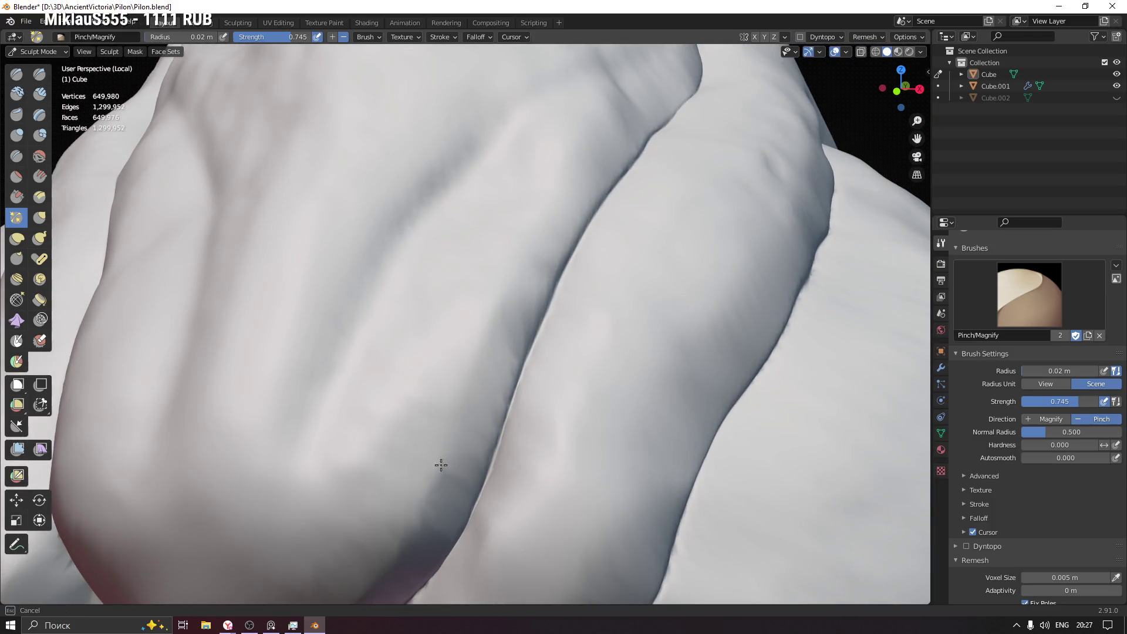
{"action": "mouse_move", "coordinate": [548, 301]}
{"action": "middle_mouse_down"}
{"action": "mouse_move", "coordinate": [567, 302]}
{"action": "mouse_move", "coordinate": [423, 432]}
{"action": "middle_mouse_up"}
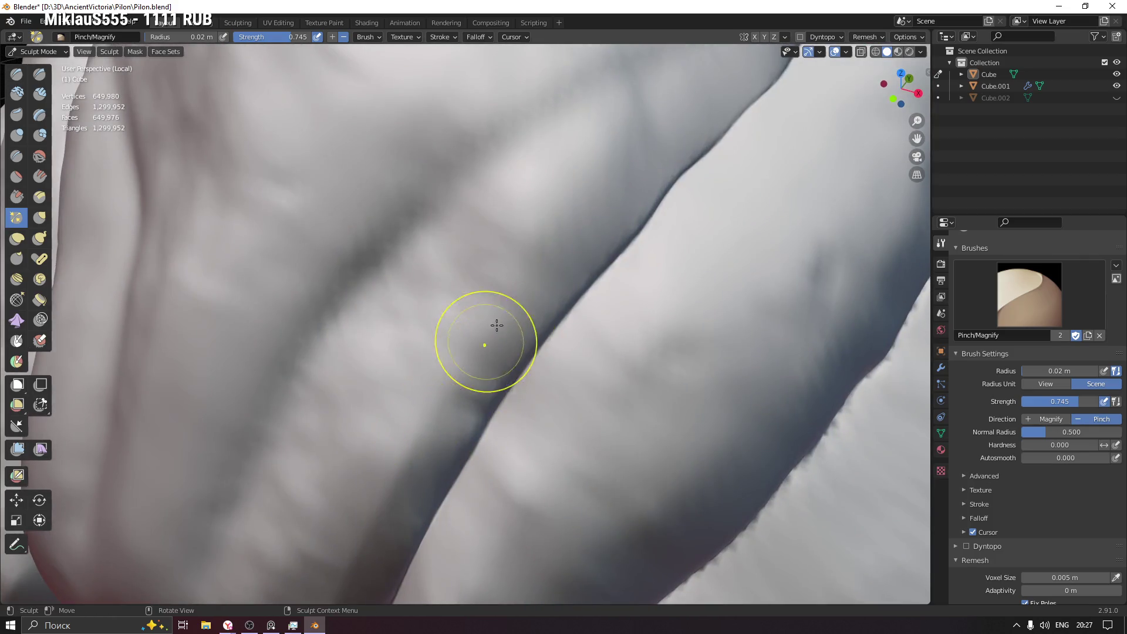
{"action": "middle_click_drag", "start_coordinate": [617, 175], "coordinate": [478, 411]}
{"action": "mouse_move", "coordinate": [478, 411]}
{"action": "left_mouse_down"}
{"action": "mouse_move", "coordinate": [620, 312]}
{"action": "mouse_move", "coordinate": [636, 340]}
{"action": "left_mouse_up"}
{"action": "mouse_move", "coordinate": [637, 340]}
{"action": "middle_mouse_down"}
{"action": "mouse_move", "coordinate": [667, 321]}
{"action": "mouse_move", "coordinate": [683, 209]}
{"action": "middle_mouse_up"}
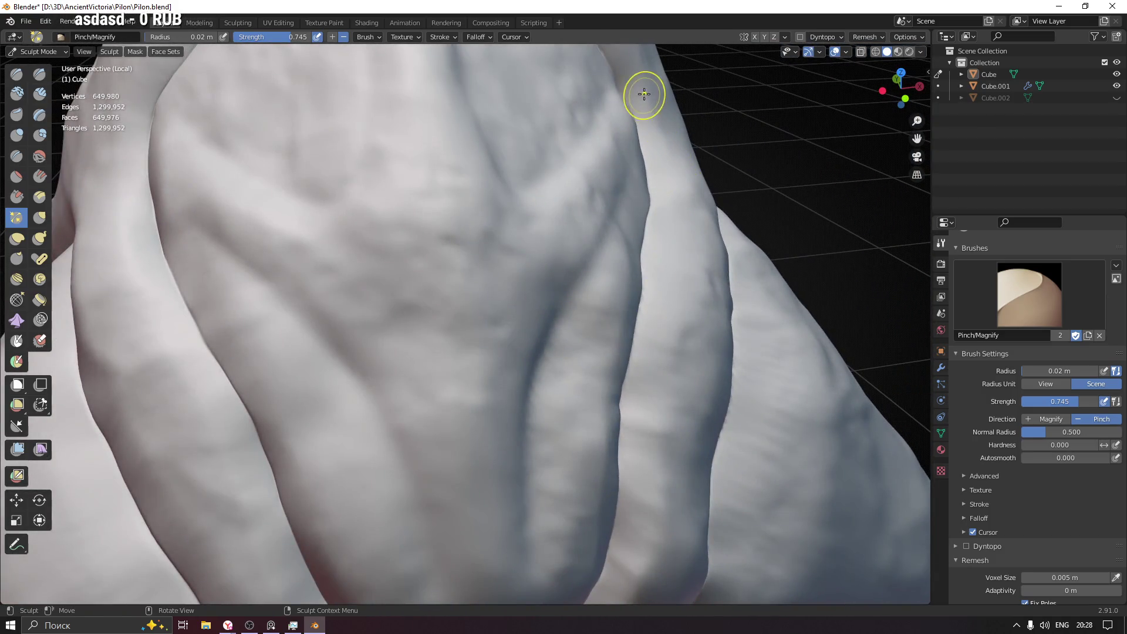
{"action": "mouse_move", "coordinate": [648, 92]}
{"action": "middle_mouse_down"}
{"action": "mouse_move", "coordinate": [559, 340]}
{"action": "mouse_move", "coordinate": [529, 356]}
{"action": "mouse_move", "coordinate": [423, 178]}
{"action": "middle_mouse_up"}
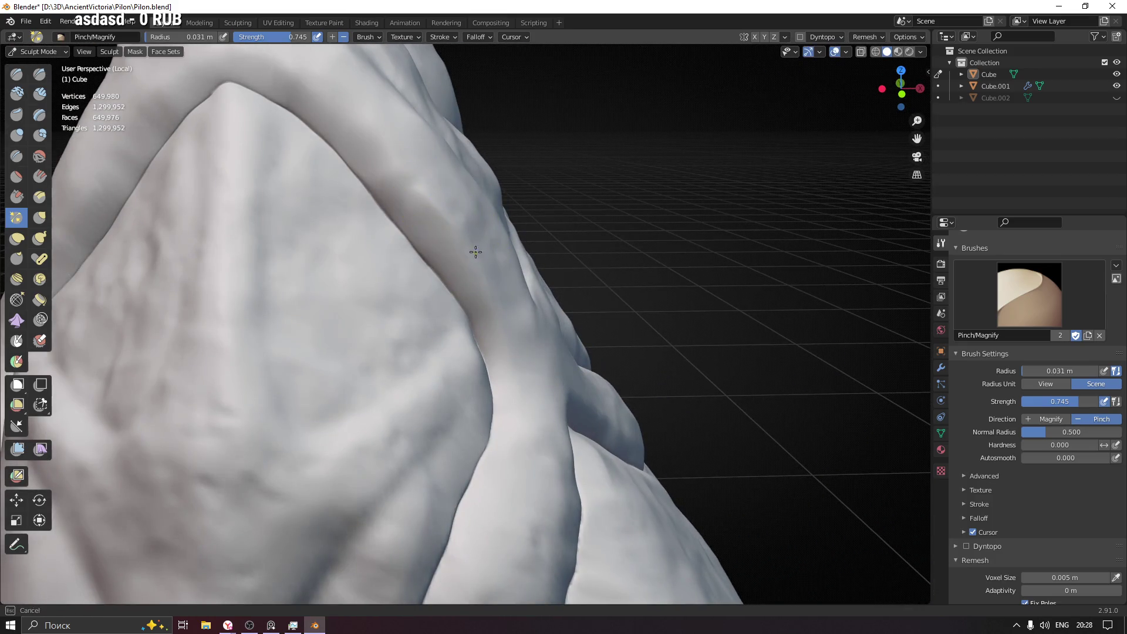
- Enlarge the Pinch brush and work around the arched ledge ridge and its arm from several angles
{"action": "key", "text": "f"}
{"action": "middle_click_drag", "start_coordinate": [441, 211], "coordinate": [496, 298]}
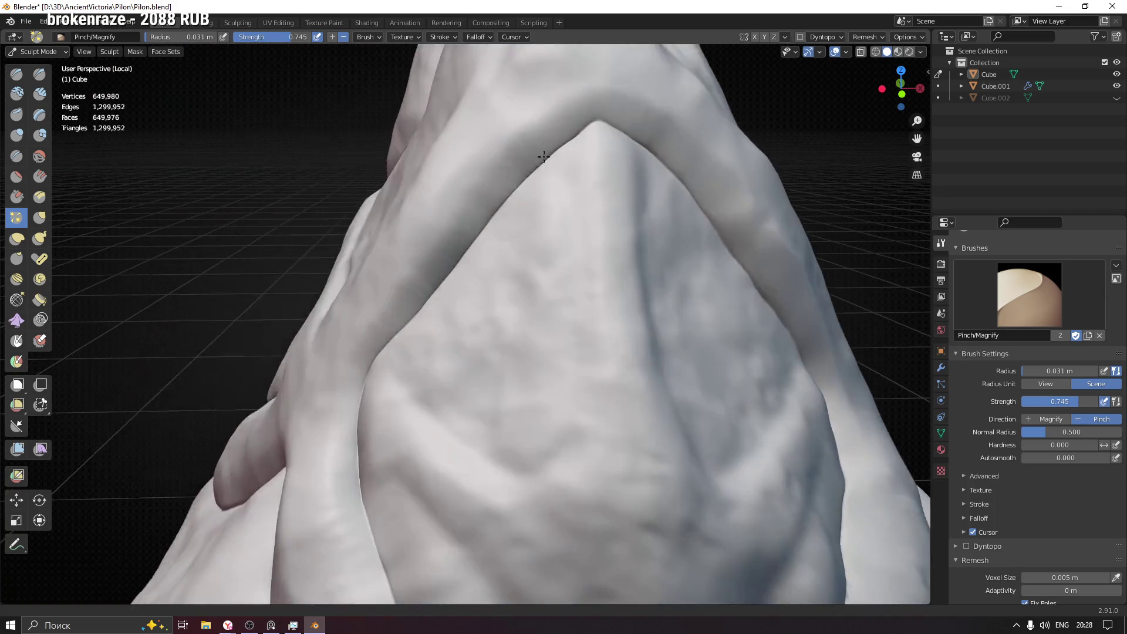
{"action": "middle_click_drag", "start_coordinate": [312, 192], "coordinate": [578, 101]}
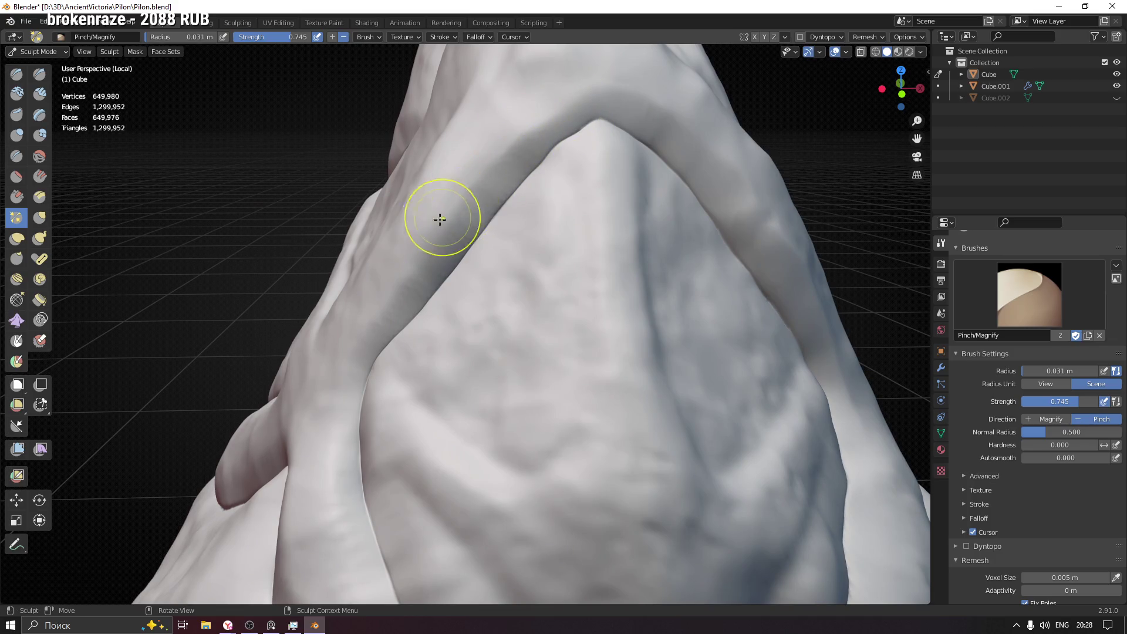
{"action": "mouse_move", "coordinate": [335, 428]}
{"action": "middle_mouse_down"}
{"action": "mouse_move", "coordinate": [470, 330]}
{"action": "mouse_move", "coordinate": [473, 215]}
{"action": "middle_mouse_up"}
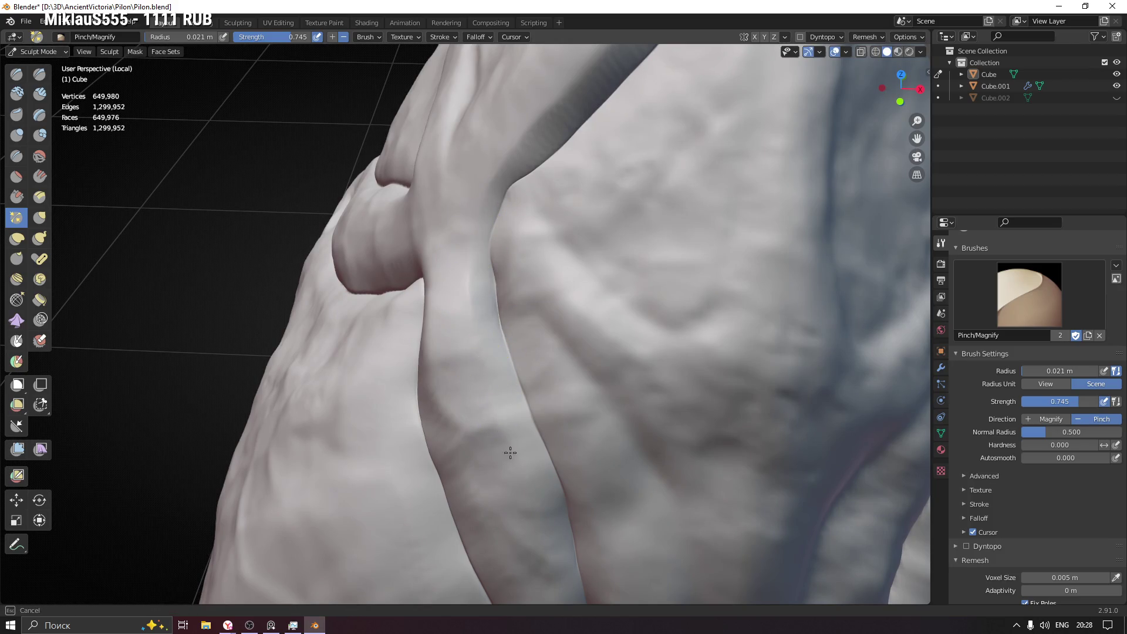
{"action": "middle_click_drag", "start_coordinate": [510, 453], "coordinate": [423, 203]}
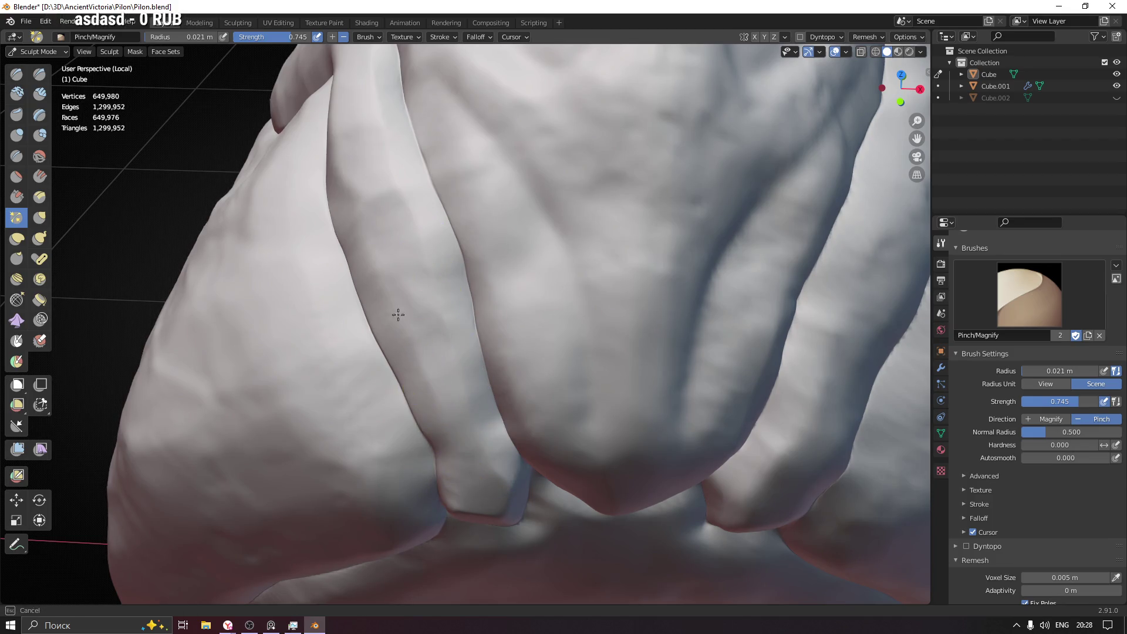
{"action": "middle_click_drag", "start_coordinate": [398, 315], "coordinate": [458, 333]}
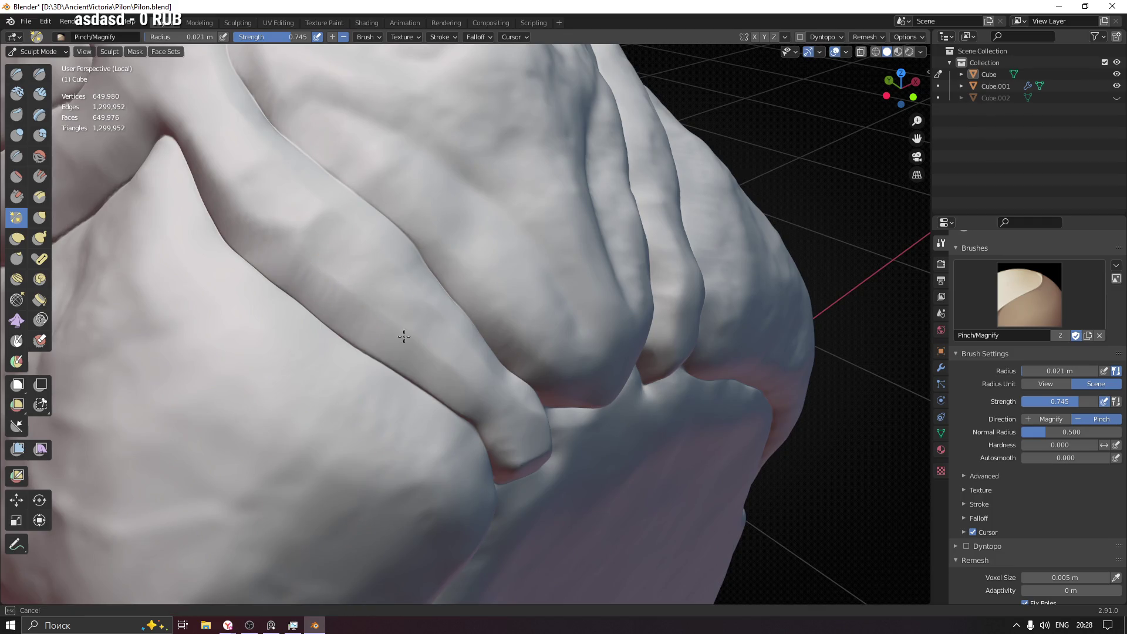
{"action": "middle_click_drag", "start_coordinate": [285, 219], "coordinate": [558, 351], "text": "shift"}
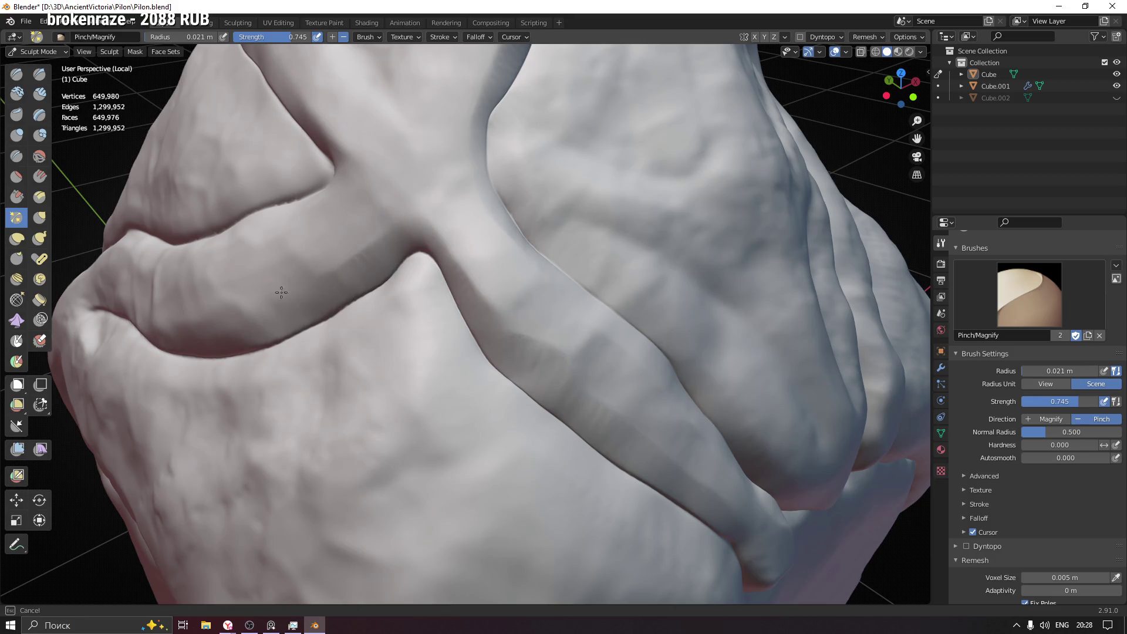
{"action": "scroll", "coordinate": [281, 293], "scroll_direction": "down", "scroll_amount": 3}
- Frame the base crease along the ledge and deepen it, checking it against the floor grid
{"action": "middle_click_drag", "start_coordinate": [373, 284], "coordinate": [428, 326]}
{"action": "scroll", "coordinate": [650, 417], "scroll_direction": "up", "scroll_amount": 5}
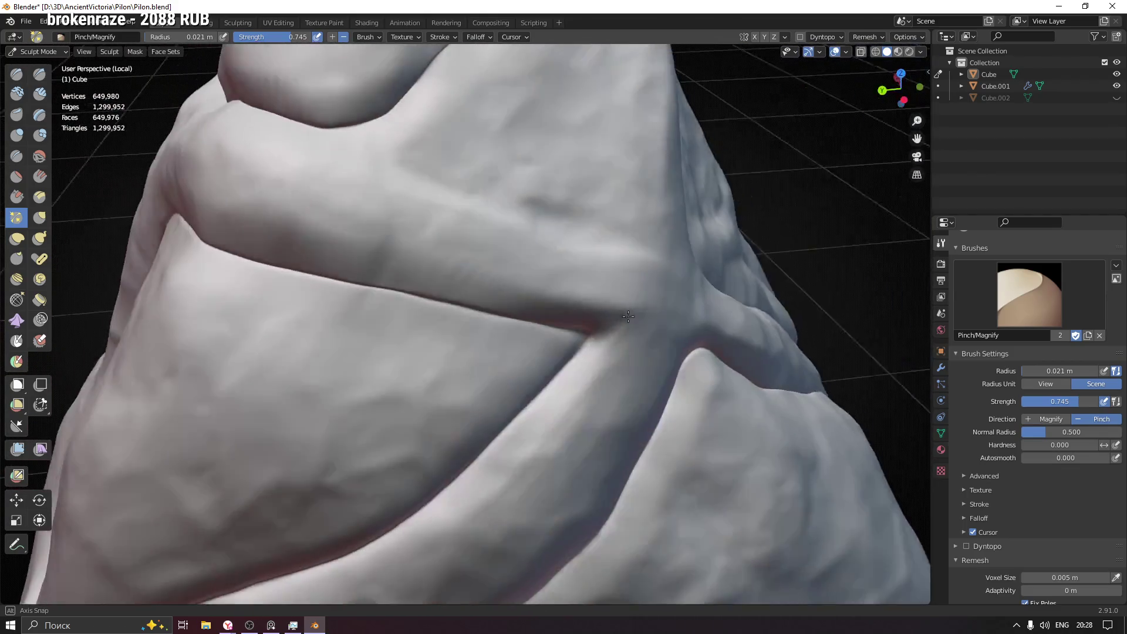
{"action": "middle_click_drag", "start_coordinate": [650, 417], "coordinate": [572, 290]}
{"action": "left_click_drag", "start_coordinate": [615, 305], "coordinate": [525, 287]}
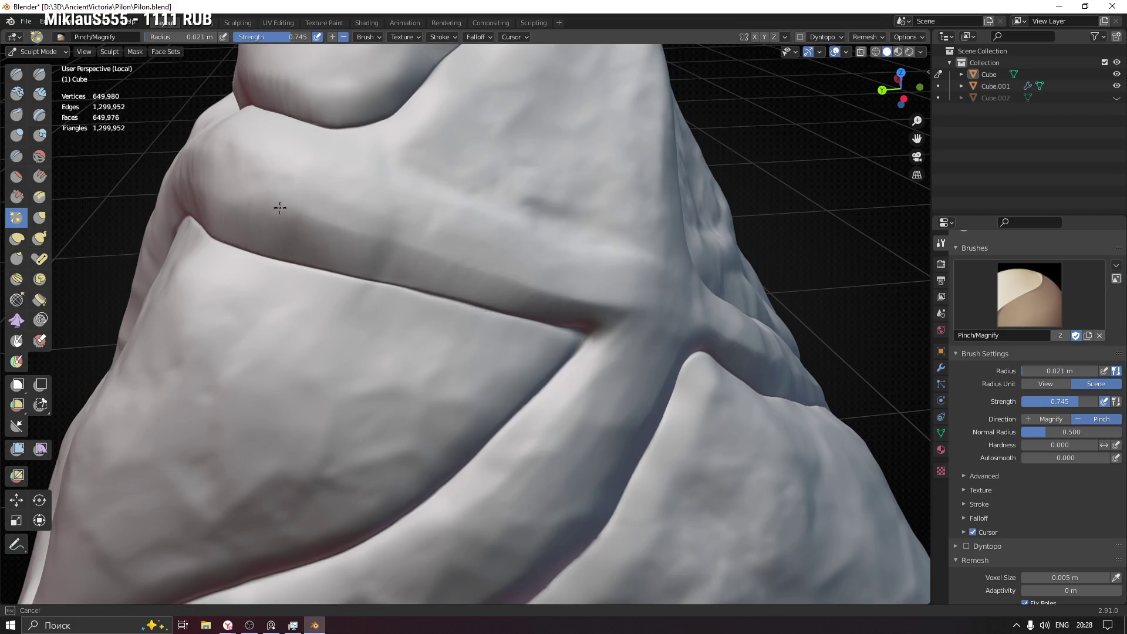
{"action": "mouse_move", "coordinate": [570, 346]}
{"action": "middle_mouse_down"}
{"action": "mouse_move", "coordinate": [533, 292]}
{"action": "mouse_move", "coordinate": [553, 280]}
{"action": "middle_mouse_up"}
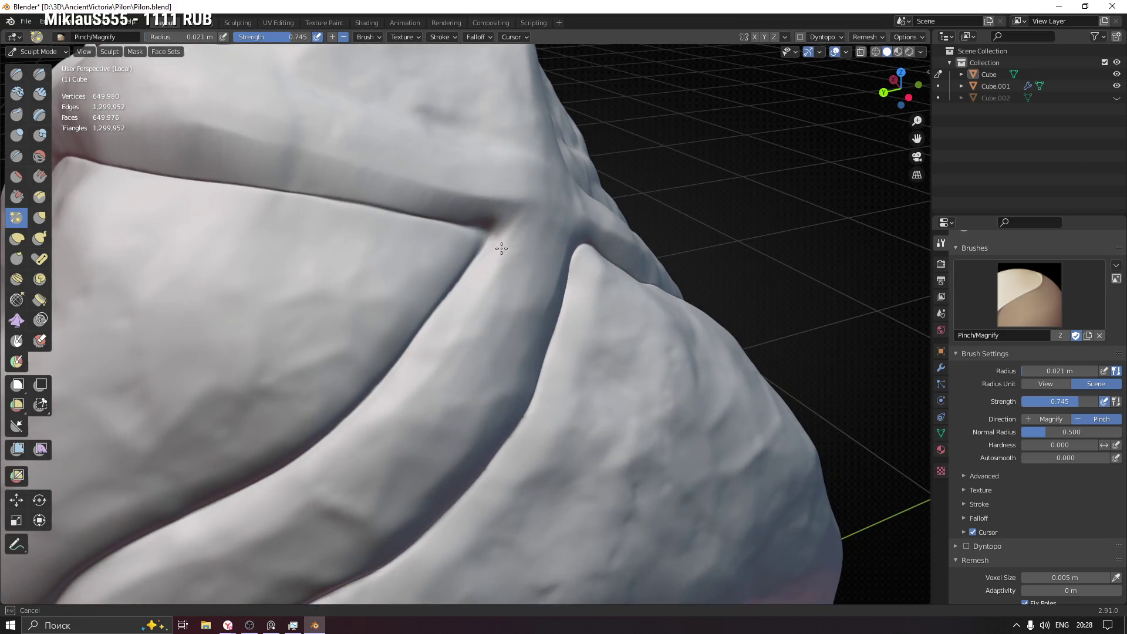
{"action": "mouse_move", "coordinate": [306, 482]}
{"action": "middle_mouse_down"}
{"action": "mouse_move", "coordinate": [597, 334]}
{"action": "mouse_move", "coordinate": [565, 323]}
{"action": "middle_mouse_up"}
{"action": "mouse_move", "coordinate": [503, 353]}
{"action": "middle_mouse_down"}
{"action": "mouse_move", "coordinate": [367, 375]}
{"action": "mouse_move", "coordinate": [456, 355]}
{"action": "middle_mouse_up"}
- With a 0.033 m brush, sharpen the ledge crease down to its lower left end
{"action": "key", "text": "f"}
{"action": "left_click", "coordinate": [603, 272]}
{"action": "mouse_move", "coordinate": [602, 272]}
{"action": "left_mouse_down"}
{"action": "mouse_move", "coordinate": [684, 177]}
{"action": "mouse_move", "coordinate": [599, 290]}
{"action": "mouse_move", "coordinate": [549, 327]}
{"action": "left_mouse_up"}
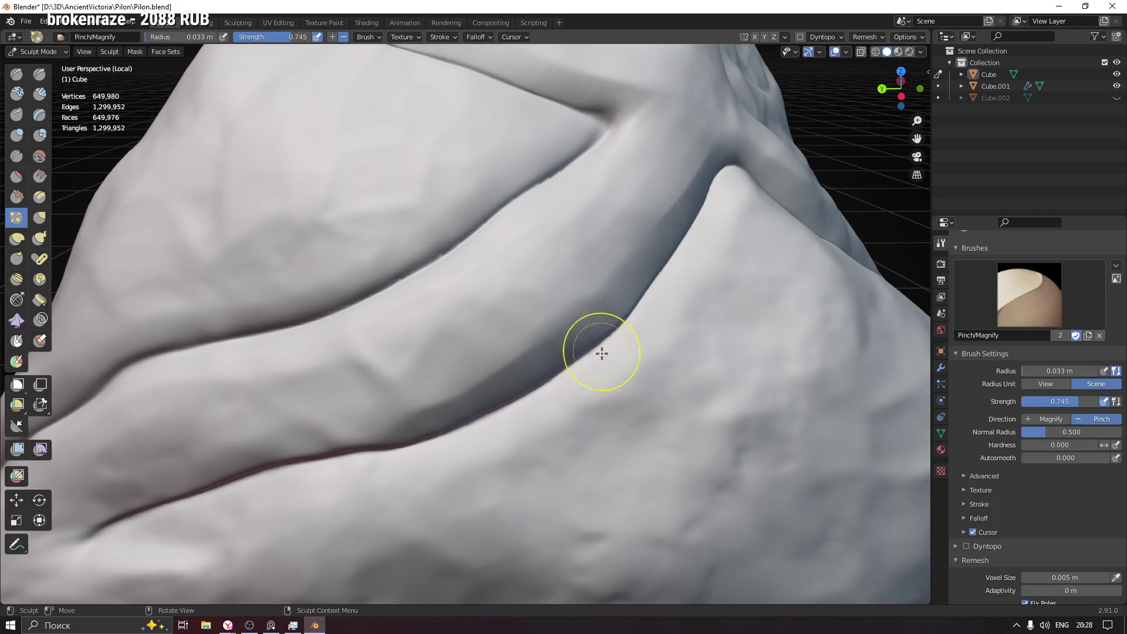
{"action": "middle_click_drag", "start_coordinate": [603, 354], "coordinate": [780, 214]}
{"action": "left_click_drag", "start_coordinate": [763, 214], "coordinate": [527, 438]}
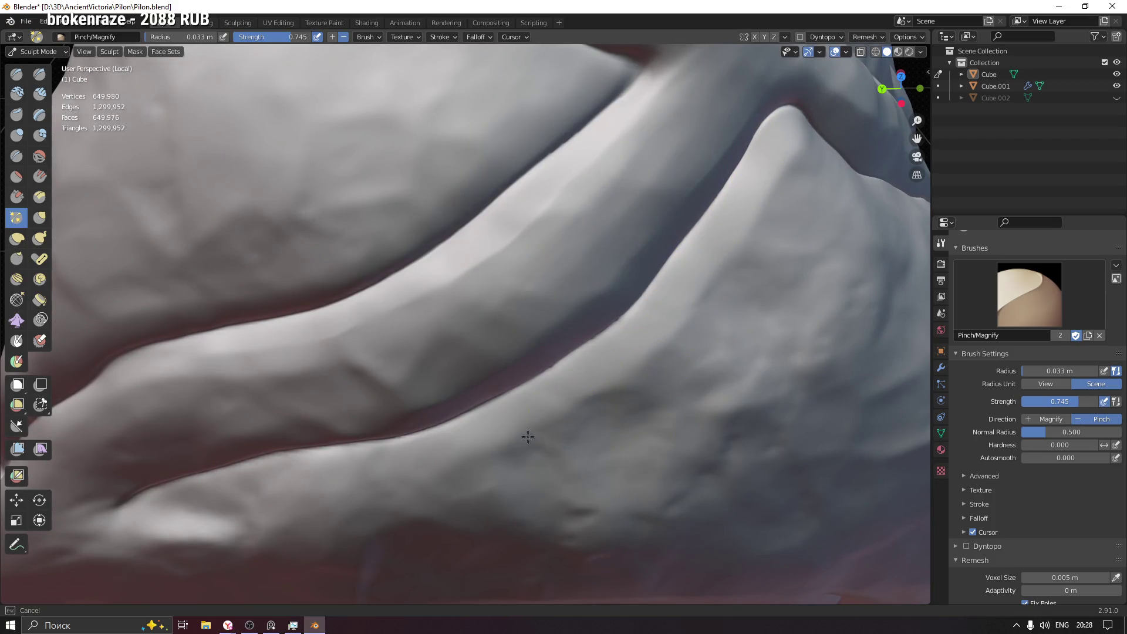
{"action": "middle_click_drag", "start_coordinate": [486, 446], "coordinate": [682, 396]}
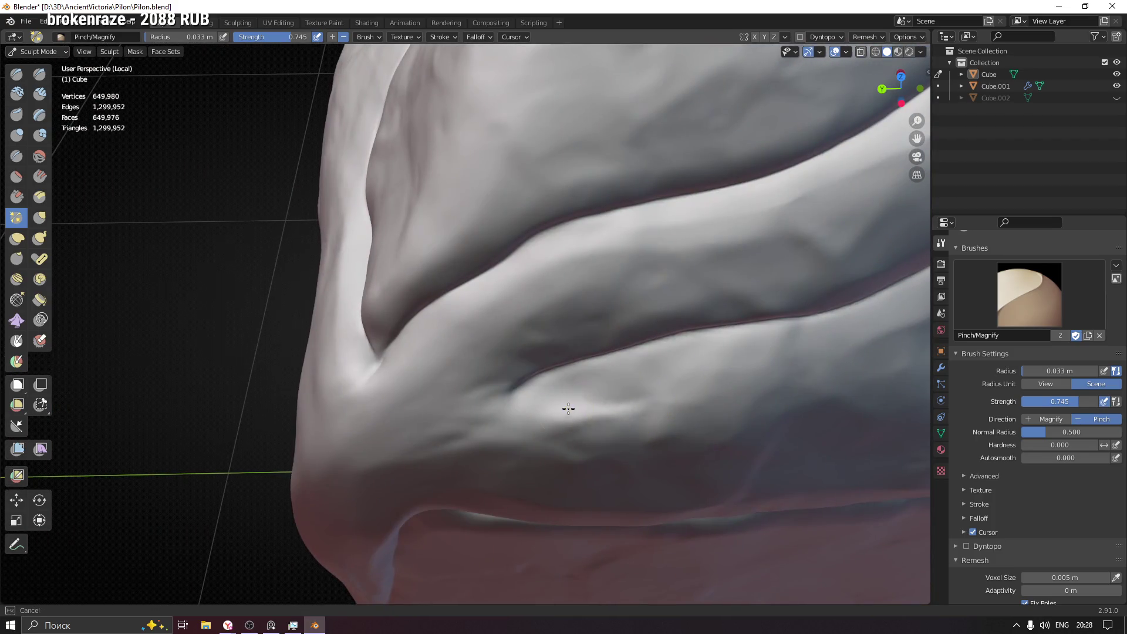
{"action": "middle_click_drag", "start_coordinate": [536, 403], "coordinate": [502, 297]}
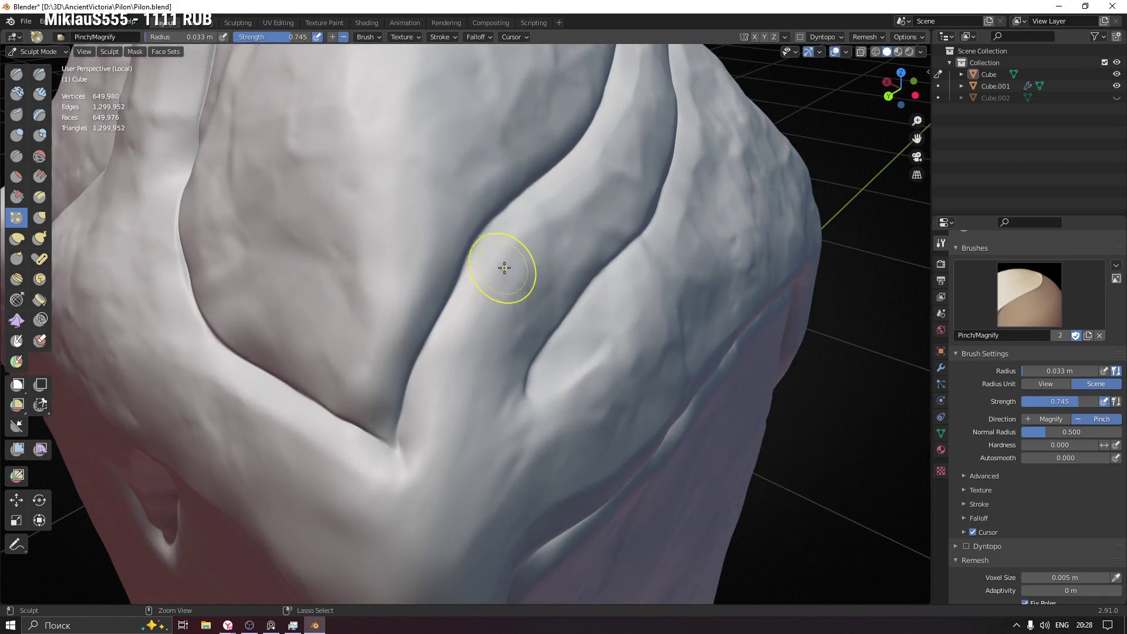
- Adjust the brush through 0.02 and 0.035 m to settle on a 0.023 m radius
{"action": "key", "text": "f"}
{"action": "left_click", "coordinate": [512, 240]}
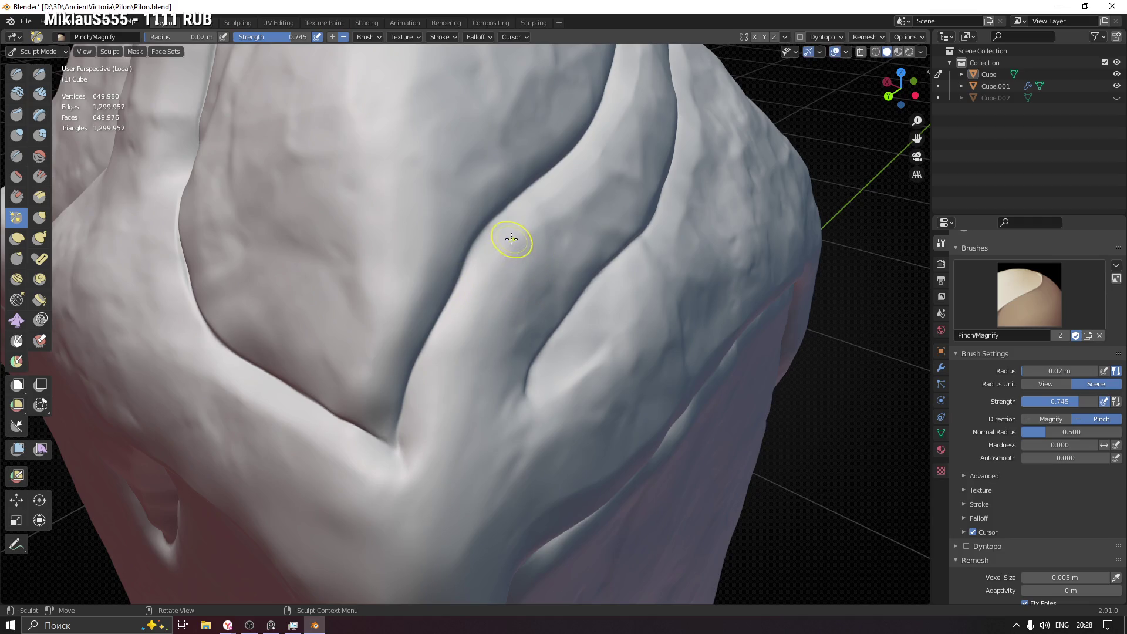
{"action": "left_click", "coordinate": [435, 252]}
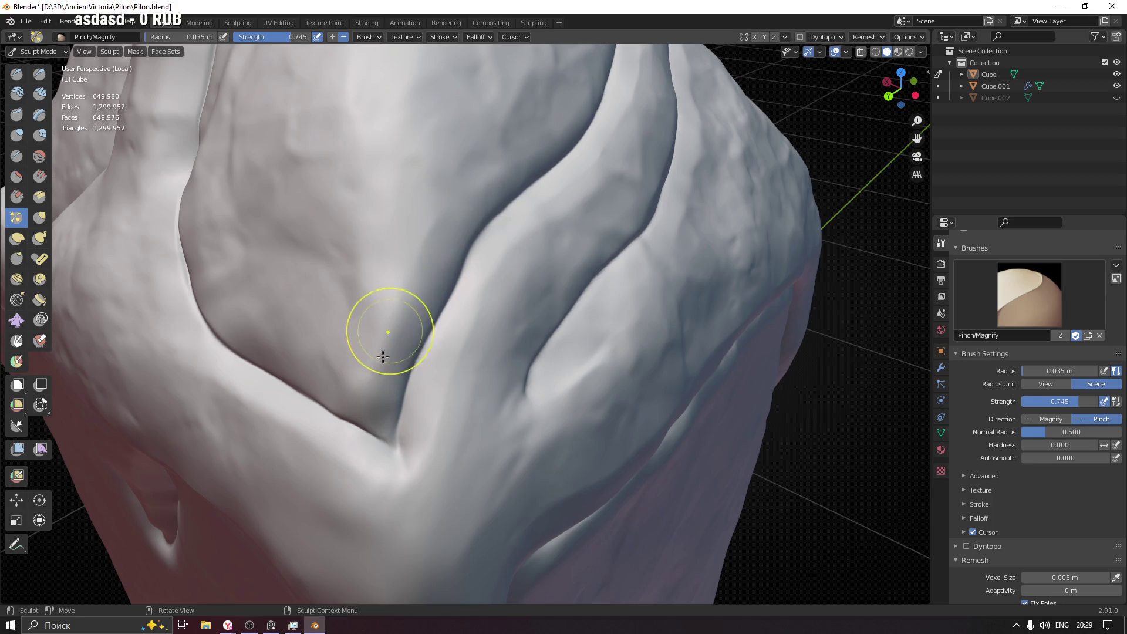
{"action": "middle_click_drag", "start_coordinate": [365, 388], "coordinate": [435, 501]}
{"action": "key", "text": "f"}
{"action": "left_click", "coordinate": [421, 498]}
- Orbit all around the pointed base to inspect the grooves and the V-notched panels
{"action": "mouse_move", "coordinate": [401, 490]}
{"action": "middle_mouse_down", "text": "shift"}
{"action": "mouse_move", "coordinate": [523, 401]}
{"action": "mouse_move", "coordinate": [591, 383]}
{"action": "middle_mouse_up", "text": "shift"}
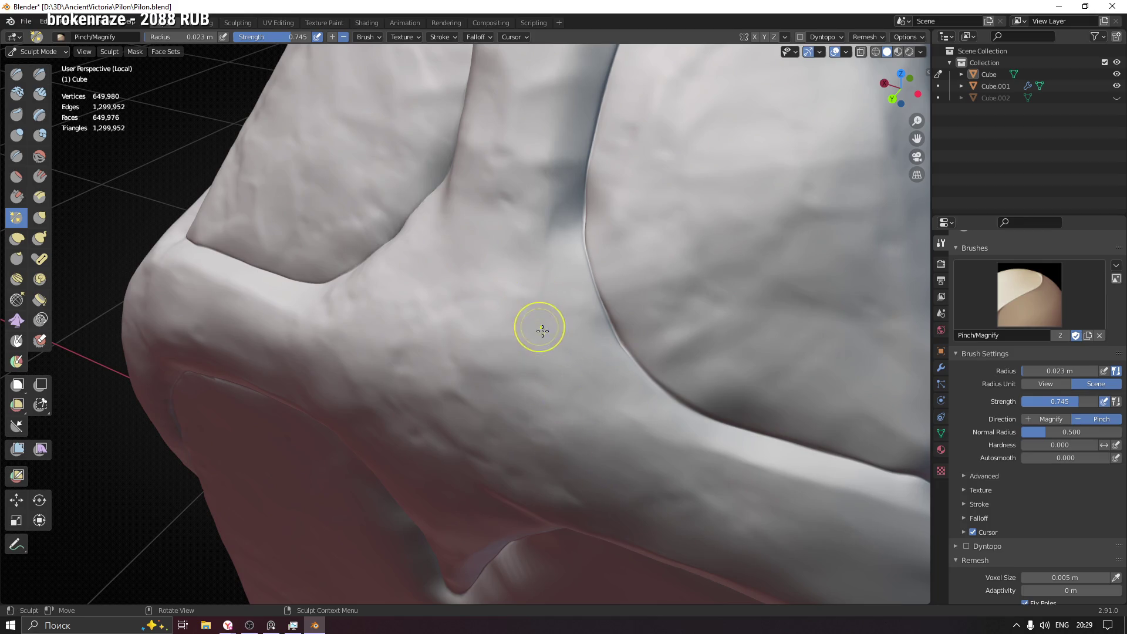
{"action": "mouse_move", "coordinate": [406, 277]}
{"action": "middle_mouse_down"}
{"action": "mouse_move", "coordinate": [609, 249]}
{"action": "mouse_move", "coordinate": [582, 265]}
{"action": "mouse_move", "coordinate": [522, 188]}
{"action": "middle_mouse_up"}
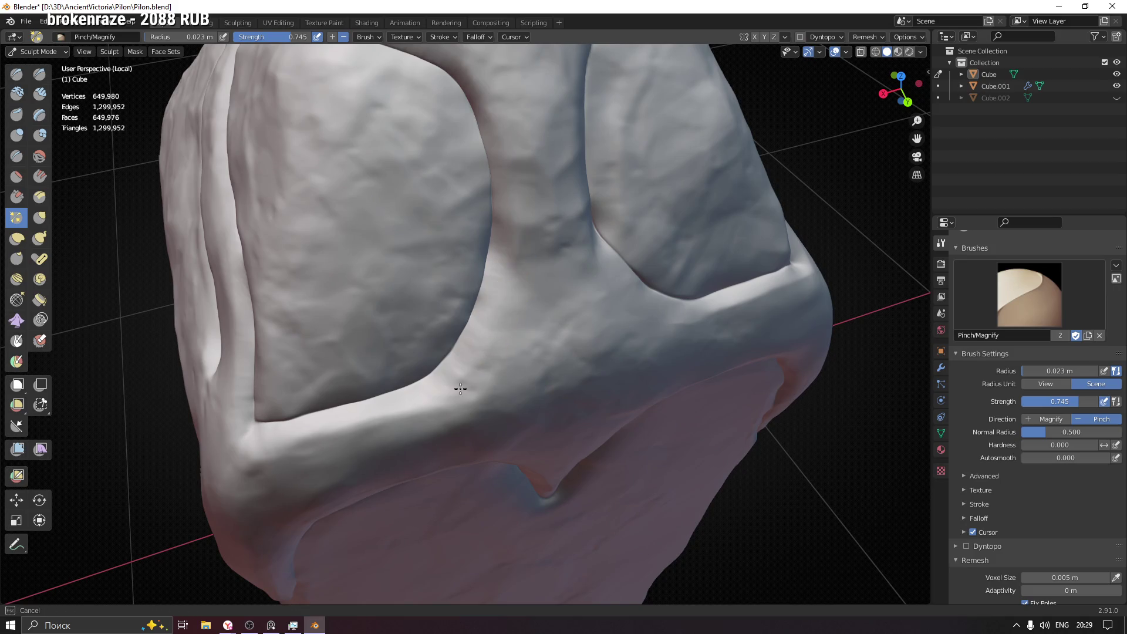
{"action": "middle_click_drag", "start_coordinate": [509, 352], "coordinate": [505, 321]}
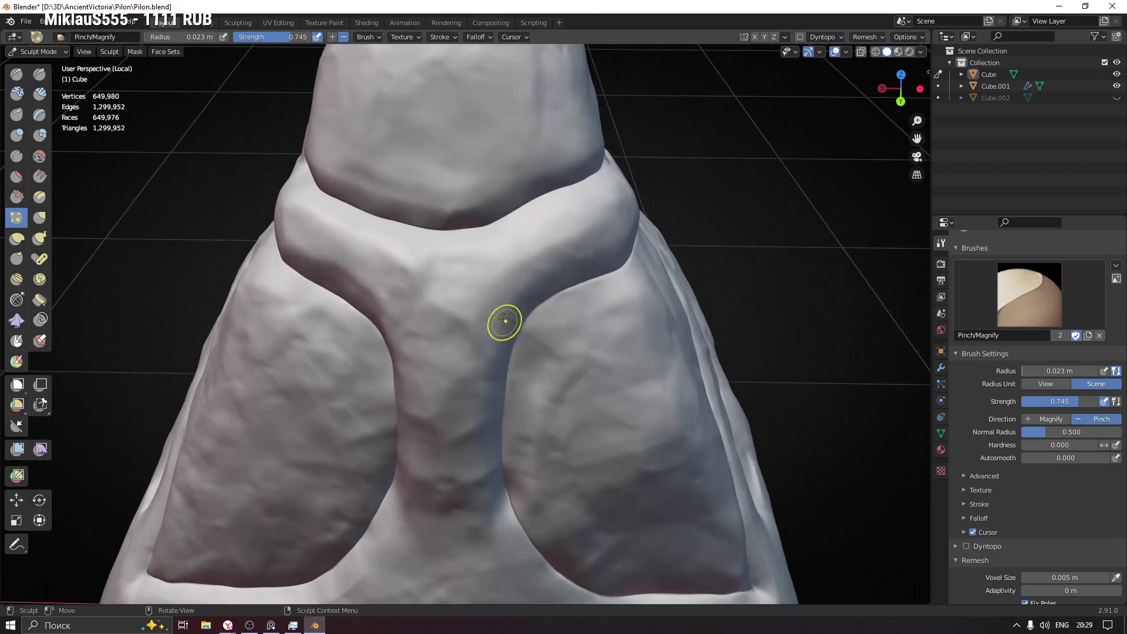
{"action": "middle_click_drag", "start_coordinate": [505, 255], "coordinate": [490, 221]}
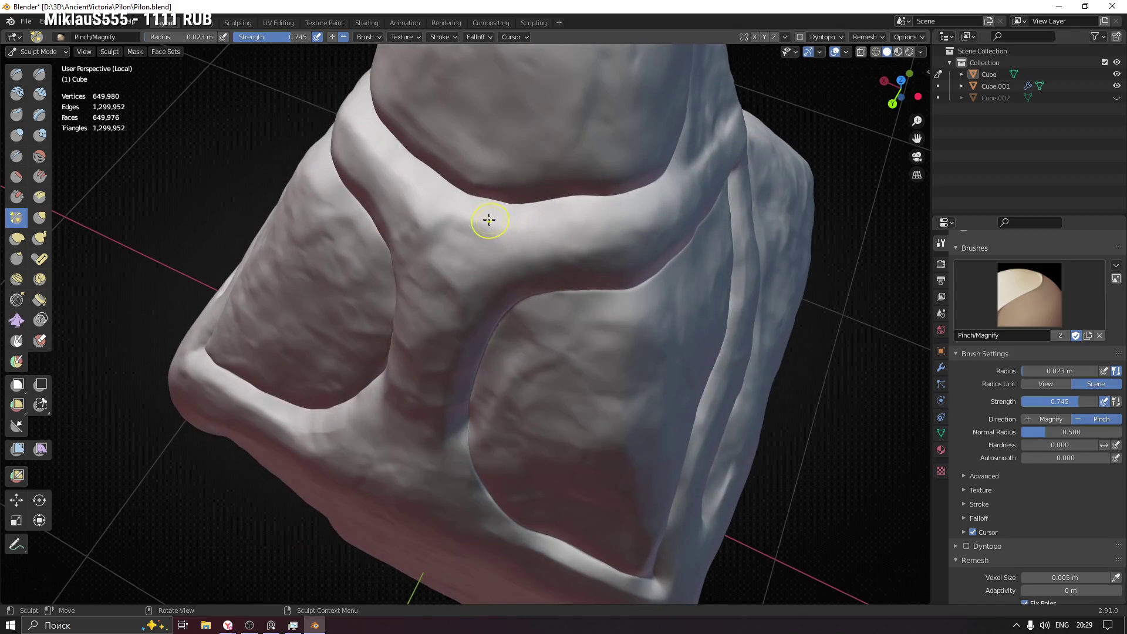
{"action": "middle_click_drag", "start_coordinate": [628, 211], "coordinate": [538, 321]}
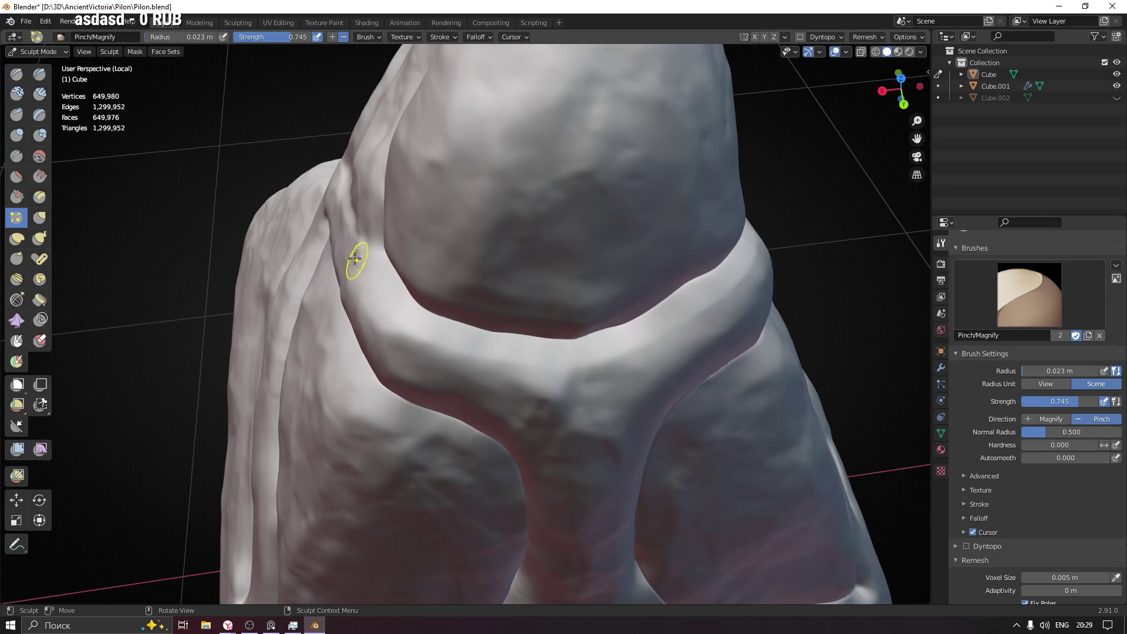
{"action": "mouse_move", "coordinate": [546, 417]}
{"action": "middle_mouse_down"}
{"action": "mouse_move", "coordinate": [478, 352]}
{"action": "mouse_move", "coordinate": [366, 332]}
{"action": "middle_mouse_up"}
{"action": "middle_click_drag", "start_coordinate": [584, 402], "coordinate": [338, 256]}
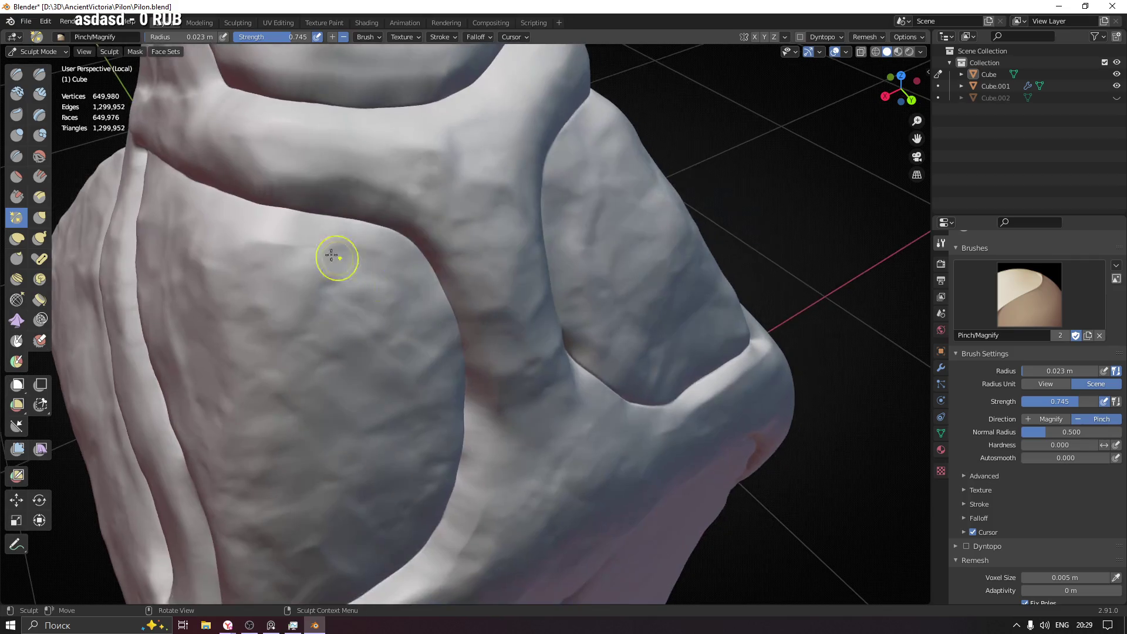
{"action": "middle_click_drag", "start_coordinate": [434, 449], "coordinate": [390, 268]}
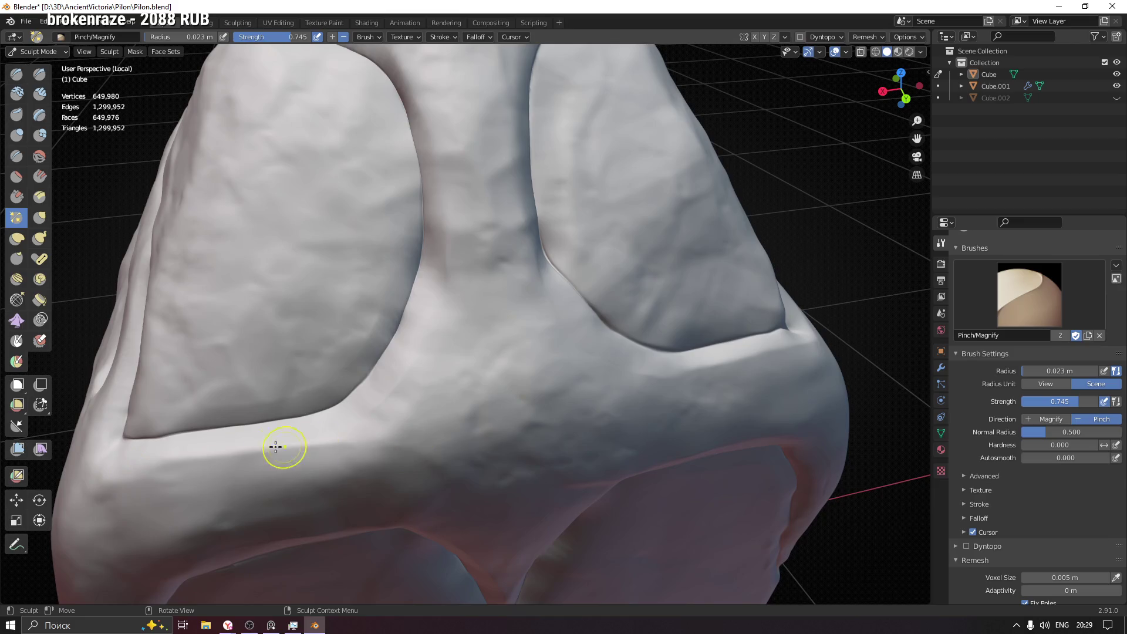
{"action": "middle_click_drag", "start_coordinate": [501, 441], "coordinate": [527, 370]}
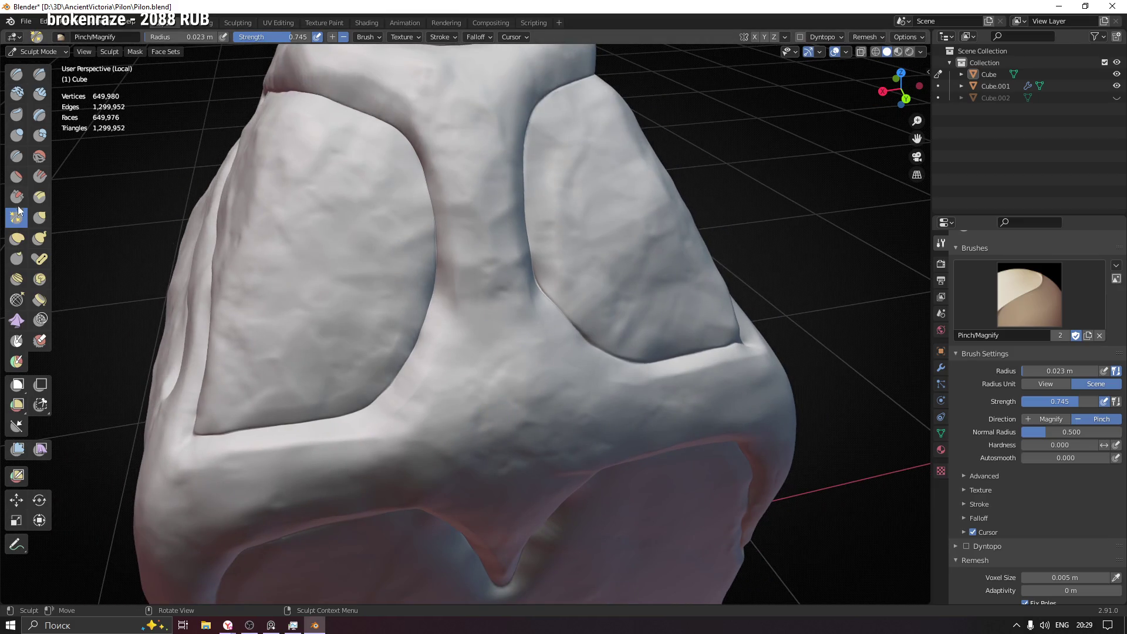
- Switch to the Flatten/Contrast brush and shrink its radius down to about 0.017 m
{"action": "left_click", "coordinate": [17, 199]}
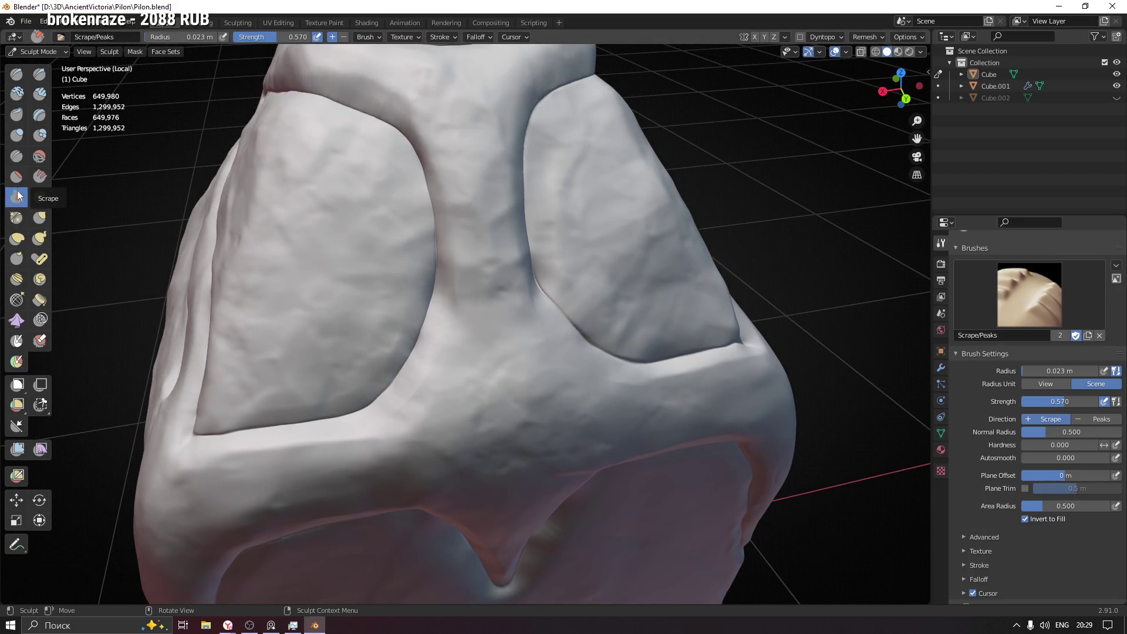
{"action": "left_click", "coordinate": [17, 176]}
{"action": "mouse_move", "coordinate": [441, 285]}
{"action": "middle_mouse_down"}
{"action": "mouse_move", "coordinate": [502, 244]}
{"action": "mouse_move", "coordinate": [441, 202]}
{"action": "middle_mouse_up"}
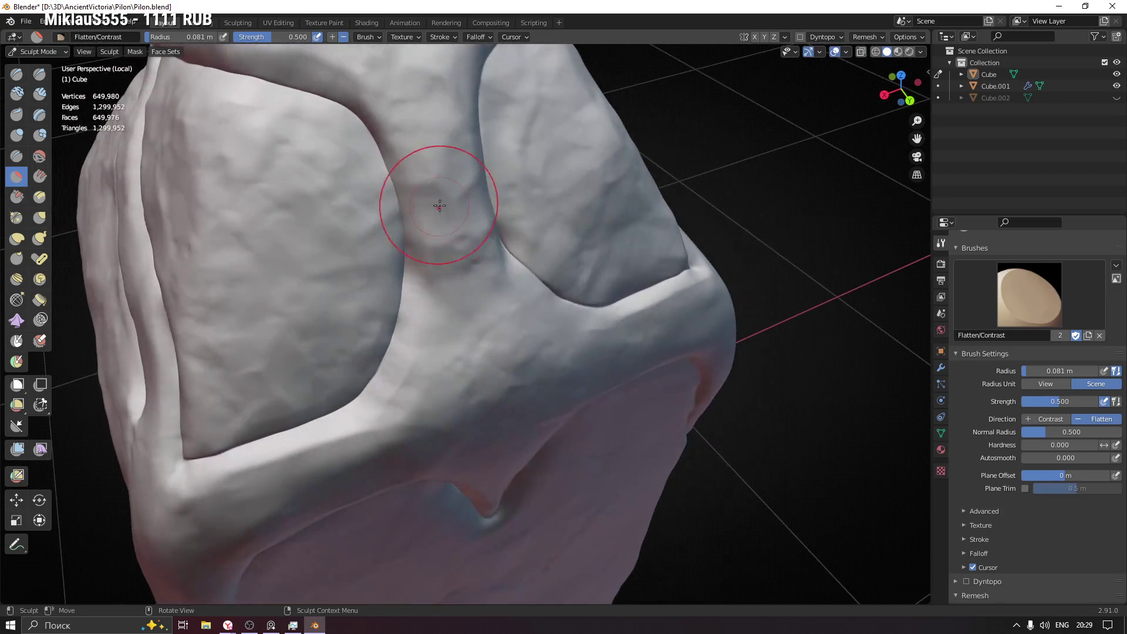
{"action": "key", "text": "f"}
{"action": "left_click", "coordinate": [435, 247]}
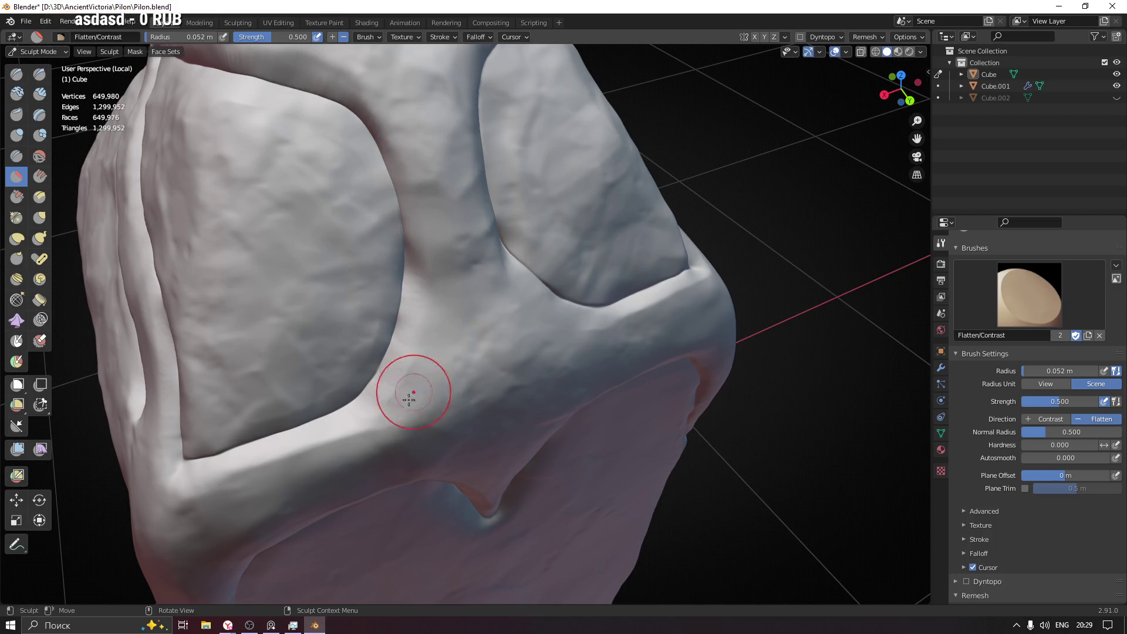
{"action": "mouse_move", "coordinate": [403, 407]}
{"action": "middle_mouse_down"}
{"action": "mouse_move", "coordinate": [474, 378]}
{"action": "mouse_move", "coordinate": [553, 428]}
{"action": "middle_mouse_up"}
{"action": "scroll", "coordinate": [478, 326], "scroll_direction": "up", "scroll_amount": 3}
{"action": "middle_click_drag", "start_coordinate": [478, 326], "coordinate": [345, 341]}
{"action": "scroll", "coordinate": [343, 325], "scroll_direction": "up", "scroll_amount": 3}
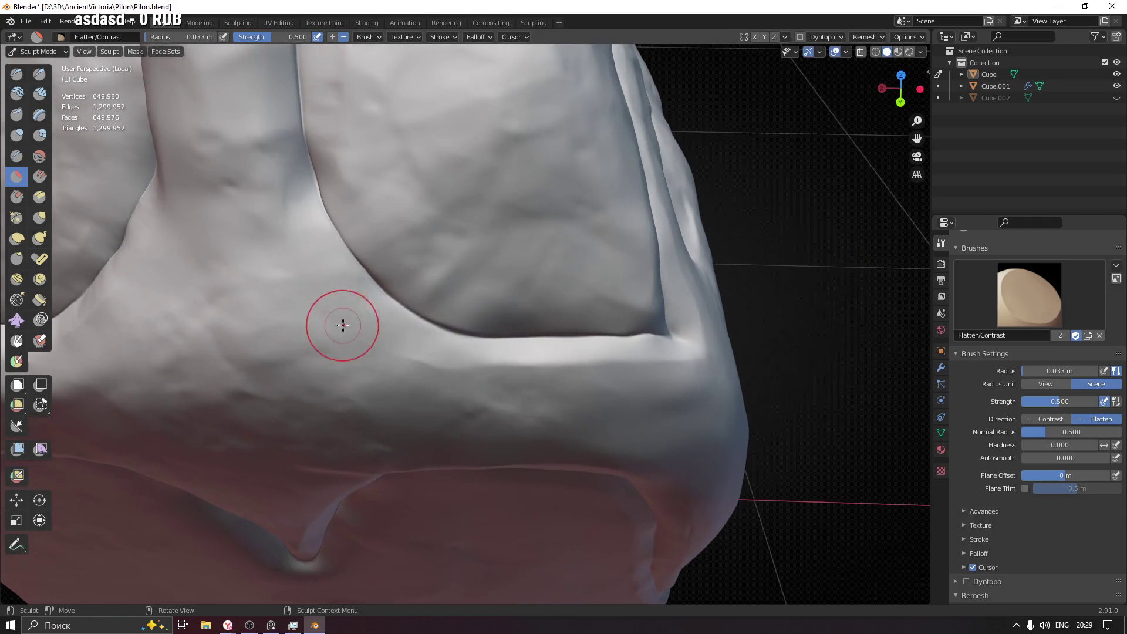
{"action": "key", "text": "f"}
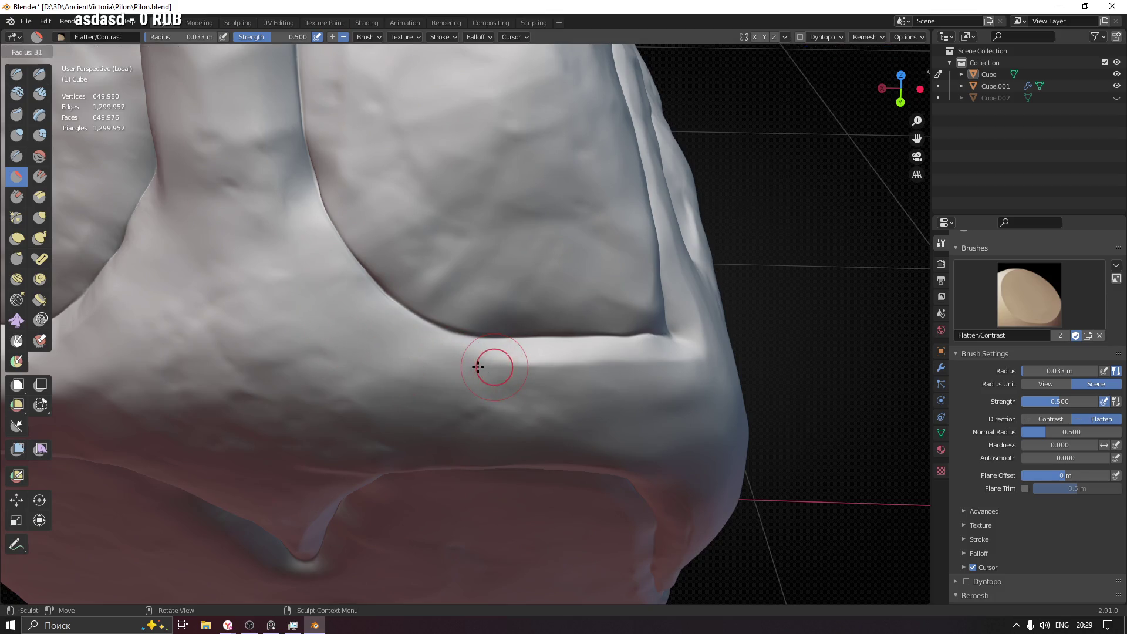
{"action": "left_click", "coordinate": [478, 367]}
- Flatten the surface along the crease groove near the panel corner junction
{"action": "mouse_move", "coordinate": [546, 358]}
{"action": "middle_mouse_down"}
{"action": "mouse_move", "coordinate": [637, 360]}
{"action": "mouse_move", "coordinate": [393, 372]}
{"action": "middle_mouse_up"}
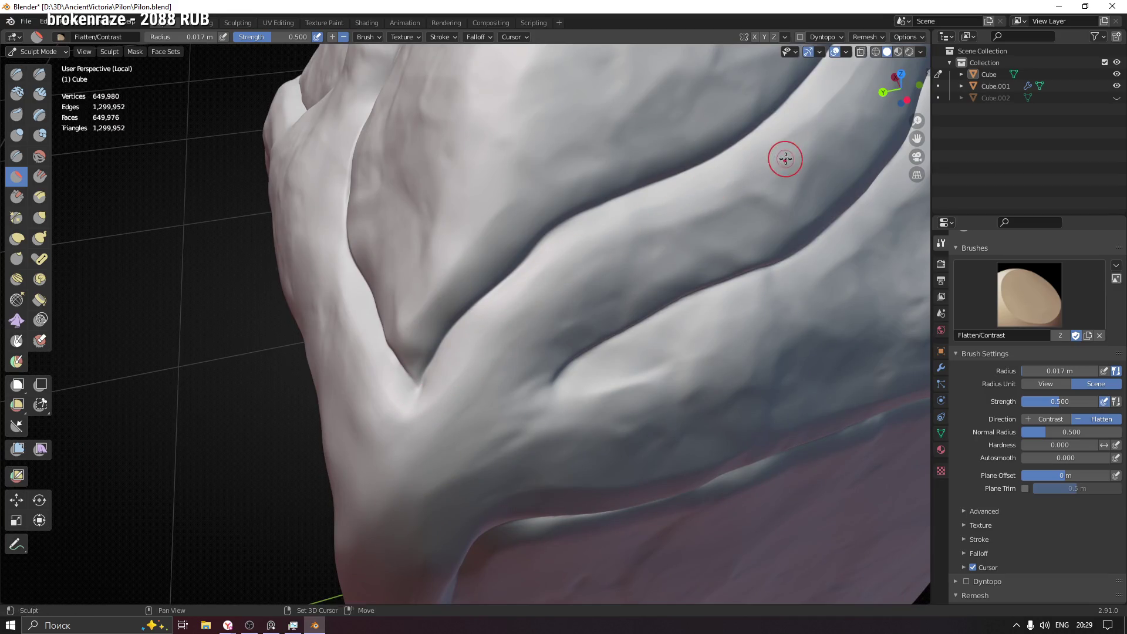
{"action": "scroll", "coordinate": [785, 159], "scroll_direction": "down", "scroll_amount": 5}
{"action": "left_click_drag", "start_coordinate": [499, 285], "coordinate": [553, 195]}
{"action": "middle_click_drag", "start_coordinate": [576, 205], "coordinate": [547, 300], "text": "shift"}
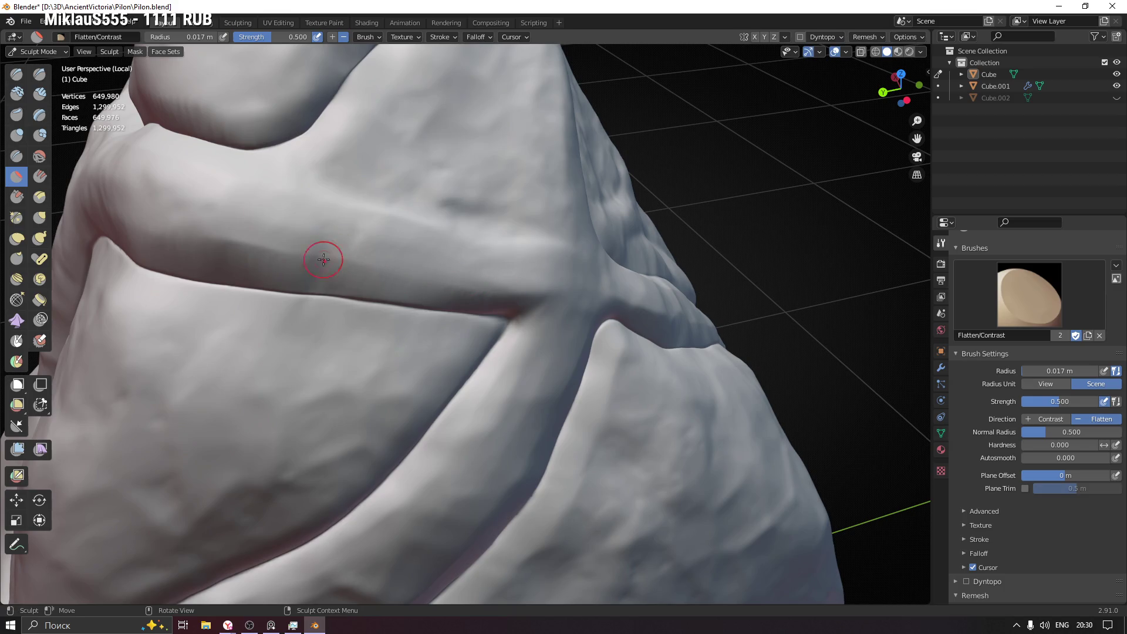
{"action": "mouse_move", "coordinate": [482, 280]}
{"action": "middle_mouse_down"}
{"action": "mouse_move", "coordinate": [456, 282]}
{"action": "mouse_move", "coordinate": [498, 285]}
{"action": "mouse_move", "coordinate": [431, 188]}
{"action": "middle_mouse_up"}
{"action": "middle_click_drag", "start_coordinate": [540, 313], "coordinate": [576, 182]}
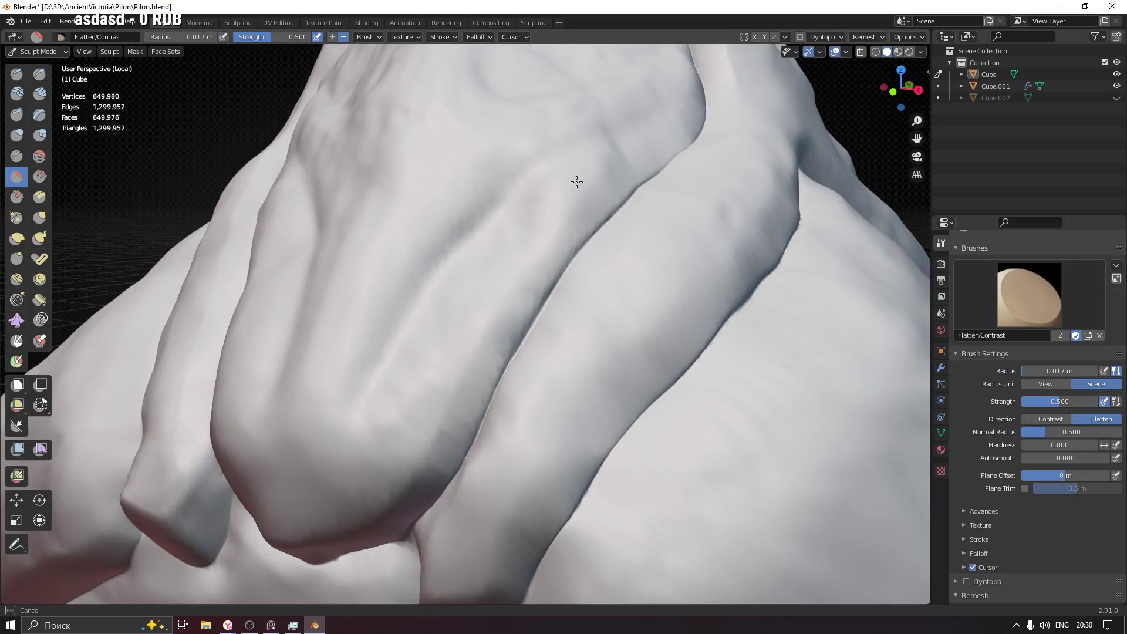
{"action": "mouse_move", "coordinate": [556, 262]}
{"action": "middle_mouse_down"}
{"action": "mouse_move", "coordinate": [414, 323]}
{"action": "mouse_move", "coordinate": [511, 381]}
{"action": "middle_mouse_up"}
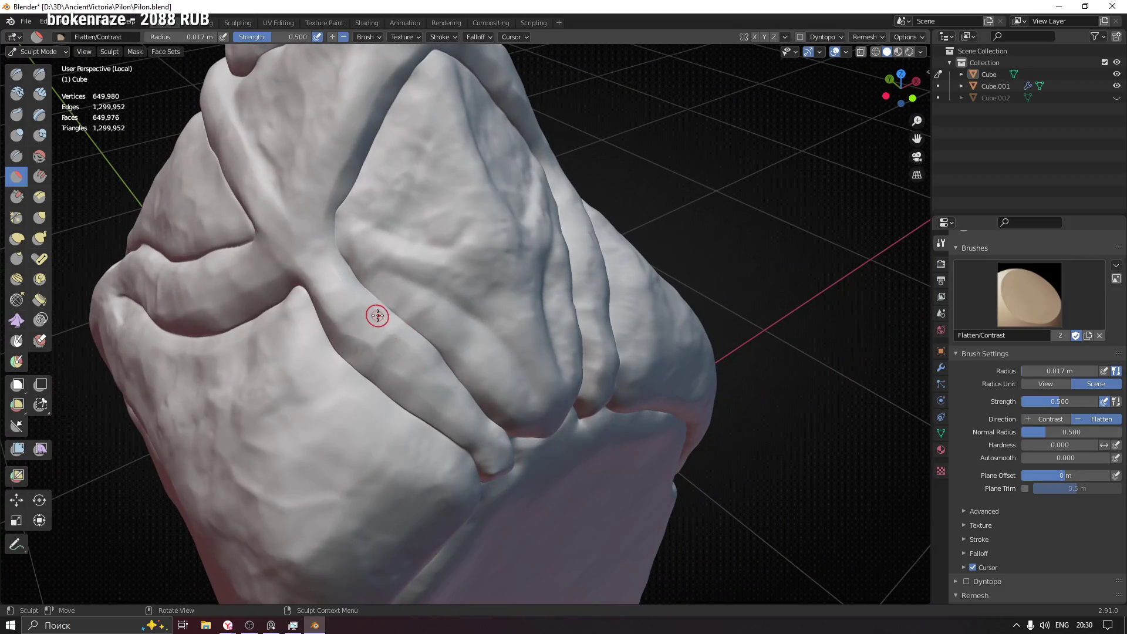
- Inspect the pillar's pointed top and shoulder from several sides
{"action": "middle_click_drag", "start_coordinate": [396, 328], "coordinate": [453, 326]}
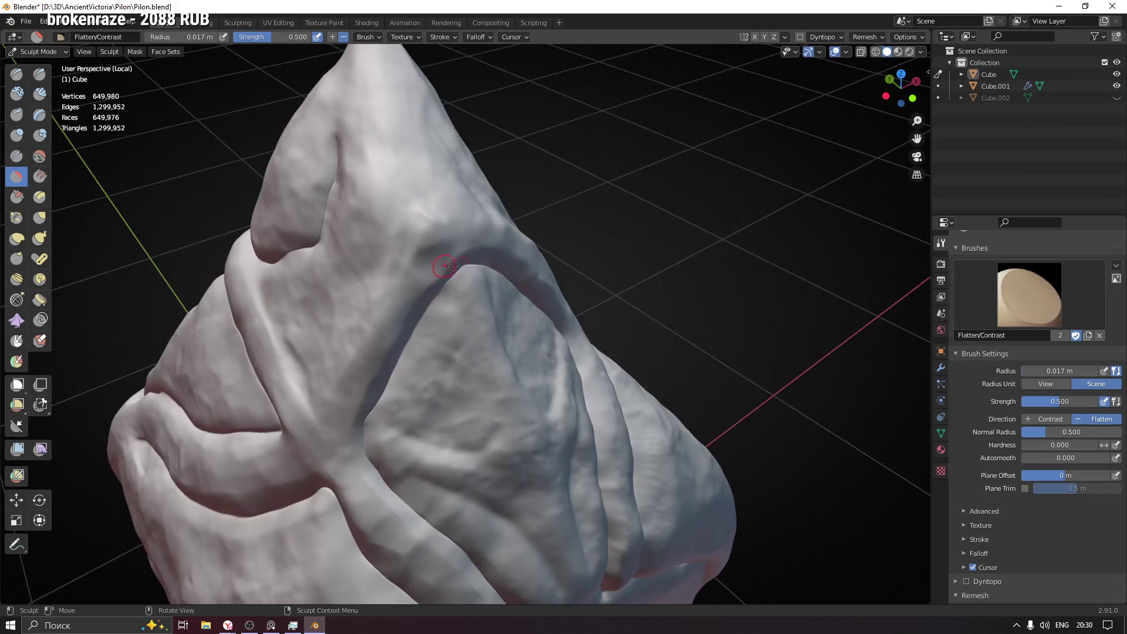
{"action": "middle_click_drag", "start_coordinate": [452, 256], "coordinate": [439, 240]}
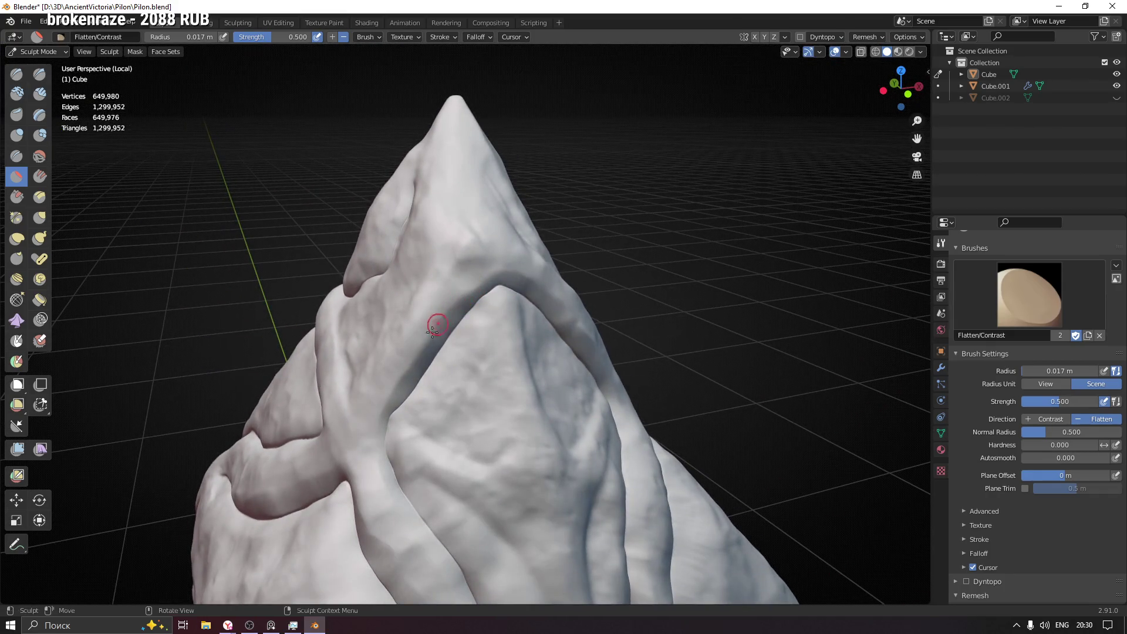
{"action": "middle_click_drag", "start_coordinate": [374, 413], "coordinate": [501, 279]}
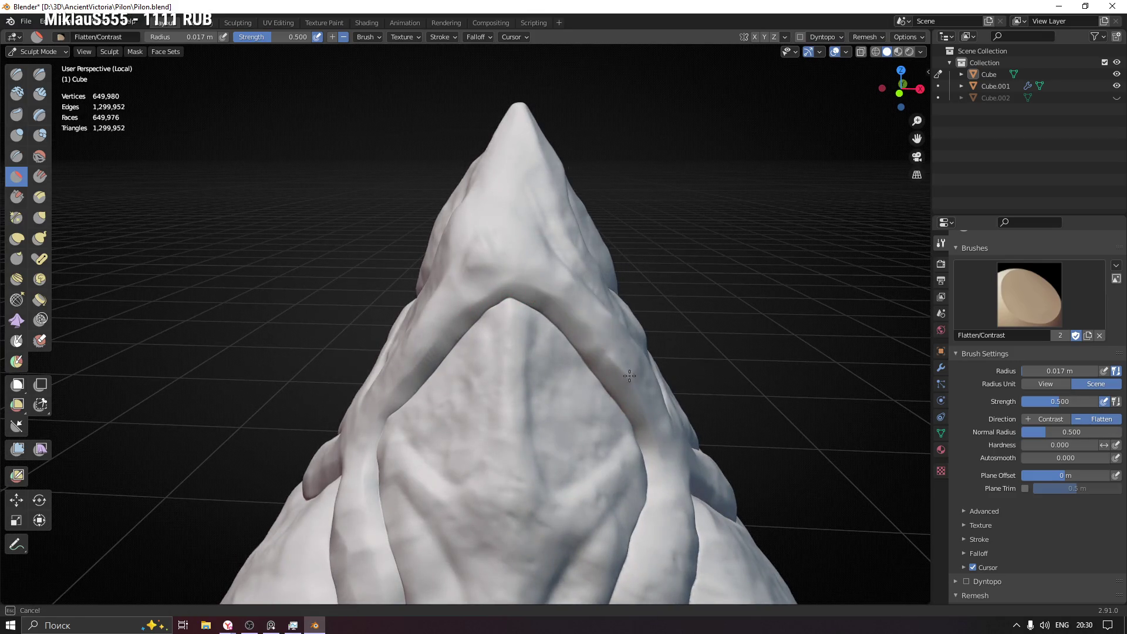
{"action": "mouse_move", "coordinate": [527, 356]}
{"action": "middle_mouse_down"}
{"action": "mouse_move", "coordinate": [453, 327]}
{"action": "mouse_move", "coordinate": [485, 335]}
{"action": "mouse_move", "coordinate": [570, 407]}
{"action": "mouse_move", "coordinate": [523, 335]}
{"action": "mouse_move", "coordinate": [524, 453]}
{"action": "mouse_move", "coordinate": [534, 307]}
{"action": "mouse_move", "coordinate": [498, 298]}
{"action": "middle_mouse_up"}
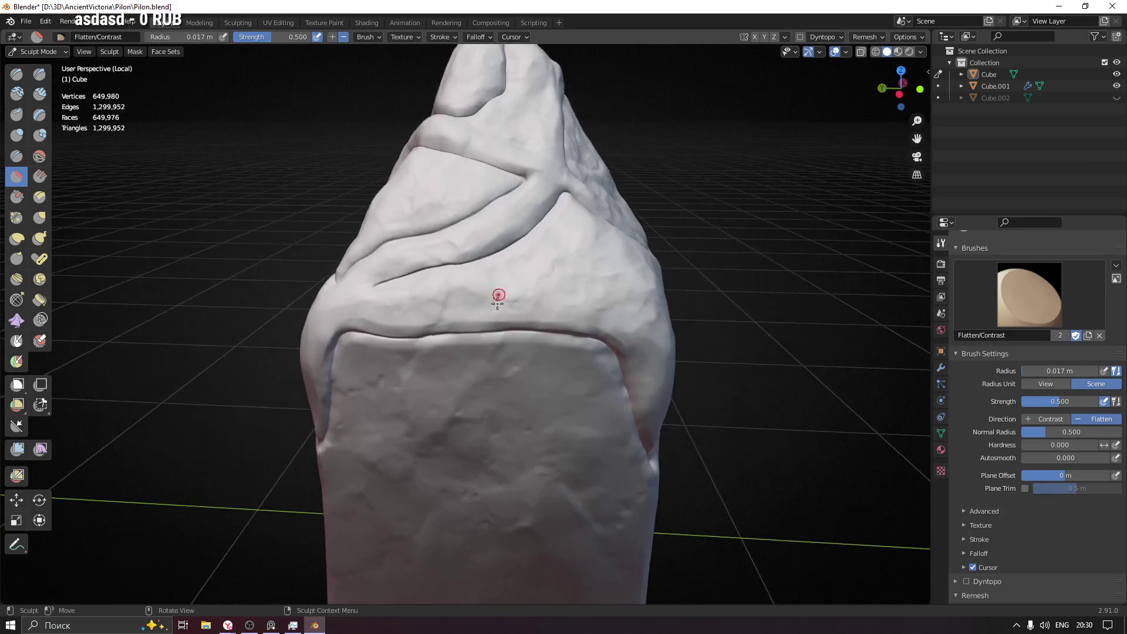
{"action": "scroll", "coordinate": [498, 297], "scroll_direction": "up", "scroll_amount": 2}
{"action": "scroll", "coordinate": [573, 294], "scroll_direction": "up", "scroll_amount": 1}
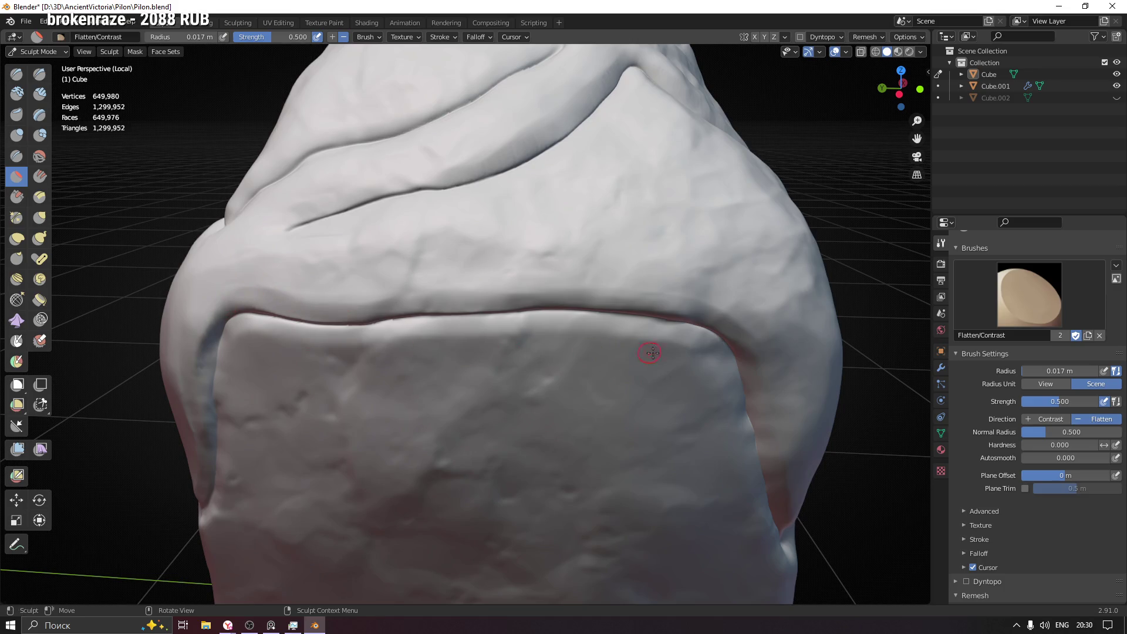
{"action": "middle_click_drag", "start_coordinate": [651, 353], "coordinate": [253, 310], "text": "shift"}
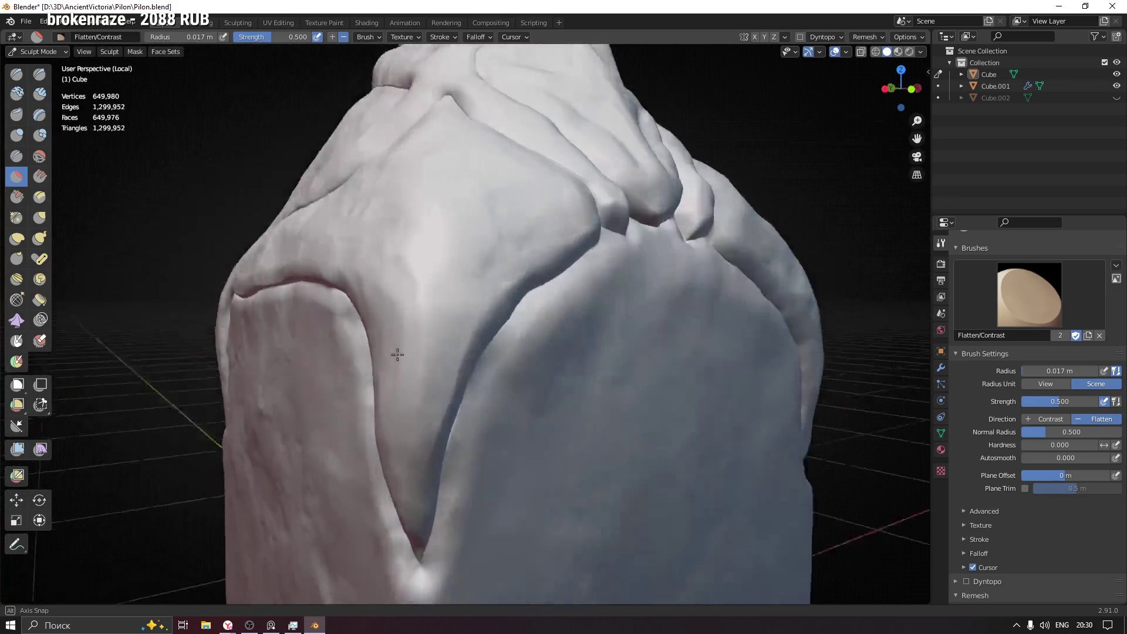
{"action": "middle_click_drag", "start_coordinate": [376, 332], "coordinate": [458, 319]}
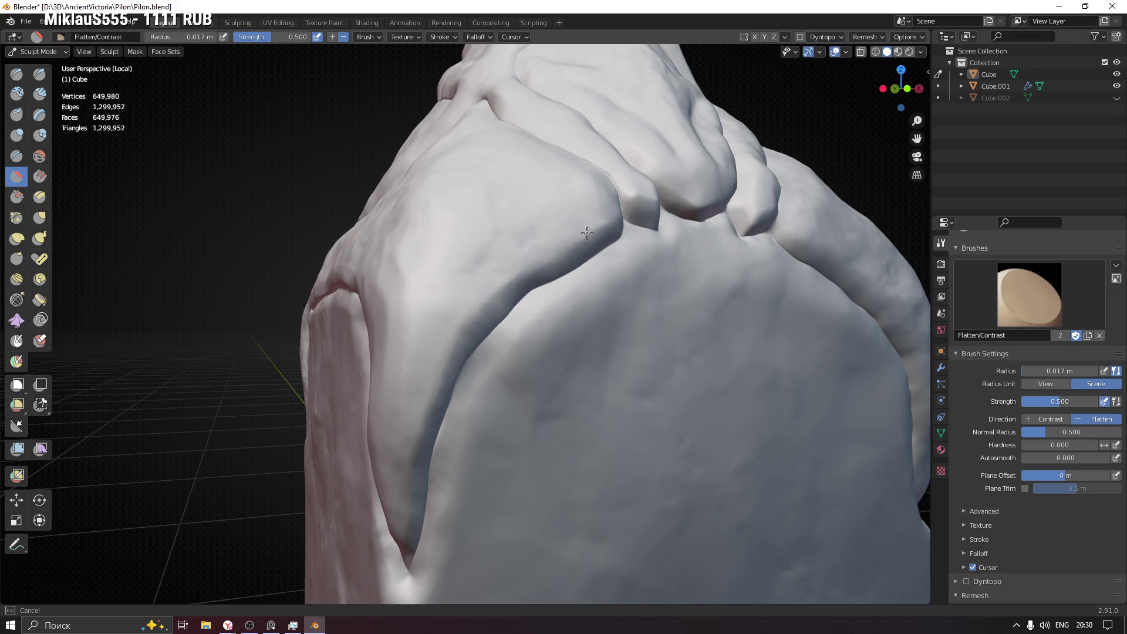
{"action": "mouse_move", "coordinate": [418, 394]}
{"action": "middle_mouse_down"}
{"action": "mouse_move", "coordinate": [431, 384]}
{"action": "mouse_move", "coordinate": [302, 340]}
{"action": "middle_mouse_up"}
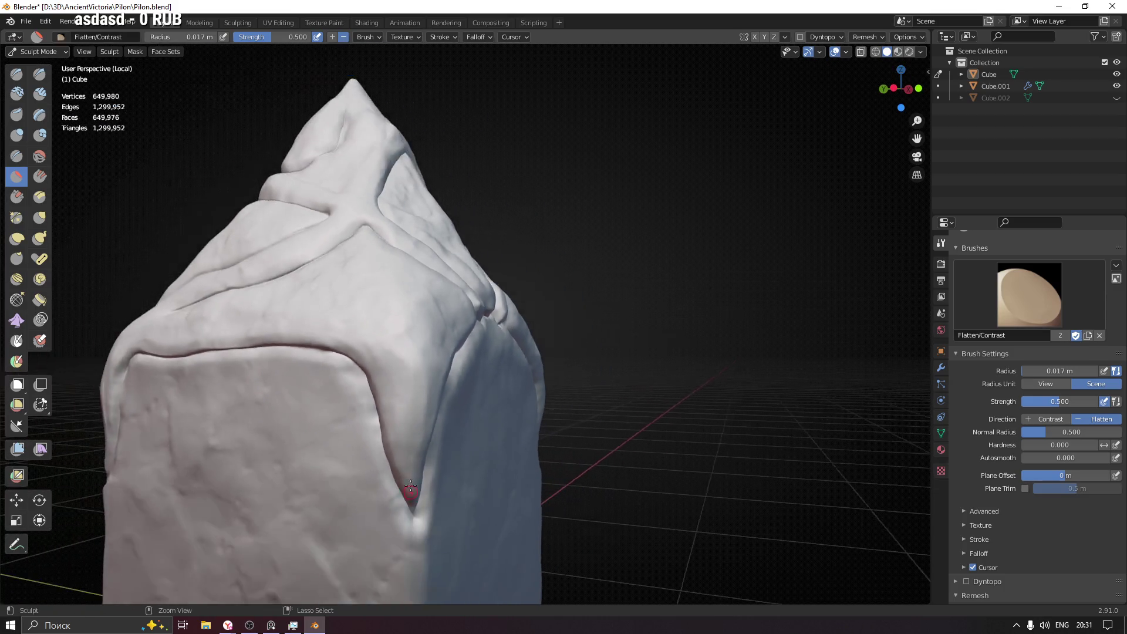
- Flatten the raised rim along the front panel's top edge and save Pilon.blend
{"action": "mouse_move", "coordinate": [391, 379]}
{"action": "middle_mouse_down"}
{"action": "mouse_move", "coordinate": [374, 368]}
{"action": "mouse_move", "coordinate": [410, 397]}
{"action": "middle_mouse_up"}
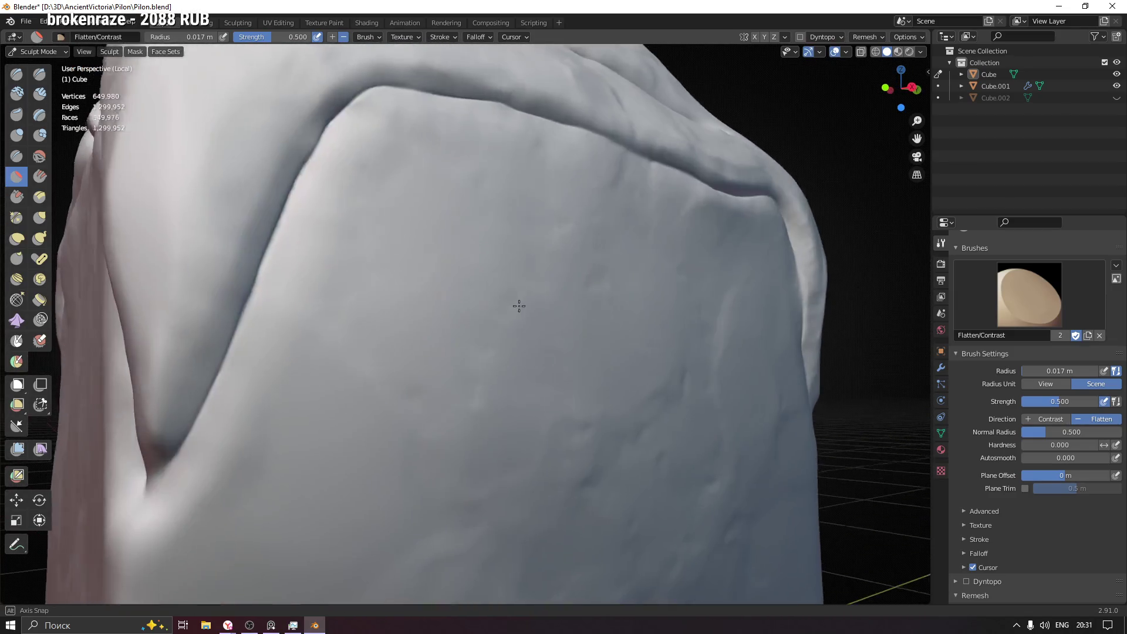
{"action": "middle_click_drag", "start_coordinate": [409, 397], "coordinate": [272, 332]}
{"action": "left_click_drag", "start_coordinate": [272, 331], "coordinate": [248, 414]}
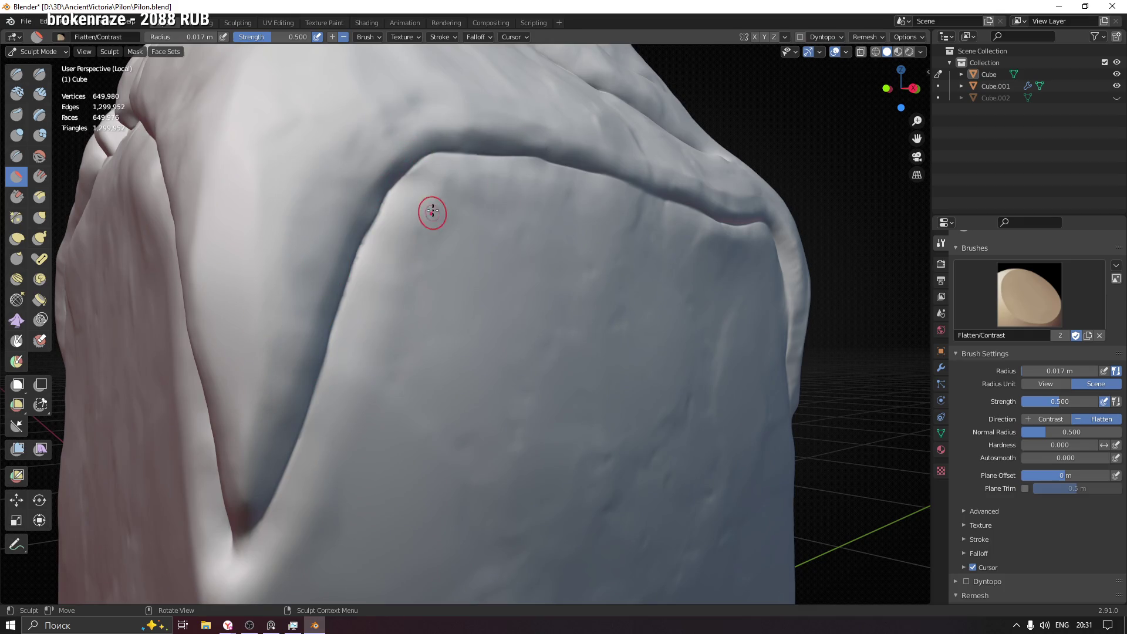
{"action": "mouse_move", "coordinate": [315, 424]}
{"action": "middle_mouse_down"}
{"action": "mouse_move", "coordinate": [282, 317]}
{"action": "mouse_move", "coordinate": [492, 306]}
{"action": "mouse_move", "coordinate": [471, 365]}
{"action": "mouse_move", "coordinate": [491, 308]}
{"action": "middle_mouse_up"}
{"action": "key", "text": "ctrl+s"}
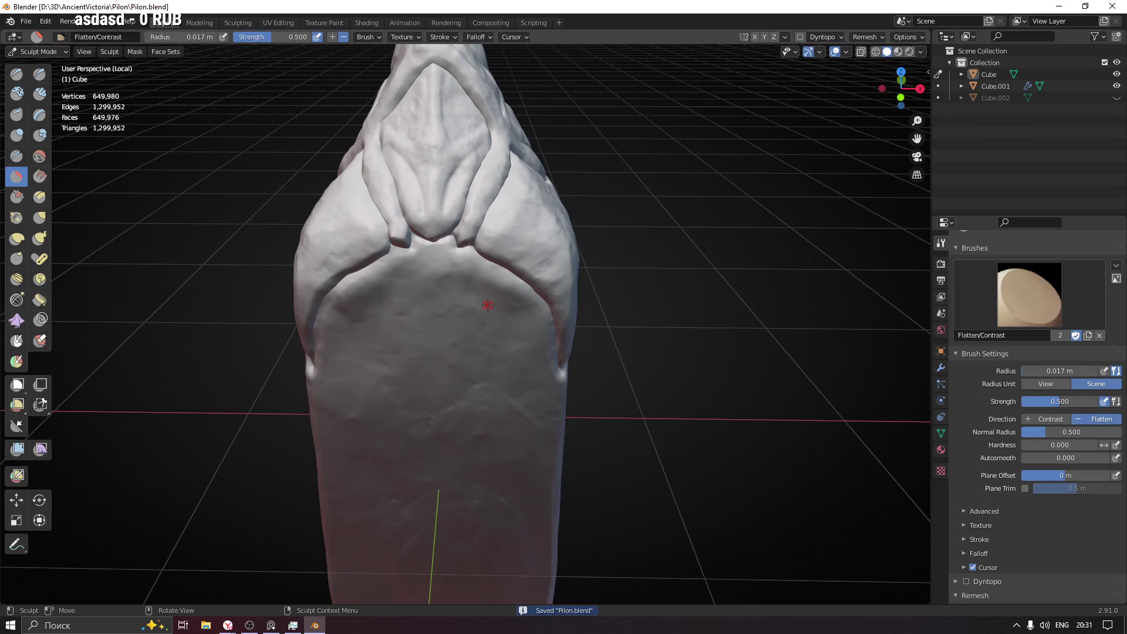
{"action": "scroll", "coordinate": [466, 288], "scroll_direction": "down", "scroll_amount": 3}
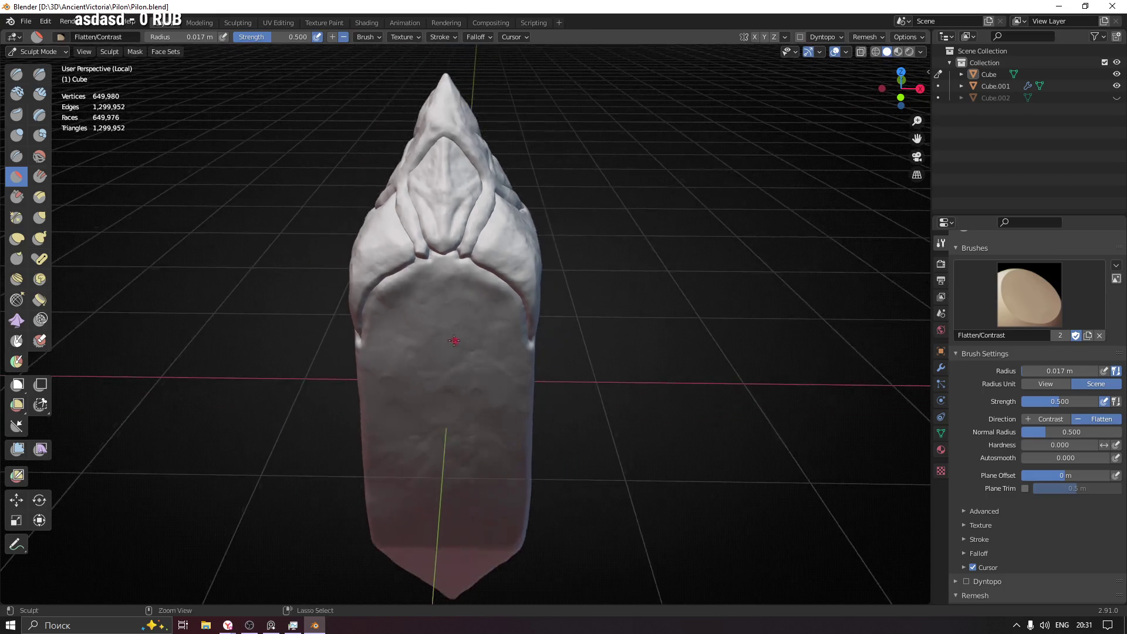
- Orbit around and above the whole pillar to inspect the sculpt from every angle
{"action": "middle_click_drag", "start_coordinate": [466, 288], "coordinate": [336, 318]}
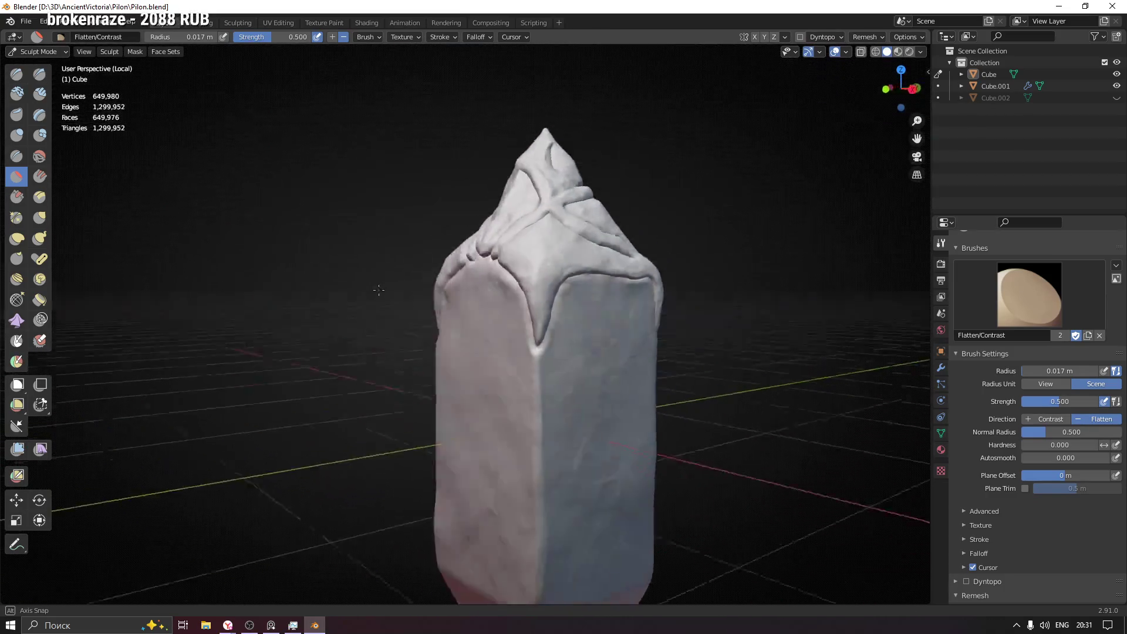
{"action": "mouse_move", "coordinate": [336, 319]}
{"action": "middle_mouse_down"}
{"action": "mouse_move", "coordinate": [589, 304]}
{"action": "mouse_move", "coordinate": [449, 311]}
{"action": "middle_mouse_up"}
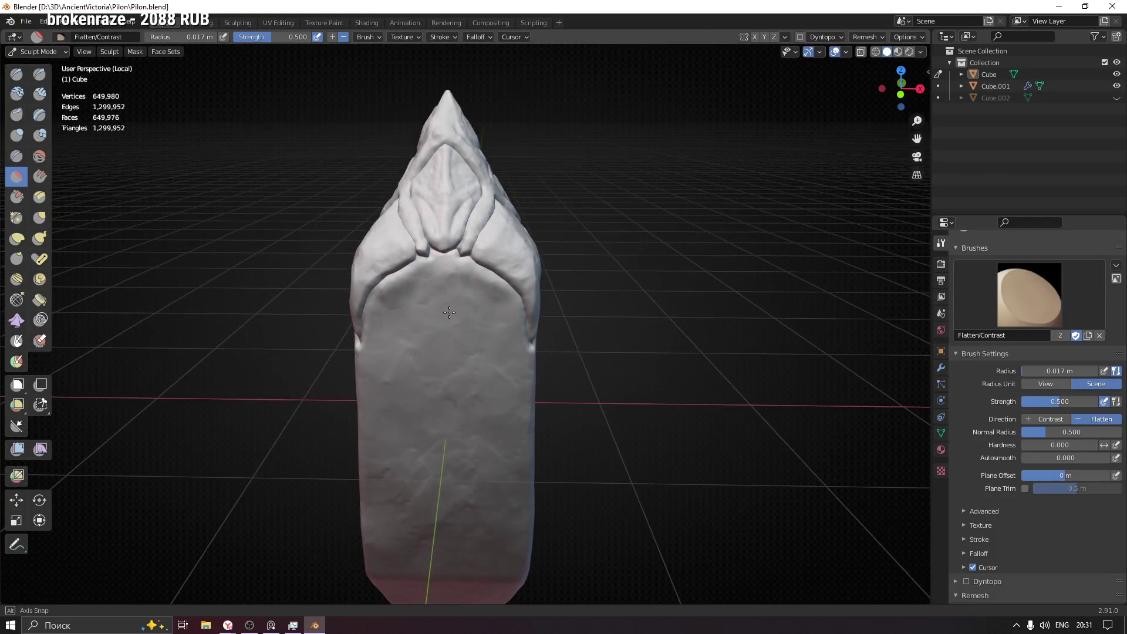
{"action": "mouse_move", "coordinate": [449, 311]}
{"action": "middle_mouse_down"}
{"action": "mouse_move", "coordinate": [575, 327]}
{"action": "mouse_move", "coordinate": [548, 327]}
{"action": "middle_mouse_up"}
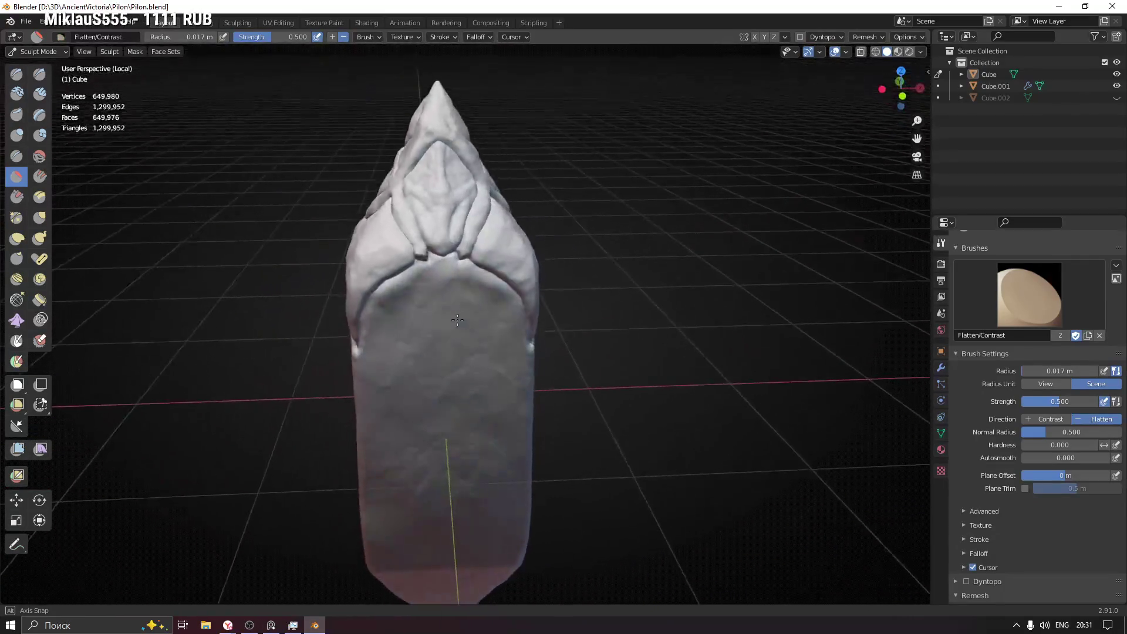
{"action": "mouse_move", "coordinate": [547, 327]}
{"action": "middle_mouse_down"}
{"action": "mouse_move", "coordinate": [614, 396]}
{"action": "mouse_move", "coordinate": [650, 401]}
{"action": "mouse_move", "coordinate": [508, 378]}
{"action": "mouse_move", "coordinate": [535, 410]}
{"action": "middle_mouse_up"}
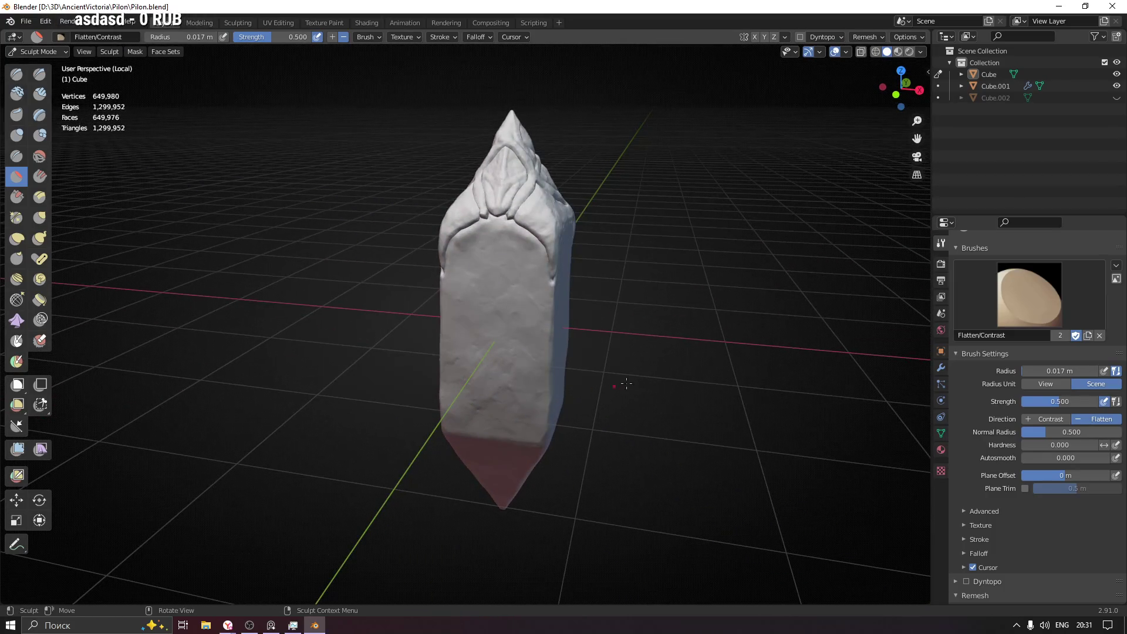
{"action": "mouse_move", "coordinate": [535, 410]}
{"action": "middle_mouse_down"}
{"action": "mouse_move", "coordinate": [496, 370]}
{"action": "mouse_move", "coordinate": [650, 375]}
{"action": "middle_mouse_up"}
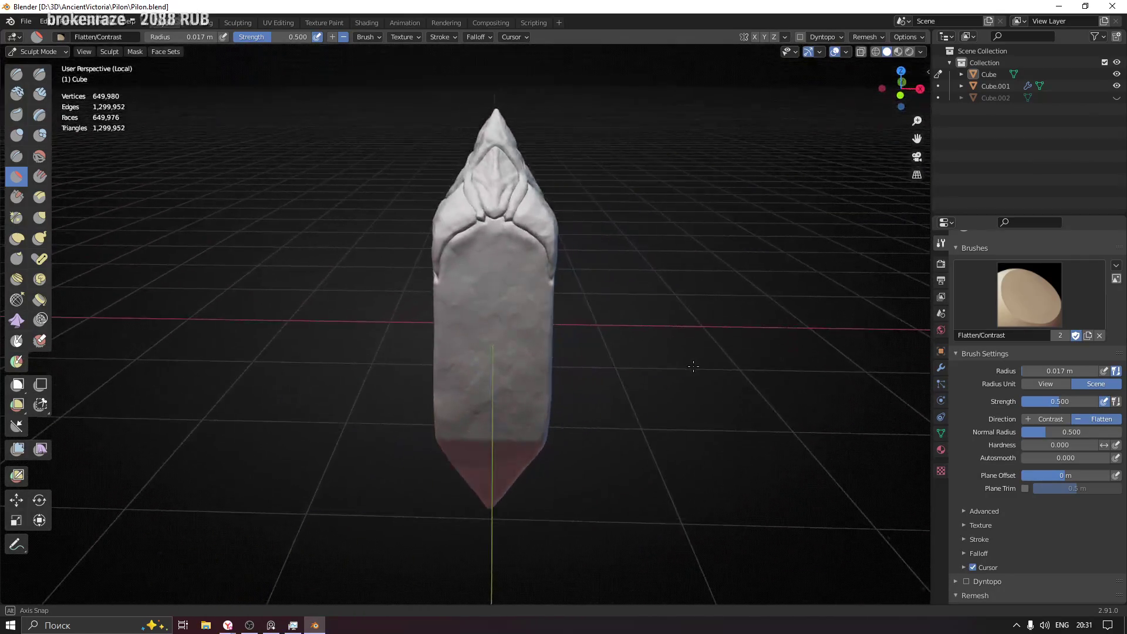
{"action": "middle_click_drag", "start_coordinate": [650, 374], "coordinate": [703, 367]}
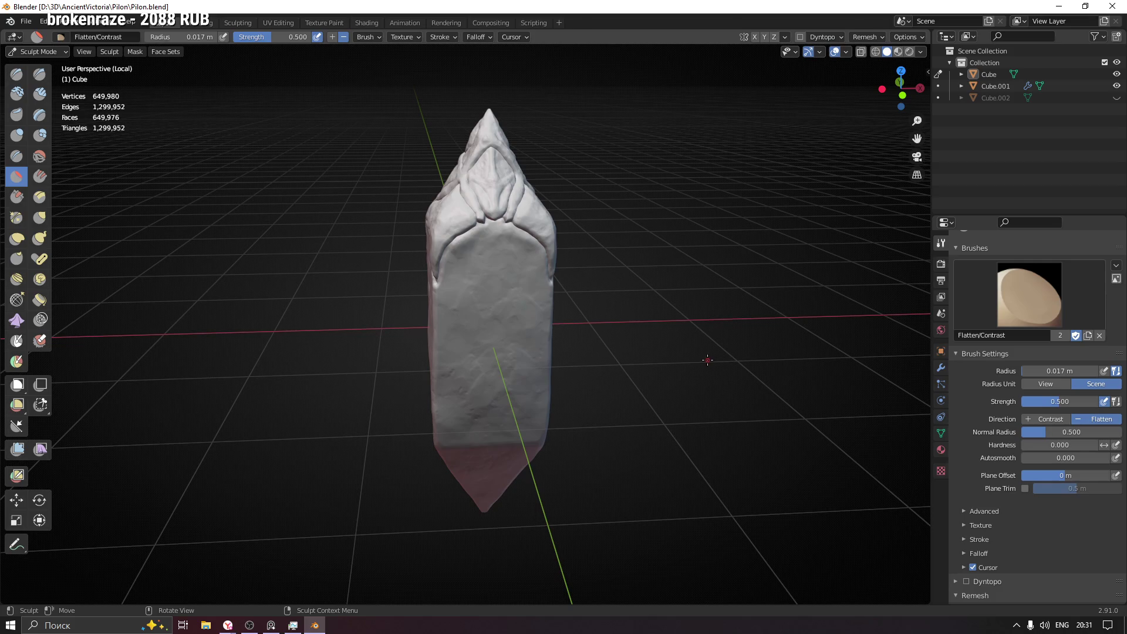
{"action": "mouse_move", "coordinate": [448, 226]}
{"action": "middle_mouse_down"}
{"action": "mouse_move", "coordinate": [539, 267]}
{"action": "mouse_move", "coordinate": [480, 249]}
{"action": "middle_mouse_up"}
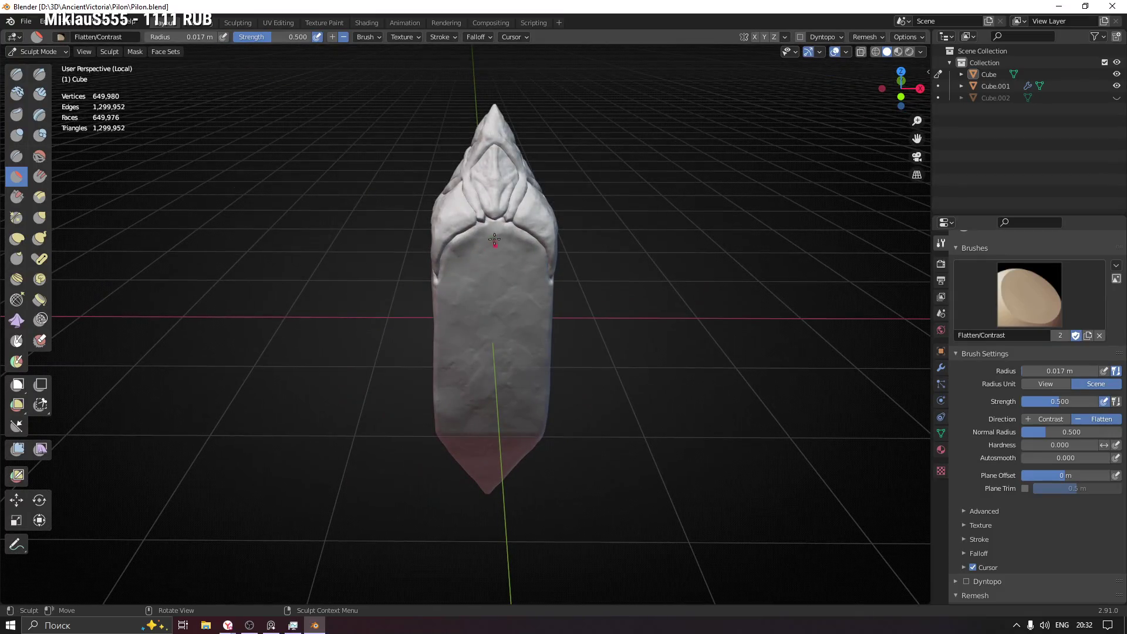
{"action": "middle_click_drag", "start_coordinate": [513, 303], "coordinate": [495, 341]}
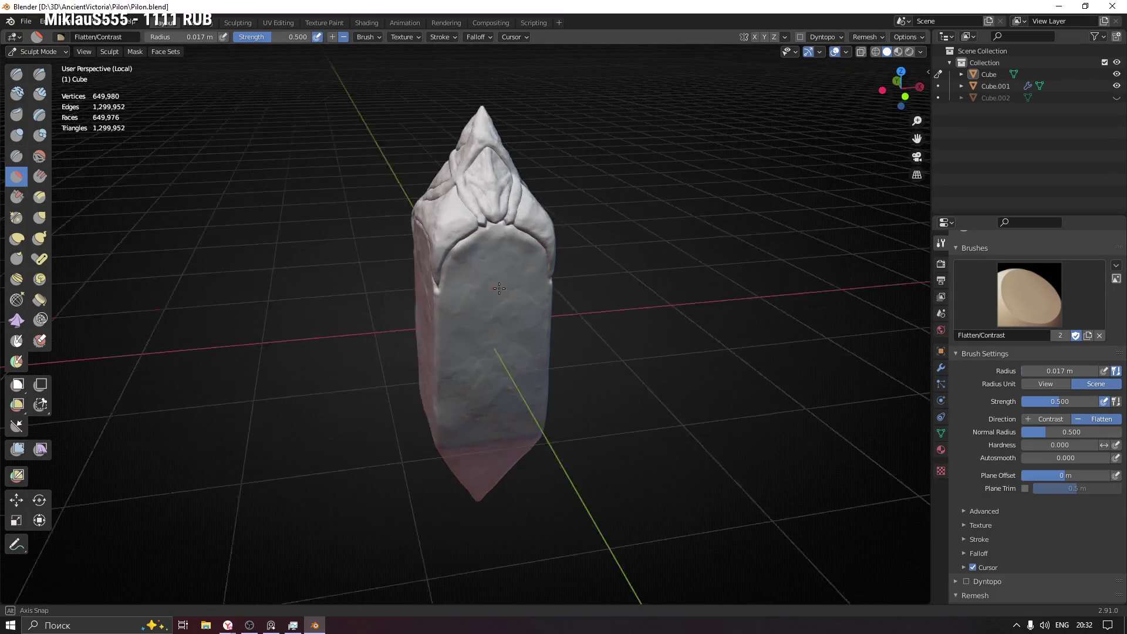
{"action": "middle_click_drag", "start_coordinate": [441, 307], "coordinate": [465, 310]}
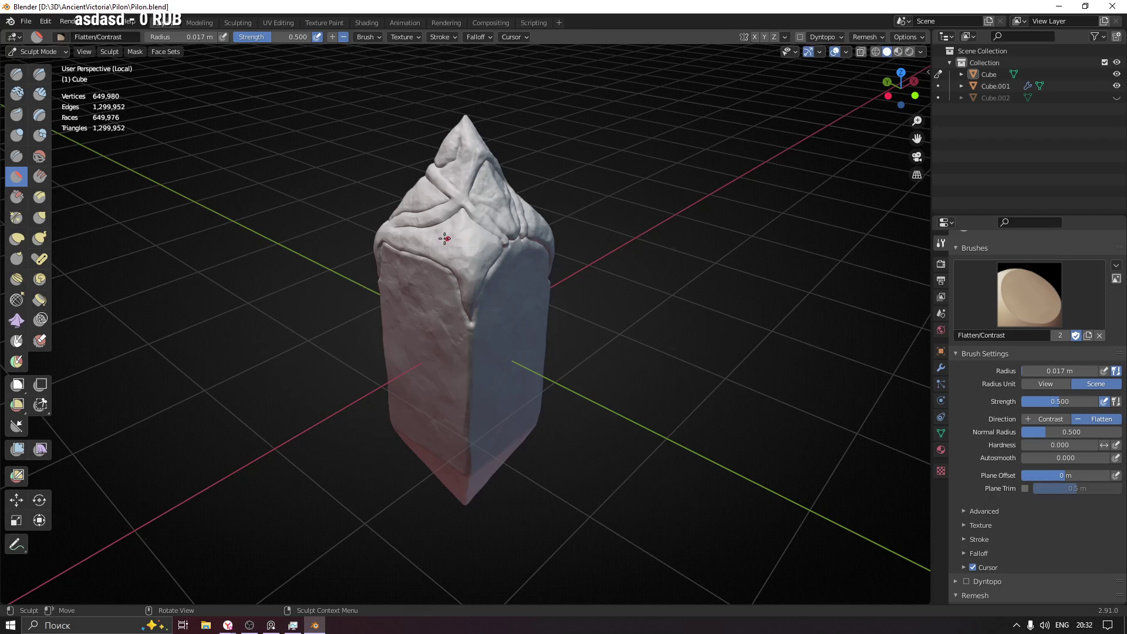
{"action": "middle_click_drag", "start_coordinate": [507, 246], "coordinate": [564, 203]}
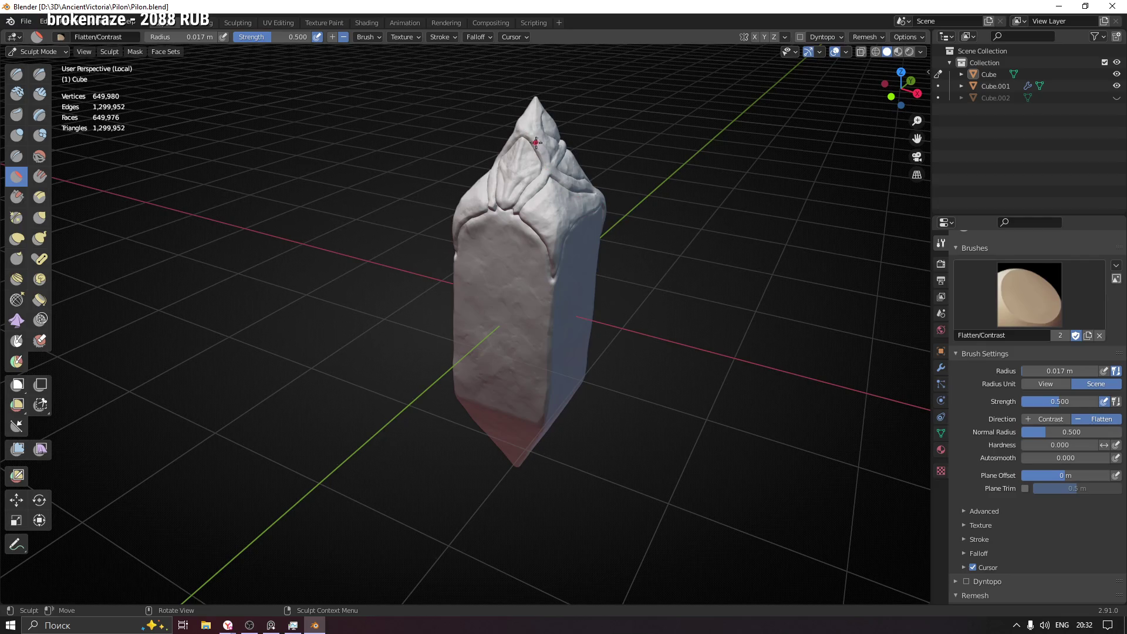
{"action": "mouse_move", "coordinate": [631, 168]}
{"action": "middle_mouse_down"}
{"action": "mouse_move", "coordinate": [529, 276]}
{"action": "mouse_move", "coordinate": [655, 264]}
{"action": "middle_mouse_up"}
{"action": "scroll", "coordinate": [529, 275], "scroll_direction": "up", "scroll_amount": 3}
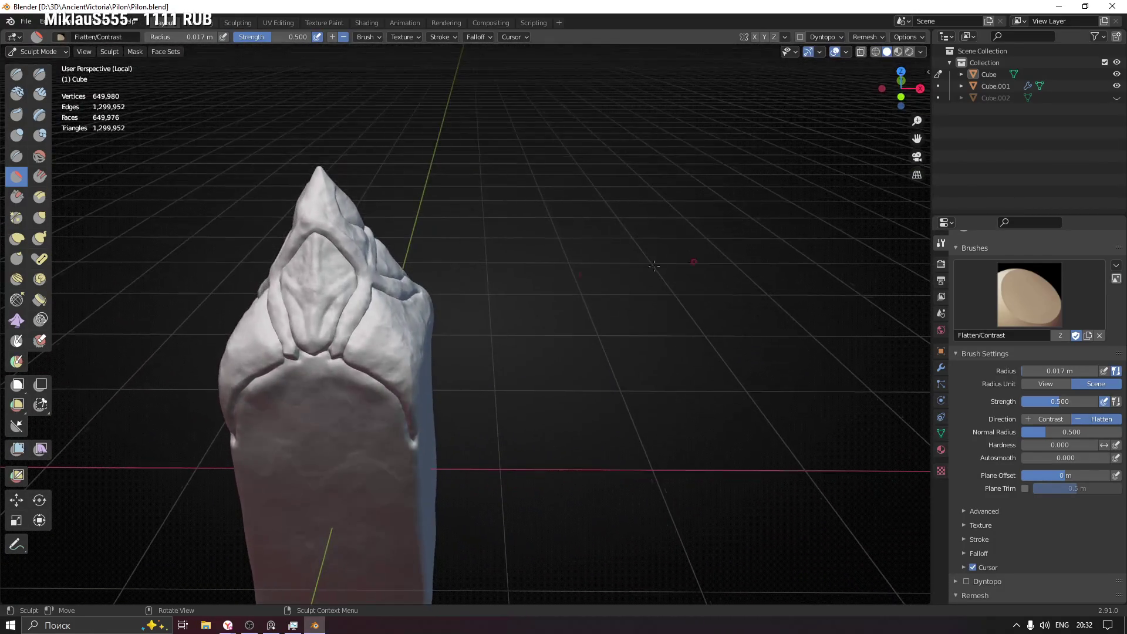
- Check the pillar's top and sides once more and save Pilon.blend
{"action": "middle_click_drag", "start_coordinate": [323, 295], "coordinate": [532, 235]}
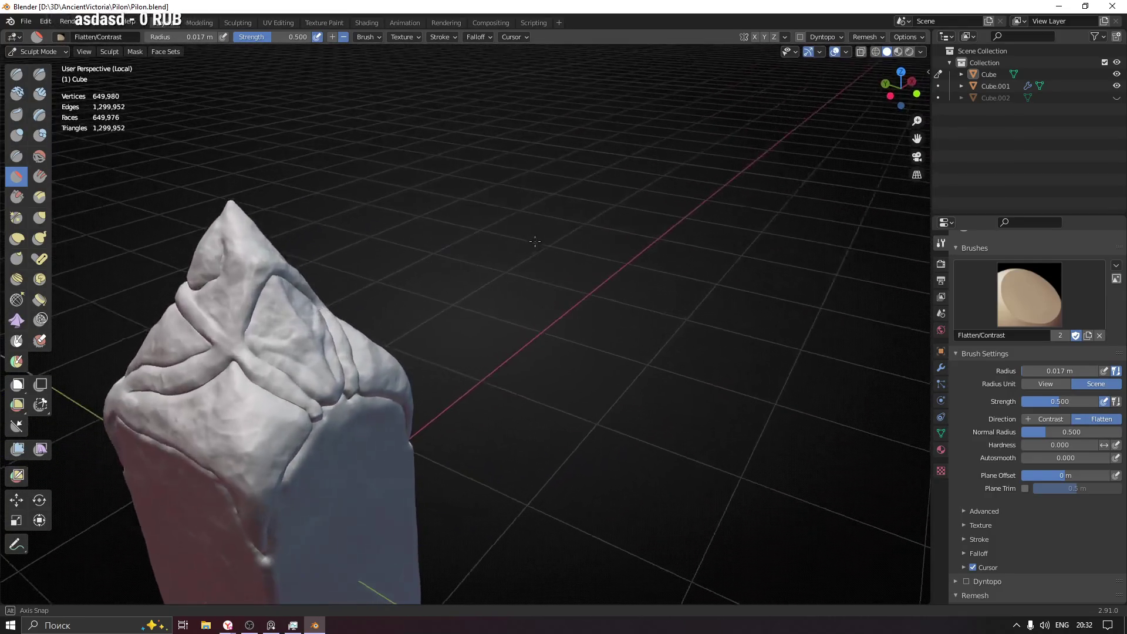
{"action": "middle_click_drag", "start_coordinate": [532, 236], "coordinate": [323, 273]}
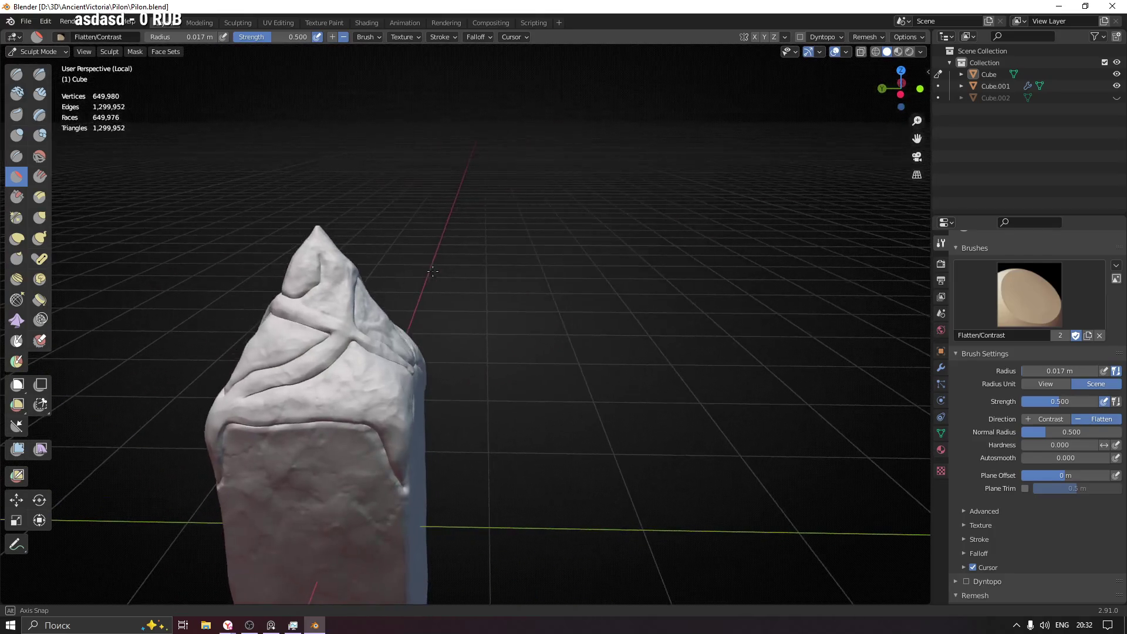
{"action": "mouse_move", "coordinate": [422, 280]}
{"action": "middle_mouse_down"}
{"action": "mouse_move", "coordinate": [319, 292]}
{"action": "mouse_move", "coordinate": [405, 364]}
{"action": "middle_mouse_up"}
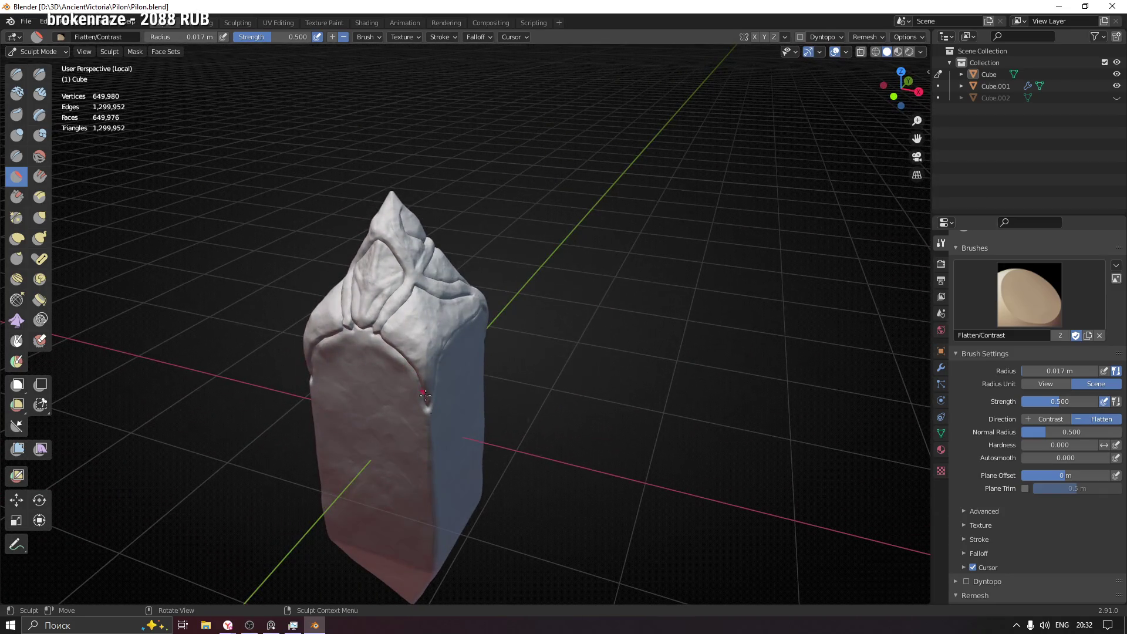
{"action": "middle_click_drag", "start_coordinate": [474, 343], "coordinate": [449, 386]}
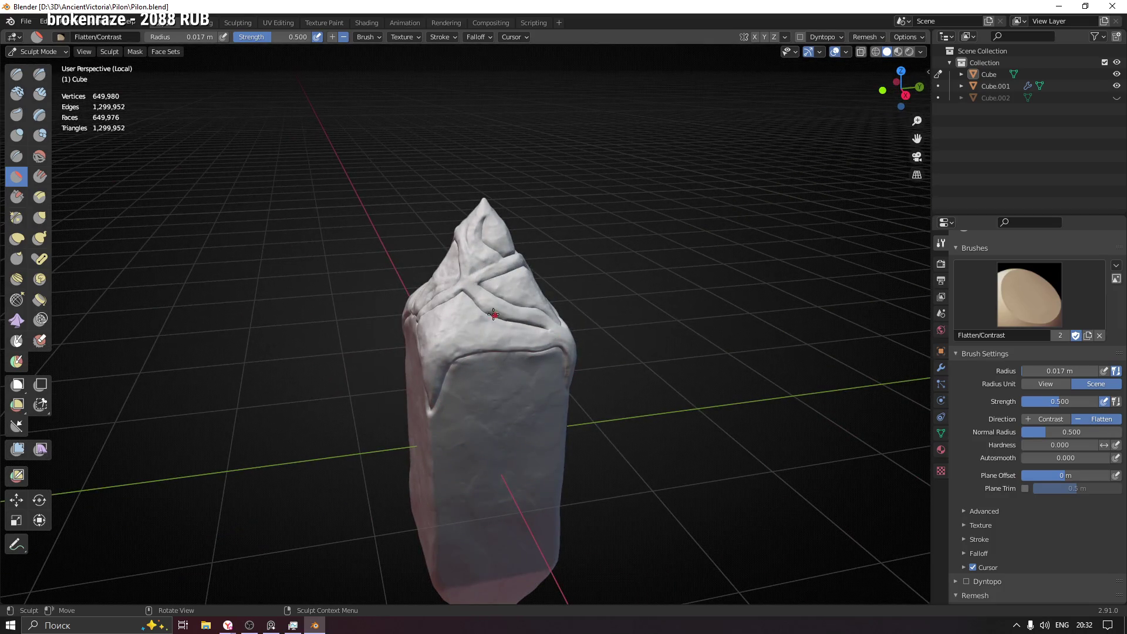
{"action": "middle_click_drag", "start_coordinate": [495, 315], "coordinate": [463, 315]}
{"action": "mouse_move", "coordinate": [524, 353]}
{"action": "middle_mouse_down"}
{"action": "mouse_move", "coordinate": [368, 348]}
{"action": "mouse_move", "coordinate": [458, 335]}
{"action": "mouse_move", "coordinate": [471, 300]}
{"action": "middle_mouse_up"}
{"action": "scroll", "coordinate": [458, 335], "scroll_direction": "down", "scroll_amount": 2}
{"action": "scroll", "coordinate": [471, 300], "scroll_direction": "up", "scroll_amount": 2}
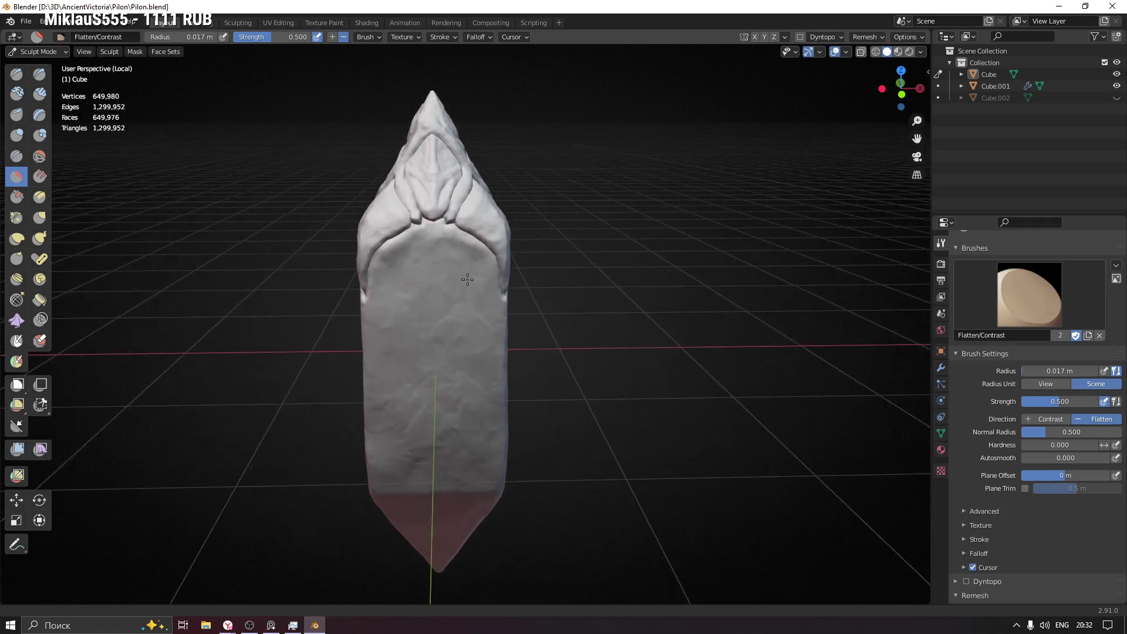
{"action": "mouse_move", "coordinate": [520, 334]}
{"action": "middle_mouse_down"}
{"action": "mouse_move", "coordinate": [415, 322]}
{"action": "mouse_move", "coordinate": [564, 315]}
{"action": "middle_mouse_up"}
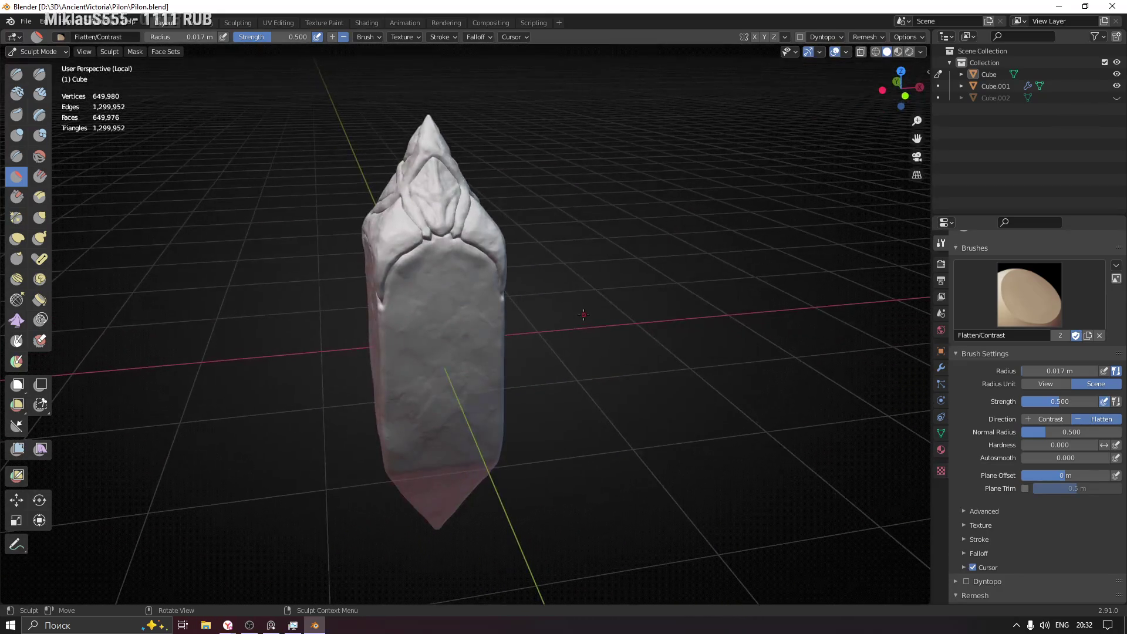
{"action": "key", "text": "ctrl+s"}
{"action": "mouse_move", "coordinate": [494, 321]}
{"action": "middle_mouse_down"}
{"action": "mouse_move", "coordinate": [485, 362]}
{"action": "mouse_move", "coordinate": [238, 357]}
{"action": "mouse_move", "coordinate": [424, 345]}
{"action": "middle_mouse_up"}
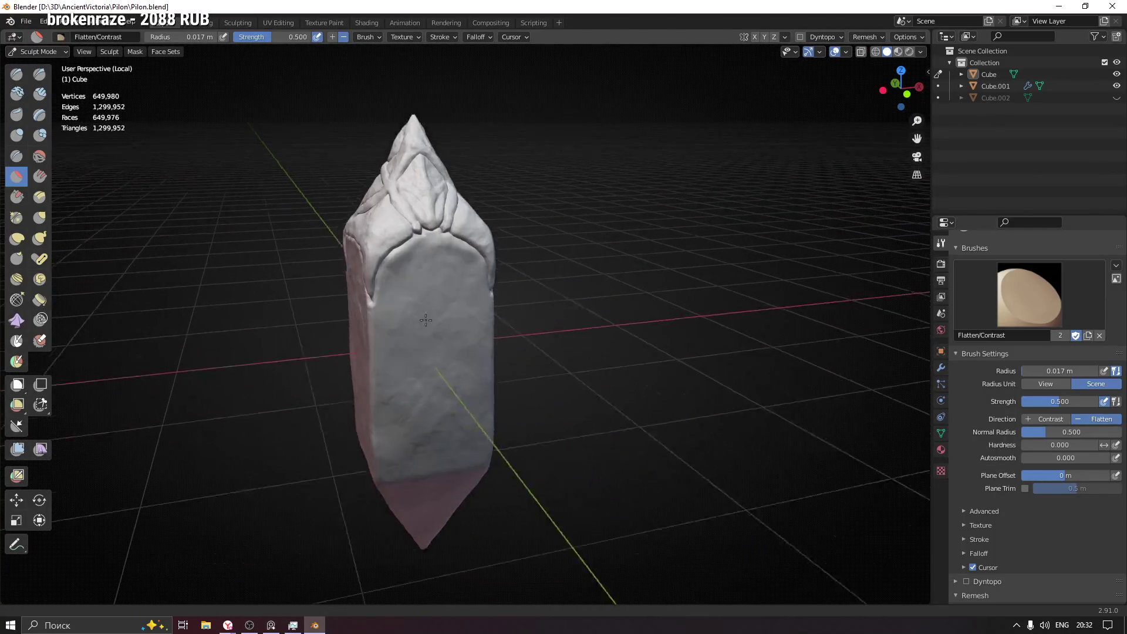
{"action": "middle_click_drag", "start_coordinate": [424, 344], "coordinate": [499, 339]}
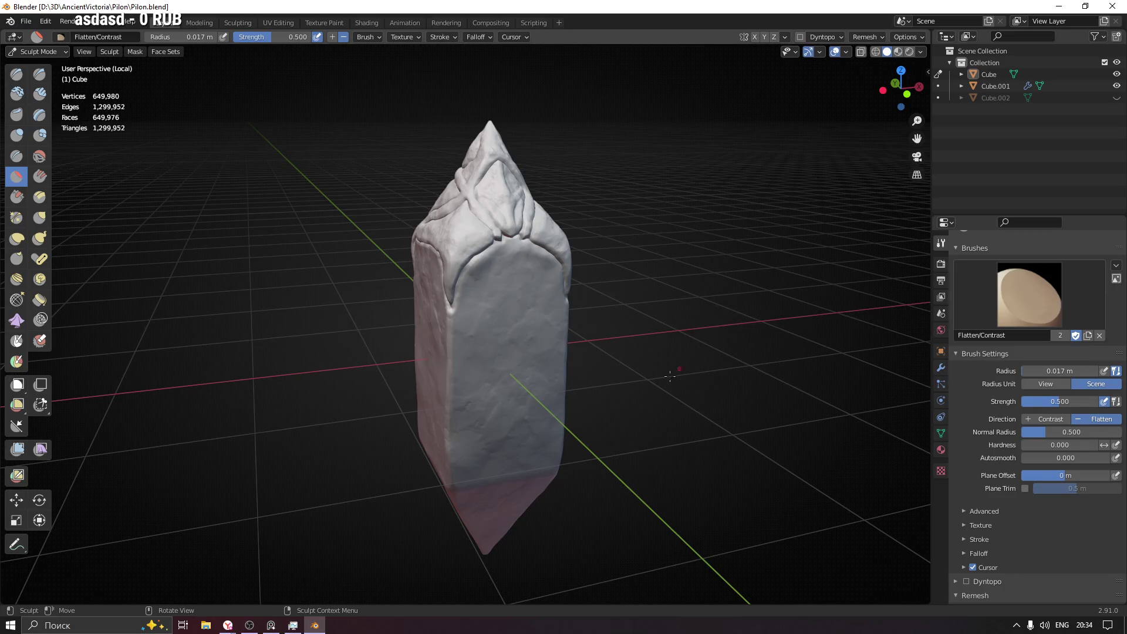
- Orbit the view to bring the pillar's pointed lower tip and right face into view
{"action": "mouse_move", "coordinate": [652, 377]}
{"action": "middle_mouse_down"}
{"action": "mouse_move", "coordinate": [610, 400]}
{"action": "mouse_move", "coordinate": [582, 353]}
{"action": "mouse_move", "coordinate": [733, 356]}
{"action": "middle_mouse_up"}
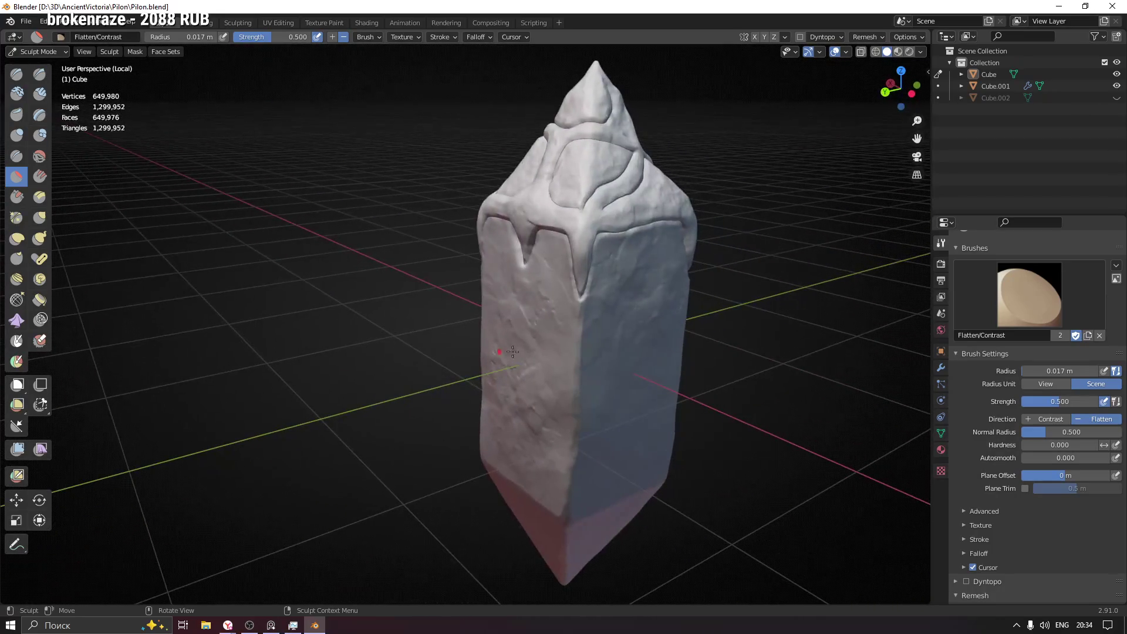
{"action": "scroll", "coordinate": [733, 356], "scroll_direction": "up", "scroll_amount": 1}
{"action": "scroll", "coordinate": [732, 356], "scroll_direction": "up", "scroll_amount": 2}
{"action": "mouse_move", "coordinate": [734, 356]}
{"action": "middle_mouse_down"}
{"action": "mouse_move", "coordinate": [385, 337]}
{"action": "mouse_move", "coordinate": [664, 343]}
{"action": "mouse_move", "coordinate": [462, 285]}
{"action": "mouse_move", "coordinate": [478, 264]}
{"action": "mouse_move", "coordinate": [429, 414]}
{"action": "middle_mouse_up"}
{"action": "scroll", "coordinate": [449, 346], "scroll_direction": "down", "scroll_amount": 2}
{"action": "scroll", "coordinate": [461, 298], "scroll_direction": "up", "scroll_amount": 5}
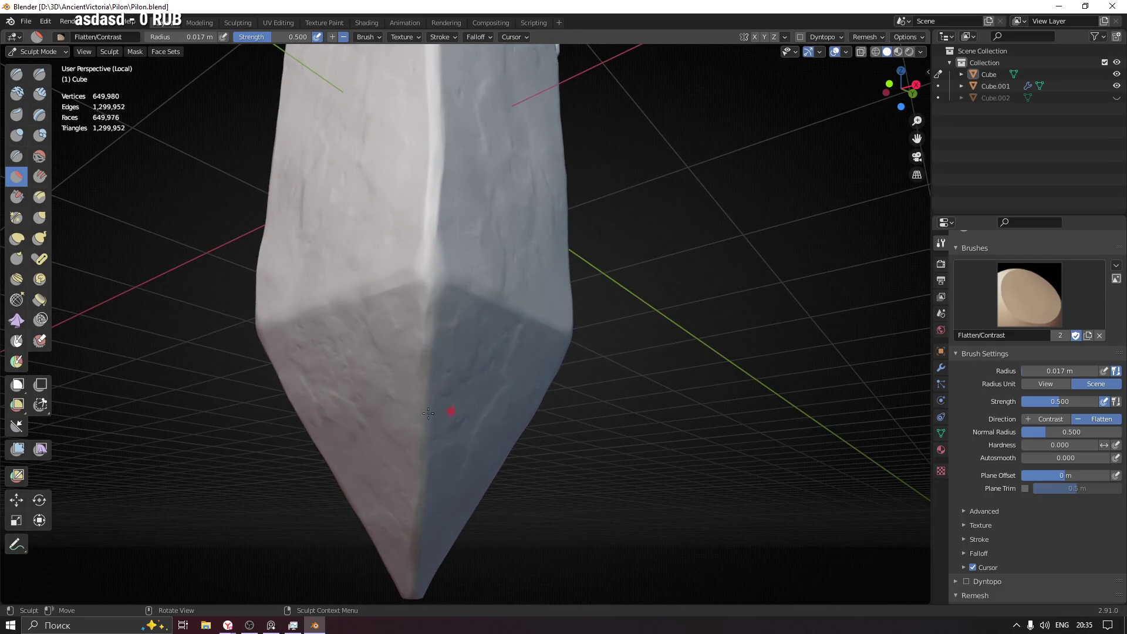
- Make Clay Strips the active sculpt brush from the brush popup grid
{"action": "left_click", "coordinate": [40, 94]}
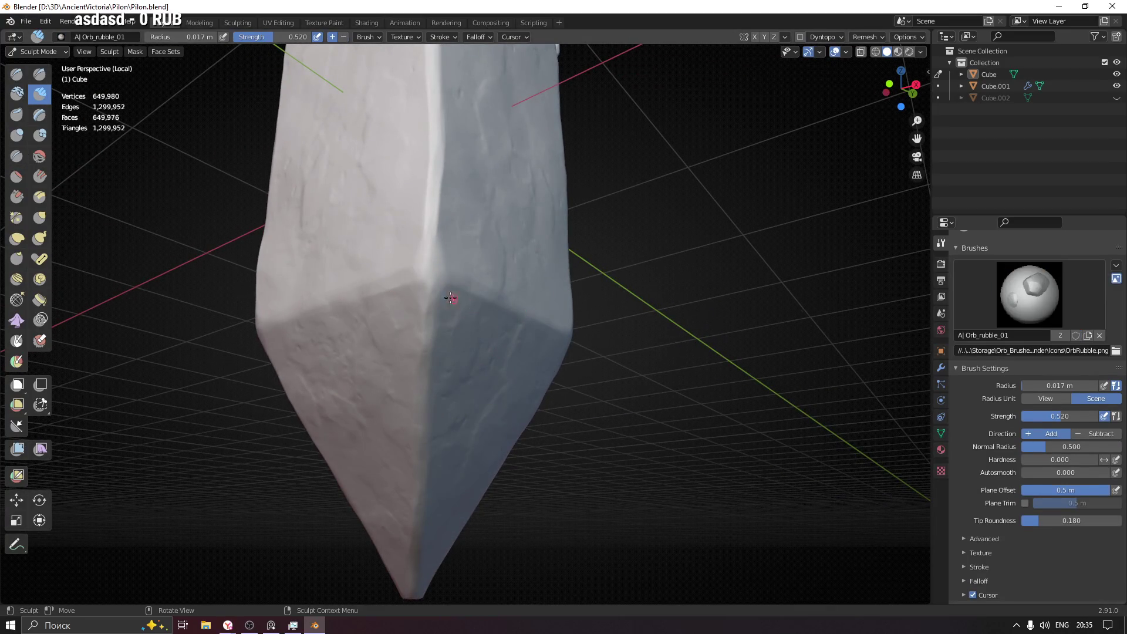
{"action": "left_click", "coordinate": [1026, 293]}
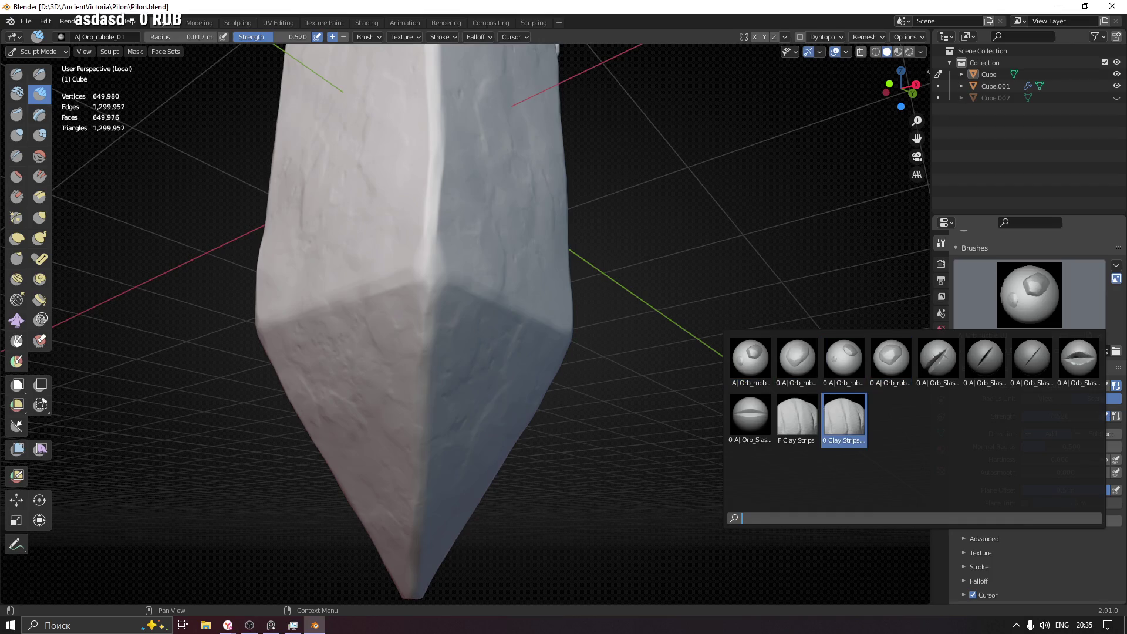
{"action": "left_click", "coordinate": [840, 421]}
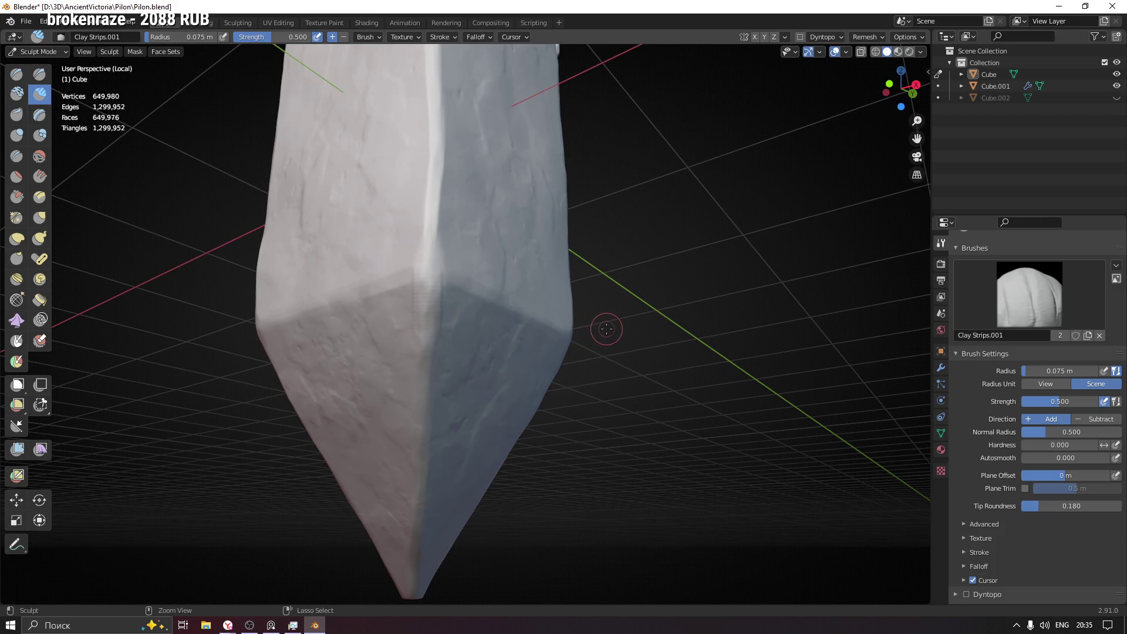
{"action": "left_click", "coordinate": [1005, 324]}
{"action": "left_click", "coordinate": [796, 428]}
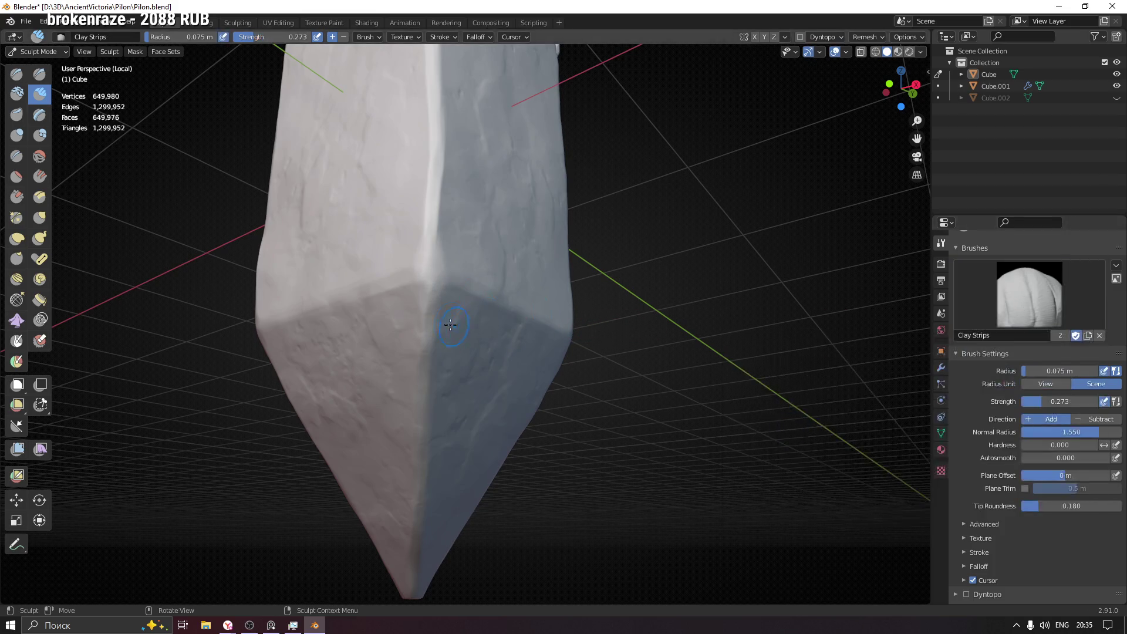
{"action": "middle_click_drag", "start_coordinate": [492, 336], "coordinate": [483, 335]}
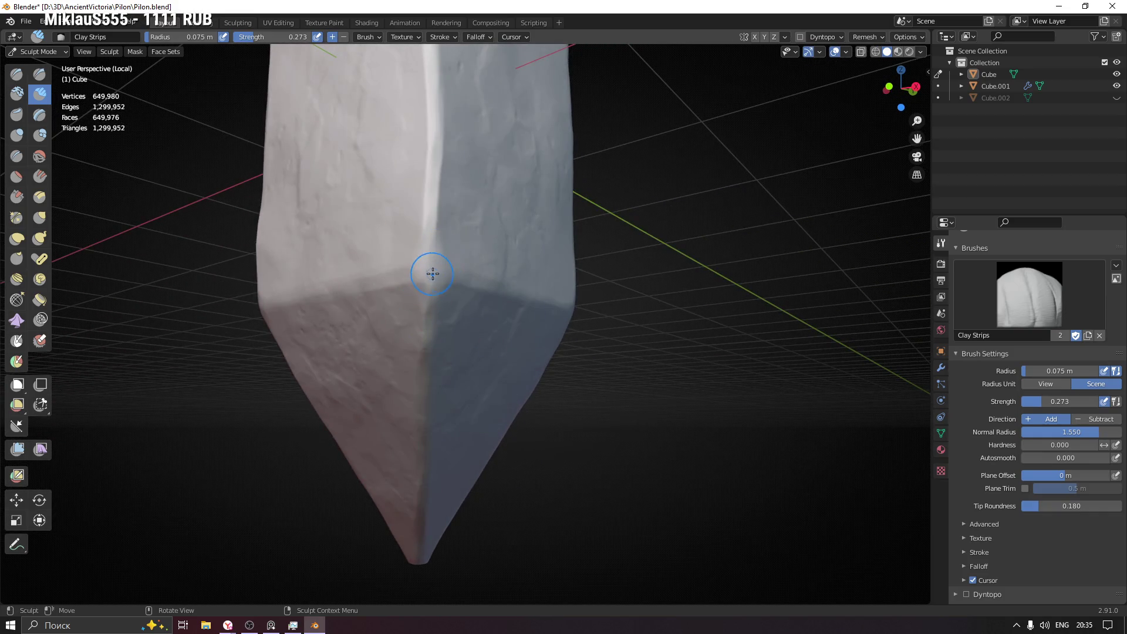
- Soften the corner above the pointed base and square up a front view of it
{"action": "left_click_drag", "start_coordinate": [435, 270], "coordinate": [427, 381]}
{"action": "mouse_move", "coordinate": [427, 381]}
{"action": "middle_mouse_down"}
{"action": "mouse_move", "coordinate": [425, 319]}
{"action": "mouse_move", "coordinate": [481, 338]}
{"action": "middle_mouse_up"}
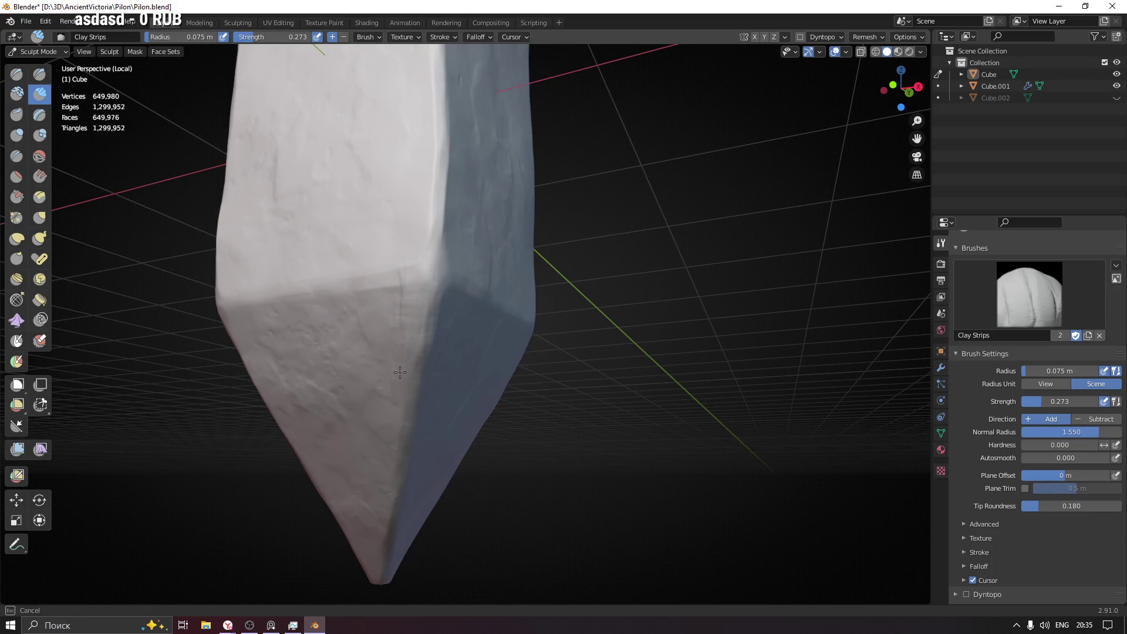
{"action": "mouse_move", "coordinate": [397, 293]}
{"action": "middle_mouse_down"}
{"action": "mouse_move", "coordinate": [489, 381]}
{"action": "mouse_move", "coordinate": [340, 353]}
{"action": "middle_mouse_up"}
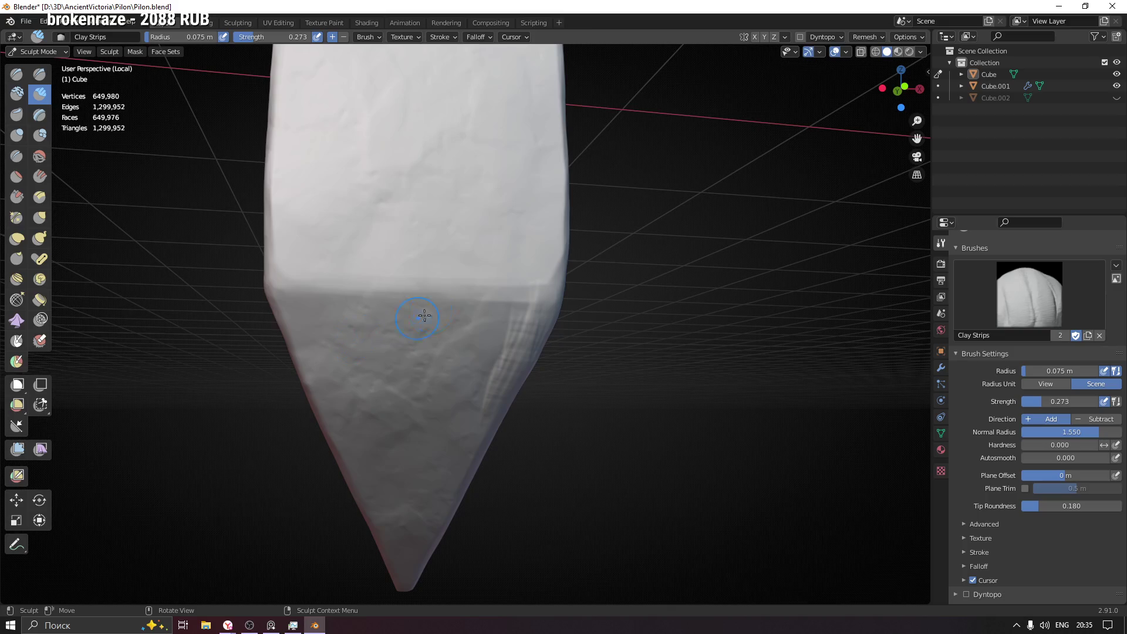
{"action": "mouse_move", "coordinate": [408, 272]}
{"action": "middle_mouse_down"}
{"action": "mouse_move", "coordinate": [393, 252]}
{"action": "mouse_move", "coordinate": [356, 272]}
{"action": "middle_mouse_up"}
{"action": "middle_click_drag", "start_coordinate": [436, 267], "coordinate": [502, 277]}
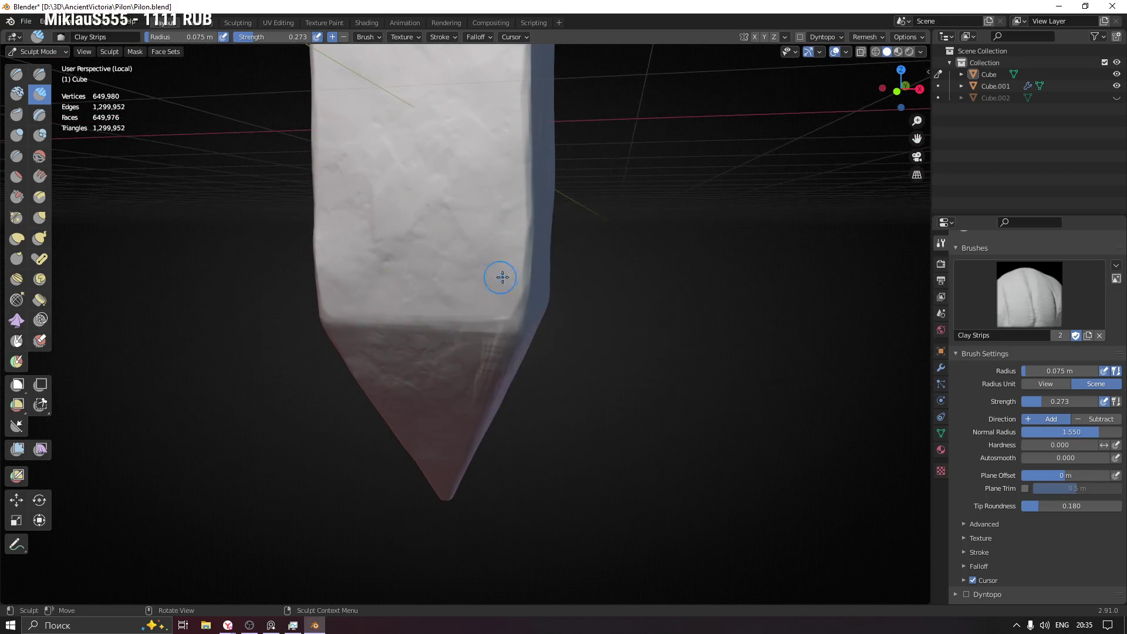
- Lay a clay strip along the block's lower edge, extending it leftward above the point
{"action": "mouse_move", "coordinate": [522, 278]}
{"action": "left_mouse_down"}
{"action": "mouse_move", "coordinate": [511, 306]}
{"action": "mouse_move", "coordinate": [410, 322]}
{"action": "left_mouse_up"}
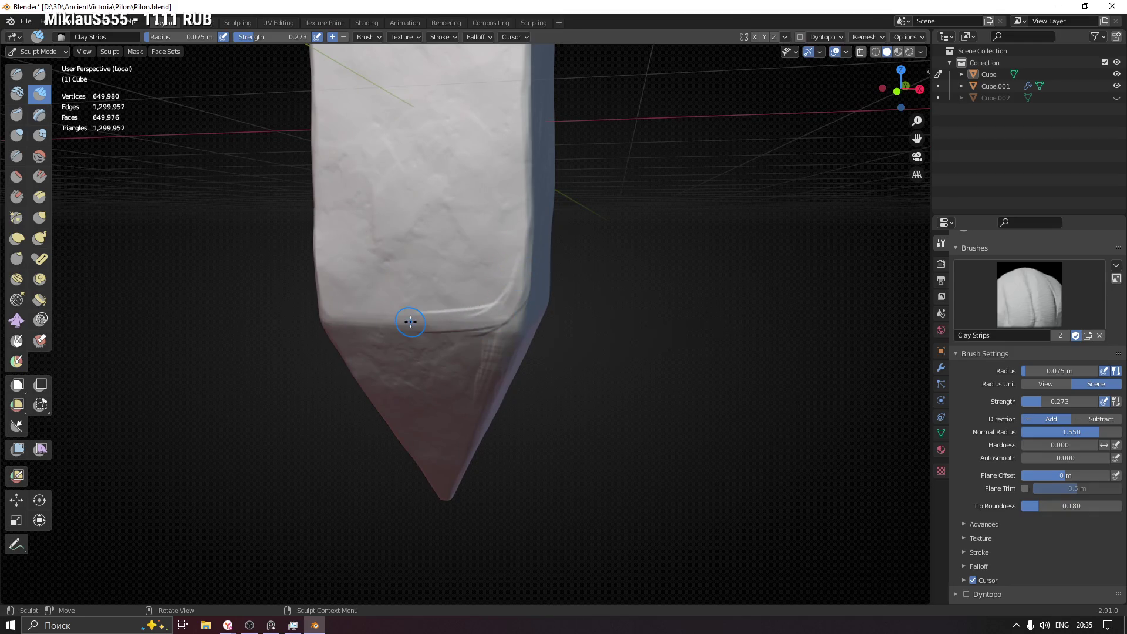
{"action": "left_click_drag", "start_coordinate": [478, 318], "coordinate": [402, 317]}
{"action": "middle_click_drag", "start_coordinate": [422, 317], "coordinate": [448, 310]}
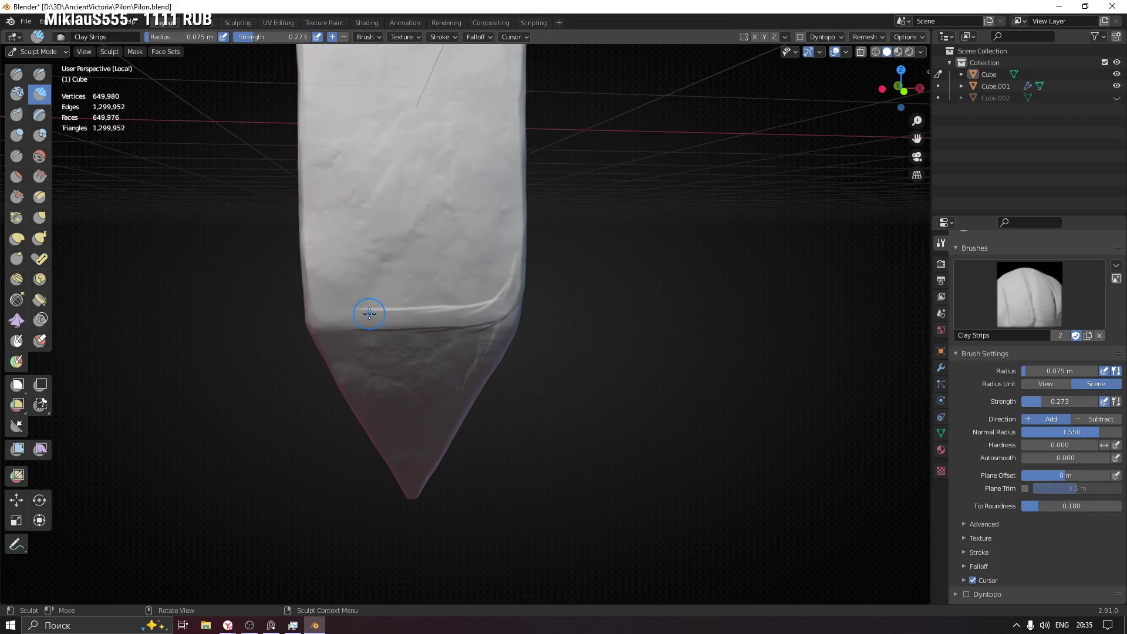
{"action": "mouse_move", "coordinate": [370, 313]}
{"action": "middle_mouse_down"}
{"action": "mouse_move", "coordinate": [378, 308]}
{"action": "mouse_move", "coordinate": [367, 302]}
{"action": "mouse_move", "coordinate": [397, 307]}
{"action": "mouse_move", "coordinate": [377, 315]}
{"action": "middle_mouse_up"}
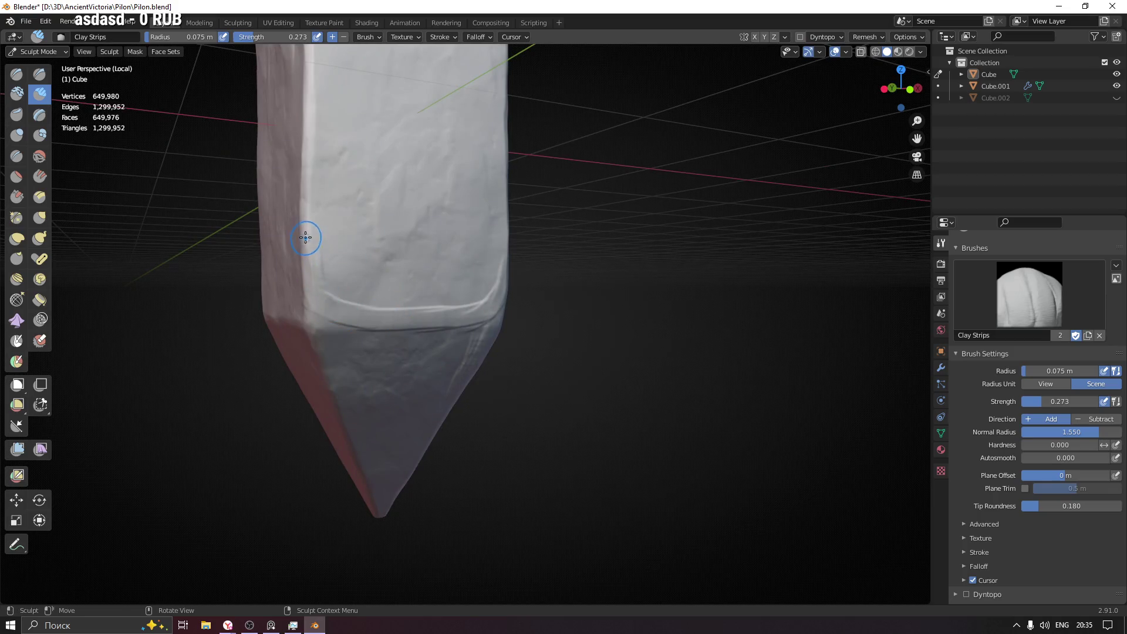
{"action": "middle_click_drag", "start_coordinate": [308, 244], "coordinate": [314, 288]}
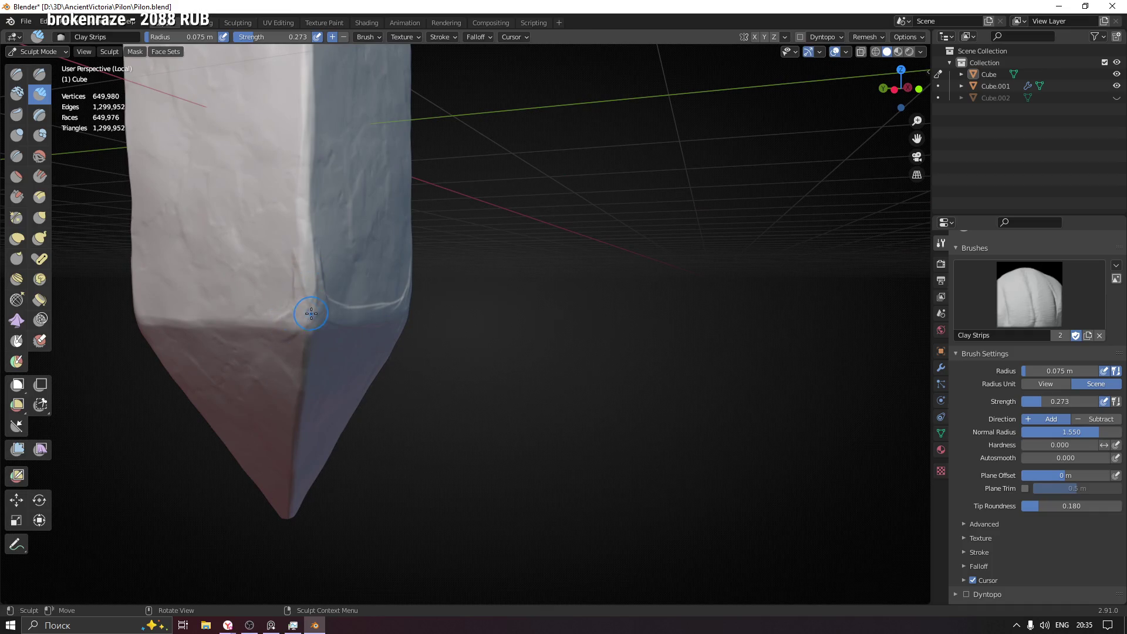
{"action": "mouse_move", "coordinate": [310, 326]}
{"action": "middle_mouse_down"}
{"action": "mouse_move", "coordinate": [335, 332]}
{"action": "mouse_move", "coordinate": [319, 330]}
{"action": "mouse_move", "coordinate": [275, 376]}
{"action": "mouse_move", "coordinate": [308, 340]}
{"action": "middle_mouse_up"}
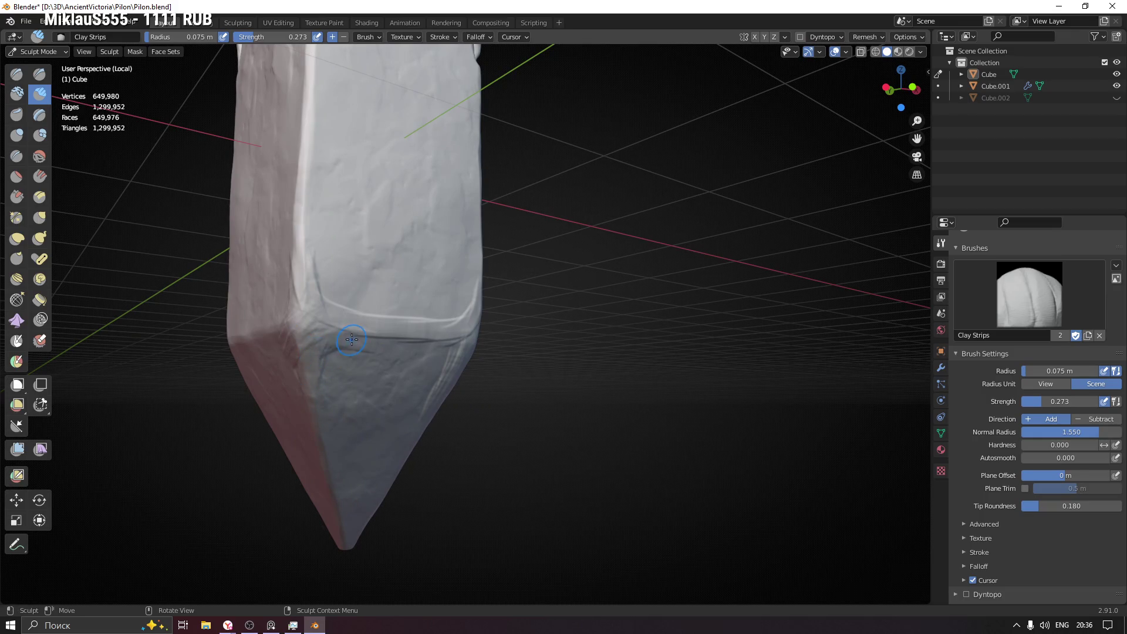
- Carve and extend a groove along the base's lower edge and below its corner
{"action": "left_click_drag", "start_coordinate": [351, 339], "coordinate": [328, 326]}
{"action": "middle_click_drag", "start_coordinate": [281, 369], "coordinate": [265, 329]}
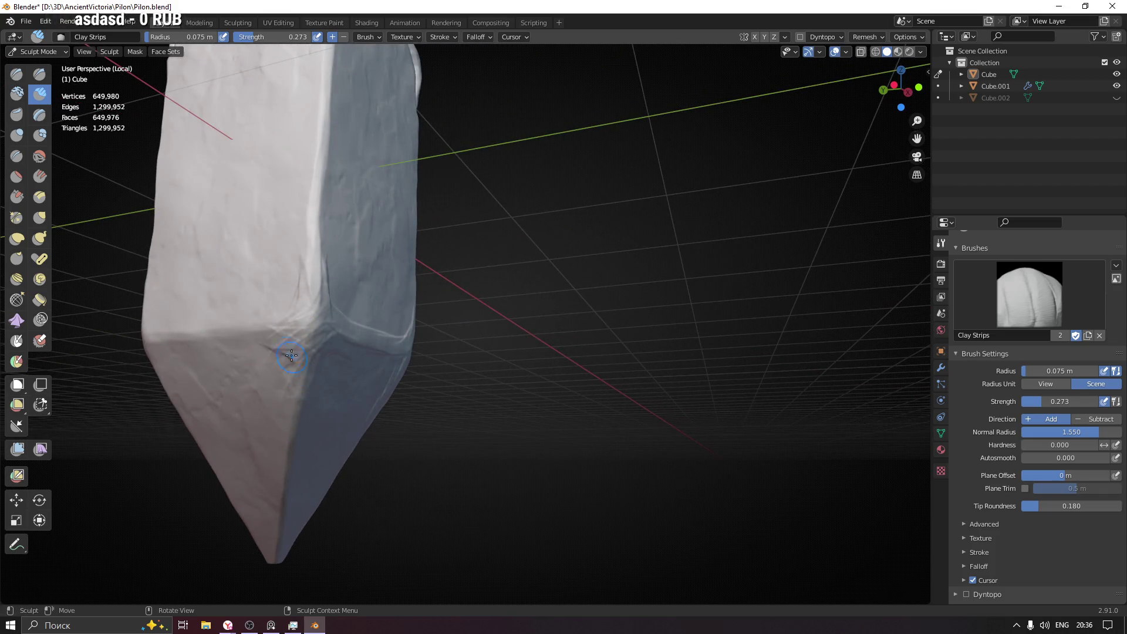
{"action": "mouse_move", "coordinate": [291, 355]}
{"action": "middle_mouse_down"}
{"action": "mouse_move", "coordinate": [298, 341]}
{"action": "mouse_move", "coordinate": [428, 340]}
{"action": "middle_mouse_up"}
{"action": "mouse_move", "coordinate": [348, 346]}
{"action": "left_mouse_down"}
{"action": "mouse_move", "coordinate": [384, 345]}
{"action": "mouse_move", "coordinate": [290, 345]}
{"action": "left_mouse_up"}
{"action": "left_click_drag", "start_coordinate": [401, 348], "coordinate": [293, 356]}
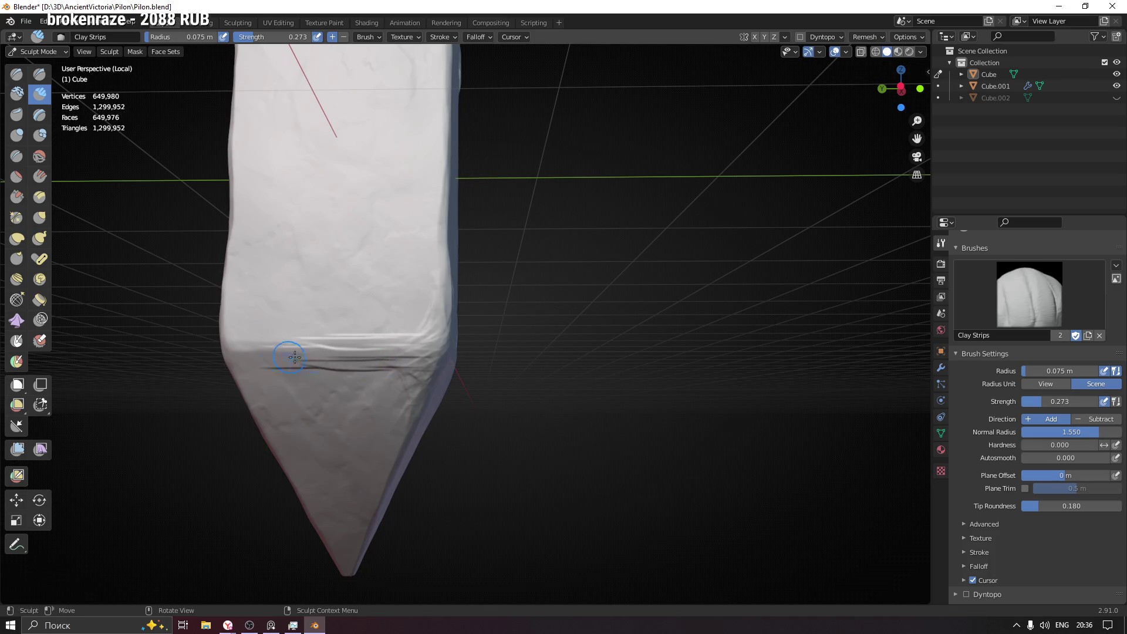
{"action": "middle_click_drag", "start_coordinate": [294, 355], "coordinate": [320, 365]}
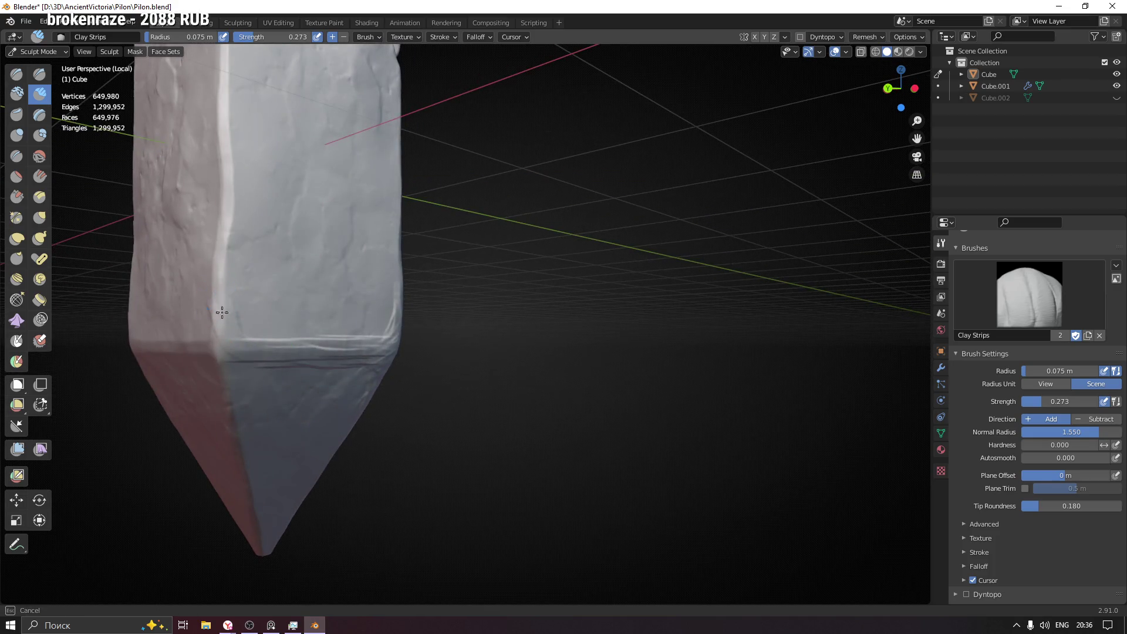
{"action": "middle_click_drag", "start_coordinate": [221, 313], "coordinate": [211, 326]}
{"action": "left_click_drag", "start_coordinate": [176, 356], "coordinate": [224, 362]}
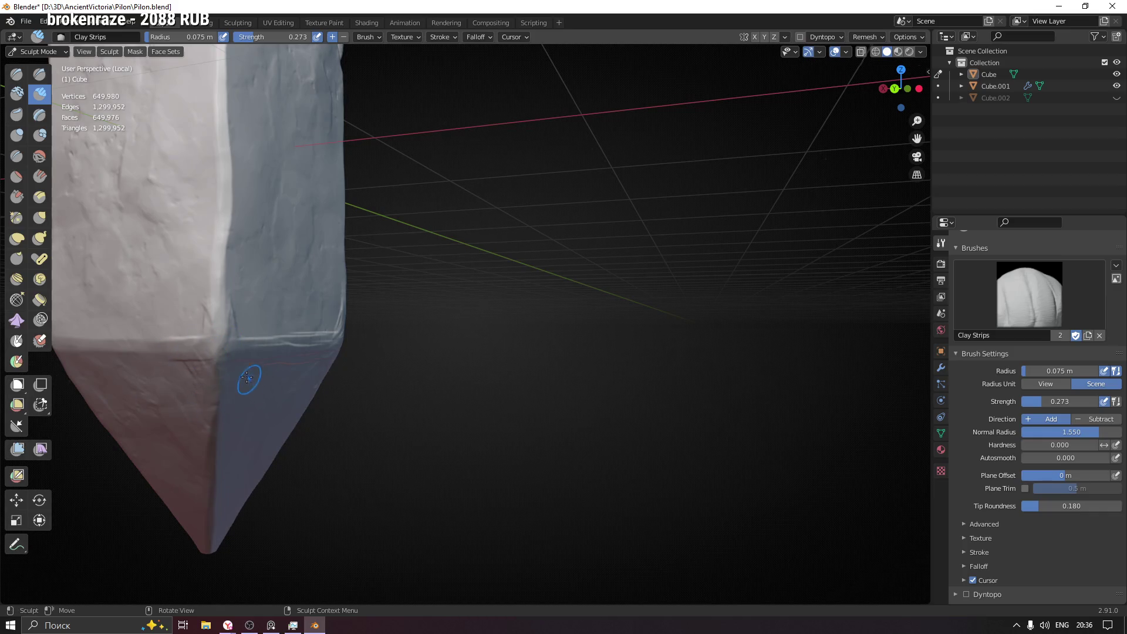
{"action": "middle_click_drag", "start_coordinate": [247, 378], "coordinate": [234, 370]}
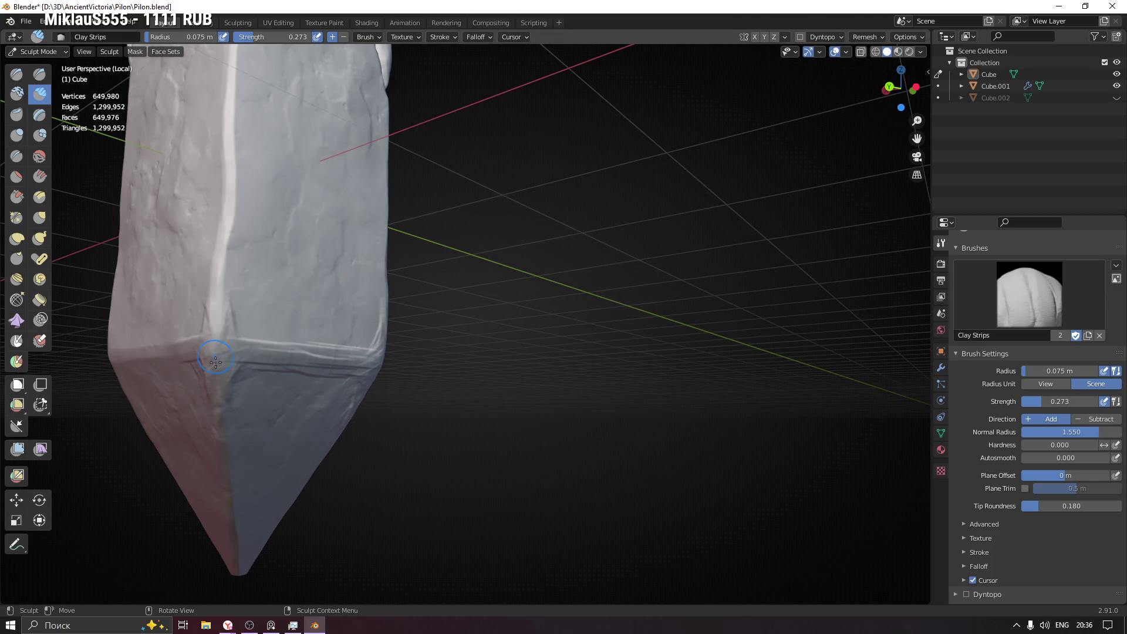
{"action": "mouse_move", "coordinate": [215, 361]}
{"action": "middle_mouse_down"}
{"action": "mouse_move", "coordinate": [396, 375]}
{"action": "mouse_move", "coordinate": [302, 432]}
{"action": "middle_mouse_up"}
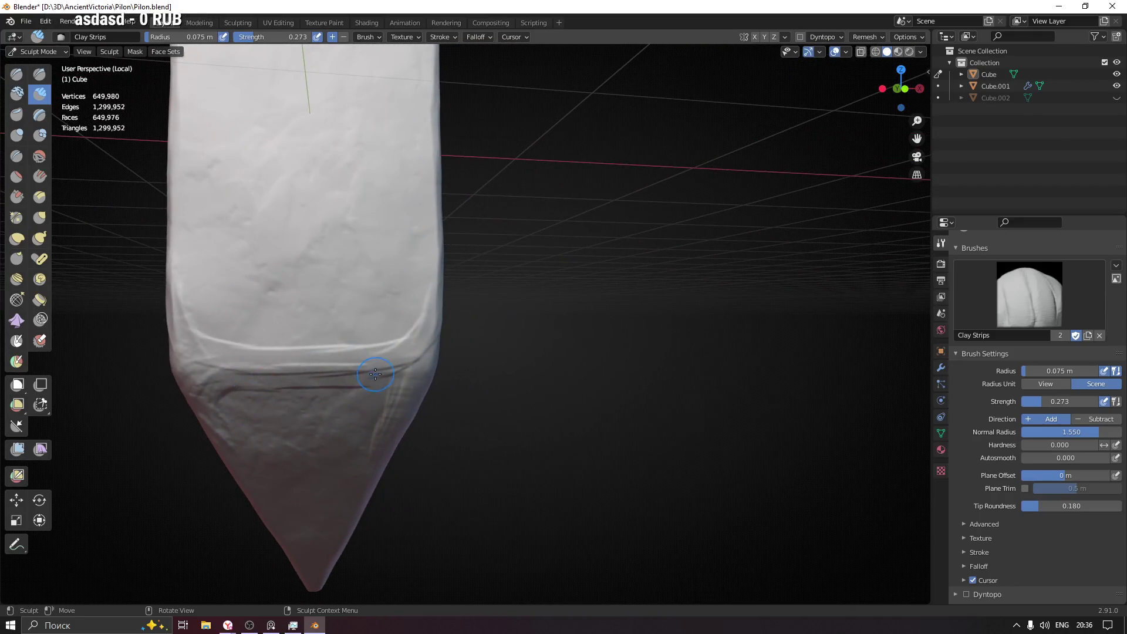
- Deepen the lower crease, extend it rightward and add crease marks on the left bevel
{"action": "left_click_drag", "start_coordinate": [397, 410], "coordinate": [404, 388]}
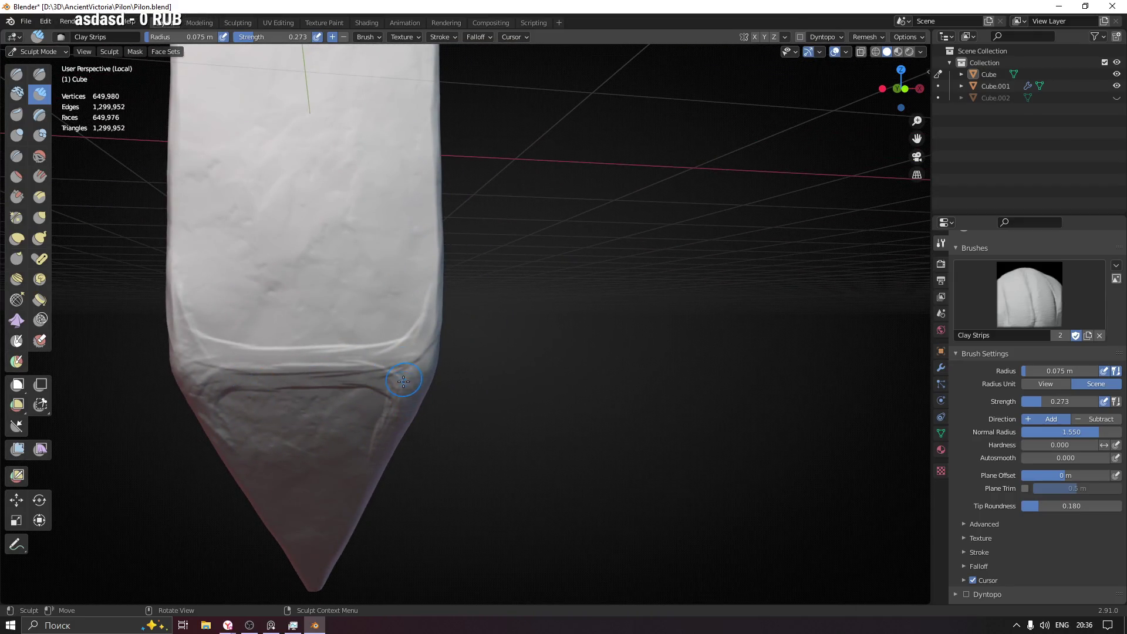
{"action": "middle_click_drag", "start_coordinate": [404, 381], "coordinate": [415, 403]}
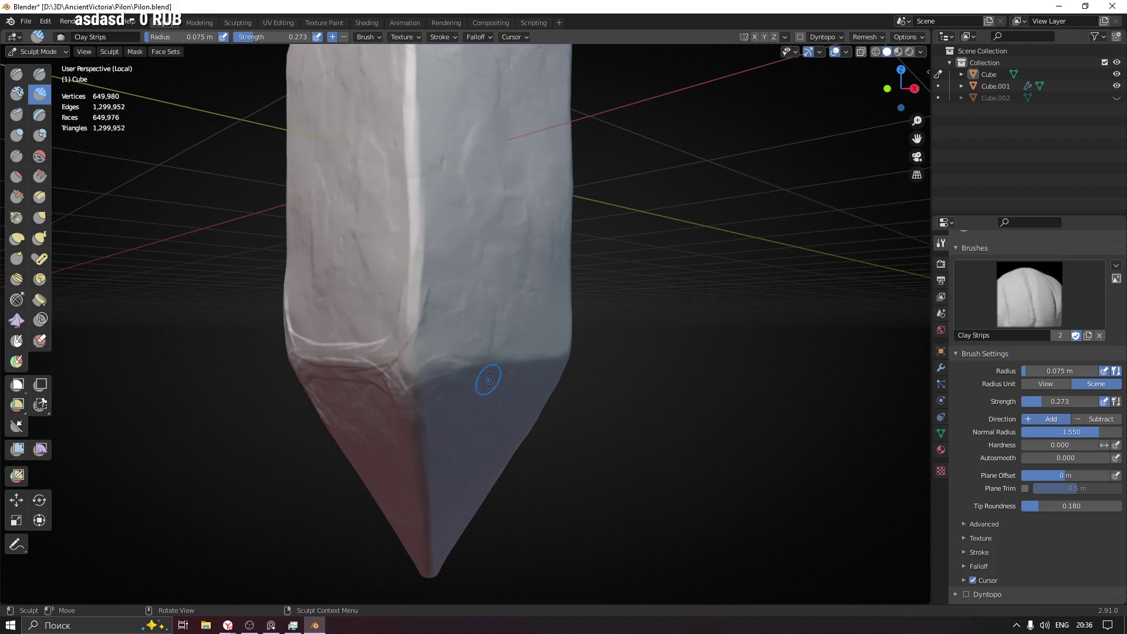
{"action": "middle_click_drag", "start_coordinate": [491, 378], "coordinate": [415, 322]}
{"action": "mouse_move", "coordinate": [415, 322]}
{"action": "left_mouse_down"}
{"action": "mouse_move", "coordinate": [444, 378]}
{"action": "mouse_move", "coordinate": [428, 340]}
{"action": "mouse_move", "coordinate": [476, 366]}
{"action": "left_mouse_up"}
{"action": "left_click_drag", "start_coordinate": [557, 366], "coordinate": [608, 370]}
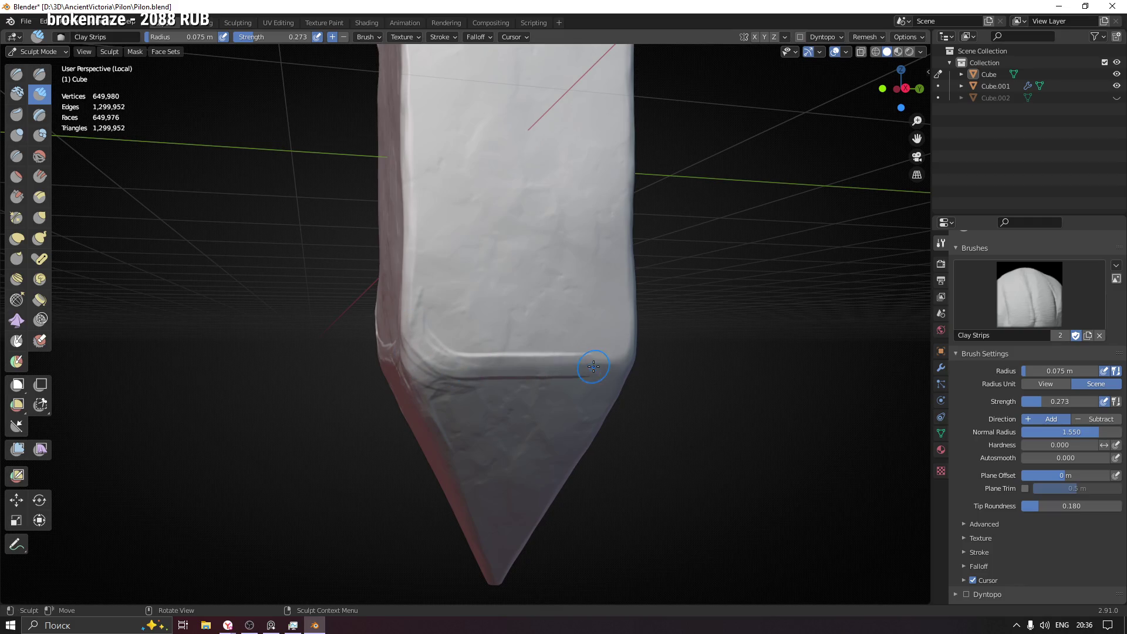
{"action": "left_click_drag", "start_coordinate": [440, 375], "coordinate": [442, 433]}
{"action": "middle_click_drag", "start_coordinate": [478, 441], "coordinate": [403, 391]}
{"action": "left_click_drag", "start_coordinate": [331, 374], "coordinate": [458, 372]}
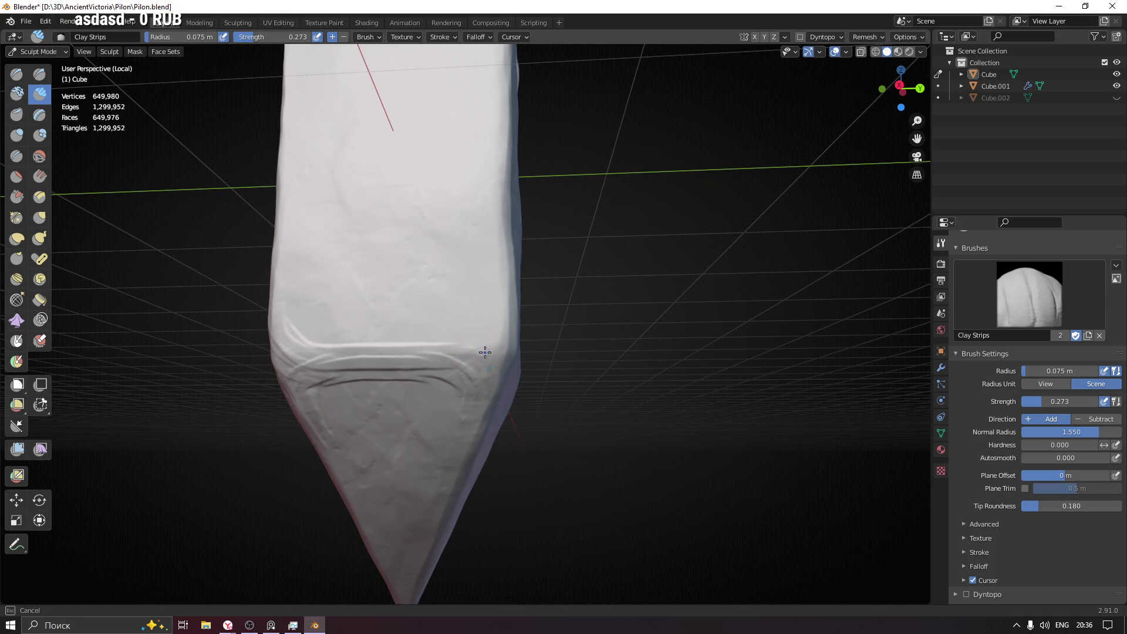
- Extend the groove and ridge rightward onto the adjacent face of the base band
{"action": "mouse_move", "coordinate": [533, 300]}
{"action": "middle_mouse_down"}
{"action": "mouse_move", "coordinate": [491, 323]}
{"action": "mouse_move", "coordinate": [512, 292]}
{"action": "middle_mouse_up"}
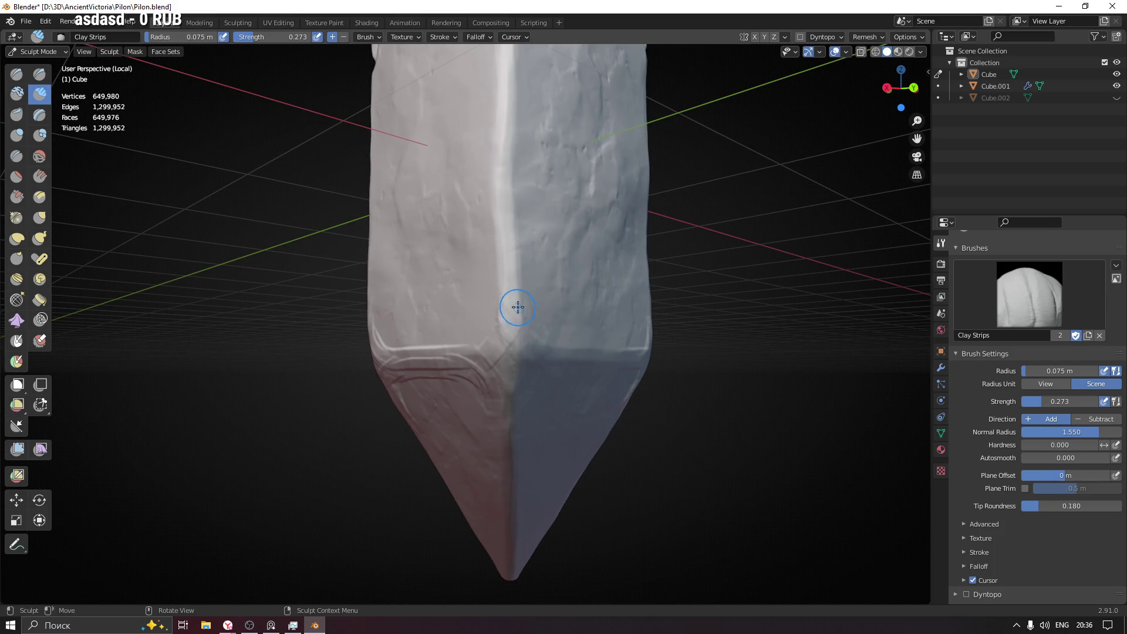
{"action": "middle_click_drag", "start_coordinate": [517, 306], "coordinate": [519, 307]}
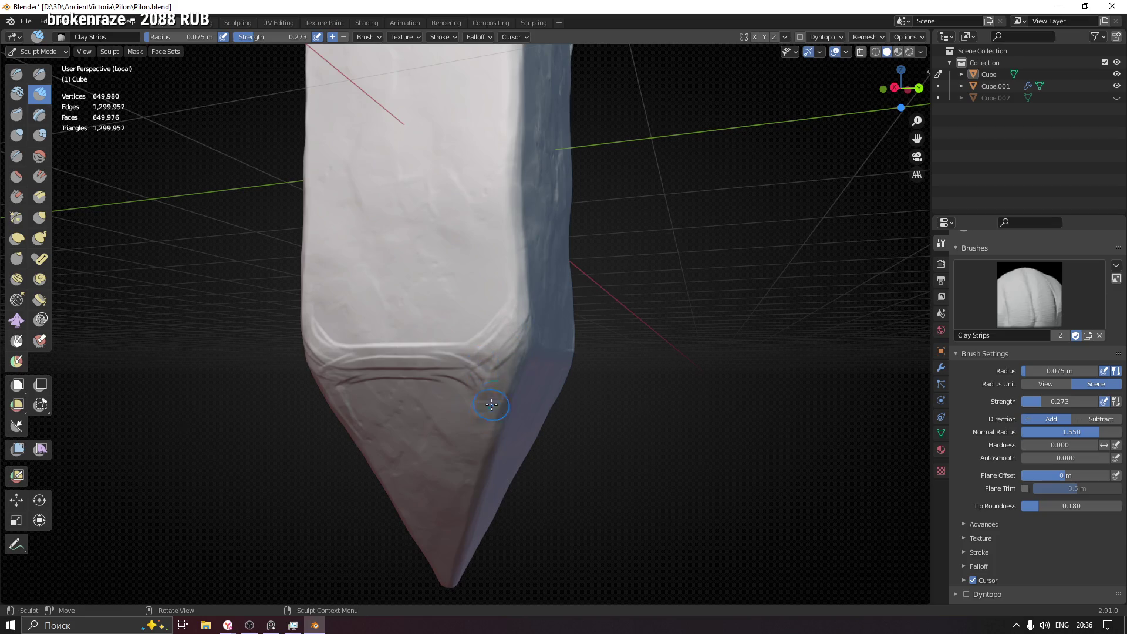
{"action": "middle_click_drag", "start_coordinate": [491, 405], "coordinate": [471, 397]}
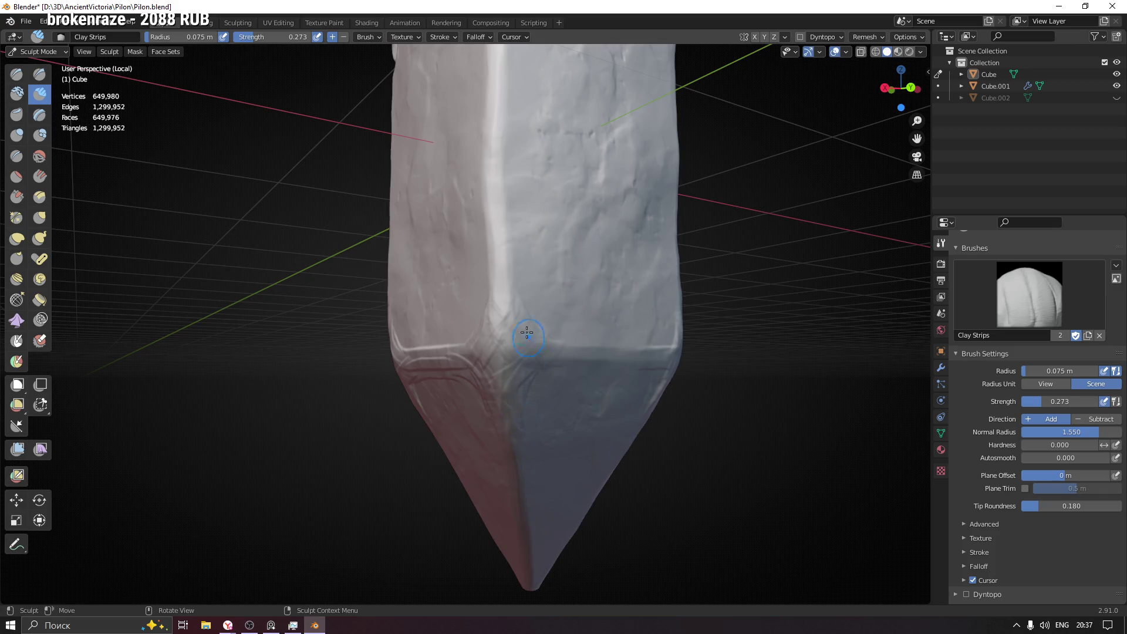
{"action": "middle_click_drag", "start_coordinate": [527, 334], "coordinate": [536, 320]}
{"action": "left_click_drag", "start_coordinate": [606, 354], "coordinate": [701, 367]}
{"action": "left_click_drag", "start_coordinate": [544, 370], "coordinate": [537, 394]}
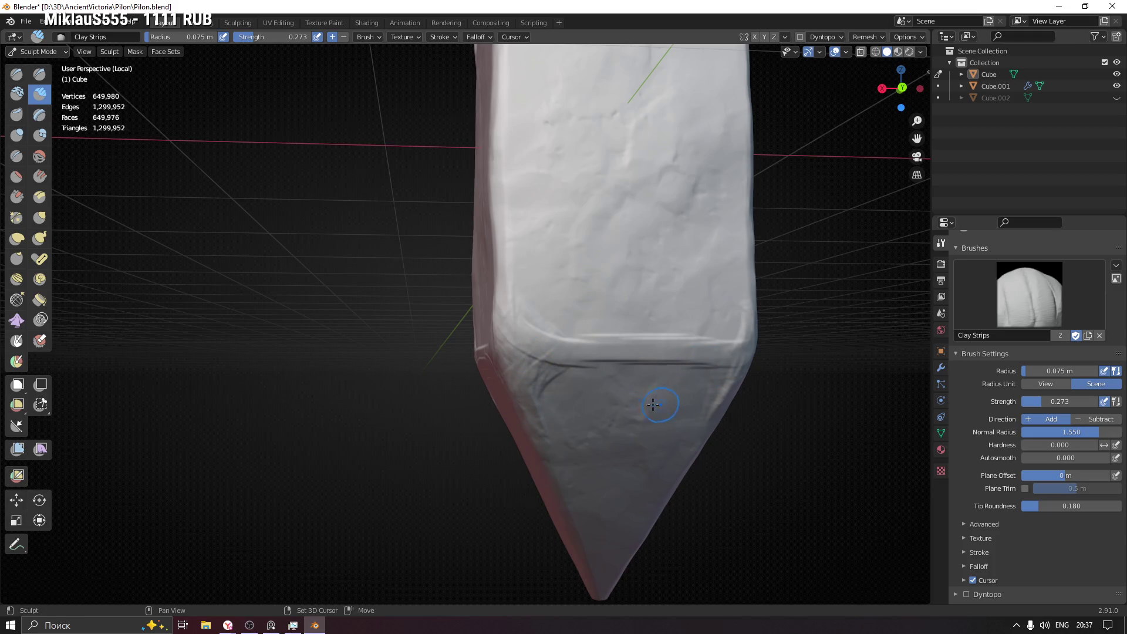
{"action": "middle_click_drag", "start_coordinate": [652, 404], "coordinate": [336, 365], "text": "shift"}
{"action": "left_click_drag", "start_coordinate": [362, 334], "coordinate": [512, 339]}
- Sculpt down the vertical corner edge and crease along the horizontal ridge, then reduce the brush radius to 0.051 m
{"action": "middle_click_drag", "start_coordinate": [523, 344], "coordinate": [516, 401]}
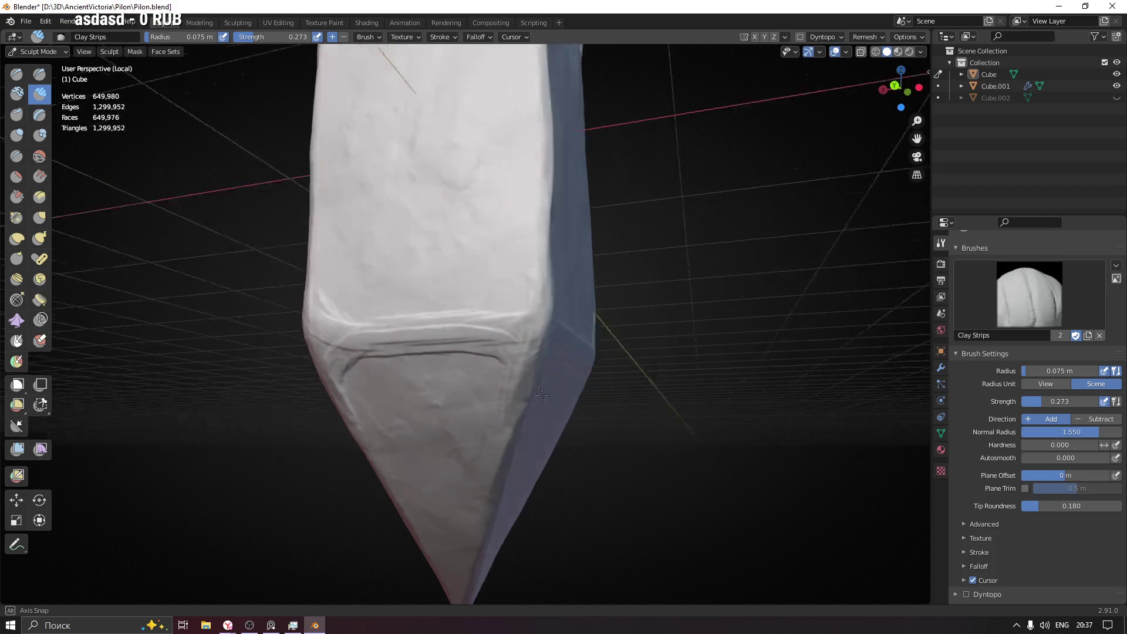
{"action": "left_click_drag", "start_coordinate": [537, 392], "coordinate": [534, 346]}
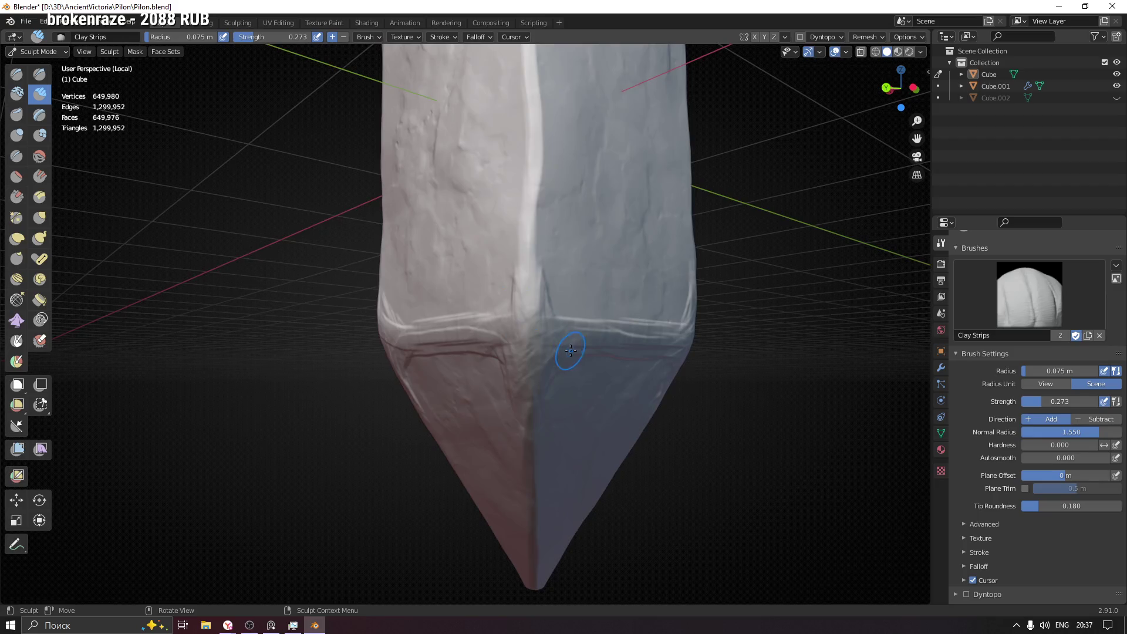
{"action": "middle_click_drag", "start_coordinate": [571, 352], "coordinate": [520, 303]}
{"action": "left_click_drag", "start_coordinate": [520, 320], "coordinate": [591, 349]}
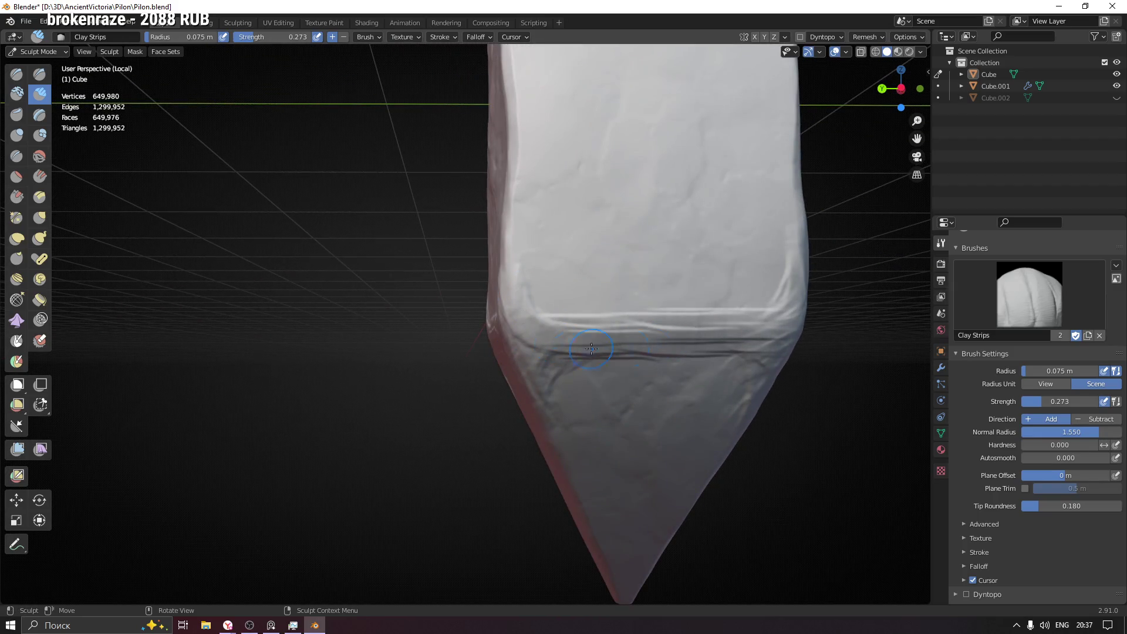
{"action": "mouse_move", "coordinate": [559, 423]}
{"action": "middle_mouse_down", "text": "shift"}
{"action": "mouse_move", "coordinate": [414, 345]}
{"action": "mouse_move", "coordinate": [454, 387]}
{"action": "middle_mouse_up", "text": "shift"}
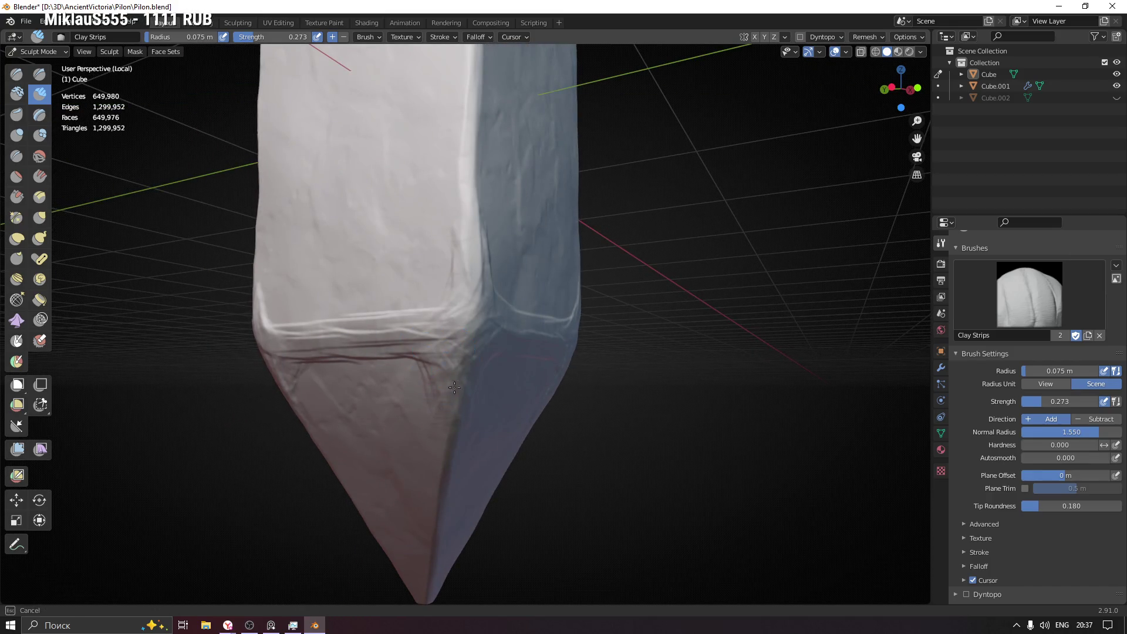
{"action": "middle_click_drag", "start_coordinate": [493, 423], "coordinate": [493, 390]}
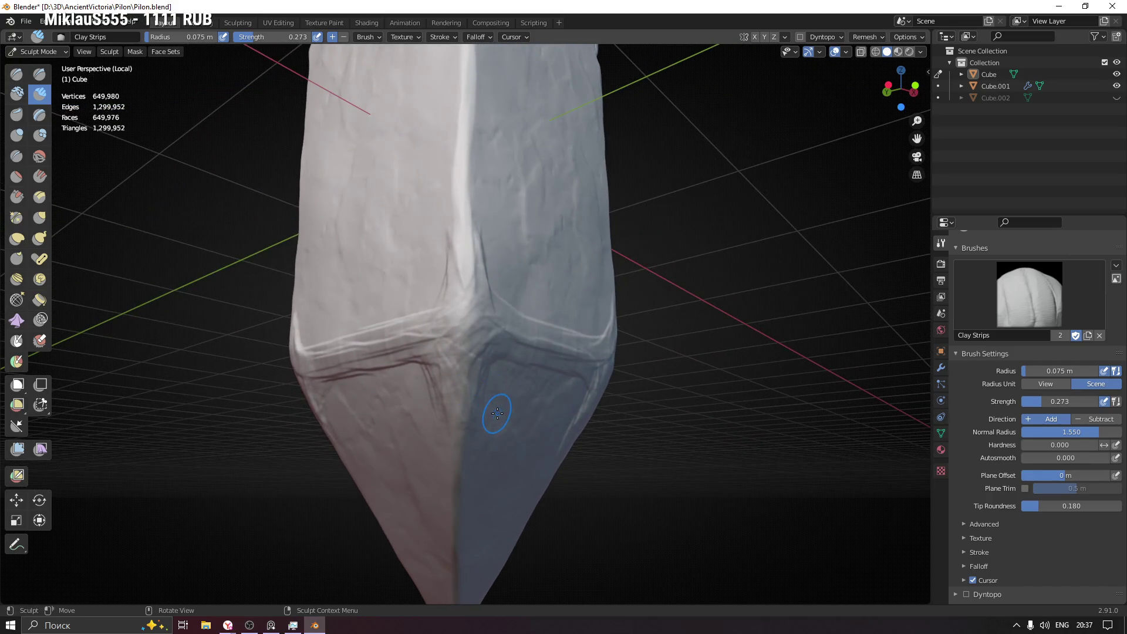
{"action": "mouse_move", "coordinate": [481, 408]}
{"action": "middle_mouse_down"}
{"action": "mouse_move", "coordinate": [633, 457]}
{"action": "mouse_move", "coordinate": [495, 432]}
{"action": "mouse_move", "coordinate": [476, 412]}
{"action": "middle_mouse_up"}
{"action": "scroll", "coordinate": [469, 398], "scroll_direction": "up", "scroll_amount": 2}
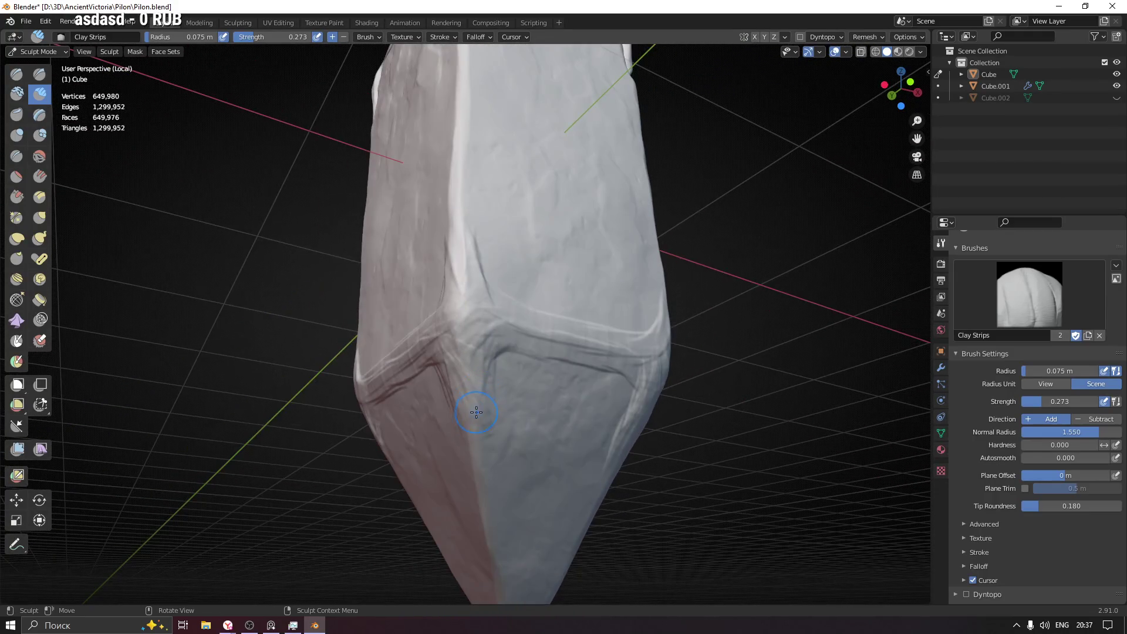
{"action": "mouse_move", "coordinate": [482, 373]}
{"action": "left_mouse_down"}
{"action": "mouse_move", "coordinate": [503, 352]}
{"action": "mouse_move", "coordinate": [593, 358]}
{"action": "left_mouse_up"}
{"action": "mouse_move", "coordinate": [570, 408]}
{"action": "middle_mouse_down"}
{"action": "mouse_move", "coordinate": [452, 353]}
{"action": "mouse_move", "coordinate": [453, 378]}
{"action": "mouse_move", "coordinate": [444, 372]}
{"action": "middle_mouse_up"}
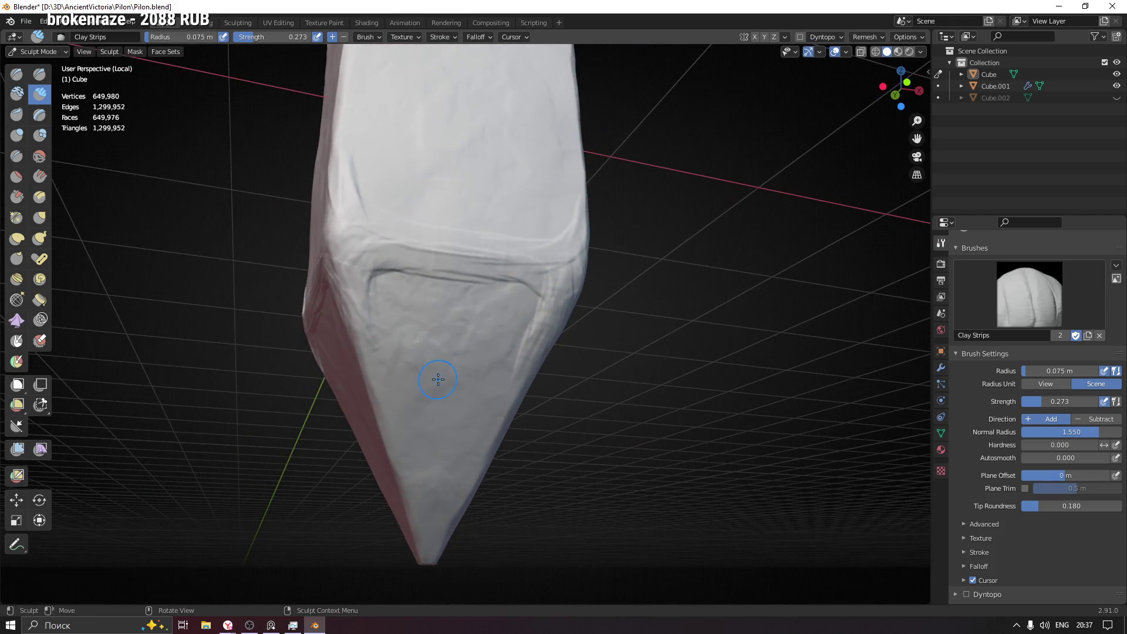
{"action": "middle_click_drag", "start_coordinate": [369, 353], "coordinate": [353, 333]}
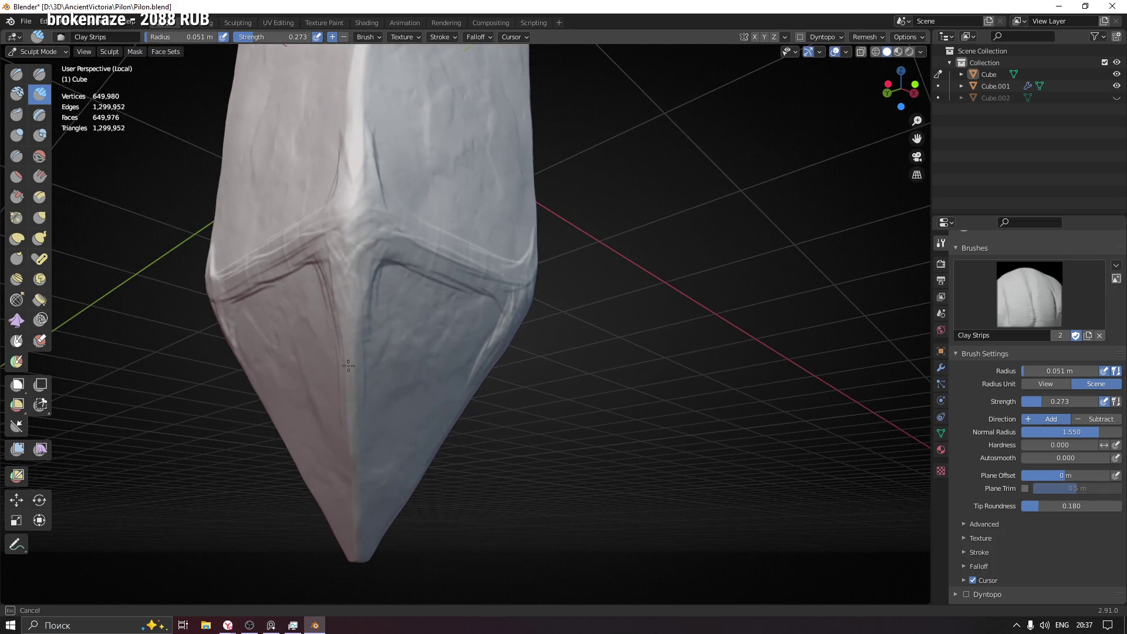
- Reshape the crease on the pointed base after viewing it from several angles
{"action": "mouse_move", "coordinate": [373, 456]}
{"action": "middle_mouse_down"}
{"action": "mouse_move", "coordinate": [430, 419]}
{"action": "mouse_move", "coordinate": [465, 324]}
{"action": "middle_mouse_up"}
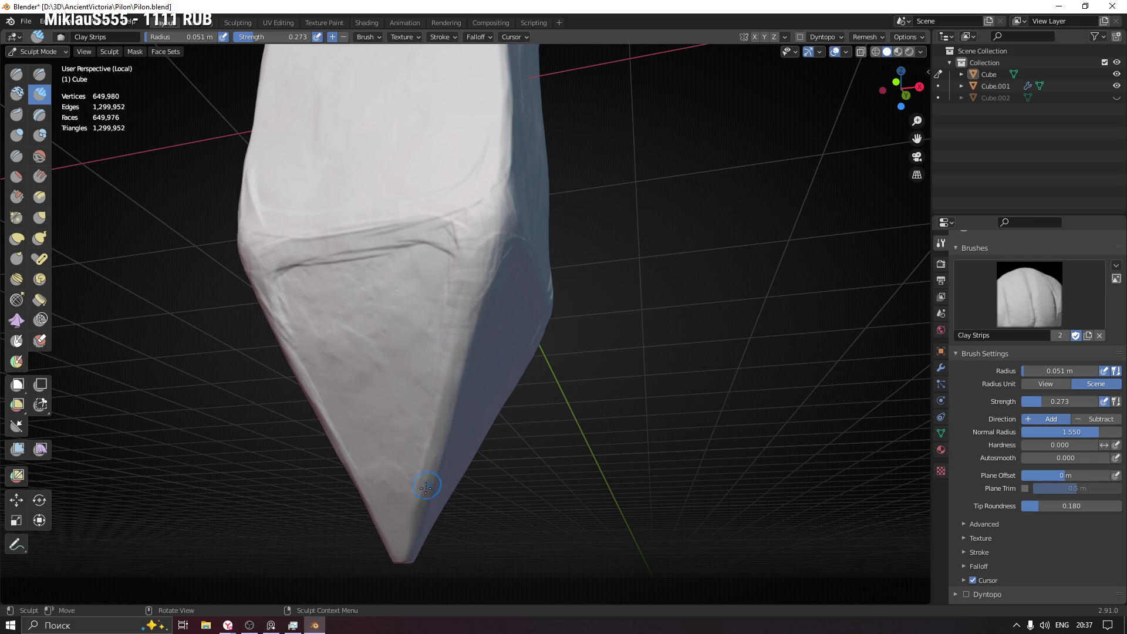
{"action": "middle_click_drag", "start_coordinate": [413, 511], "coordinate": [449, 498]}
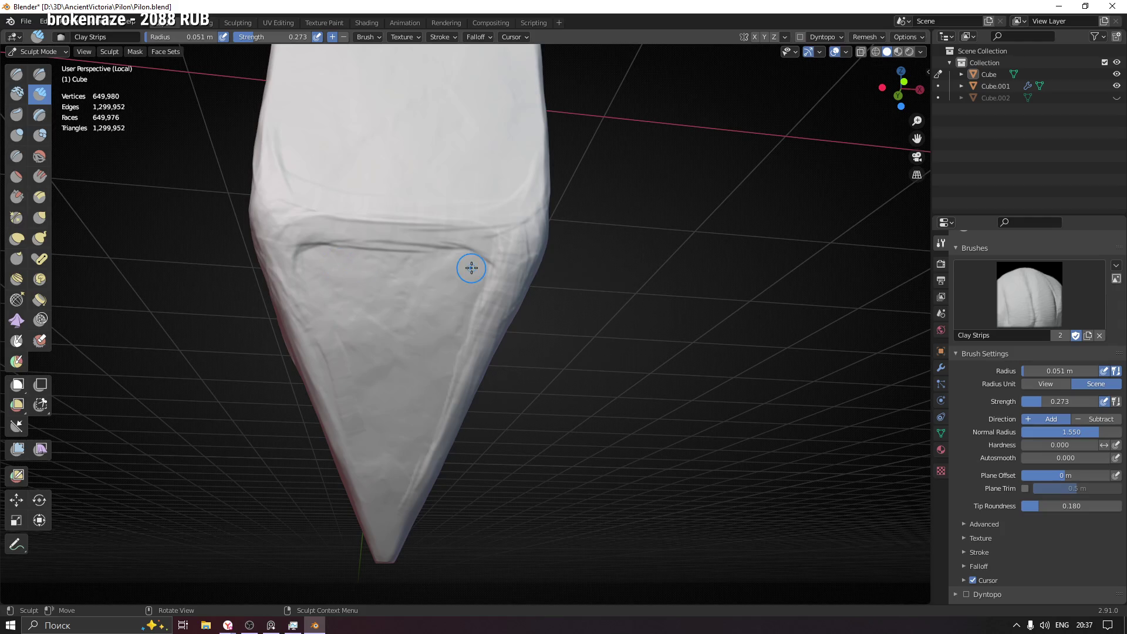
{"action": "mouse_move", "coordinate": [410, 468]}
{"action": "middle_mouse_down"}
{"action": "mouse_move", "coordinate": [506, 364]}
{"action": "mouse_move", "coordinate": [442, 300]}
{"action": "middle_mouse_up"}
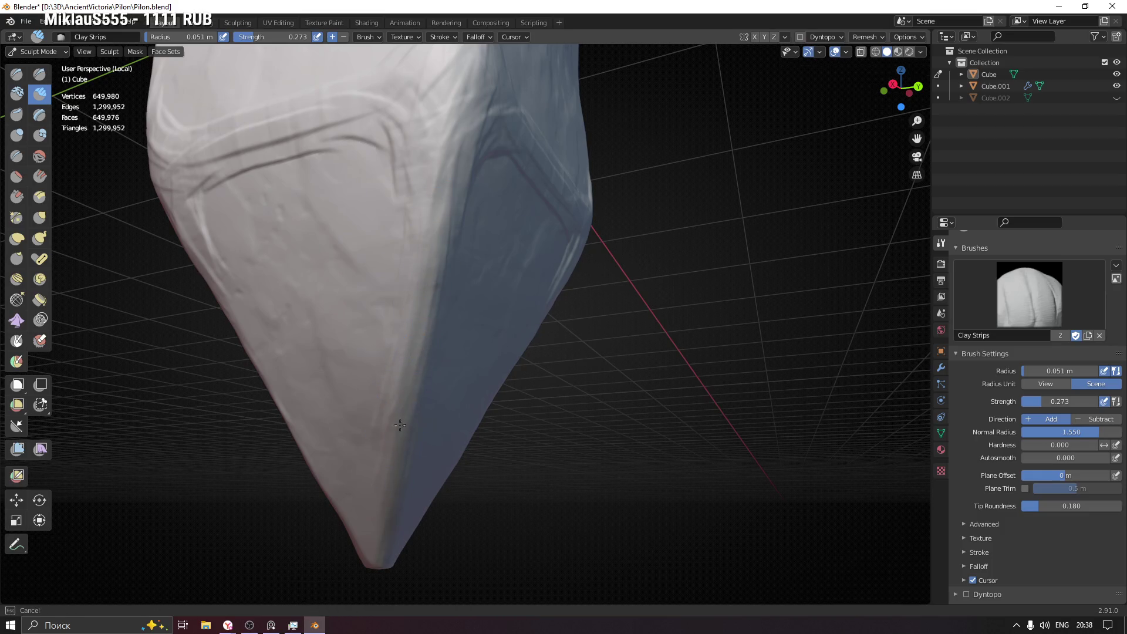
{"action": "mouse_move", "coordinate": [389, 520]}
{"action": "middle_mouse_down"}
{"action": "mouse_move", "coordinate": [455, 398]}
{"action": "mouse_move", "coordinate": [470, 252]}
{"action": "middle_mouse_up"}
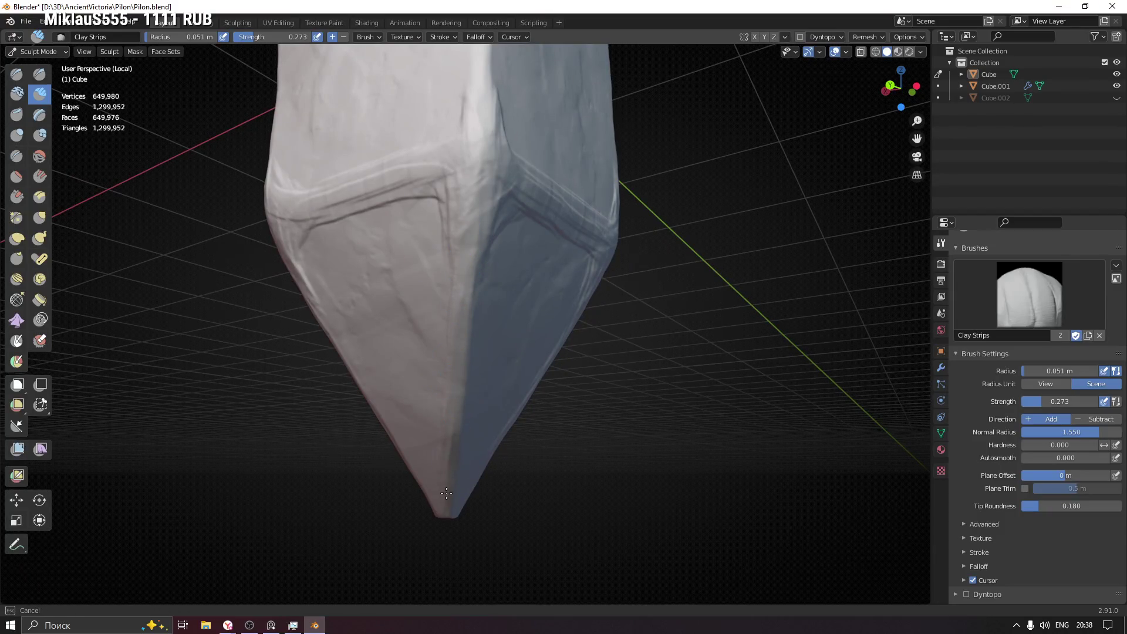
{"action": "mouse_move", "coordinate": [484, 359]}
{"action": "middle_mouse_down"}
{"action": "mouse_move", "coordinate": [516, 378]}
{"action": "mouse_move", "coordinate": [494, 371]}
{"action": "mouse_move", "coordinate": [485, 254]}
{"action": "mouse_move", "coordinate": [518, 221]}
{"action": "middle_mouse_up"}
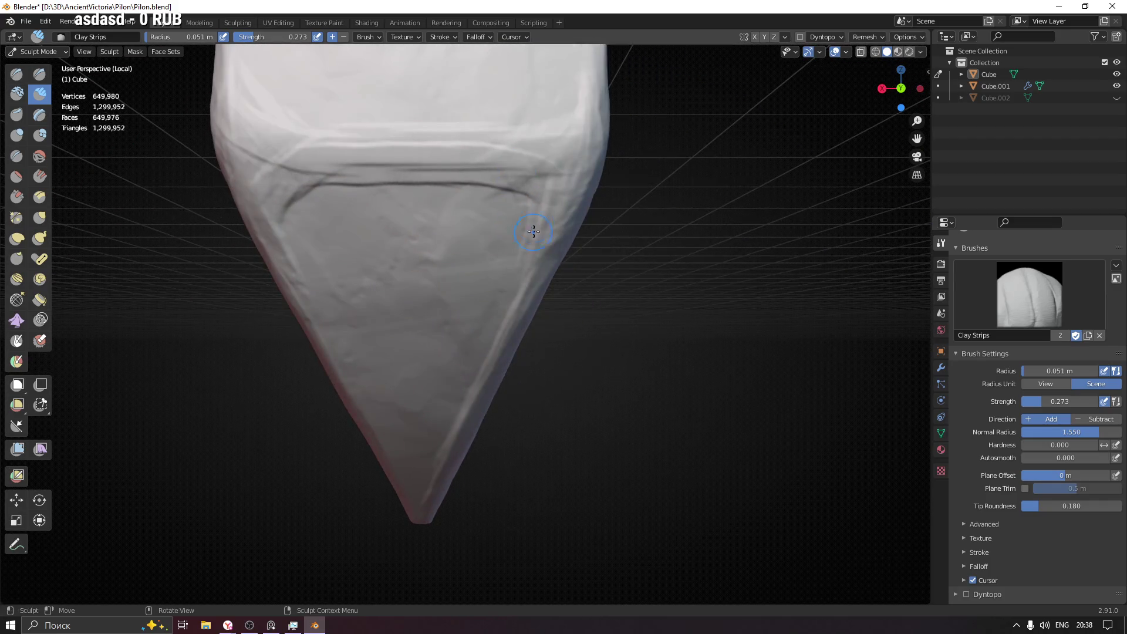
{"action": "left_click_drag", "start_coordinate": [508, 172], "coordinate": [289, 208]}
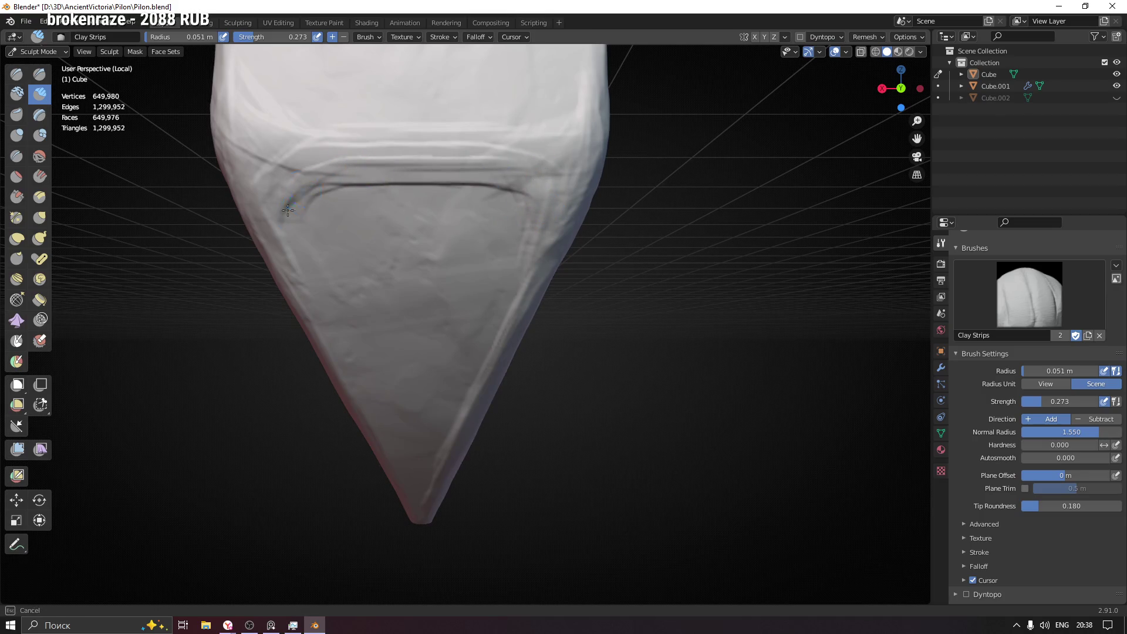
{"action": "mouse_move", "coordinate": [291, 299]}
{"action": "middle_mouse_down"}
{"action": "mouse_move", "coordinate": [328, 302]}
{"action": "mouse_move", "coordinate": [311, 478]}
{"action": "middle_mouse_up"}
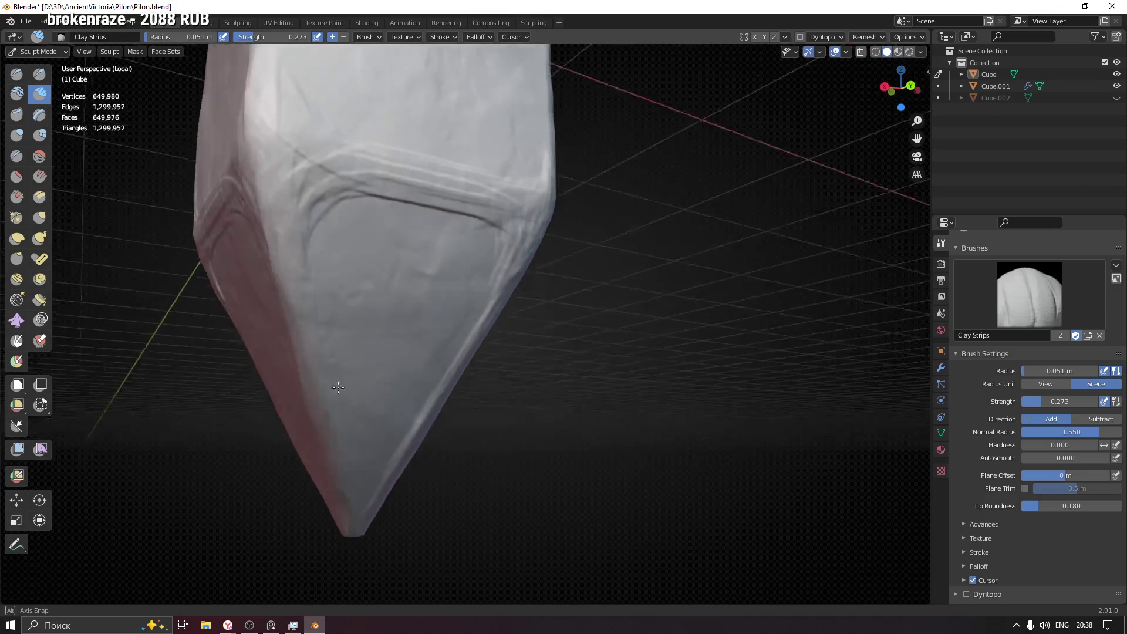
{"action": "mouse_move", "coordinate": [380, 202]}
{"action": "middle_mouse_down"}
{"action": "mouse_move", "coordinate": [314, 221]}
{"action": "mouse_move", "coordinate": [319, 333]}
{"action": "middle_mouse_up"}
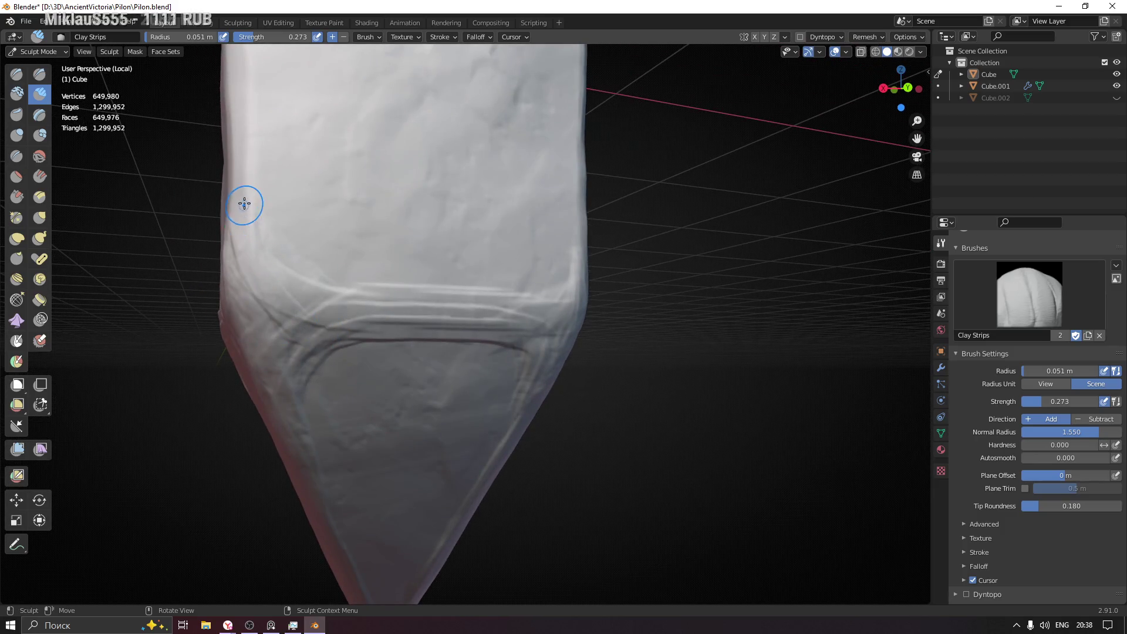
{"action": "middle_click_drag", "start_coordinate": [428, 315], "coordinate": [426, 316]}
- Add finer strokes along the base band and a groove curving down from the crease
{"action": "middle_click_drag", "start_coordinate": [577, 239], "coordinate": [609, 221]}
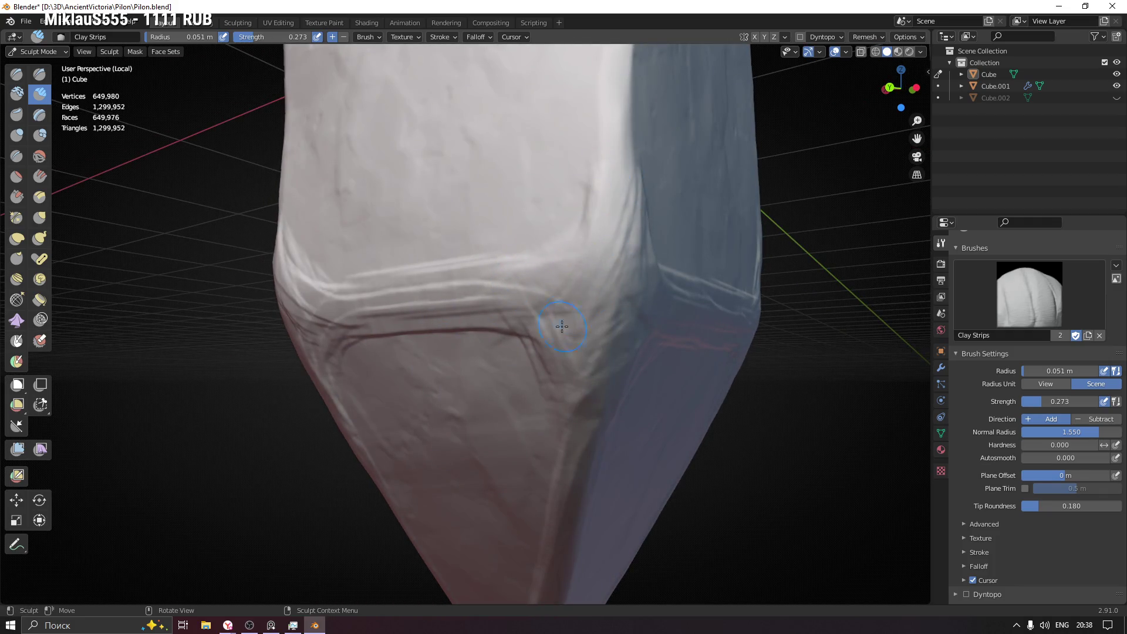
{"action": "mouse_move", "coordinate": [627, 262]}
{"action": "middle_mouse_down"}
{"action": "mouse_move", "coordinate": [640, 275]}
{"action": "mouse_move", "coordinate": [604, 239]}
{"action": "mouse_move", "coordinate": [633, 242]}
{"action": "middle_mouse_up"}
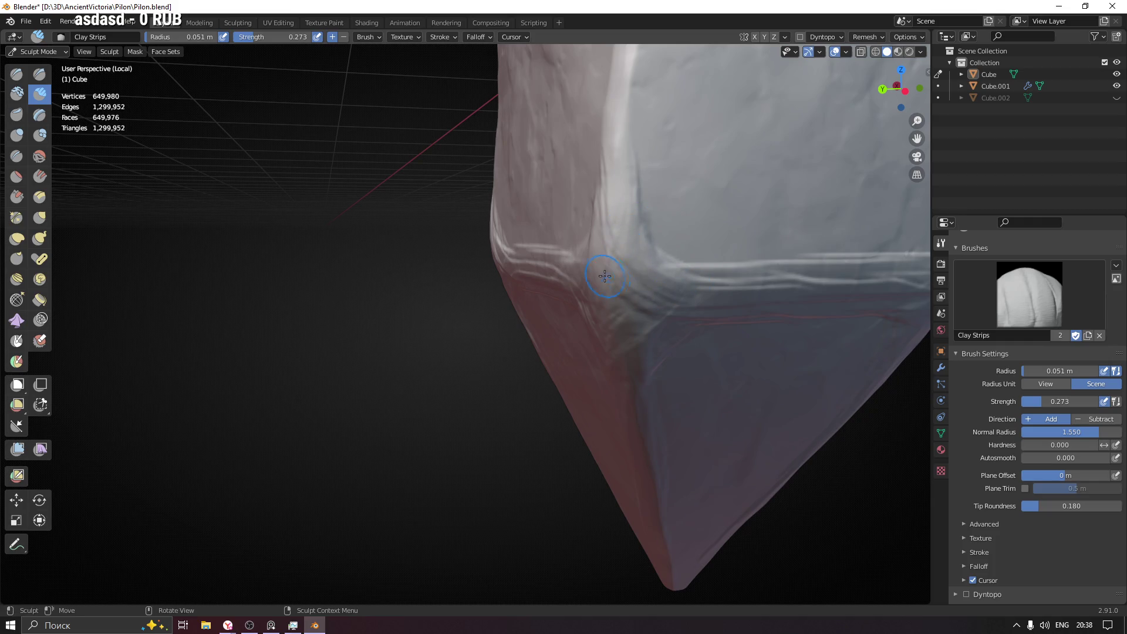
{"action": "middle_click_drag", "start_coordinate": [606, 276], "coordinate": [605, 246]}
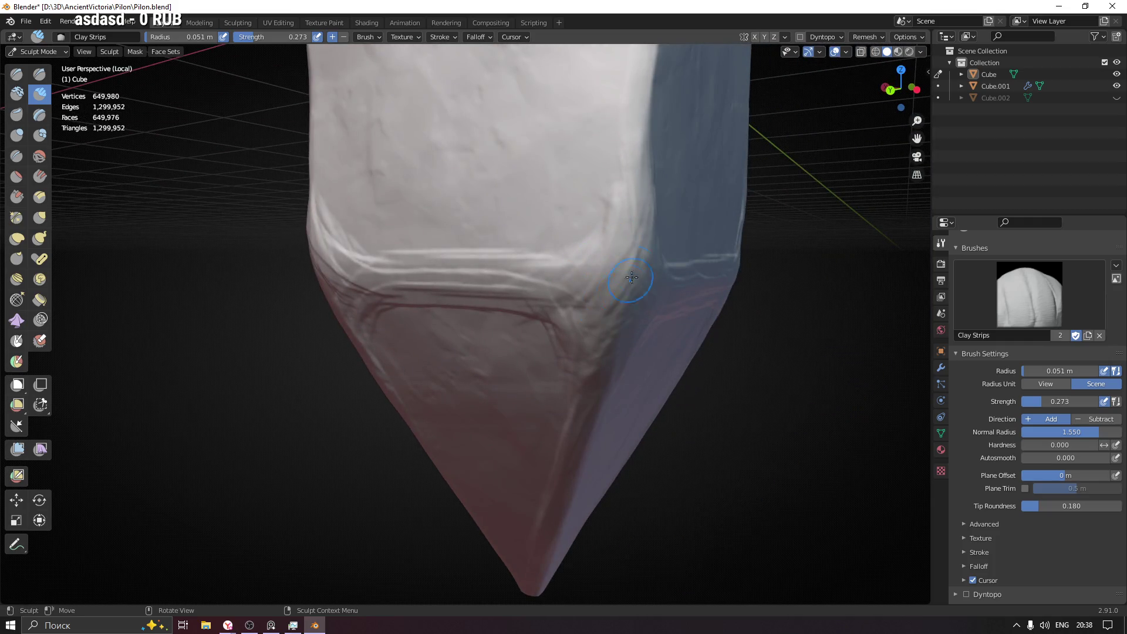
{"action": "mouse_move", "coordinate": [585, 380]}
{"action": "middle_mouse_down"}
{"action": "mouse_move", "coordinate": [650, 358]}
{"action": "mouse_move", "coordinate": [624, 383]}
{"action": "mouse_move", "coordinate": [290, 250]}
{"action": "middle_mouse_up"}
{"action": "left_click_drag", "start_coordinate": [291, 250], "coordinate": [605, 252]}
{"action": "middle_click_drag", "start_coordinate": [605, 252], "coordinate": [514, 288]}
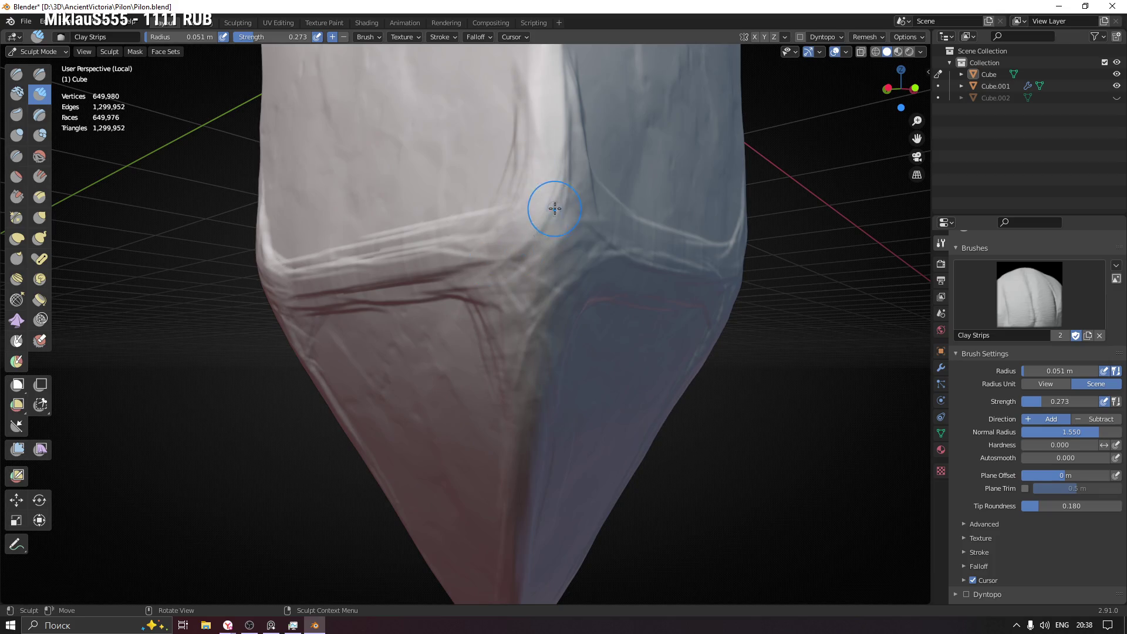
{"action": "left_click_drag", "start_coordinate": [467, 300], "coordinate": [505, 293]}
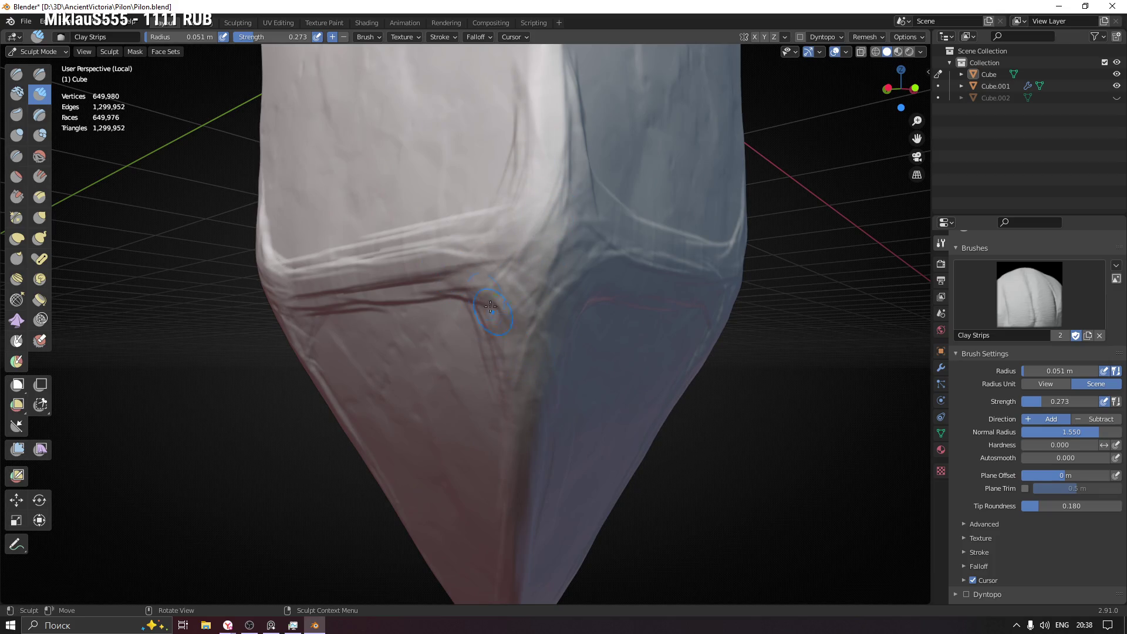
{"action": "mouse_move", "coordinate": [537, 380]}
{"action": "middle_mouse_down"}
{"action": "mouse_move", "coordinate": [511, 377]}
{"action": "mouse_move", "coordinate": [637, 290]}
{"action": "middle_mouse_up"}
{"action": "left_click_drag", "start_coordinate": [684, 290], "coordinate": [567, 350]}
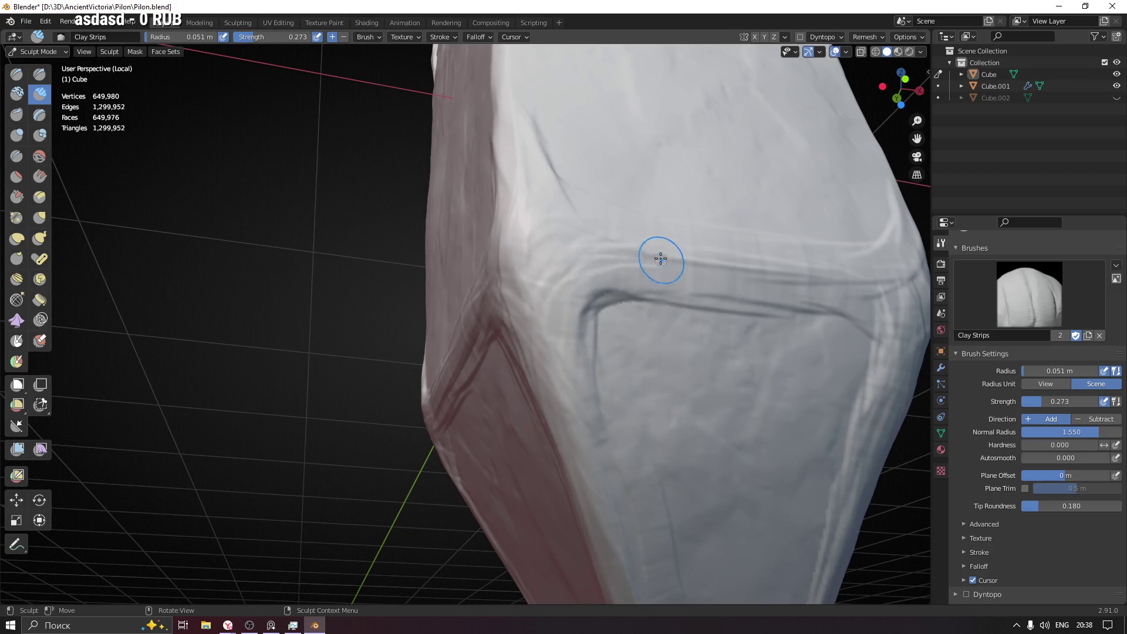
- Stroke Clay Strips grooves along and beneath the horizontal crease band above the base
{"action": "left_click_drag", "start_coordinate": [549, 259], "coordinate": [635, 241]}
{"action": "middle_click_drag", "start_coordinate": [635, 240], "coordinate": [518, 238]}
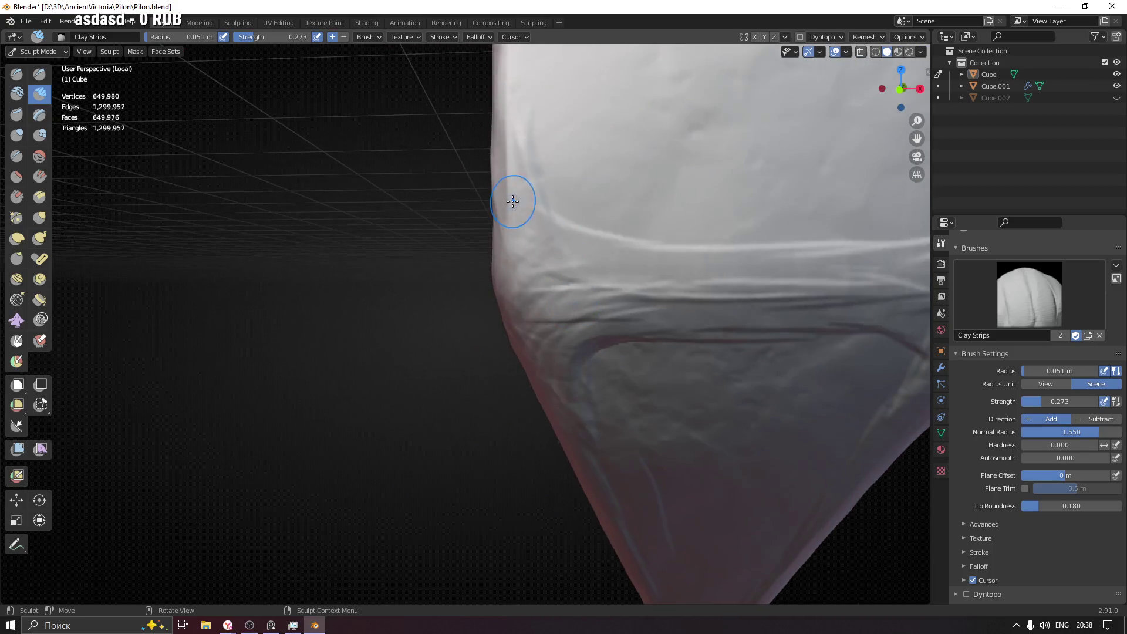
{"action": "middle_click_drag", "start_coordinate": [538, 277], "coordinate": [564, 264]}
{"action": "mouse_move", "coordinate": [573, 271]}
{"action": "left_mouse_down"}
{"action": "mouse_move", "coordinate": [536, 221]}
{"action": "mouse_move", "coordinate": [529, 282]}
{"action": "mouse_move", "coordinate": [540, 265]}
{"action": "mouse_move", "coordinate": [700, 269]}
{"action": "mouse_move", "coordinate": [664, 302]}
{"action": "left_mouse_up"}
{"action": "middle_click_drag", "start_coordinate": [792, 315], "coordinate": [372, 277]}
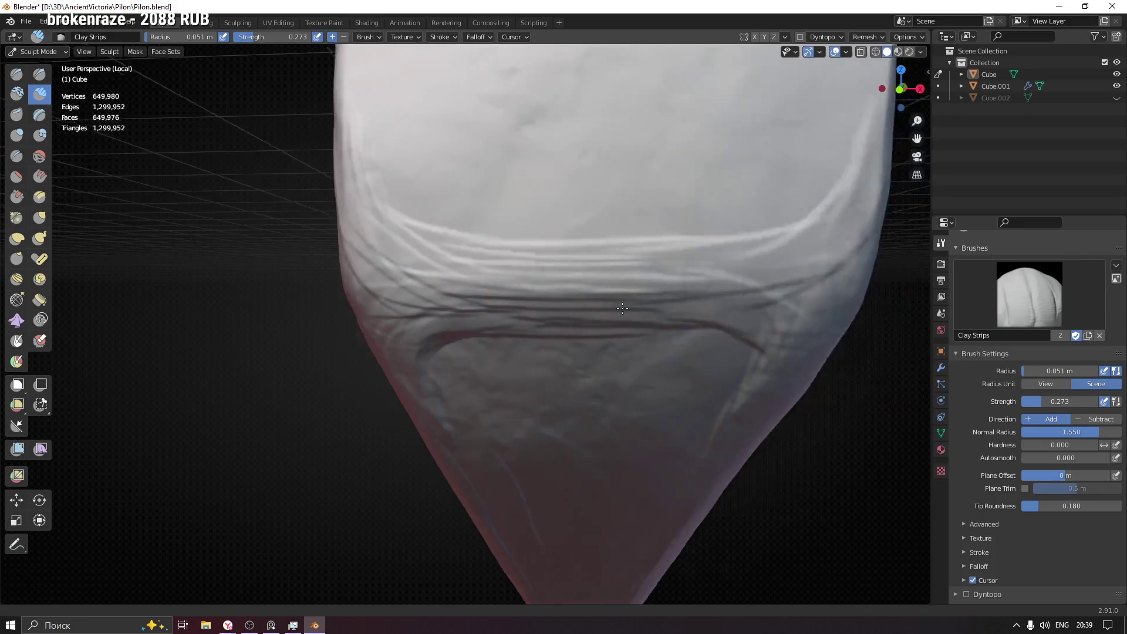
{"action": "mouse_move", "coordinate": [424, 264]}
{"action": "left_mouse_down"}
{"action": "mouse_move", "coordinate": [557, 281]}
{"action": "mouse_move", "coordinate": [634, 211]}
{"action": "left_mouse_up"}
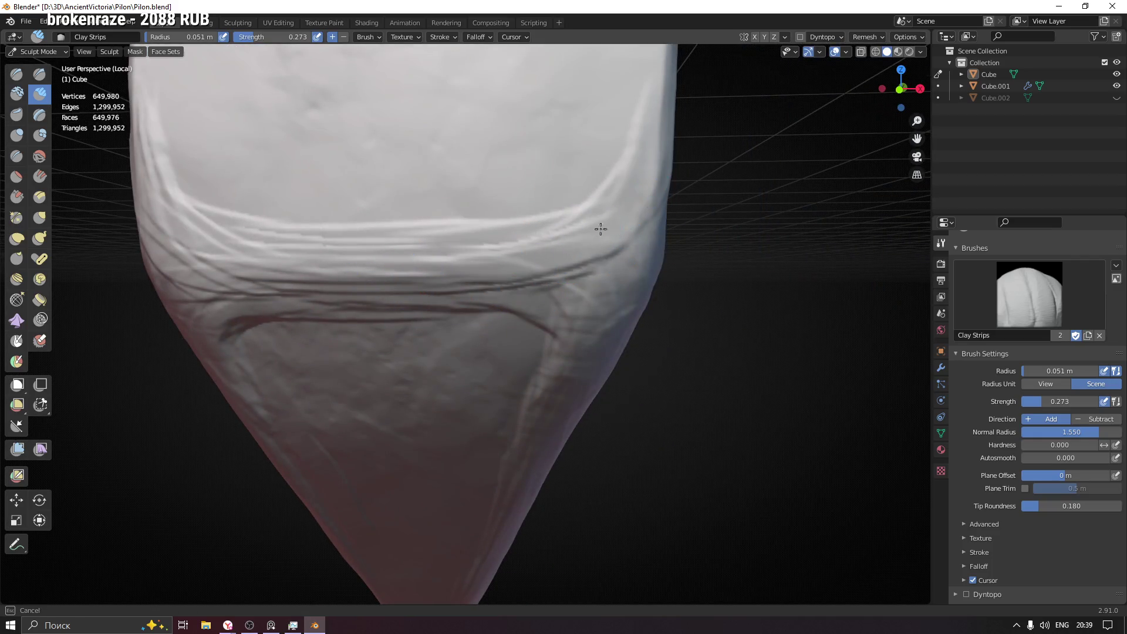
{"action": "middle_click_drag", "start_coordinate": [563, 291], "coordinate": [582, 333]}
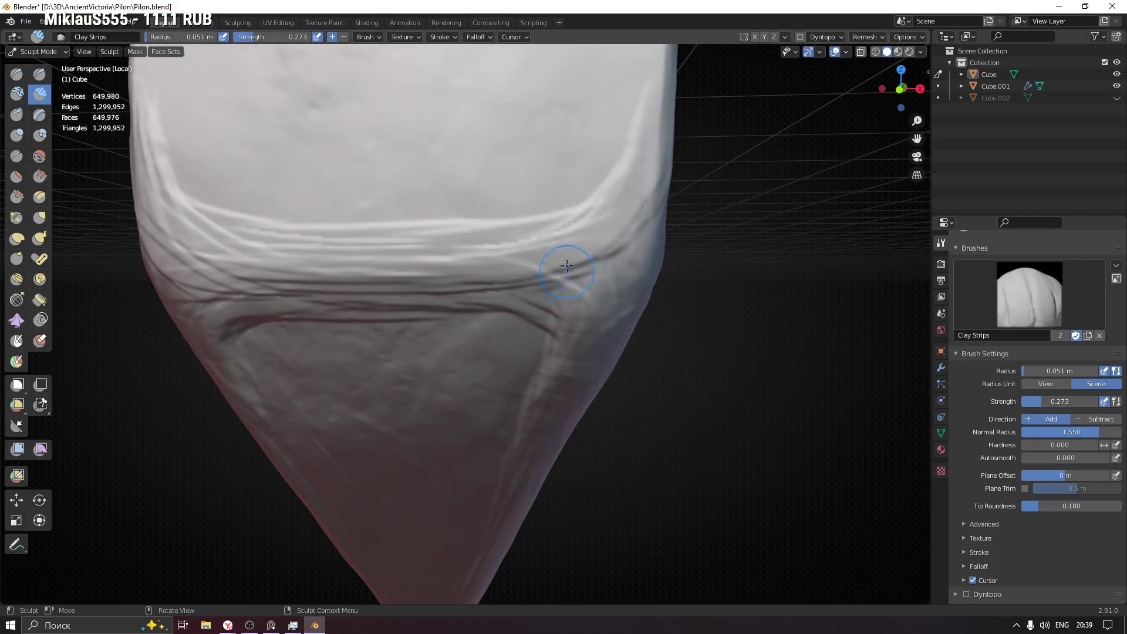
{"action": "scroll", "coordinate": [645, 302], "scroll_direction": "down", "scroll_amount": 5}
{"action": "middle_click_drag", "start_coordinate": [679, 340], "coordinate": [630, 335]}
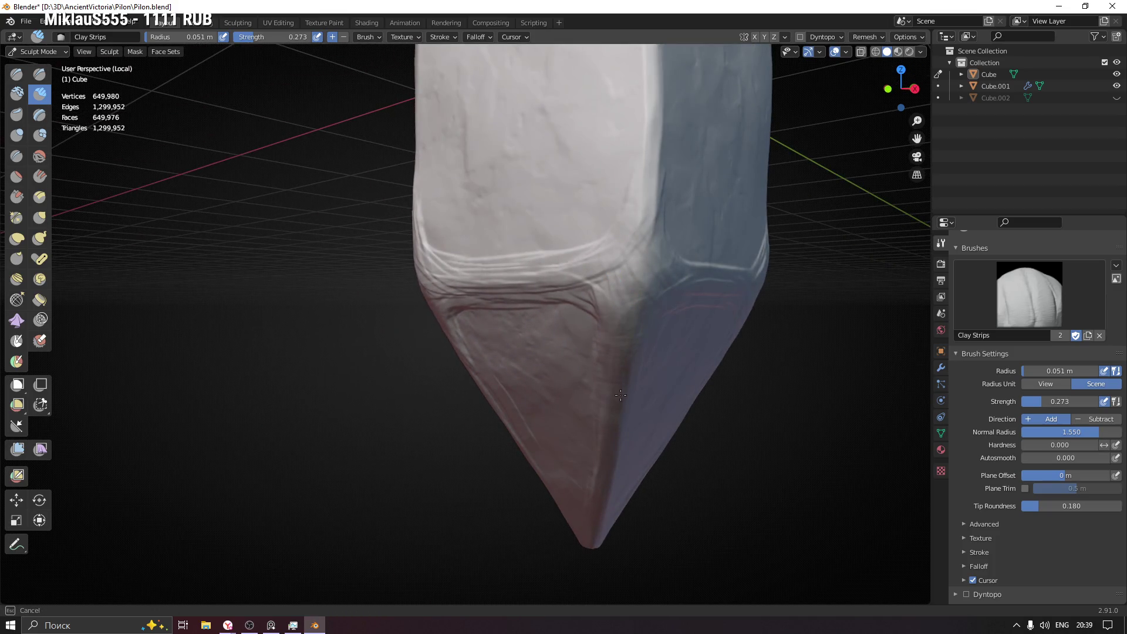
{"action": "middle_click_drag", "start_coordinate": [621, 395], "coordinate": [626, 329]}
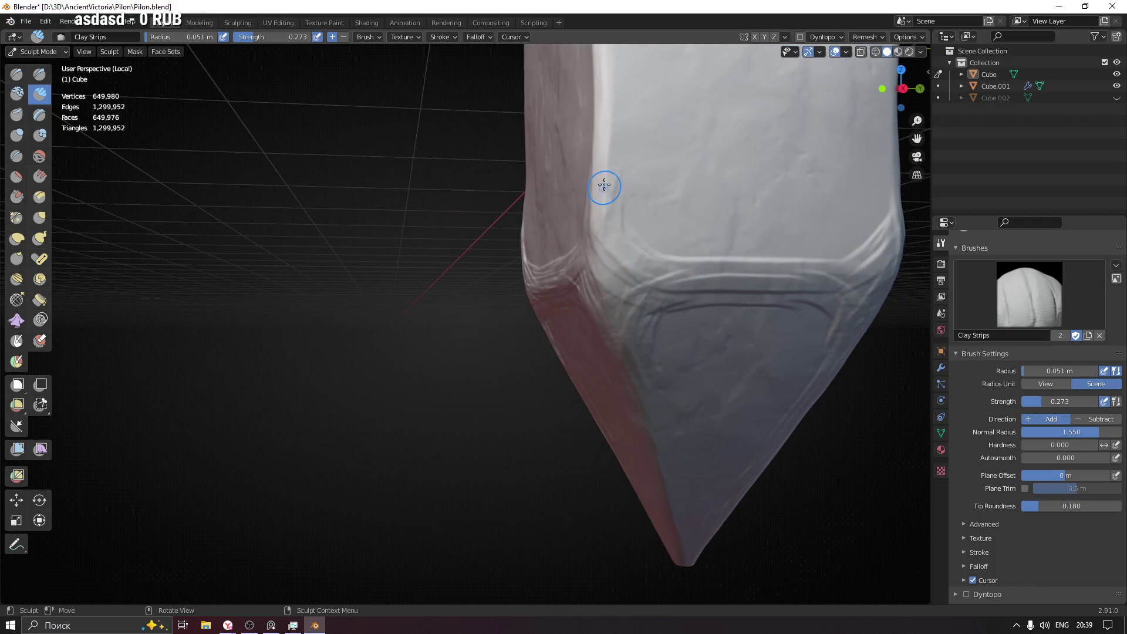
{"action": "left_click_drag", "start_coordinate": [623, 248], "coordinate": [623, 244]}
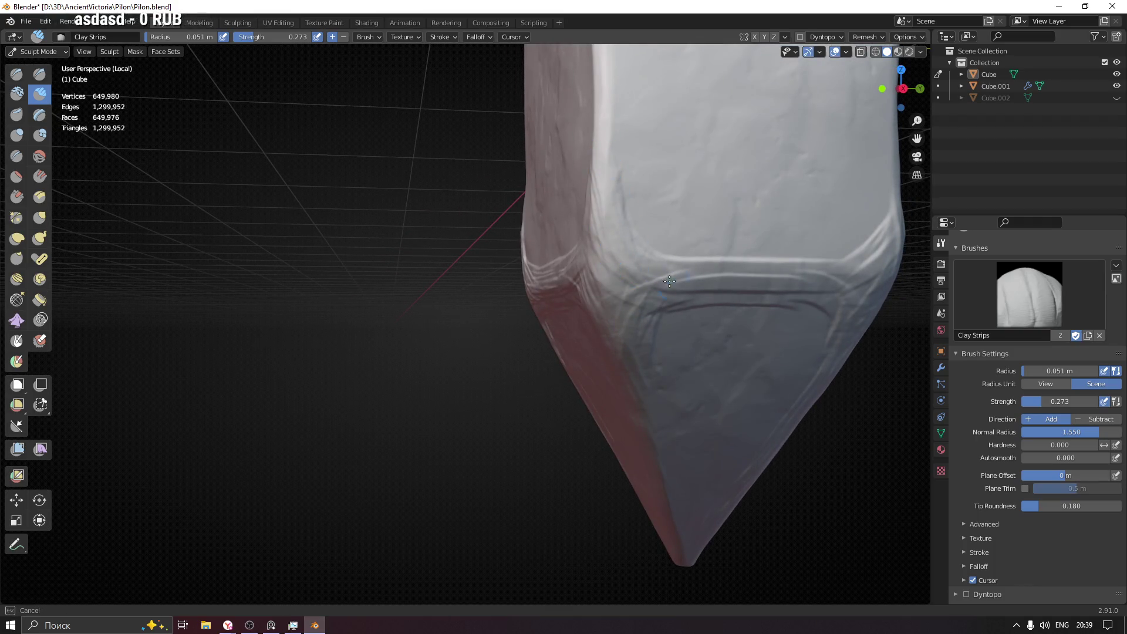
- Build clay strokes down the base's left corner edge toward the pointed tip
{"action": "middle_click_drag", "start_coordinate": [669, 281], "coordinate": [721, 275]}
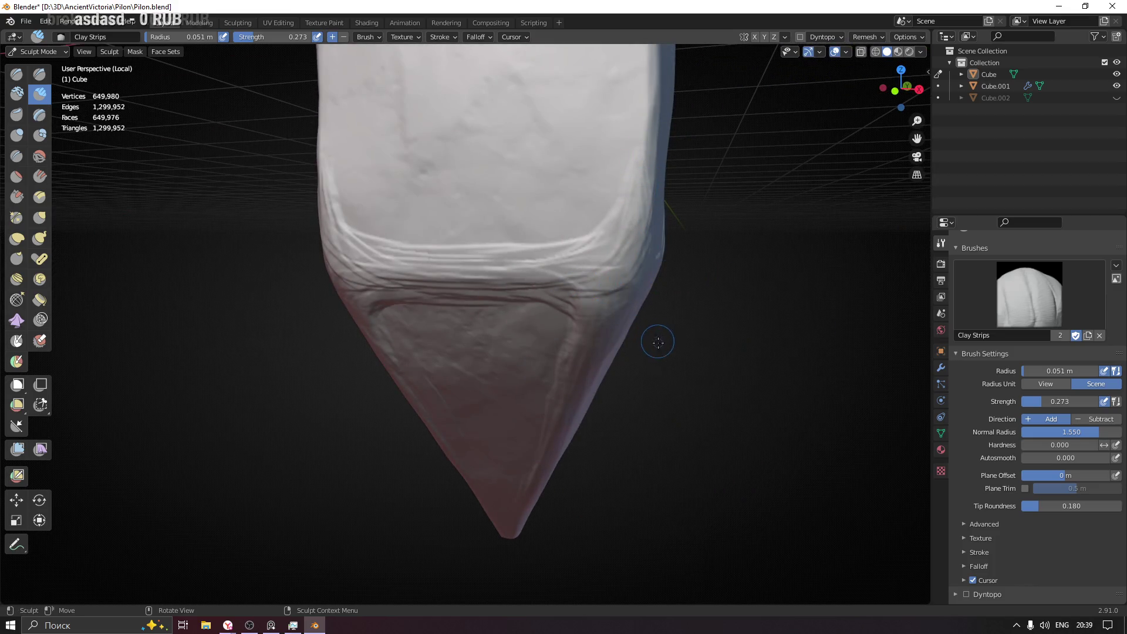
{"action": "mouse_move", "coordinate": [619, 338]}
{"action": "middle_mouse_down"}
{"action": "mouse_move", "coordinate": [469, 335]}
{"action": "mouse_move", "coordinate": [737, 310]}
{"action": "mouse_move", "coordinate": [450, 277]}
{"action": "middle_mouse_up"}
{"action": "mouse_move", "coordinate": [356, 295]}
{"action": "middle_mouse_down"}
{"action": "mouse_move", "coordinate": [545, 256]}
{"action": "mouse_move", "coordinate": [468, 294]}
{"action": "mouse_move", "coordinate": [468, 334]}
{"action": "middle_mouse_up"}
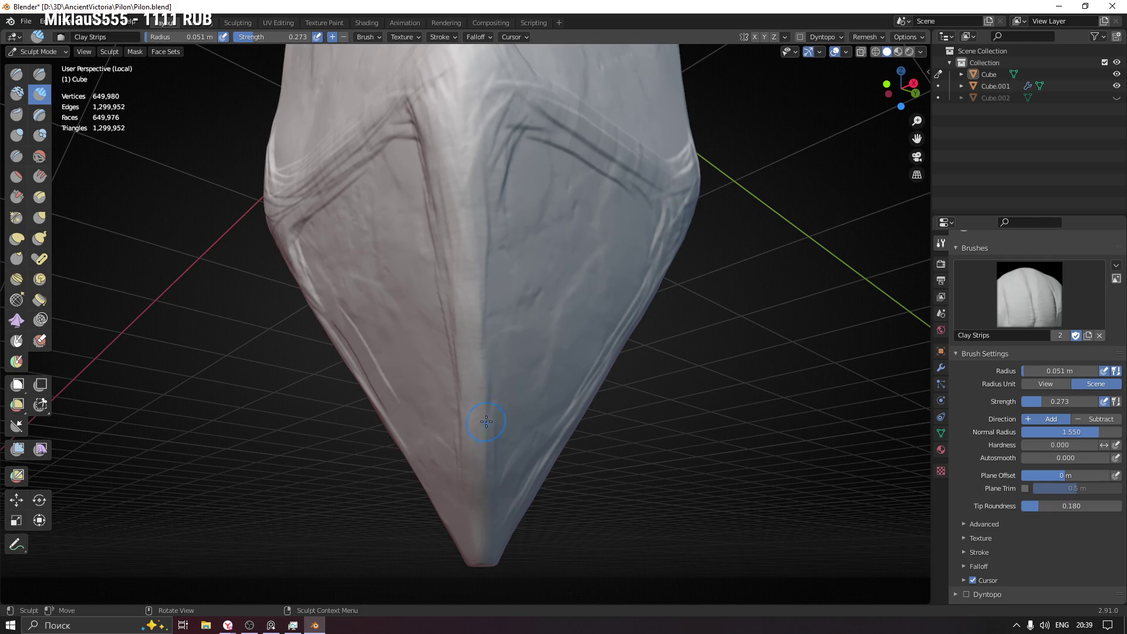
{"action": "middle_click_drag", "start_coordinate": [483, 481], "coordinate": [397, 368]}
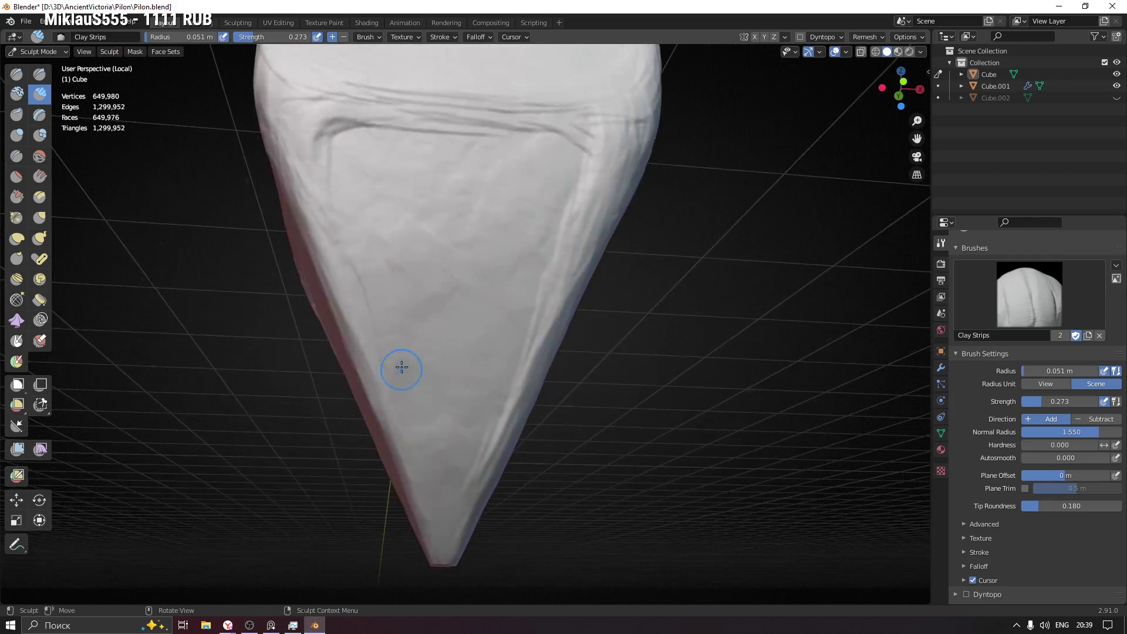
{"action": "left_click_drag", "start_coordinate": [340, 340], "coordinate": [390, 479]}
{"action": "mouse_move", "coordinate": [441, 514]}
{"action": "left_mouse_down"}
{"action": "mouse_move", "coordinate": [459, 545]}
{"action": "mouse_move", "coordinate": [451, 557]}
{"action": "left_mouse_up"}
{"action": "mouse_move", "coordinate": [524, 476]}
{"action": "middle_mouse_down"}
{"action": "mouse_move", "coordinate": [431, 390]}
{"action": "mouse_move", "coordinate": [358, 392]}
{"action": "middle_mouse_up"}
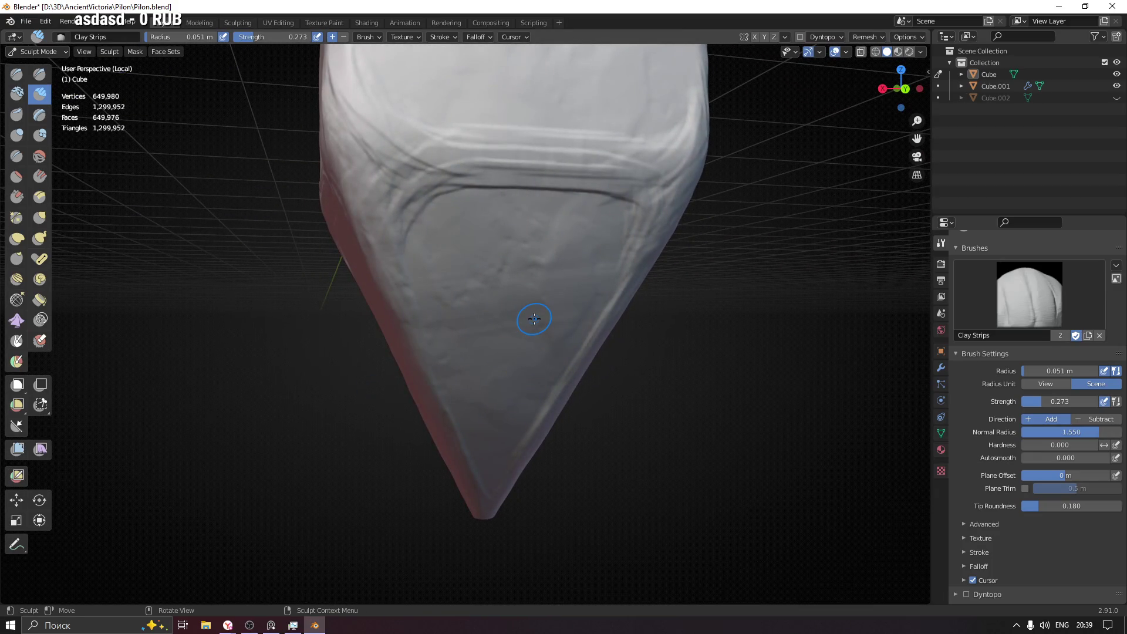
{"action": "middle_click_drag", "start_coordinate": [544, 261], "coordinate": [573, 312], "text": "ctrl"}
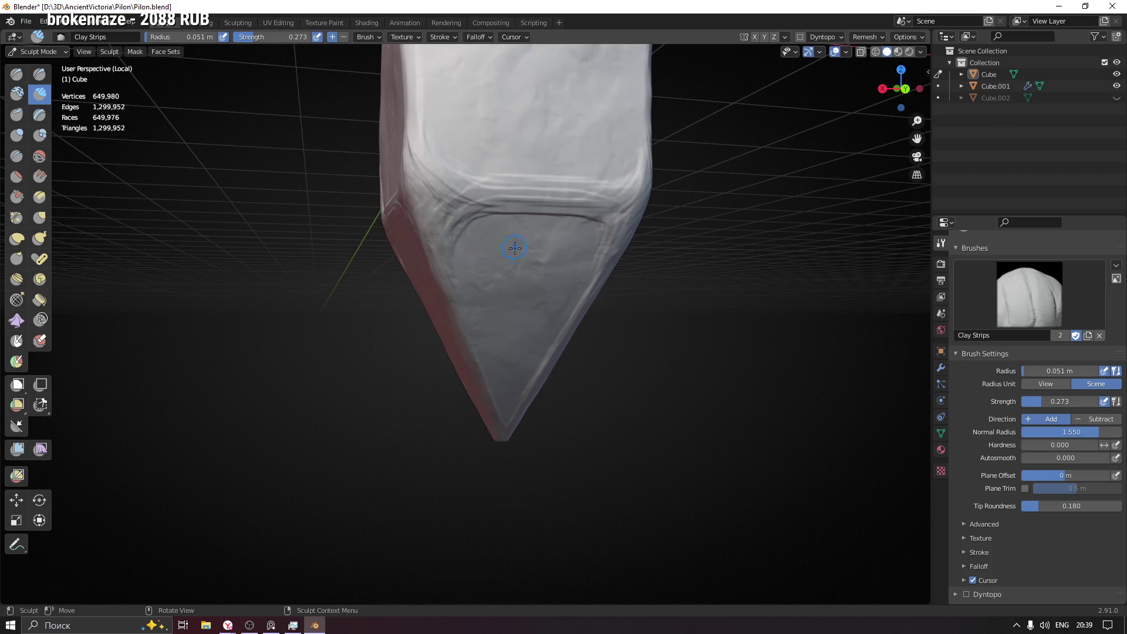
{"action": "middle_click_drag", "start_coordinate": [531, 279], "coordinate": [308, 286]}
{"action": "middle_click_drag", "start_coordinate": [495, 260], "coordinate": [419, 133], "text": "ctrl"}
{"action": "scroll", "coordinate": [417, 148], "scroll_direction": "down", "scroll_amount": 2}
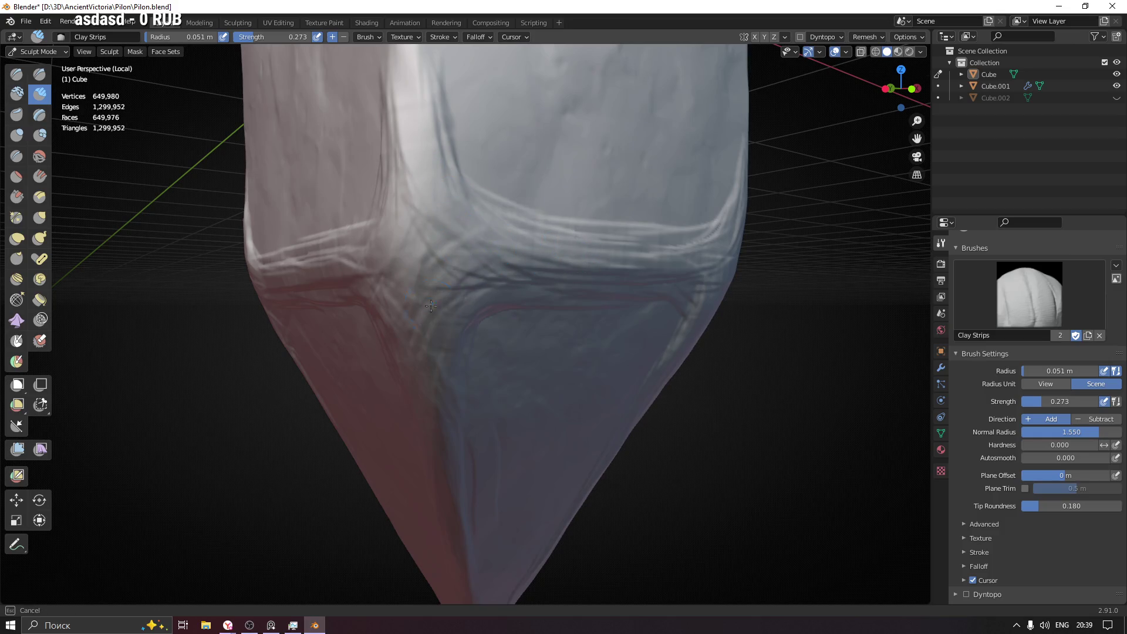
- Reshape and even out the crease band near the corner with clay strokes from a frontal view
{"action": "mouse_move", "coordinate": [405, 326]}
{"action": "middle_mouse_down"}
{"action": "mouse_move", "coordinate": [470, 305]}
{"action": "mouse_move", "coordinate": [463, 313]}
{"action": "middle_mouse_up"}
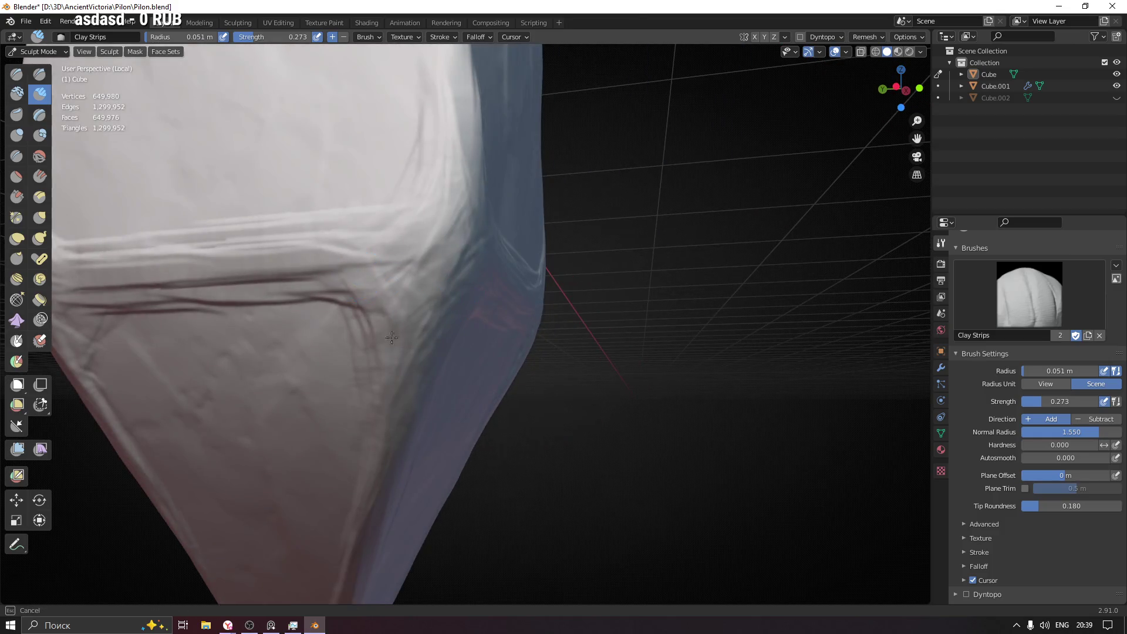
{"action": "mouse_move", "coordinate": [434, 214]}
{"action": "left_mouse_down"}
{"action": "mouse_move", "coordinate": [406, 269]}
{"action": "mouse_move", "coordinate": [379, 469]}
{"action": "left_mouse_up"}
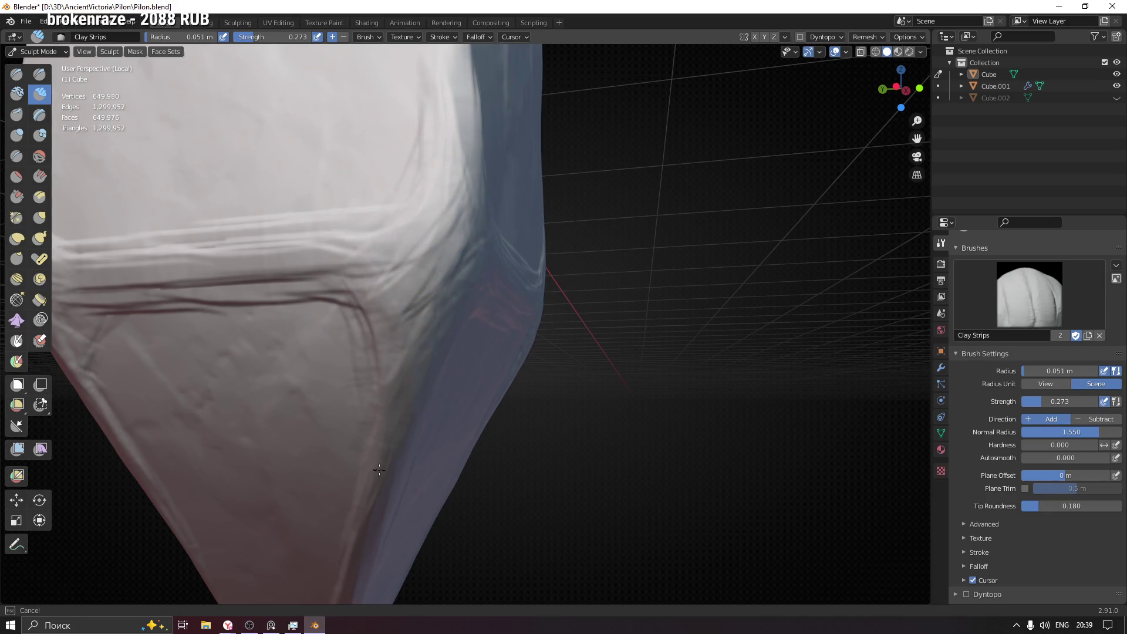
{"action": "middle_click_drag", "start_coordinate": [407, 365], "coordinate": [422, 310]}
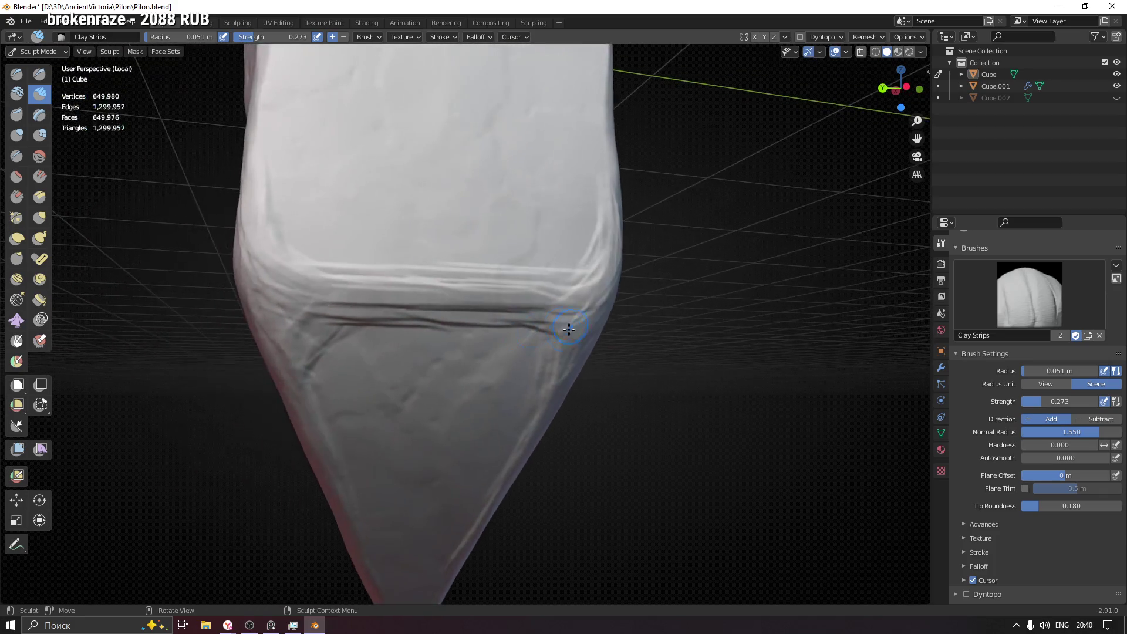
{"action": "left_click_drag", "start_coordinate": [422, 310], "coordinate": [291, 300]}
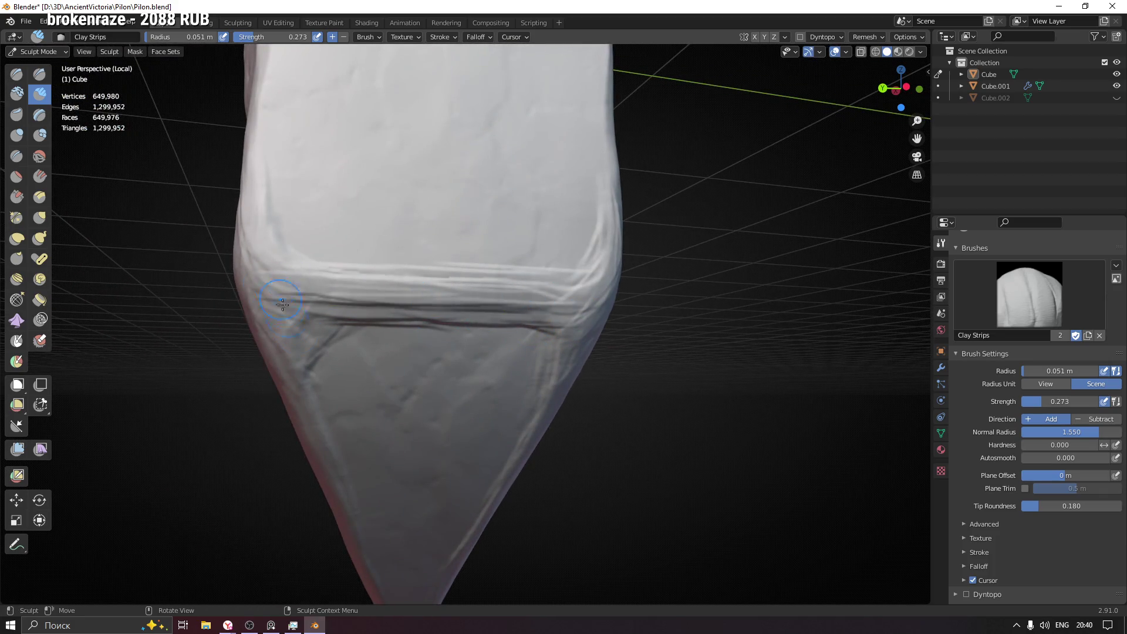
{"action": "middle_click_drag", "start_coordinate": [291, 300], "coordinate": [369, 309]}
{"action": "left_click_drag", "start_coordinate": [326, 301], "coordinate": [295, 313]}
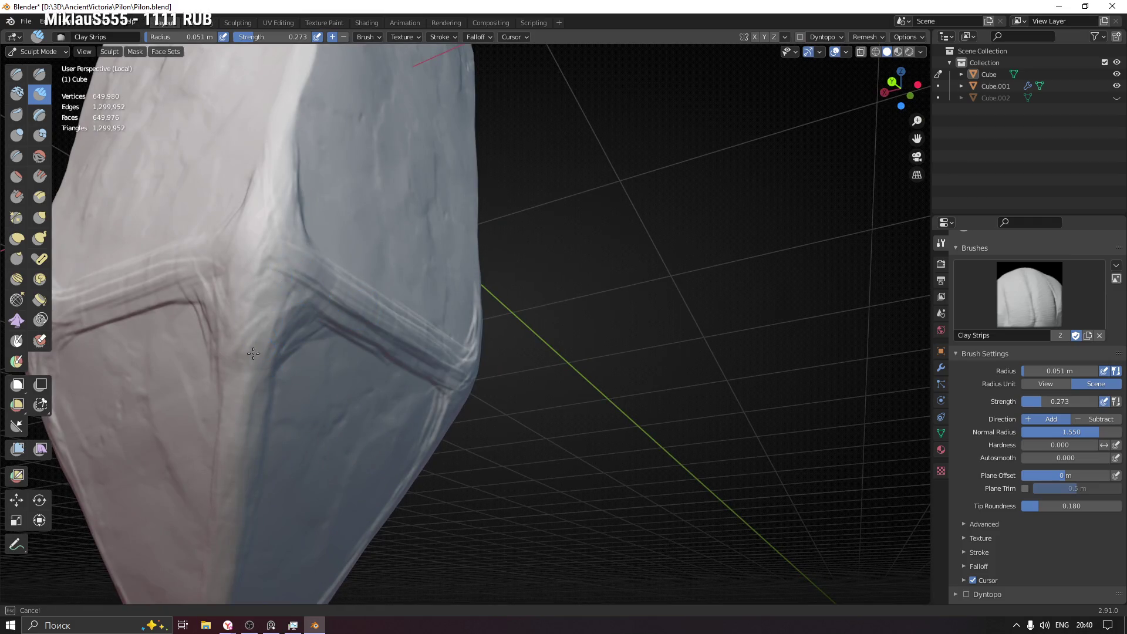
{"action": "middle_click_drag", "start_coordinate": [296, 252], "coordinate": [311, 199]}
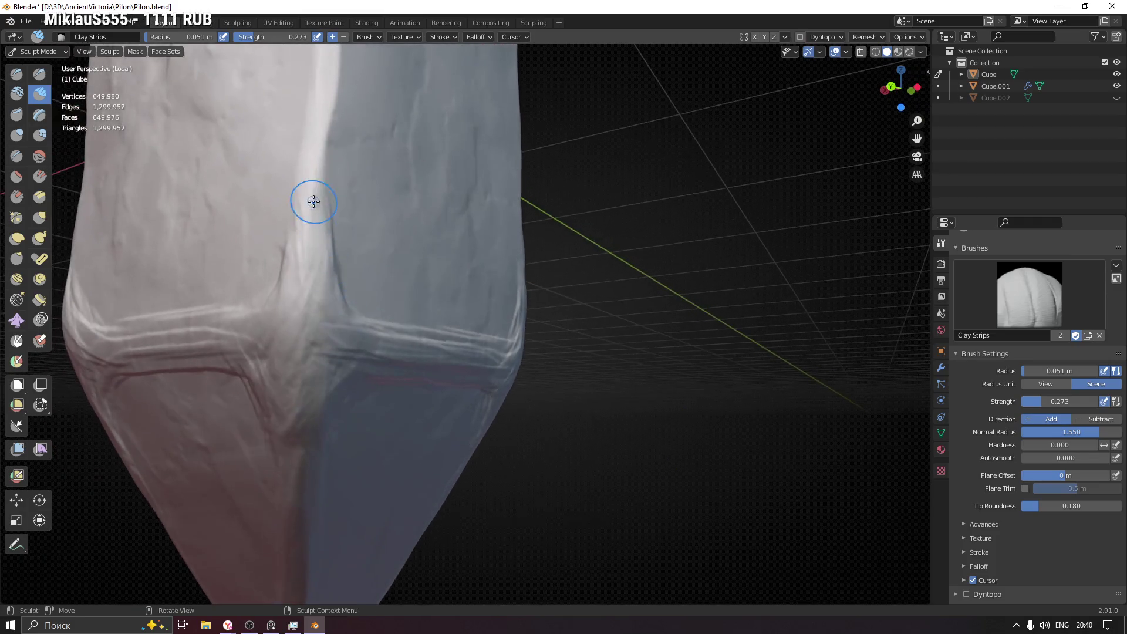
{"action": "mouse_move", "coordinate": [325, 277]}
{"action": "middle_mouse_down"}
{"action": "mouse_move", "coordinate": [364, 306]}
{"action": "mouse_move", "coordinate": [284, 183]}
{"action": "middle_mouse_up"}
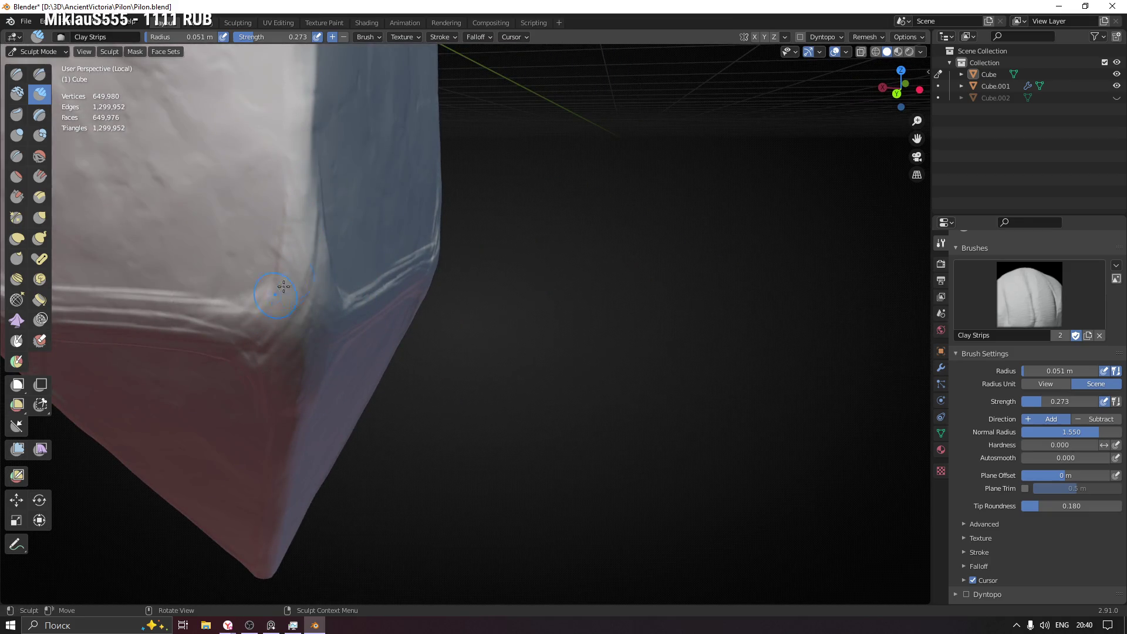
{"action": "middle_click_drag", "start_coordinate": [281, 331], "coordinate": [274, 313]}
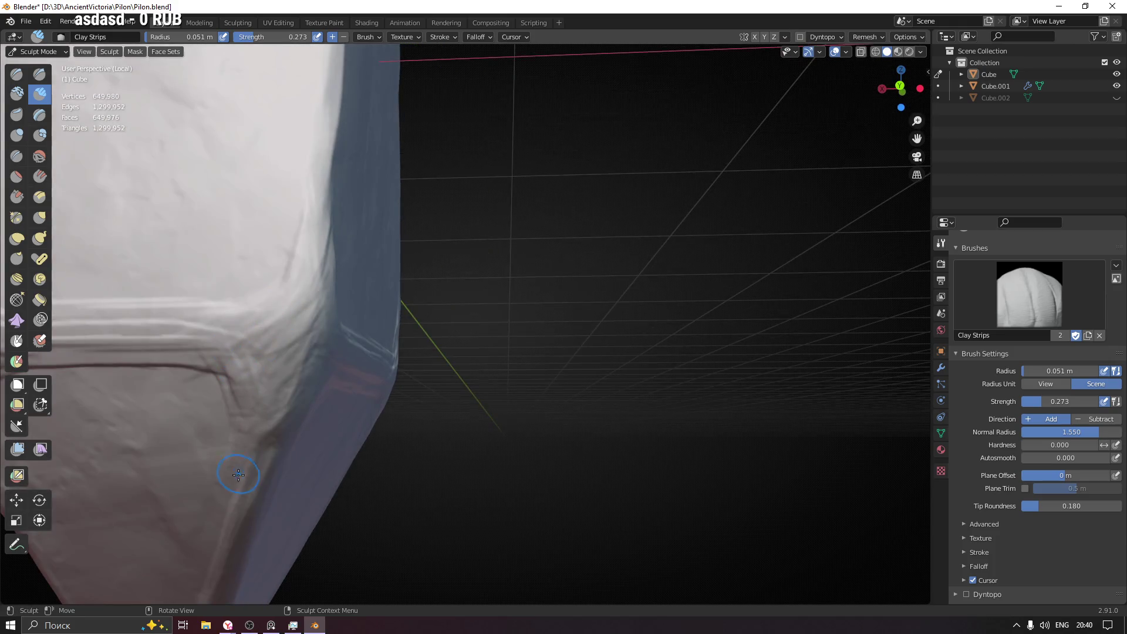
{"action": "middle_click_drag", "start_coordinate": [238, 474], "coordinate": [259, 343]}
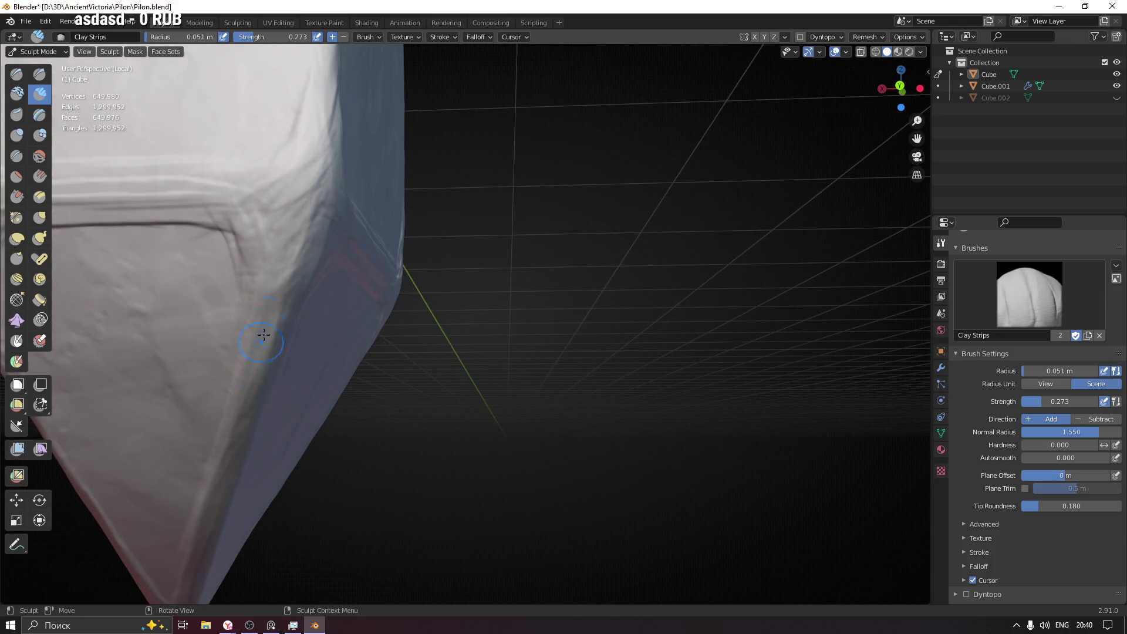
{"action": "middle_click_drag", "start_coordinate": [286, 394], "coordinate": [259, 370]}
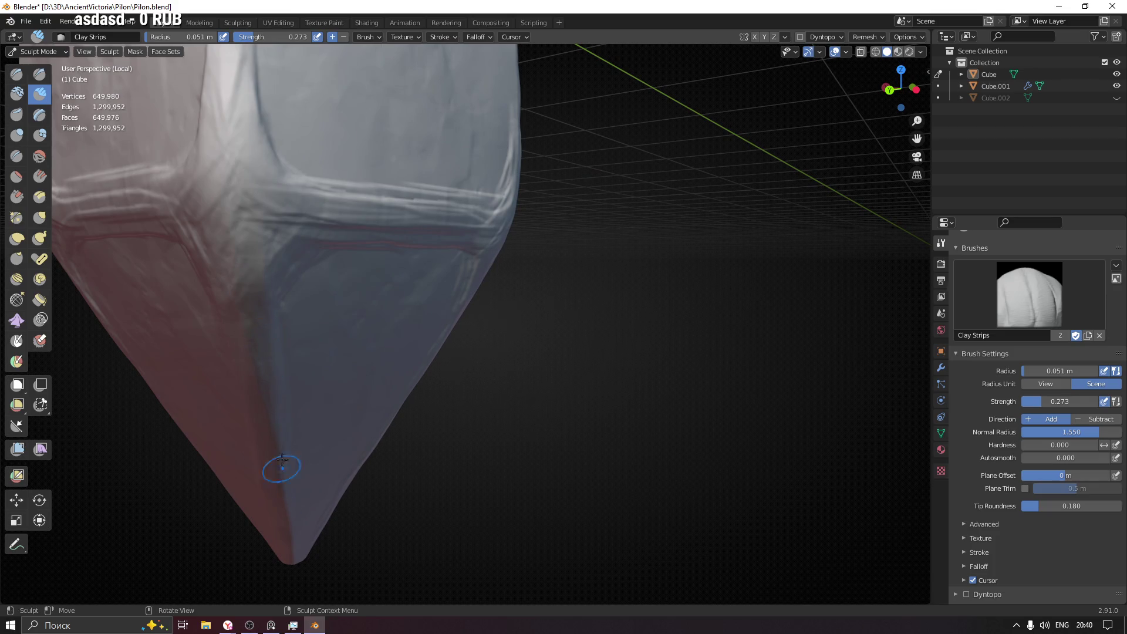
{"action": "middle_click_drag", "start_coordinate": [348, 378], "coordinate": [477, 324]}
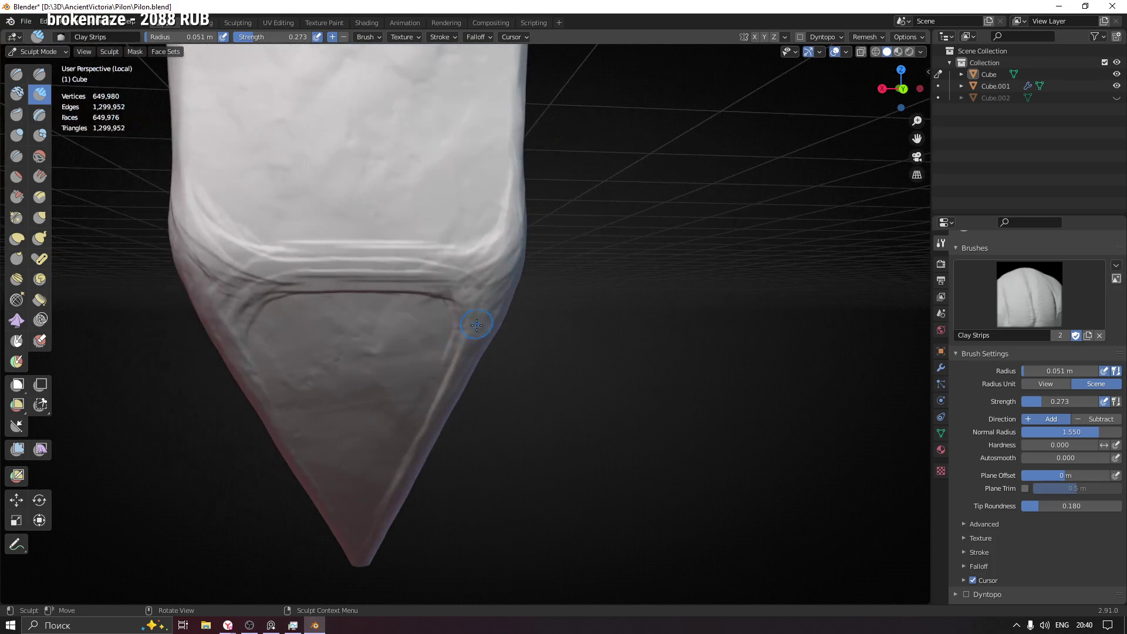
{"action": "mouse_move", "coordinate": [462, 278]}
{"action": "left_mouse_down"}
{"action": "mouse_move", "coordinate": [485, 253]}
{"action": "mouse_move", "coordinate": [370, 265]}
{"action": "left_mouse_up"}
- Deepen the corner crease, carve a groove down from it and smooth the right edge near the tip
{"action": "mouse_move", "coordinate": [236, 331]}
{"action": "middle_mouse_down"}
{"action": "mouse_move", "coordinate": [302, 314]}
{"action": "mouse_move", "coordinate": [307, 302]}
{"action": "middle_mouse_up"}
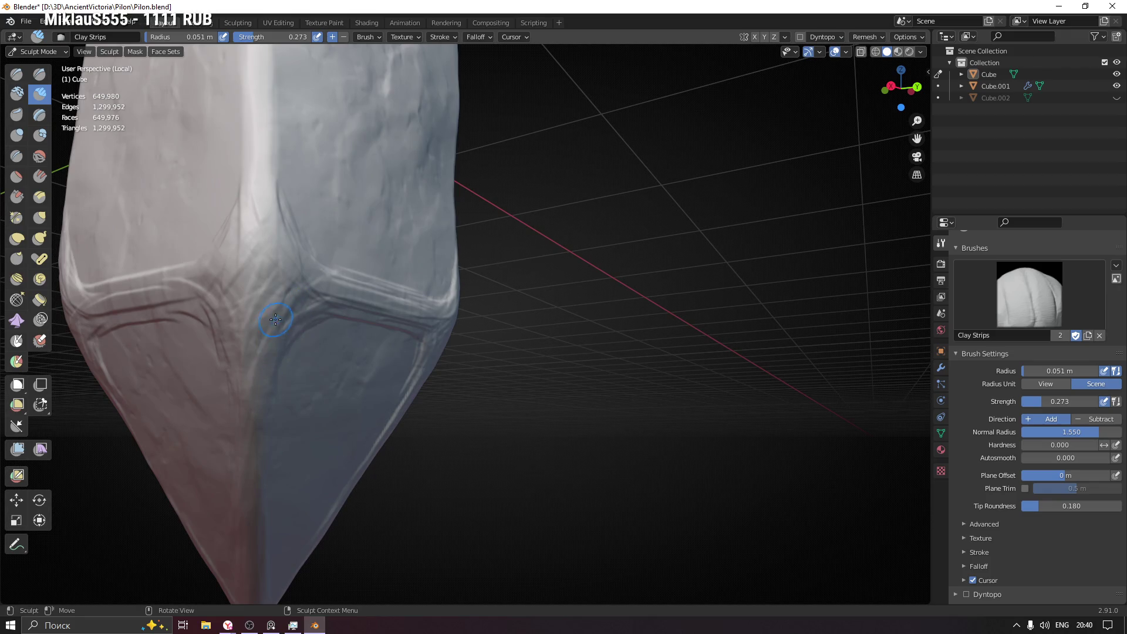
{"action": "middle_click_drag", "start_coordinate": [214, 317], "coordinate": [270, 323]}
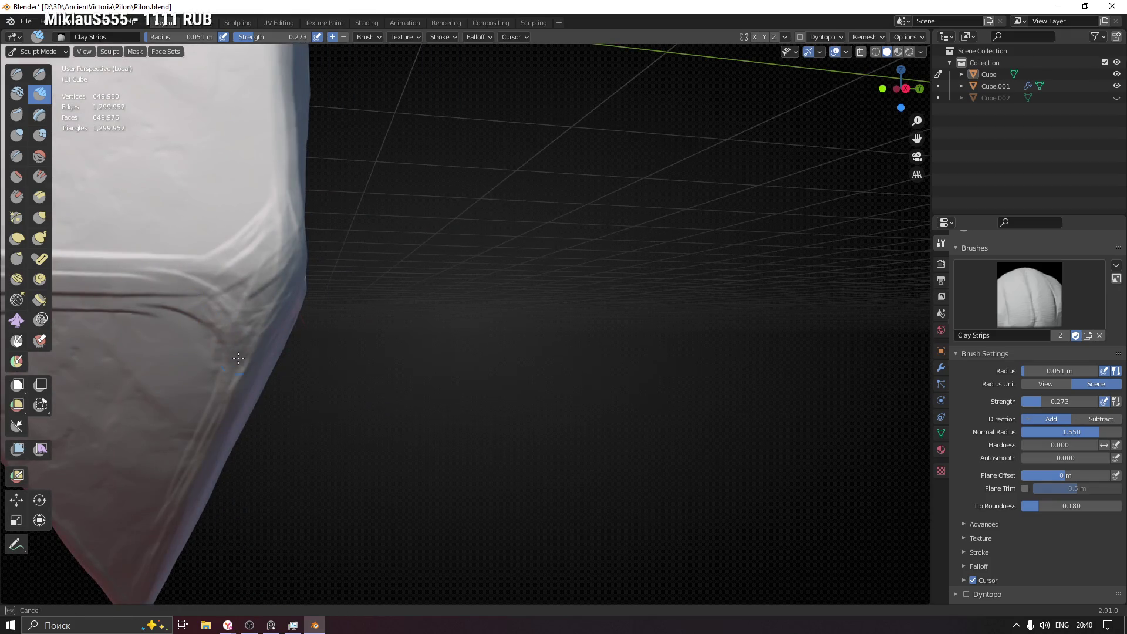
{"action": "middle_click_drag", "start_coordinate": [268, 299], "coordinate": [226, 308]}
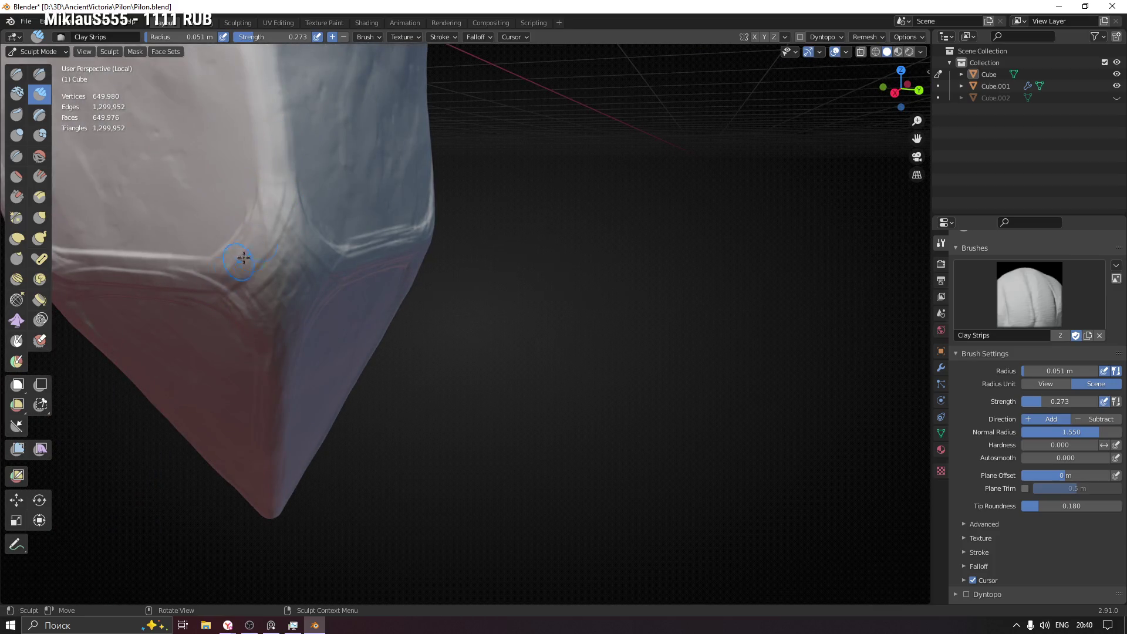
{"action": "mouse_move", "coordinate": [285, 261]}
{"action": "middle_mouse_down"}
{"action": "mouse_move", "coordinate": [221, 284]}
{"action": "mouse_move", "coordinate": [274, 198]}
{"action": "middle_mouse_up"}
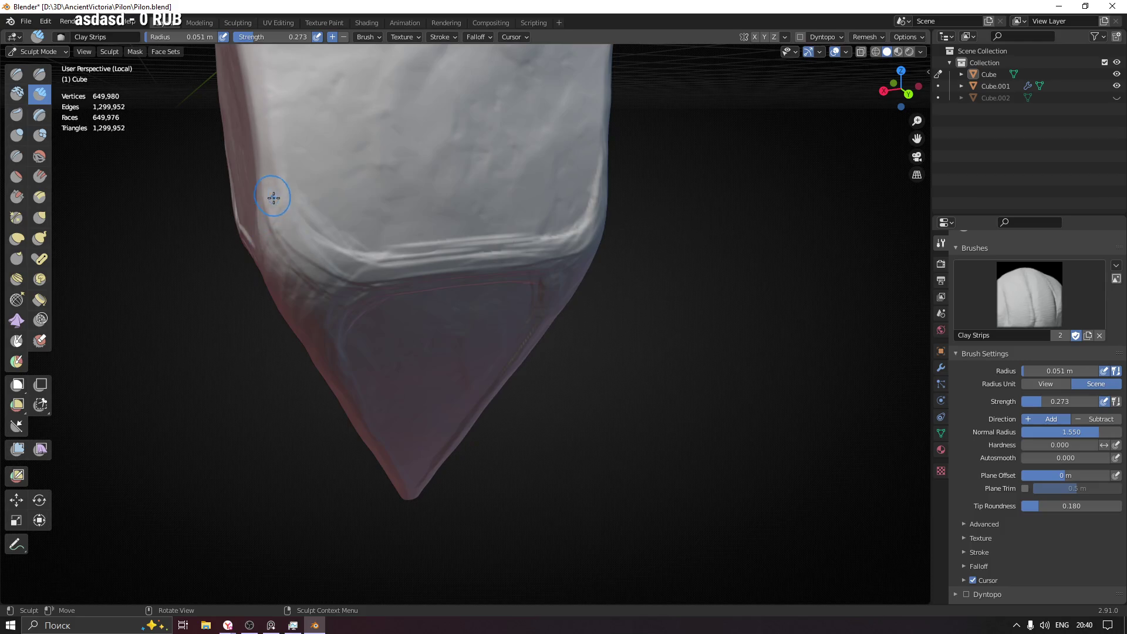
{"action": "mouse_move", "coordinate": [291, 242]}
{"action": "middle_mouse_down"}
{"action": "mouse_move", "coordinate": [371, 270]}
{"action": "mouse_move", "coordinate": [304, 374]}
{"action": "mouse_move", "coordinate": [350, 341]}
{"action": "middle_mouse_up"}
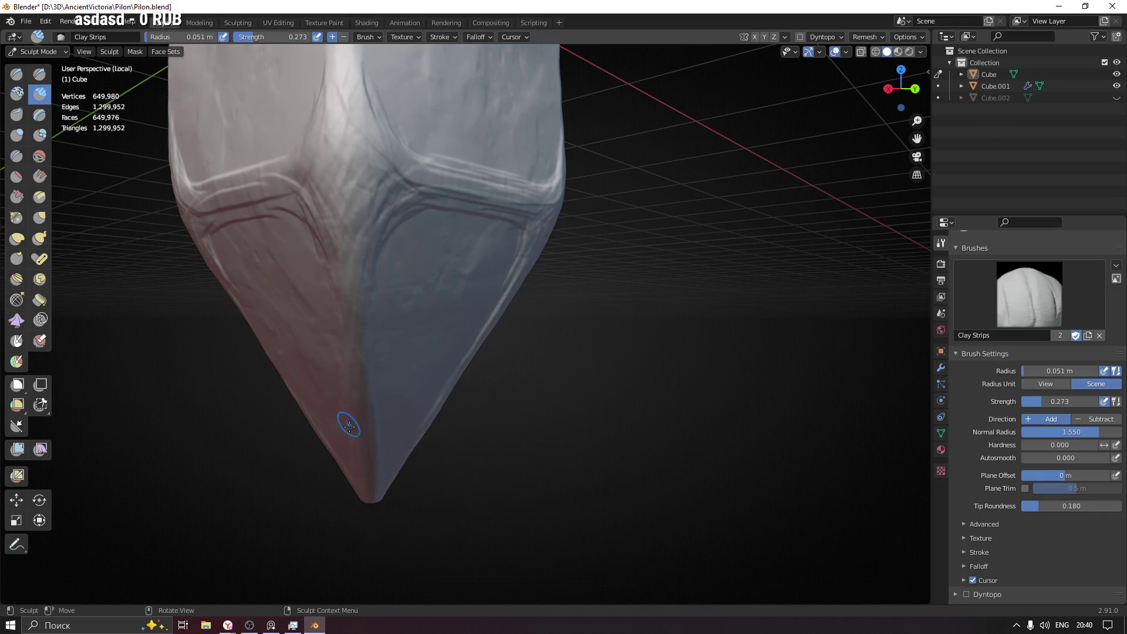
{"action": "mouse_move", "coordinate": [365, 466]}
{"action": "middle_mouse_down"}
{"action": "mouse_move", "coordinate": [340, 480]}
{"action": "mouse_move", "coordinate": [421, 219]}
{"action": "middle_mouse_up"}
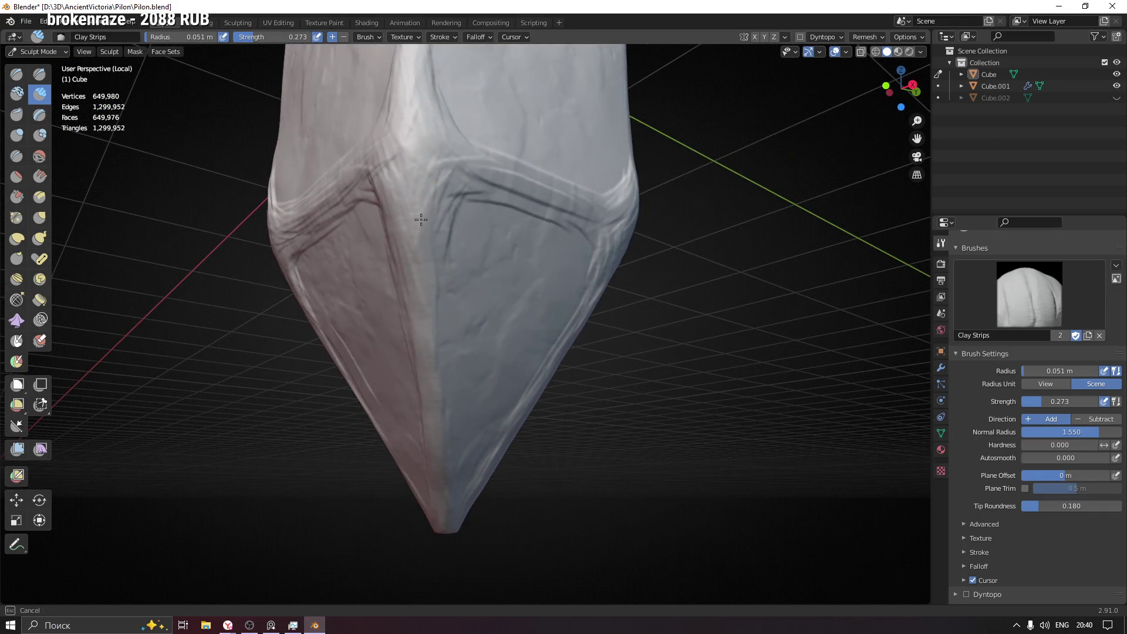
{"action": "left_click_drag", "start_coordinate": [484, 179], "coordinate": [452, 189]}
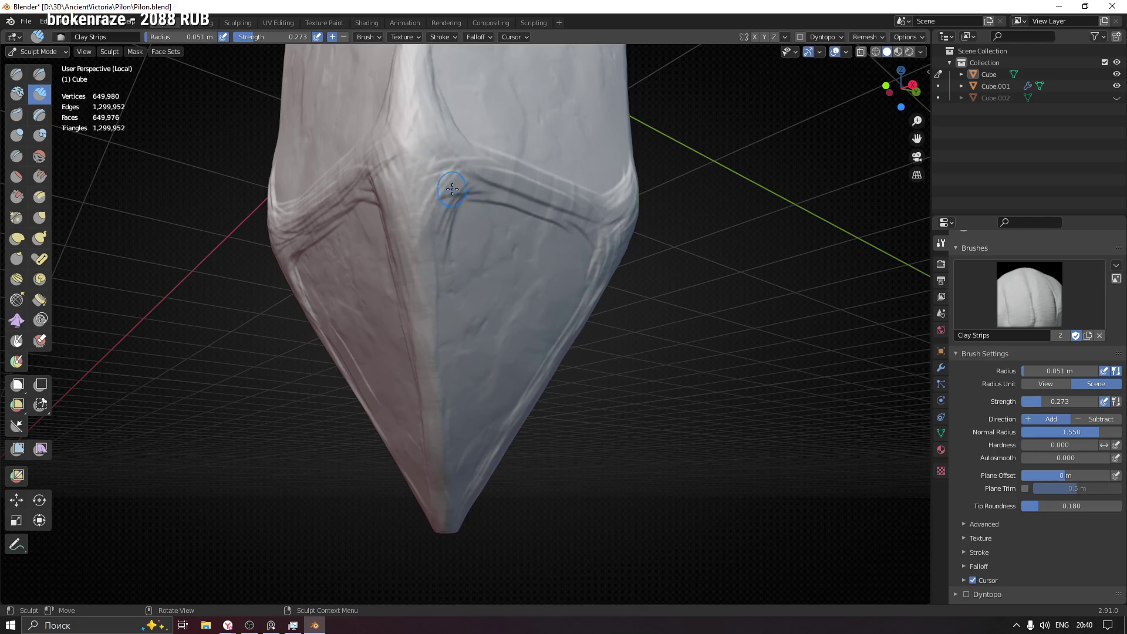
{"action": "middle_click_drag", "start_coordinate": [437, 462], "coordinate": [397, 316], "text": "shift"}
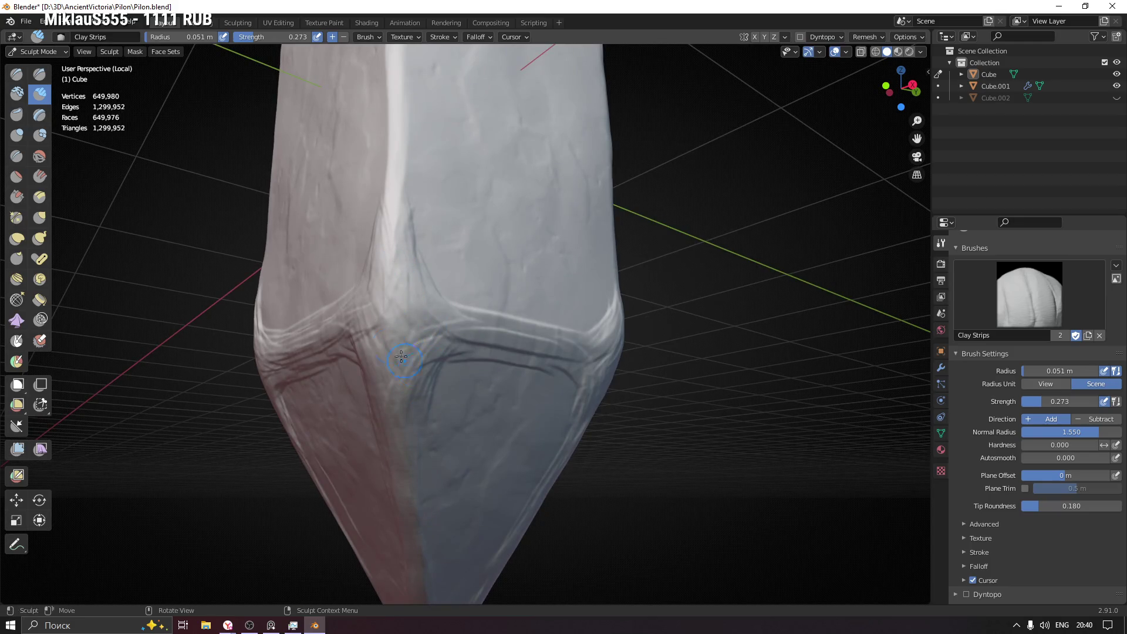
{"action": "left_click_drag", "start_coordinate": [400, 272], "coordinate": [425, 349]}
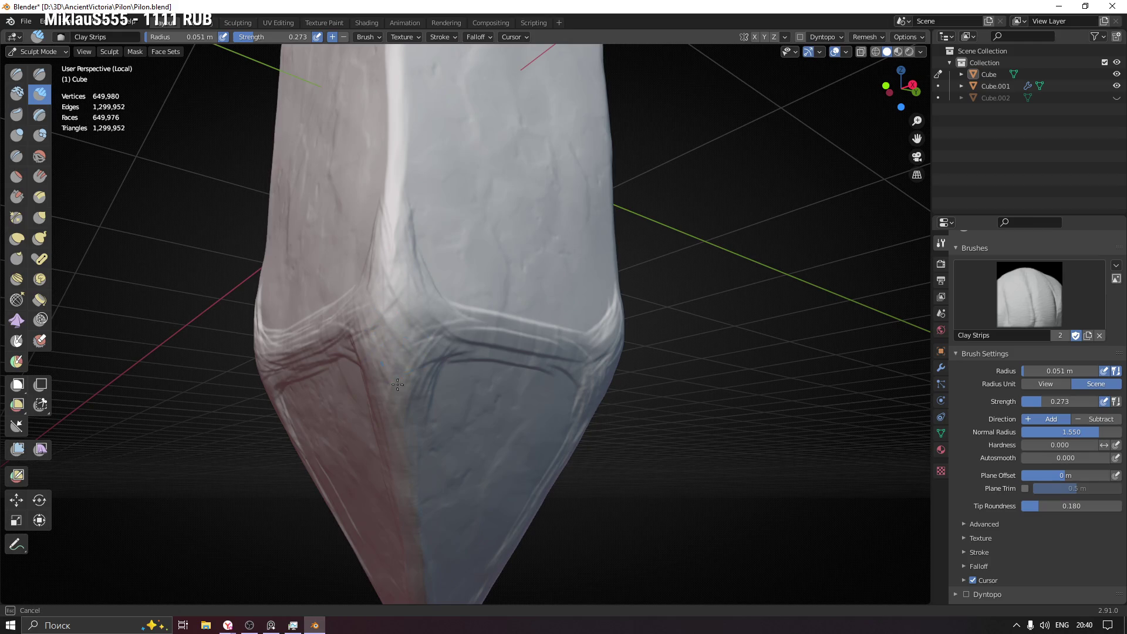
{"action": "scroll", "coordinate": [458, 350], "scroll_direction": "down", "scroll_amount": 3}
{"action": "mouse_move", "coordinate": [458, 349]}
{"action": "middle_mouse_down"}
{"action": "mouse_move", "coordinate": [499, 405]}
{"action": "mouse_move", "coordinate": [526, 296]}
{"action": "mouse_move", "coordinate": [410, 353]}
{"action": "middle_mouse_up"}
{"action": "scroll", "coordinate": [442, 368], "scroll_direction": "up", "scroll_amount": 2}
{"action": "left_click_drag", "start_coordinate": [438, 417], "coordinate": [389, 498]}
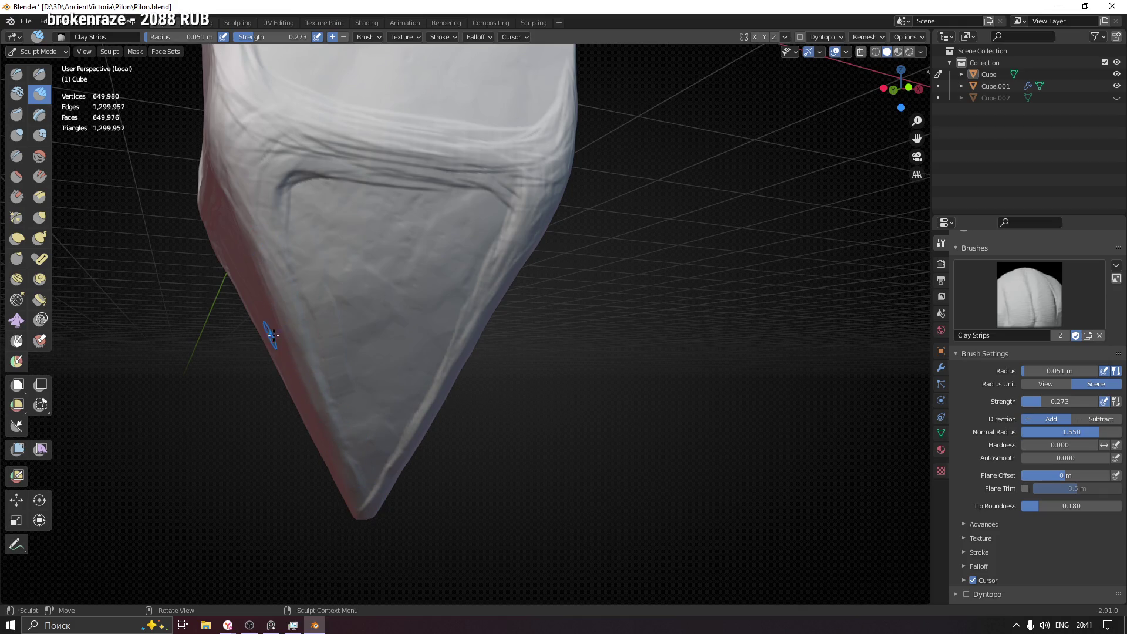
{"action": "middle_click_drag", "start_coordinate": [268, 339], "coordinate": [262, 390]}
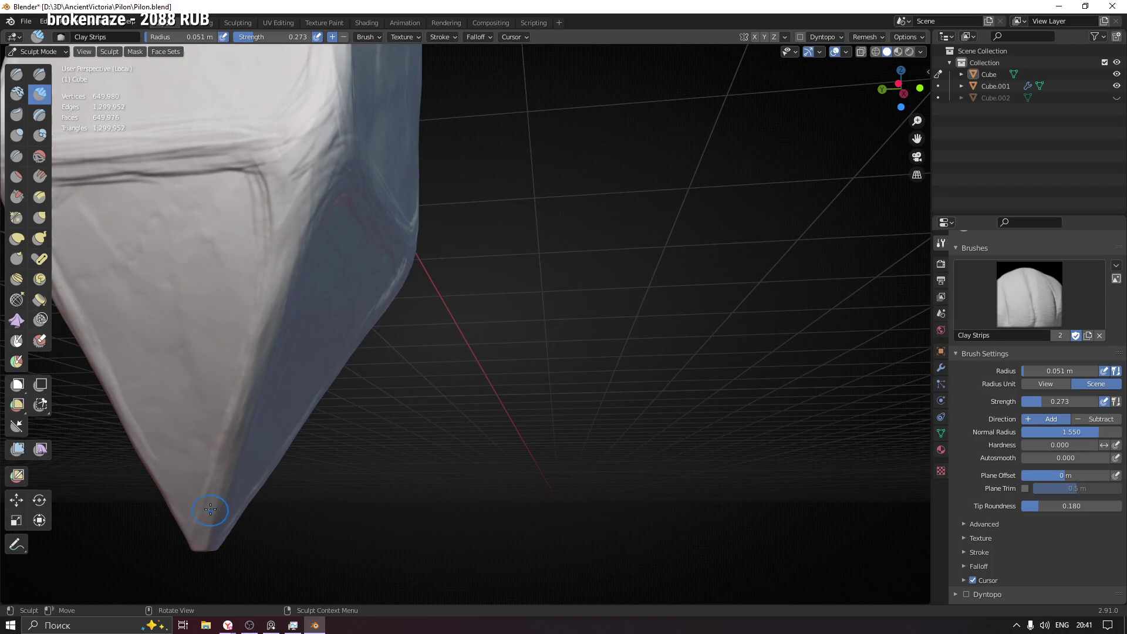
{"action": "middle_click_drag", "start_coordinate": [256, 386], "coordinate": [426, 259]}
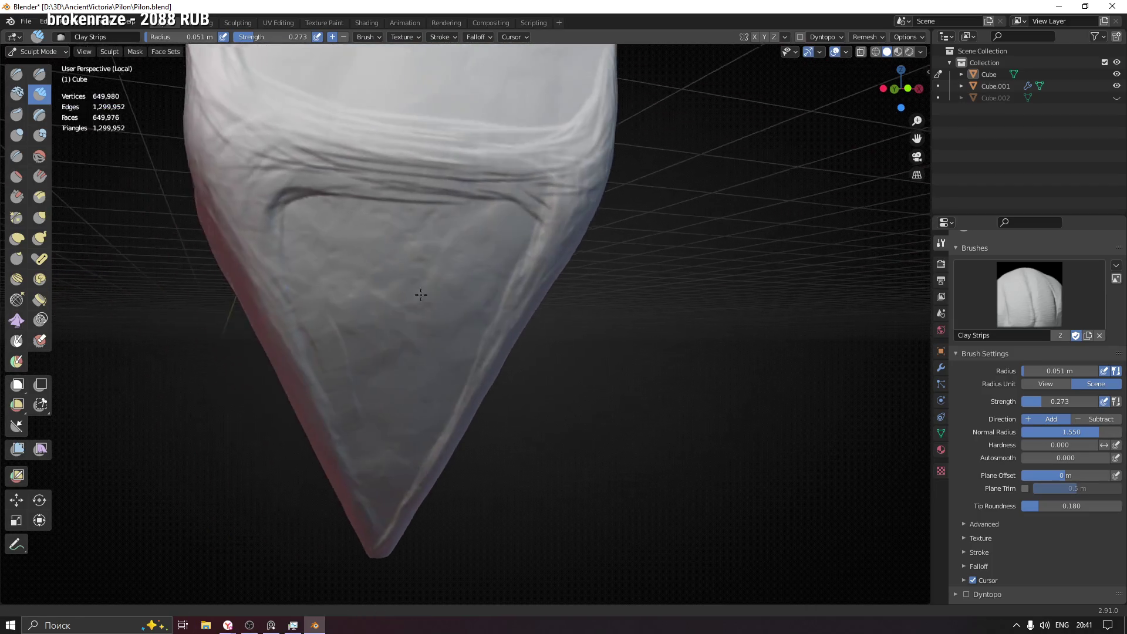
- Set the Clay Strips radius to 0.11 m, try a raised bulge across the panel and undo it
{"action": "key", "text": "f"}
{"action": "left_click", "coordinate": [377, 253]}
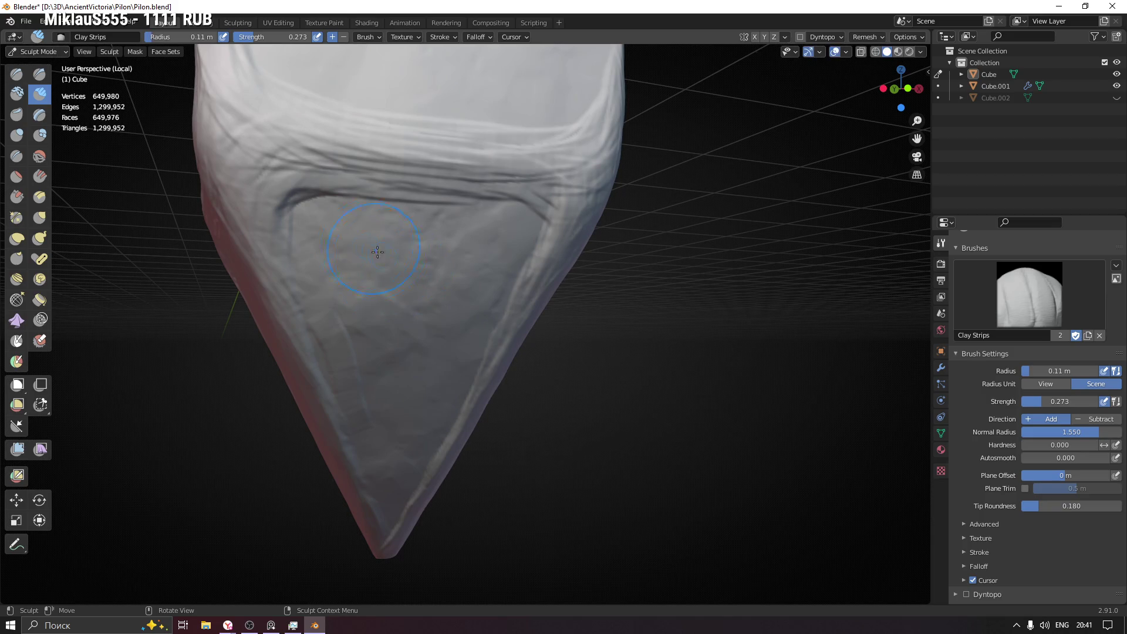
{"action": "left_click_drag", "start_coordinate": [350, 244], "coordinate": [462, 257]}
{"action": "left_click_drag", "start_coordinate": [370, 260], "coordinate": [476, 260]}
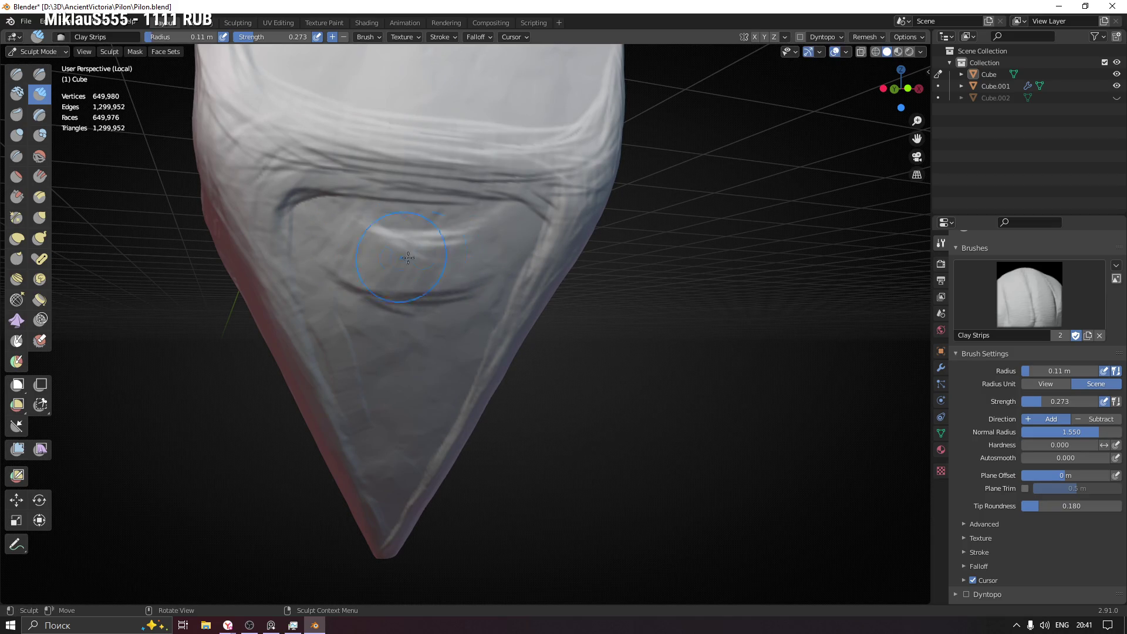
{"action": "key", "text": "ctrl+z"}
{"action": "key", "text": "ctrl+z"}
{"action": "key", "text": "ctrl+z"}
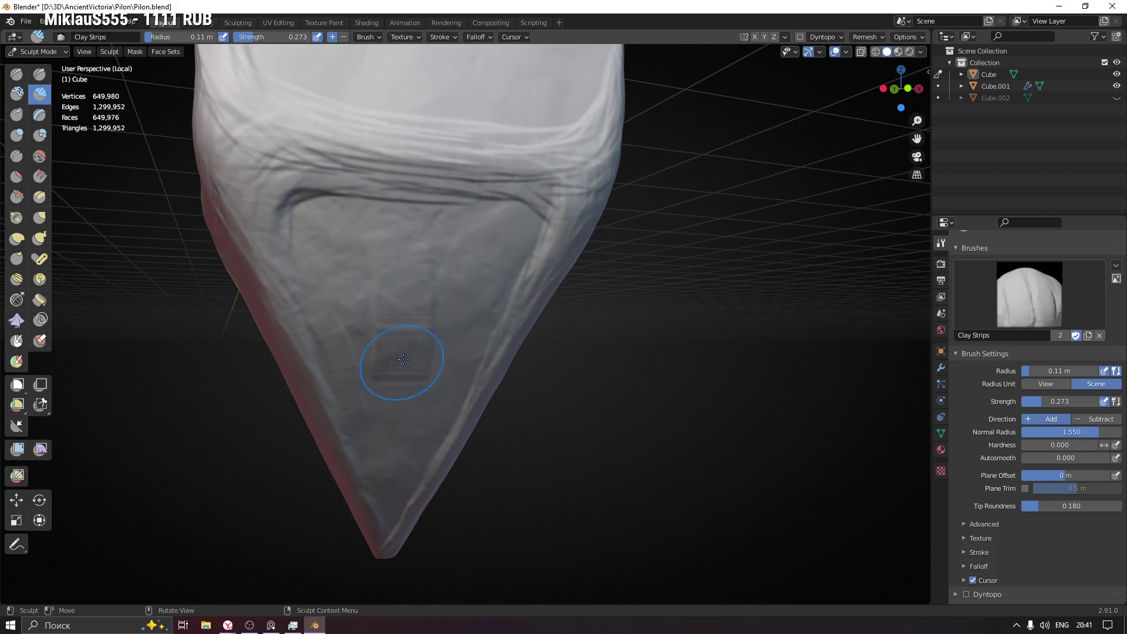
- Try diagonal clay ridges on the panel, then undo them, leaving the surface unchanged
{"action": "mouse_move", "coordinate": [440, 226]}
{"action": "left_mouse_down"}
{"action": "mouse_move", "coordinate": [397, 330]}
{"action": "mouse_move", "coordinate": [387, 319]}
{"action": "left_mouse_up"}
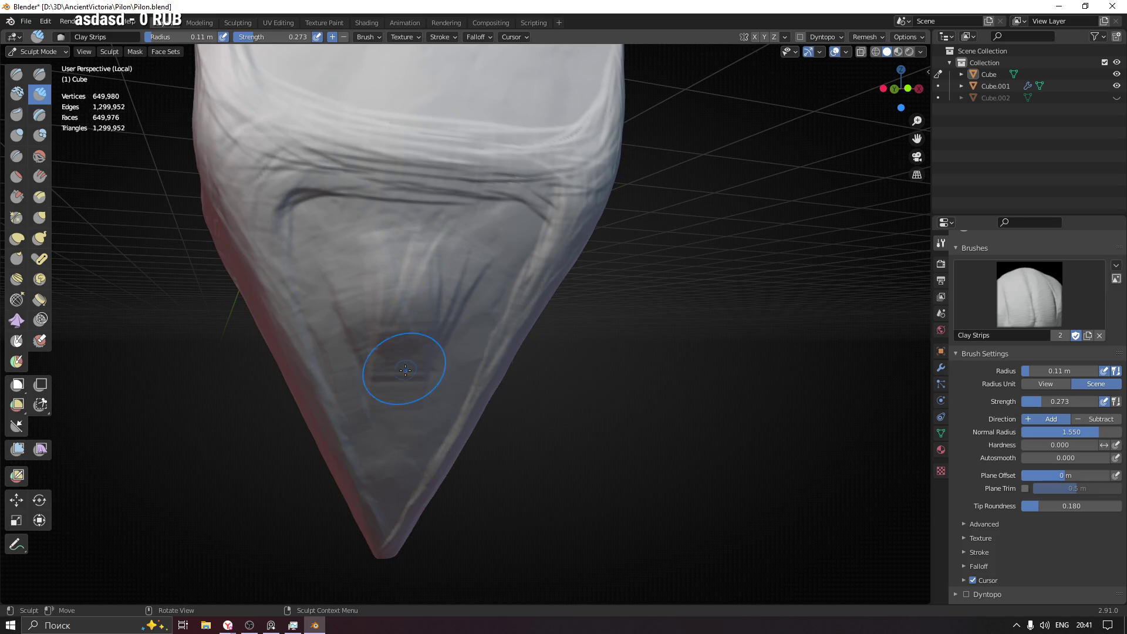
{"action": "middle_click_drag", "start_coordinate": [403, 370], "coordinate": [399, 389]}
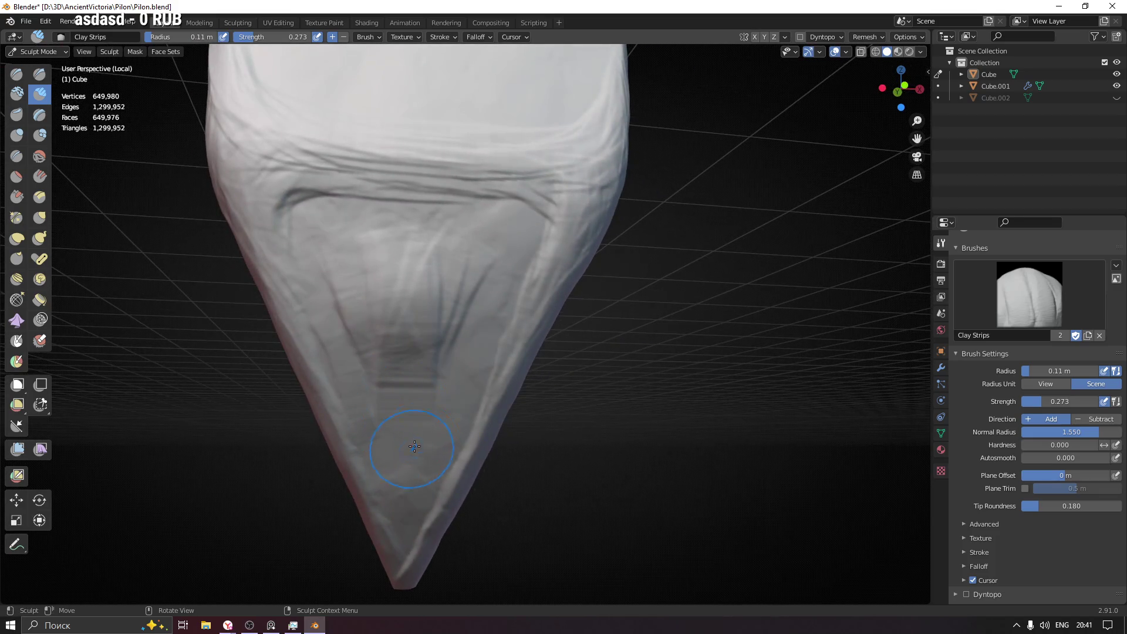
{"action": "key", "text": "ctrl+z"}
{"action": "key", "text": "ctrl+z"}
{"action": "key", "text": "ctrl+z"}
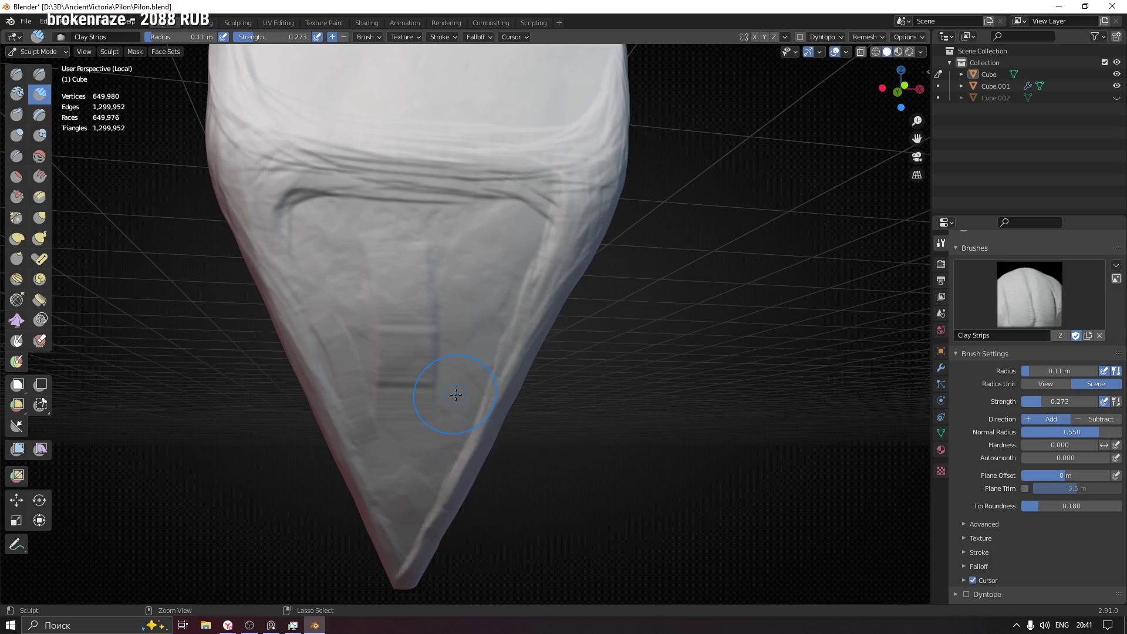
{"action": "key", "text": "ctrl+z"}
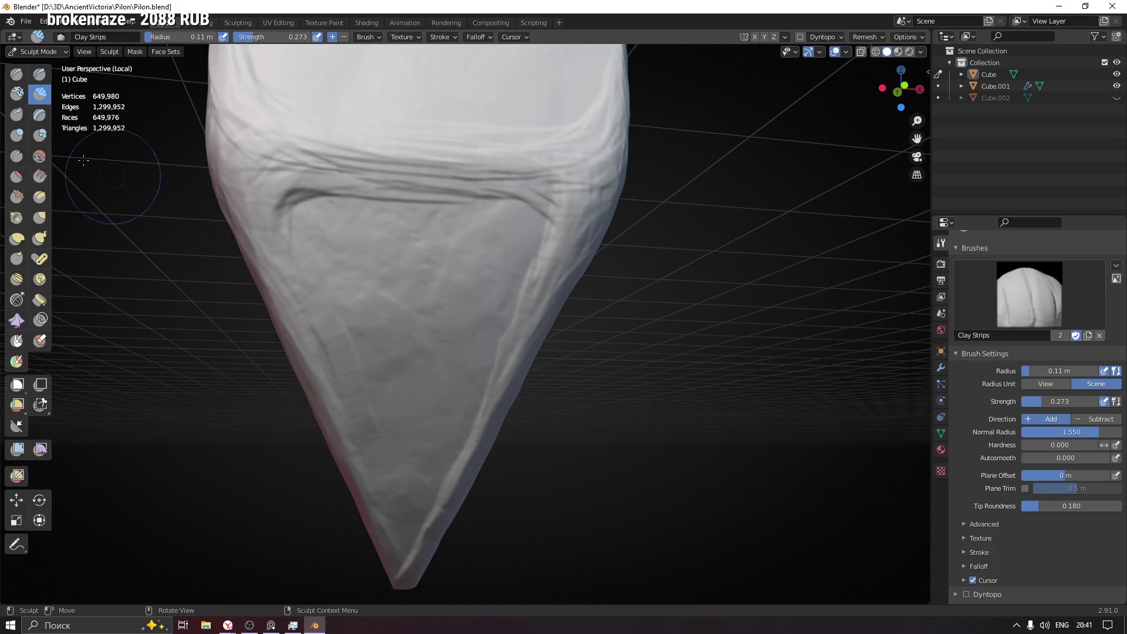
{"action": "left_click", "coordinate": [17, 156]}
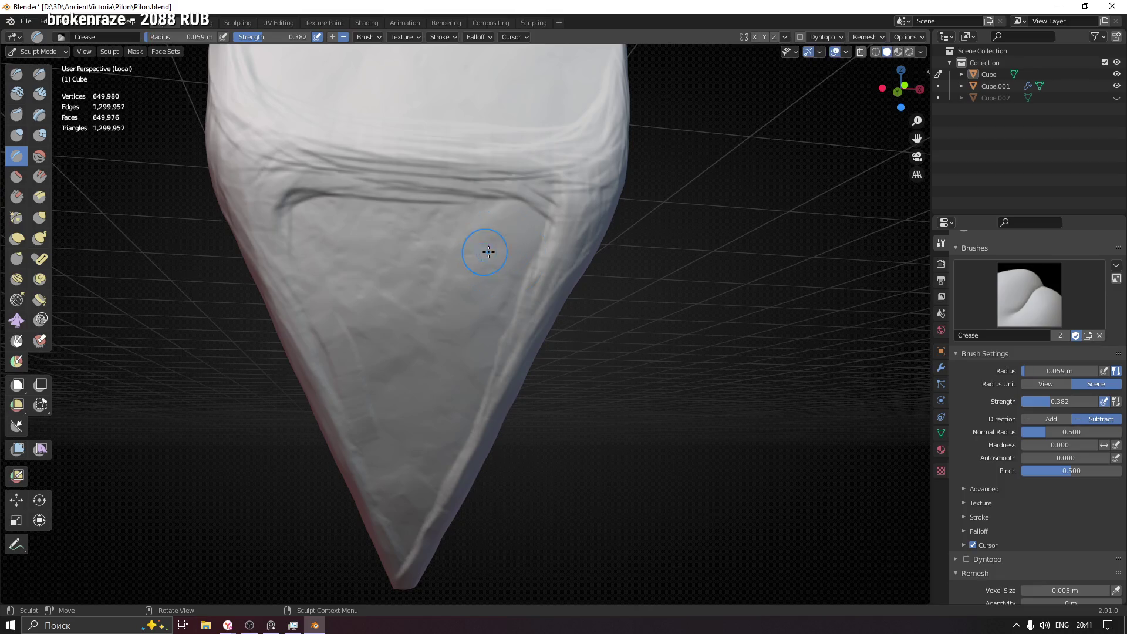
- Carve a Crease groove into the base panel and check the Symmetry settings
{"action": "mouse_move", "coordinate": [546, 225]}
{"action": "left_mouse_down"}
{"action": "mouse_move", "coordinate": [517, 239]}
{"action": "mouse_move", "coordinate": [529, 239]}
{"action": "left_mouse_up"}
{"action": "mouse_move", "coordinate": [347, 259]}
{"action": "middle_mouse_down"}
{"action": "mouse_move", "coordinate": [428, 296]}
{"action": "mouse_move", "coordinate": [425, 284]}
{"action": "middle_mouse_up"}
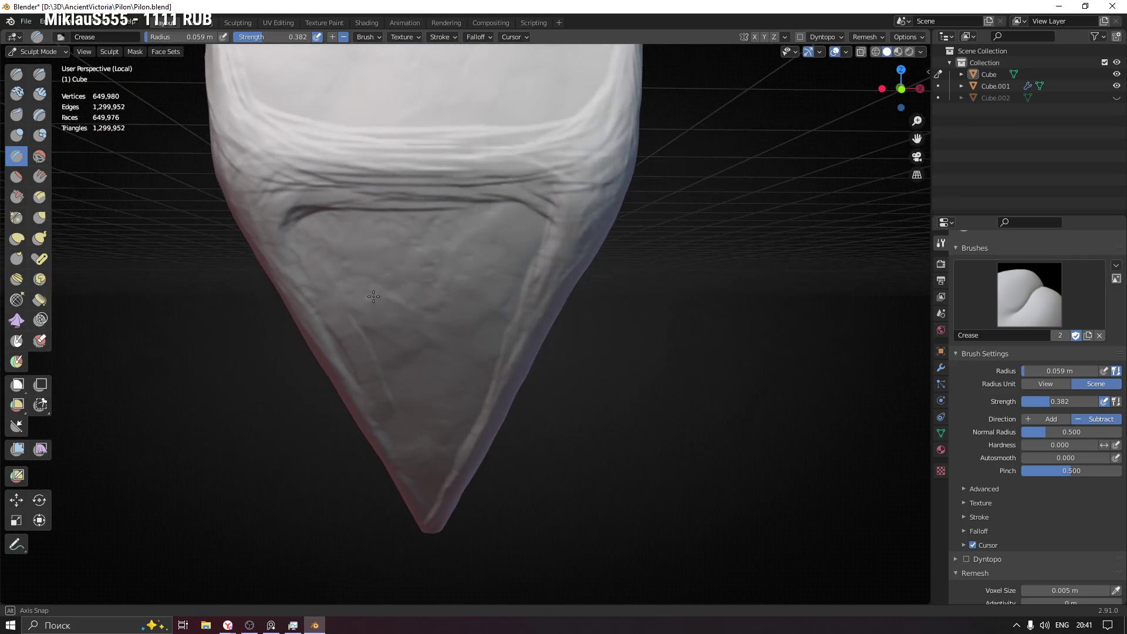
{"action": "left_click", "coordinate": [785, 37]}
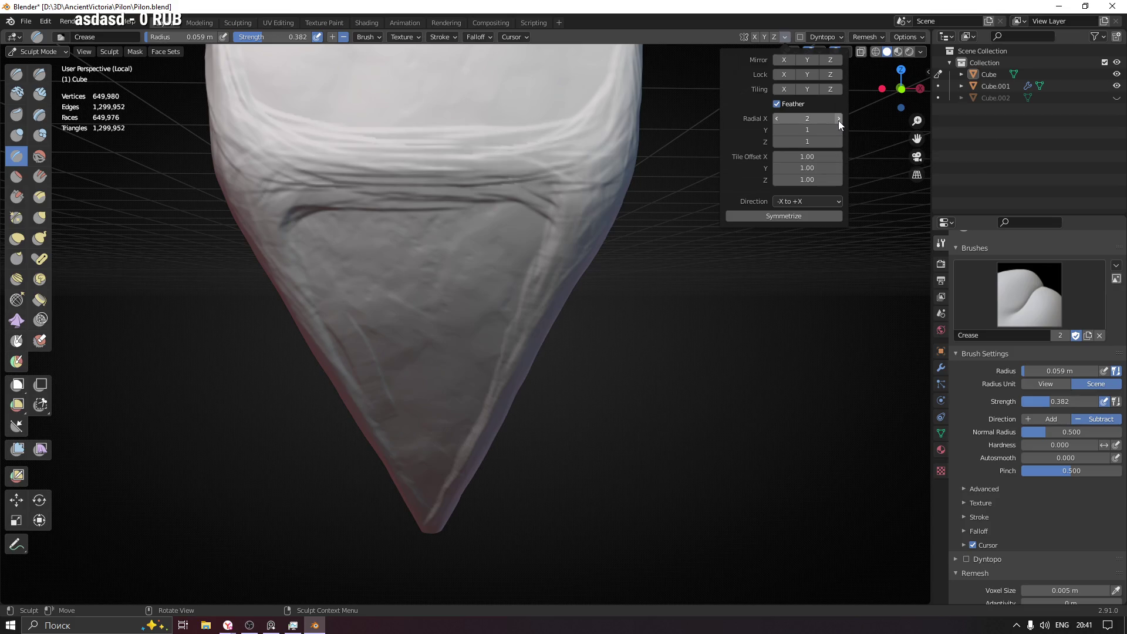
- Carve a mirrored curved crease stroke on the panel just below the seam band
{"action": "middle_click_drag", "start_coordinate": [427, 304], "coordinate": [785, 49]}
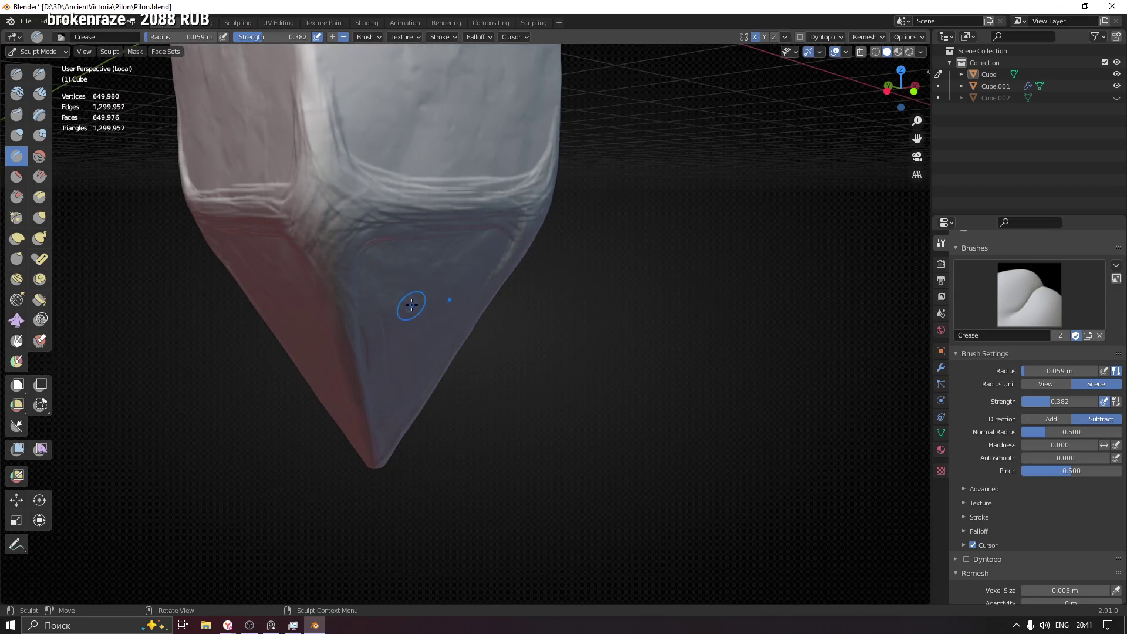
{"action": "middle_click_drag", "start_coordinate": [411, 305], "coordinate": [442, 287]}
{"action": "left_click_drag", "start_coordinate": [443, 288], "coordinate": [460, 323]}
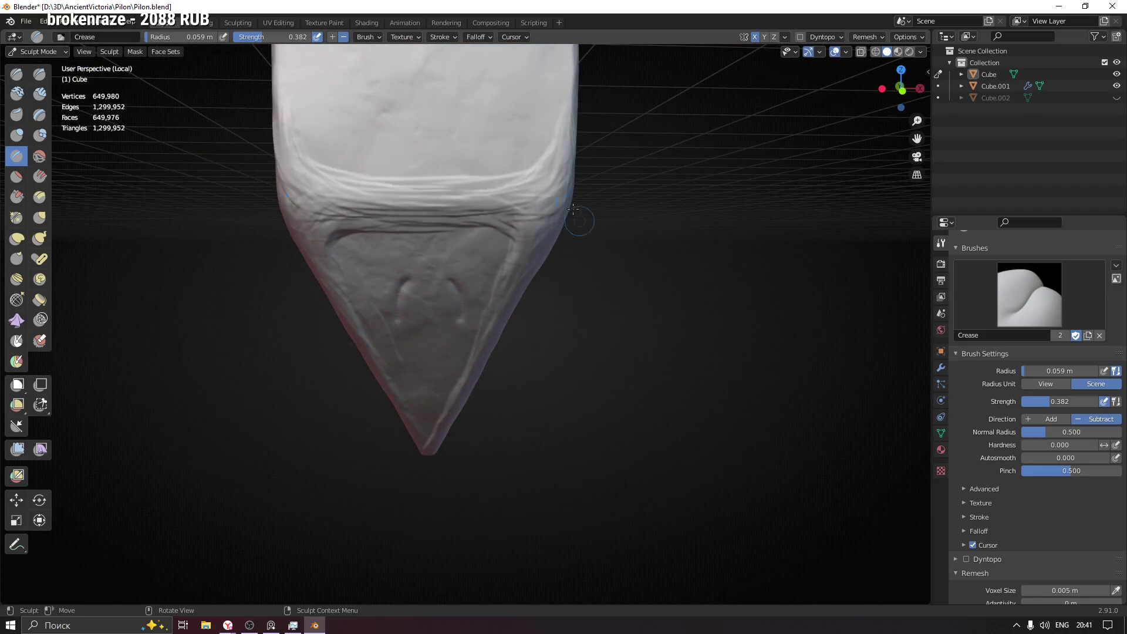
{"action": "scroll", "coordinate": [578, 220], "scroll_direction": "down", "scroll_amount": 5}
{"action": "middle_click_drag", "start_coordinate": [591, 144], "coordinate": [448, 414], "text": "shift"}
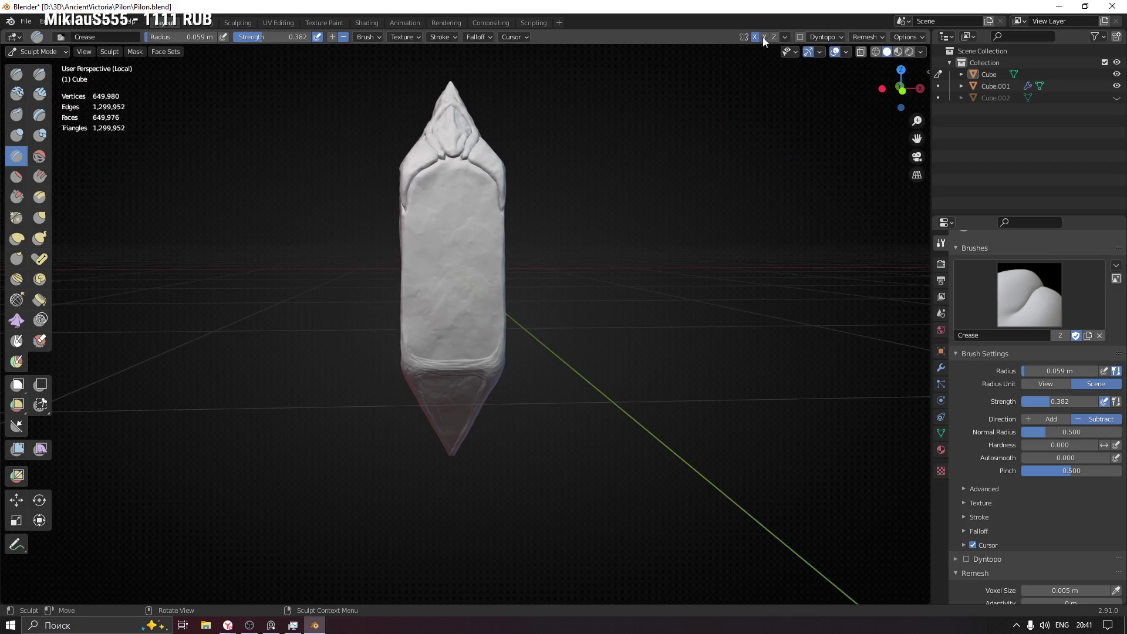
- Reduce Radial Y symmetry back to 1 in the Symmetry popover
{"action": "left_click", "coordinate": [785, 35]}
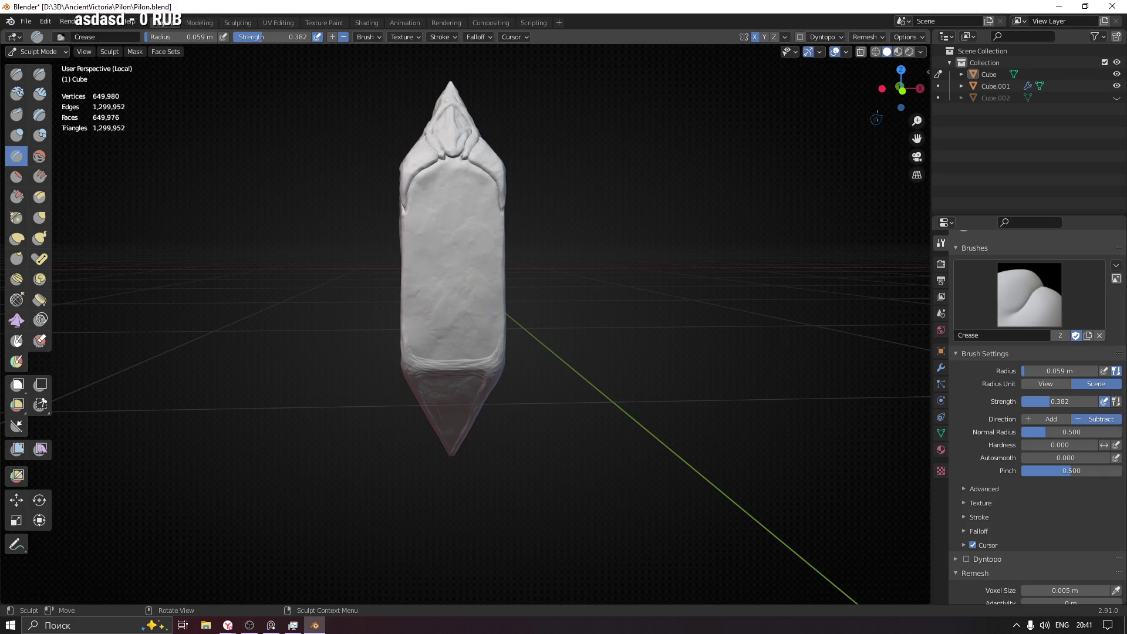
{"action": "left_click", "coordinate": [785, 36]}
{"action": "left_click", "coordinate": [776, 130]}
{"action": "scroll", "coordinate": [459, 409], "scroll_direction": "up", "scroll_amount": 3}
{"action": "scroll", "coordinate": [460, 406], "scroll_direction": "up", "scroll_amount": 4}
- Paint three mirrored Crease strokes across the front of the pointed base
{"action": "mouse_move", "coordinate": [510, 322]}
{"action": "middle_mouse_down"}
{"action": "mouse_move", "coordinate": [468, 294]}
{"action": "mouse_move", "coordinate": [474, 316]}
{"action": "mouse_move", "coordinate": [528, 291]}
{"action": "middle_mouse_up"}
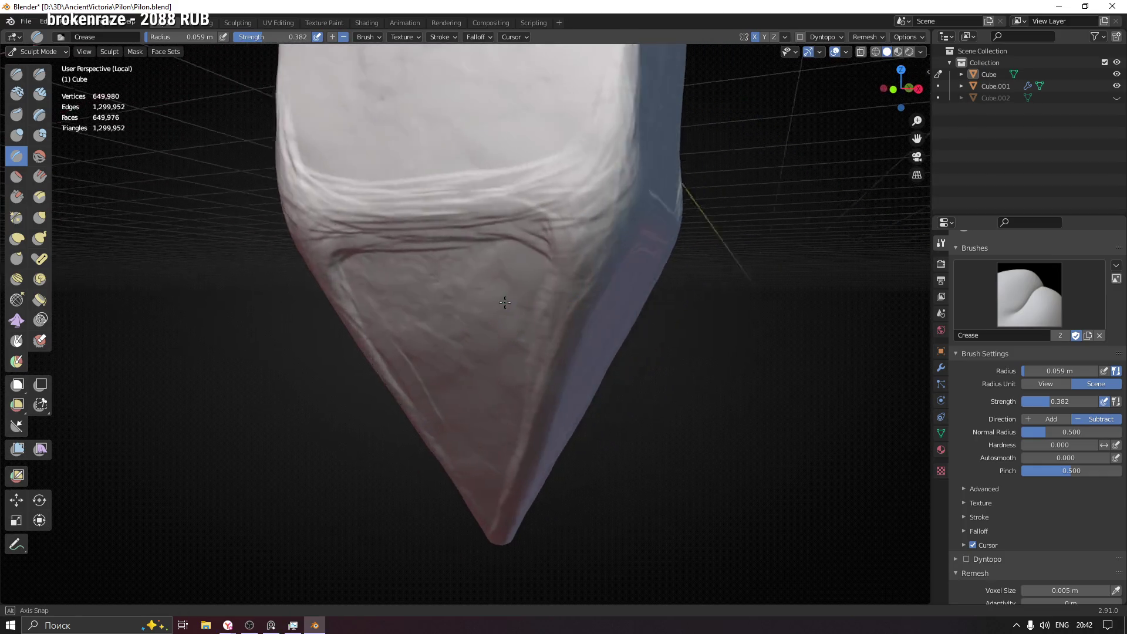
{"action": "mouse_move", "coordinate": [539, 288]}
{"action": "left_mouse_down"}
{"action": "mouse_move", "coordinate": [476, 334]}
{"action": "mouse_move", "coordinate": [496, 370]}
{"action": "left_mouse_up"}
{"action": "mouse_move", "coordinate": [495, 370]}
{"action": "middle_mouse_down"}
{"action": "mouse_move", "coordinate": [471, 336]}
{"action": "mouse_move", "coordinate": [491, 389]}
{"action": "mouse_move", "coordinate": [616, 339]}
{"action": "mouse_move", "coordinate": [440, 340]}
{"action": "mouse_move", "coordinate": [478, 244]}
{"action": "middle_mouse_up"}
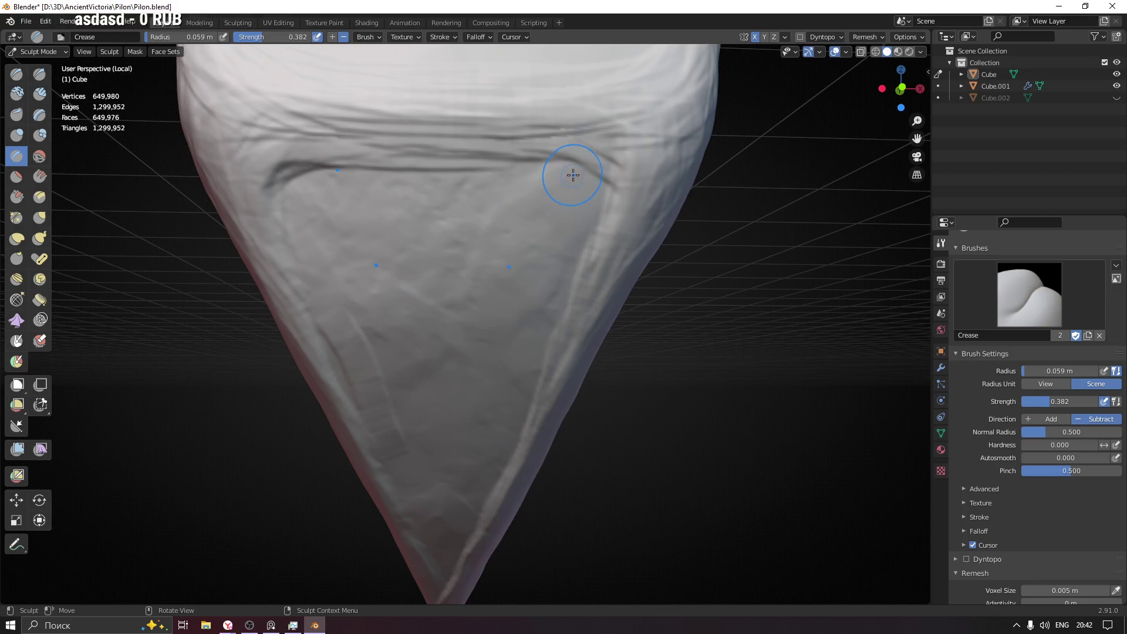
{"action": "left_click_drag", "start_coordinate": [576, 171], "coordinate": [554, 182]}
{"action": "mouse_move", "coordinate": [433, 196]}
{"action": "left_mouse_down"}
{"action": "mouse_move", "coordinate": [528, 189]}
{"action": "mouse_move", "coordinate": [503, 196]}
{"action": "left_mouse_up"}
{"action": "mouse_move", "coordinate": [370, 198]}
{"action": "left_mouse_down"}
{"action": "mouse_move", "coordinate": [541, 202]}
{"action": "mouse_move", "coordinate": [556, 264]}
{"action": "mouse_move", "coordinate": [526, 345]}
{"action": "mouse_move", "coordinate": [479, 296]}
{"action": "mouse_move", "coordinate": [509, 386]}
{"action": "left_mouse_up"}
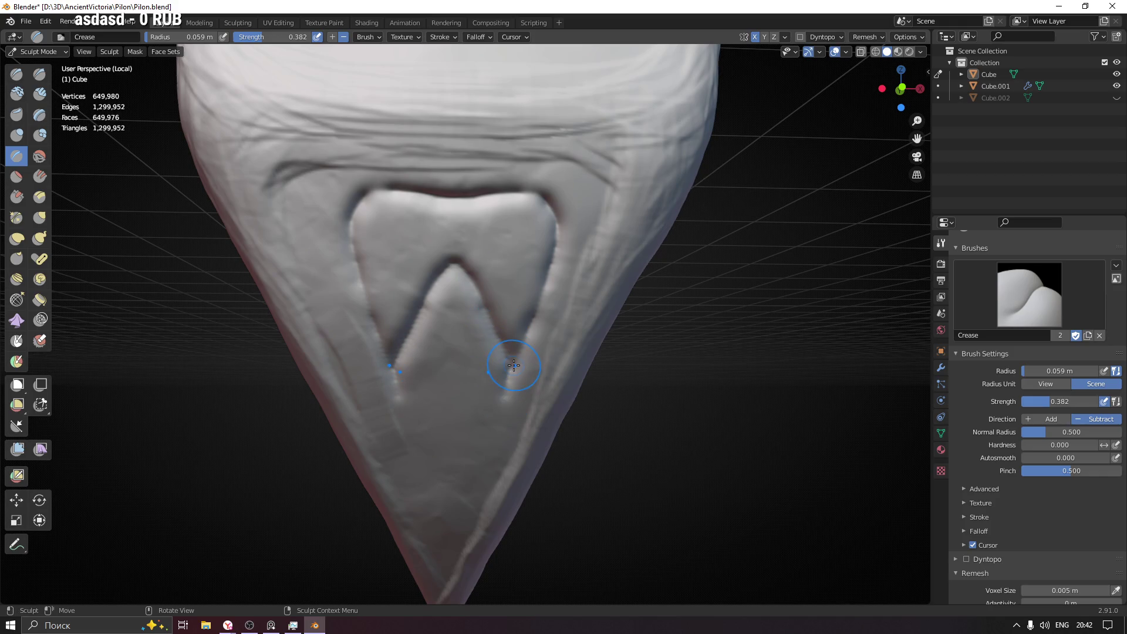
{"action": "key", "text": "ctrl+z"}
{"action": "key", "text": "ctrl+z"}
{"action": "key", "text": "ctrl+z"}
{"action": "key", "text": "ctrl+z"}
{"action": "key", "text": "ctrl+z"}
{"action": "key", "text": "ctrl+z"}
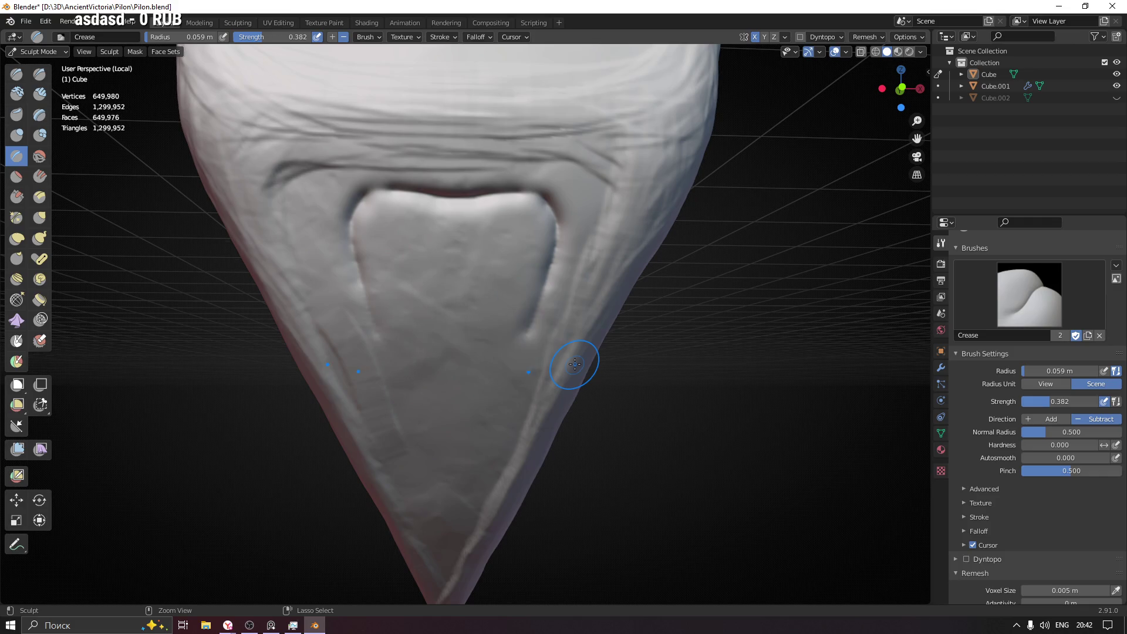
{"action": "key", "text": "ctrl+z"}
{"action": "key", "text": "ctrl+z"}
{"action": "key", "text": "ctrl+z"}
{"action": "key", "text": "ctrl+z"}
{"action": "key", "text": "ctrl+z"}
{"action": "key", "text": "ctrl+z"}
{"action": "key", "text": "ctrl+z"}
{"action": "key", "text": "ctrl+z"}
{"action": "middle_click_drag", "start_coordinate": [503, 302], "coordinate": [511, 291]}
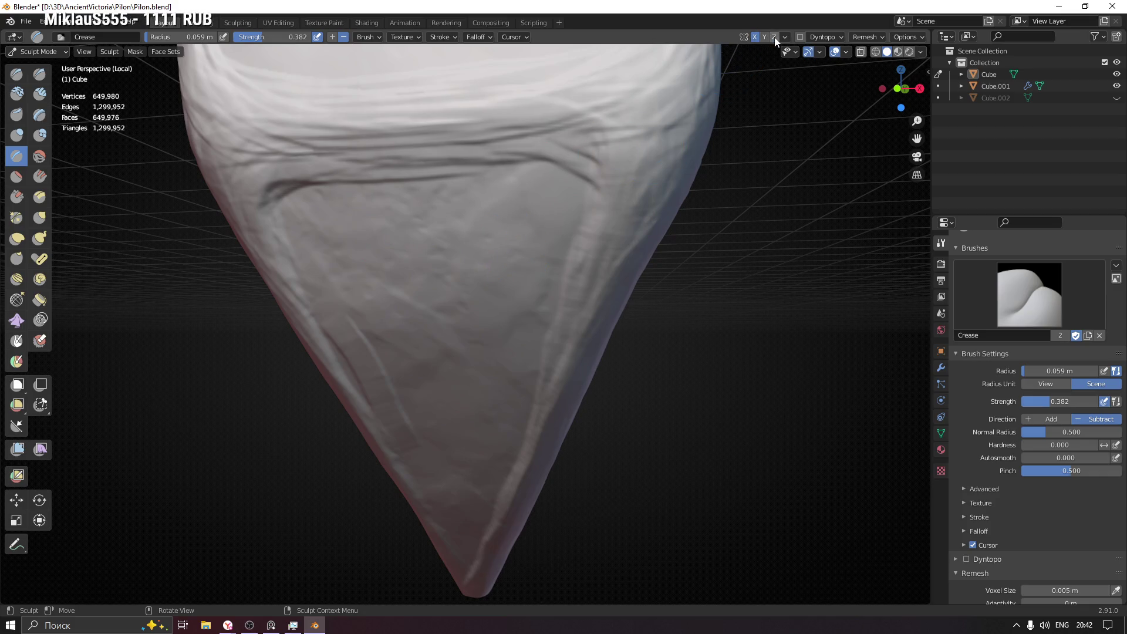
- Carve slanted Crease grooves on the base, then face one side of the tip
{"action": "middle_click_drag", "start_coordinate": [546, 292], "coordinate": [465, 290]}
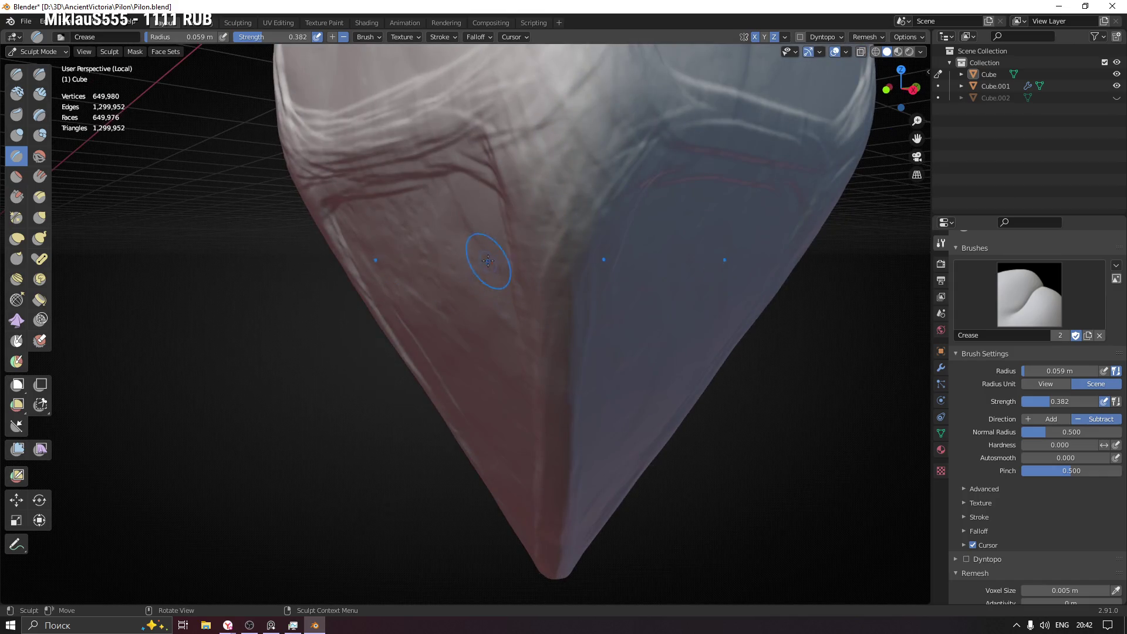
{"action": "middle_click_drag", "start_coordinate": [650, 308], "coordinate": [663, 195]}
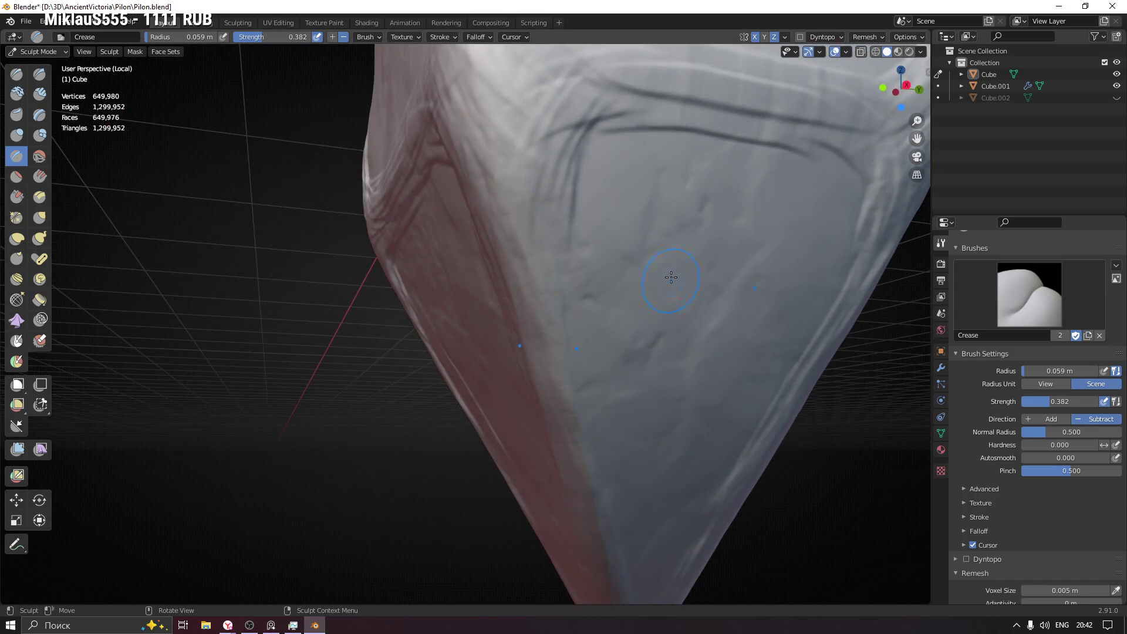
{"action": "left_click_drag", "start_coordinate": [663, 195], "coordinate": [669, 387]}
{"action": "mouse_move", "coordinate": [669, 387]}
{"action": "middle_mouse_down"}
{"action": "mouse_move", "coordinate": [597, 426]}
{"action": "mouse_move", "coordinate": [700, 307]}
{"action": "middle_mouse_up"}
{"action": "middle_click_drag", "start_coordinate": [785, 231], "coordinate": [835, 53]}
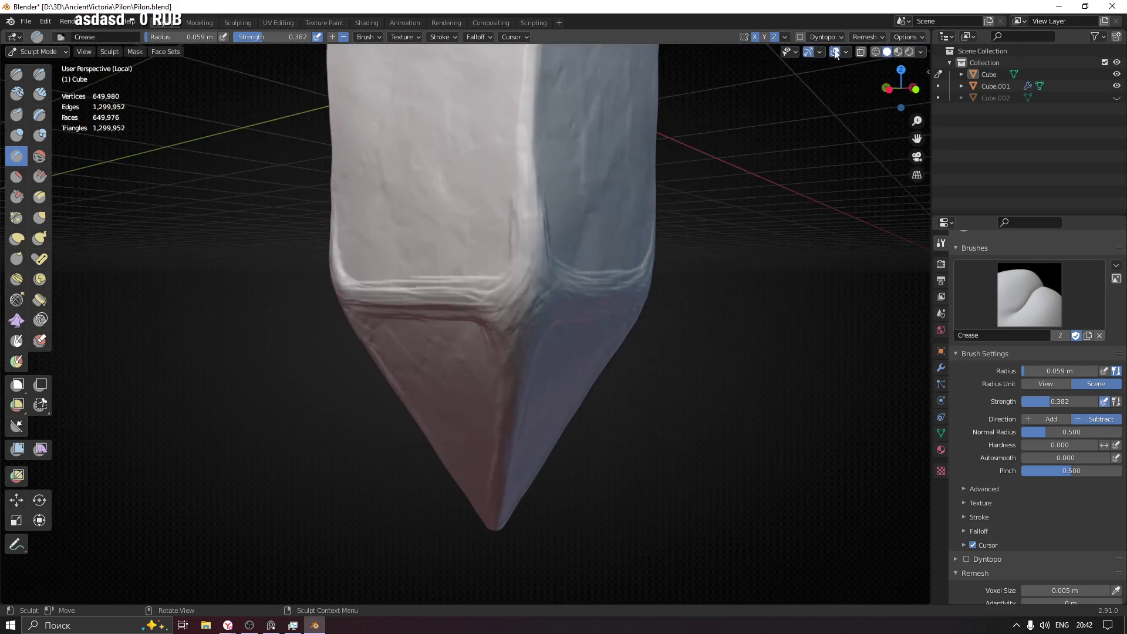
{"action": "mouse_move", "coordinate": [699, 185]}
{"action": "middle_mouse_down"}
{"action": "mouse_move", "coordinate": [597, 219]}
{"action": "mouse_move", "coordinate": [554, 378]}
{"action": "mouse_move", "coordinate": [497, 284]}
{"action": "middle_mouse_up"}
{"action": "scroll", "coordinate": [497, 284], "scroll_direction": "up", "scroll_amount": 2}
{"action": "scroll", "coordinate": [490, 228], "scroll_direction": "up", "scroll_amount": 4}
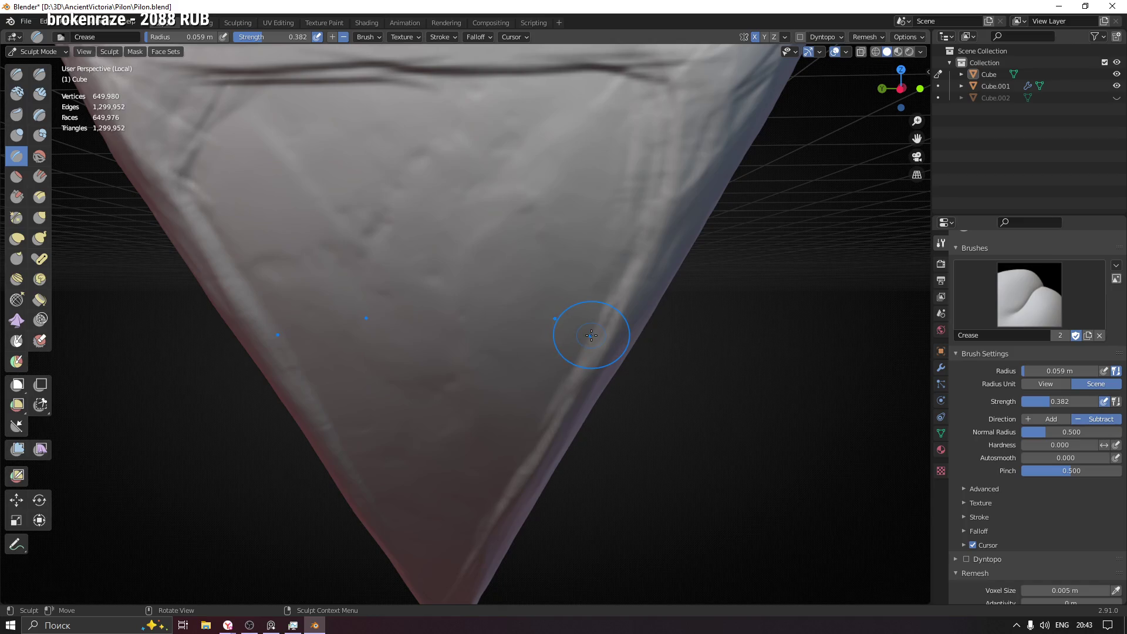
- Draw a crease up the base face and extend it up-right into a V notch
{"action": "mouse_move", "coordinate": [591, 338]}
{"action": "left_mouse_down"}
{"action": "mouse_move", "coordinate": [564, 233]}
{"action": "mouse_move", "coordinate": [558, 253]}
{"action": "mouse_move", "coordinate": [612, 359]}
{"action": "left_mouse_up"}
{"action": "mouse_move", "coordinate": [612, 360]}
{"action": "middle_mouse_down"}
{"action": "mouse_move", "coordinate": [576, 344]}
{"action": "mouse_move", "coordinate": [596, 370]}
{"action": "middle_mouse_up"}
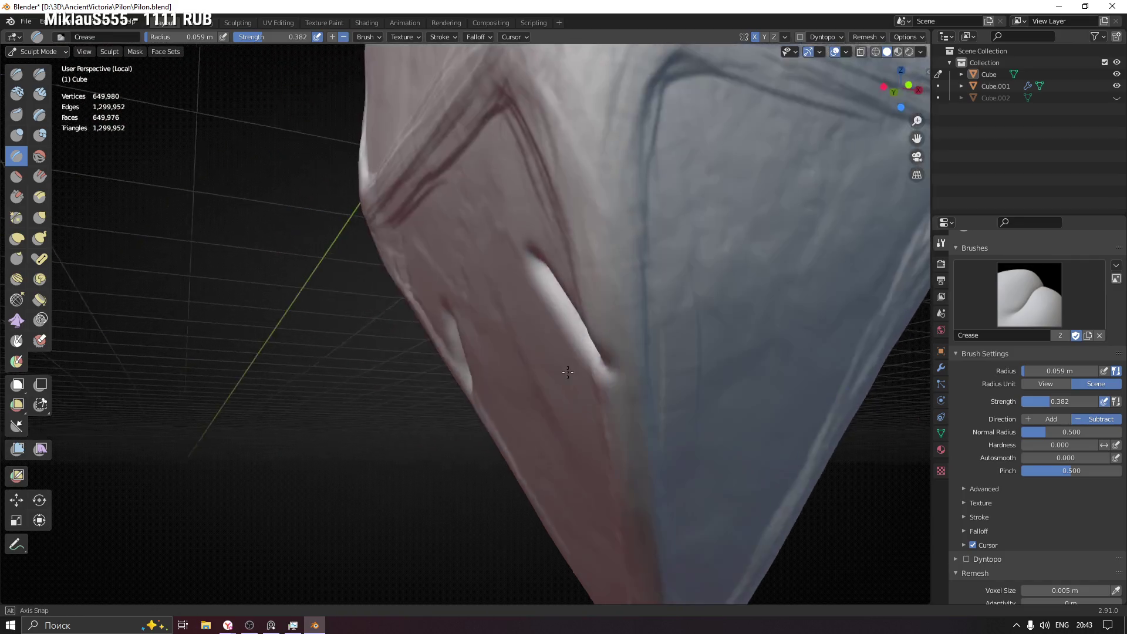
{"action": "left_click_drag", "start_coordinate": [622, 361], "coordinate": [696, 300]}
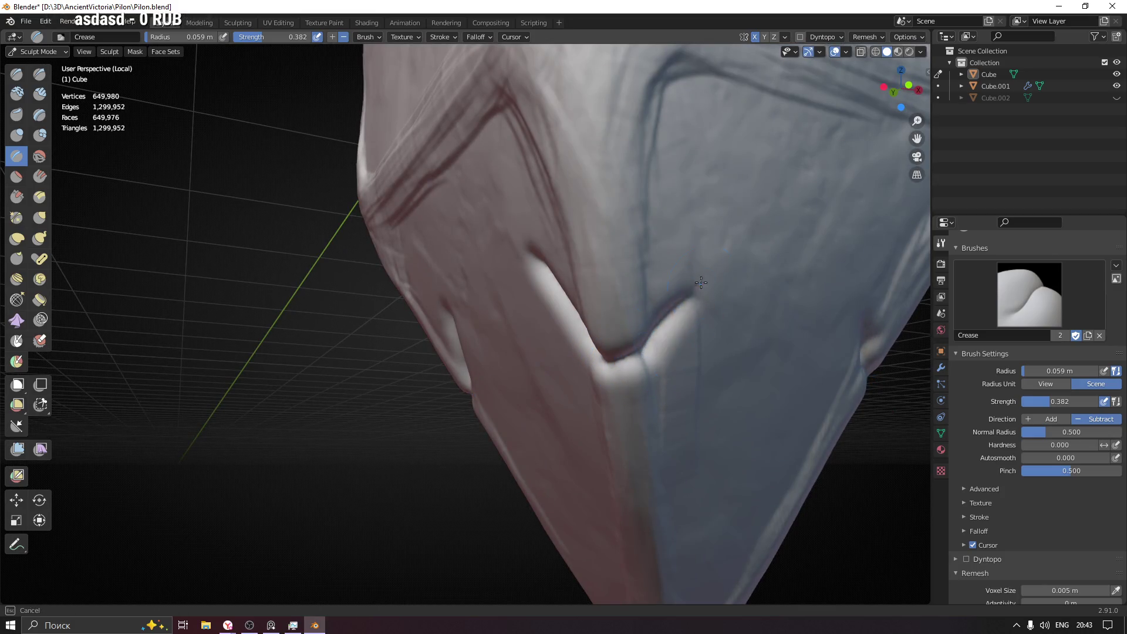